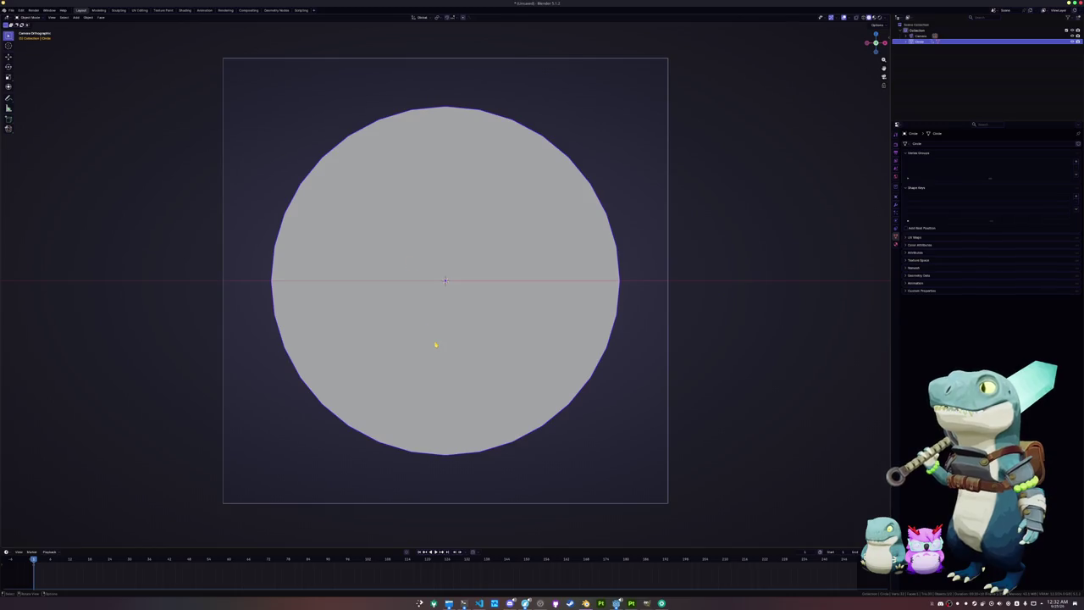
# - Check the camera, preview the render in the Rendering workspace, then return to Layout
pyautogui.click(668, 356)
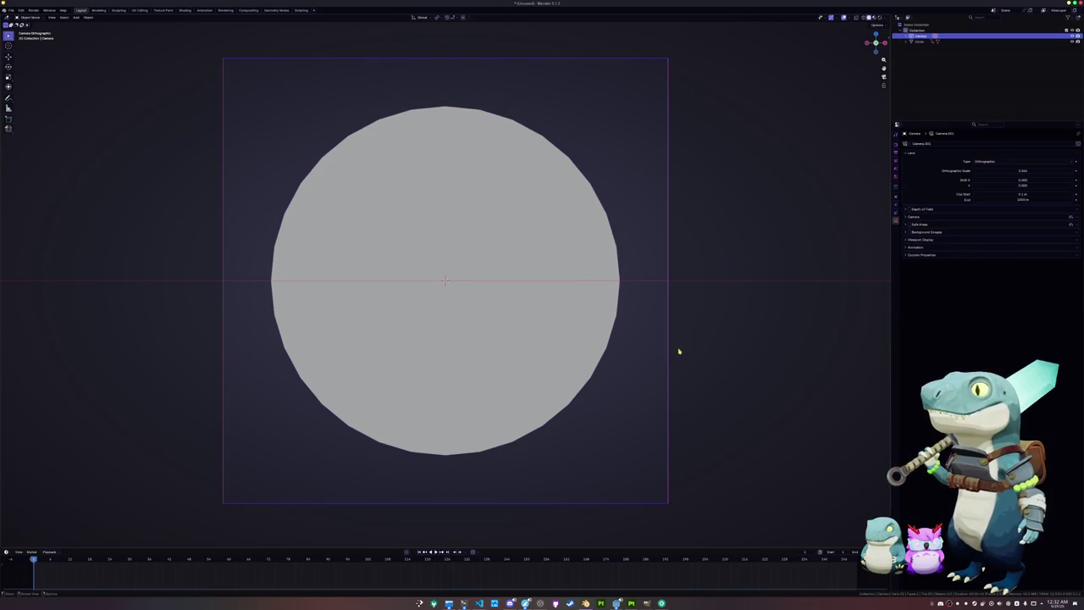
pyautogui.click(721, 264)
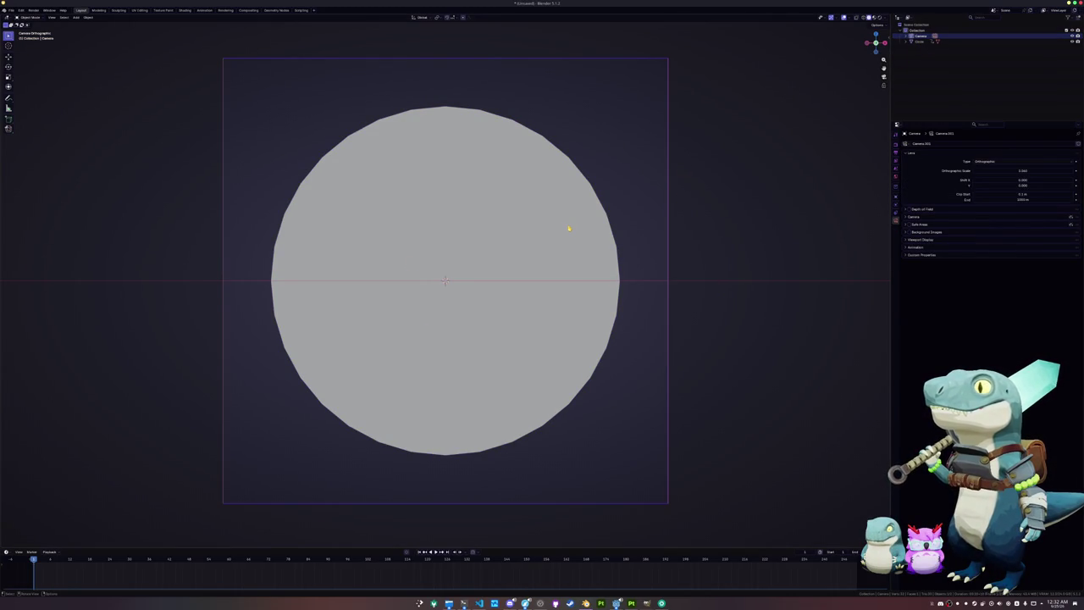
pyautogui.click(225, 9)
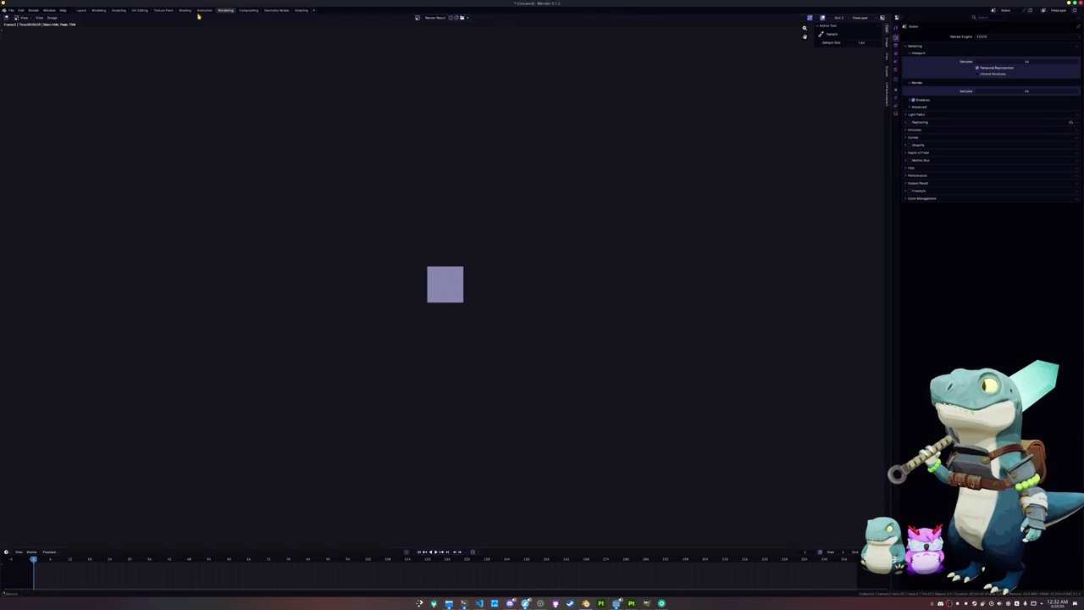
pyautogui.click(80, 9)
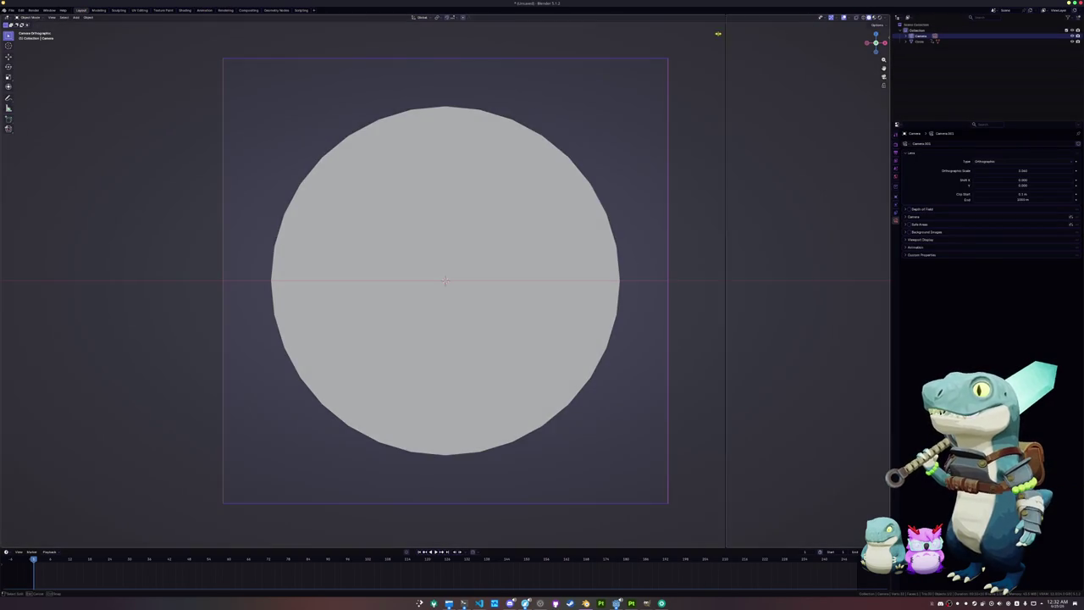
# - Split the viewport and show a zoomed-in Render Result in an Image Editor on the right
pyautogui.click(575, 60)
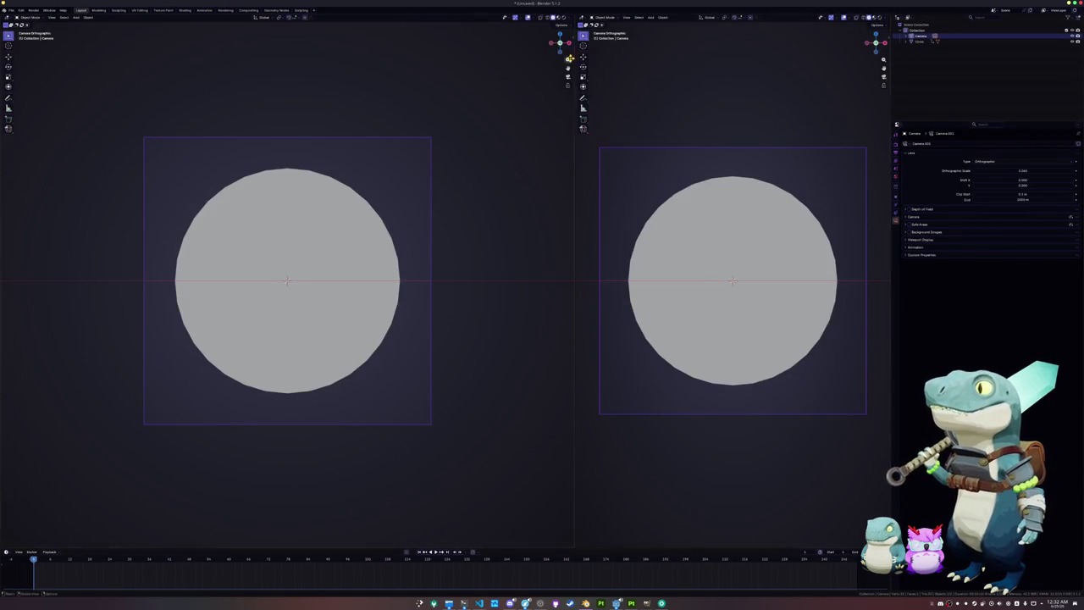
pyautogui.click(583, 17)
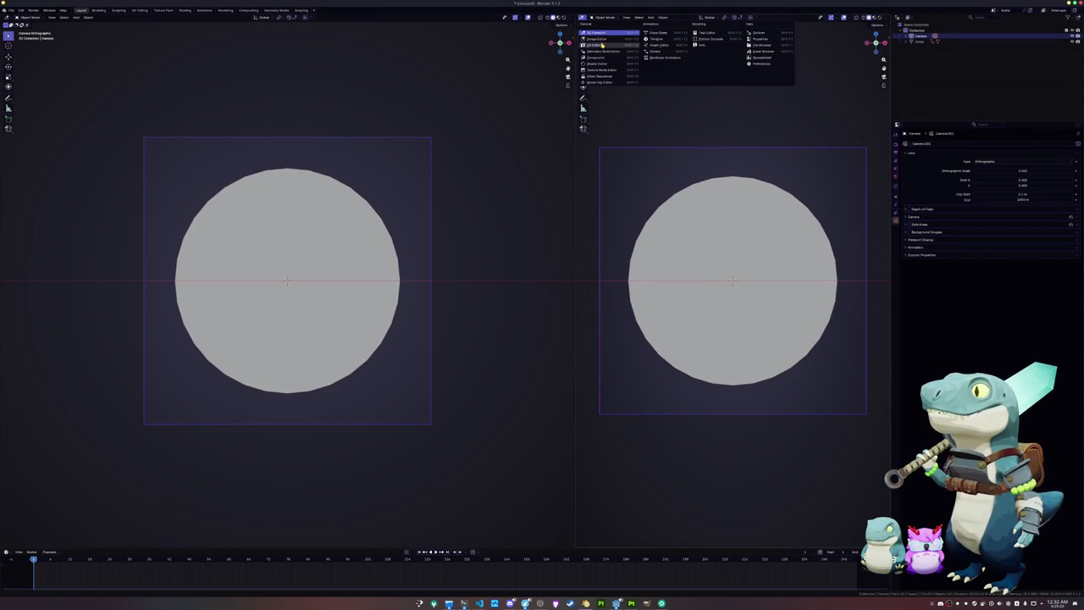
pyautogui.click(601, 39)
pyautogui.click(709, 18)
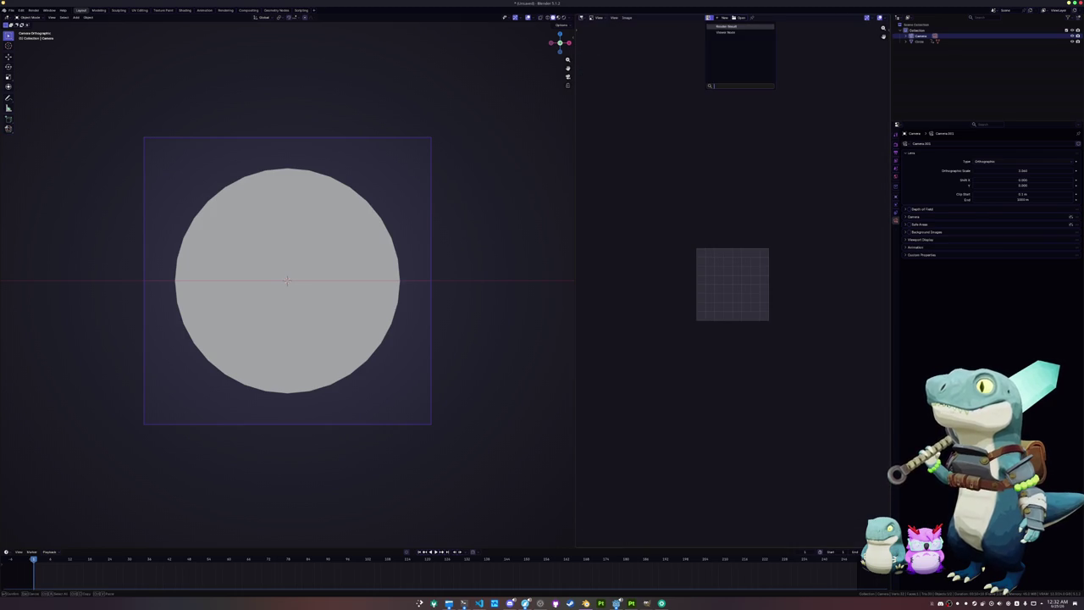
pyautogui.click(721, 27)
pyautogui.scroll(1, 744, 298)
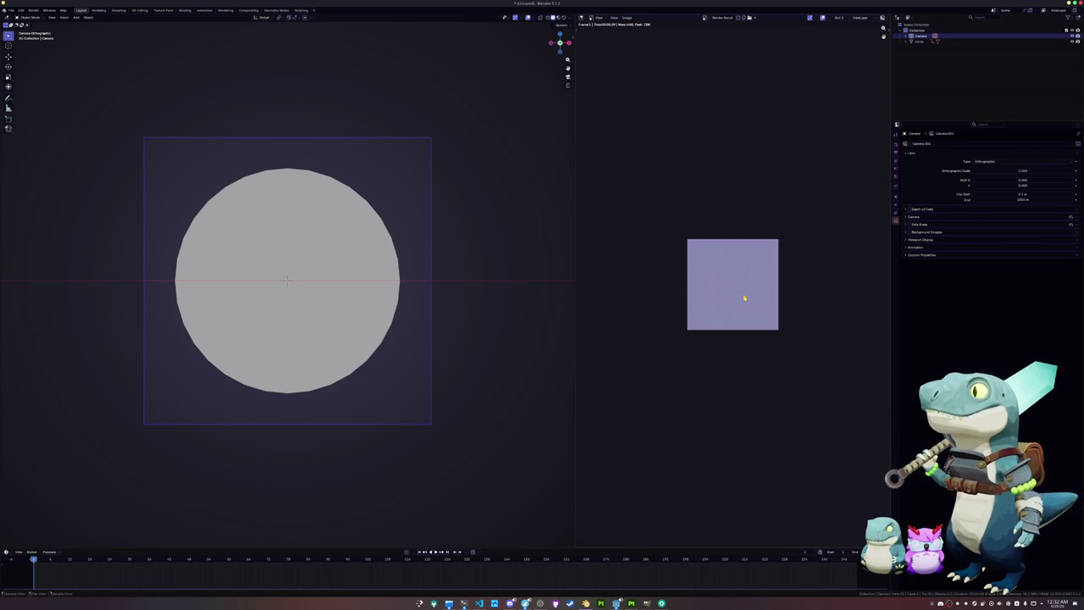
pyautogui.scroll(5, 744, 298)
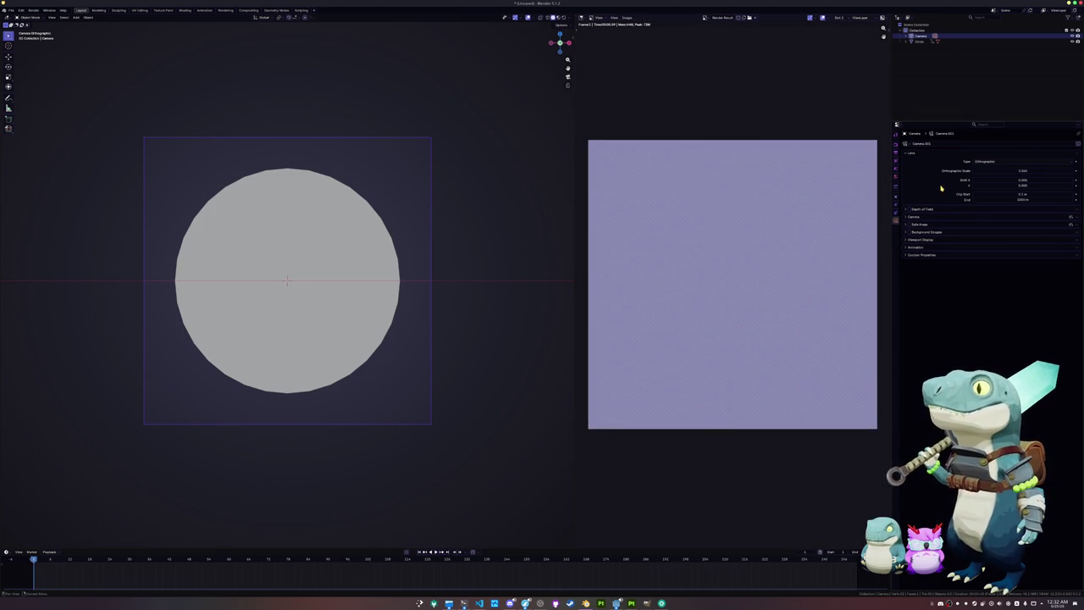
# - Inspect the object constraints and the circle's material, then leave the camera view
pyautogui.click(897, 214)
pyautogui.click(327, 274)
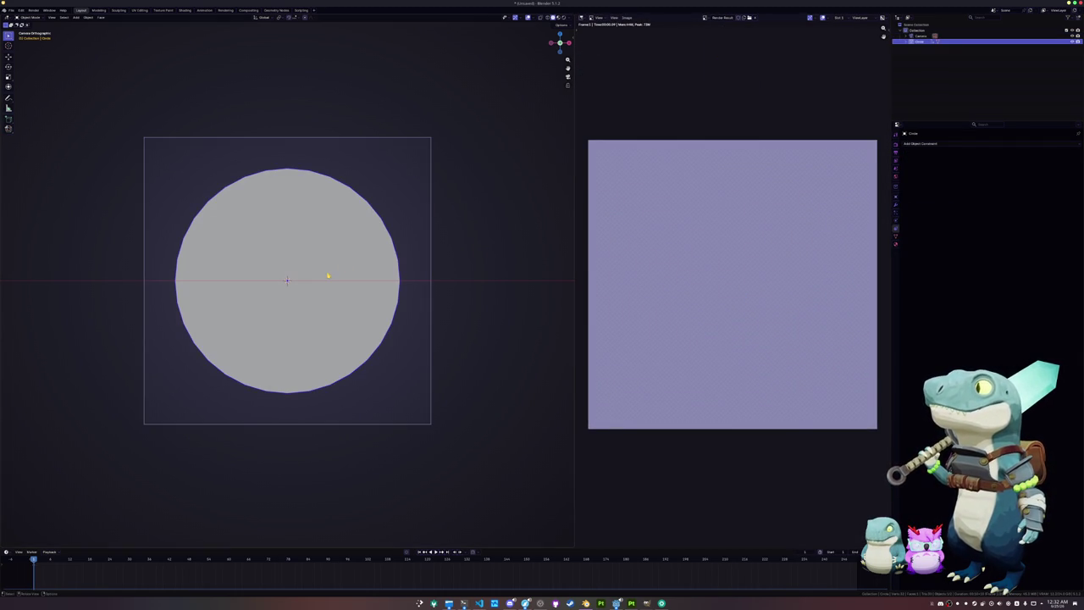
pyautogui.click(896, 243)
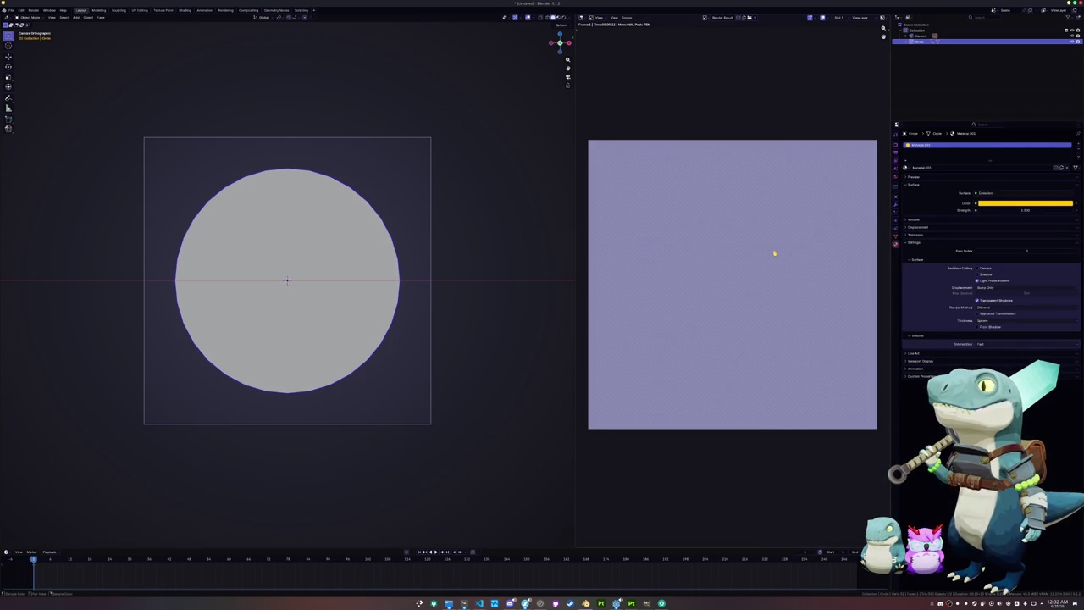
pyautogui.click(434, 312)
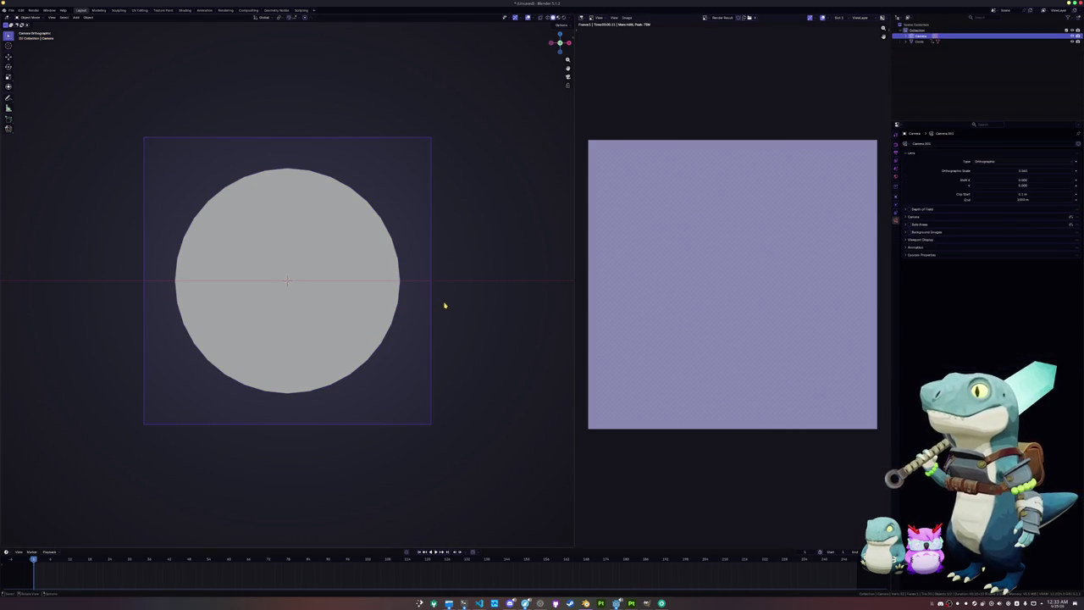
pyautogui.press('KP_0')
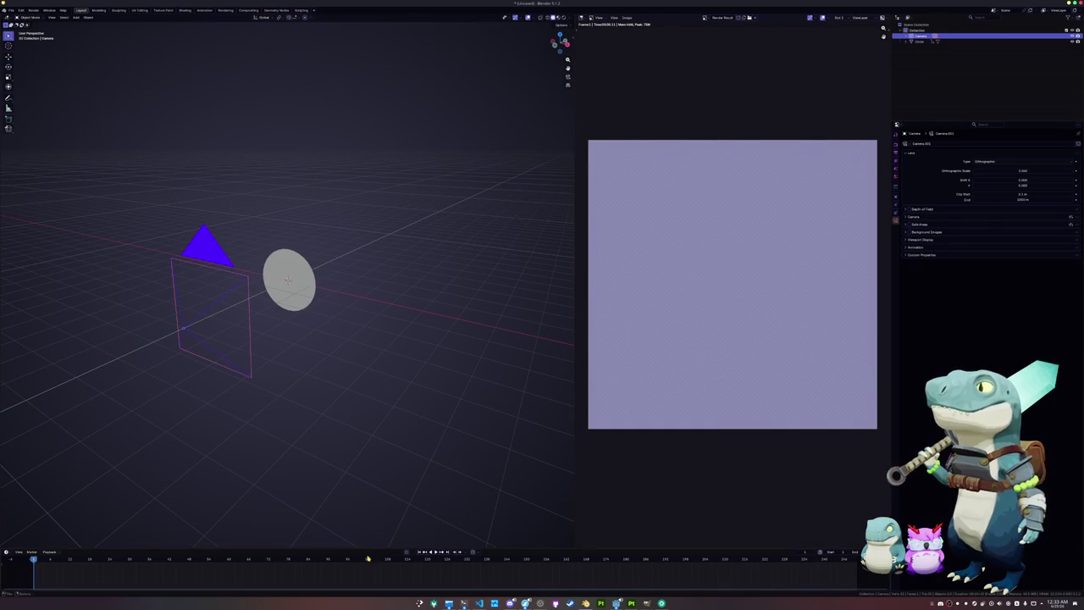
# - Rotate the circle 90° around X so it stands upright
pyautogui.press('space')
pyautogui.press('Escape')
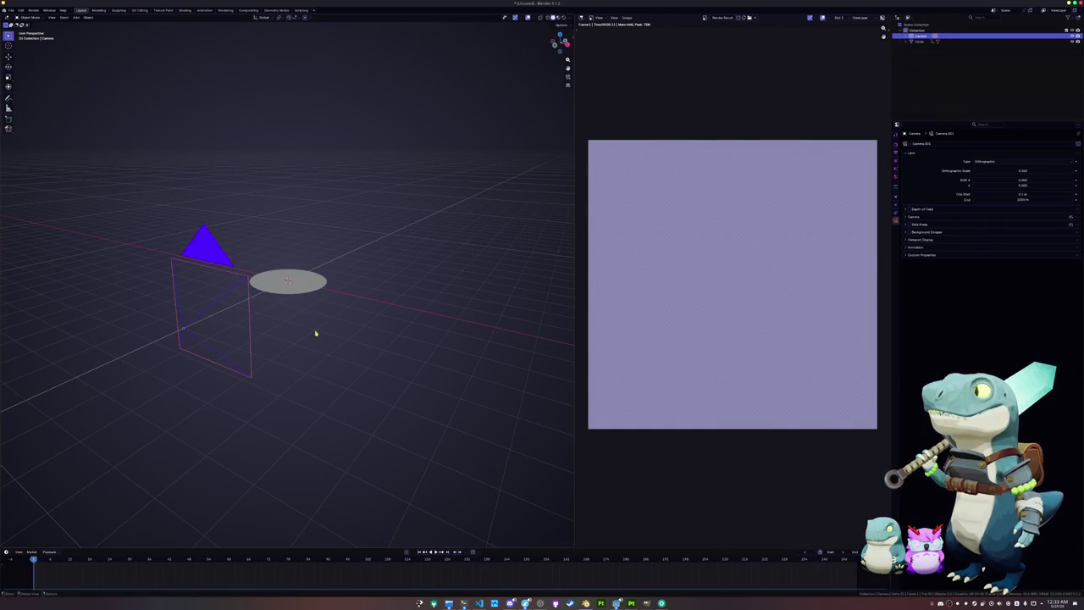
pyautogui.click(303, 291)
pyautogui.write('rx')
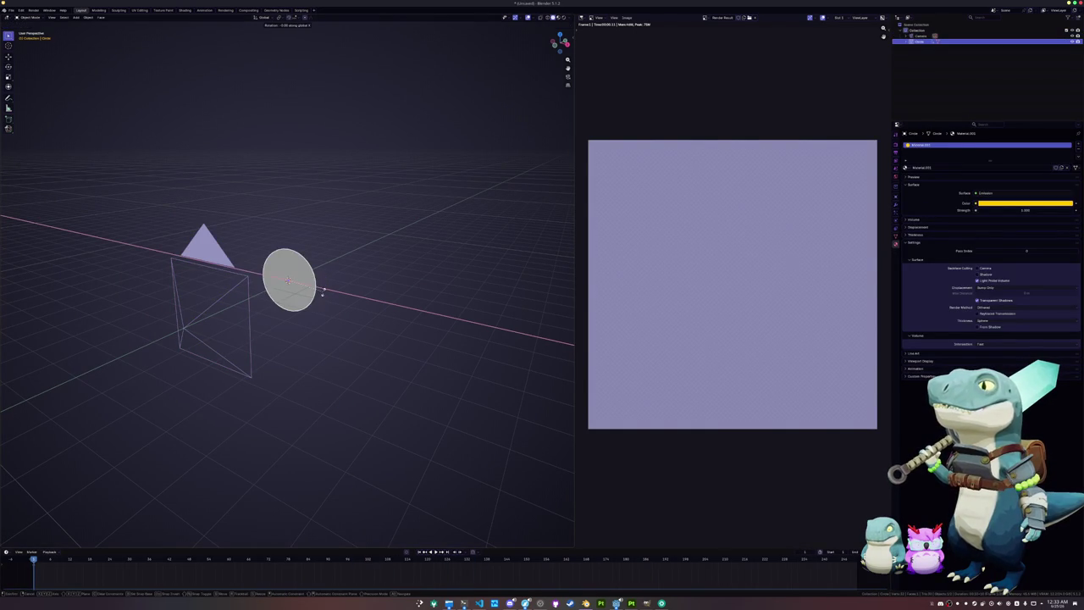
pyautogui.write('90')
pyautogui.press('Return')
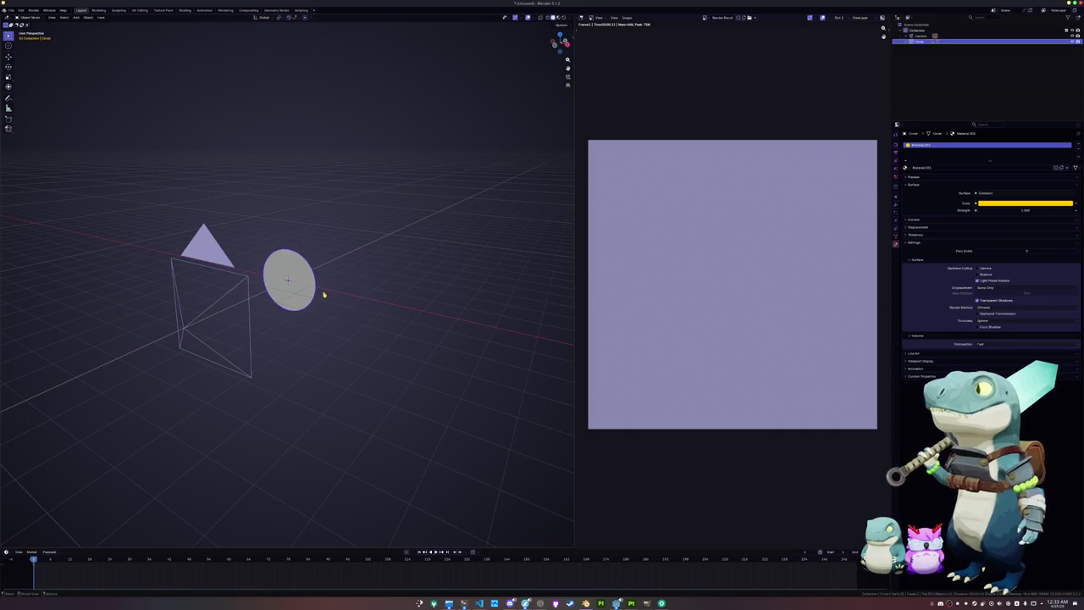
# - Render the upright yellow circle and save the render as a PNG image
pyautogui.press('F12')
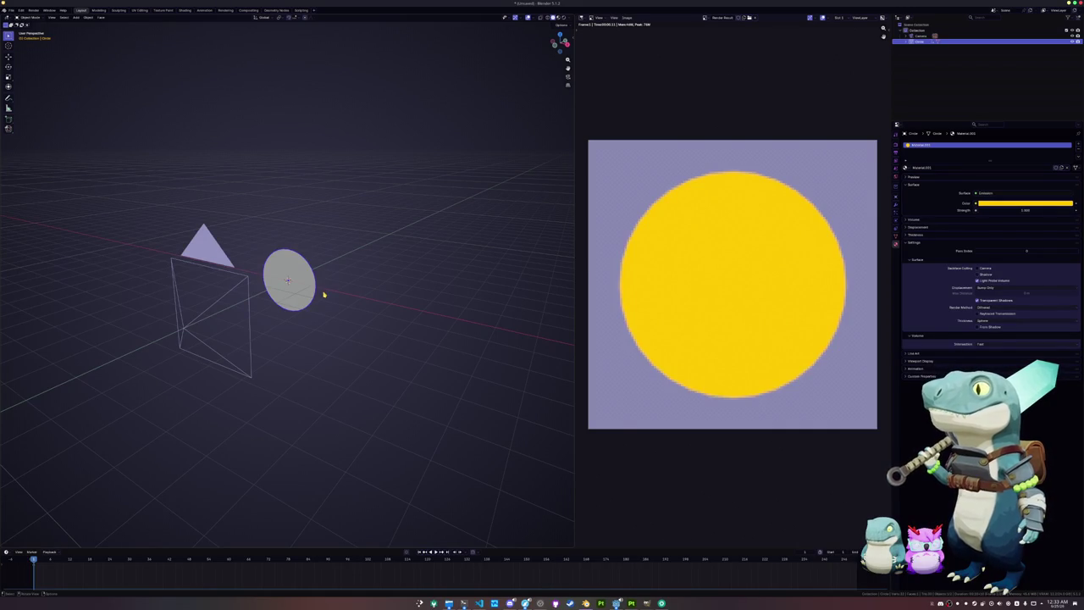
pyautogui.click(626, 18)
pyautogui.click(642, 70)
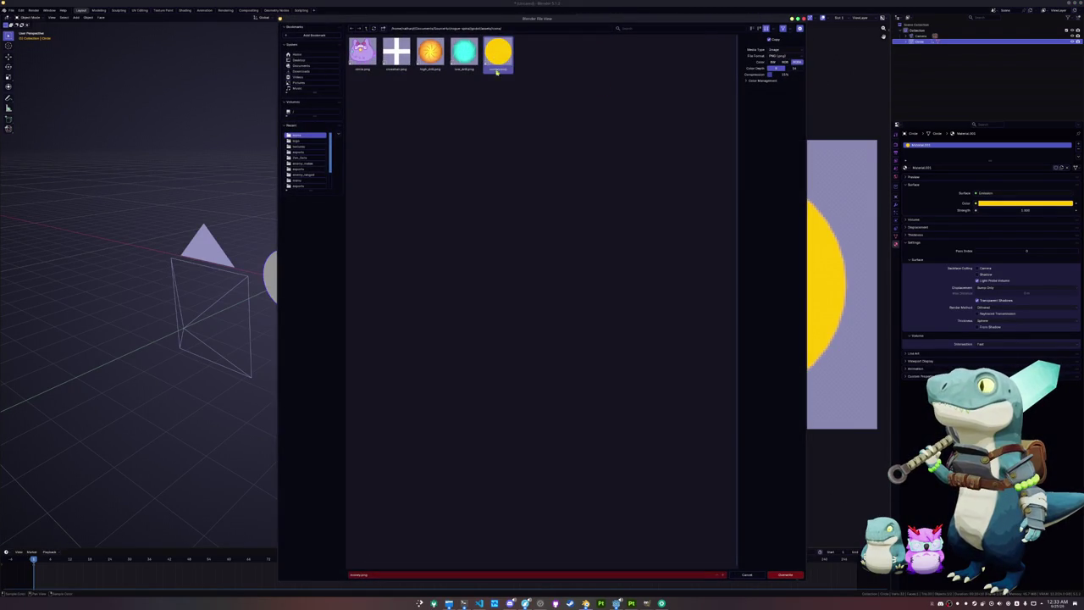
pyautogui.click(785, 575)
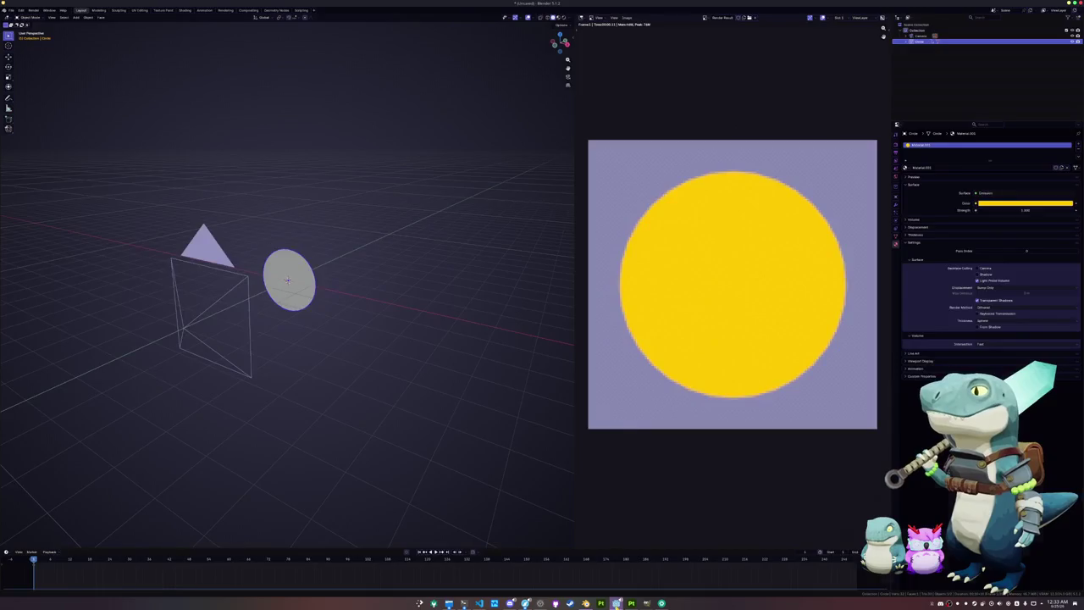
pyautogui.click(620, 599)
pyautogui.press('Down')
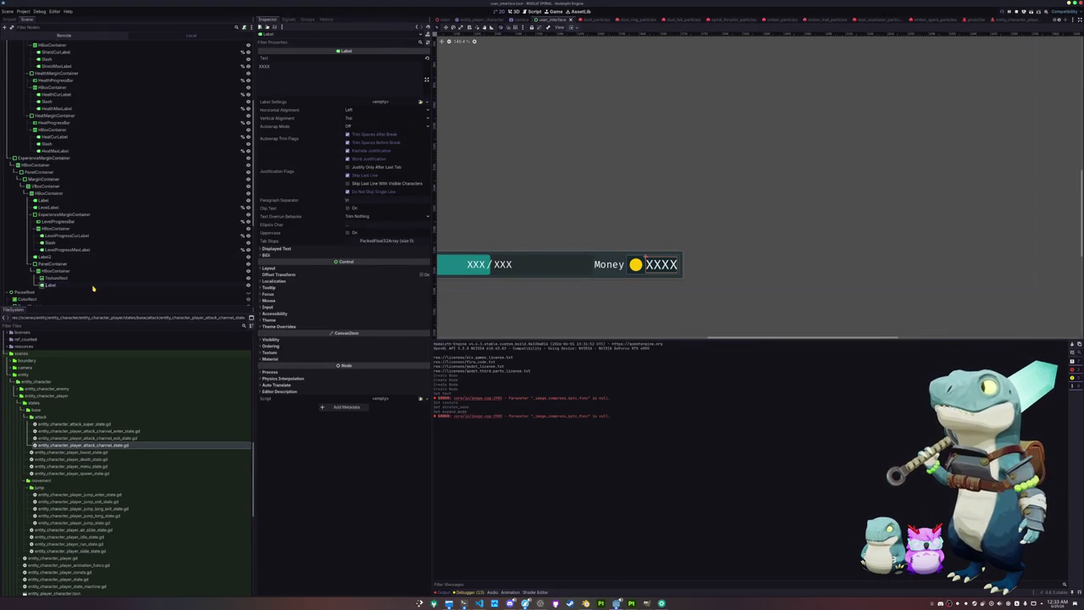
# - Rename the Label node to MoneyLabel and enable Access as Unique Name on it
pyautogui.press('F2')
pyautogui.write('MoneyLabel')
pyautogui.press('Return')
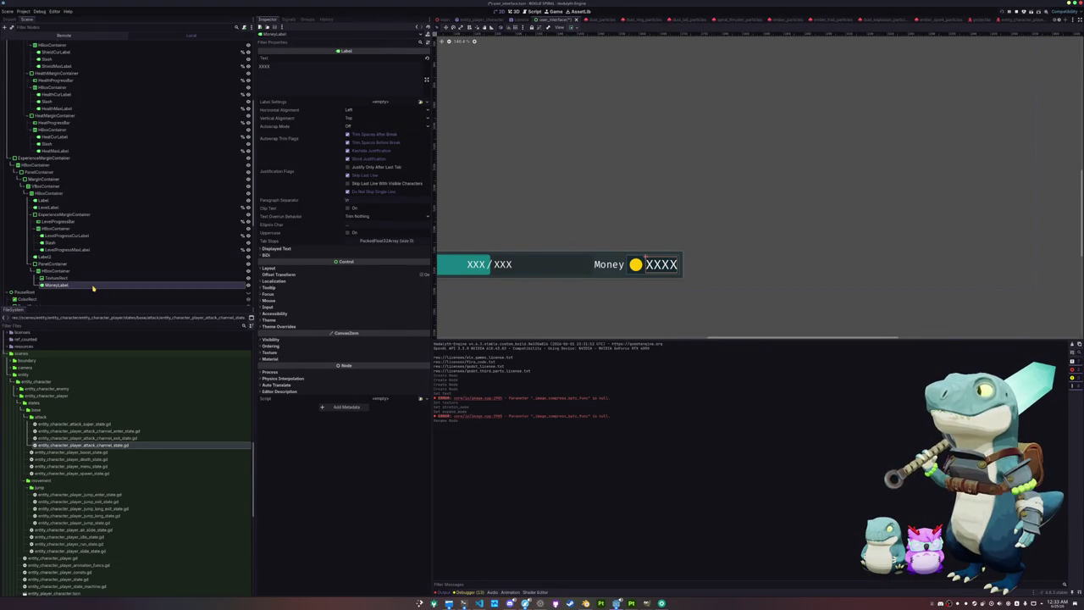
pyautogui.rightClick(94, 286)
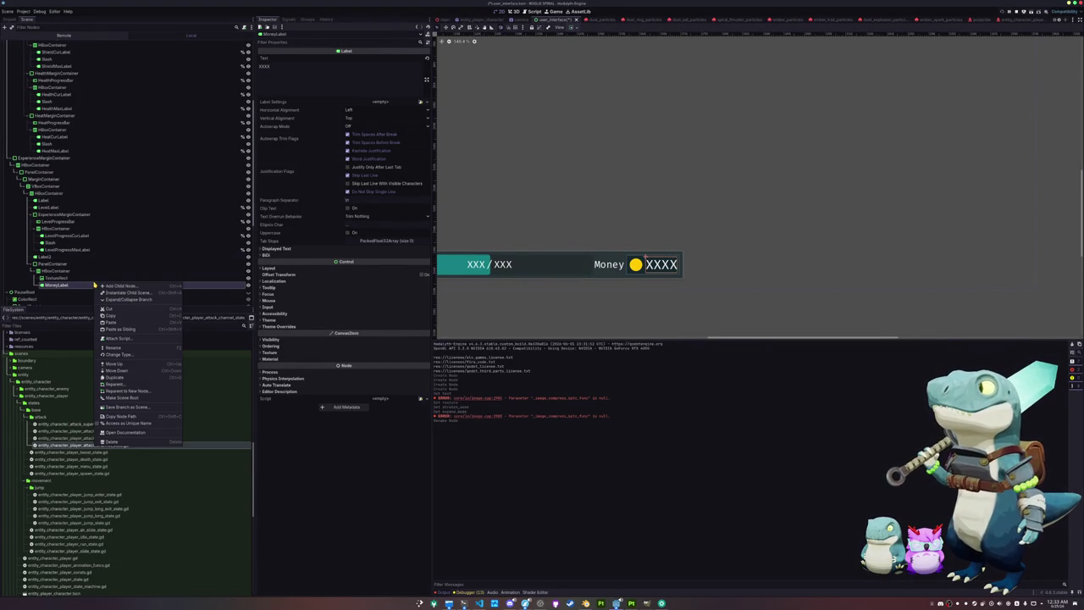
pyautogui.click(127, 422)
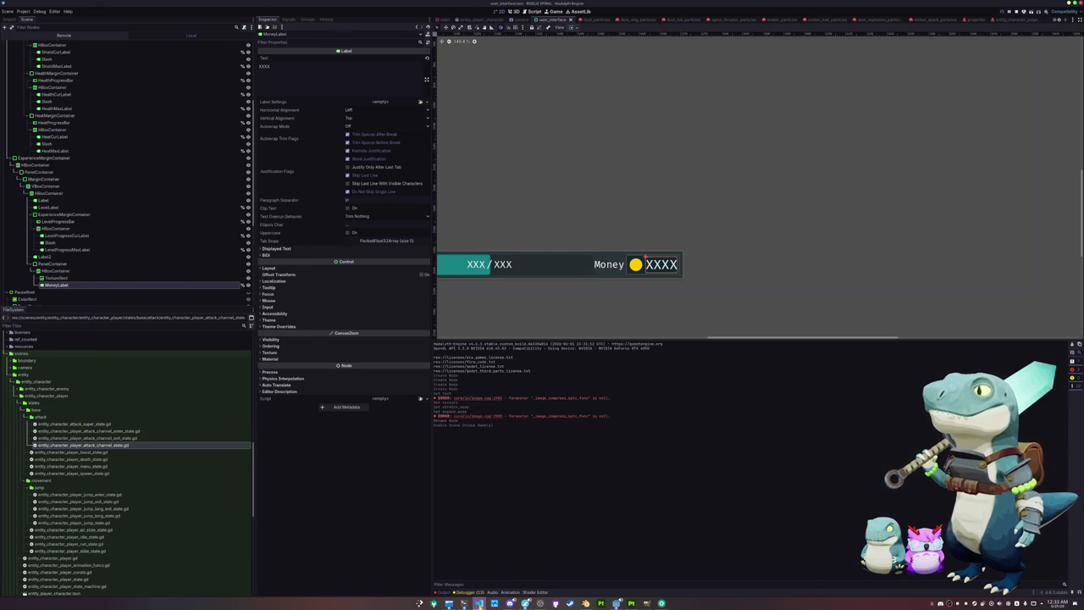
pyautogui.click(479, 603)
# - Add a line setting money_label.text from int(GlobalState.money) after the level label updates
pyautogui.press('Return')
pyautogui.press('Return')
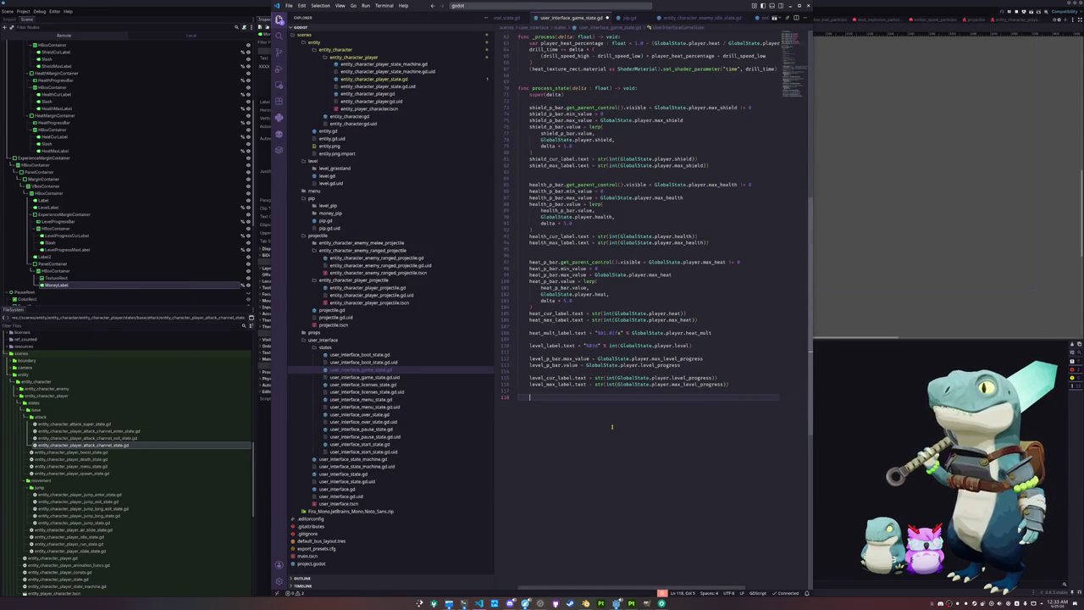
pyautogui.write('money_label.text = "%06')
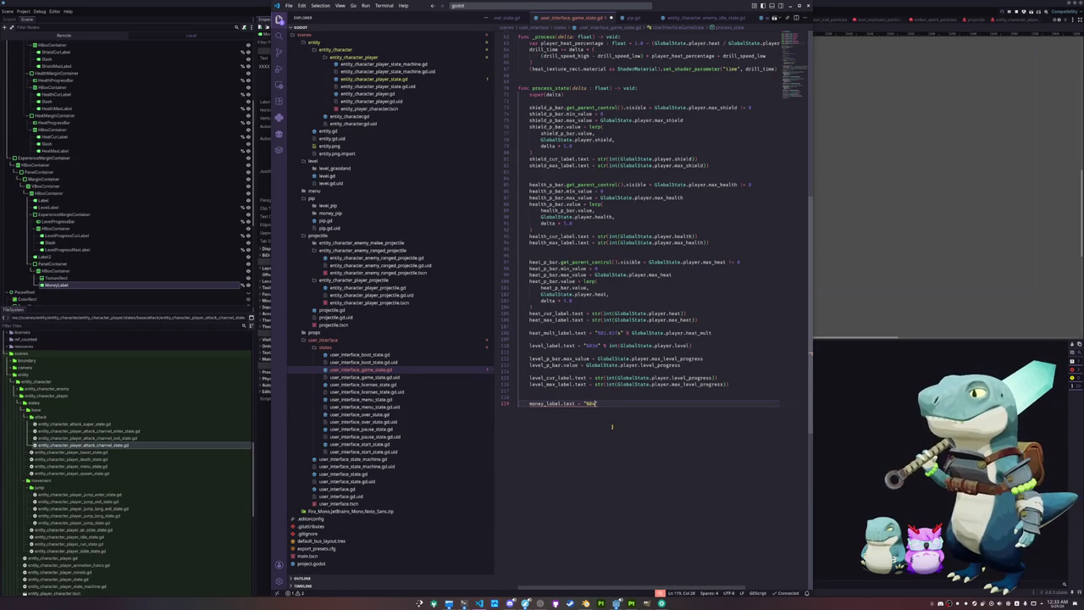
pyautogui.write('d" % i')
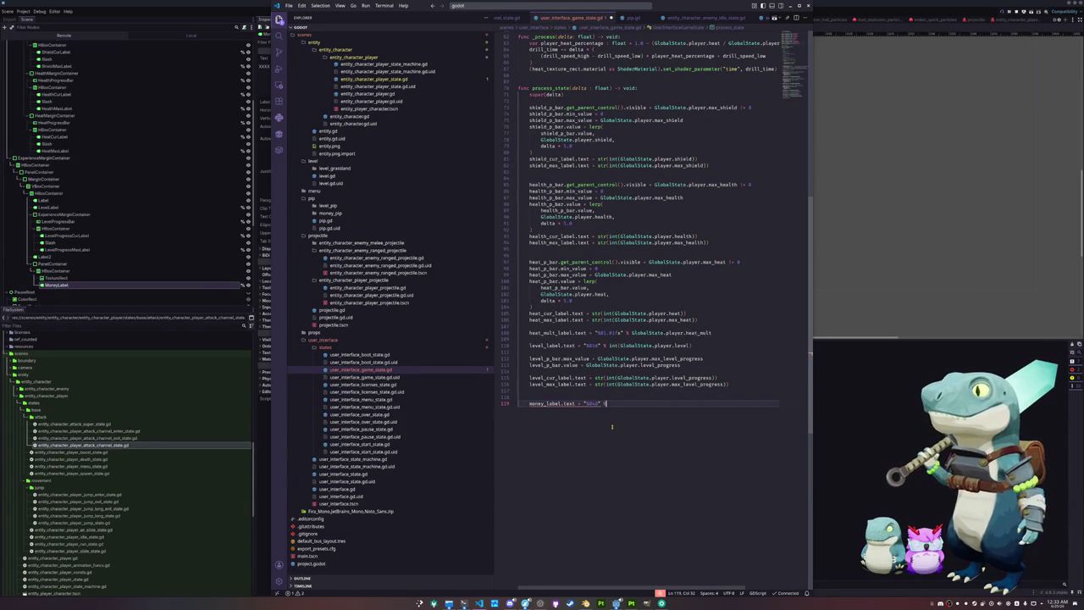
pyautogui.write('nt(GlobalSta')
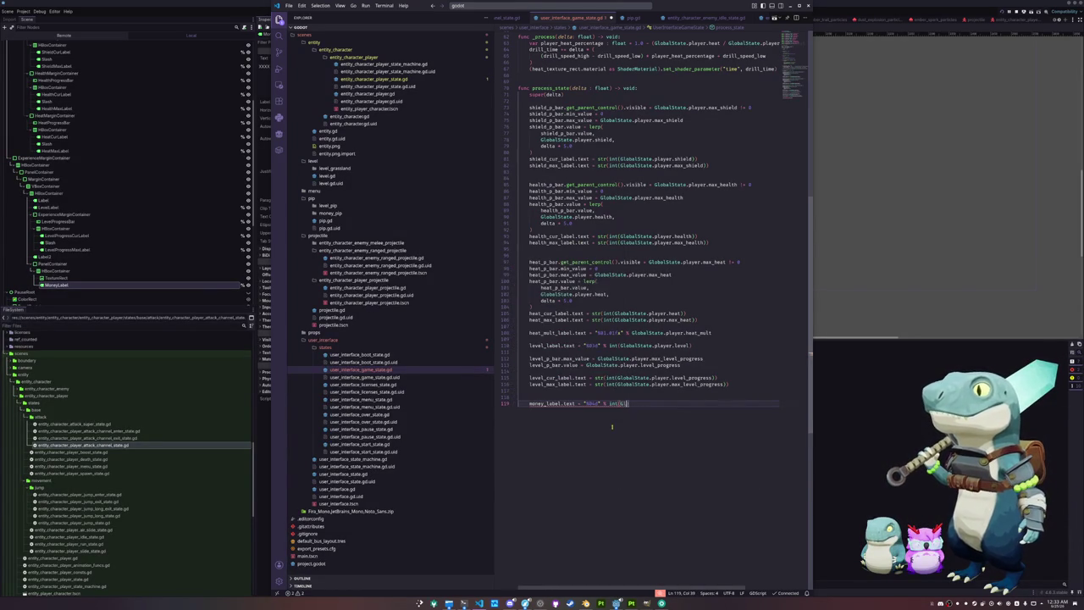
pyautogui.write('te.money')
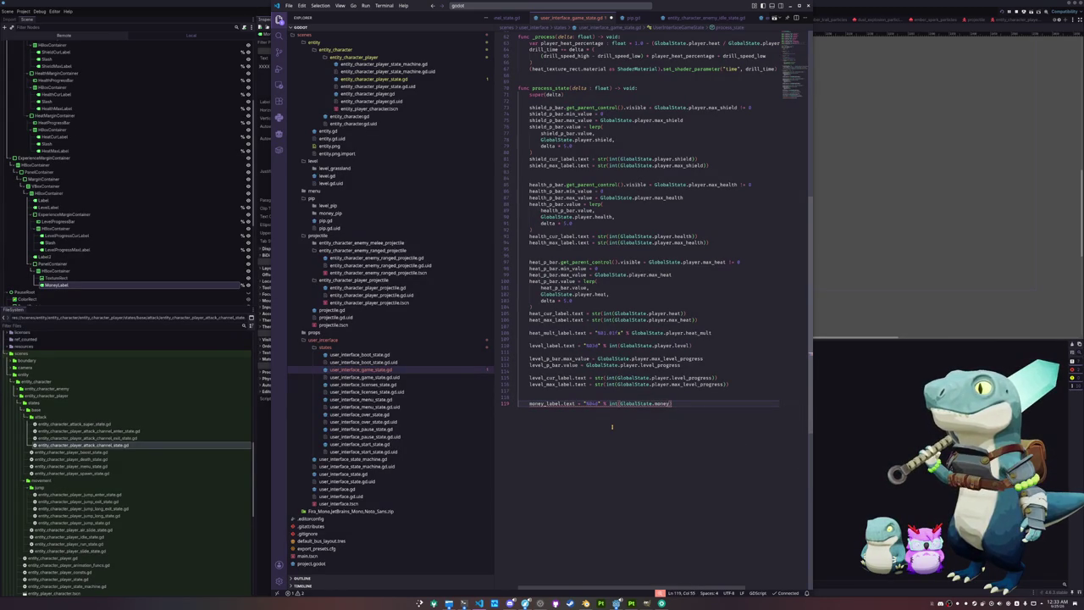
pyautogui.scroll(15, 786, 88)
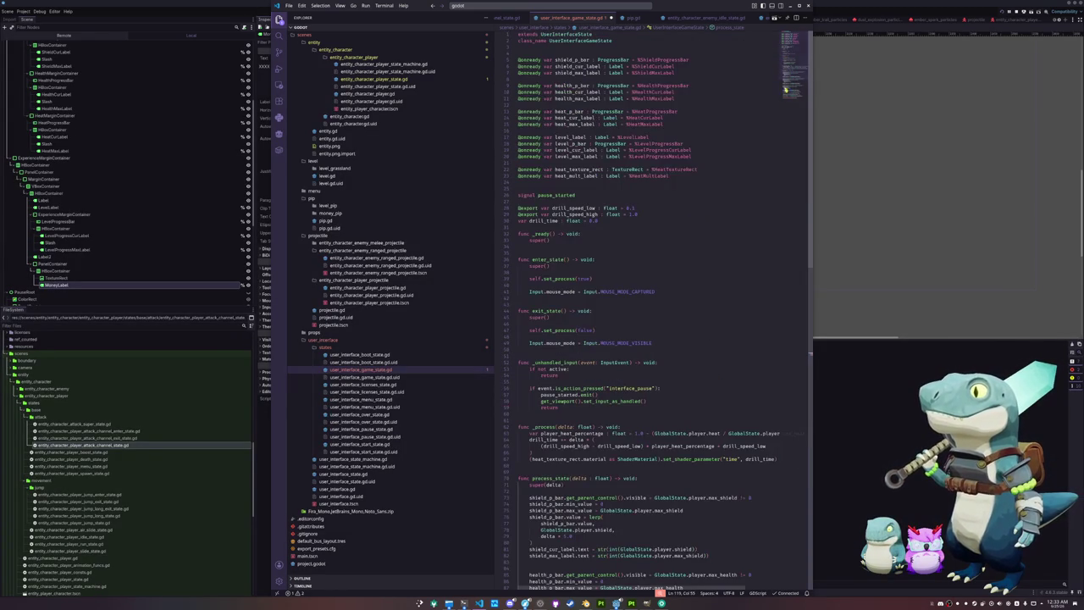
pyautogui.click(577, 183)
pyautogui.press('Return')
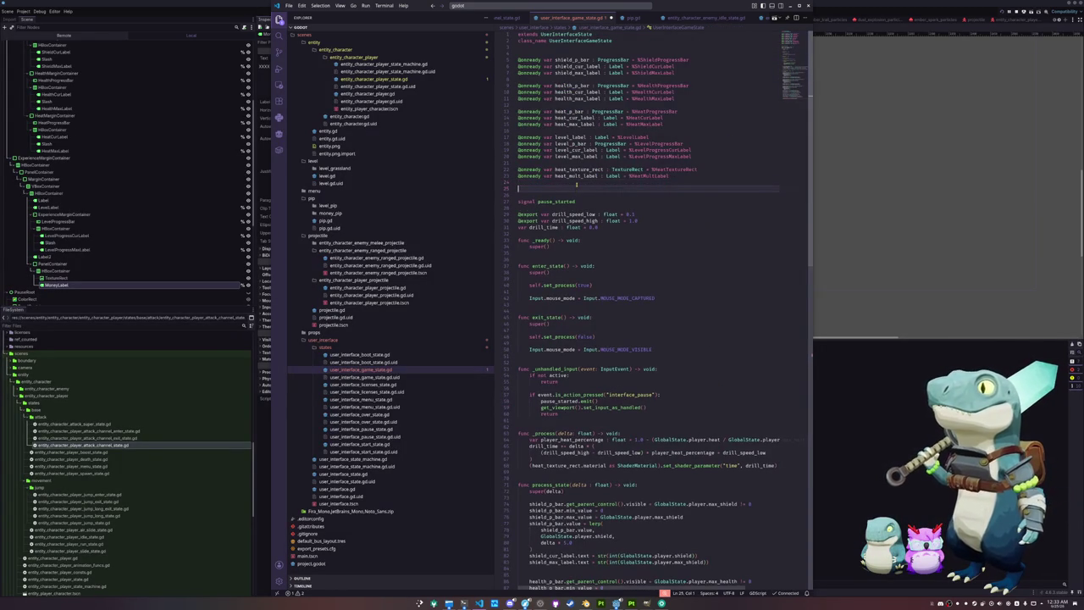
pyautogui.write('@onready var money')
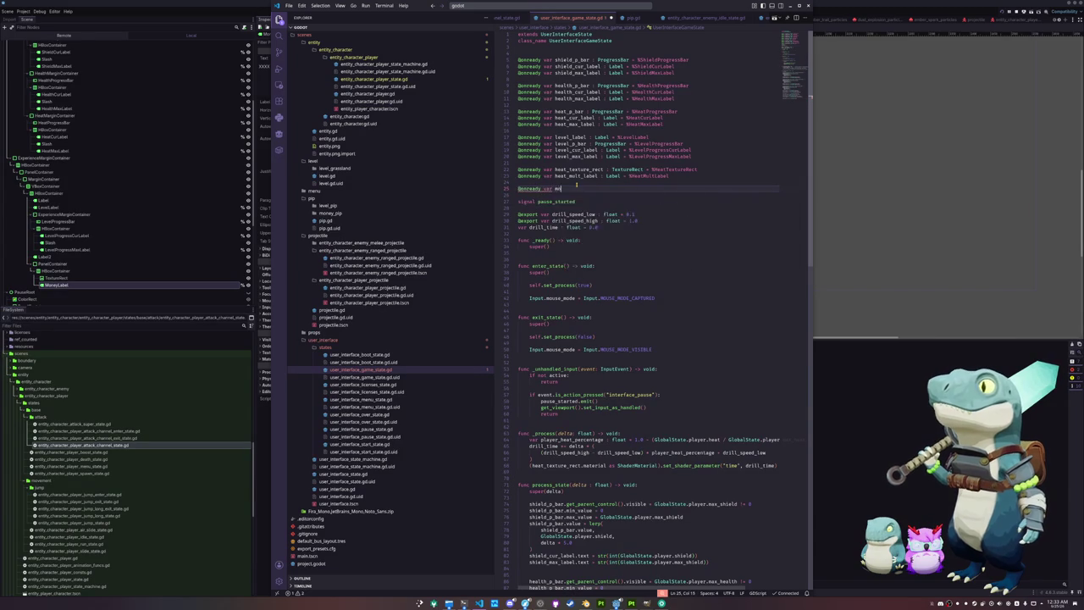
pyautogui.write('_label : ')
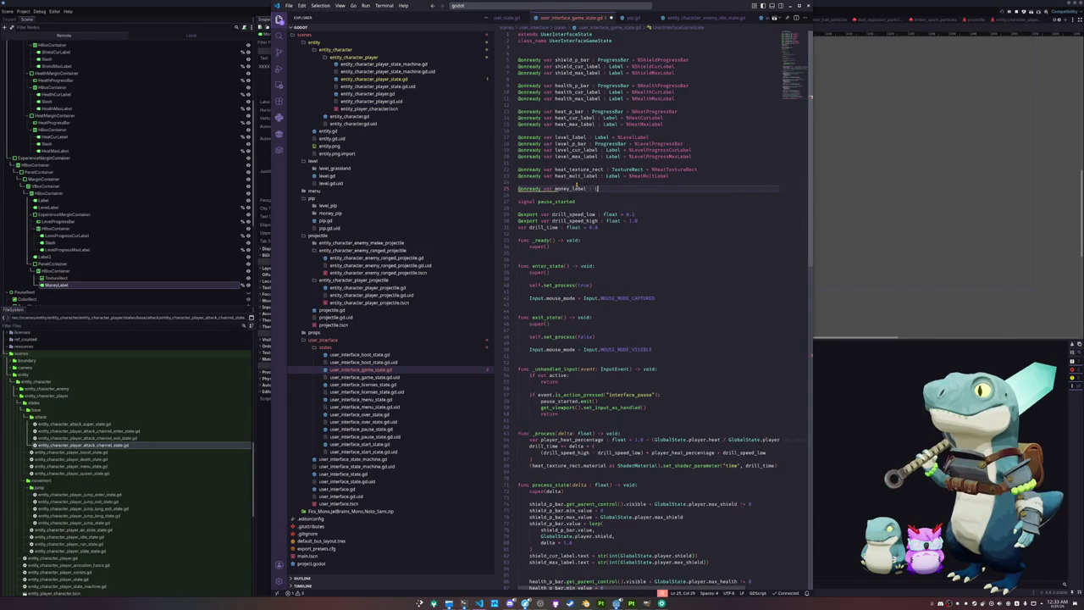
pyautogui.write('Label = %MoneyLabel')
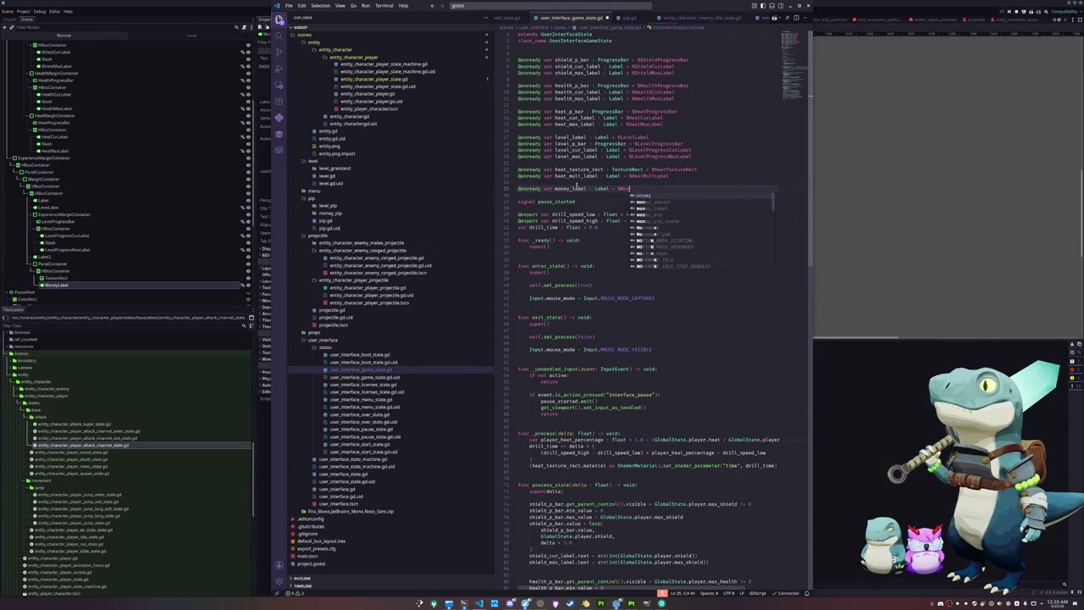
pyautogui.press('Down')
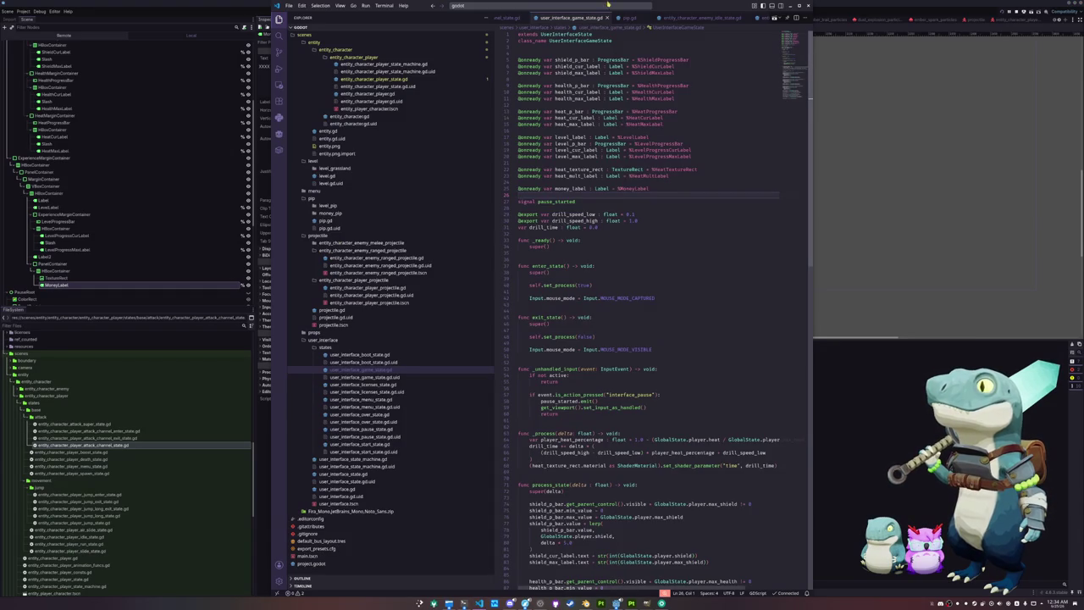
# - Quick-open enemy_data.gd by searching for enemy files
pyautogui.click(607, 4)
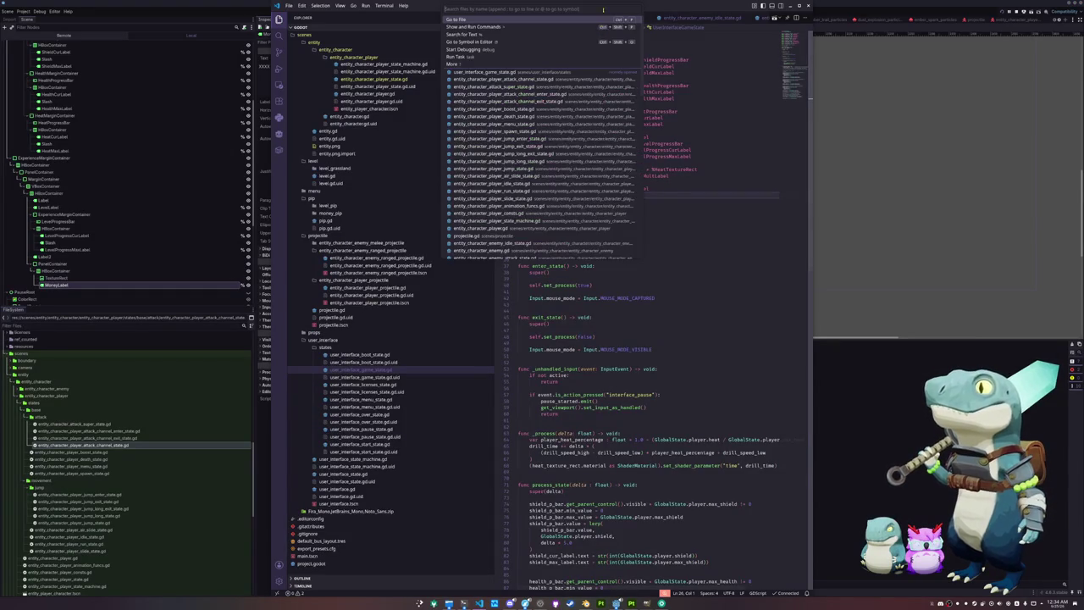
pyautogui.write('entity')
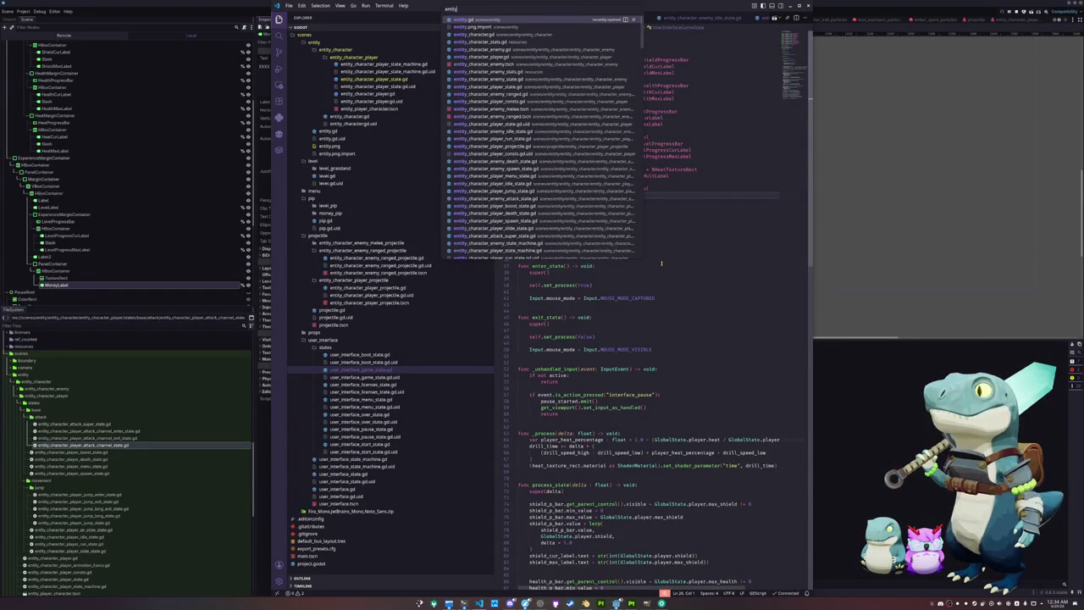
pyautogui.press('BackSpace')
pyautogui.write('em')
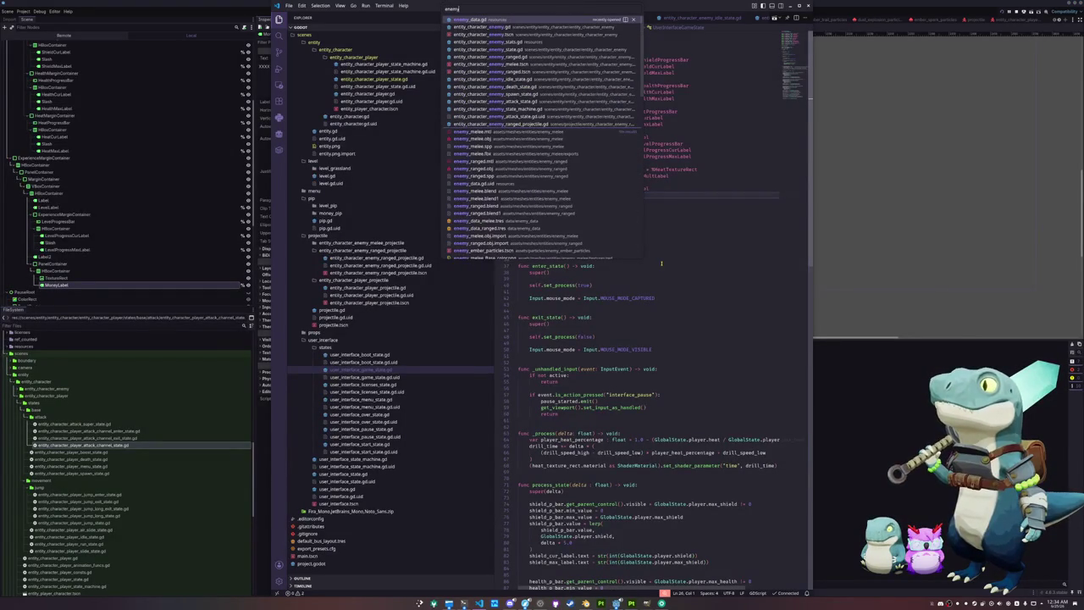
pyautogui.press('Return')
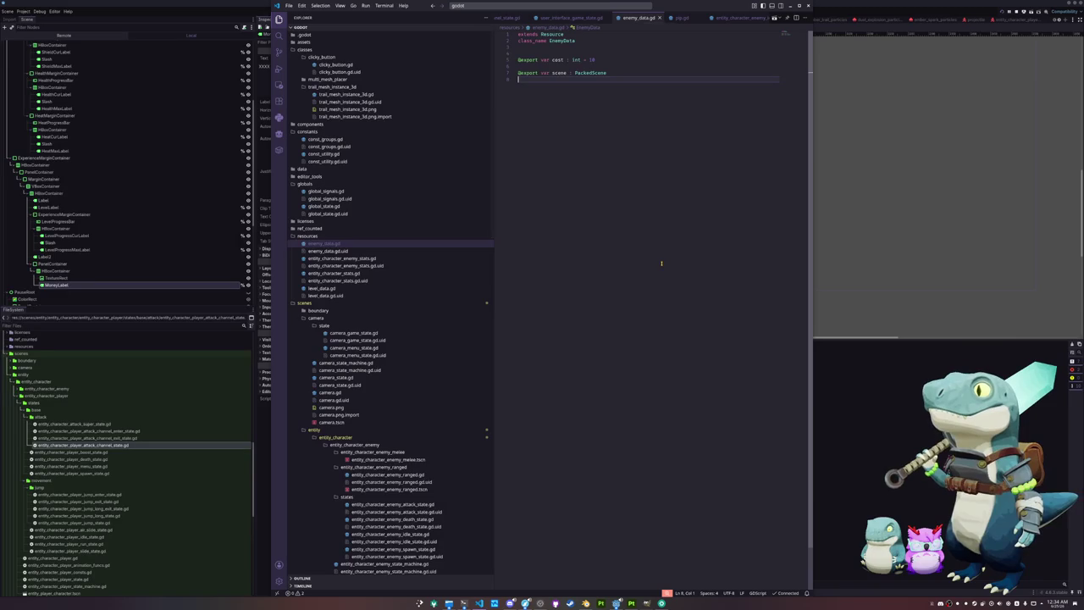
# - Browse the enemy stats script, then open entity_character_enemy_death_state.gd
pyautogui.click(353, 259)
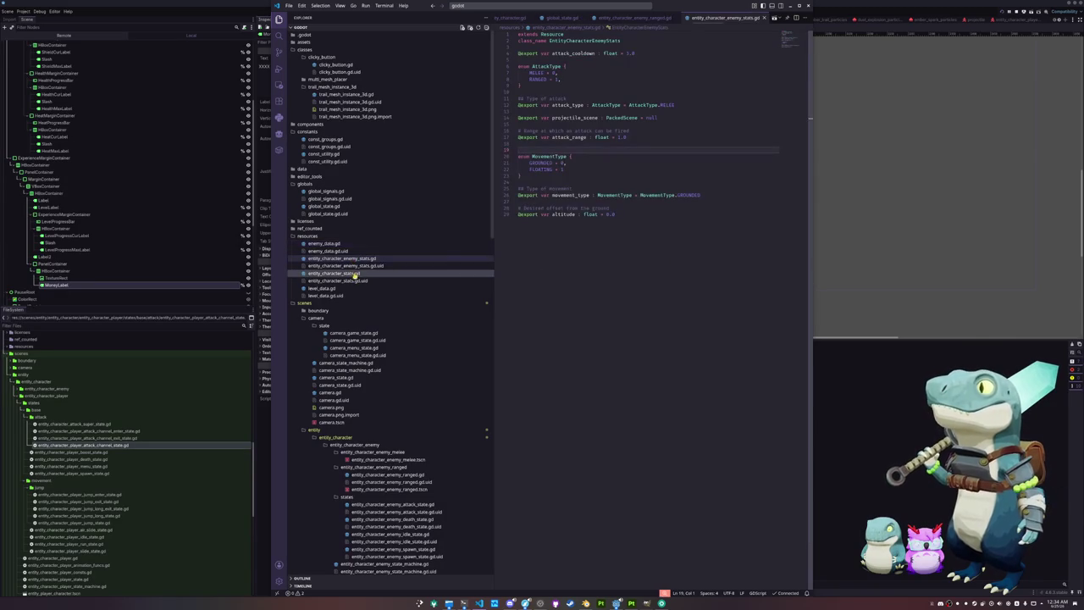
pyautogui.scroll(-3, 345, 332)
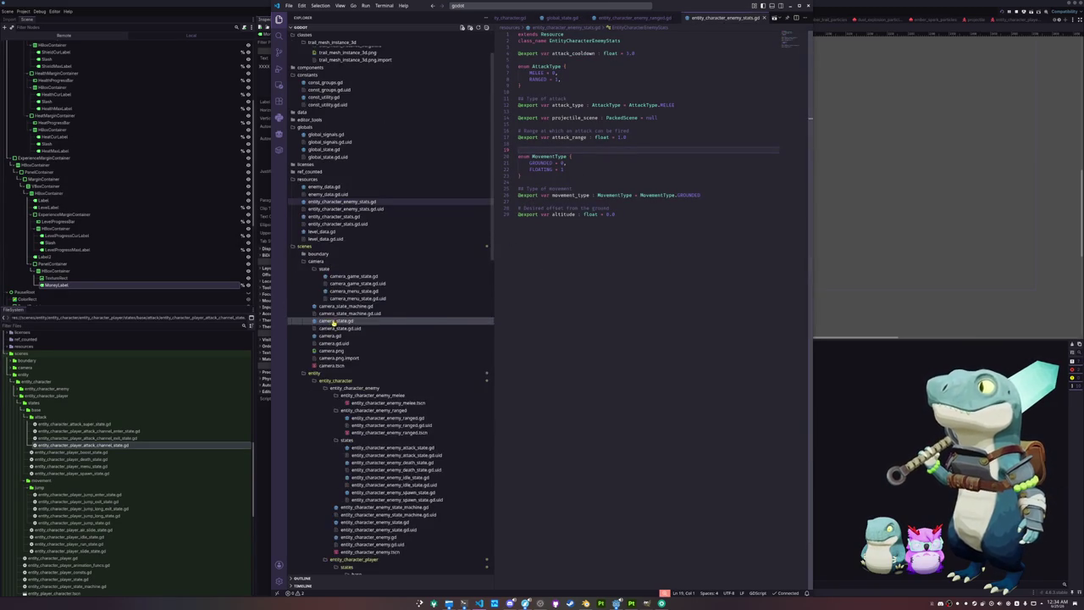
pyautogui.scroll(-4, 344, 333)
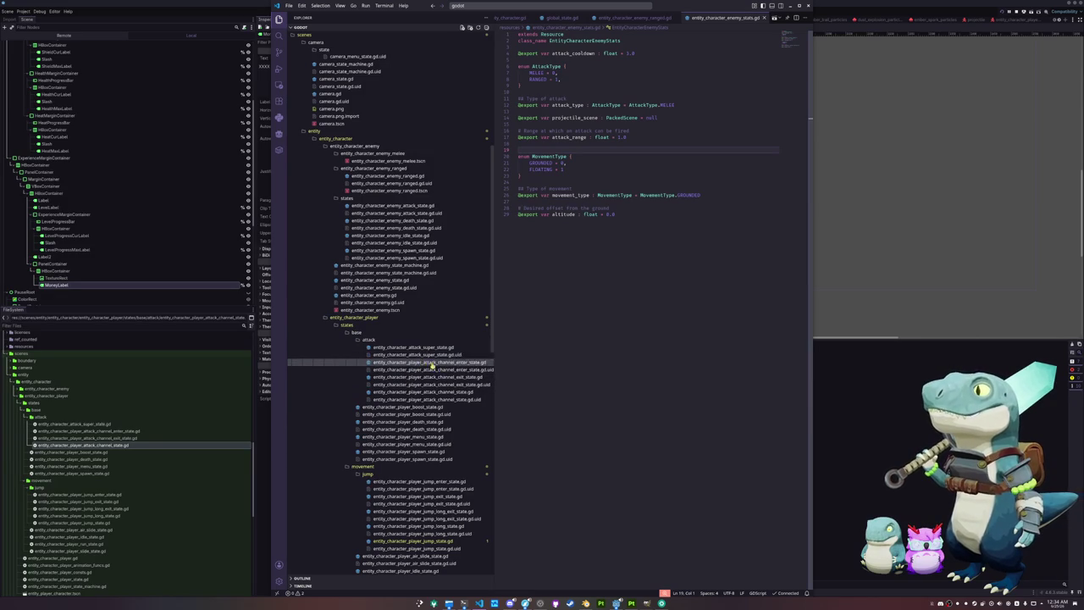
pyautogui.scroll(-1, 434, 379)
pyautogui.scroll(2, 424, 327)
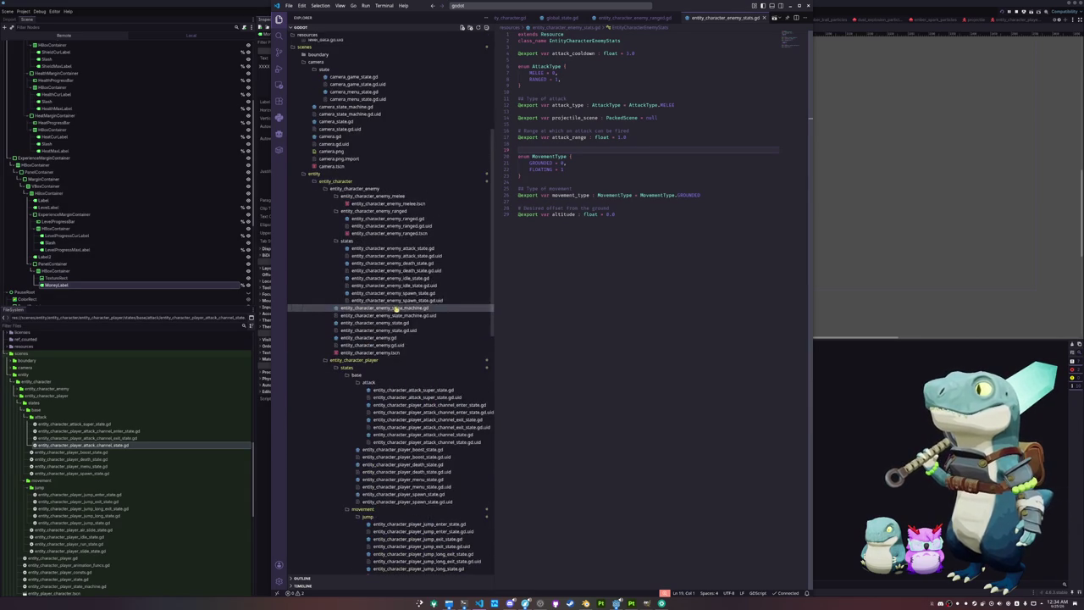
pyautogui.click(397, 263)
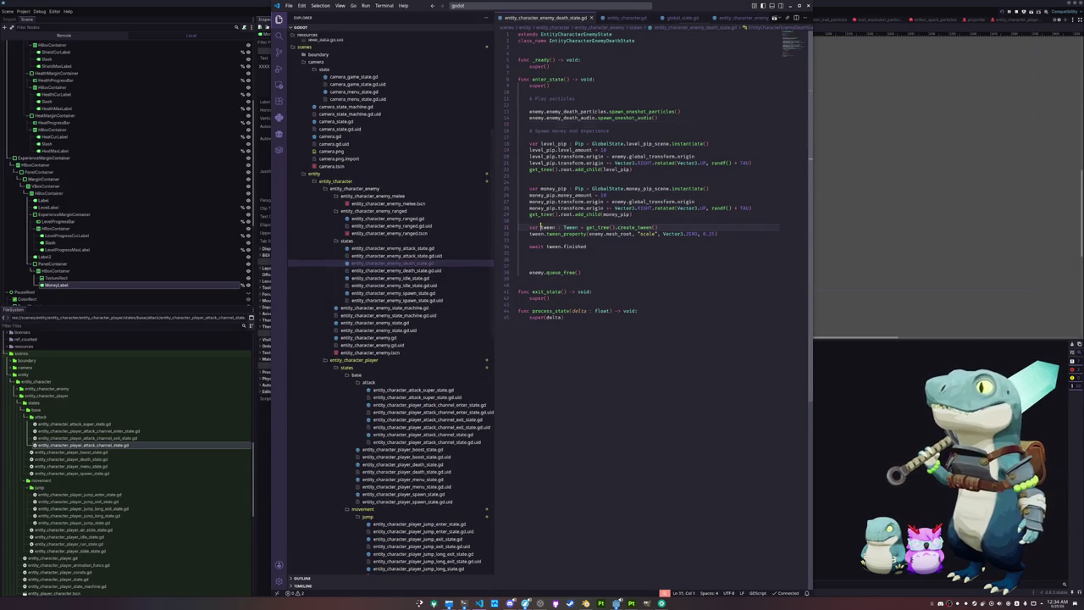
# - On line 26, test an enemy stats reference for the money amount, then type '* enemy.money'
pyautogui.click(540, 227)
pyautogui.doubleClick(602, 194)
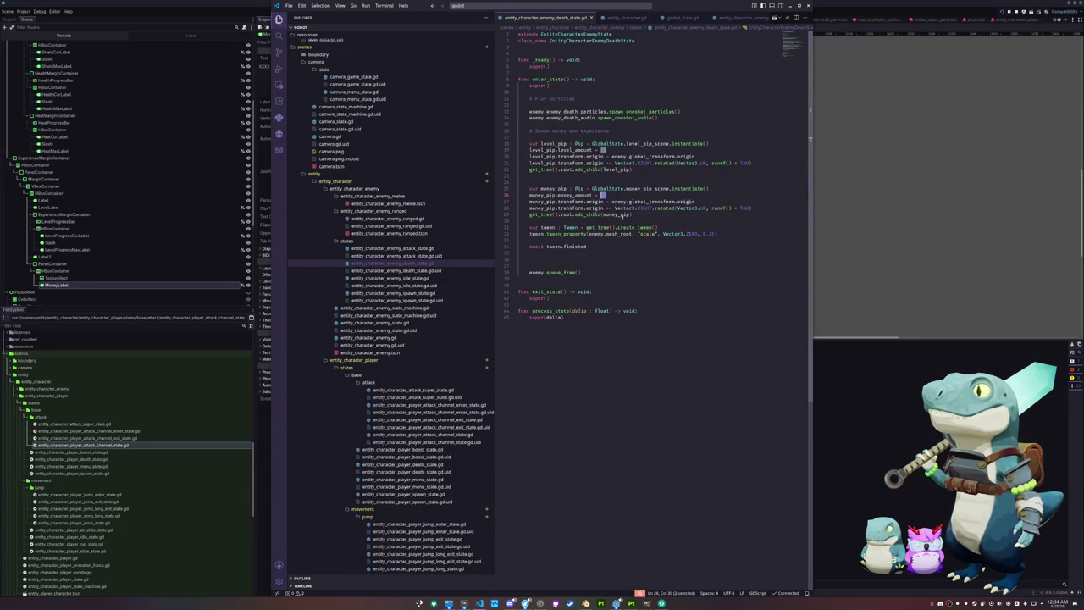
pyautogui.write('enemy.stat')
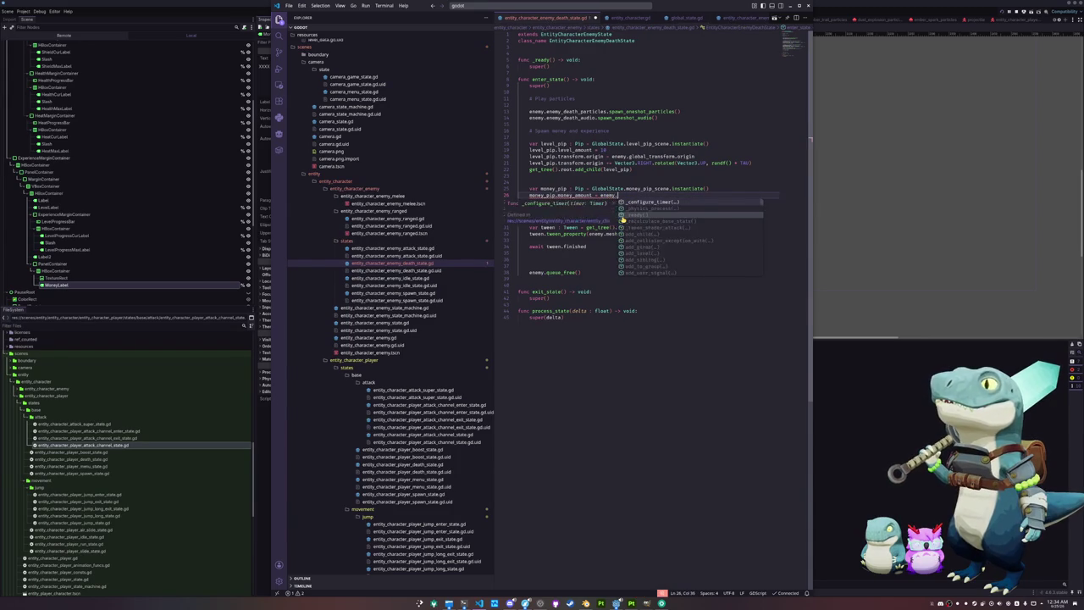
pyautogui.press('BackSpace')
pyautogui.press('BackSpace')
pyautogui.press('BackSpace')
pyautogui.write('enemy')
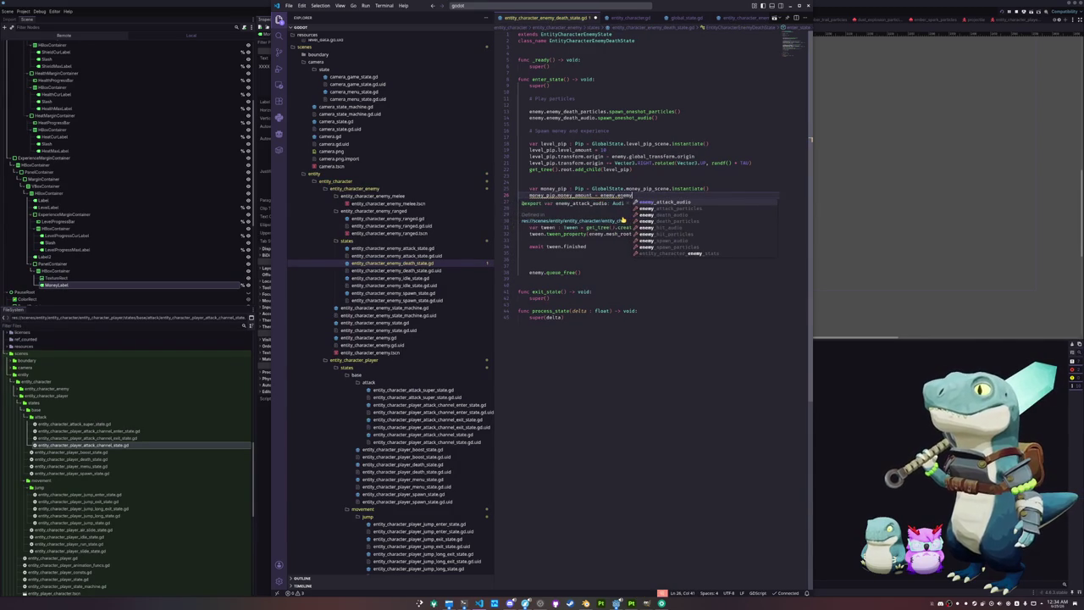
pyautogui.write('_')
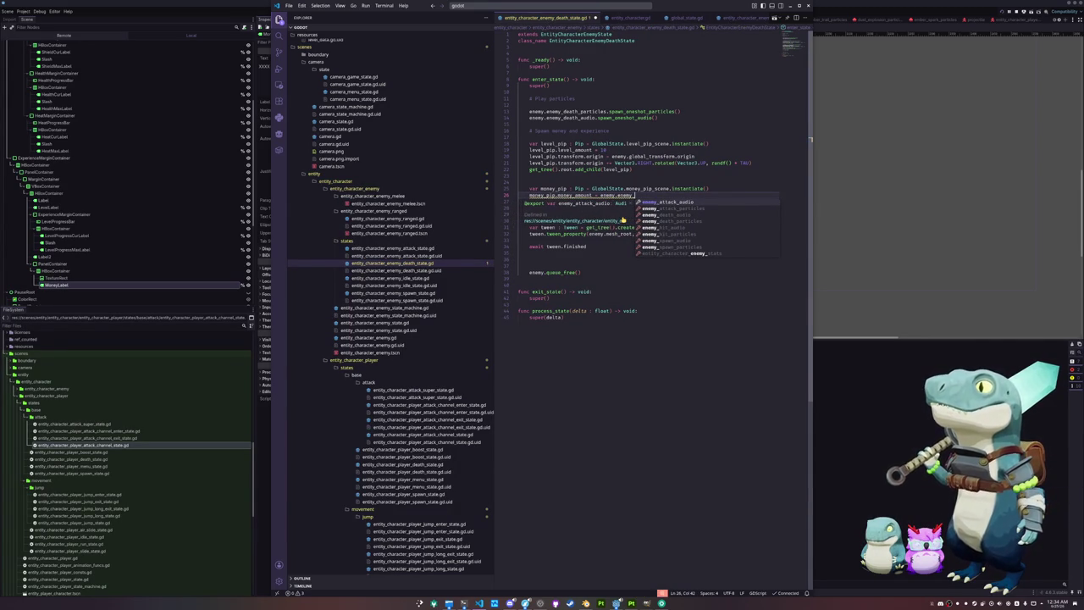
pyautogui.write('stats')
pyautogui.press('Return')
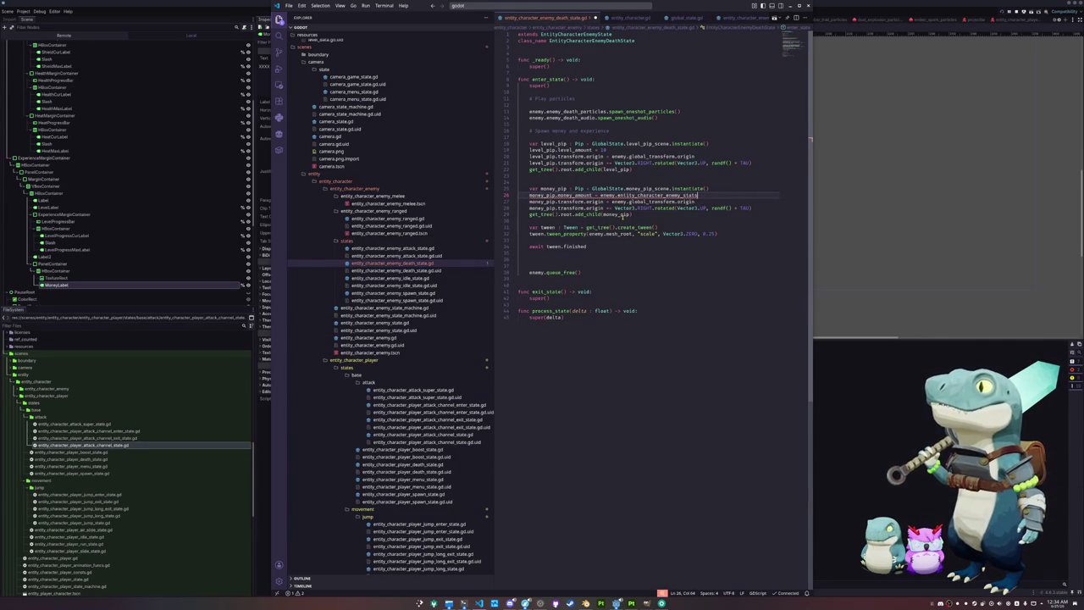
pyautogui.write('.')
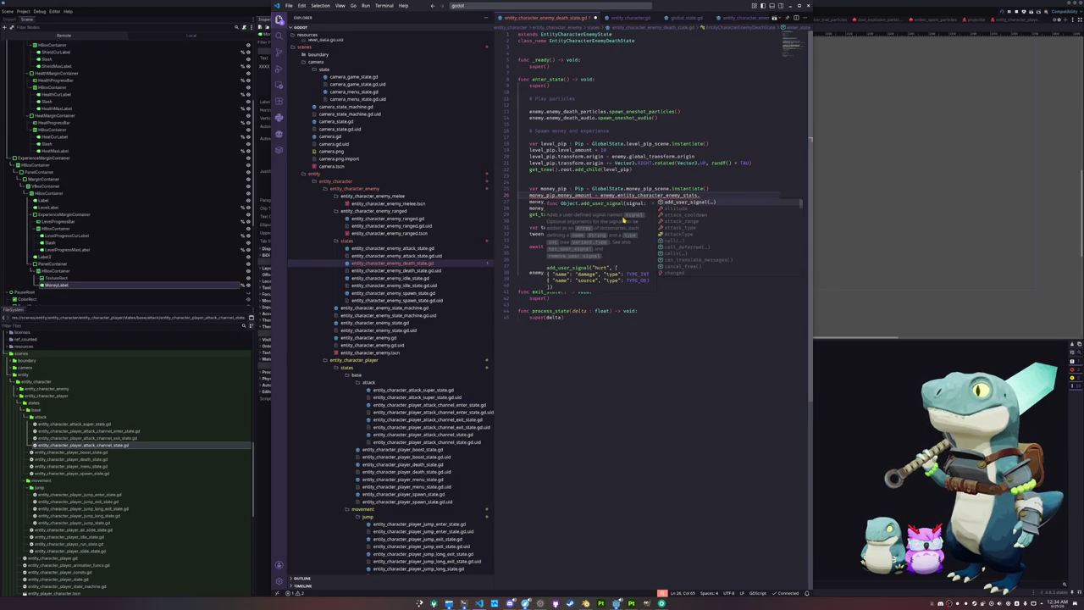
pyautogui.hotkey('ctrl', 'shift', 'Left')
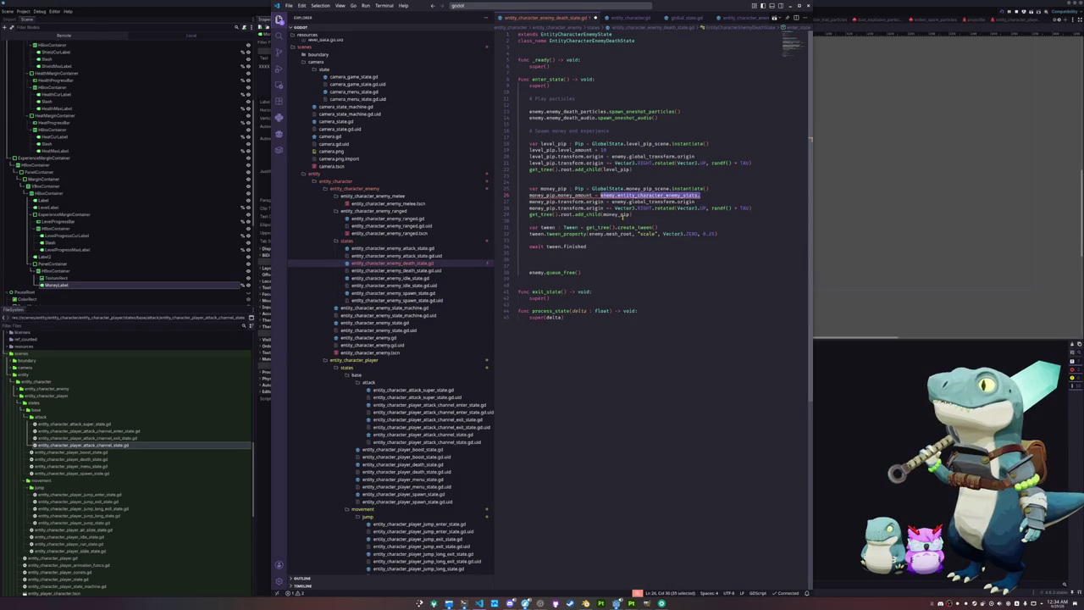
pyautogui.press('BackSpace')
pyautogui.write('* ')
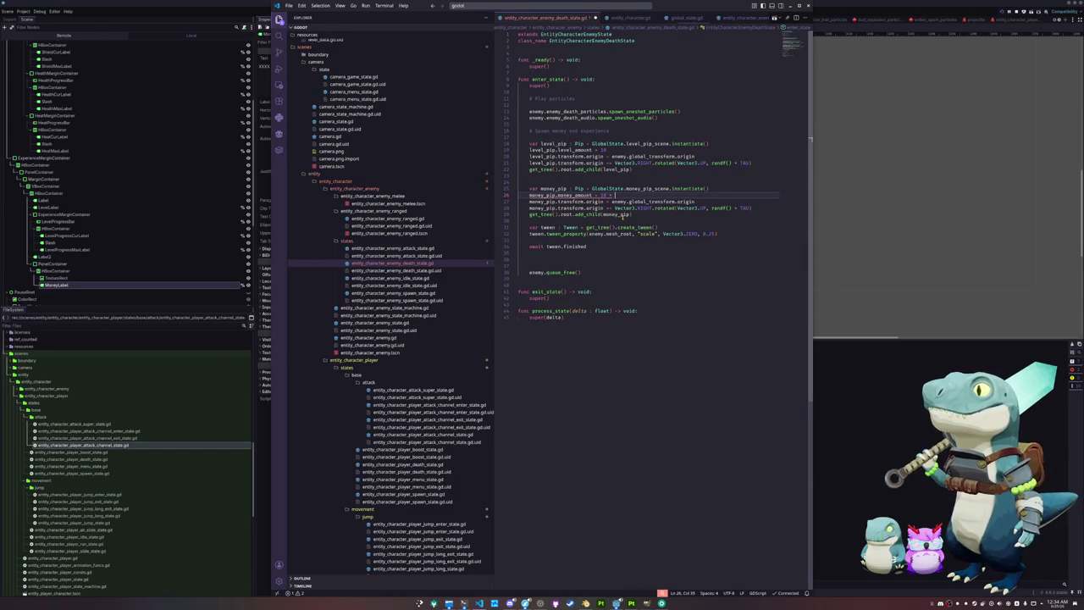
pyautogui.write('enemy.m')
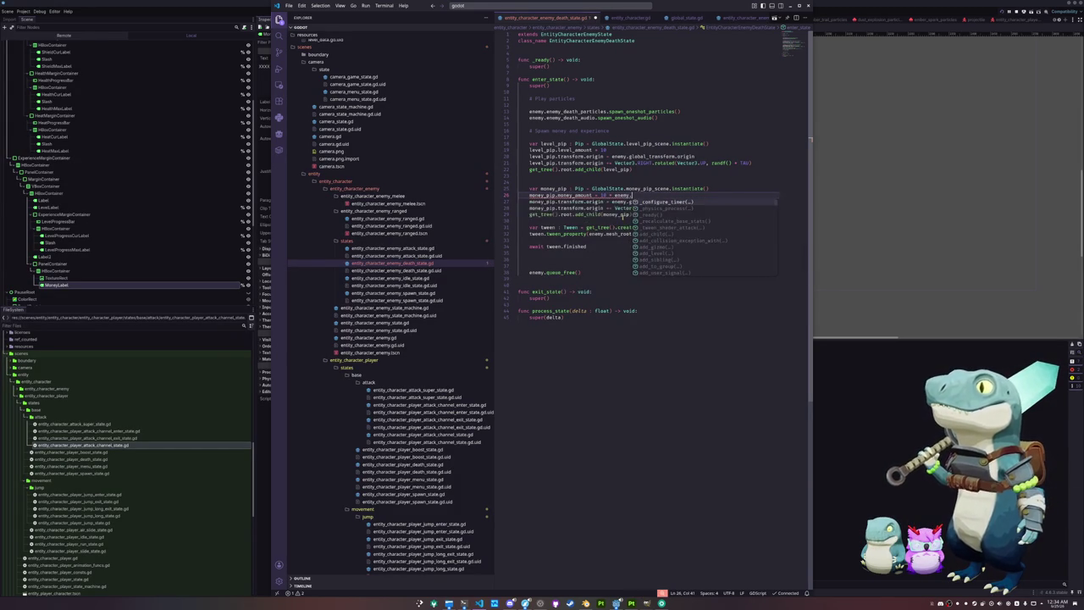
pyautogui.write('oney')
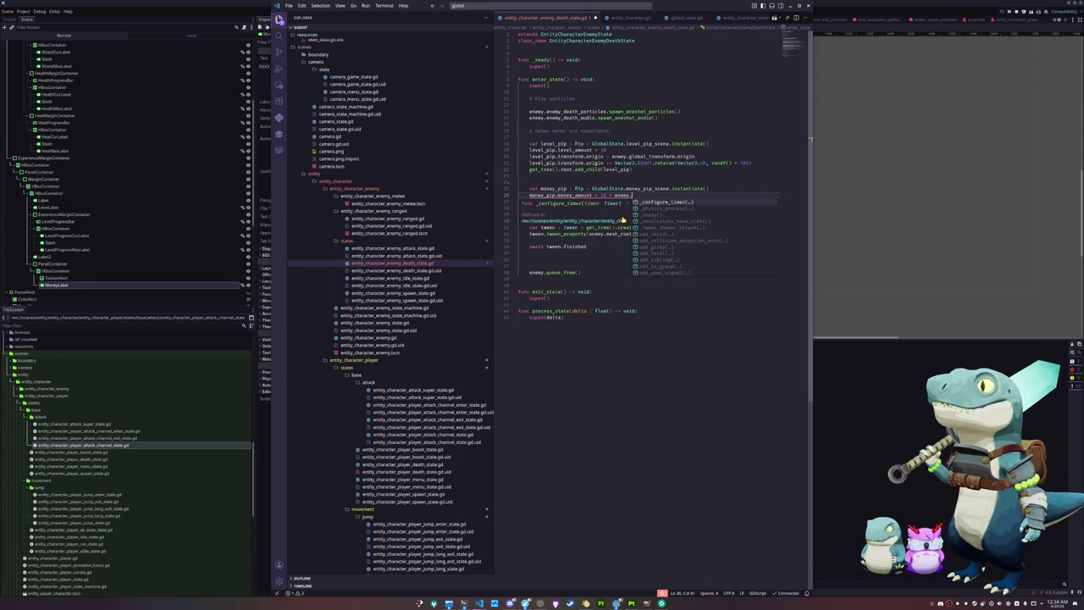
# - Browse the enemy's IntelliSense members and insert entity_character_enemy_stats after 'enemy.'
pyautogui.press('Down')
pyautogui.press('Down')
pyautogui.press('Down')
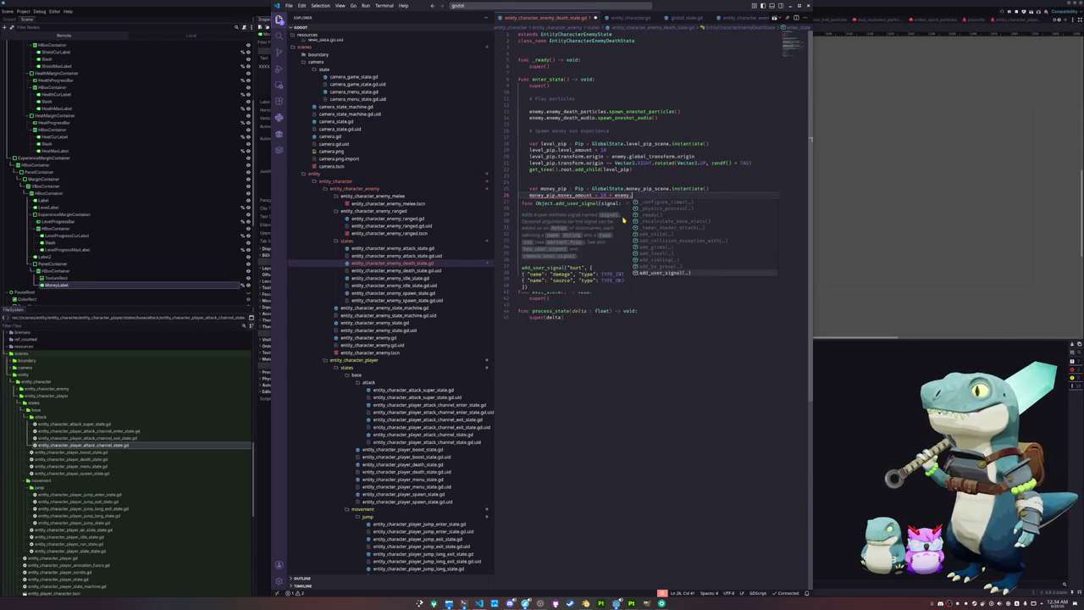
pyautogui.press('Down')
pyautogui.press('Down')
pyautogui.press('Down')
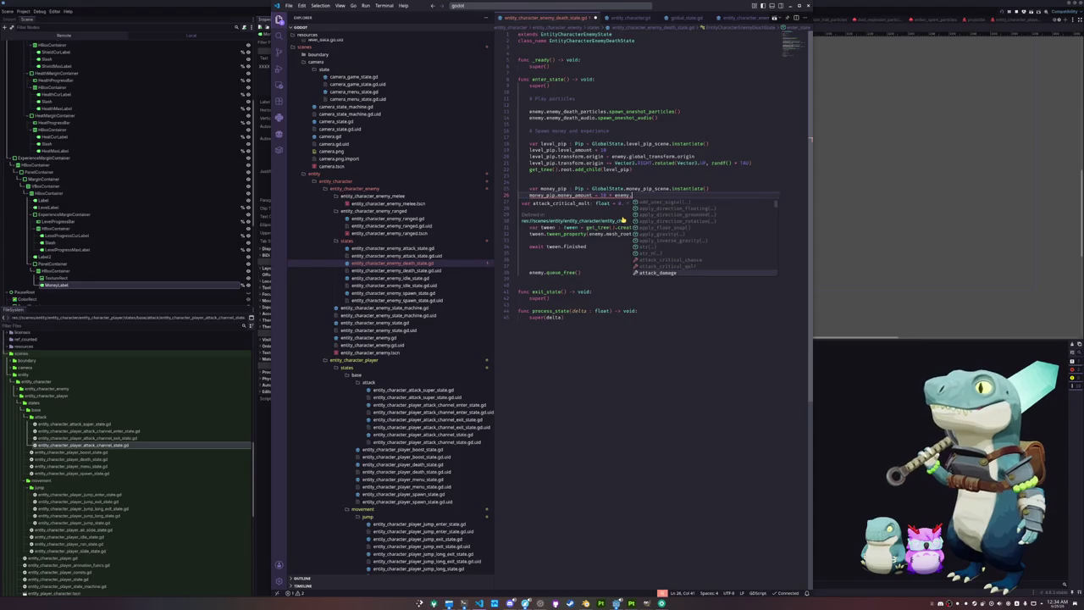
pyautogui.press('Down')
pyautogui.press('Down')
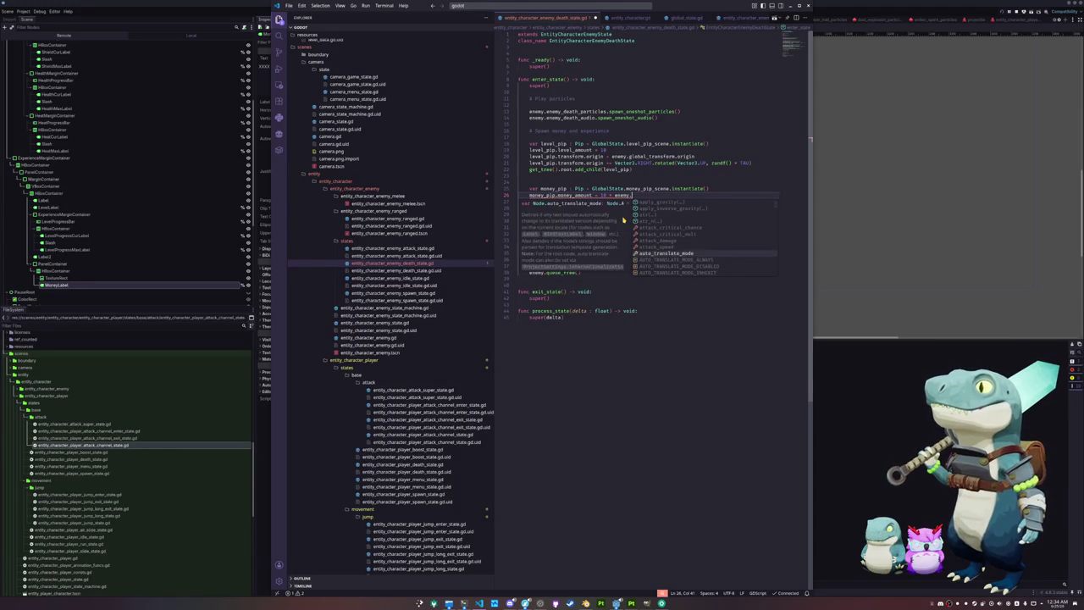
pyautogui.press('Up')
pyautogui.press('Up')
pyautogui.press('Down')
pyautogui.press('Down')
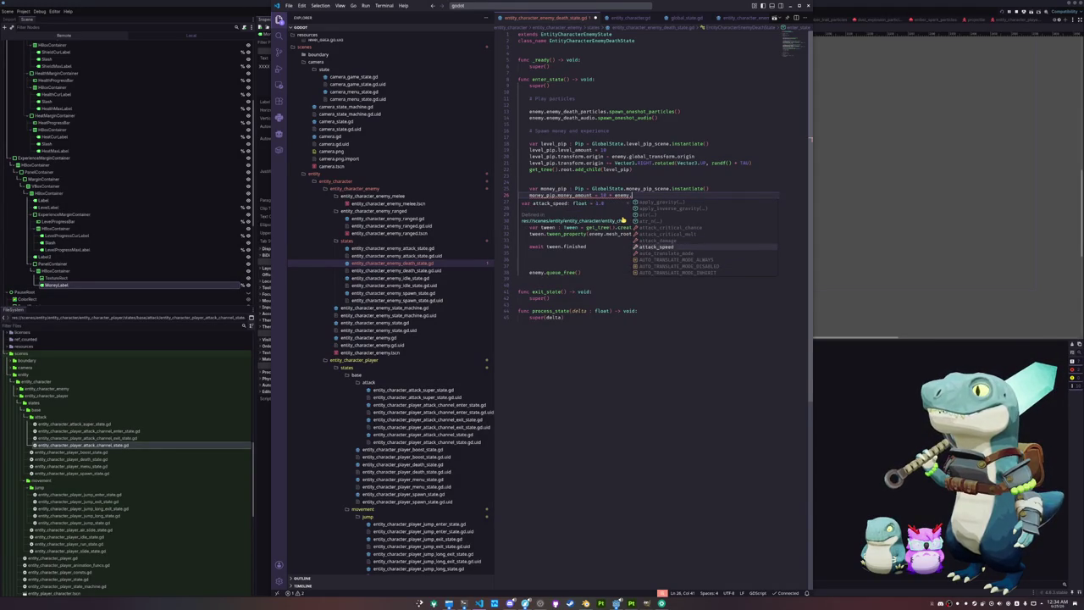
pyautogui.press('Up')
pyautogui.press('Up')
pyautogui.press('Up')
pyautogui.press('Down')
pyautogui.press('Down')
pyautogui.press('Down')
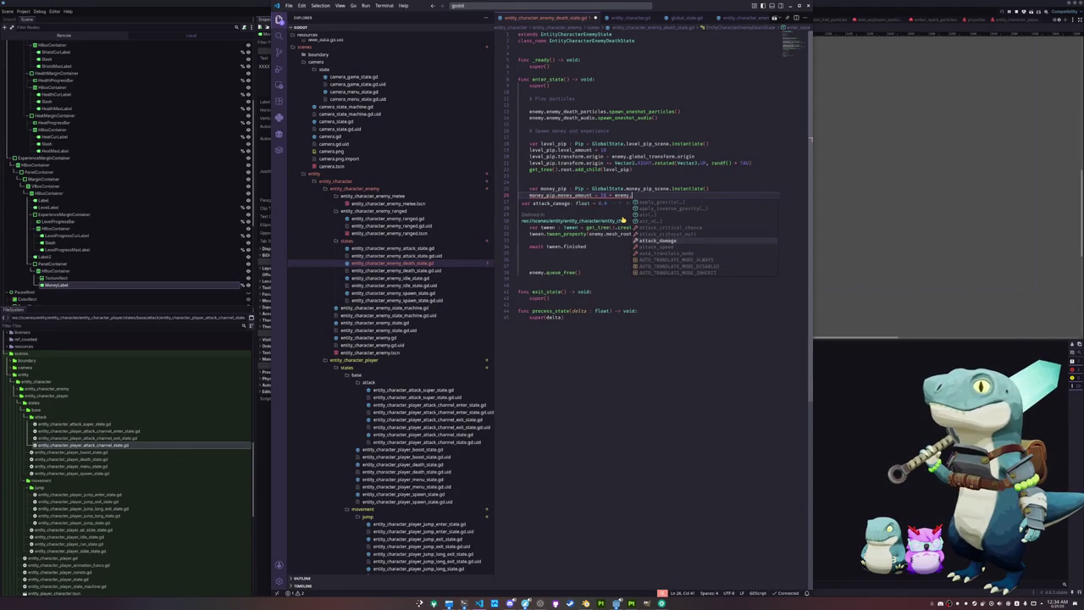
pyautogui.press('Down')
pyautogui.press('Down')
pyautogui.press('Down')
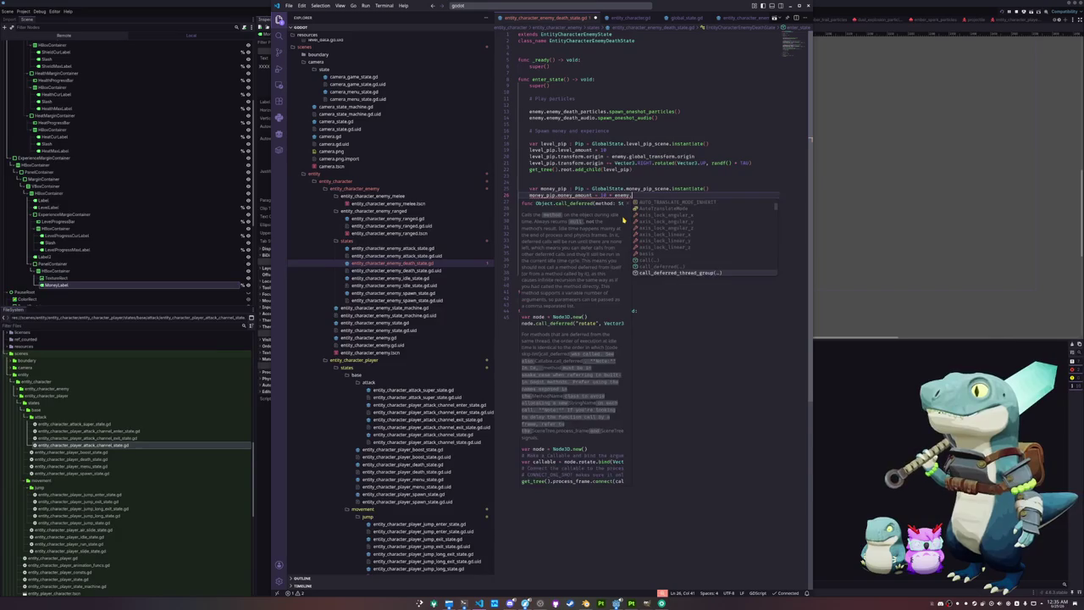
pyautogui.press('Down')
pyautogui.press('Down')
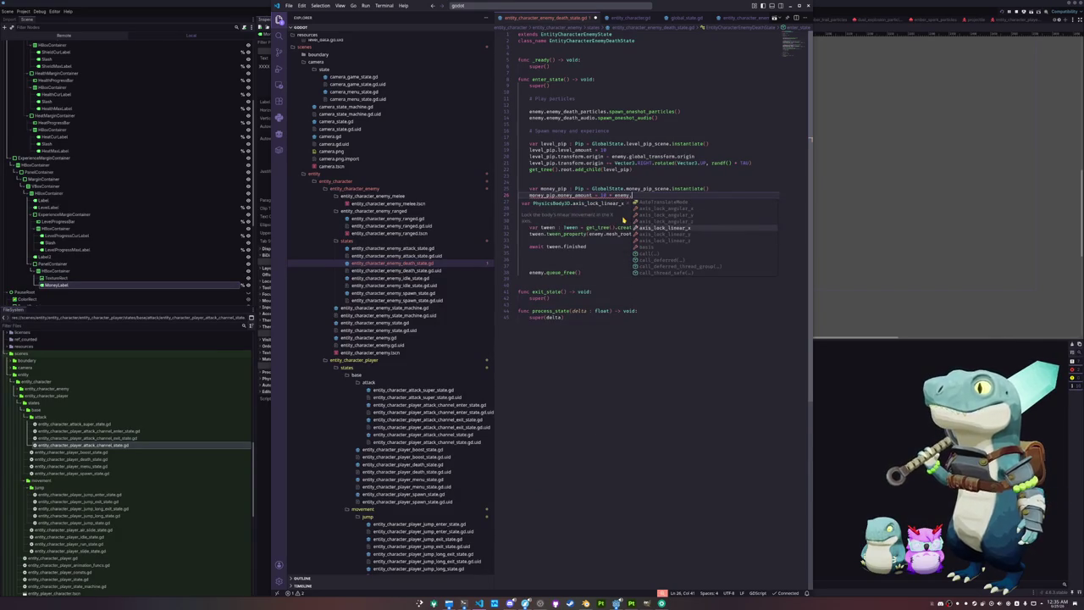
pyautogui.press('Down')
pyautogui.press('Down')
pyautogui.press('Down')
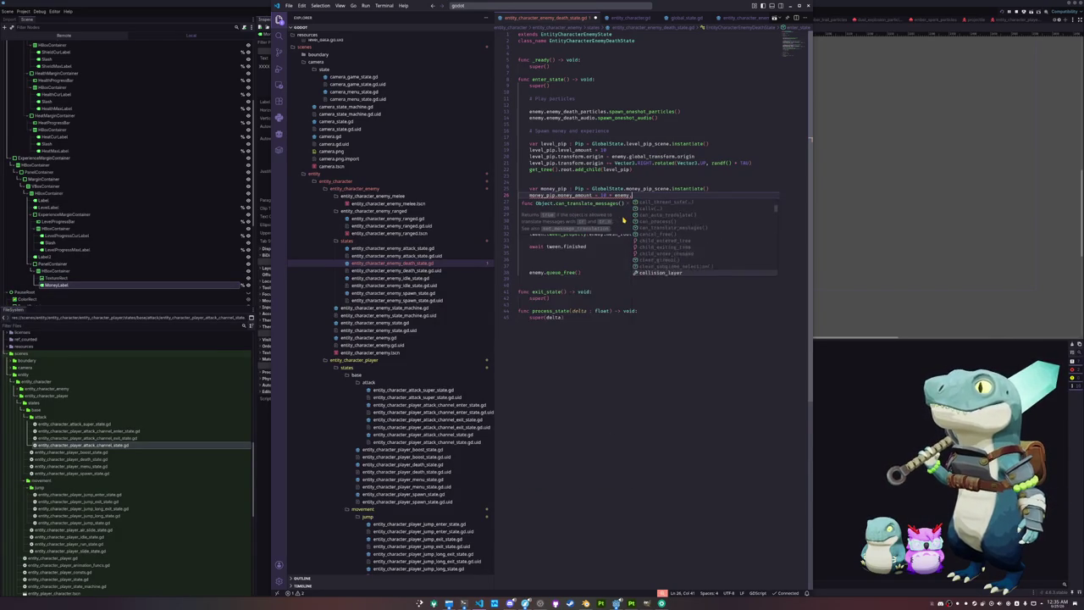
pyautogui.press('Down')
pyautogui.press('Down')
pyautogui.press('Down')
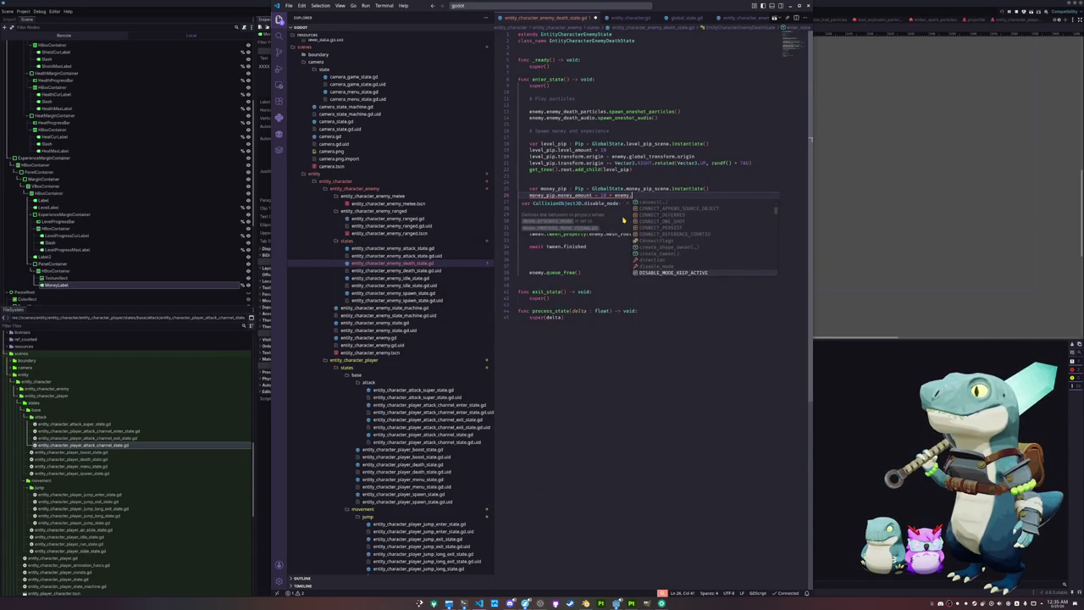
pyautogui.press('Down')
pyautogui.press('Down')
pyautogui.press('Down')
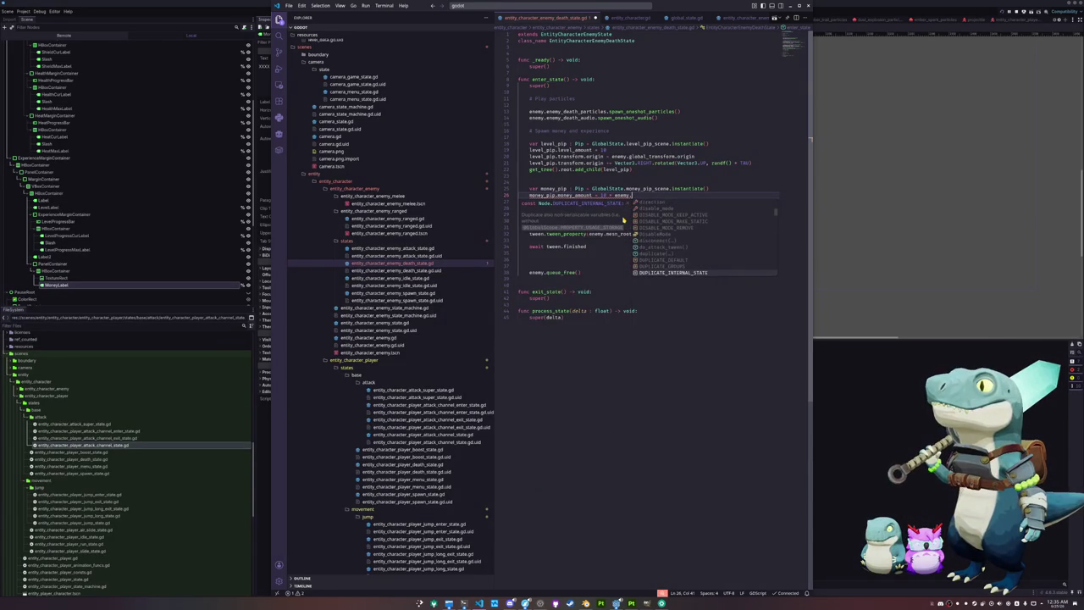
pyautogui.press('Down')
pyautogui.press('Down')
pyautogui.press('Down')
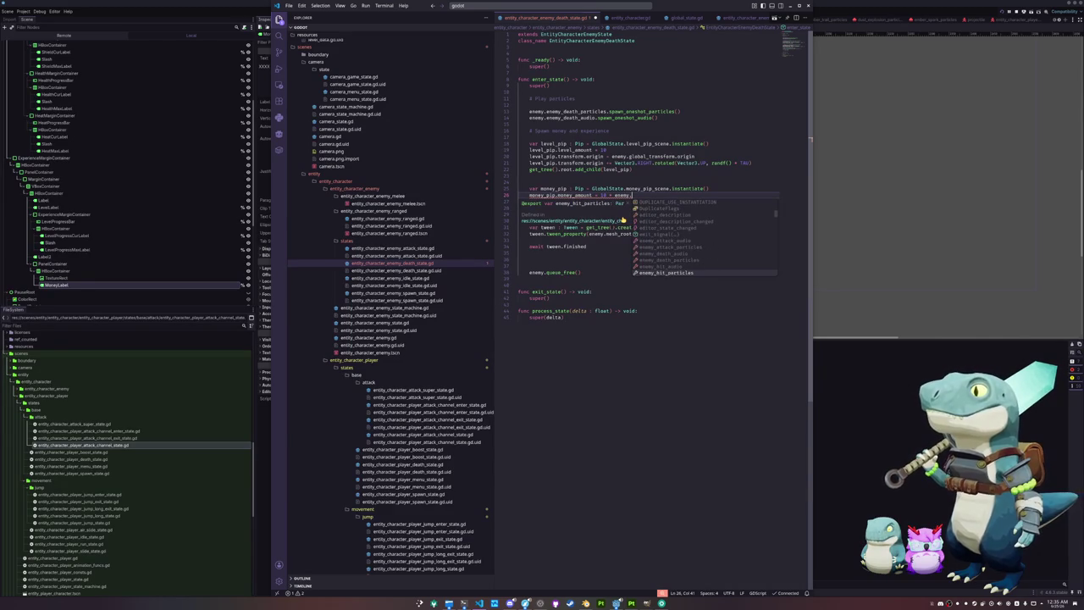
pyautogui.press('Down')
pyautogui.press('Down')
pyautogui.press('Down')
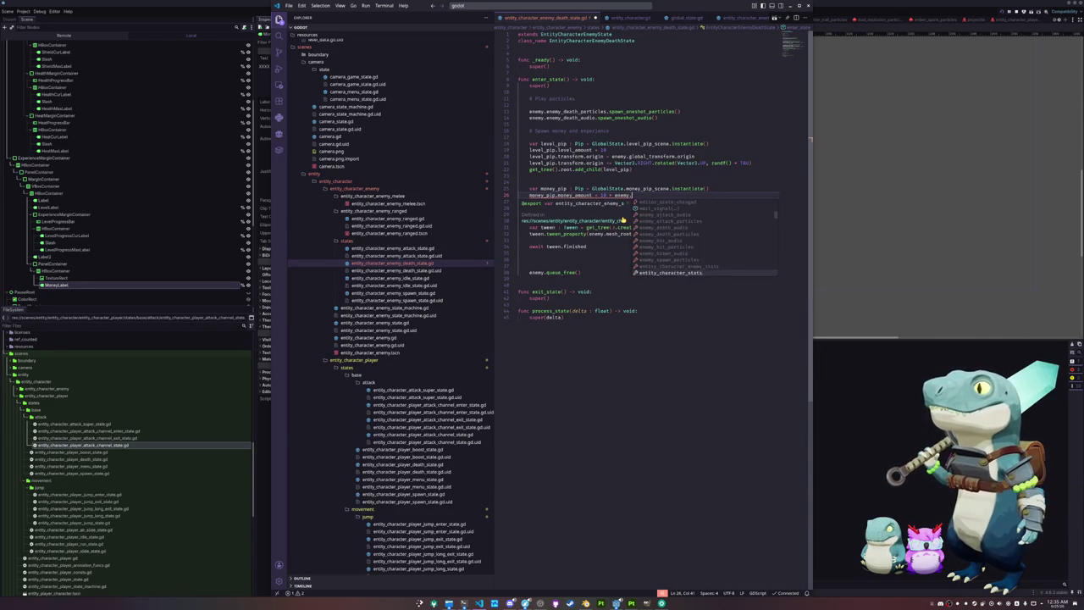
pyautogui.press('Up')
pyautogui.press('Up')
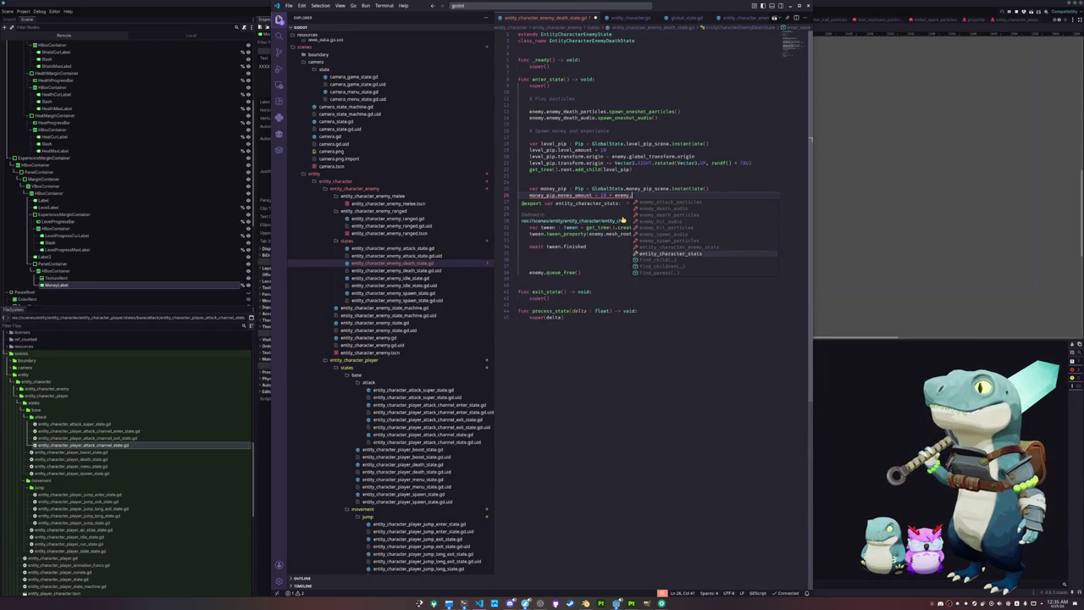
pyautogui.press('Up')
pyautogui.press('Down')
pyautogui.press('Up')
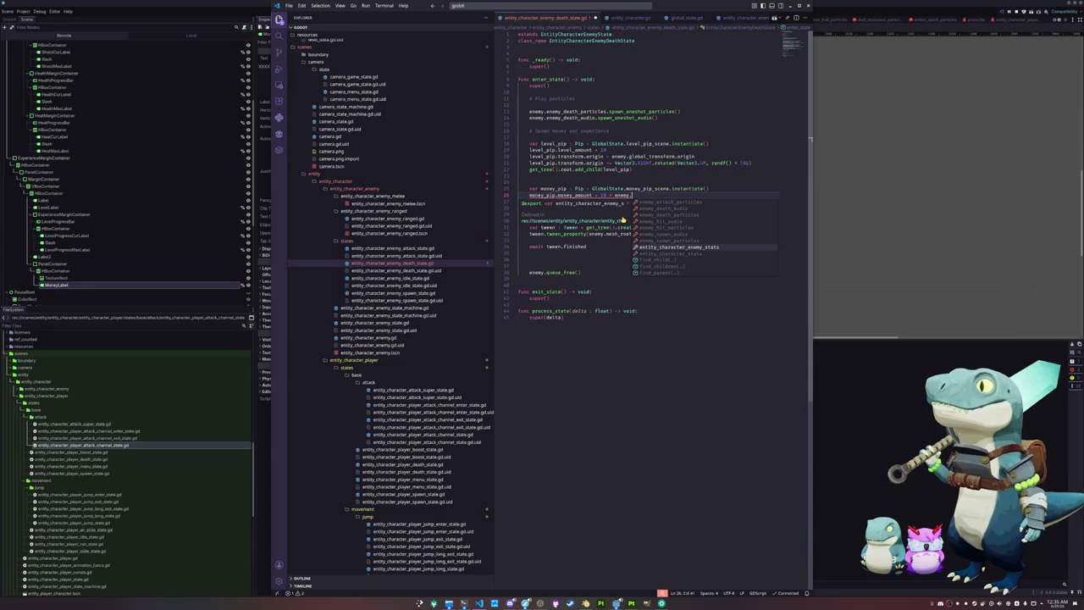
pyautogui.press('Return')
# - Try damage and attack member names, then delete the stats reference so line 26 ends at '10 *'
pyautogui.write('.du')
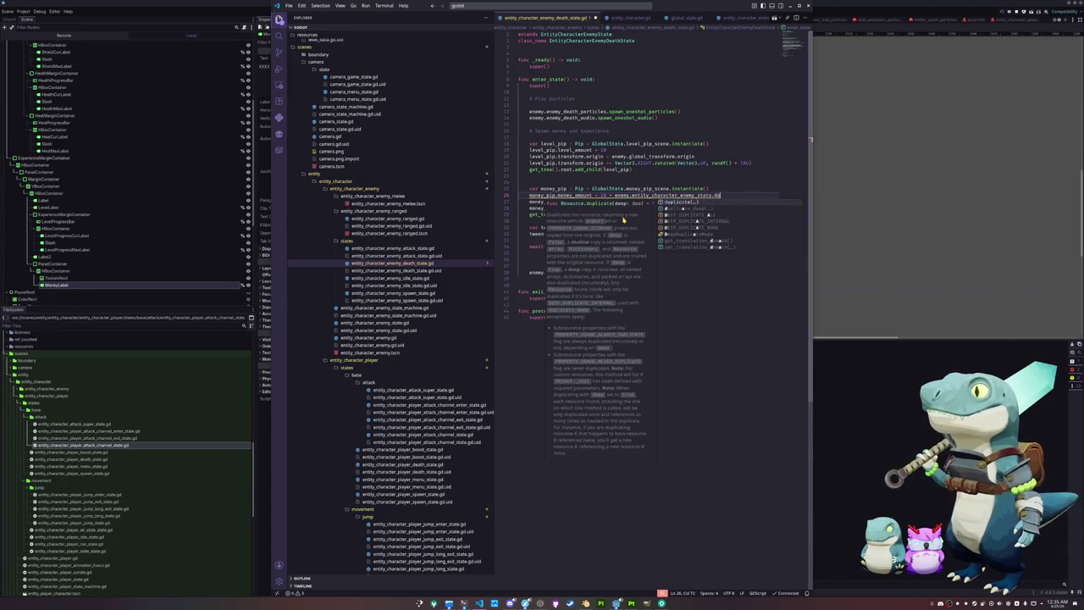
pyautogui.press('BackSpace')
pyautogui.write('ama')
pyautogui.press('BackSpace')
pyautogui.press('BackSpace')
pyautogui.press('BackSpace')
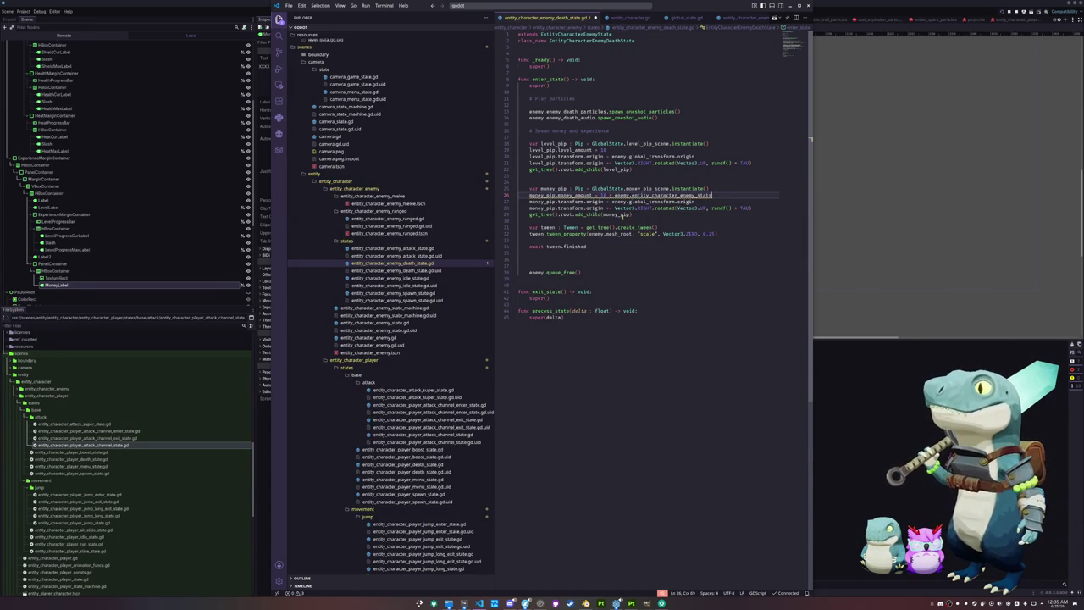
pyautogui.write('attack')
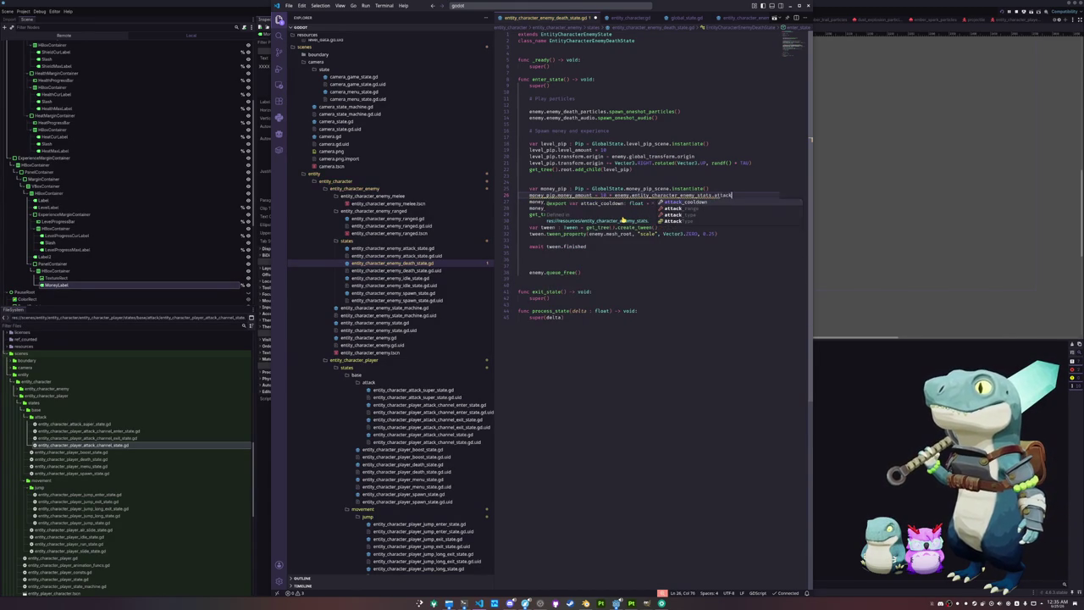
pyautogui.press('BackSpace')
pyautogui.press('BackSpace')
pyautogui.press('BackSpace')
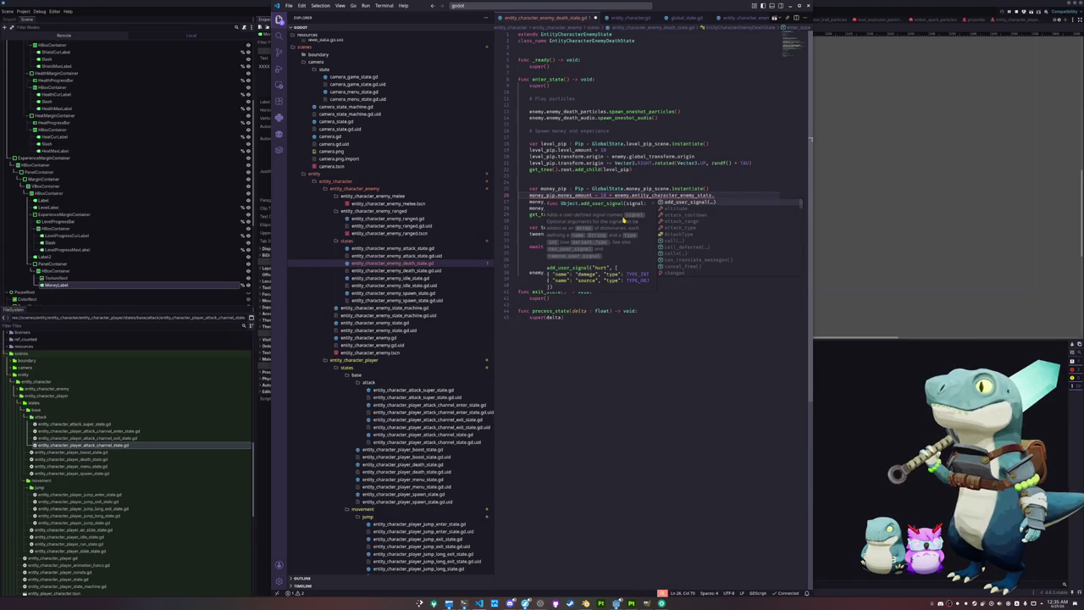
pyautogui.hotkey('ctrl', 'BackSpace')
pyautogui.hotkey('ctrl', 'BackSpace')
pyautogui.hotkey('ctrl', 'BackSpace')
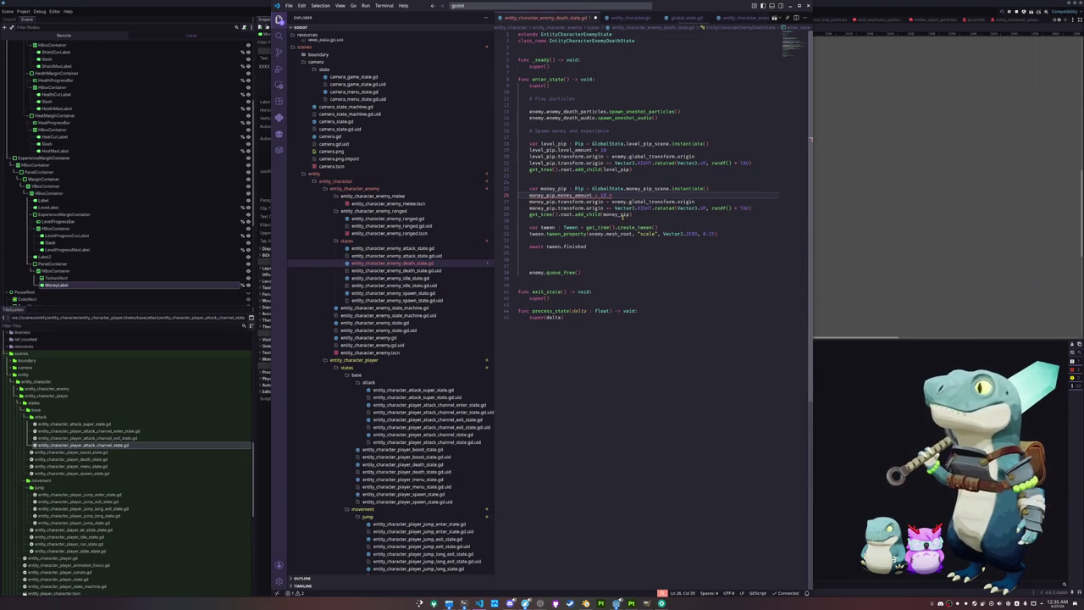
# - Complete the money pip multiplier as GlobalState.player.level after browsing the player's members
pyautogui.write('GlobalState.')
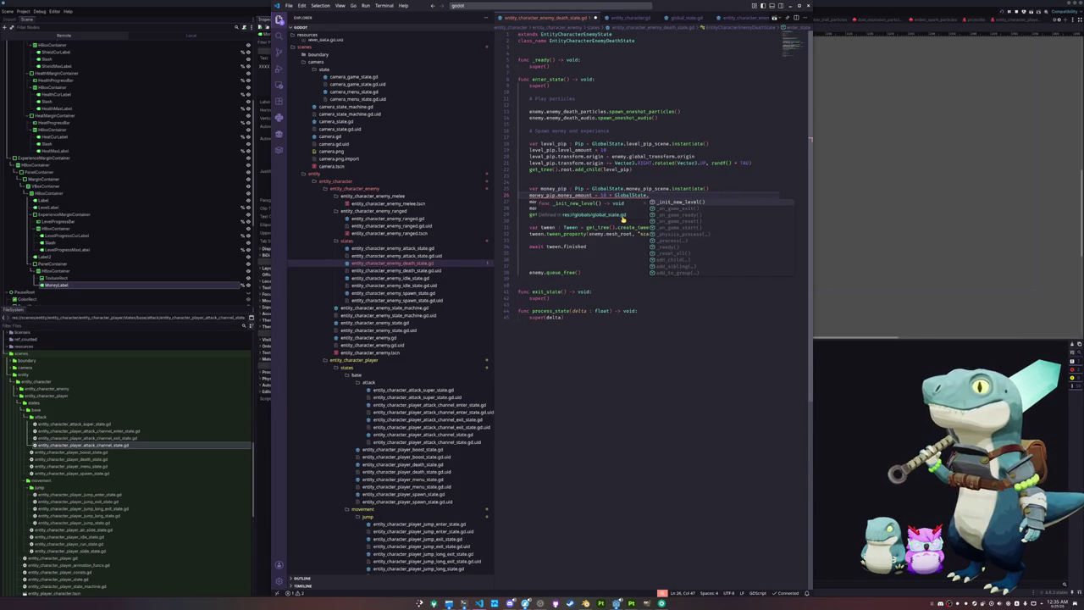
pyautogui.write('pl')
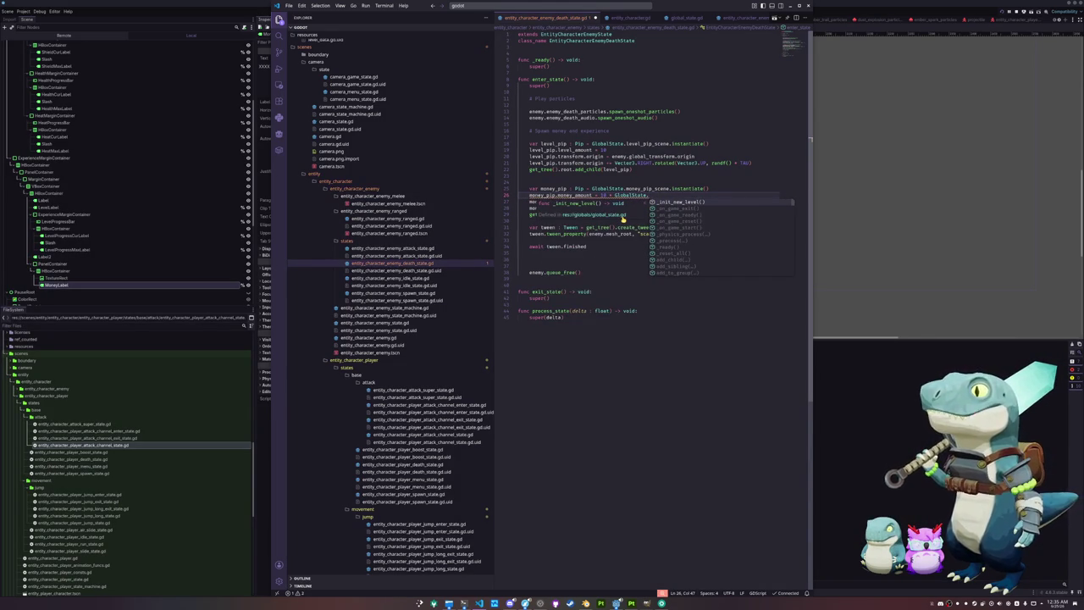
pyautogui.write('ayer')
pyautogui.write('.cla')
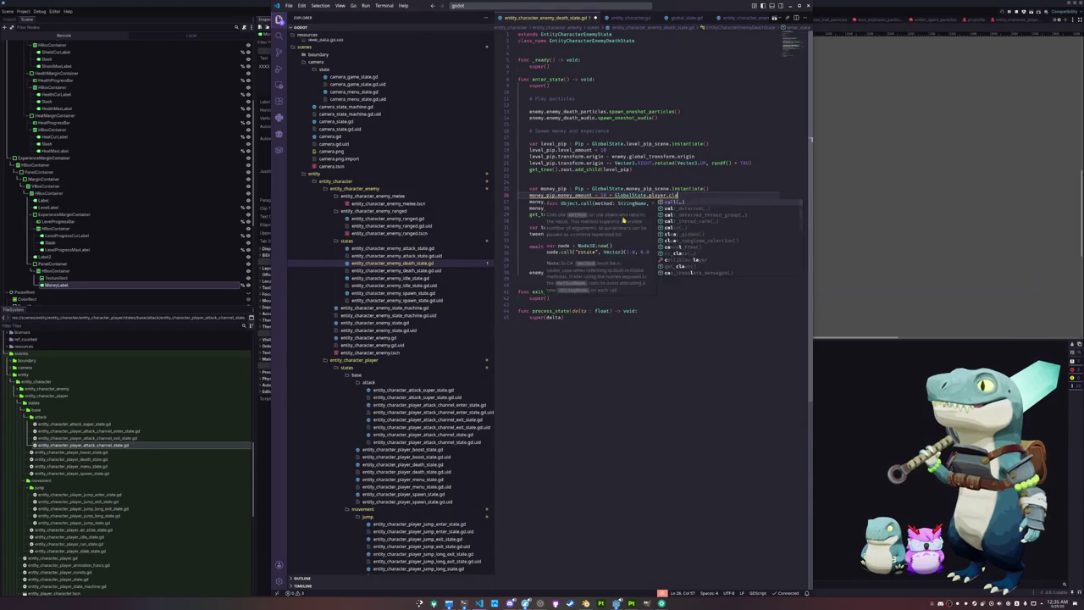
pyautogui.press('BackSpace')
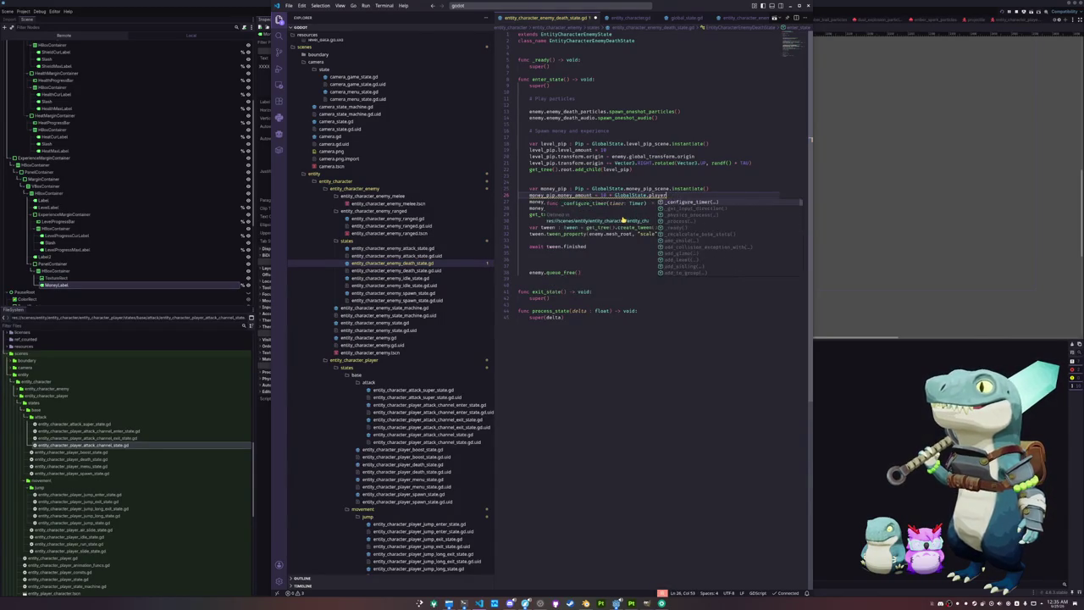
pyautogui.press('Up')
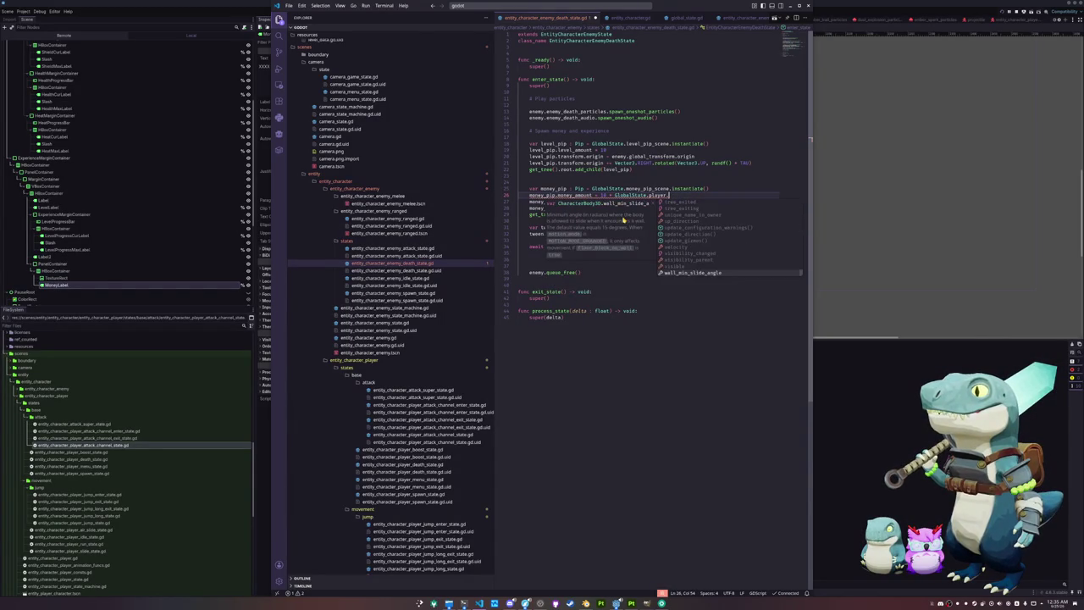
pyautogui.press('Up')
pyautogui.press('Down')
pyautogui.press('Up')
pyautogui.press('Up')
pyautogui.press('Up')
pyautogui.press('Up')
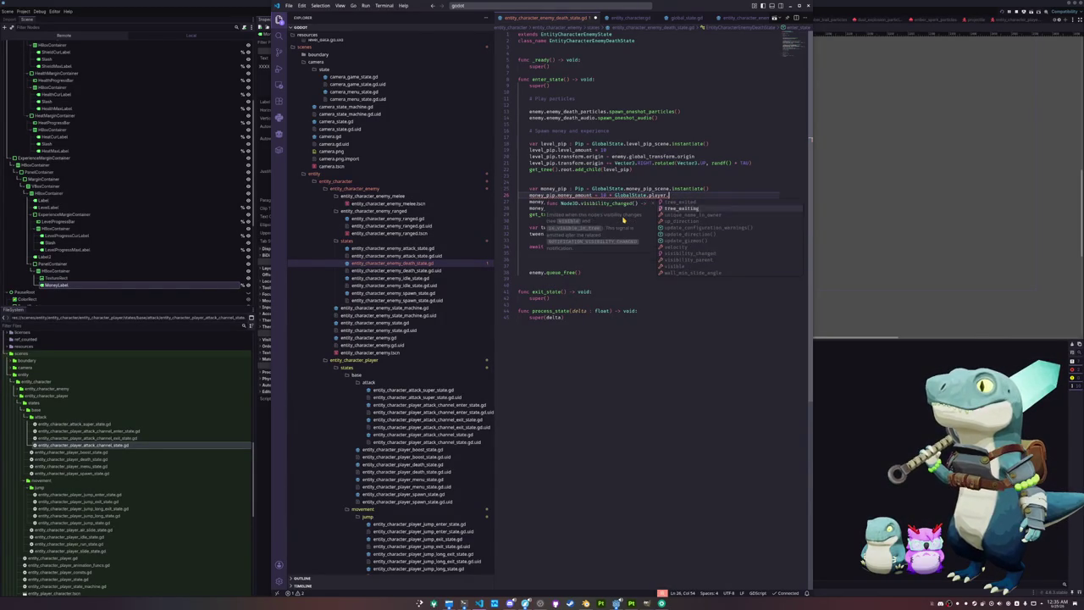
pyautogui.press('Up')
pyautogui.press('Up')
pyautogui.press('Up')
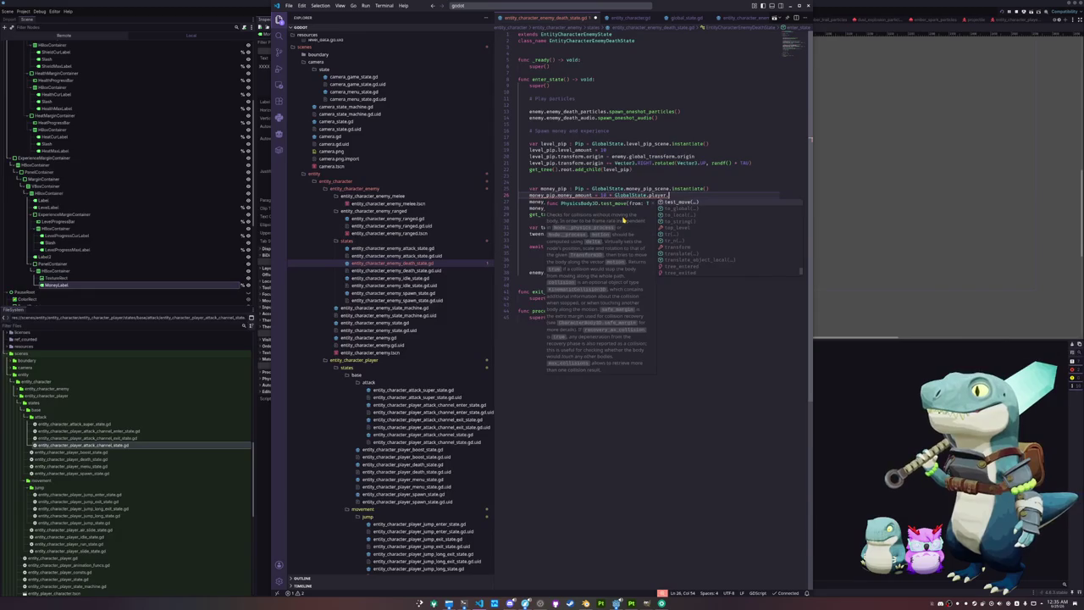
pyautogui.press('Down')
pyautogui.press('Down')
pyautogui.press('Down')
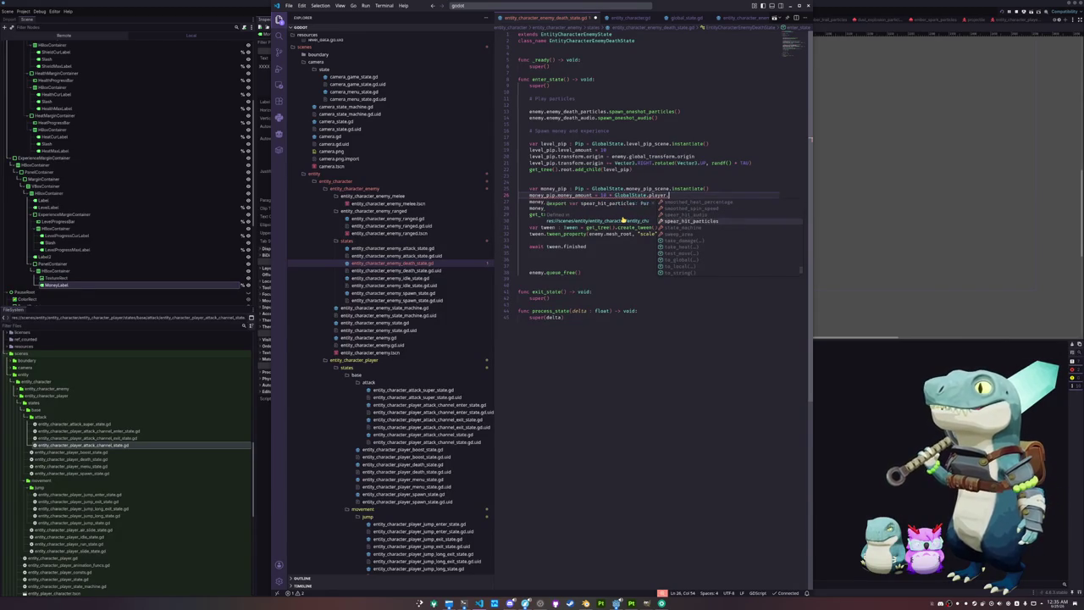
pyautogui.press('Up')
pyautogui.press('Up')
pyautogui.press('Up')
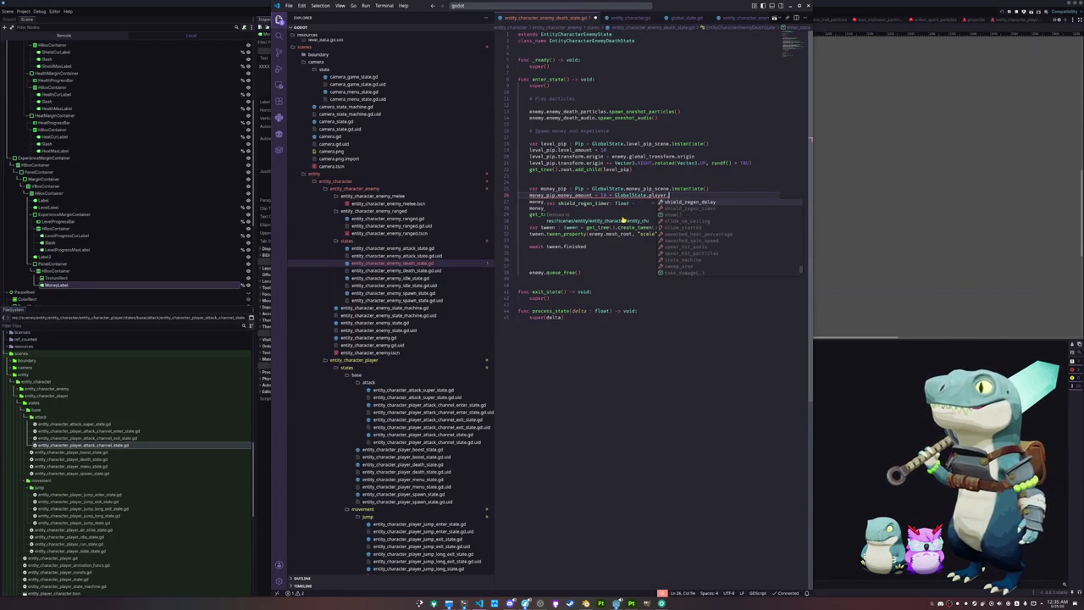
pyautogui.press('Down')
pyautogui.press('Down')
pyautogui.press('Down')
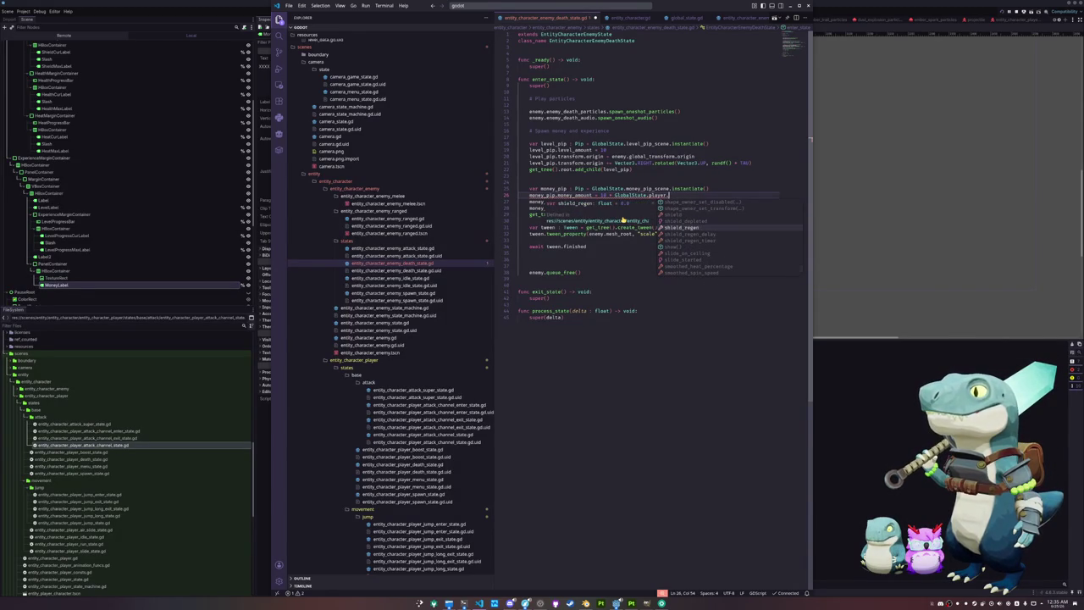
pyautogui.press('Down')
pyautogui.press('Down')
pyautogui.press('Down')
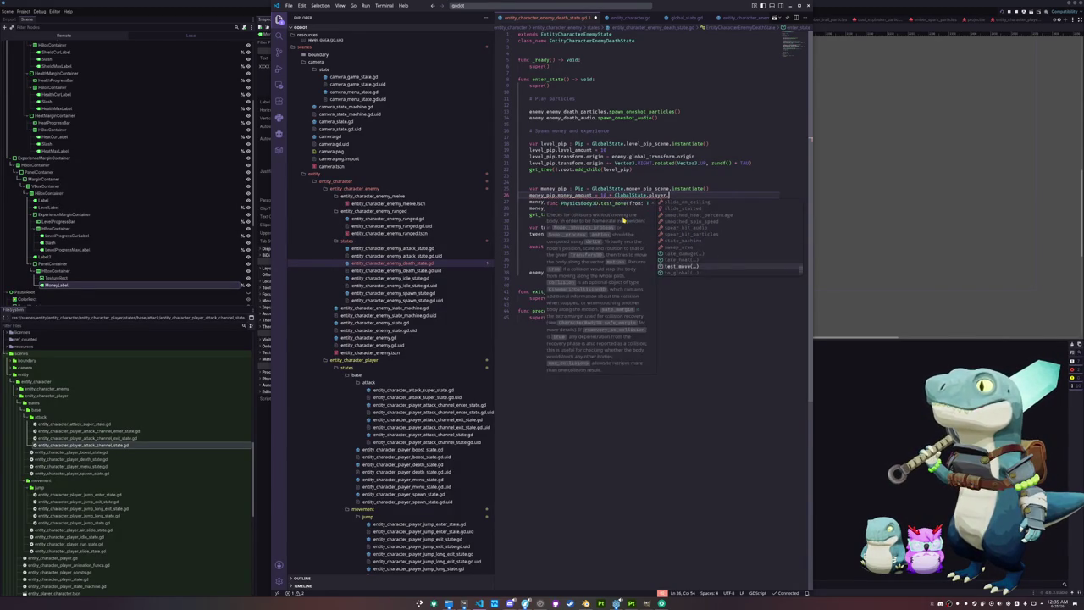
pyautogui.press('Up')
pyautogui.press('Up')
pyautogui.press('Up')
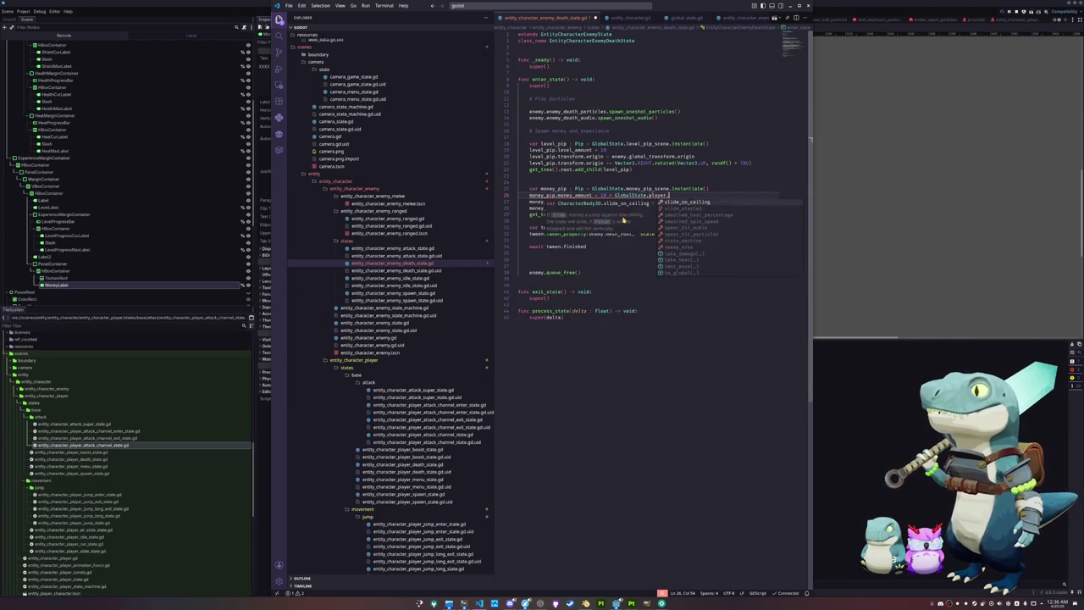
pyautogui.press('Up')
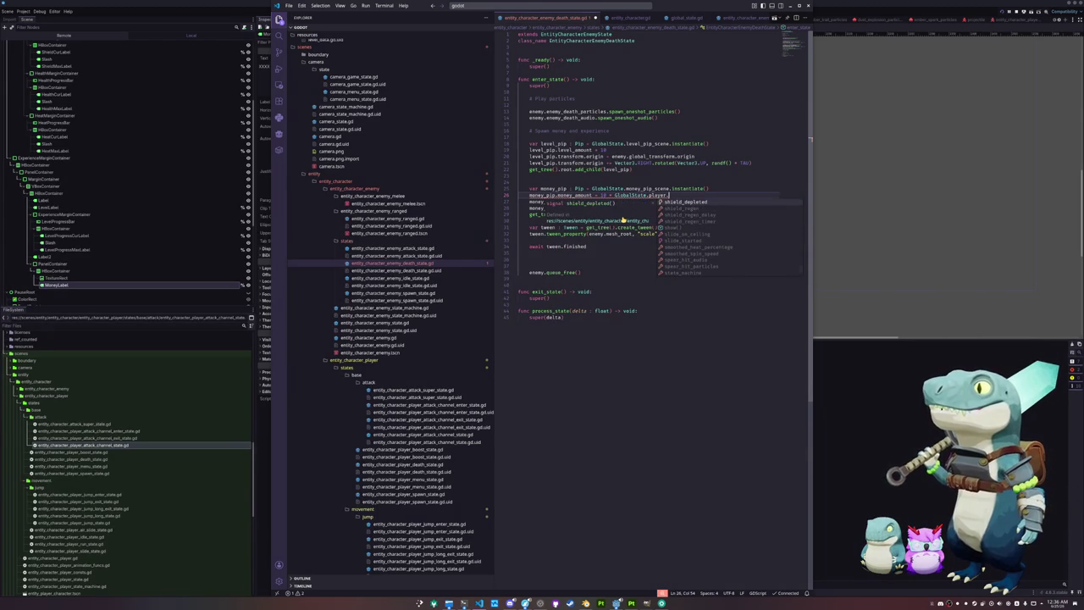
pyautogui.press('Up')
pyautogui.press('Up')
pyautogui.press('Up')
pyautogui.press('Down')
pyautogui.press('Down')
pyautogui.press('Down')
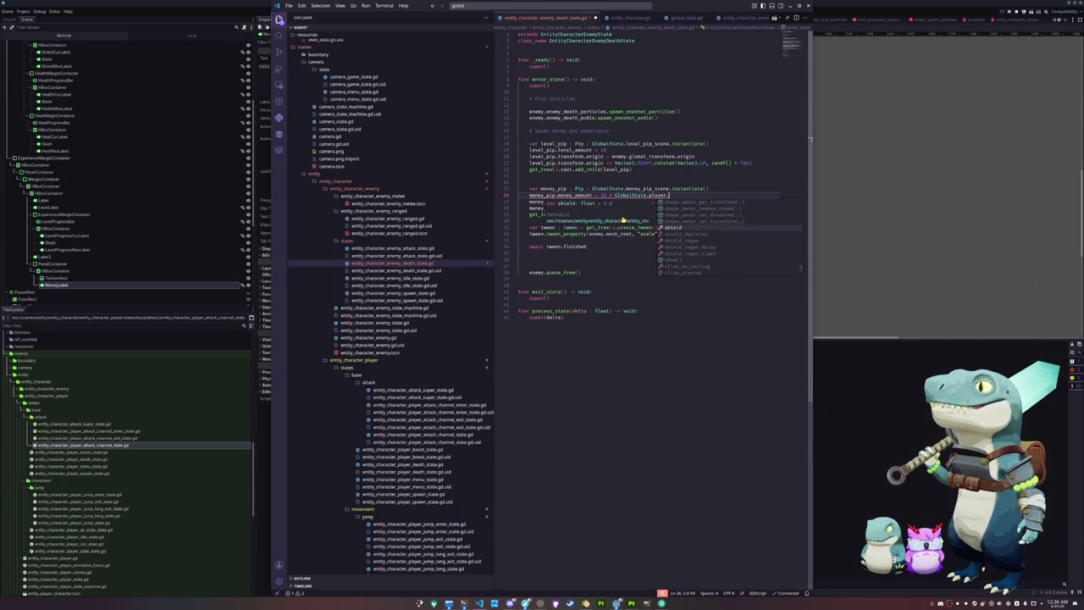
pyautogui.press('Down')
pyautogui.press('Down')
pyautogui.press('Down')
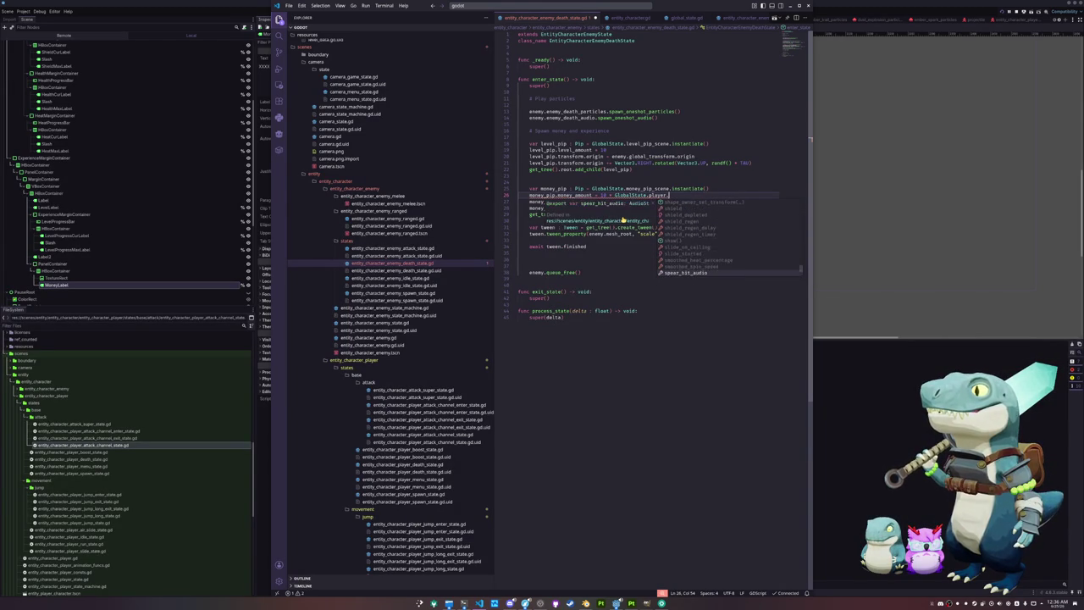
pyautogui.press('Down')
pyautogui.press('Down')
pyautogui.press('Up')
pyautogui.press('Up')
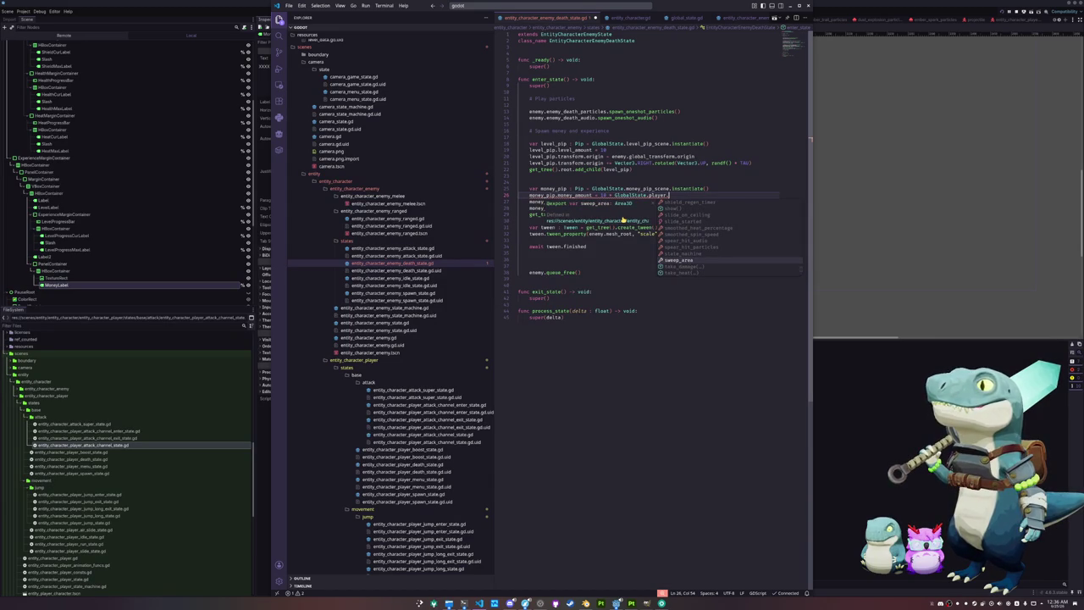
pyautogui.write('level')
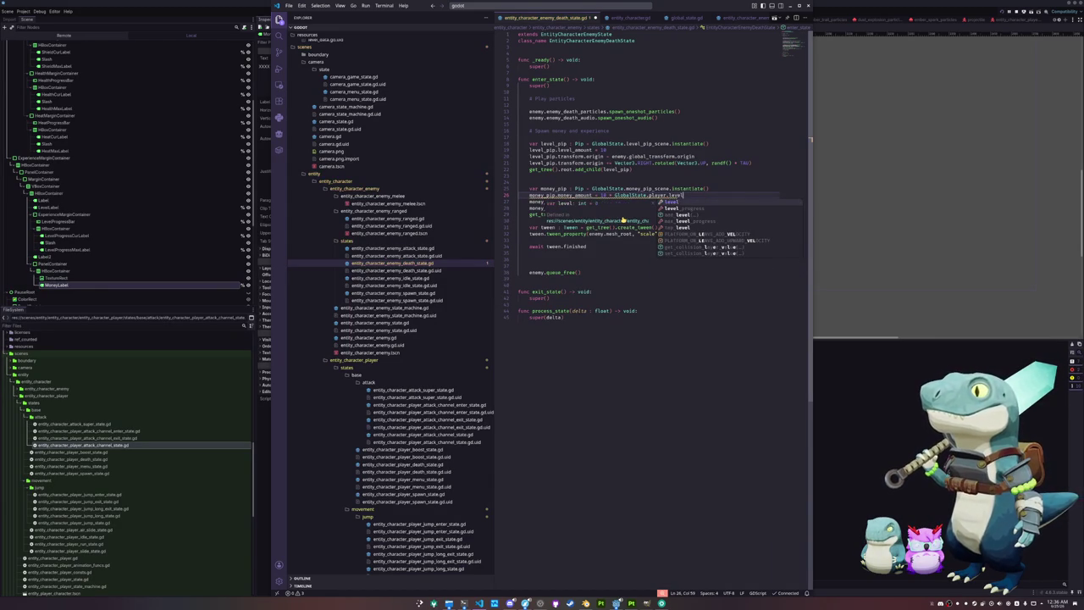
pyautogui.press('Escape')
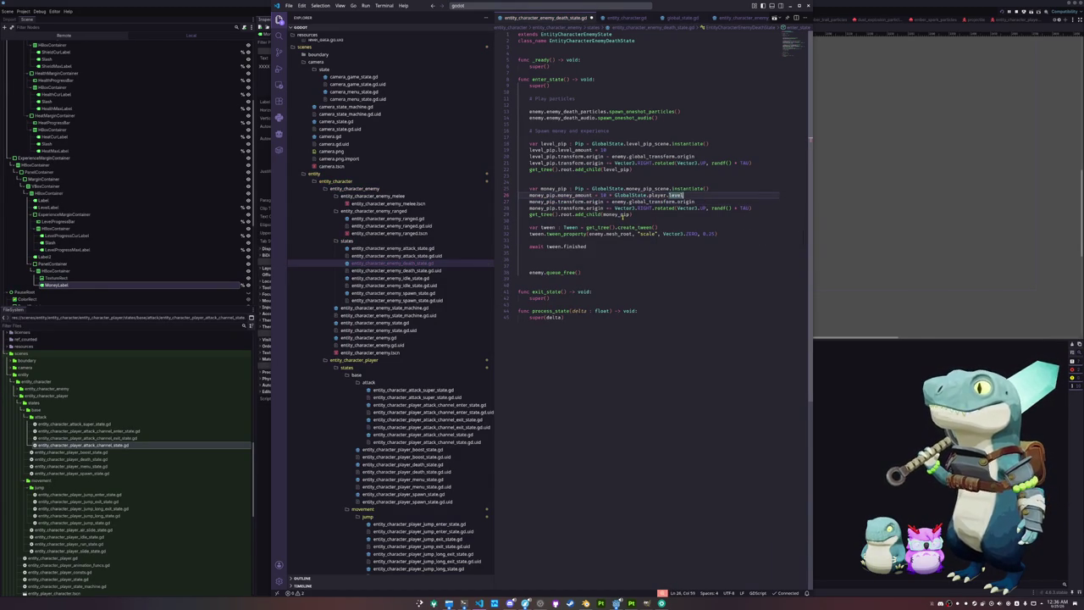
# - Begin an 'if randf()' check on a new line above the money pip spawn
pyautogui.press('Up')
pyautogui.press('Up')
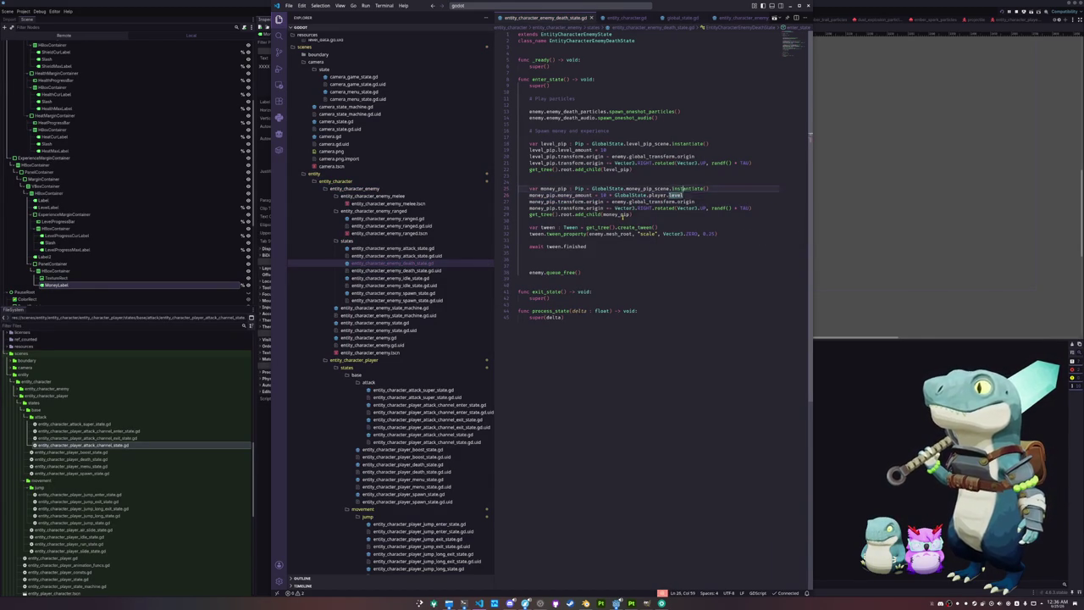
pyautogui.press('Return')
pyautogui.write('if randf() > 0')
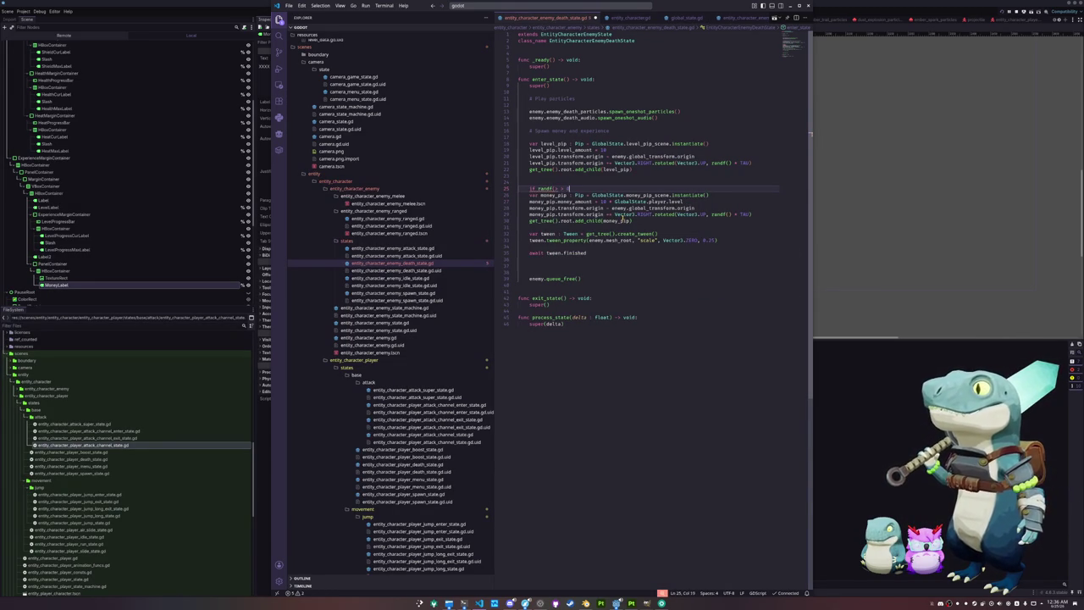
# - Indent the money pip lines under the if randf() check and remove the blank line above it
pyautogui.press('BackSpace')
pyautogui.press('BackSpace')
pyautogui.press('BackSpace')
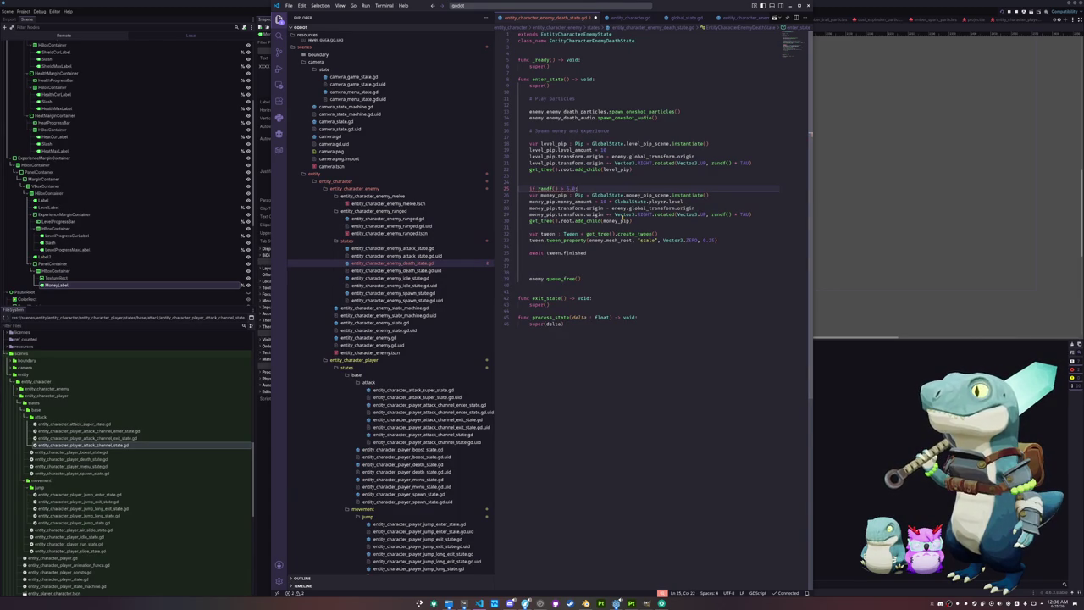
pyautogui.hotkey('shift', 'Down')
pyautogui.hotkey('shift', 'Down')
pyautogui.hotkey('shift', 'Down')
pyautogui.press('Tab')
pyautogui.press('Up')
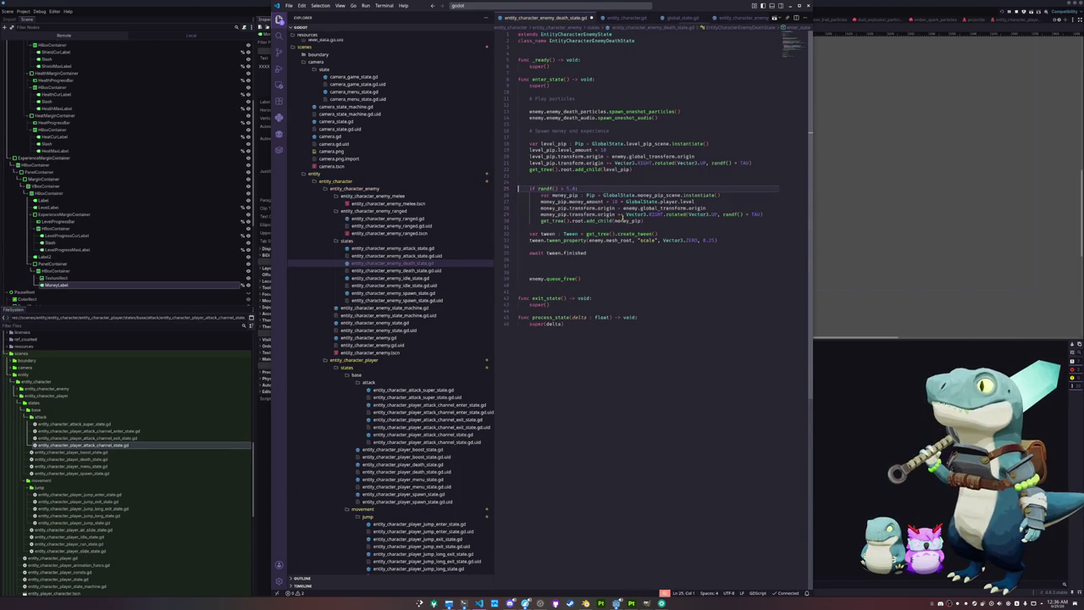
pyautogui.press('BackSpace')
pyautogui.press('Up')
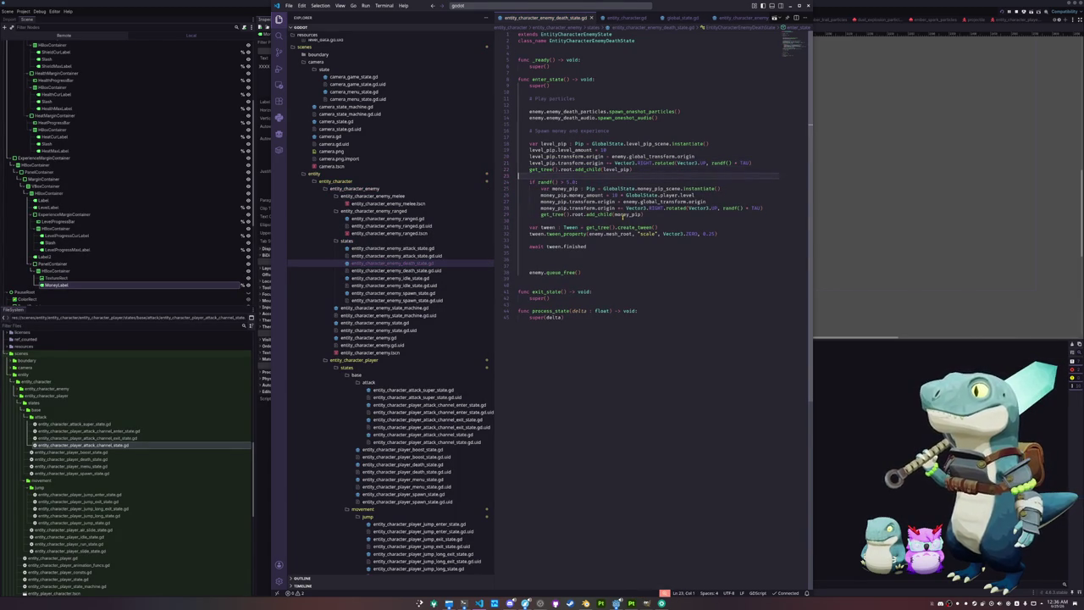
# - Edit the level pip's level_amount value and save the death-state script
pyautogui.press('Up')
pyautogui.press('Up')
pyautogui.press('Up')
pyautogui.press('Up')
pyautogui.press('End')
pyautogui.hotkey('shift', 'Left')
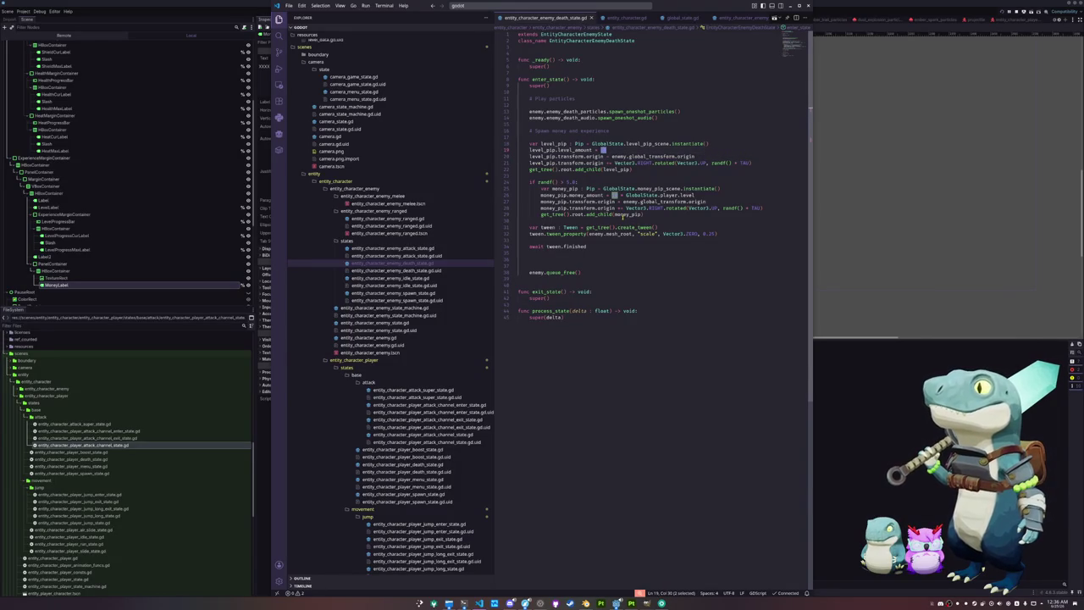
pyautogui.write('5')
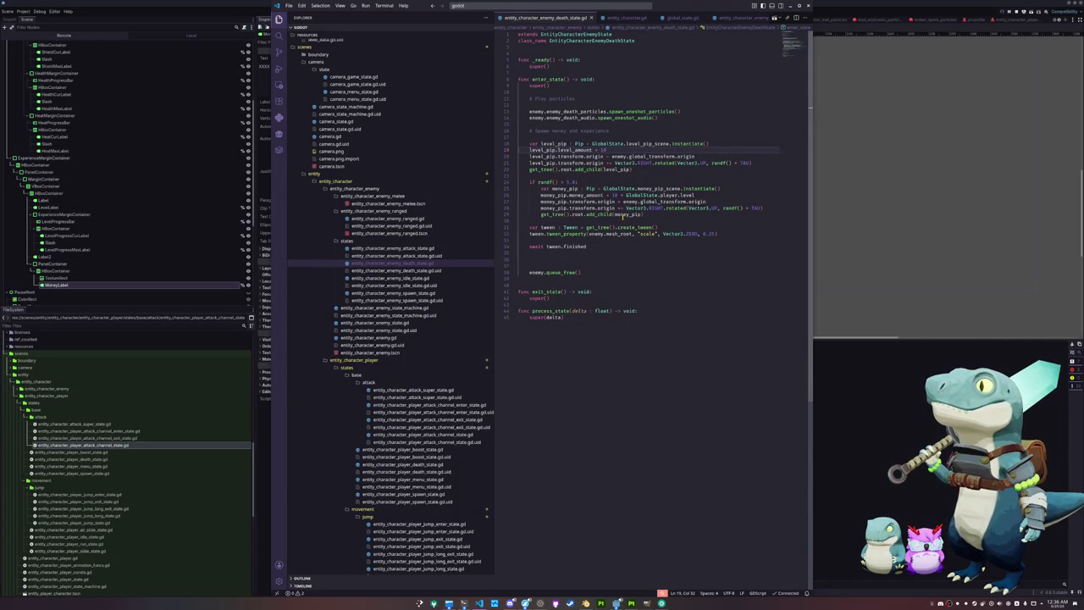
pyautogui.write(' * ')
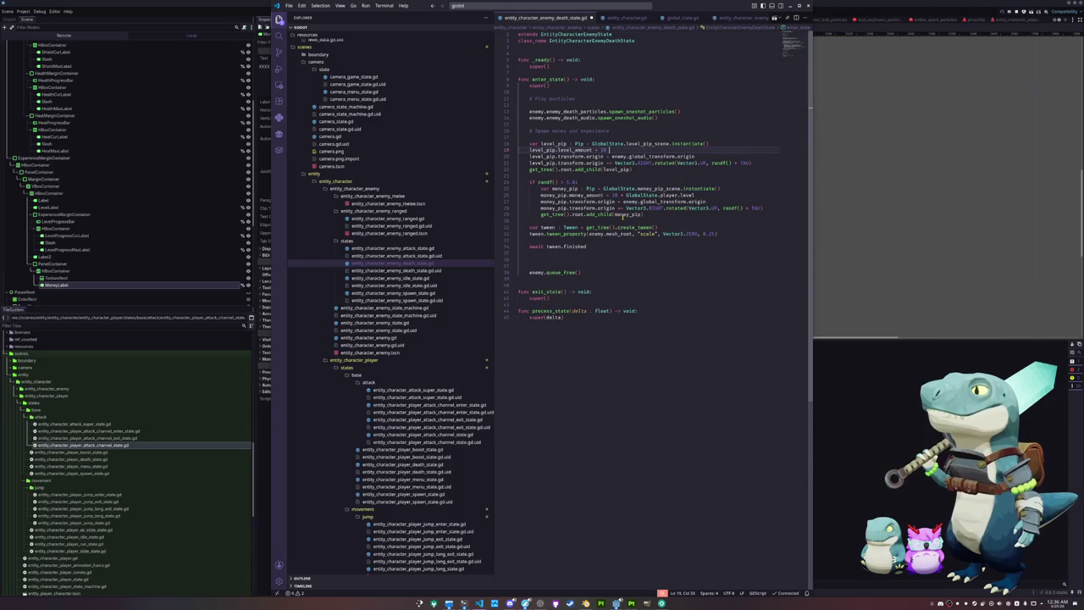
pyautogui.write('log(')
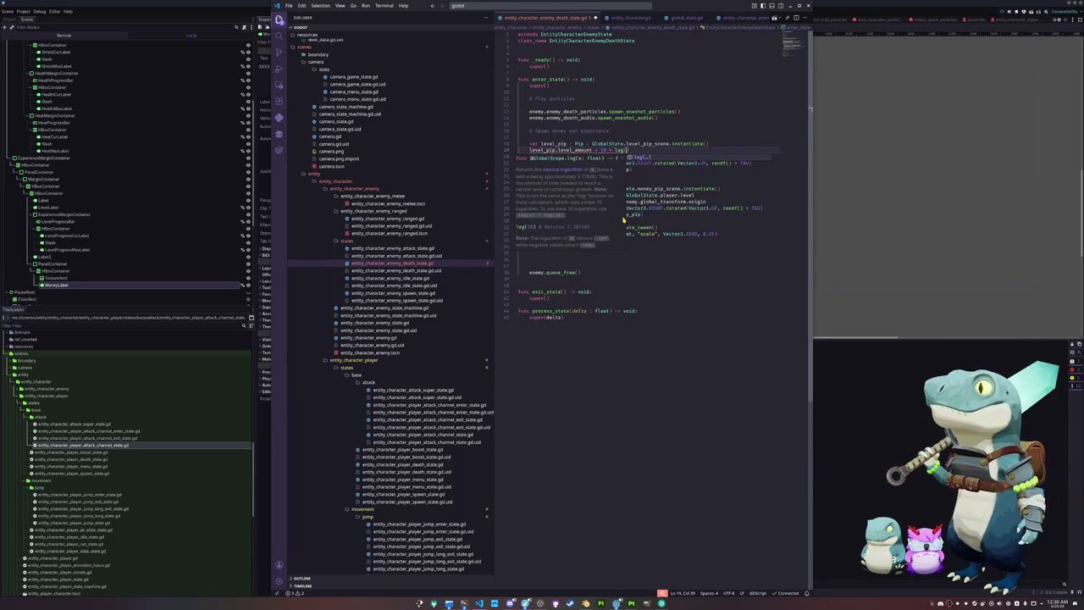
pyautogui.press('BackSpace')
pyautogui.press('BackSpace')
pyautogui.press('BackSpace')
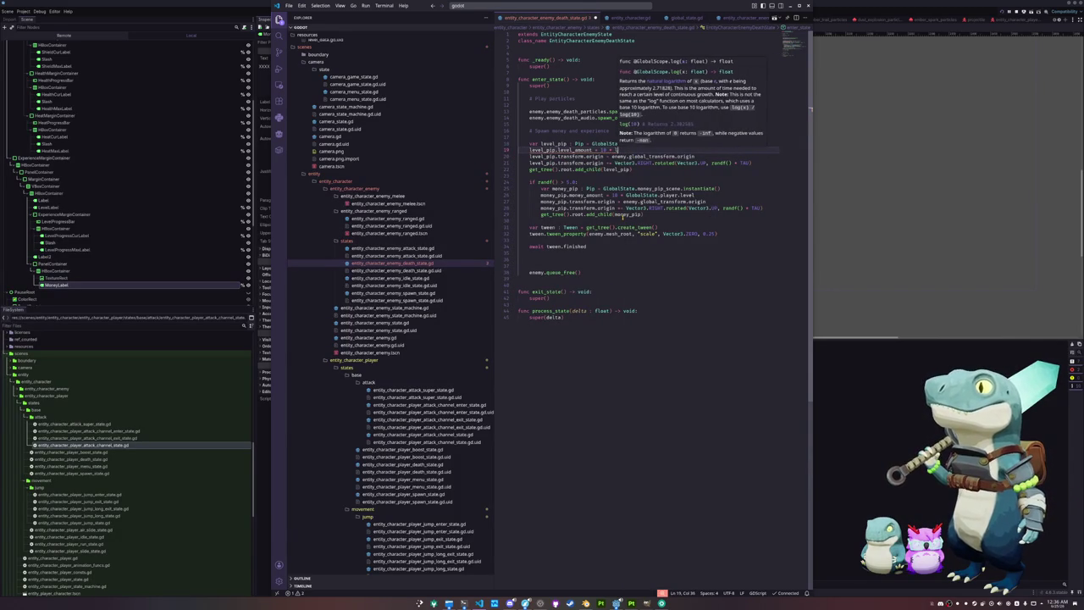
pyautogui.hotkey('ctrl', 's')
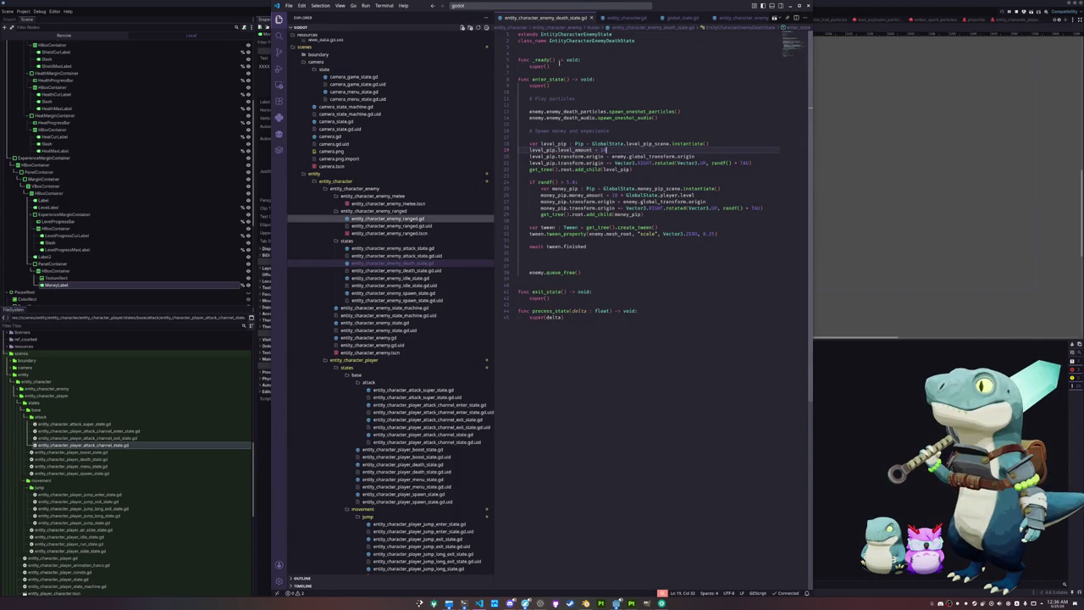
# - Open entity_character.gd through the quick file search
pyautogui.click(457, 6)
pyautogui.write('level')
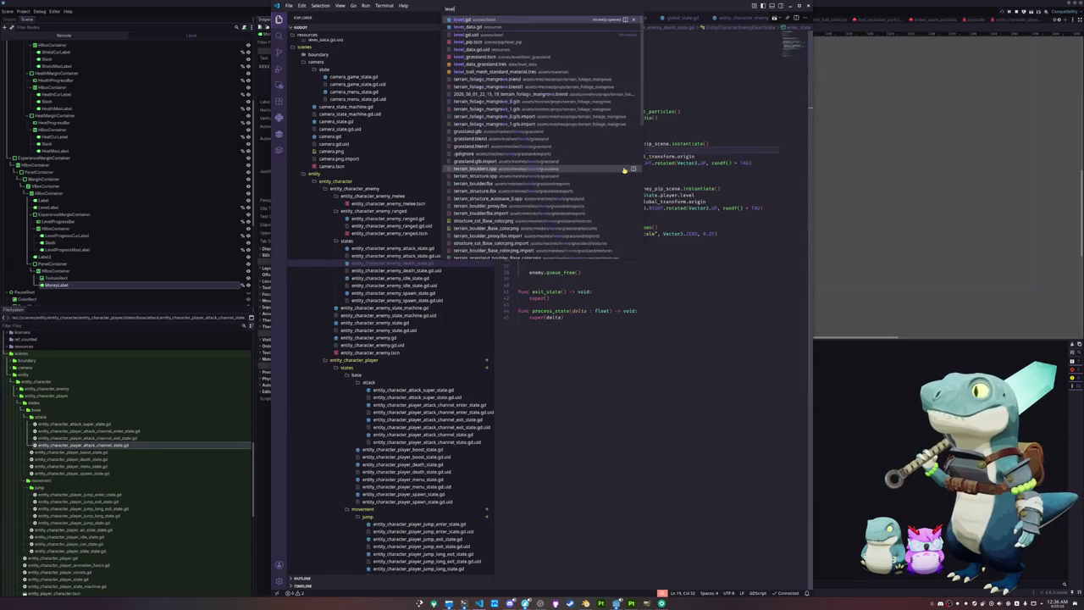
pyautogui.press('Escape')
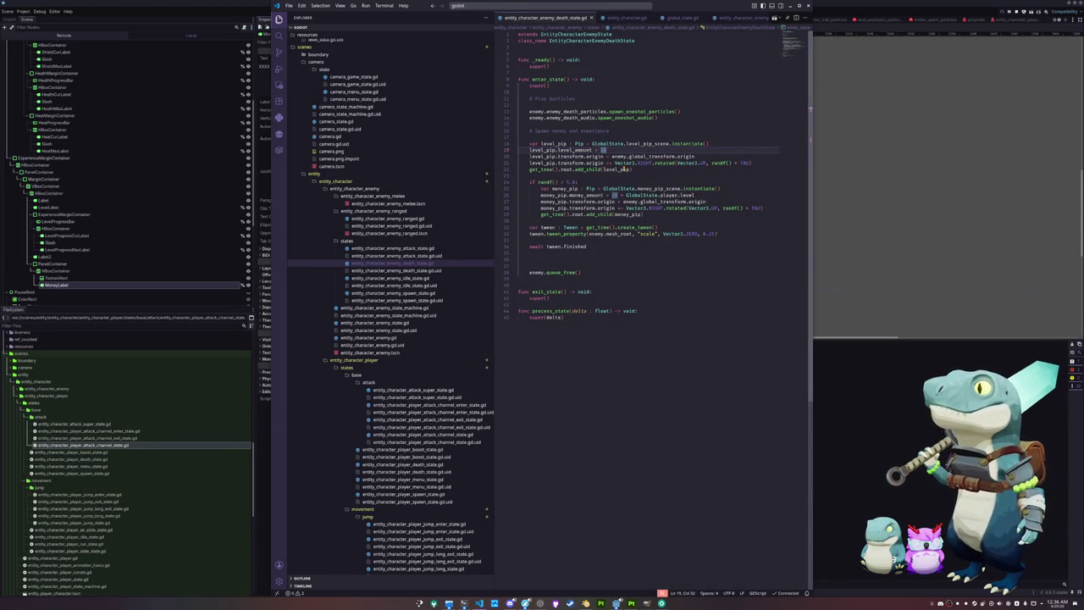
pyautogui.hotkey('ctrl', 'd')
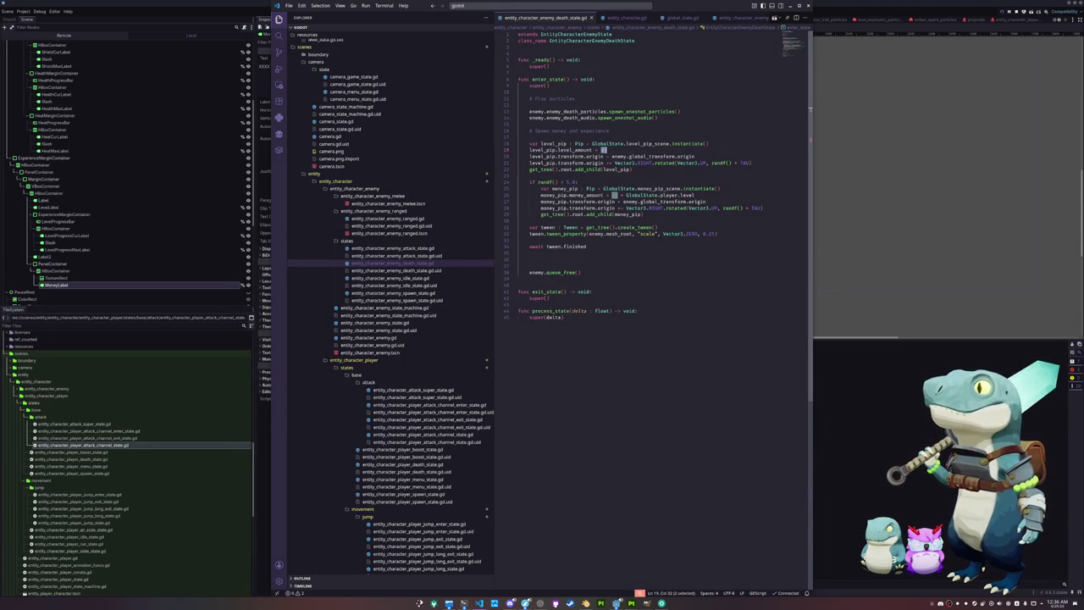
pyautogui.click(590, 6)
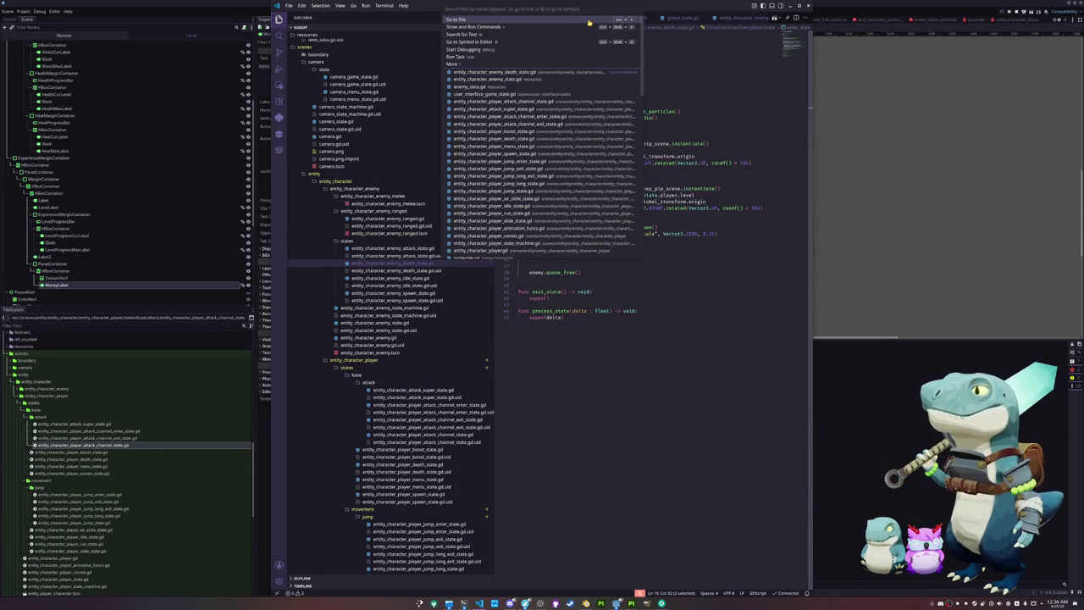
pyautogui.write('level')
pyautogui.press('BackSpace')
pyautogui.press('BackSpace')
pyautogui.press('BackSpace')
pyautogui.write('entity_charact')
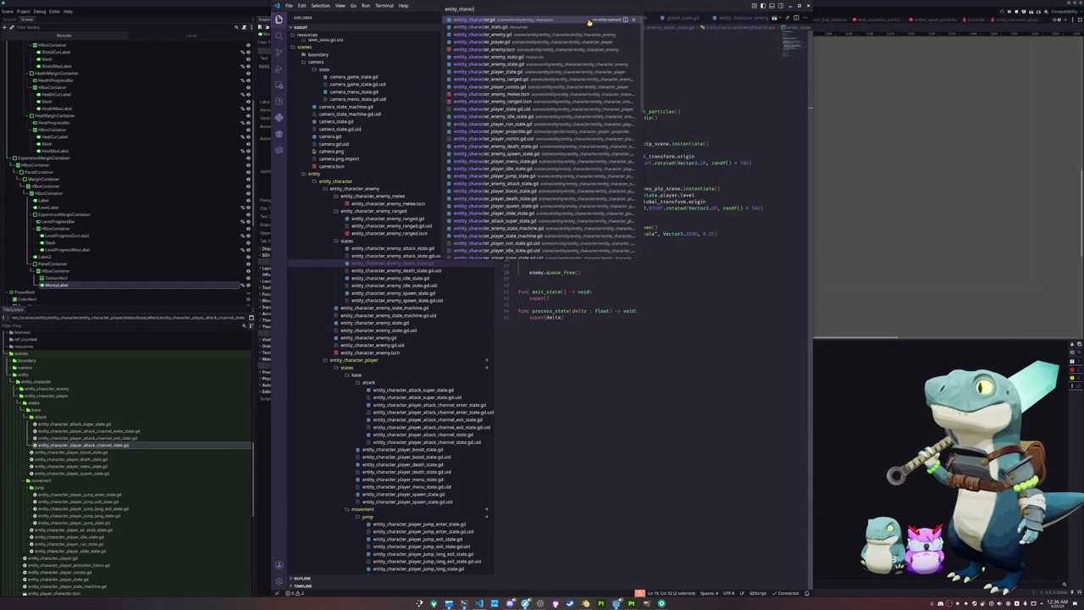
pyautogui.press('Return')
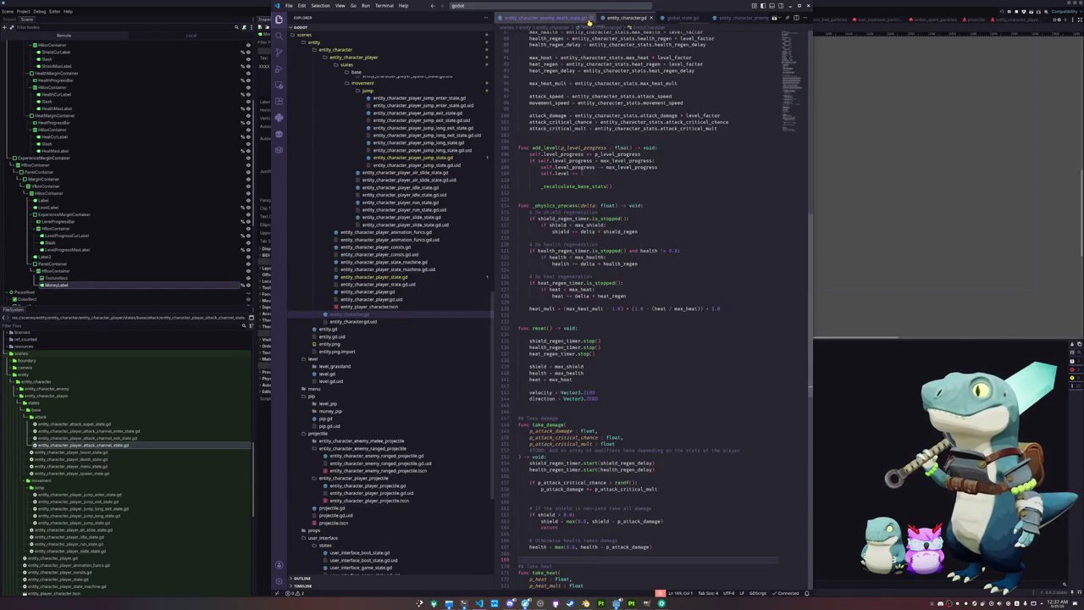
# - Set the per-level multiplier in level_factor to 0.01, giving 1.0 + 0.01 * float(level)
pyautogui.scroll(10, 530, 273)
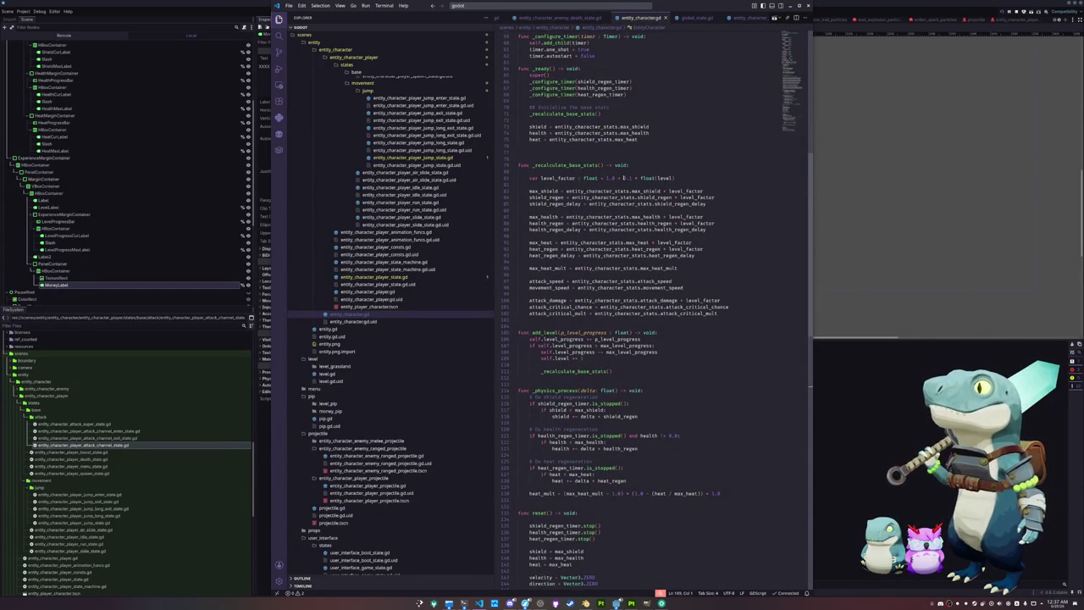
pyautogui.doubleClick(629, 178)
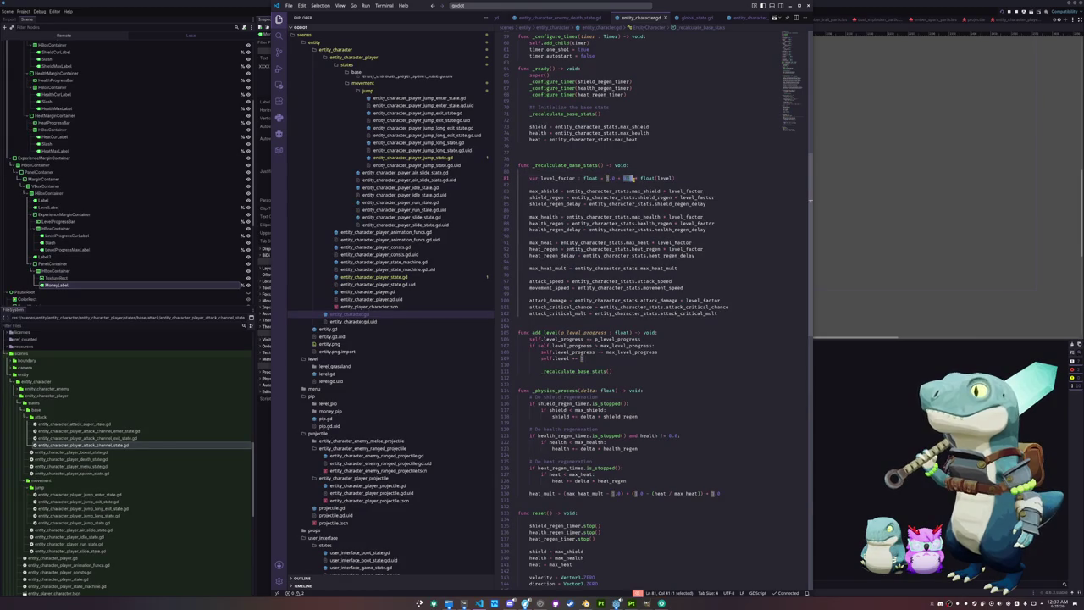
pyautogui.write('05')
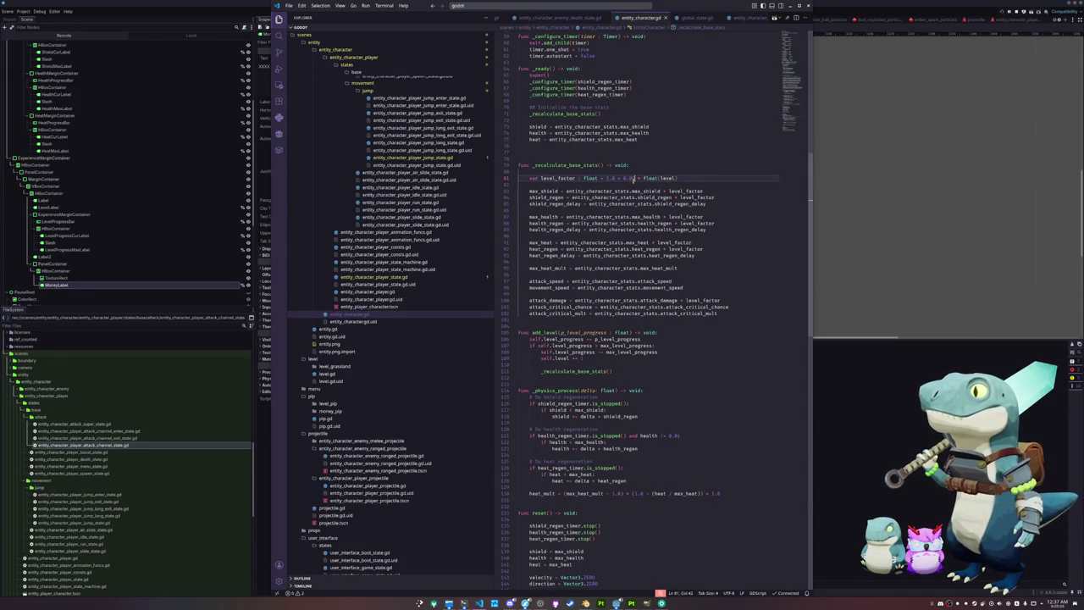
pyautogui.doubleClick(628, 177)
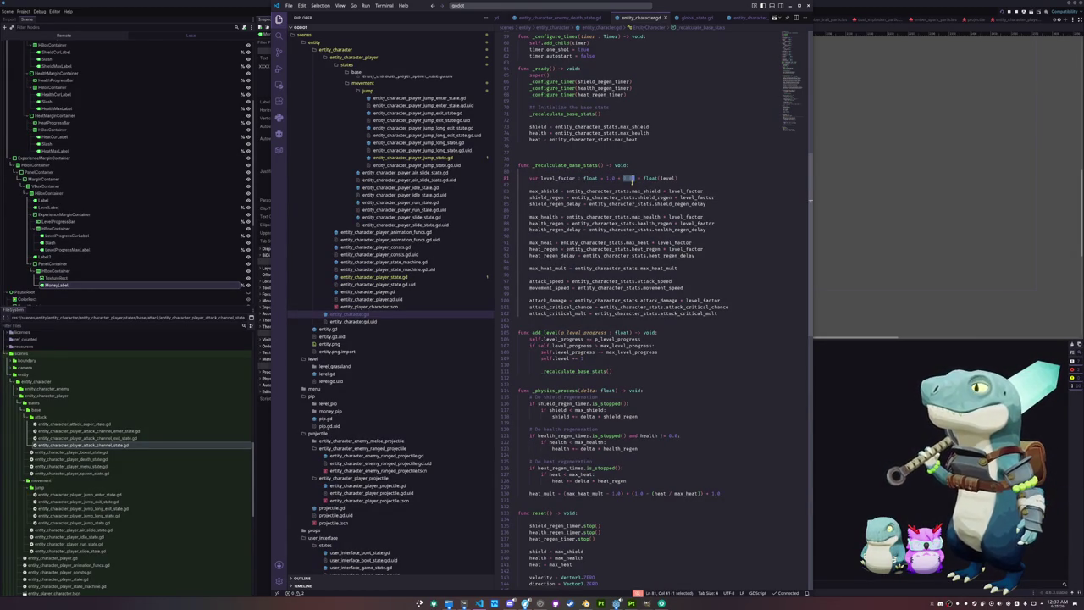
pyautogui.write('1')
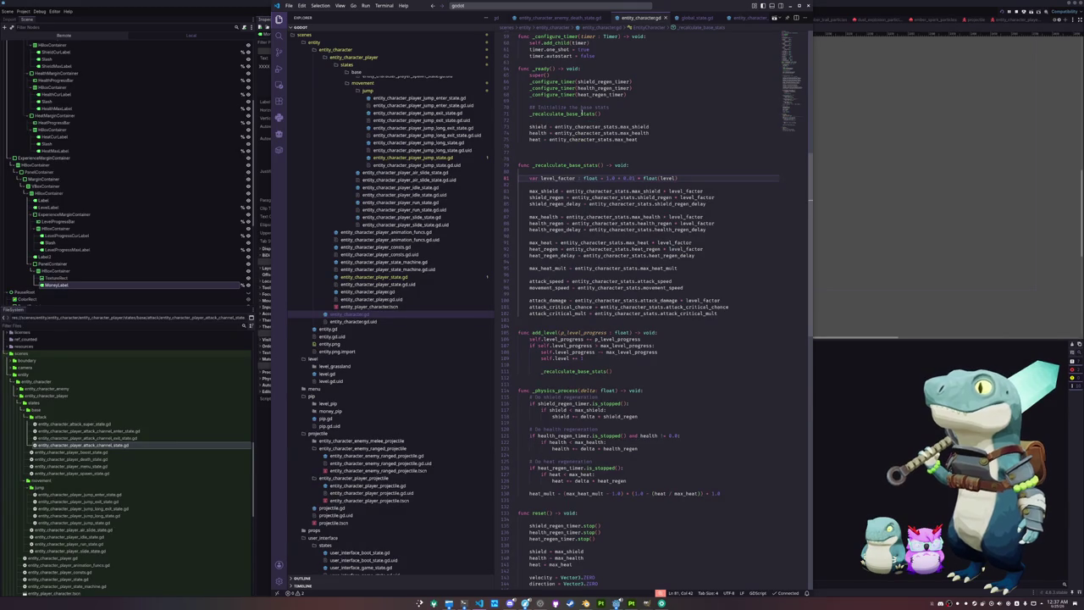
pyautogui.scroll(-3, 596, 19)
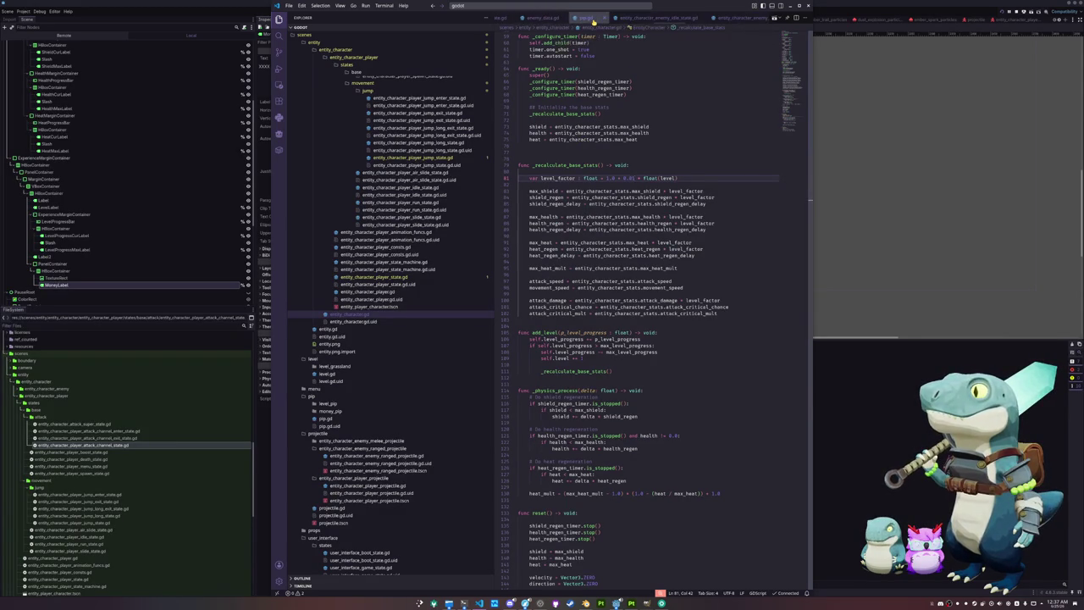
# - Look over the enemy_data.gd, pip.gd and global_state.gd scripts, then return to Godot
pyautogui.click(542, 18)
pyautogui.click(583, 18)
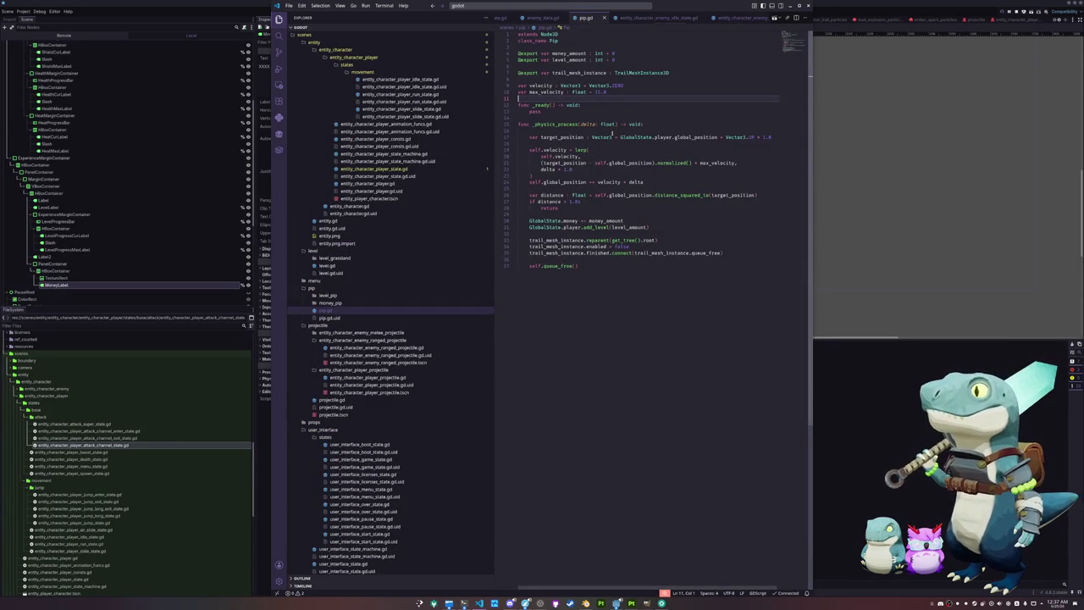
pyautogui.click(608, 143)
pyautogui.scroll(-2, 604, 18)
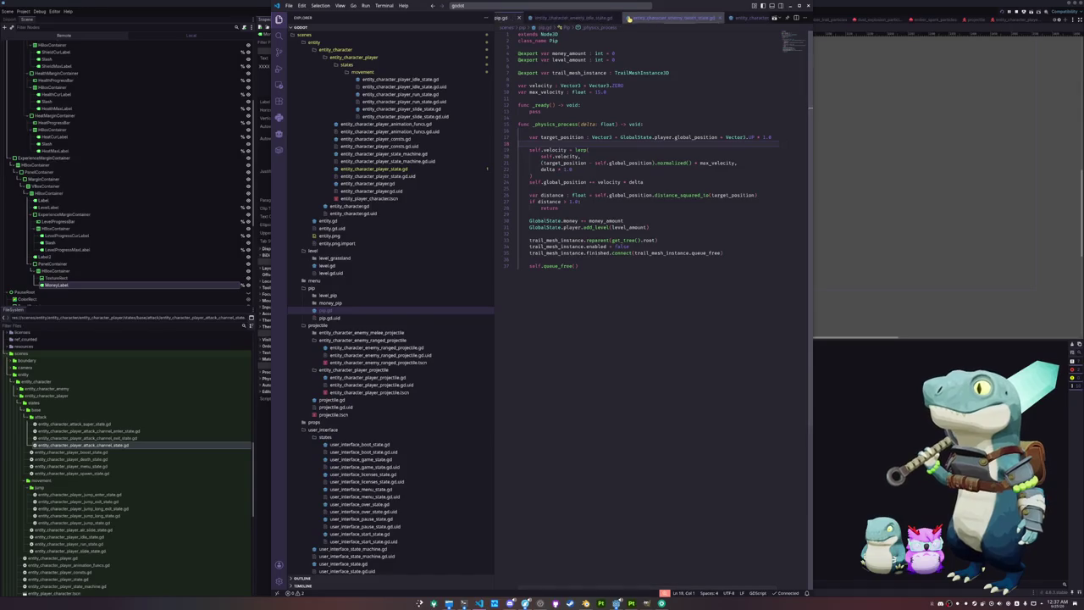
pyautogui.click(654, 18)
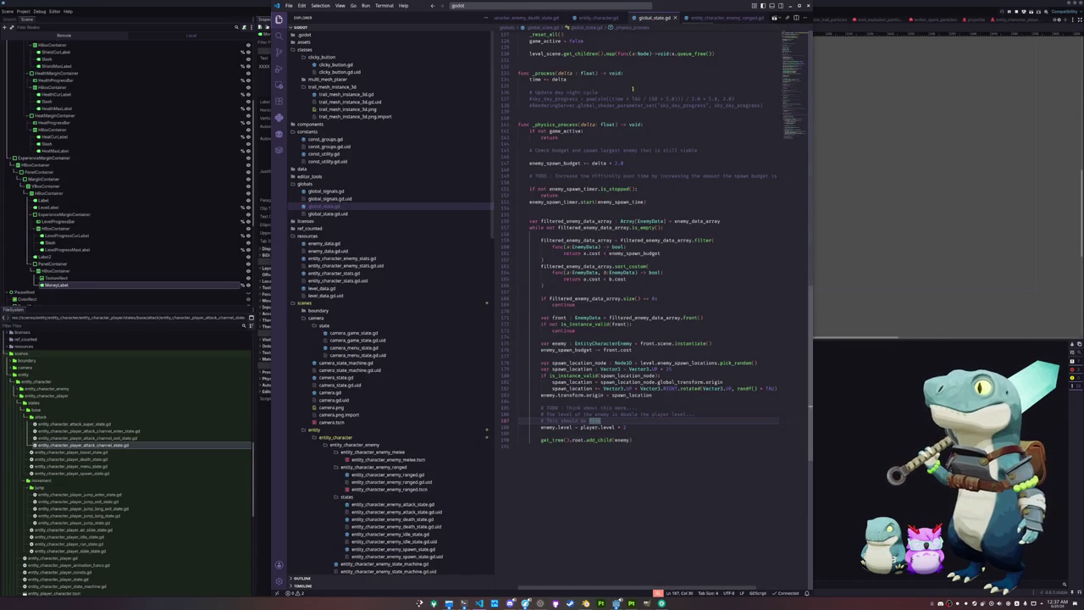
pyautogui.hotkey('alt', 'Tab')
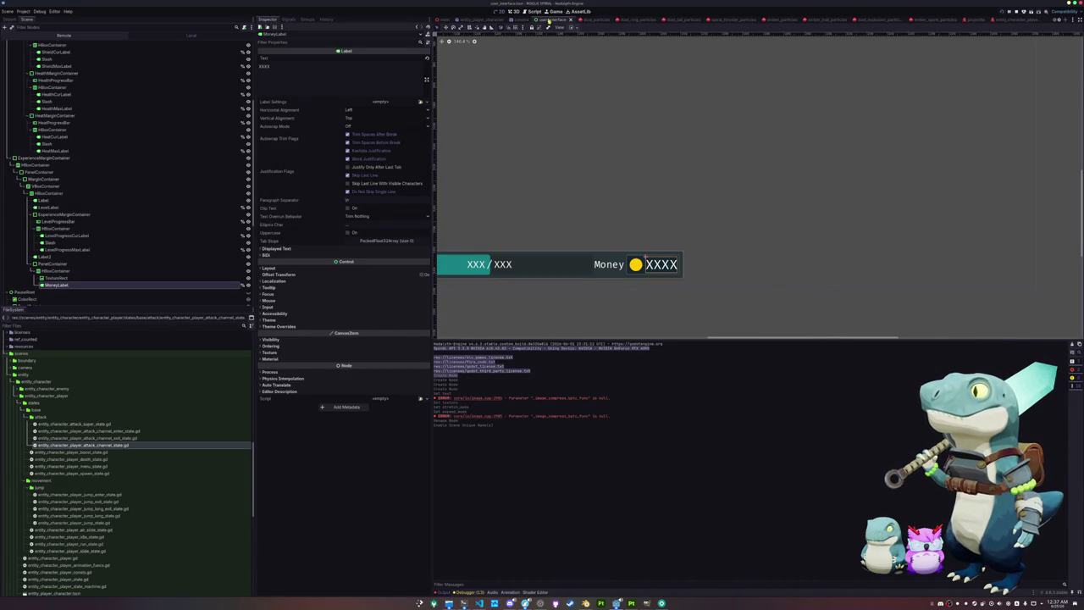
# - Inspect the enemy scene's Entity Character Stats, then open entity_character_enemy.gd in the code editor
pyautogui.click(476, 19)
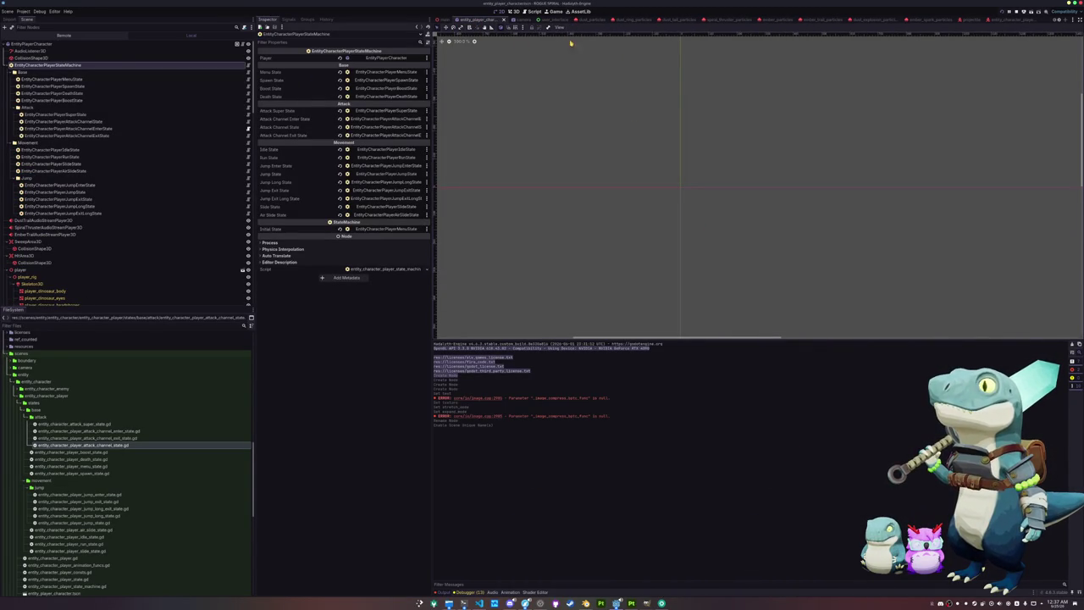
pyautogui.scroll(-3, 855, 19)
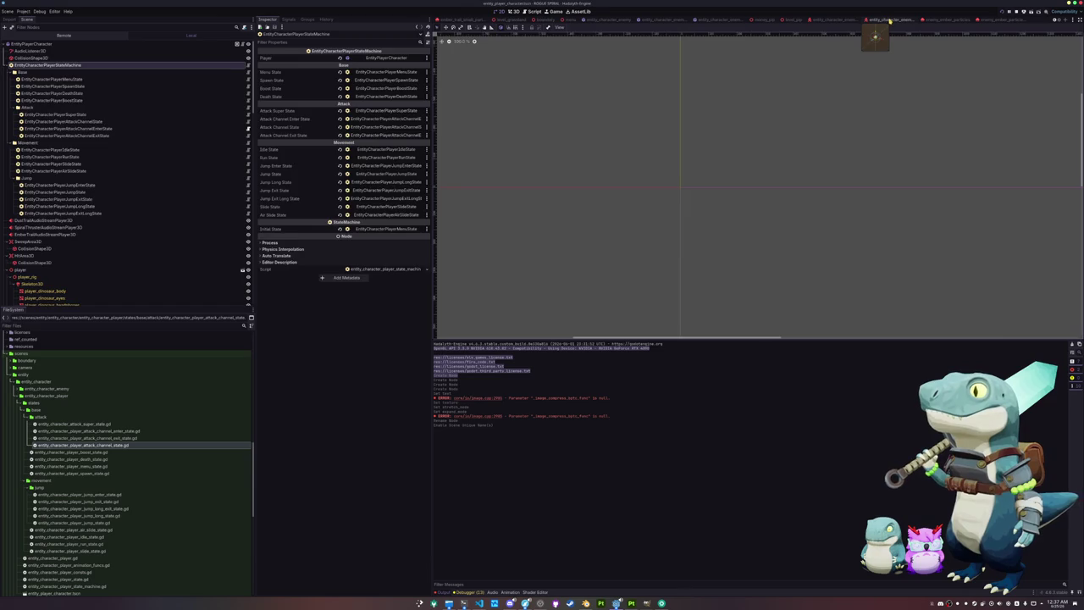
pyautogui.click(834, 19)
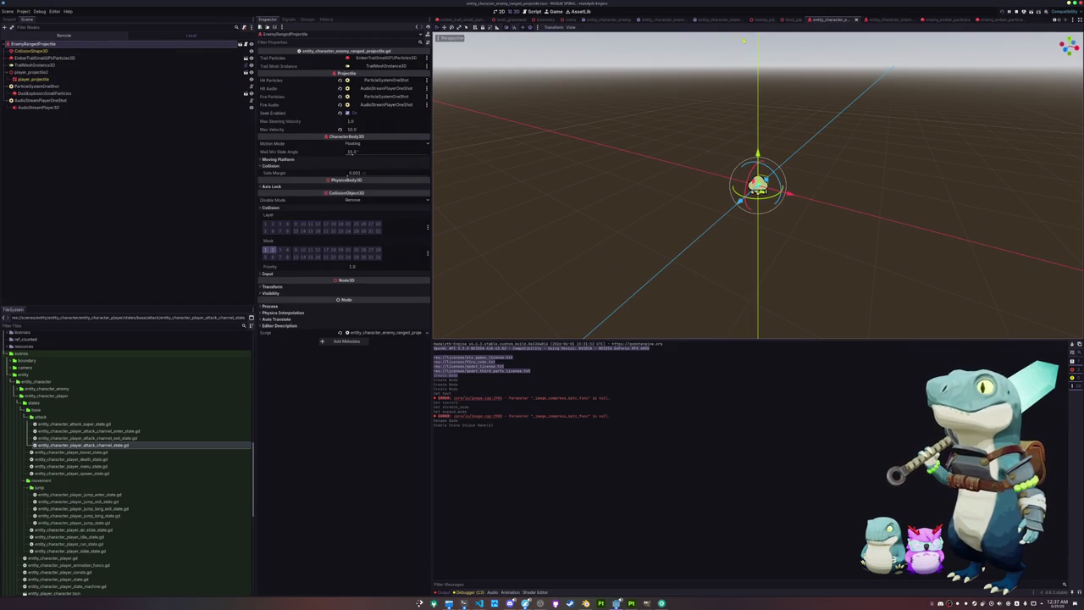
pyautogui.click(605, 19)
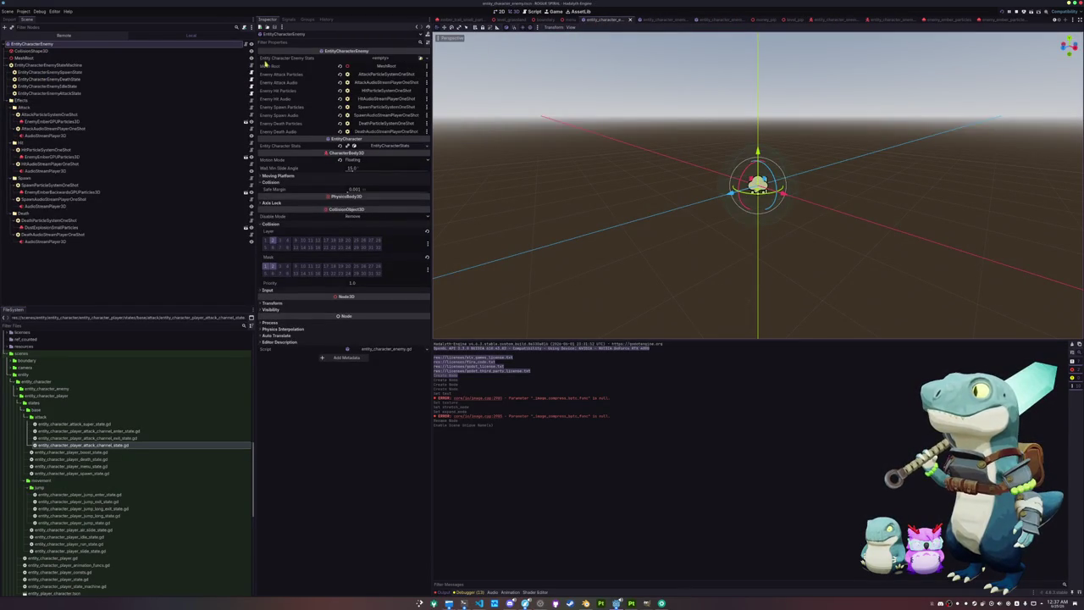
pyautogui.click(371, 147)
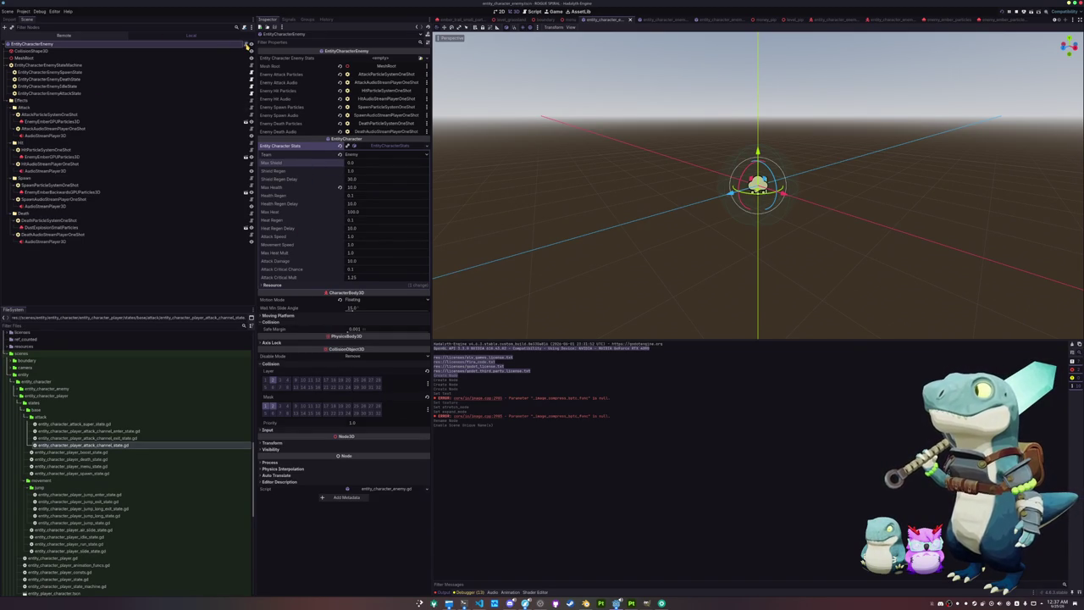
pyautogui.click(246, 44)
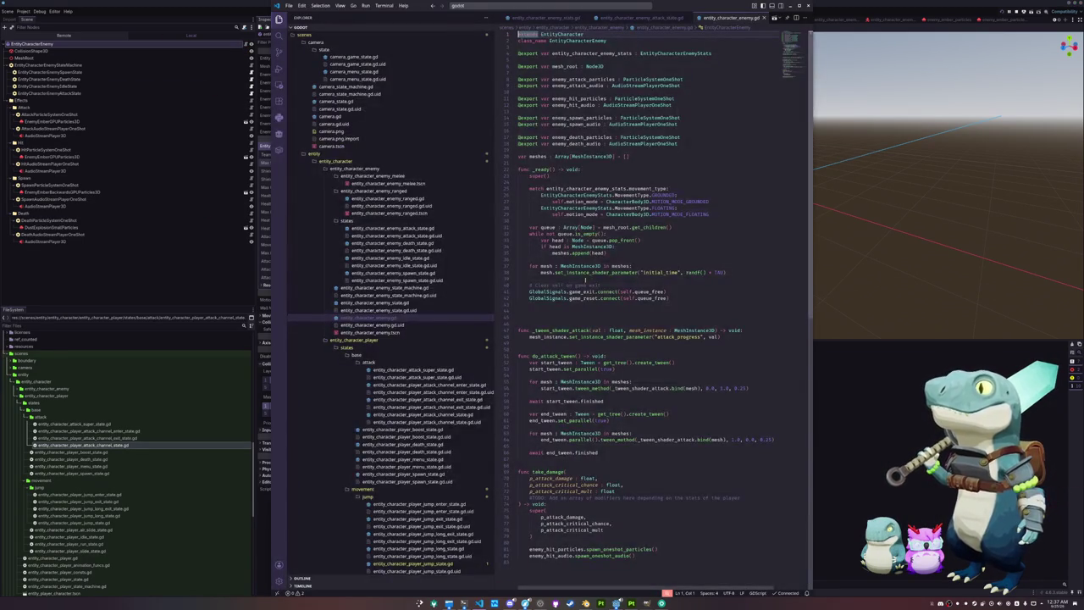
# - Add a self.max_velocity = 1.0 assignment inside _ready()
pyautogui.click(543, 181)
pyautogui.press('Return')
pyautogui.press('Return')
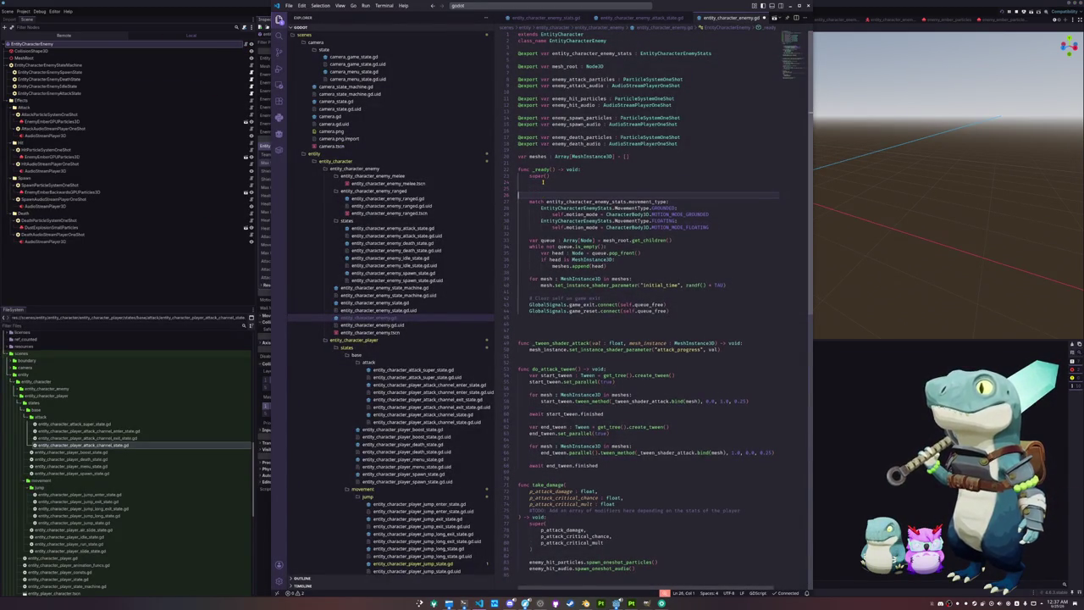
pyautogui.press('Up')
pyautogui.write('self.max_mov')
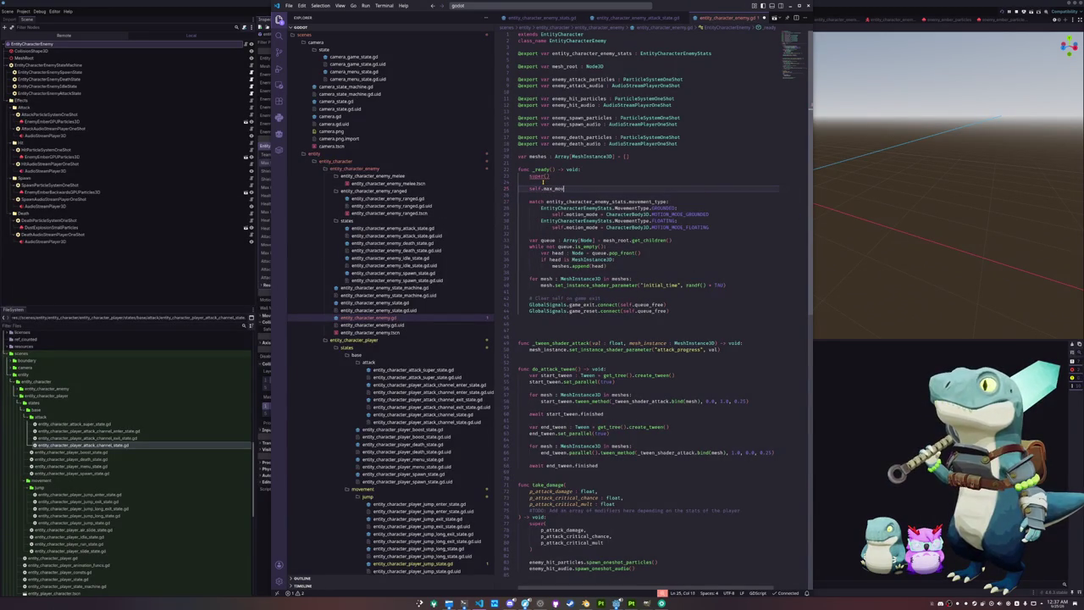
pyautogui.write('elocity= ')
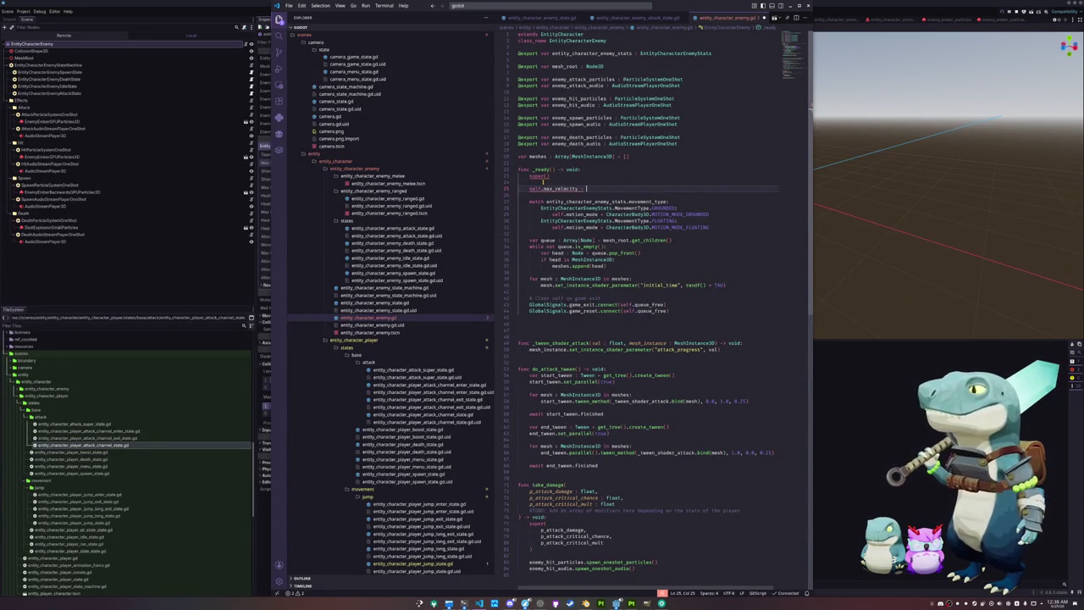
pyautogui.write('.0')
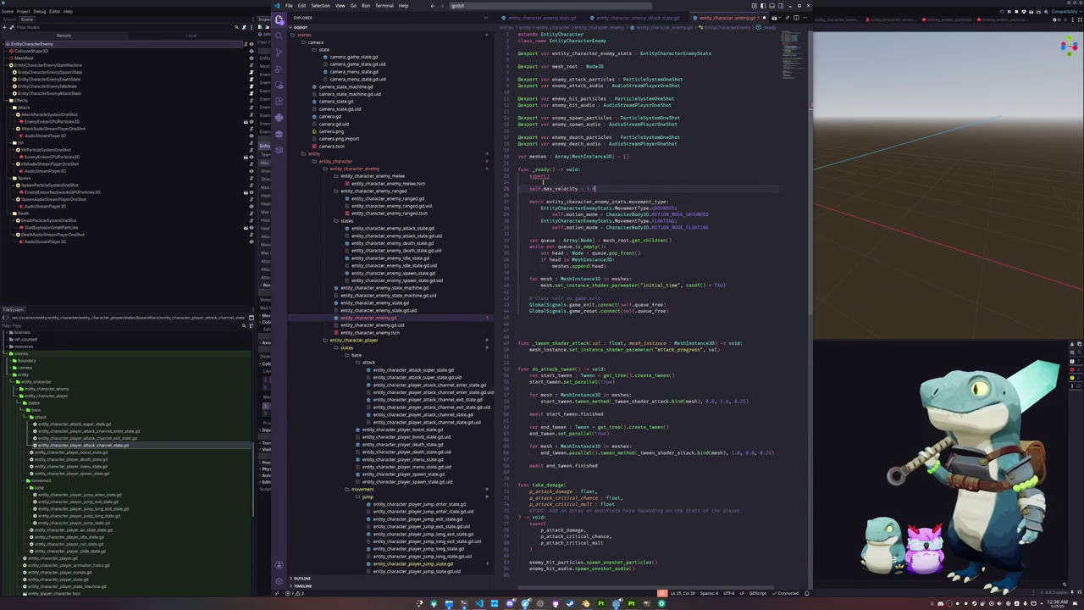
# - Switch the script to tab indentation, then clear Godot's Output log
pyautogui.click(543, 181)
pyautogui.hotkey('ctrl', 'shift', 'p')
pyautogui.write('indent using tabs')
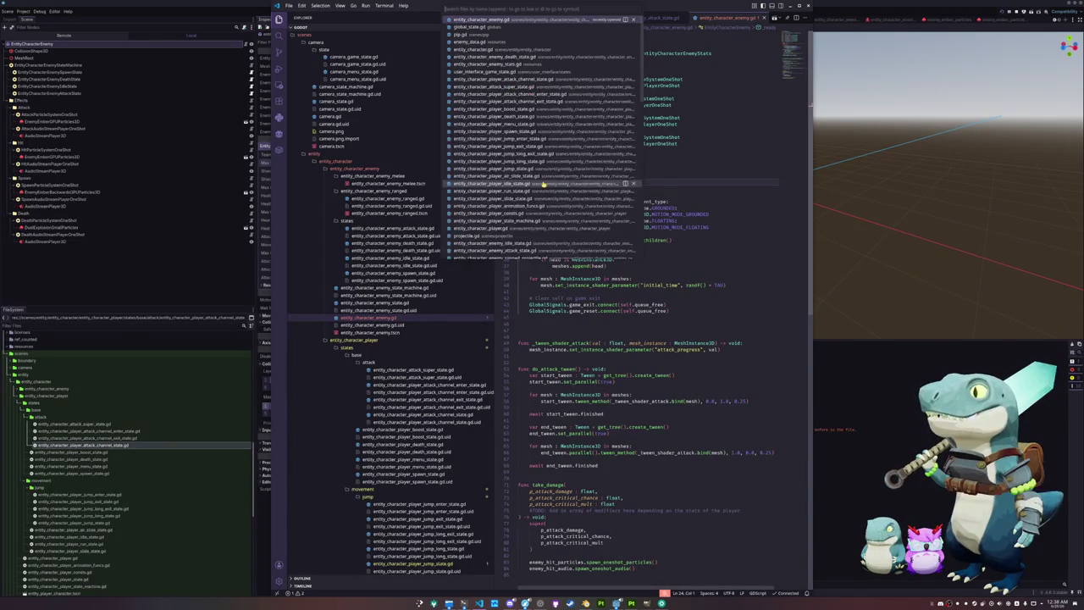
pyautogui.press('Return')
pyautogui.press('Return')
pyautogui.press('Down')
pyautogui.press('Down')
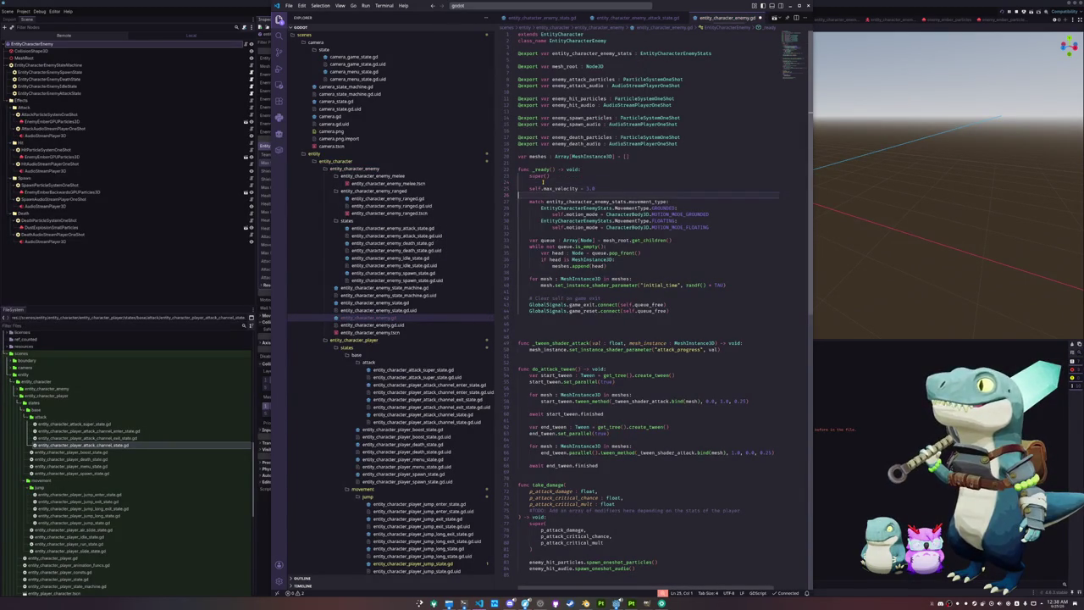
pyautogui.click(874, 392)
pyautogui.click(1072, 344)
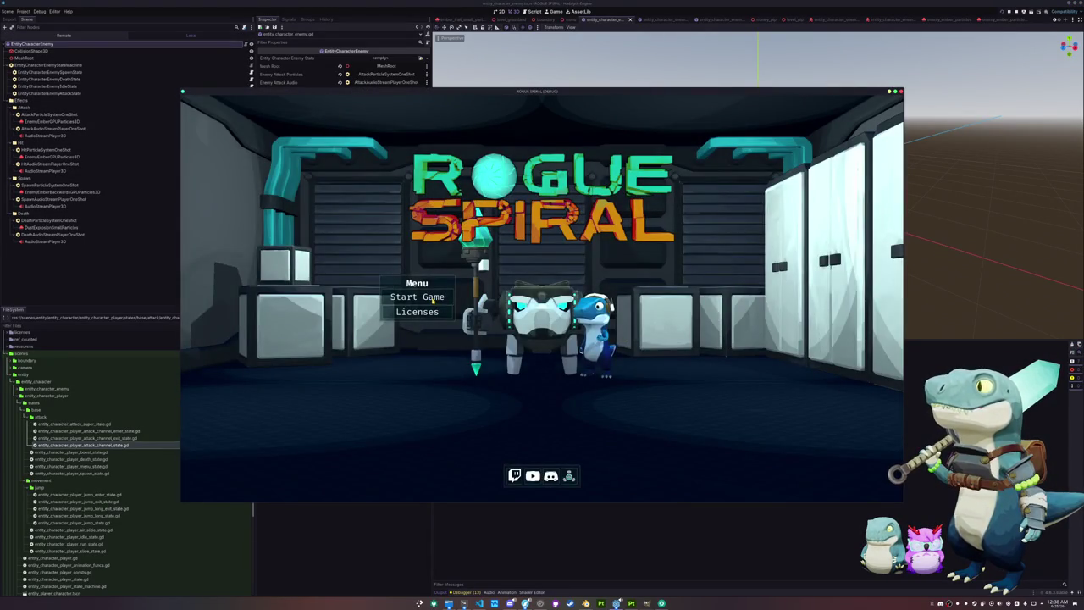
pyautogui.click(405, 295)
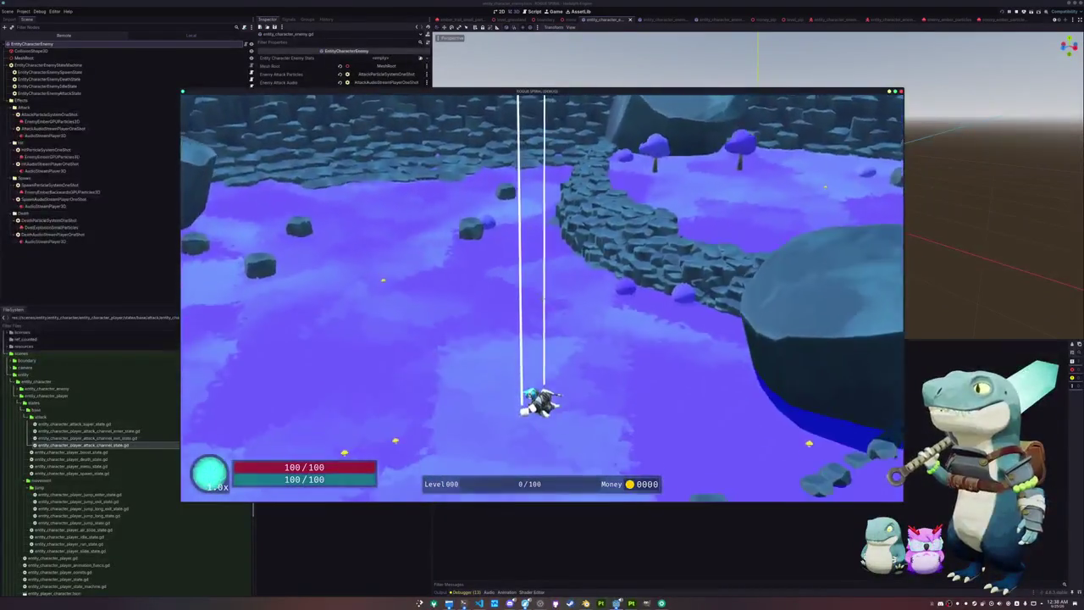
pyautogui.press('w')
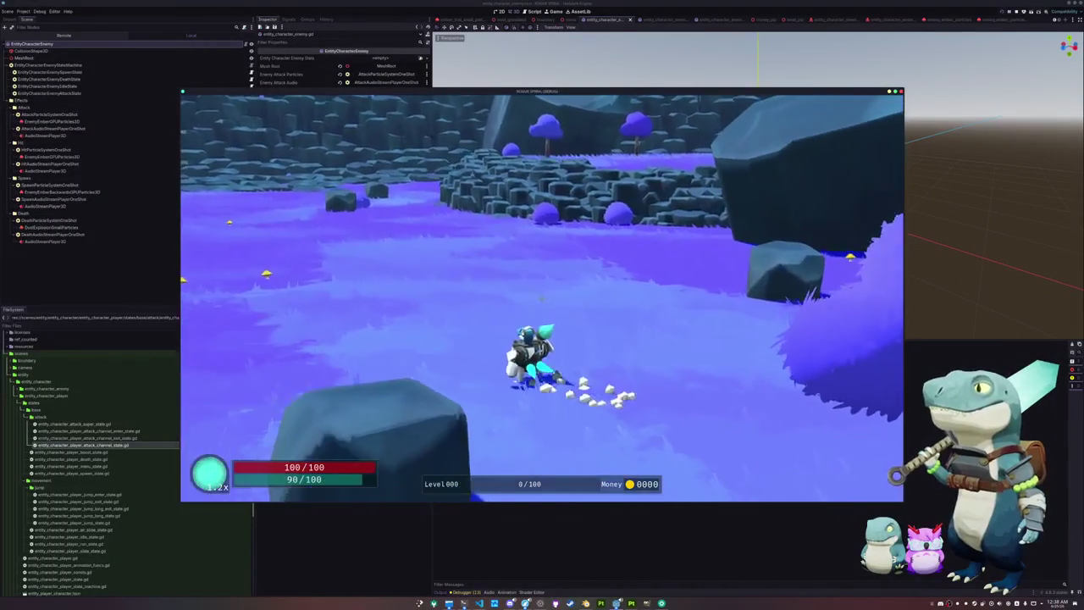
pyautogui.press('shift')
pyautogui.press('shift')
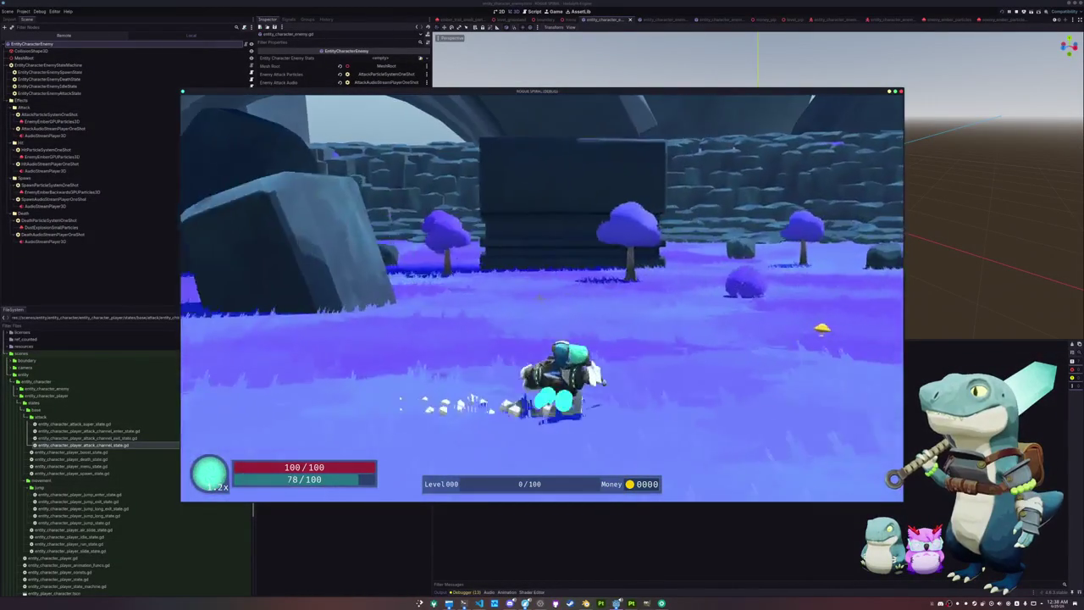
pyautogui.press('w')
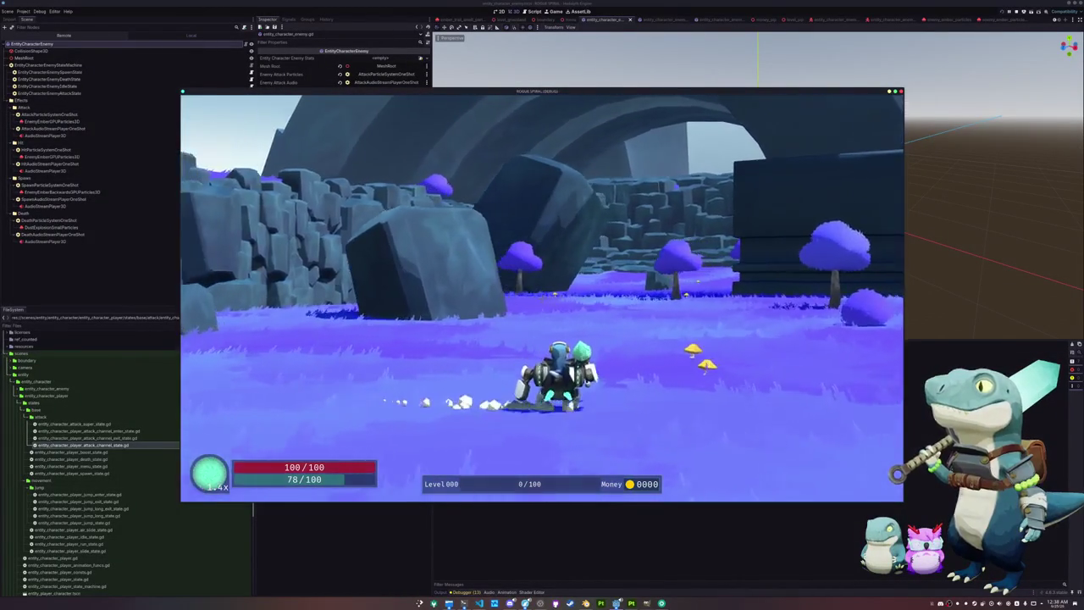
pyautogui.press('w')
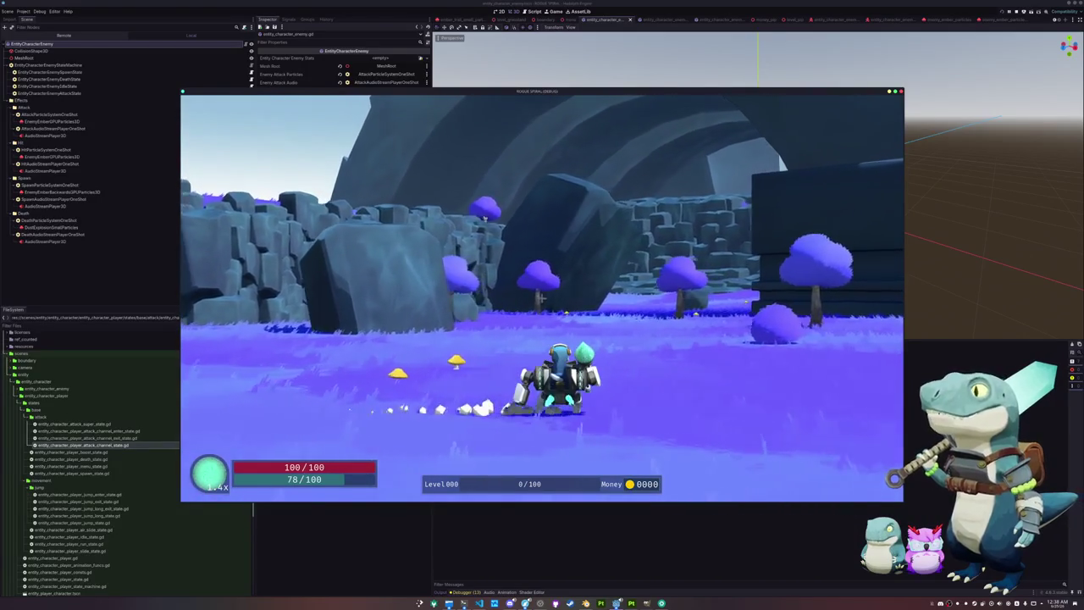
pyautogui.press('w')
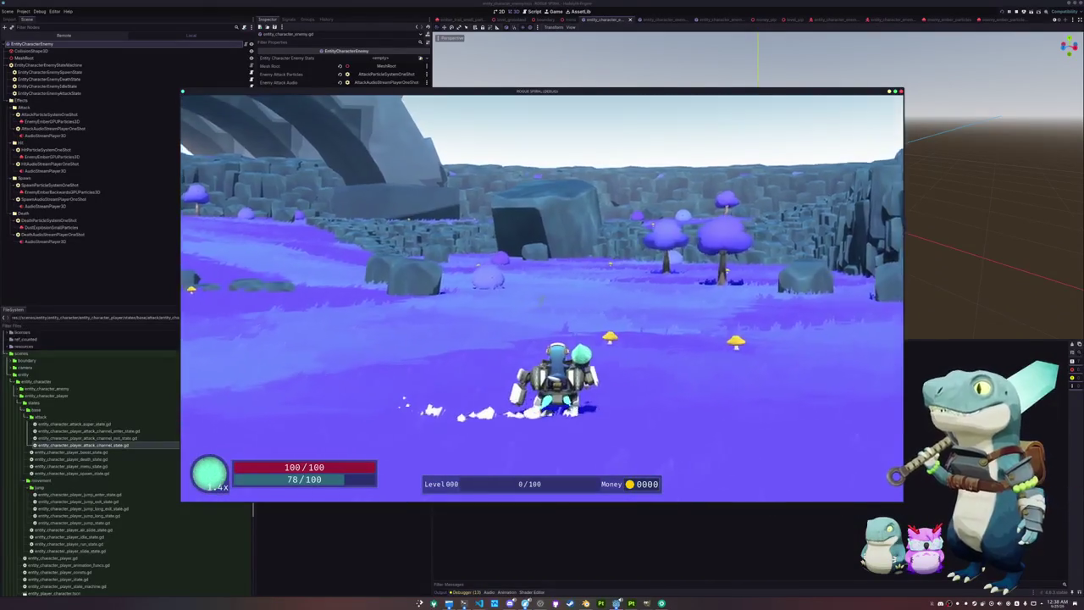
pyautogui.press('w')
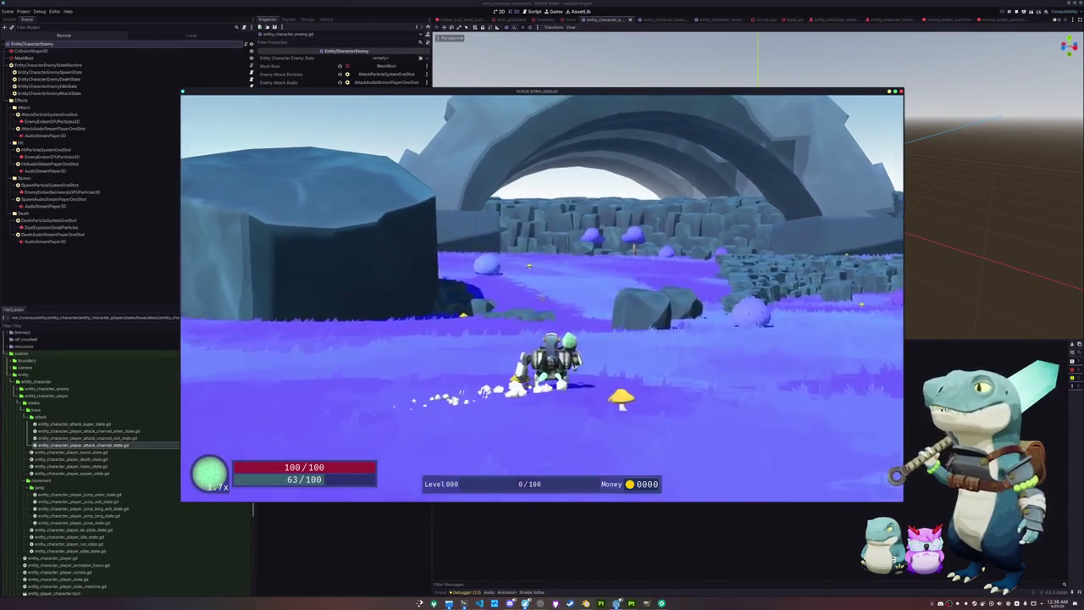
pyautogui.press('w')
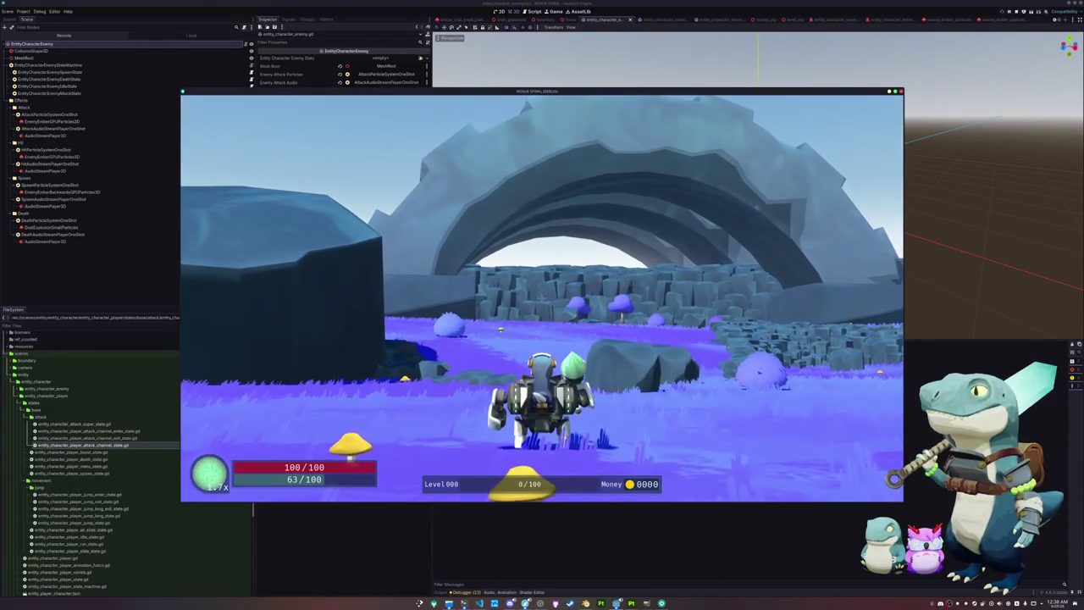
pyautogui.press('w')
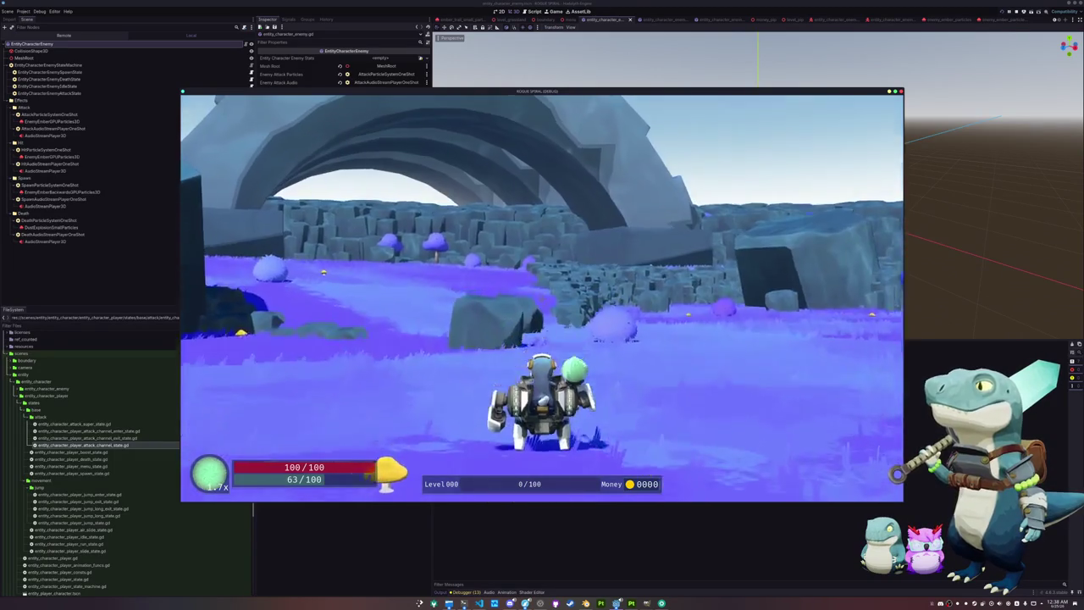
pyautogui.press('Escape')
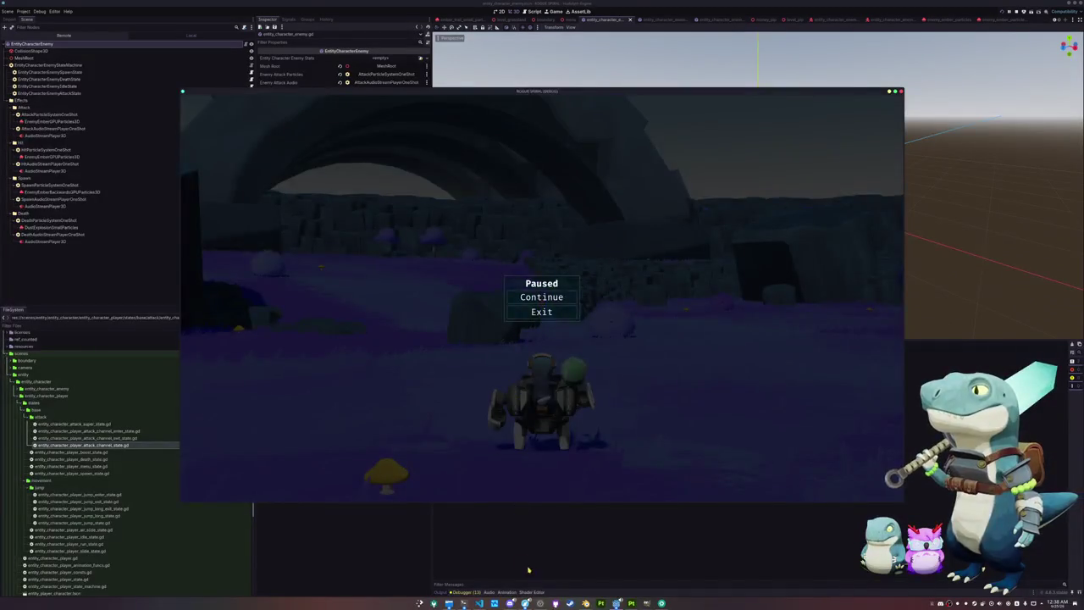
pyautogui.press('F8')
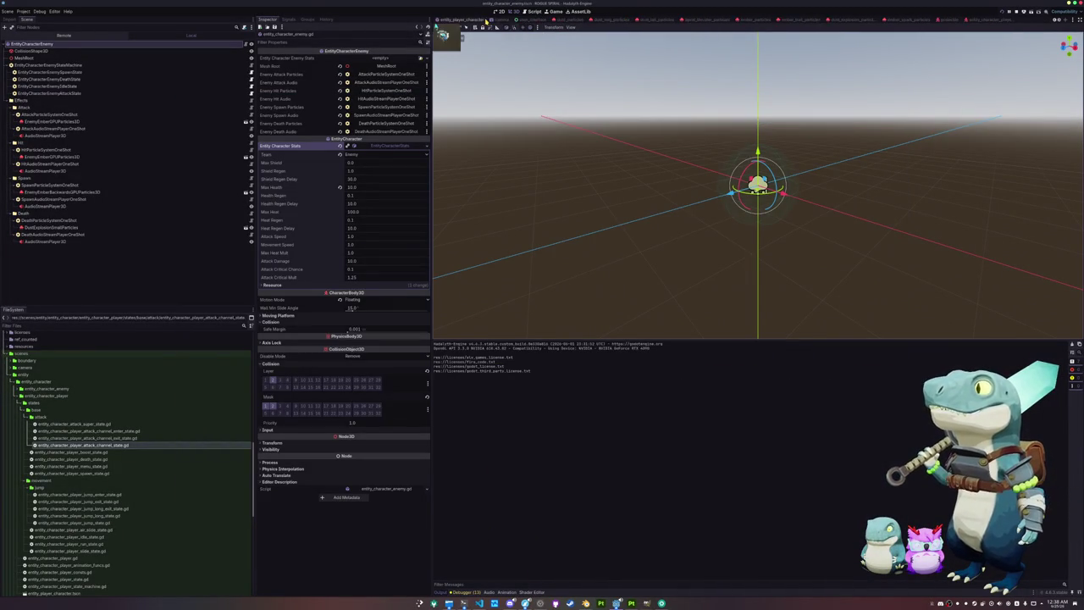
# - In user_interface, add a MarginContainer under the money PanelContainer and move the HBoxContainer into it
pyautogui.click(535, 20)
pyautogui.moveTo(596, 286); pyautogui.dragTo(789, 274)
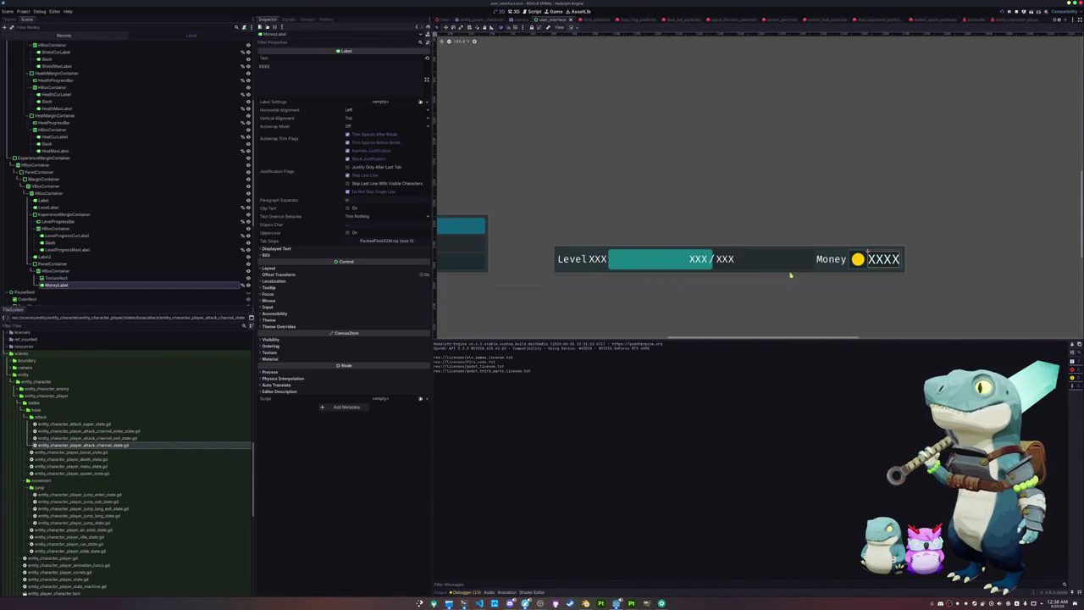
pyautogui.click(596, 265)
pyautogui.scroll(1, 596, 265)
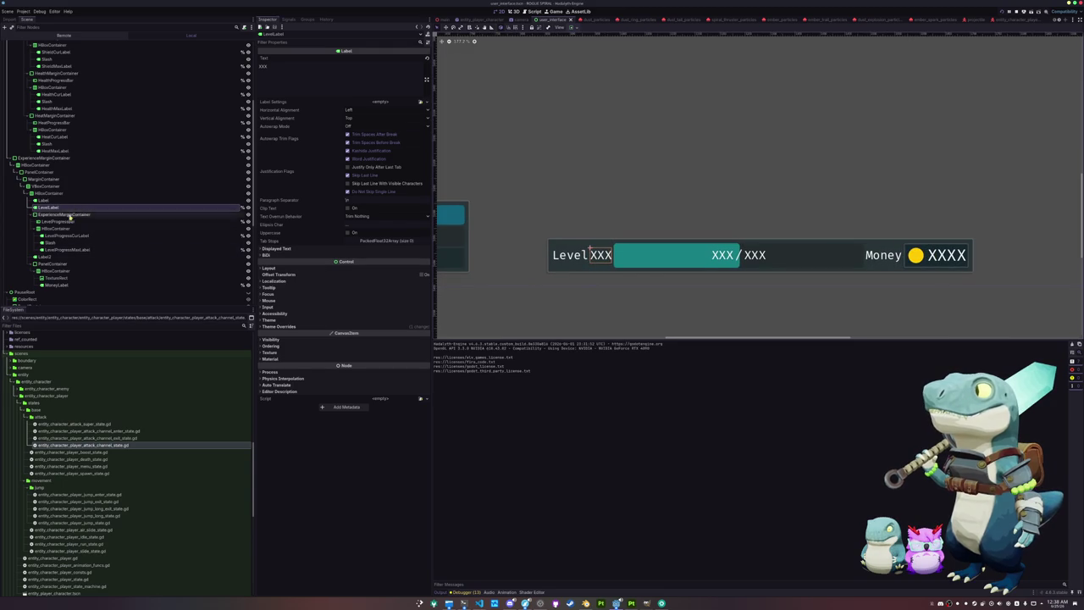
pyautogui.click(52, 264)
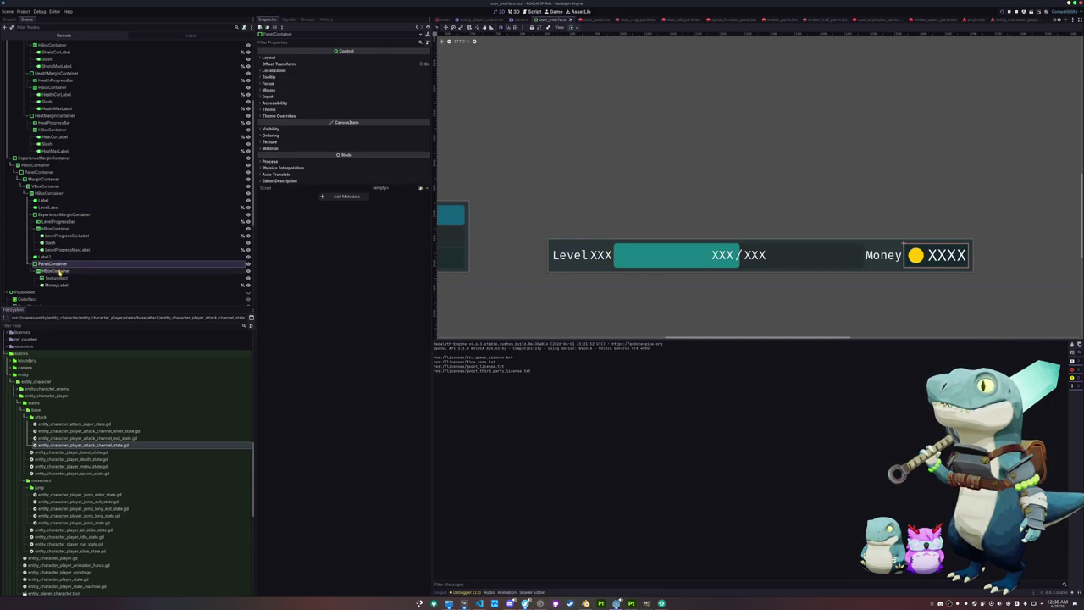
pyautogui.rightClick(62, 267)
pyautogui.click(83, 270)
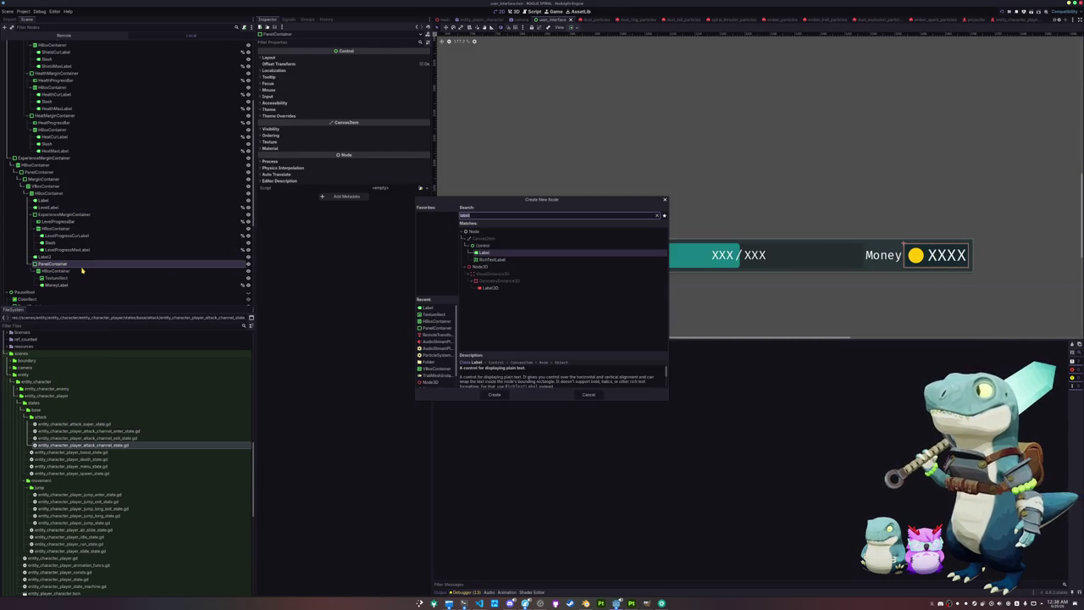
pyautogui.write('margin')
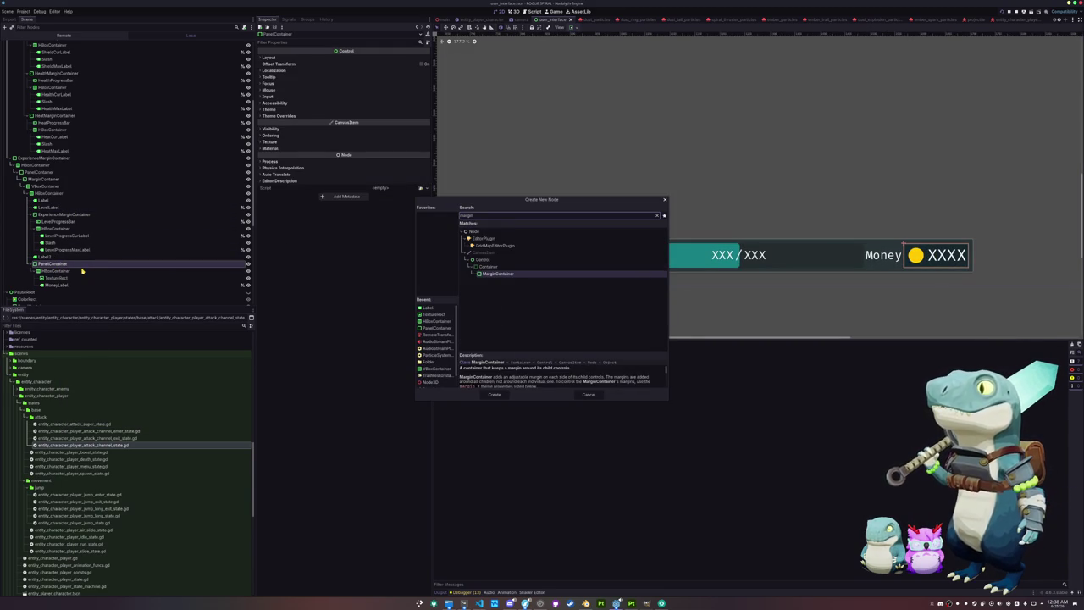
pyautogui.press('Return')
pyautogui.moveTo(55, 292); pyautogui.dragTo(55, 271)
pyautogui.click(56, 270)
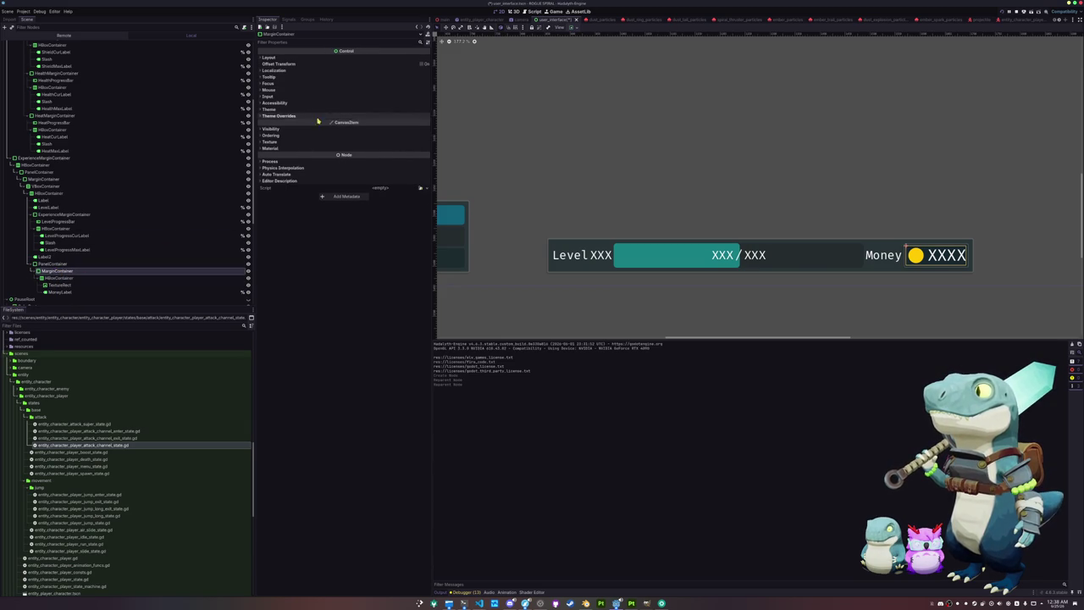
# - Try margin overrides of 5 on all sides, then undo them back to defaults
pyautogui.click(317, 116)
pyautogui.click(320, 123)
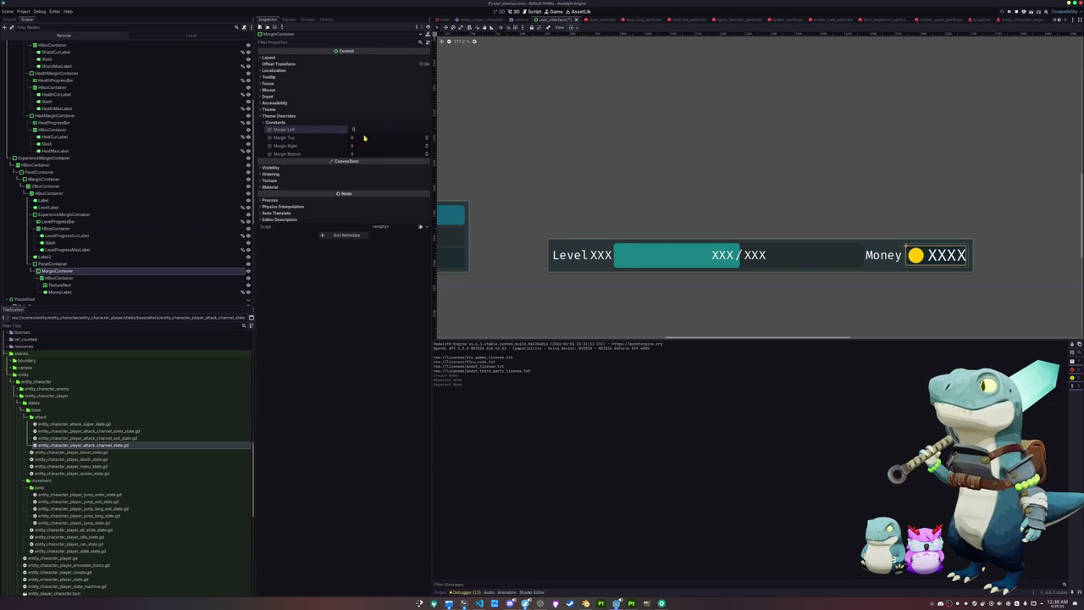
pyautogui.click(364, 138)
pyautogui.write('5')
pyautogui.click(358, 145)
pyautogui.write('5')
pyautogui.click(358, 153)
pyautogui.write('5')
pyautogui.press('Return')
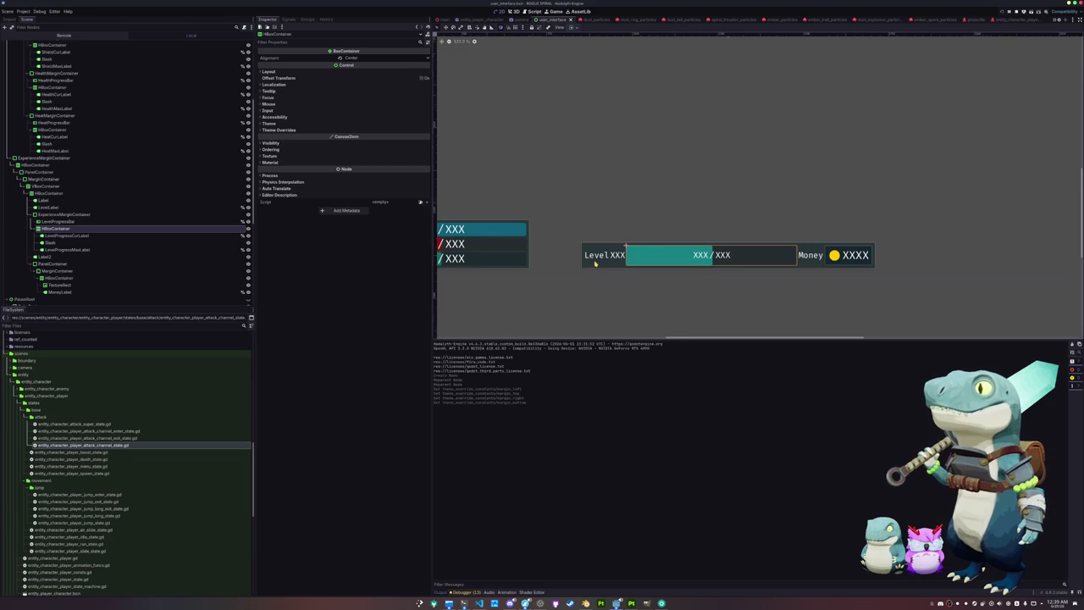
pyautogui.scroll(2, 597, 263)
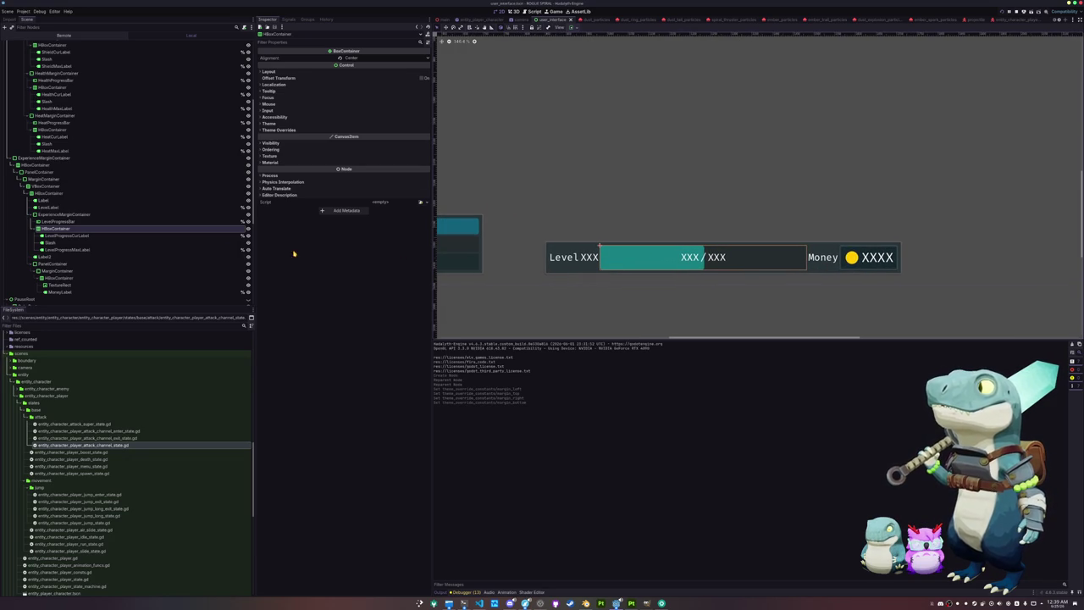
pyautogui.hotkey('ctrl', 'z')
pyautogui.hotkey('ctrl', 'z')
pyautogui.hotkey('ctrl', 'z')
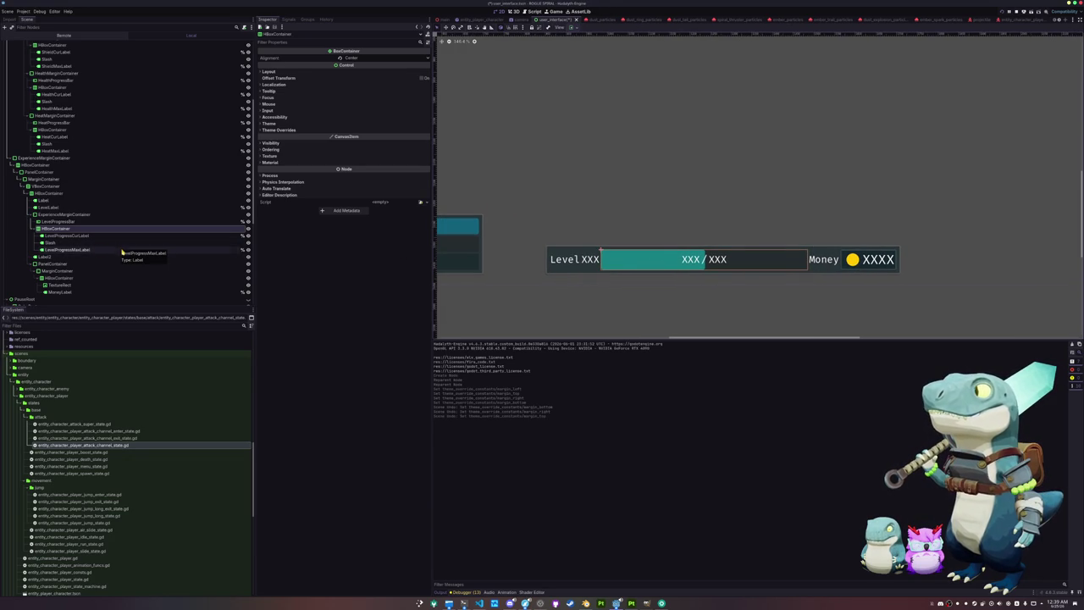
pyautogui.hotkey('ctrl', 'z')
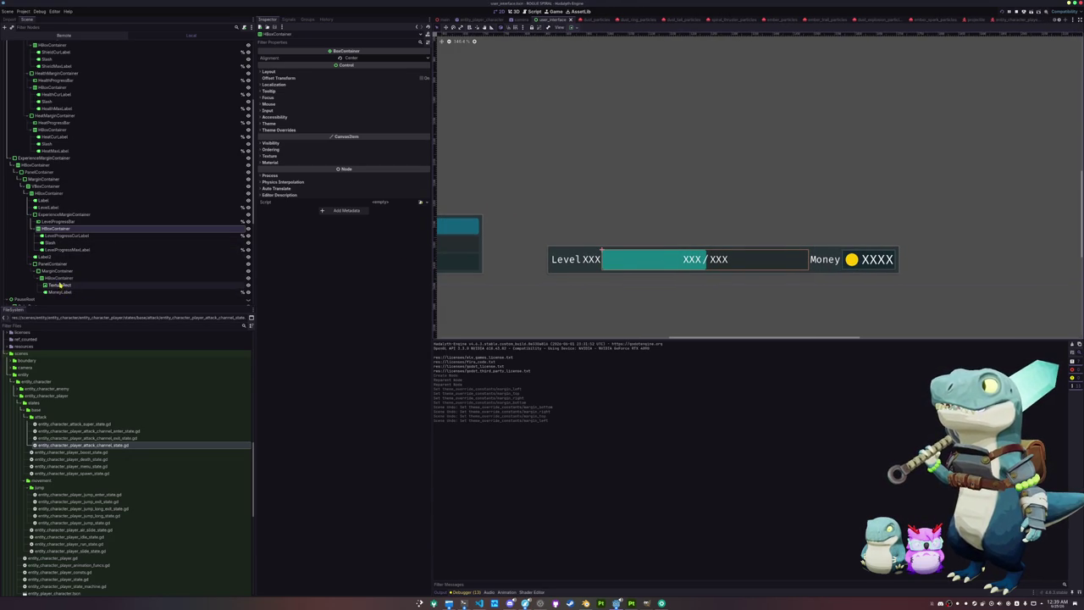
pyautogui.click(56, 271)
# - Add a new PanelContainer for the level row and move it up in the tree
pyautogui.click(52, 264)
pyautogui.click(46, 194)
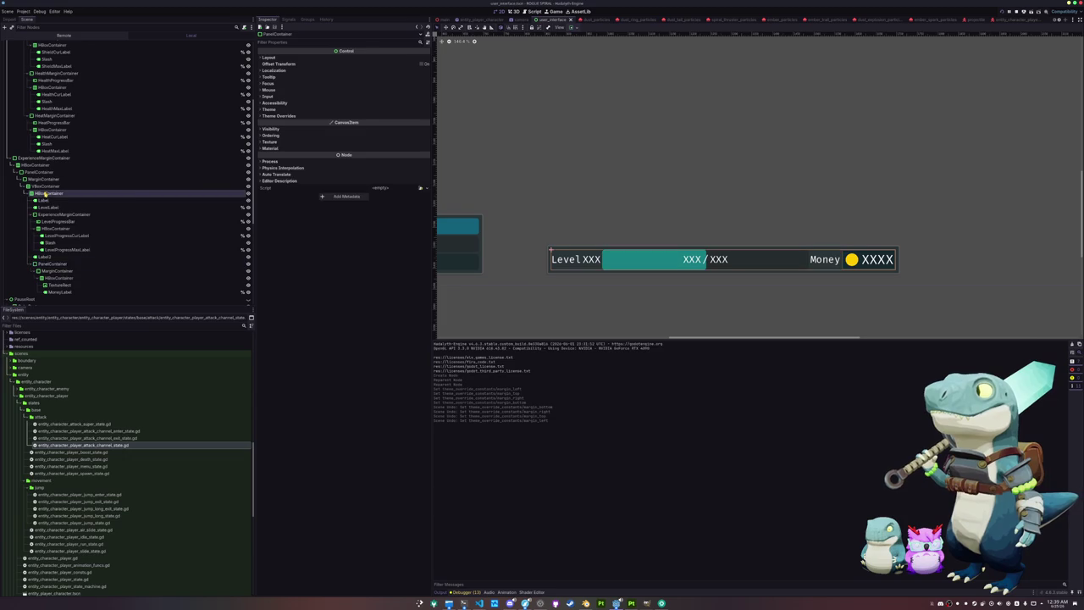
pyautogui.rightClick(46, 194)
pyautogui.click(72, 202)
pyautogui.write('panelco')
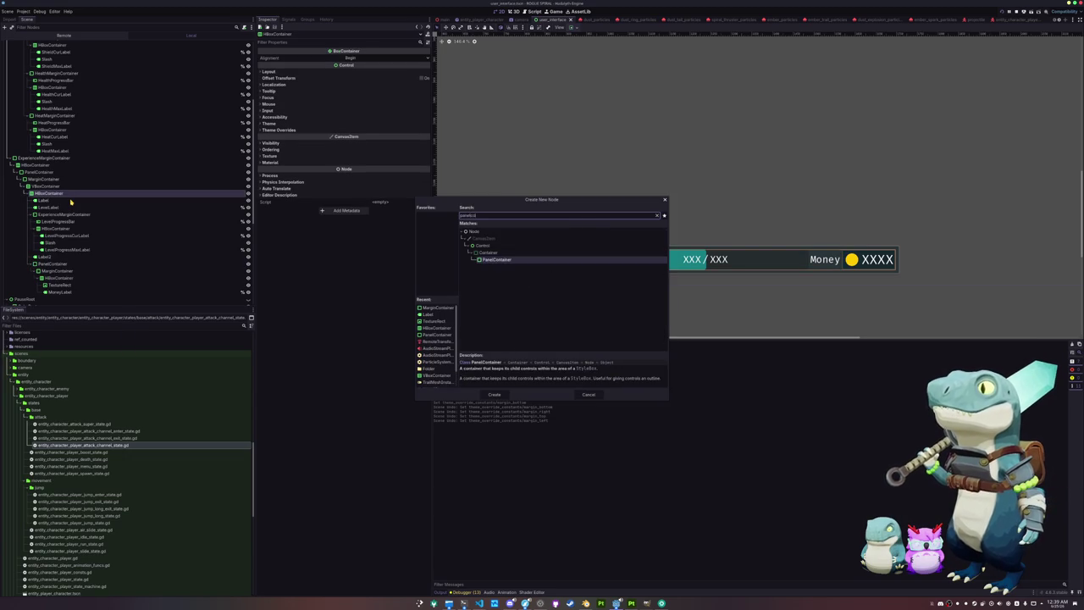
pyautogui.press('Return')
pyautogui.moveTo(54, 299)
pyautogui.mouseDown()
pyautogui.moveTo(84, 278)
pyautogui.moveTo(52, 252)
pyautogui.moveTo(59, 209)
pyautogui.mouseUp()
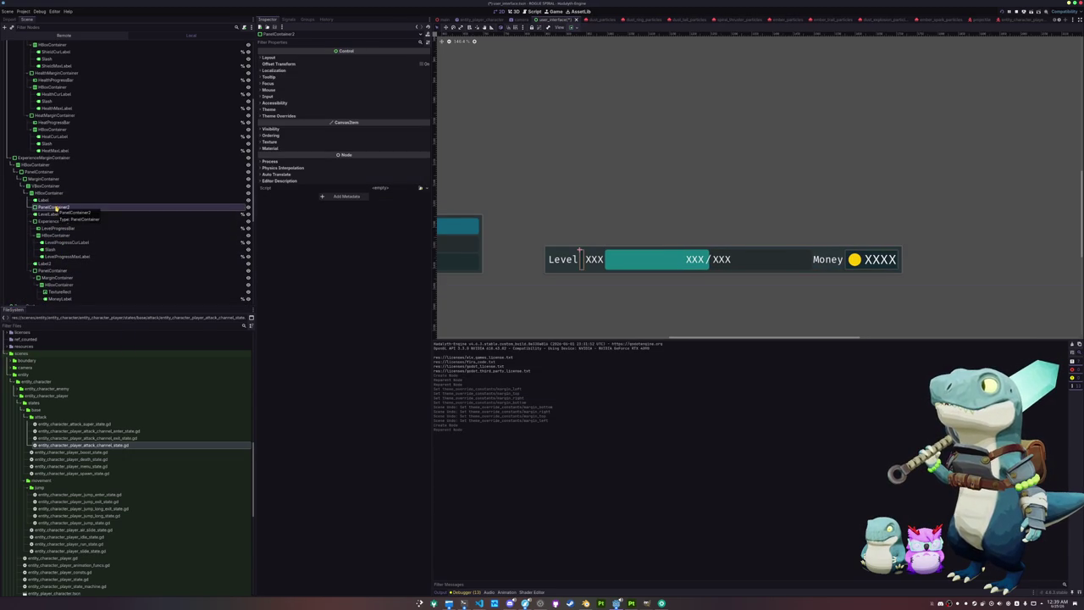
# - Rename the panels to LevelPanelContainer and MoneyPanelContainer
pyautogui.click(56, 212)
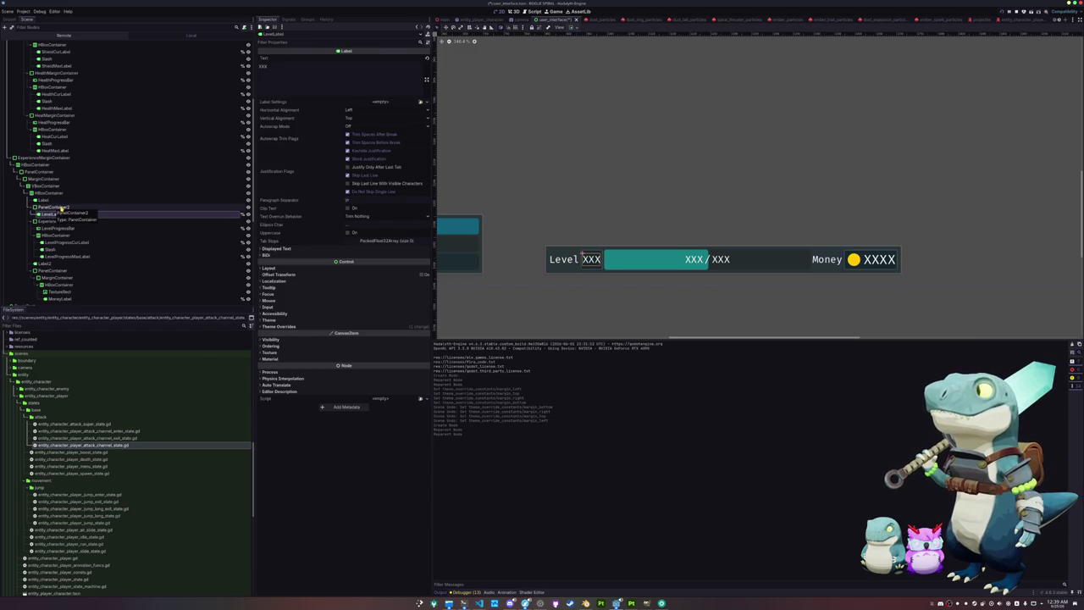
pyautogui.click(61, 208)
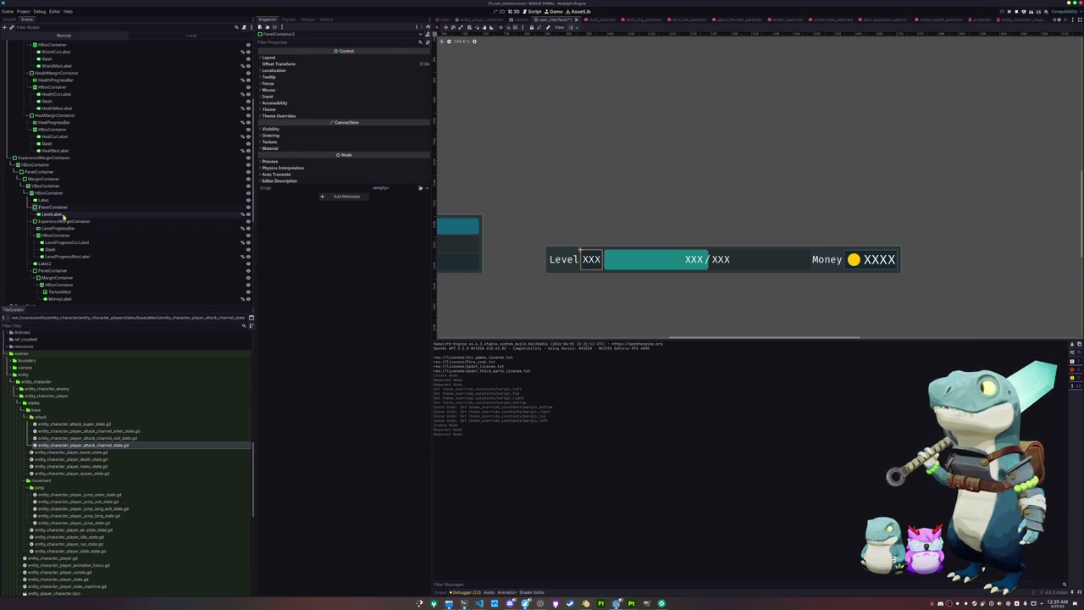
pyautogui.write('Level')
pyautogui.press('Return')
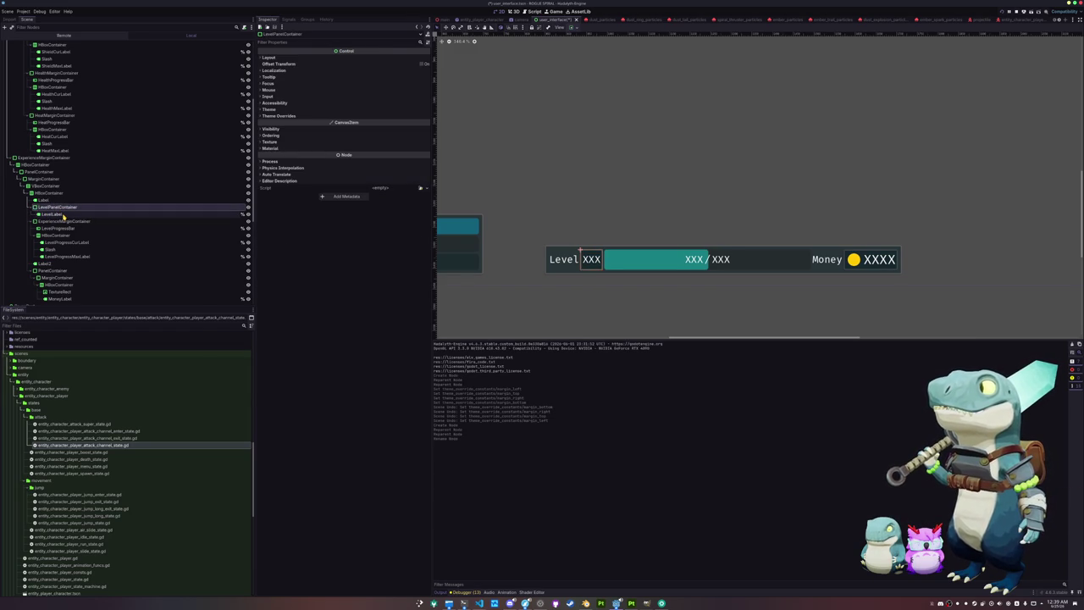
pyautogui.press('Down')
pyautogui.press('Down')
pyautogui.press('Down')
pyautogui.press('Down')
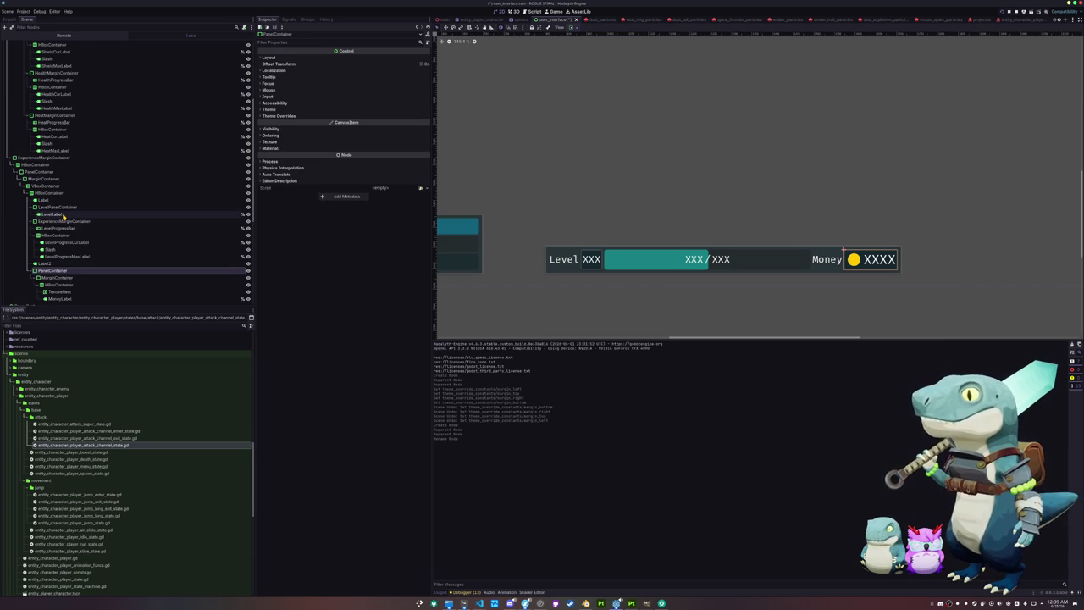
pyautogui.press('F2')
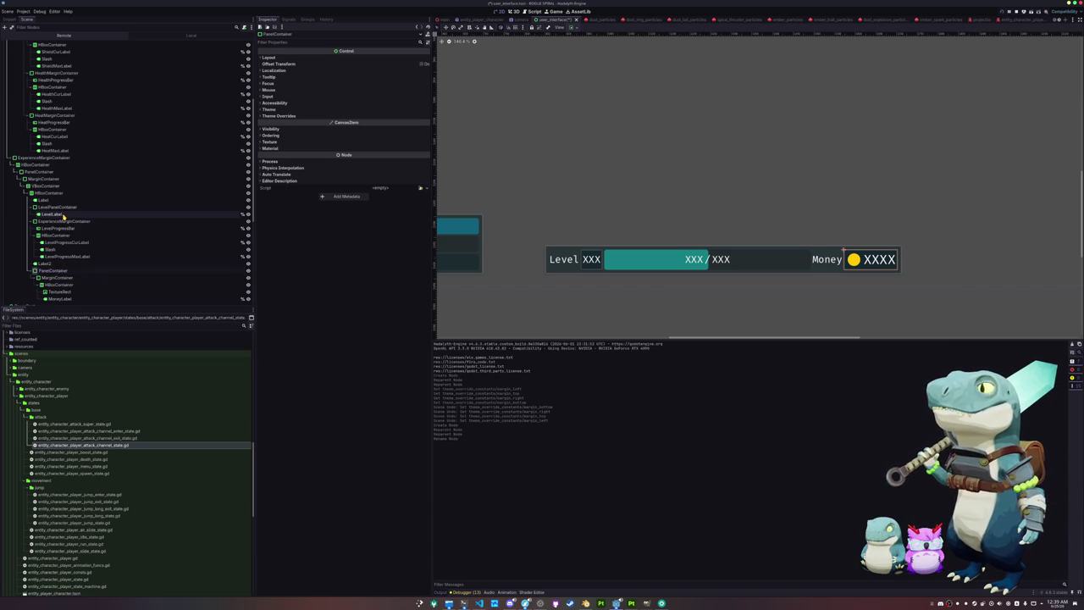
pyautogui.write('Money')
pyautogui.press('Return')
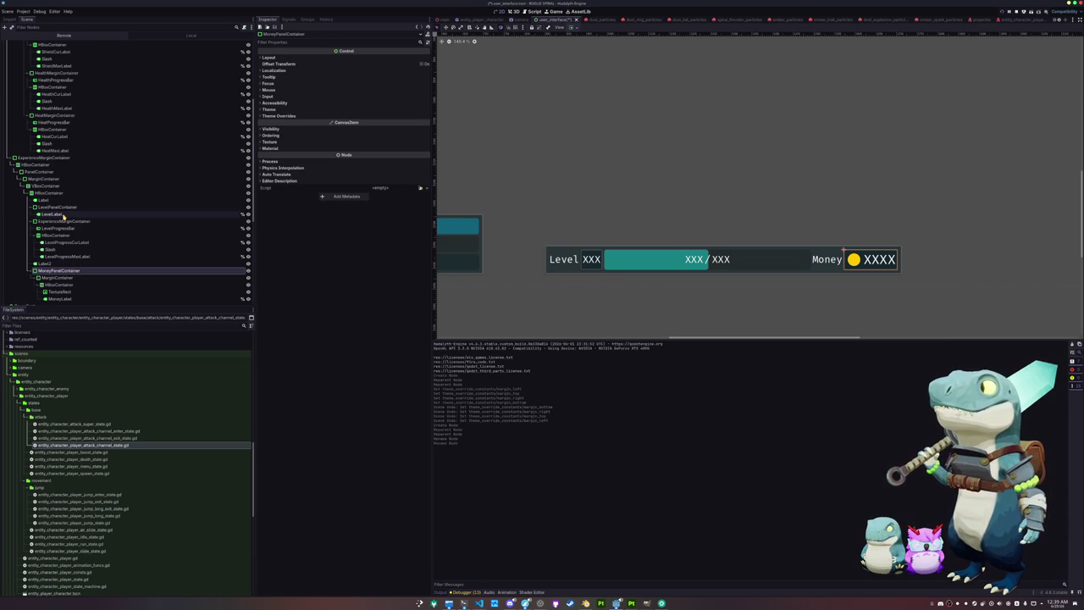
# - Set LevelLabel's horizontal and vertical alignment to Center
pyautogui.scroll(-1, 601, 299)
pyautogui.click(603, 299)
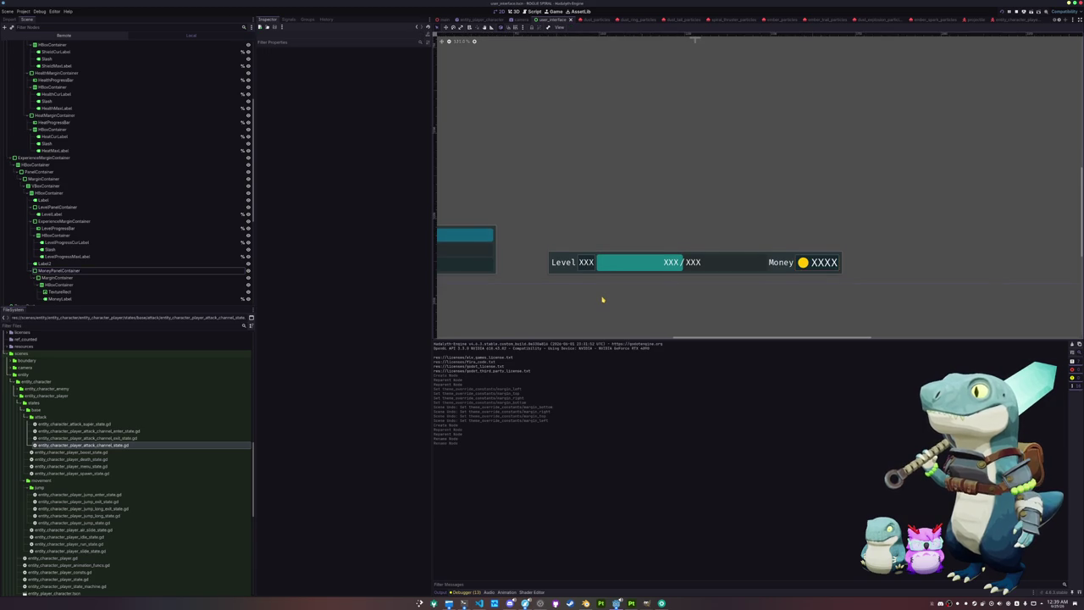
pyautogui.scroll(1, 606, 288)
pyautogui.click(591, 234)
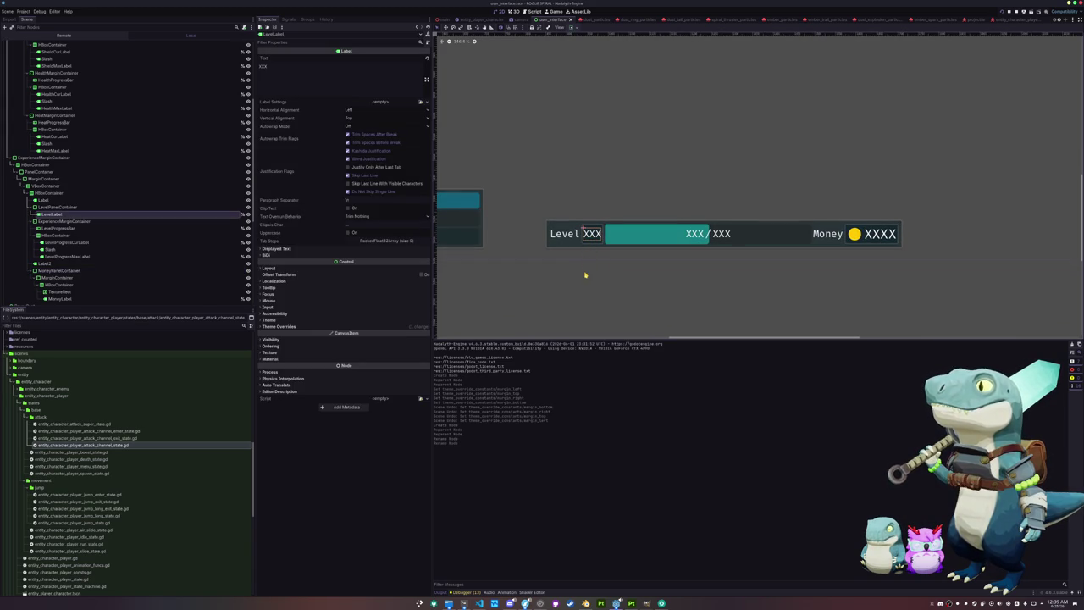
pyautogui.click(366, 111)
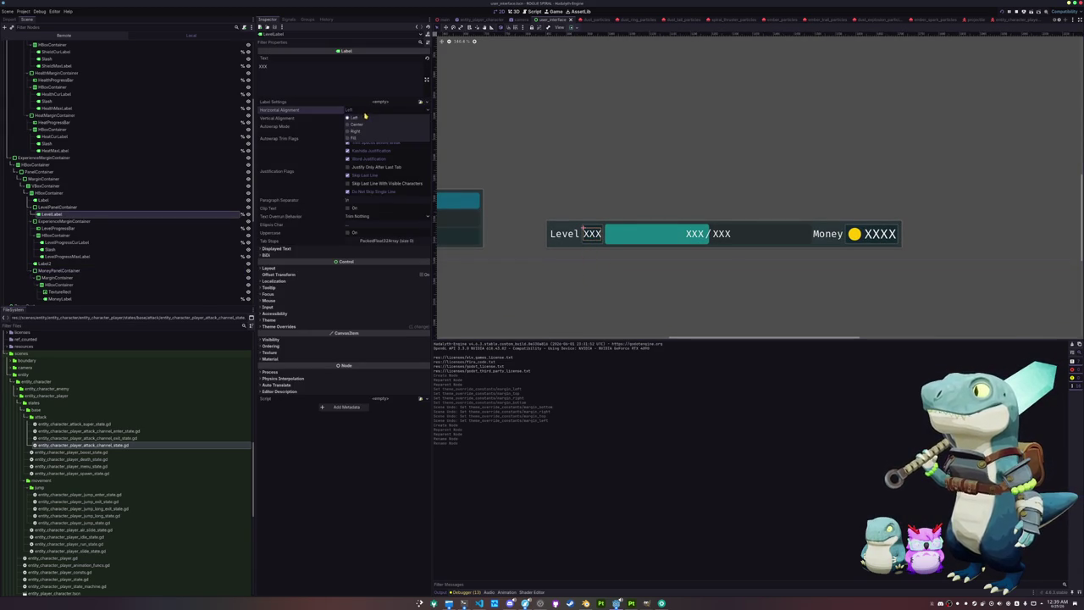
pyautogui.click(364, 124)
pyautogui.click(362, 118)
pyautogui.click(362, 133)
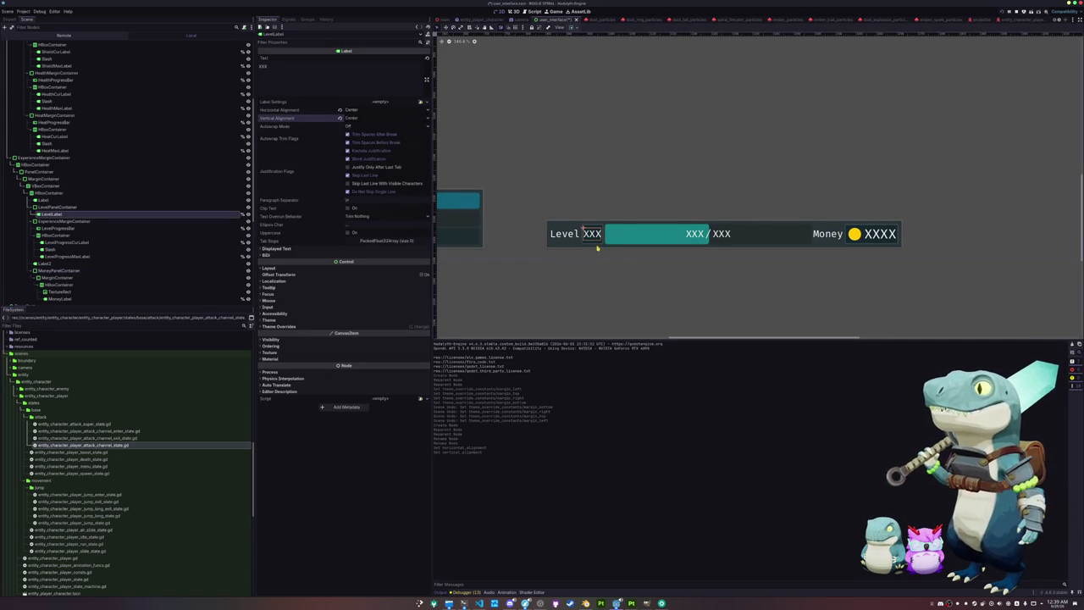
pyautogui.scroll(-2, 675, 286)
pyautogui.click(598, 286)
pyautogui.click(570, 237)
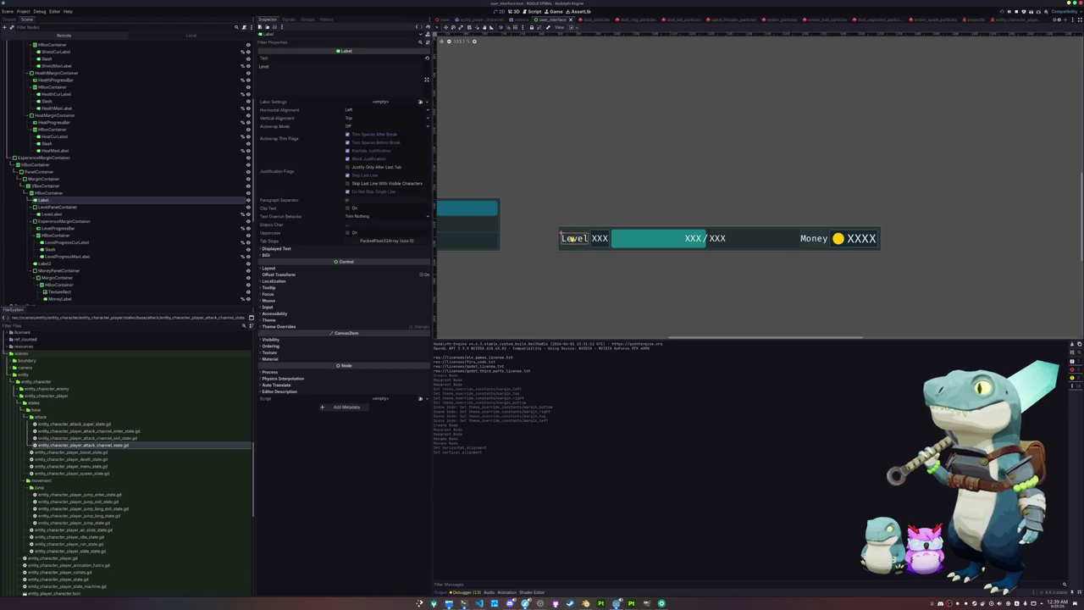
pyautogui.scroll(1, 606, 249)
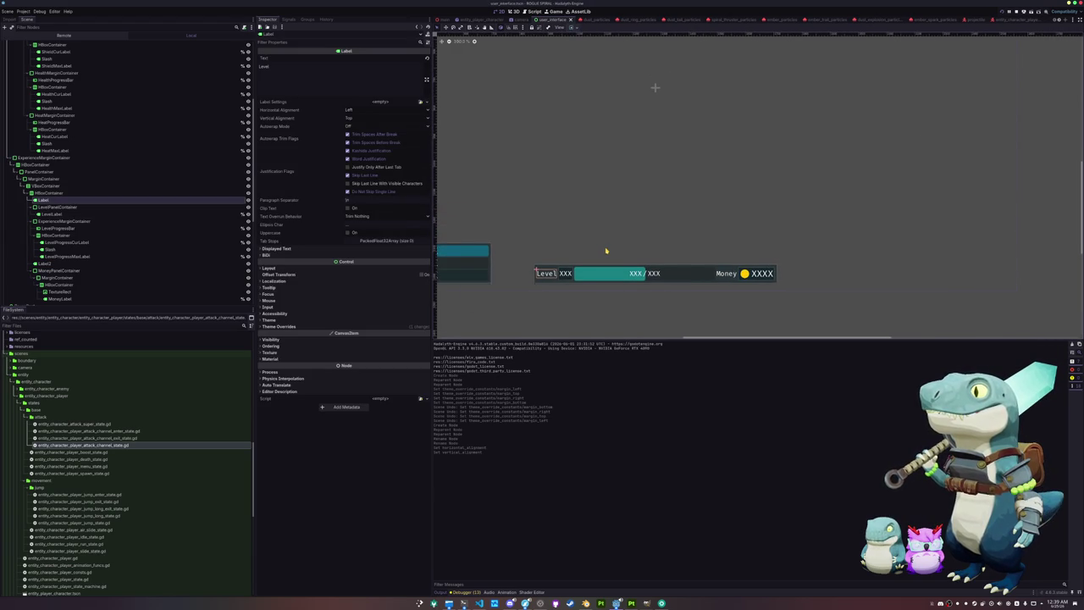
pyautogui.scroll(-1, 606, 250)
pyautogui.click(608, 265)
# - Change the level row HBoxContainer's horizontal and vertical container sizing flags
pyautogui.scroll(2, 606, 262)
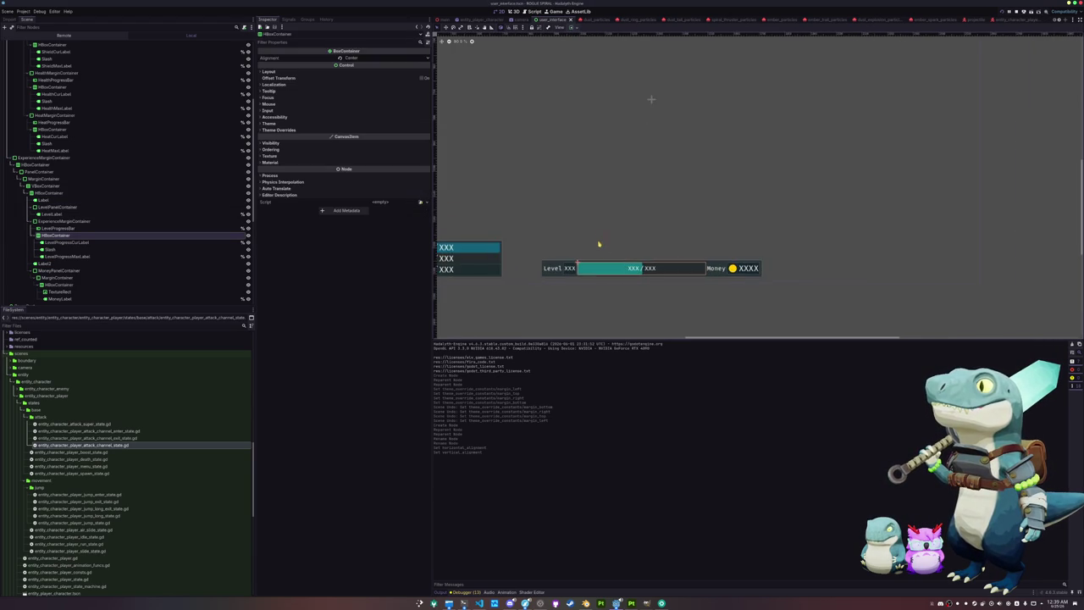
pyautogui.click(572, 27)
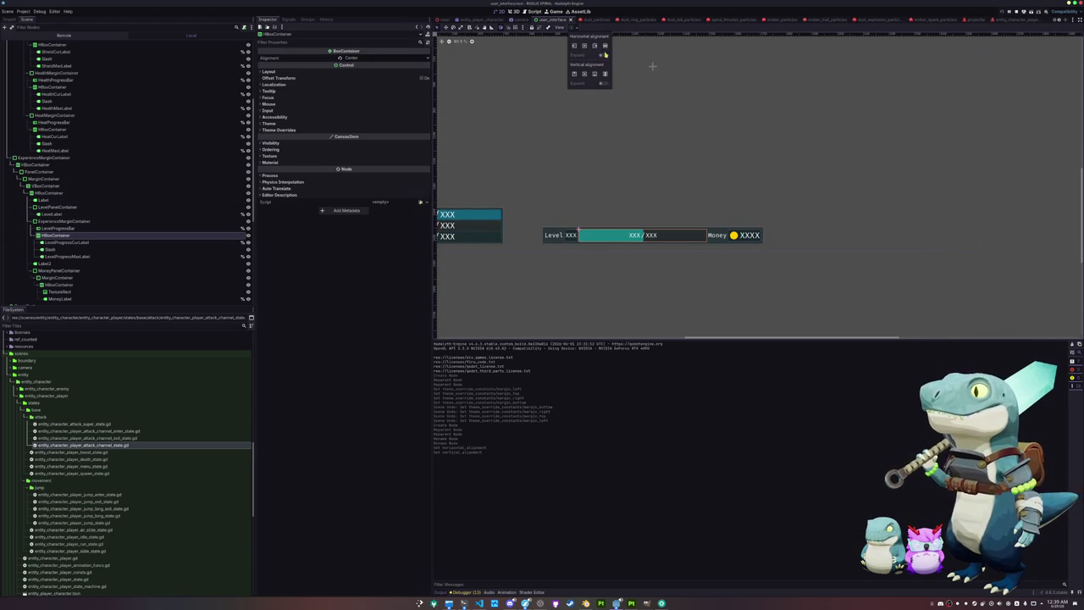
pyautogui.click(585, 46)
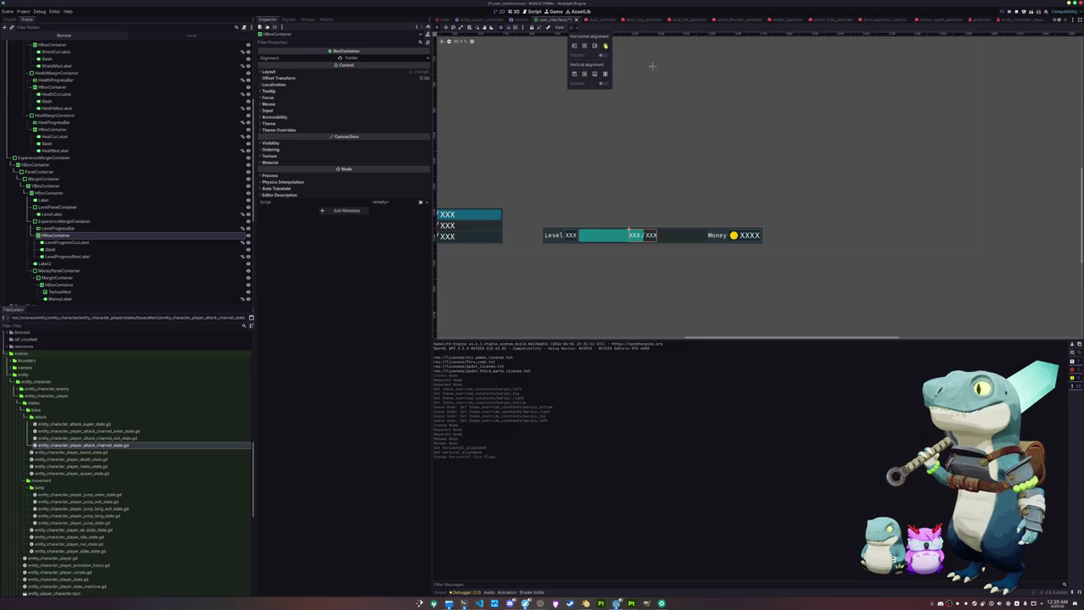
pyautogui.click(584, 74)
pyautogui.click(584, 73)
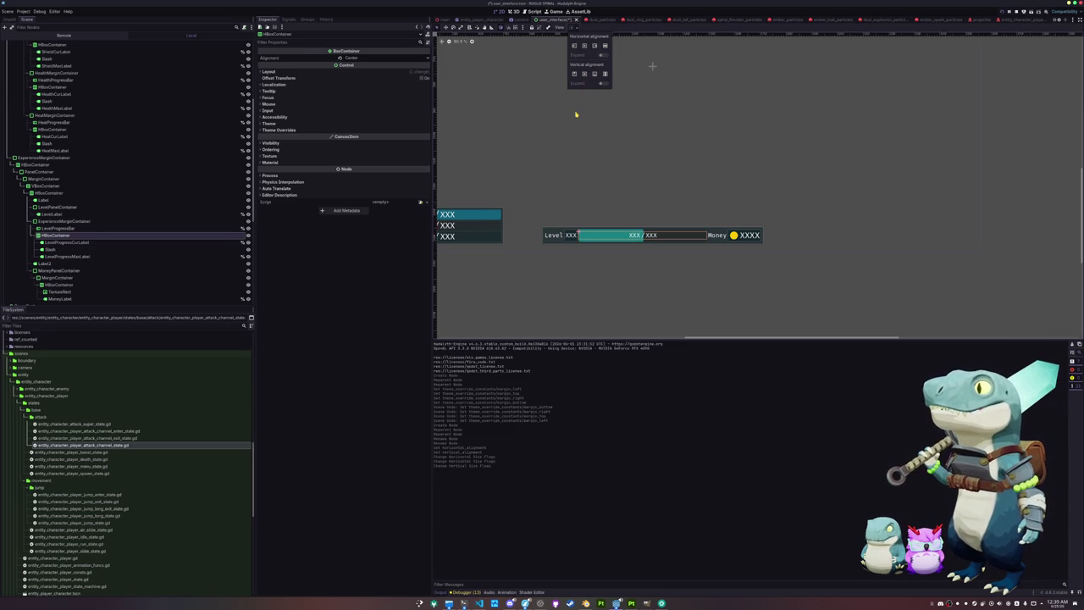
# - Make LevelProgressBar shrink to the vertical centre of its row
pyautogui.click(173, 242)
pyautogui.click(173, 227)
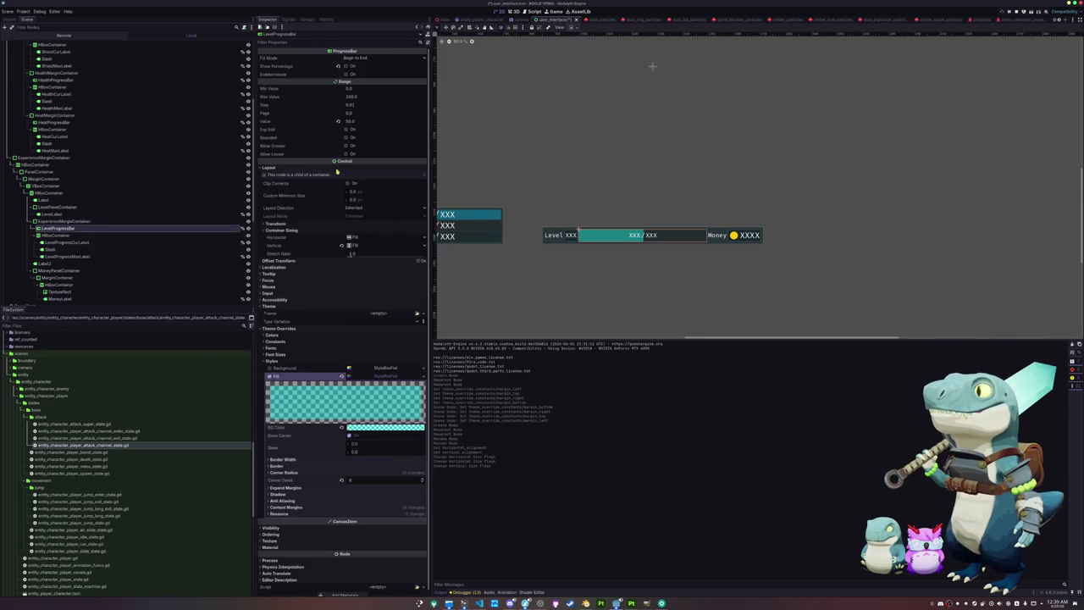
pyautogui.click(574, 28)
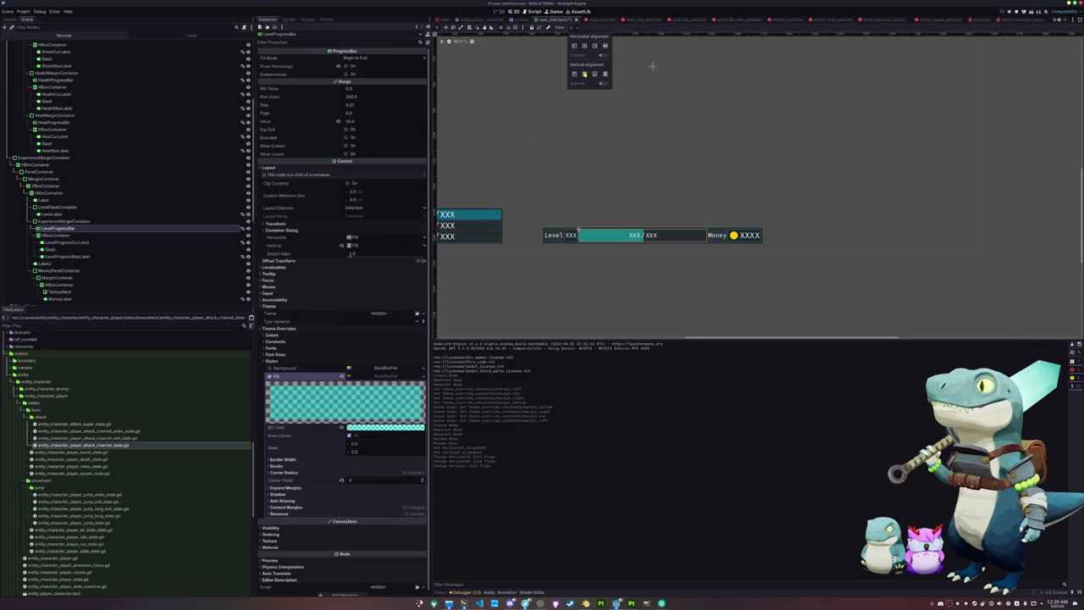
pyautogui.click(584, 74)
pyautogui.click(553, 150)
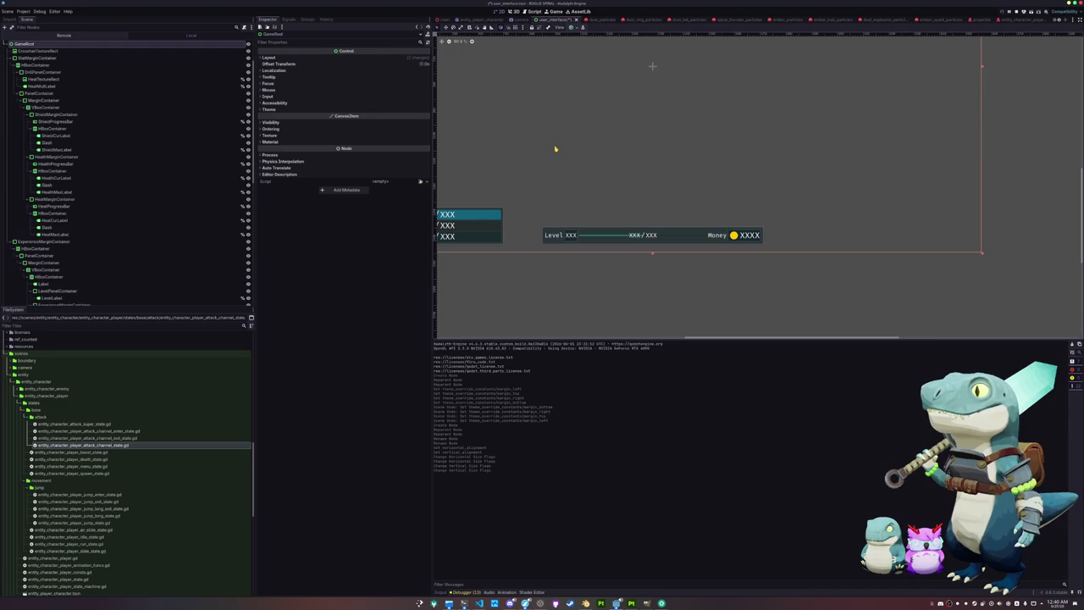
pyautogui.scroll(2, 601, 275)
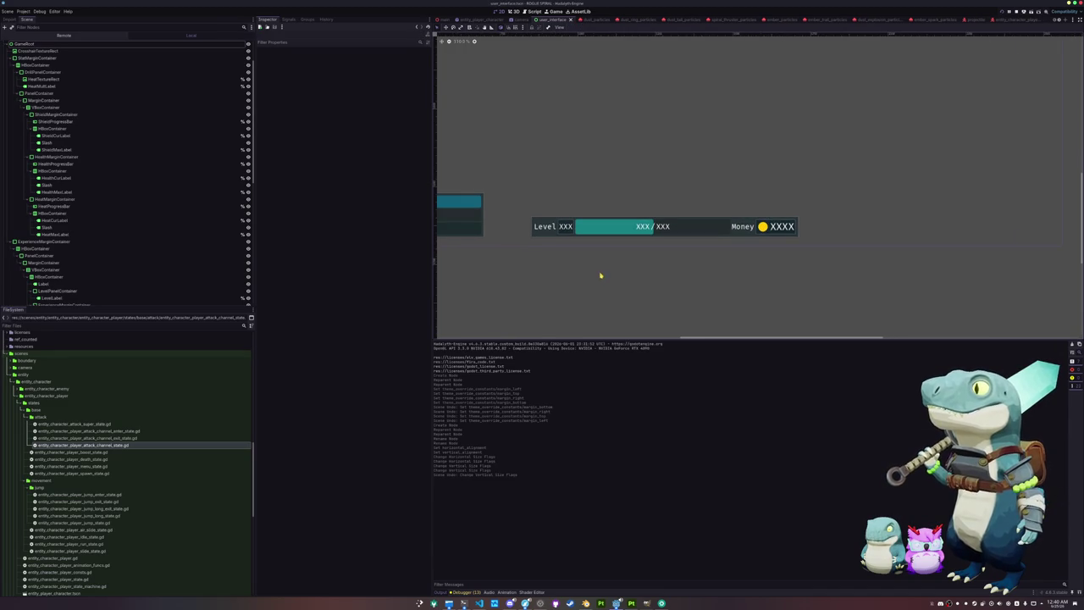
pyautogui.click(639, 229)
pyautogui.scroll(-7, 616, 253)
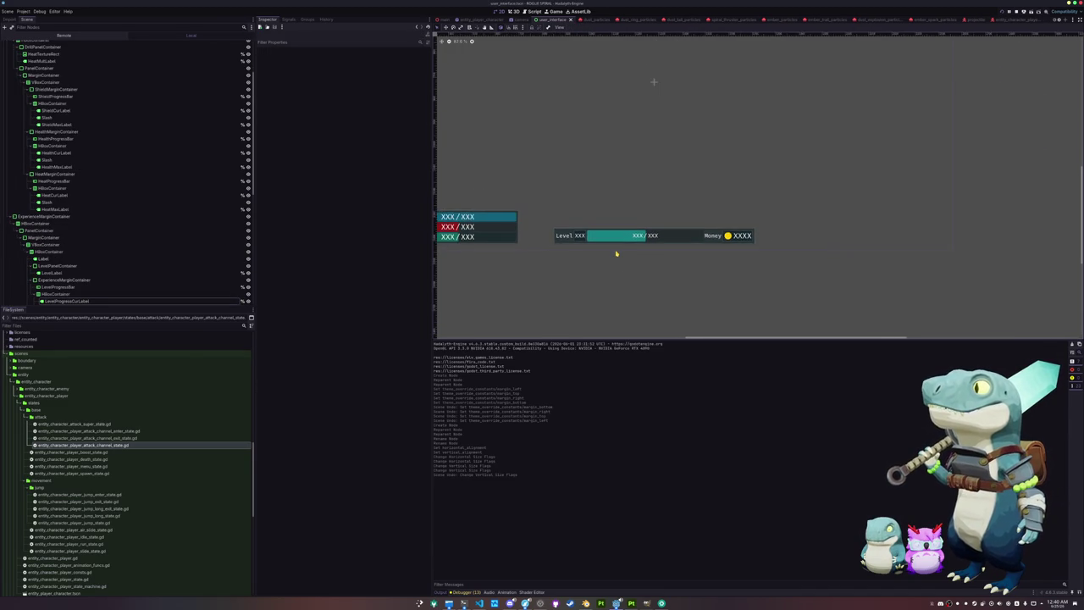
pyautogui.scroll(1, 620, 256)
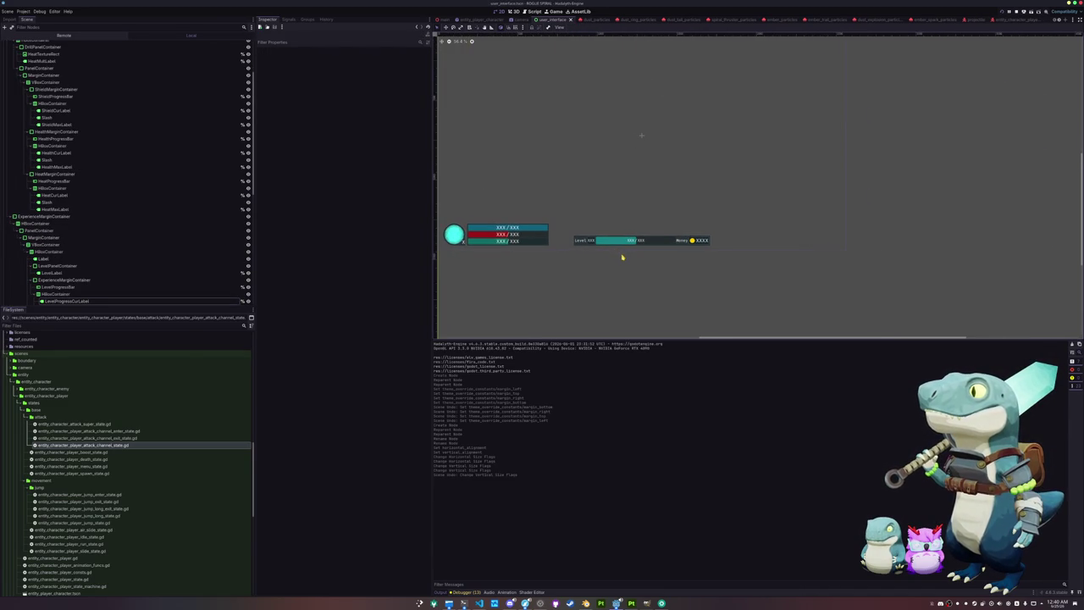
# - Duplicate StatMarginContainer and name the copy CooldownMarginContainer
pyautogui.click(49, 216)
pyautogui.scroll(5, 34, 219)
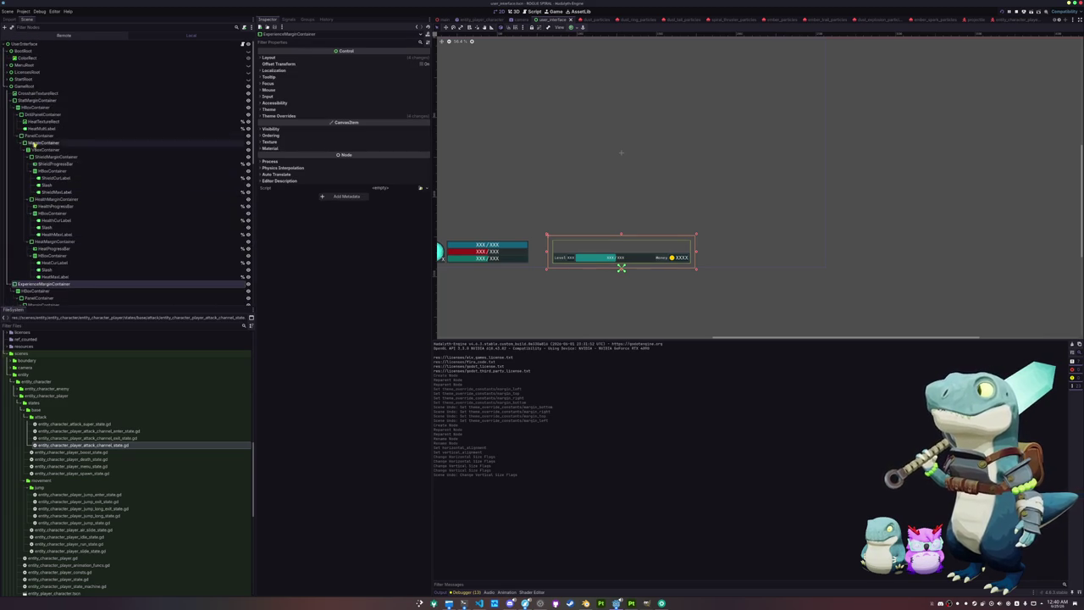
pyautogui.click(37, 100)
pyautogui.hotkey('ctrl', 'd')
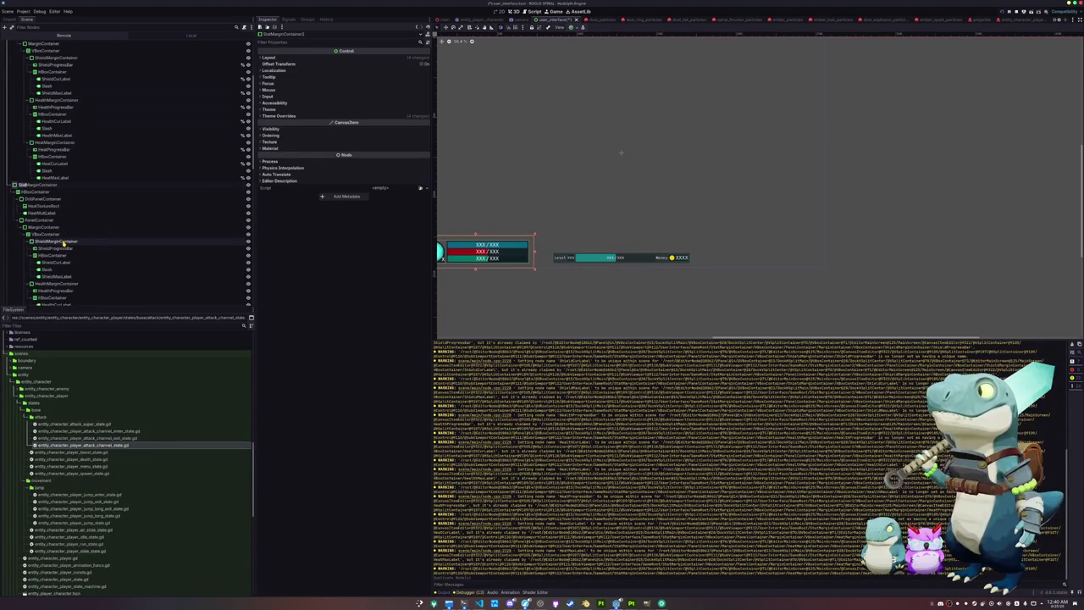
pyautogui.write('Gold')
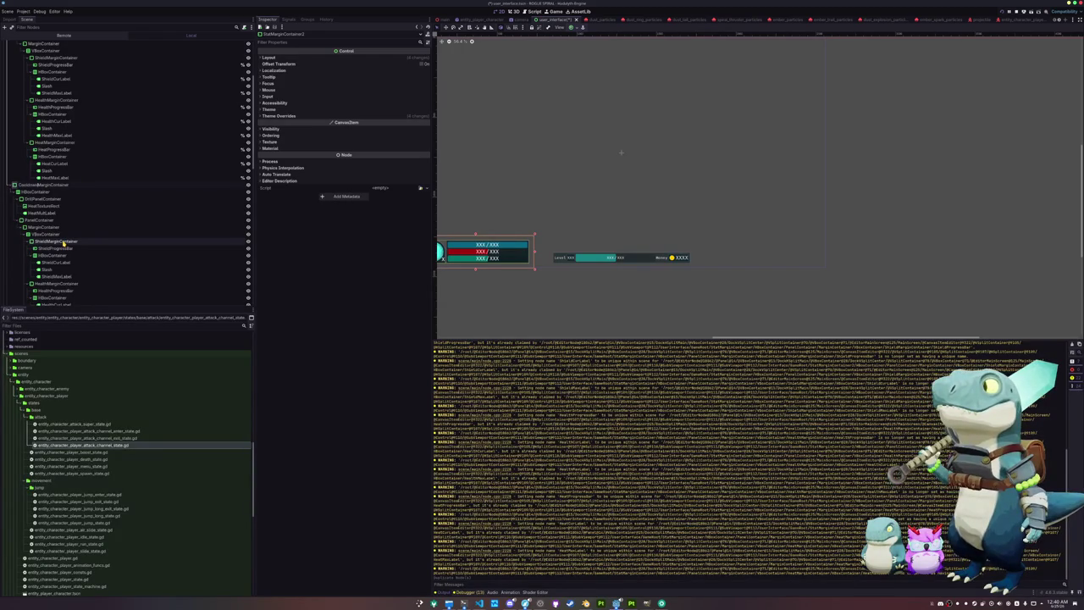
pyautogui.press('Return')
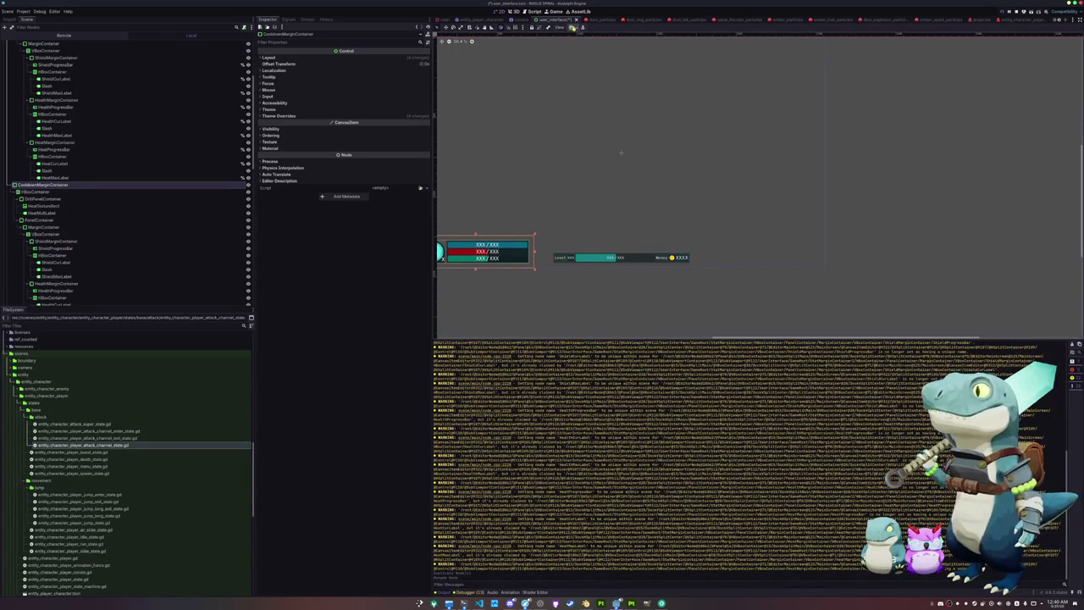
# - Anchor CooldownMarginContainer to the bottom-right and select its red and blue bar panel
pyautogui.click(573, 27)
pyautogui.click(594, 66)
pyautogui.click(689, 298)
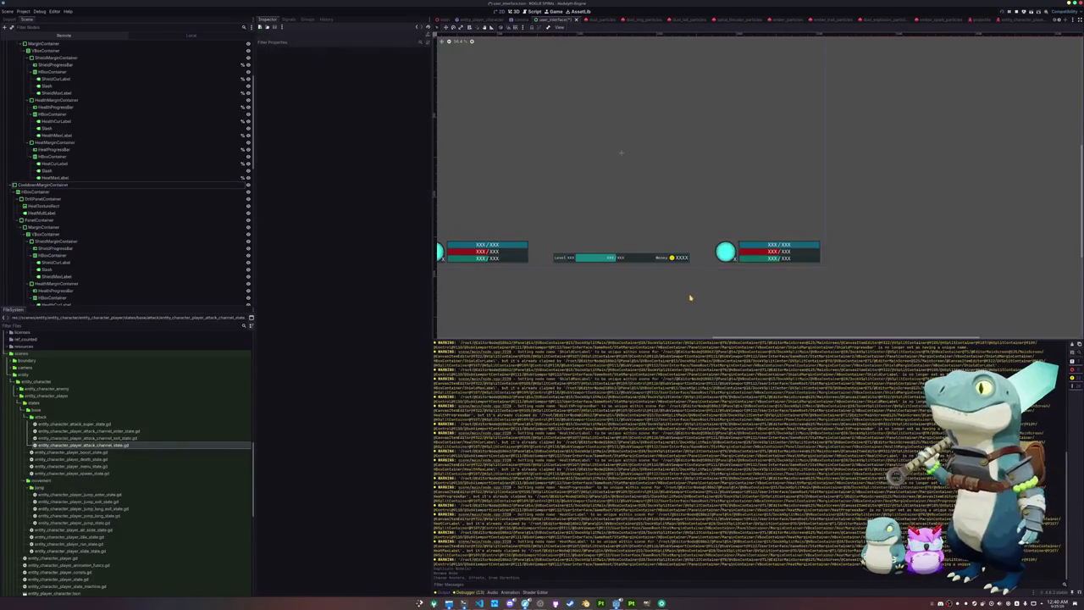
pyautogui.click(487, 231)
pyautogui.click(80, 242)
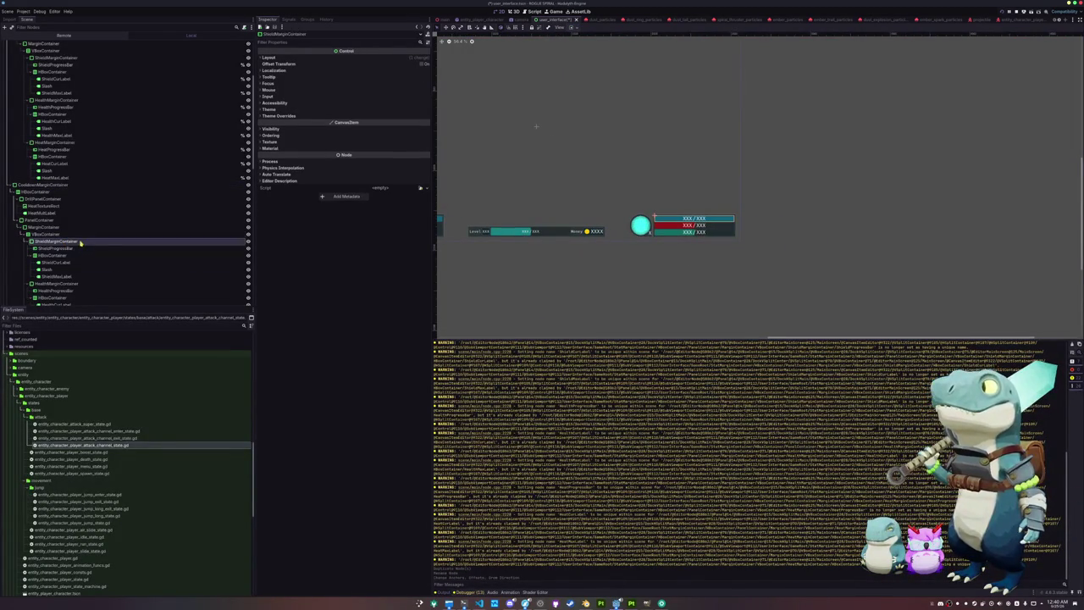
pyautogui.keyDown('ctrl'); pyautogui.click(77, 248); pyautogui.keyUp('ctrl')
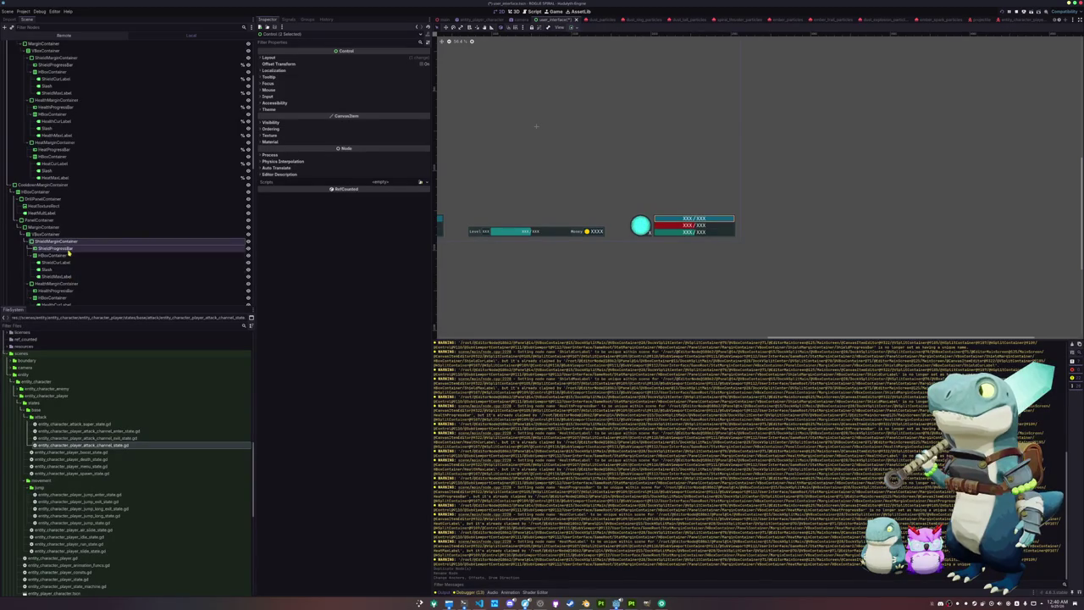
pyautogui.click(75, 255)
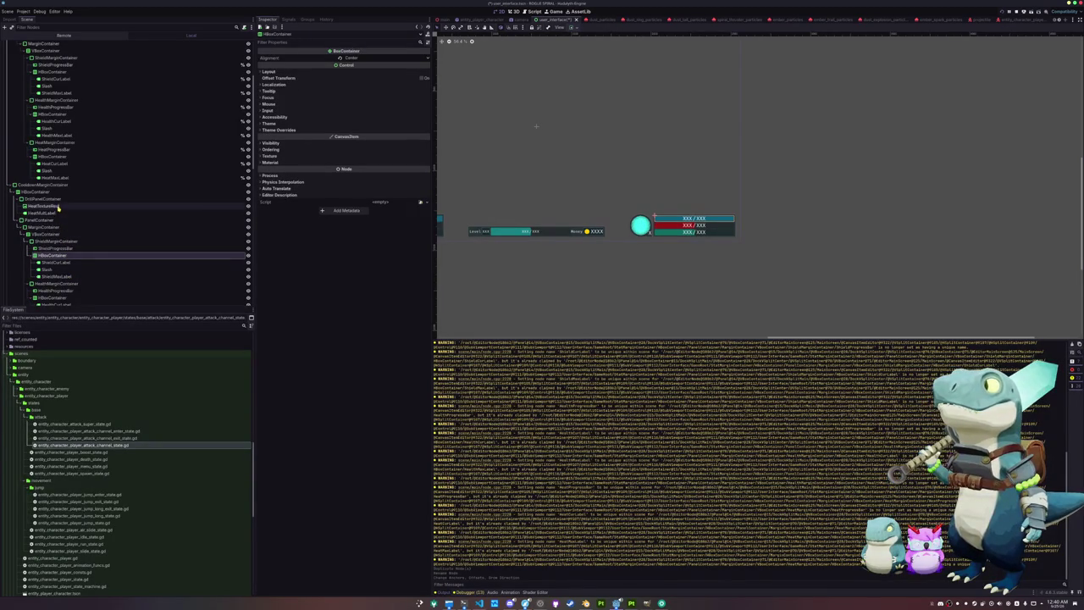
pyautogui.click(54, 220)
# - Delete the red and blue bar panel and rename DrillPanelContainer to AbilityMarginContainer
pyautogui.press('Delete')
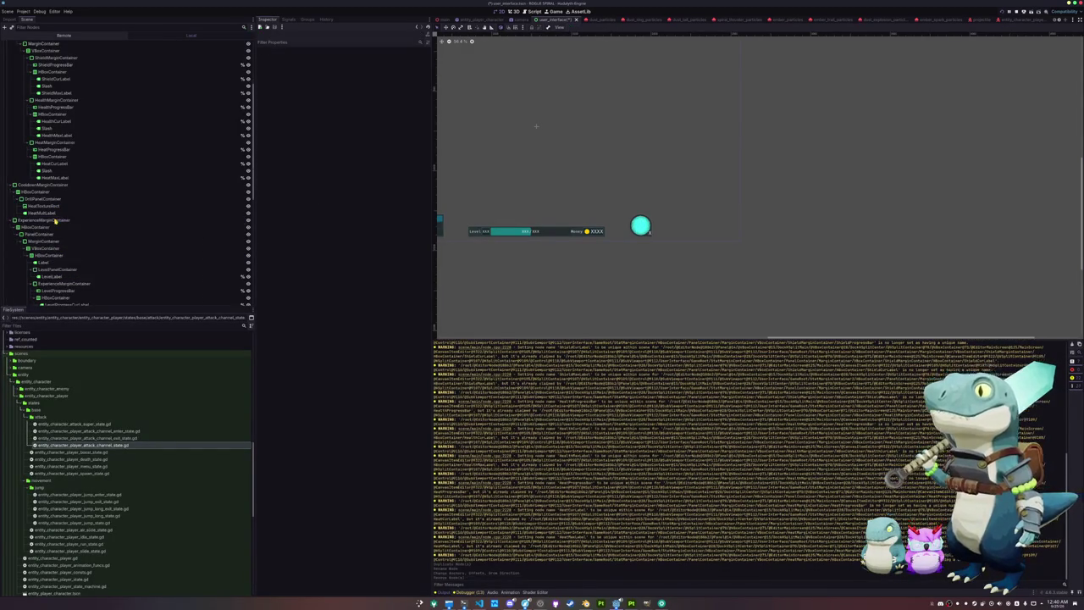
pyautogui.click(42, 192)
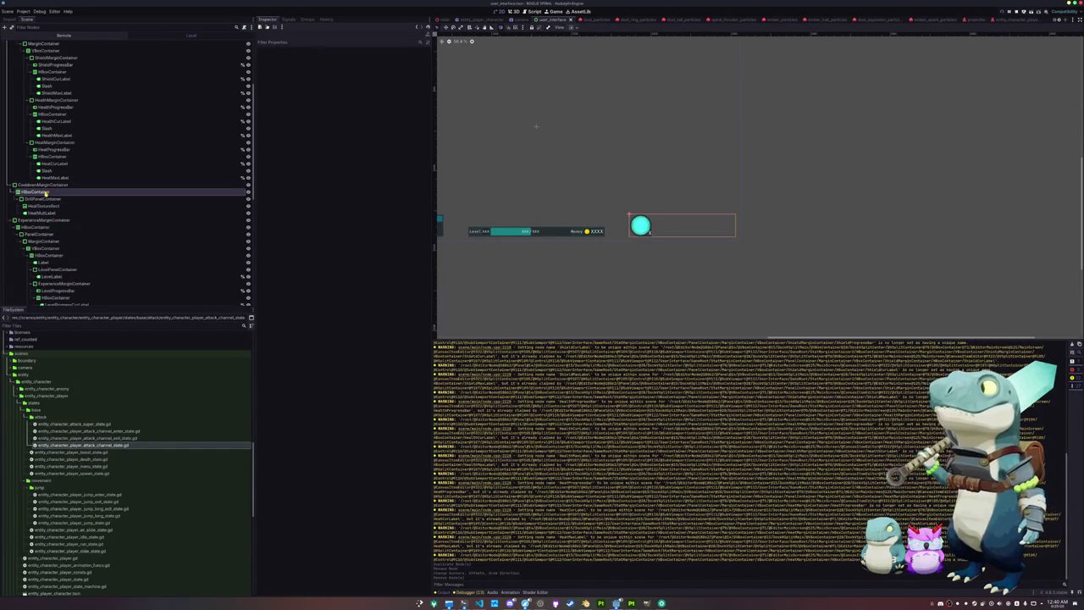
pyautogui.click(50, 199)
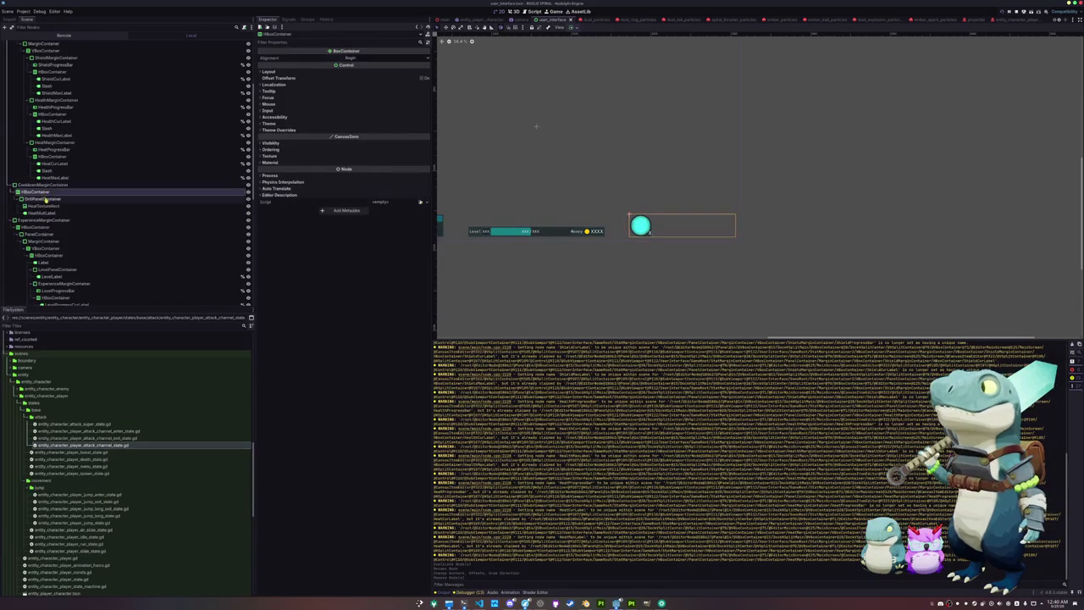
pyautogui.press('f')
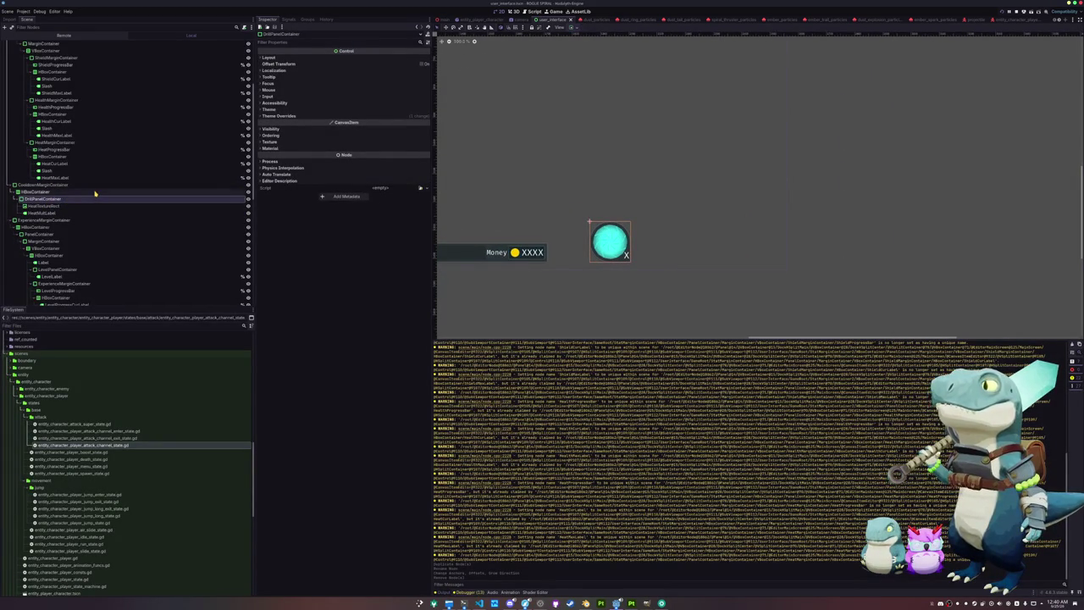
pyautogui.write('AbilityMargi')
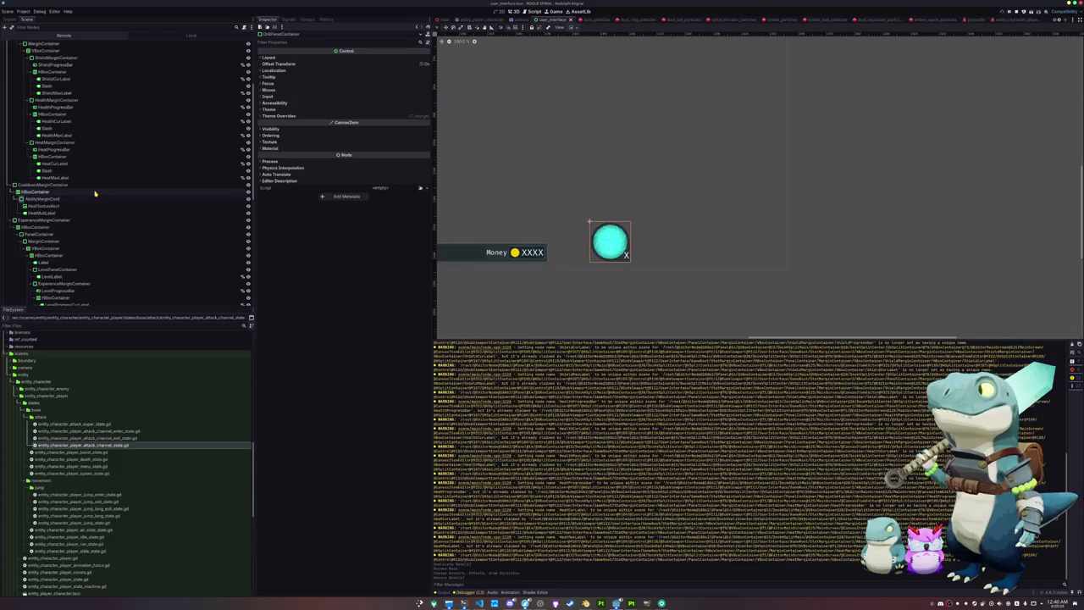
pyautogui.click(94, 198)
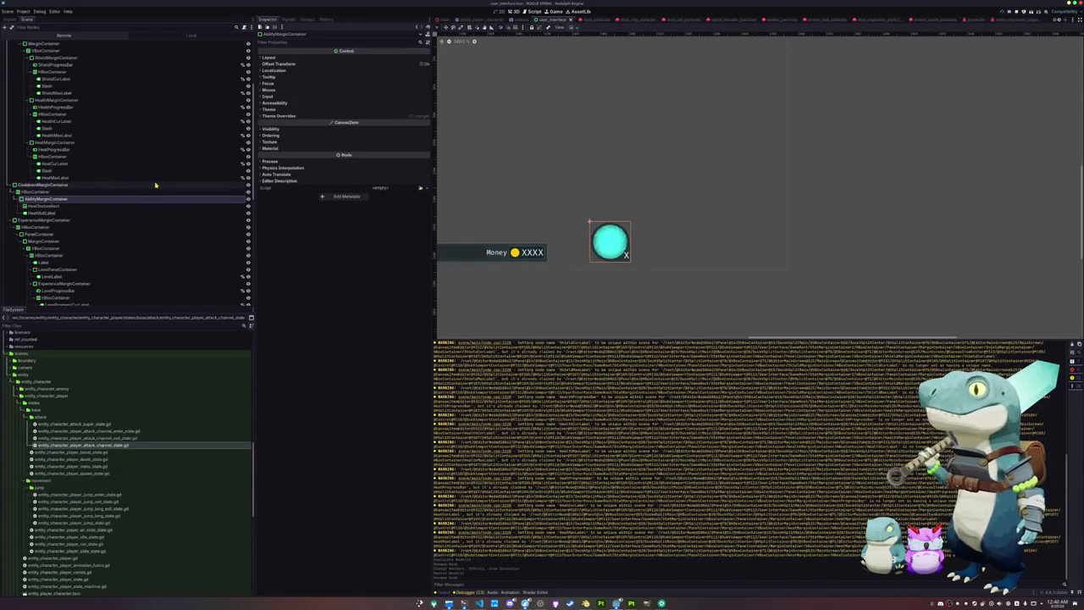
# - Assign style_box_flat_normal.tres as the Panel style override, then select HeatTextureRect and HeatMultLabel
pyautogui.click(305, 115)
pyautogui.click(297, 122)
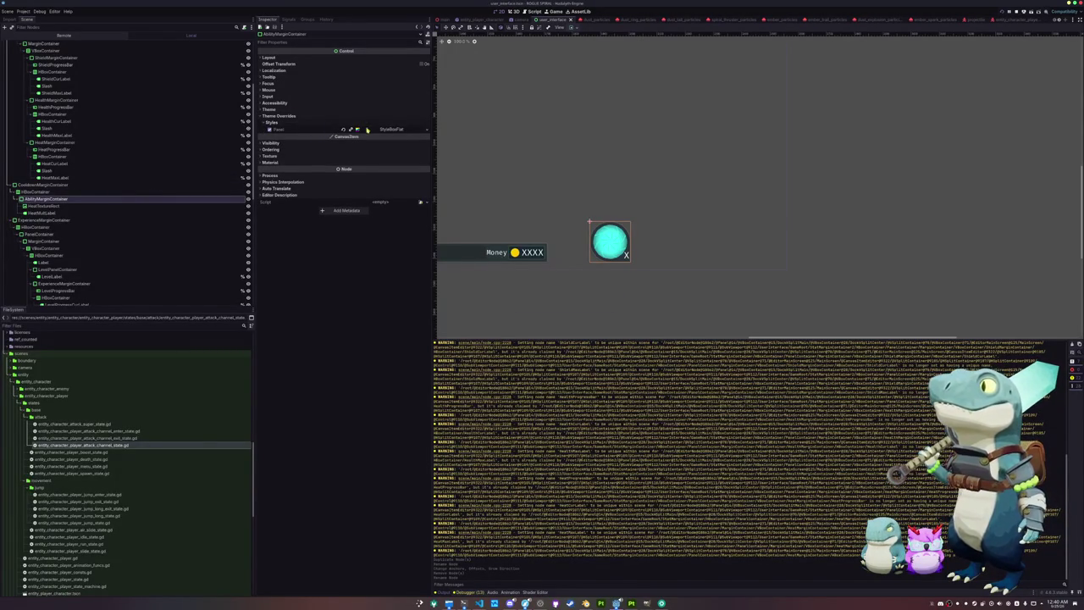
pyautogui.moveTo(344, 130); pyautogui.dragTo(347, 130)
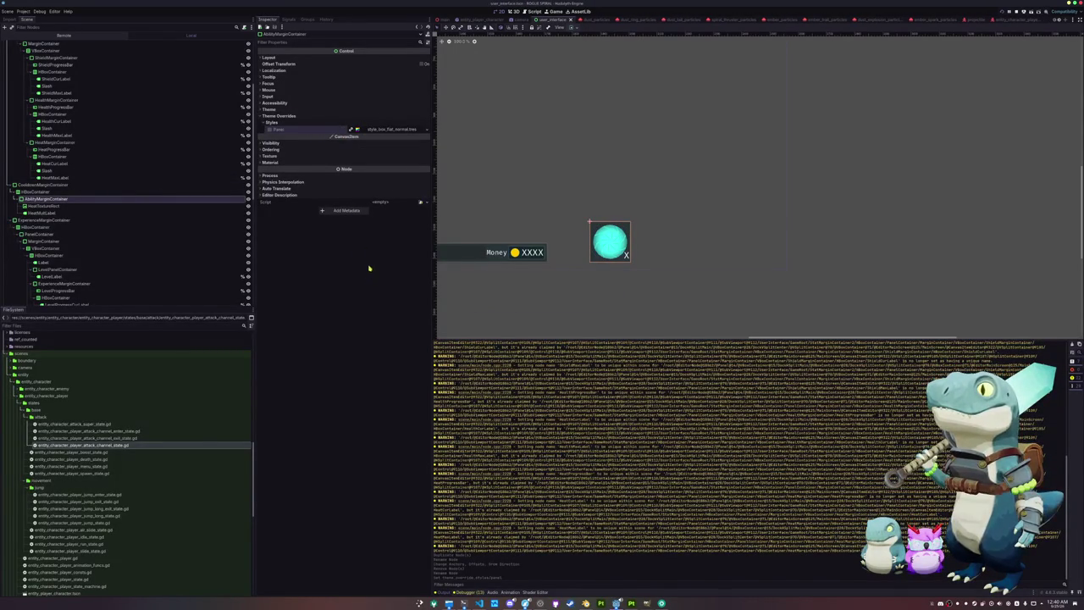
pyautogui.click(69, 206)
pyautogui.click(72, 212)
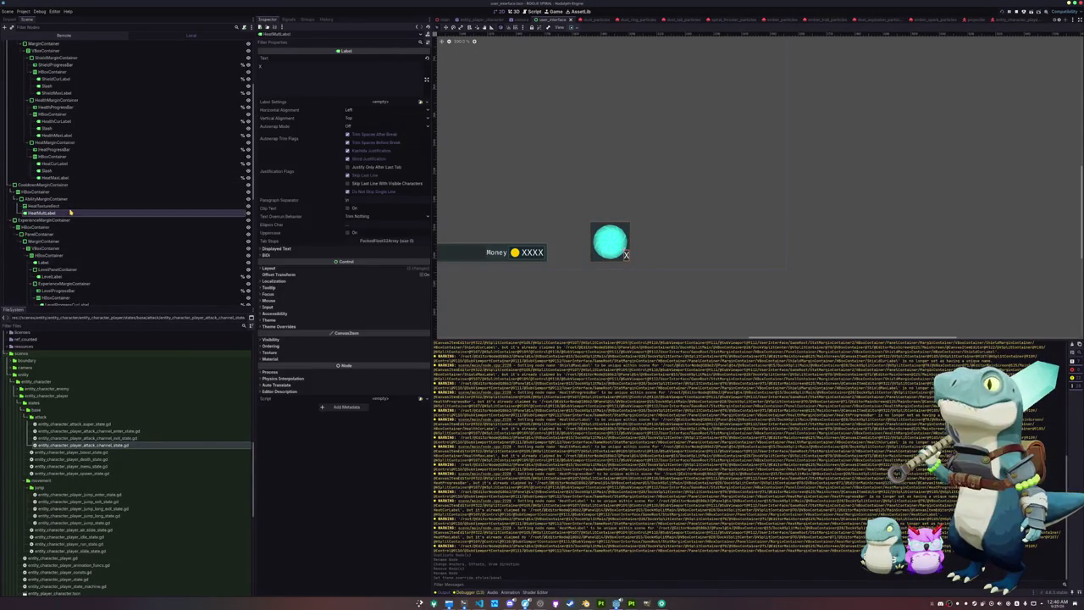
pyautogui.keyDown('shift'); pyautogui.click(87, 207); pyautogui.keyUp('shift')
# - Delete the heat icon and label and add a VBoxContainer child in their place
pyautogui.press('Delete')
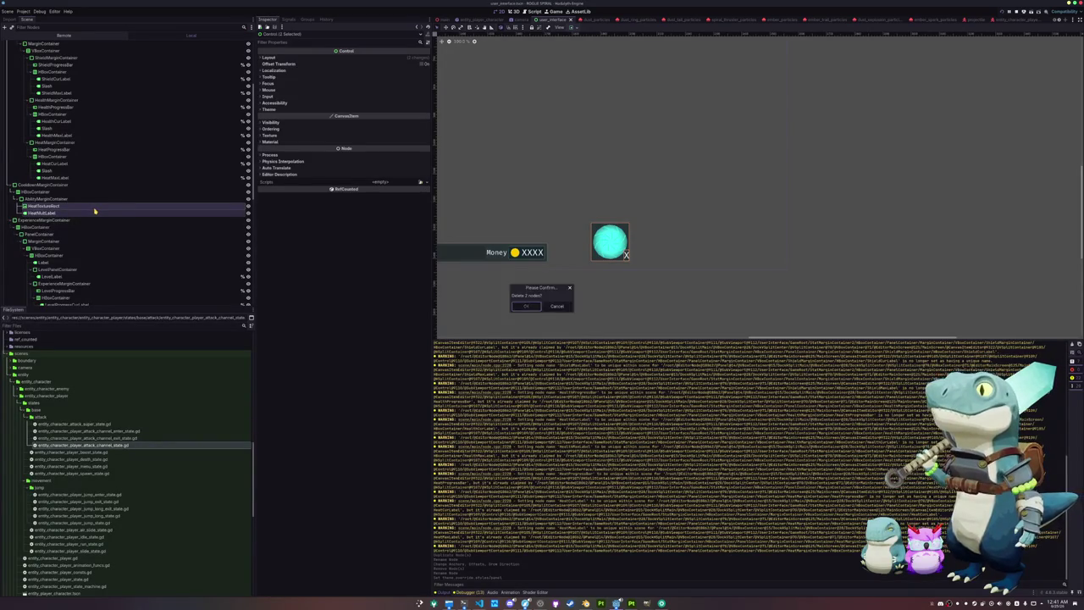
pyautogui.press('Return')
pyautogui.rightClick(74, 202)
pyautogui.click(102, 207)
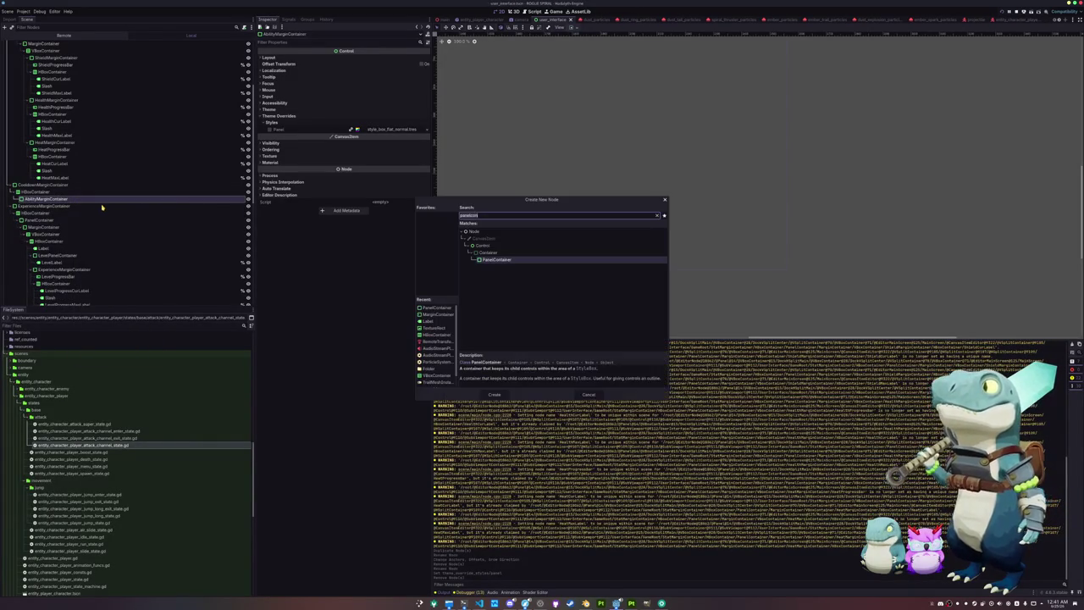
pyautogui.write('vbox')
pyautogui.press('Return')
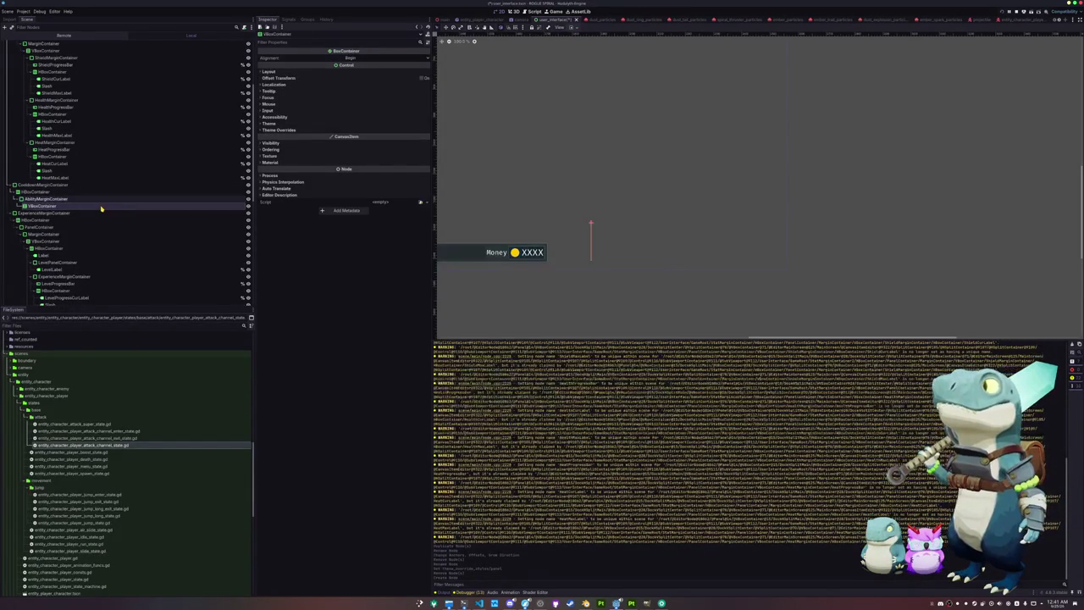
# - Add a TextureRect child node
pyautogui.hotkey('ctrl', 'a')
pyautogui.write('text')
pyautogui.press('Down')
pyautogui.press('Down')
pyautogui.press('Down')
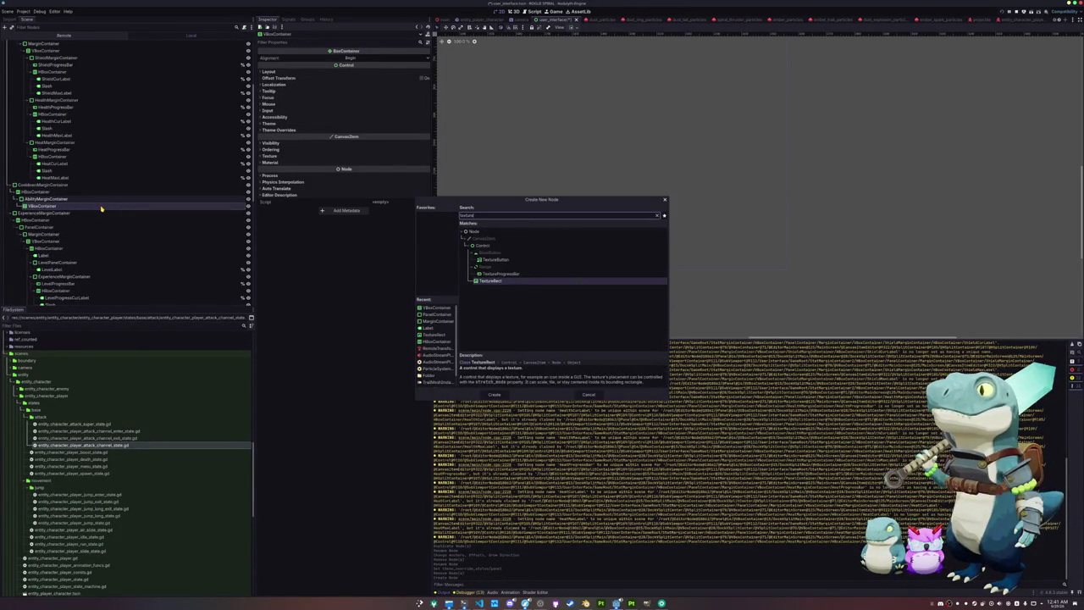
pyautogui.press('Return')
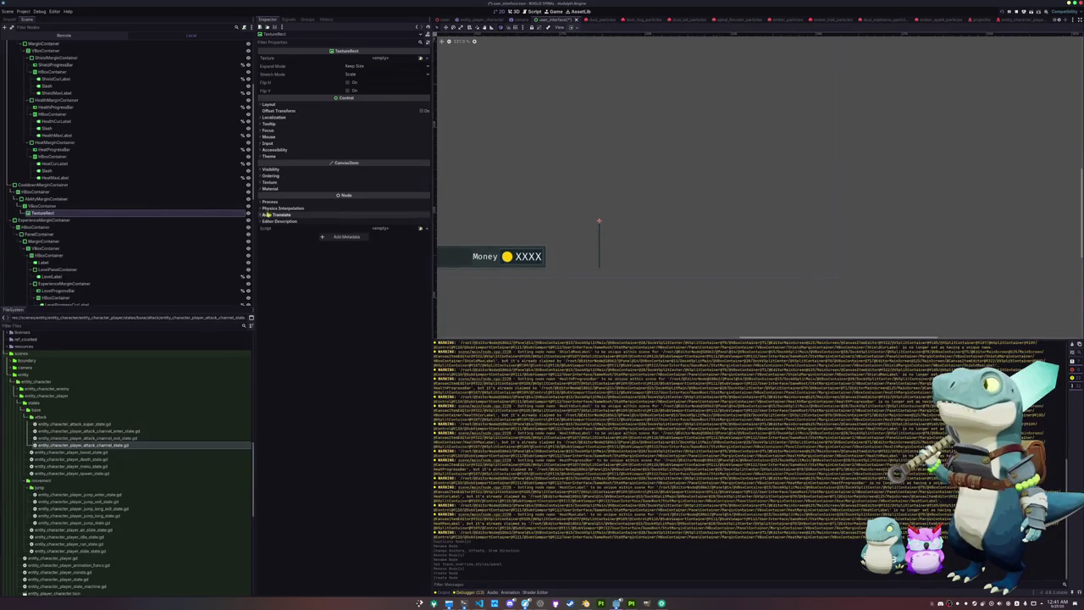
# - Add a PanelContainer inside the VBoxContainer
pyautogui.click(92, 206)
pyautogui.click(92, 212)
pyautogui.click(91, 206)
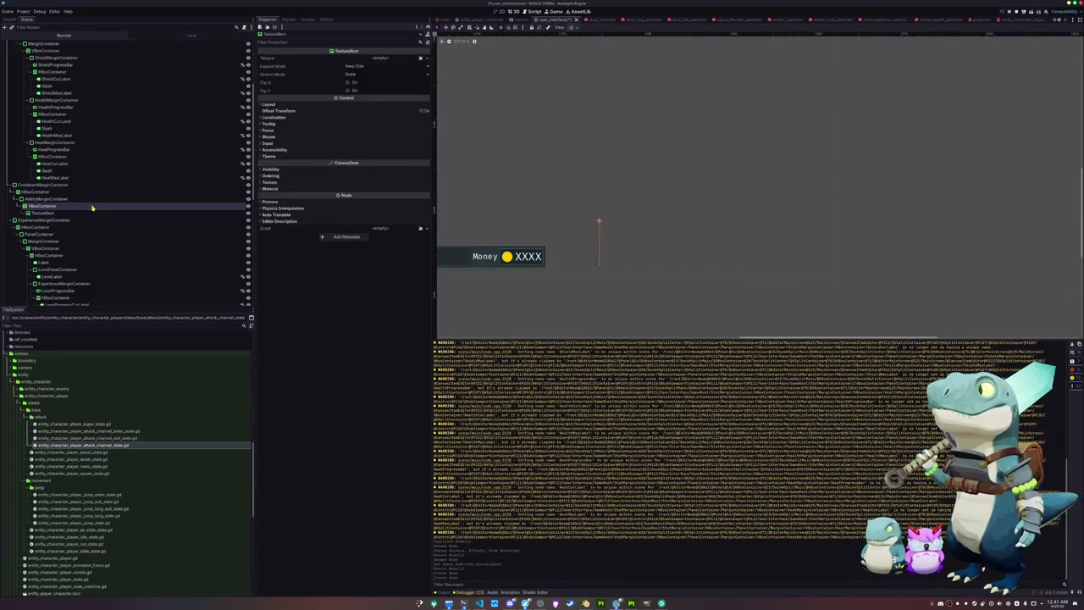
pyautogui.rightClick(86, 213)
pyautogui.click(117, 214)
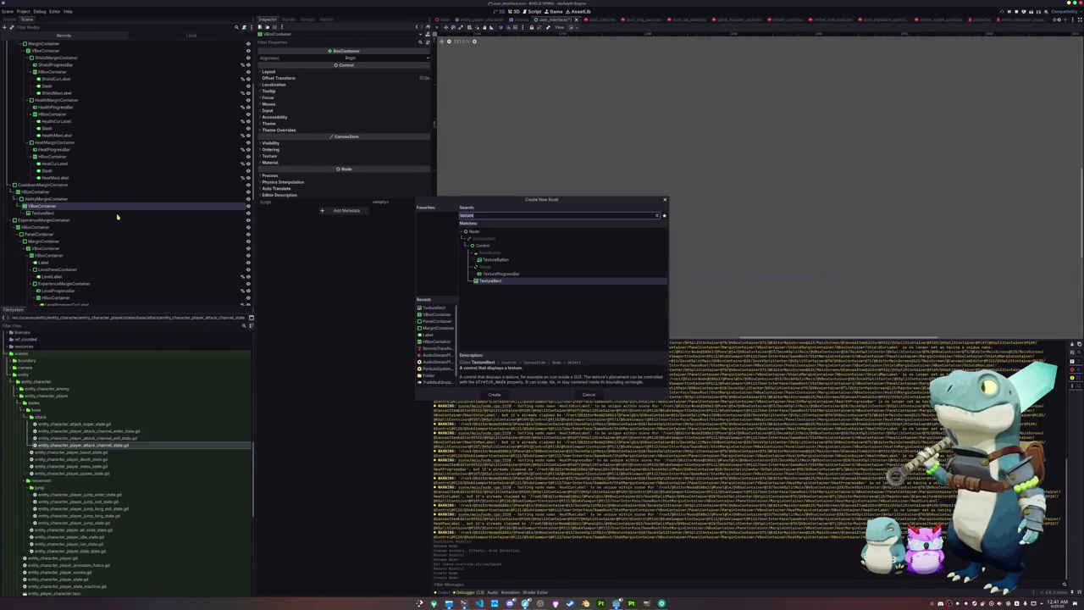
pyautogui.write('panelcon')
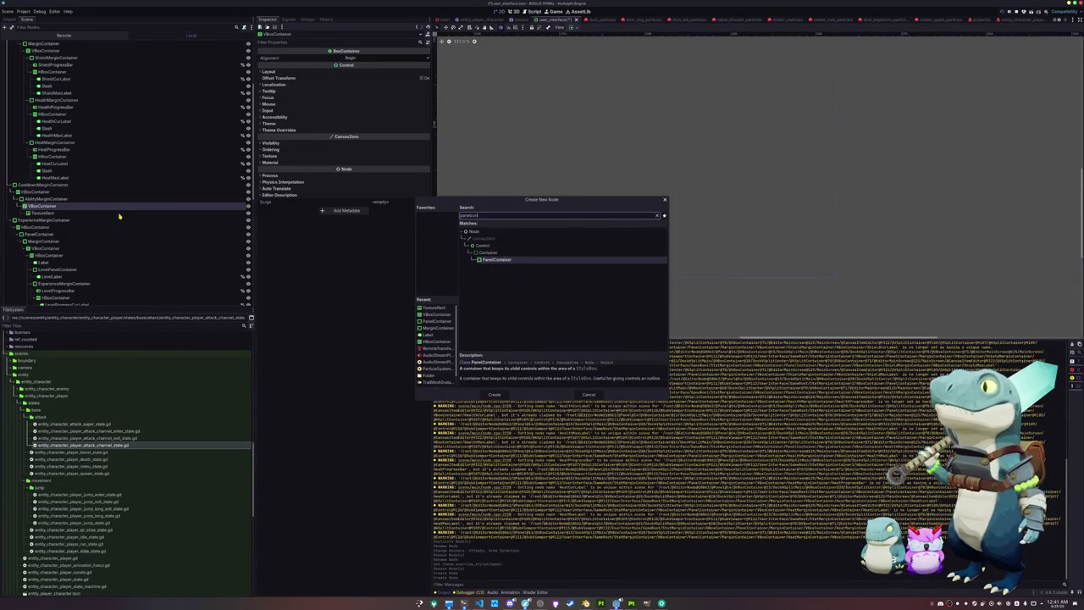
pyautogui.press('Return')
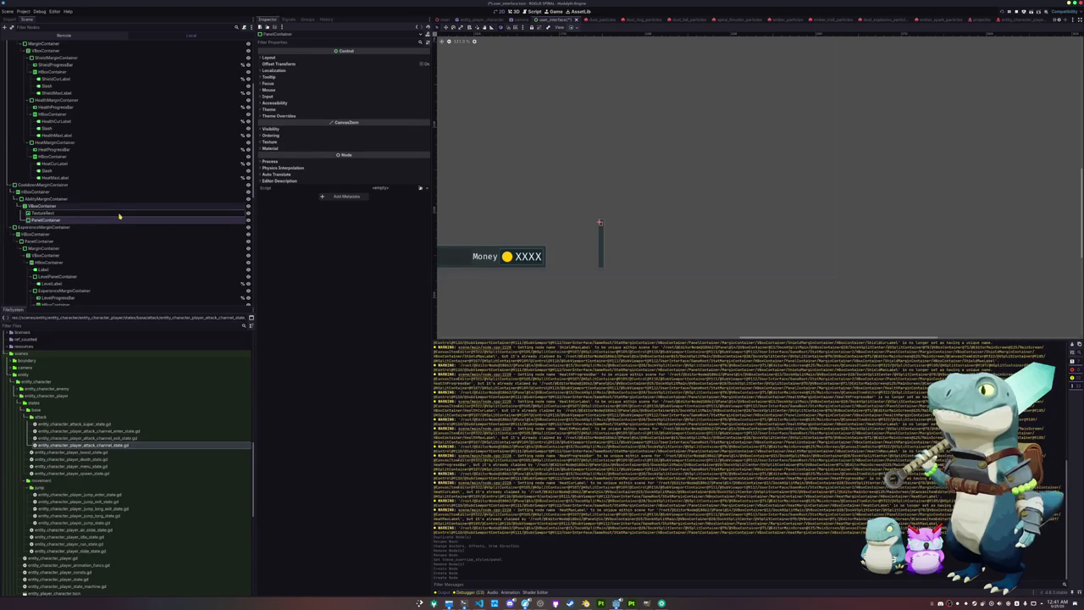
# - Keep the PanelContainer and delete the misplaced TextureRect
pyautogui.press('Delete')
pyautogui.press('Escape')
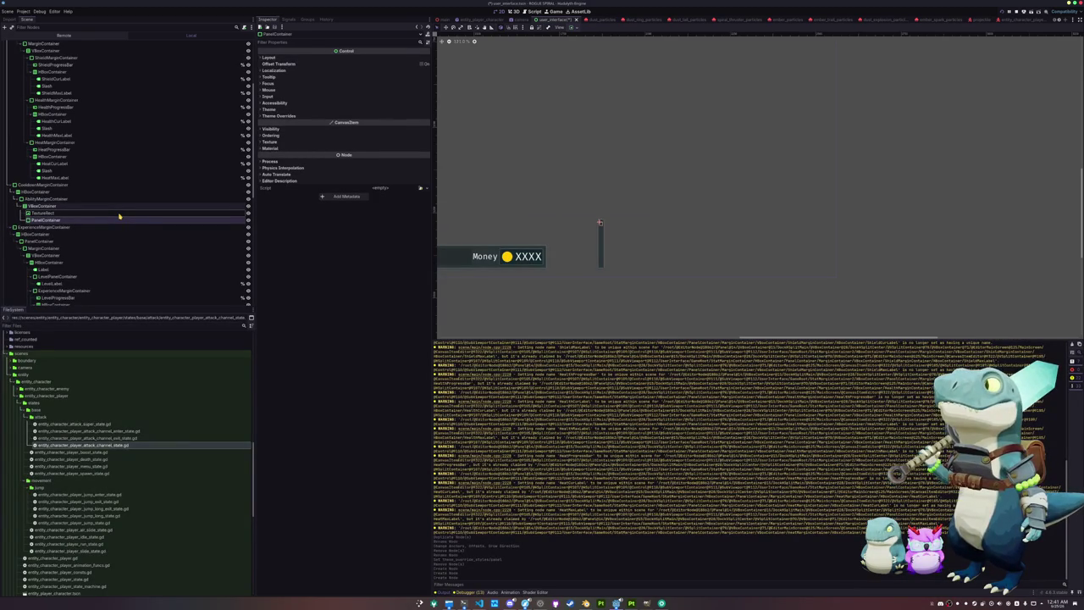
pyautogui.click(140, 213)
pyautogui.press('Delete')
pyautogui.press('Return')
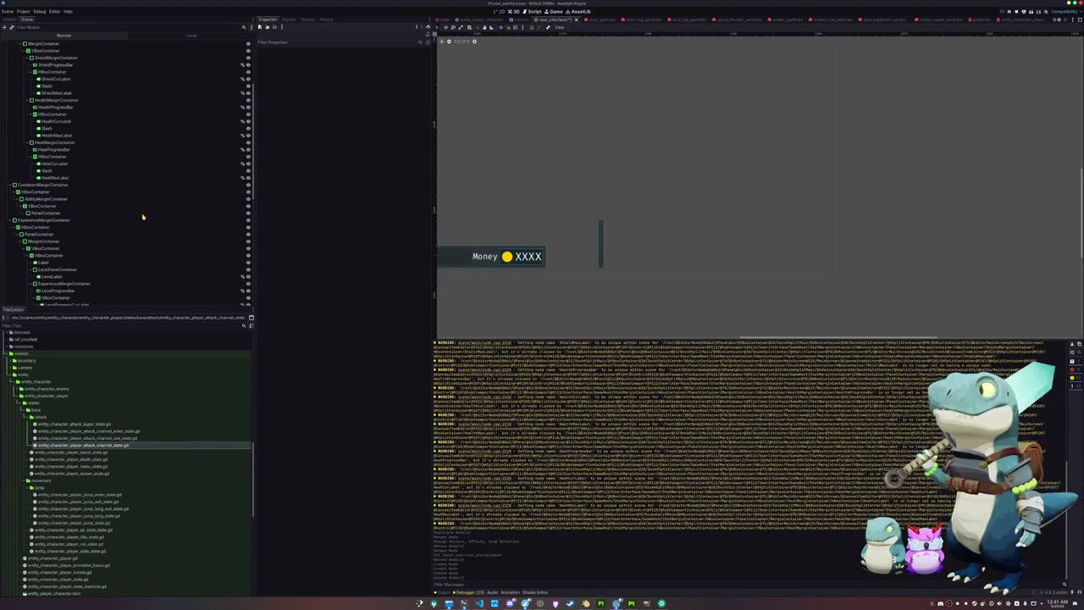
# - Add a TextureRect inside the PanelContainer
pyautogui.click(108, 212)
pyautogui.hotkey('ctrl', 'a')
pyautogui.write('texture')
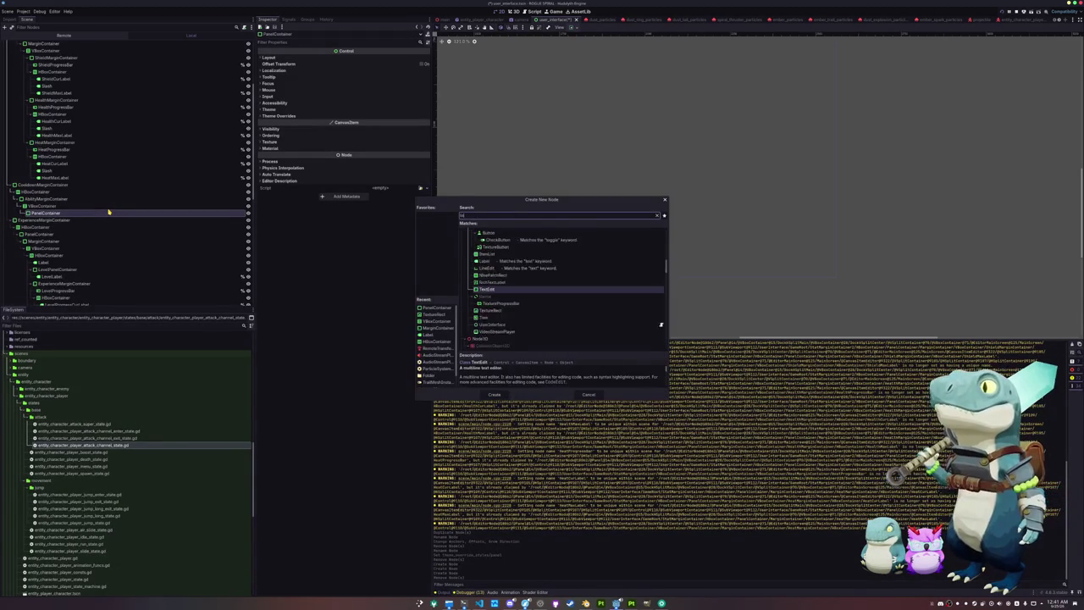
pyautogui.press('Return')
# - Add a ProgressBar below the panel, then reselect the VBoxContainer
pyautogui.hotkey('ctrl', 'a')
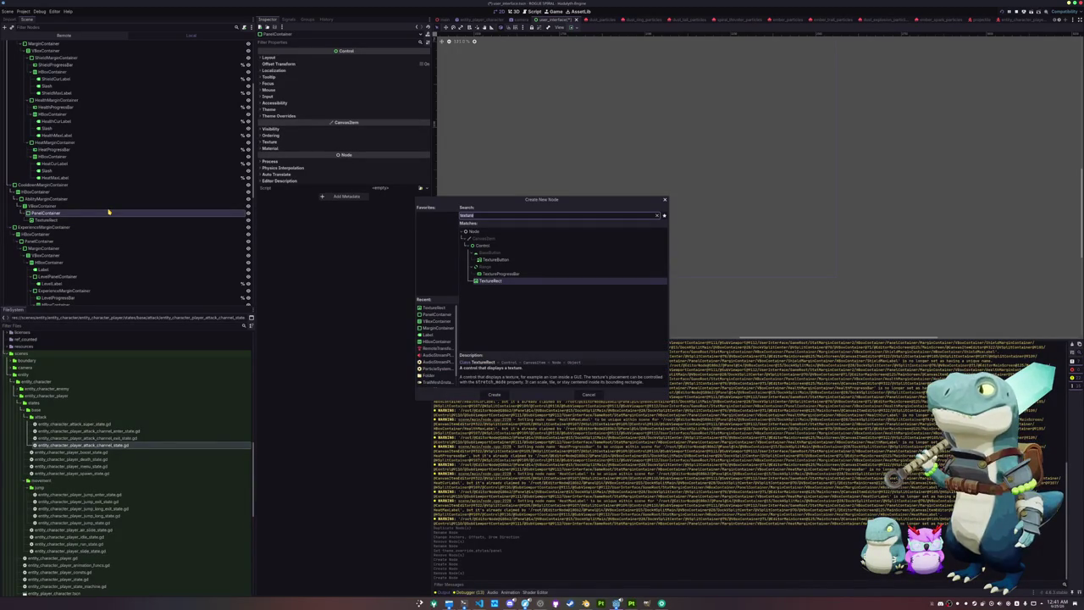
pyautogui.write('progress')
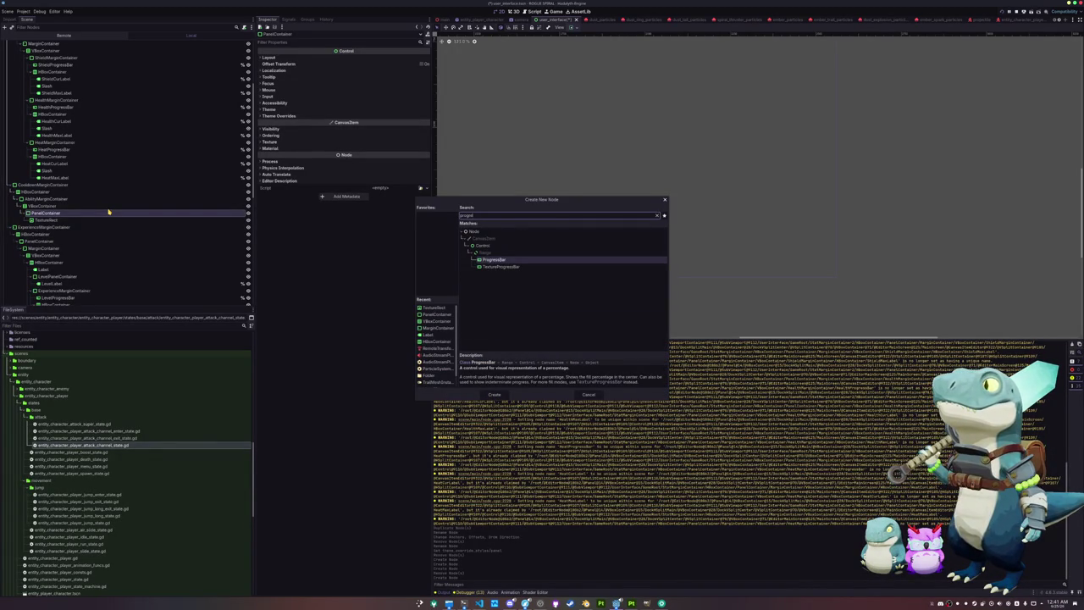
pyautogui.press('Return')
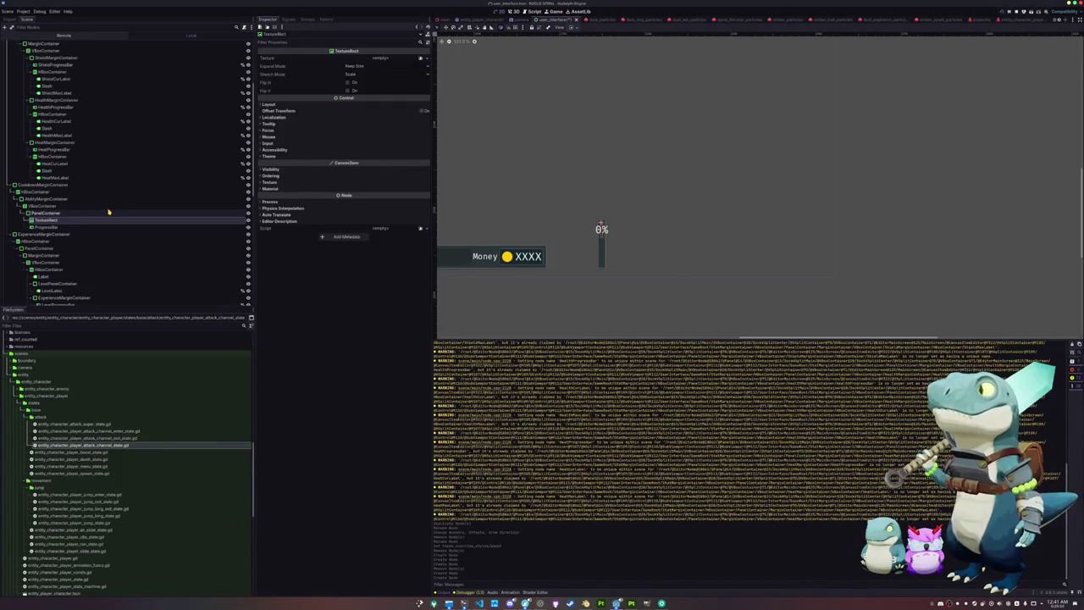
pyautogui.press('Down')
pyautogui.press('Up')
pyautogui.press('Up')
pyautogui.press('Up')
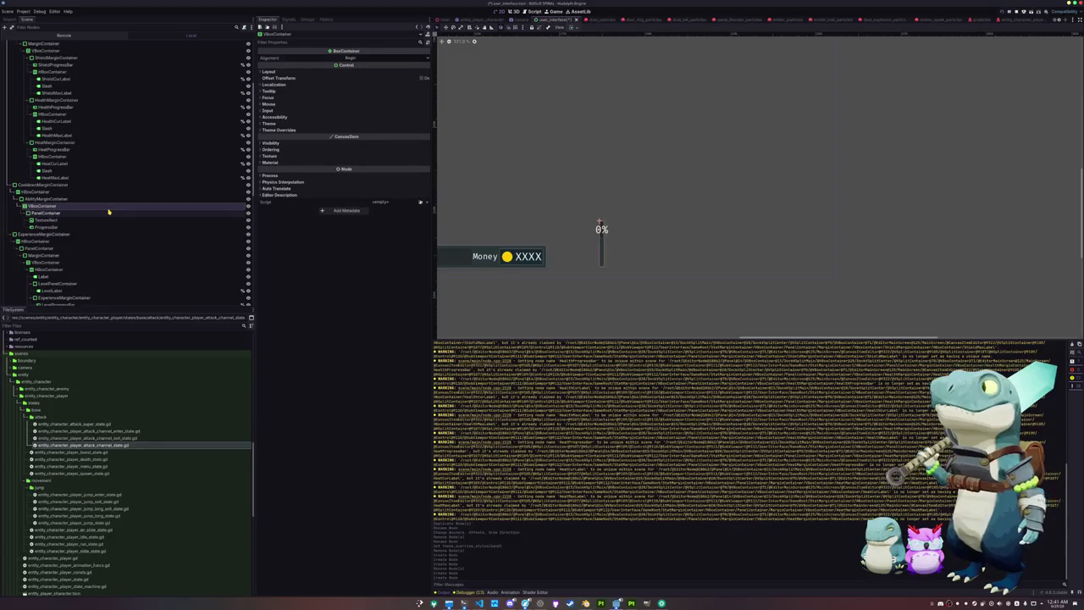
# - Add a second TextureRect under the ProgressBar in the VBoxContainer and save the scene with Ctrl+S
pyautogui.hotkey('ctrl', 'a')
pyautogui.press('BackSpace')
pyautogui.press('BackSpace')
pyautogui.press('BackSpace')
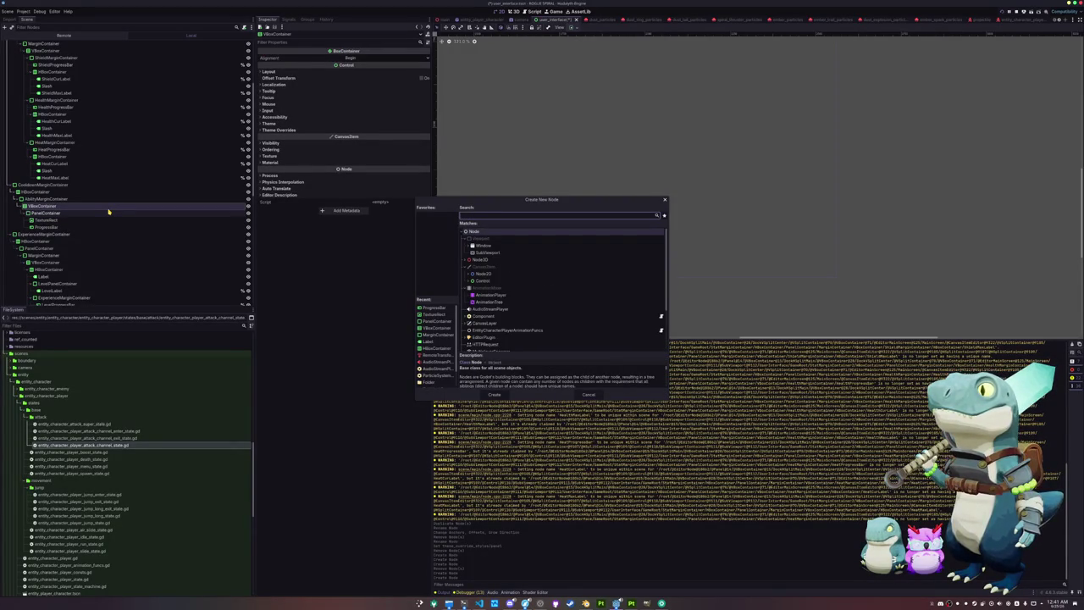
pyautogui.write('texture')
pyautogui.press('Return')
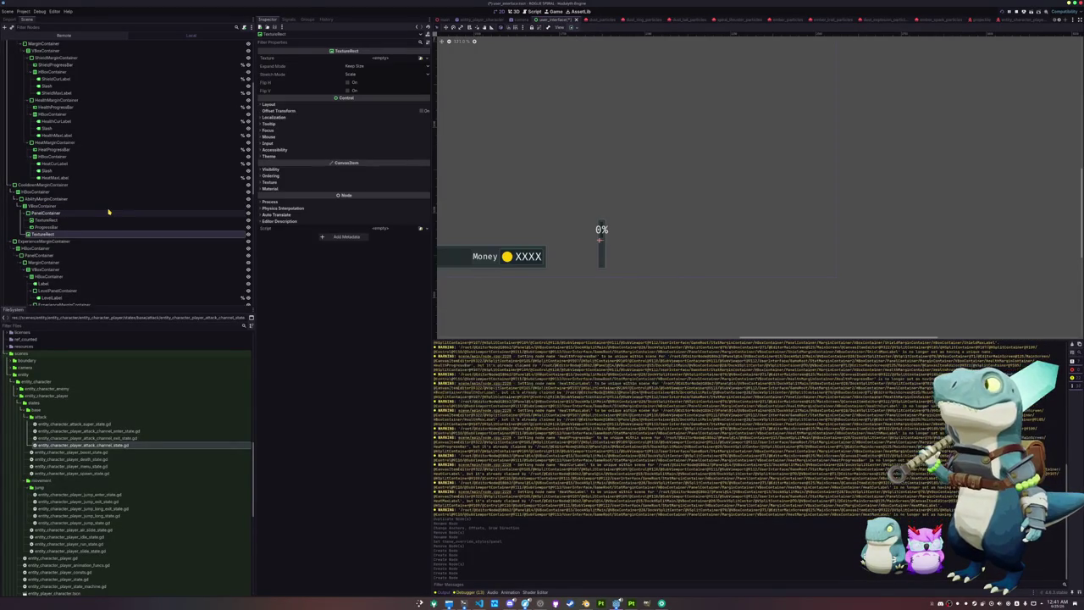
pyautogui.hotkey('ctrl', 's')
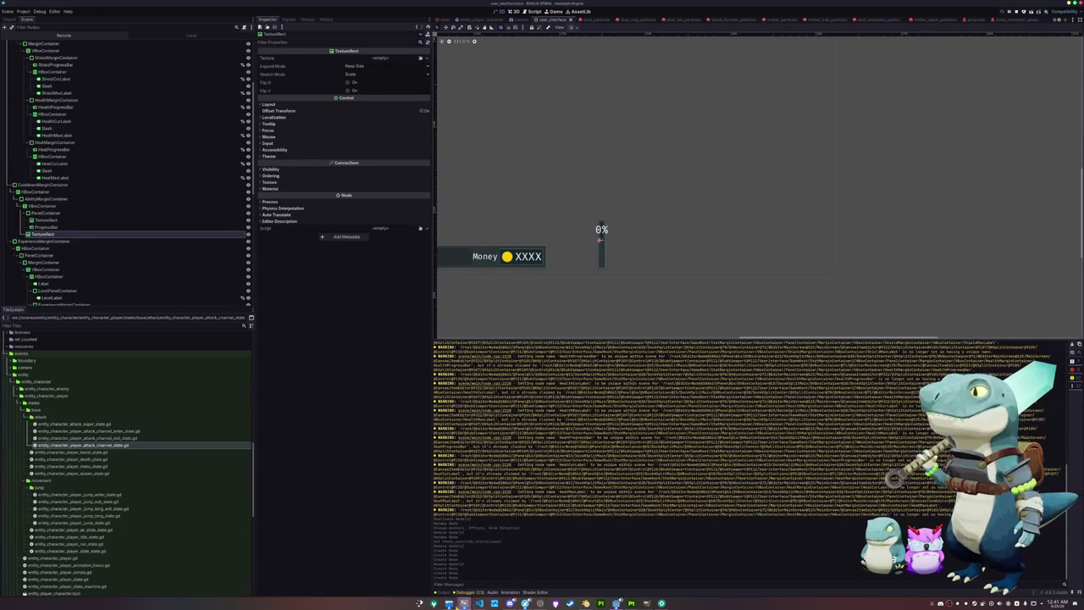
# - In Dolphin, browse to hadalyth-zero's godot/assets/icons/input folder to view its icons
pyautogui.click(463, 602)
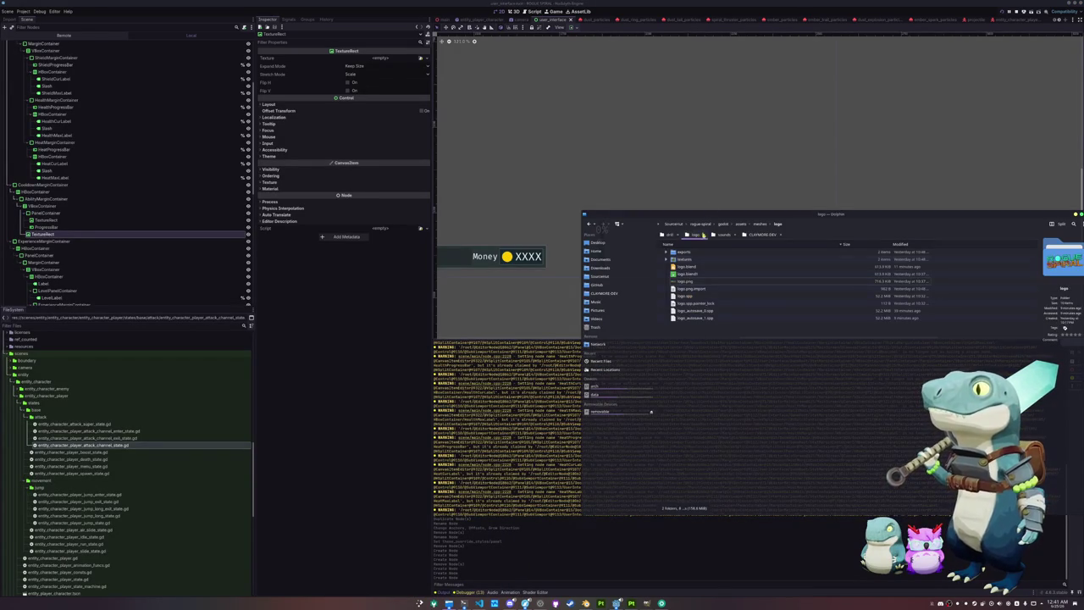
pyautogui.click(675, 224)
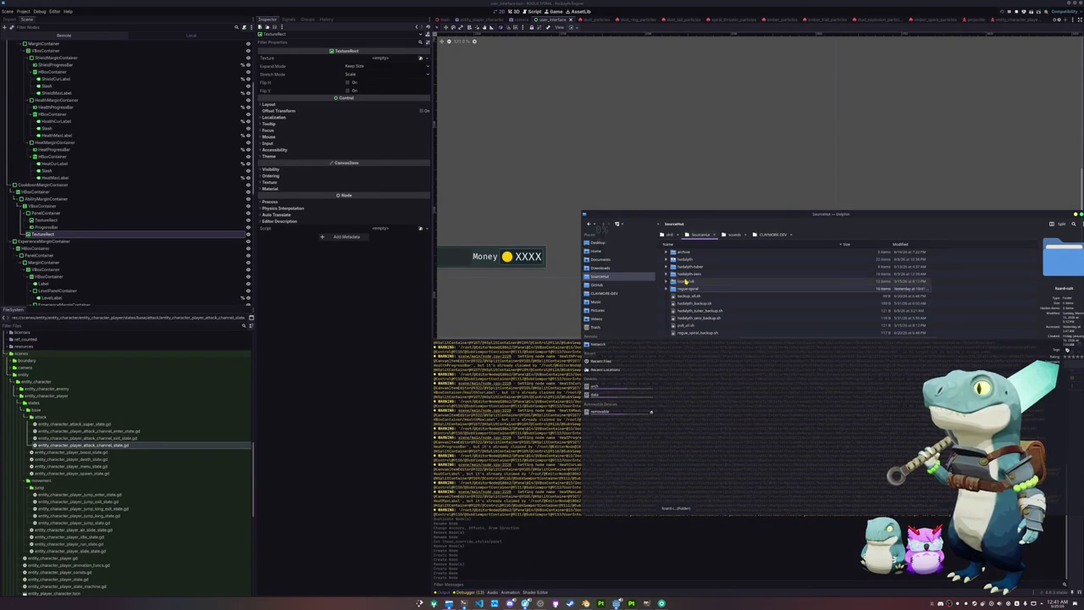
pyautogui.doubleClick(686, 275)
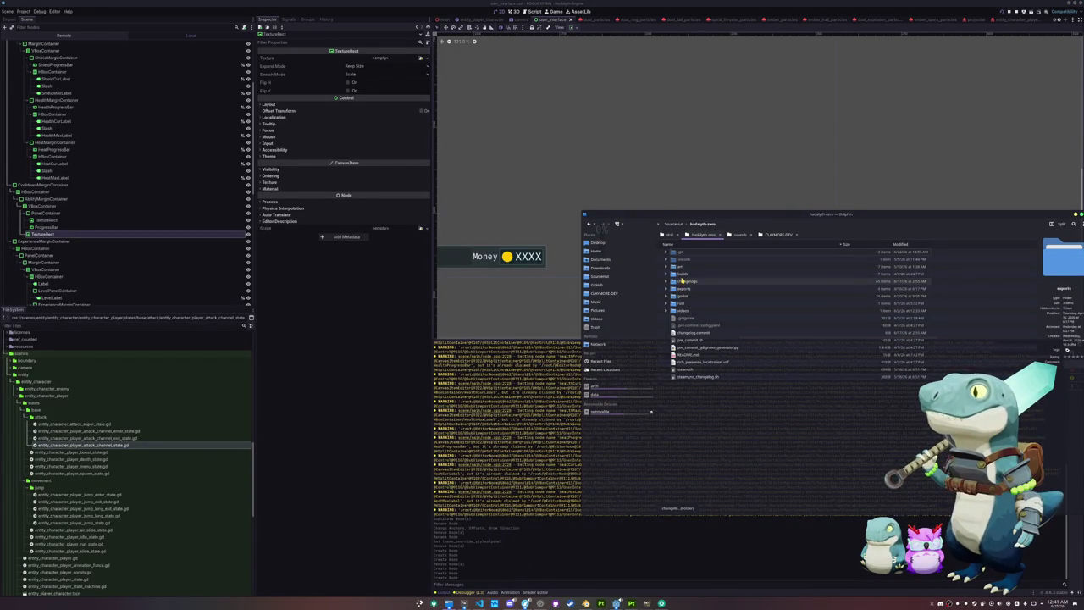
pyautogui.doubleClick(682, 294)
pyautogui.doubleClick(683, 273)
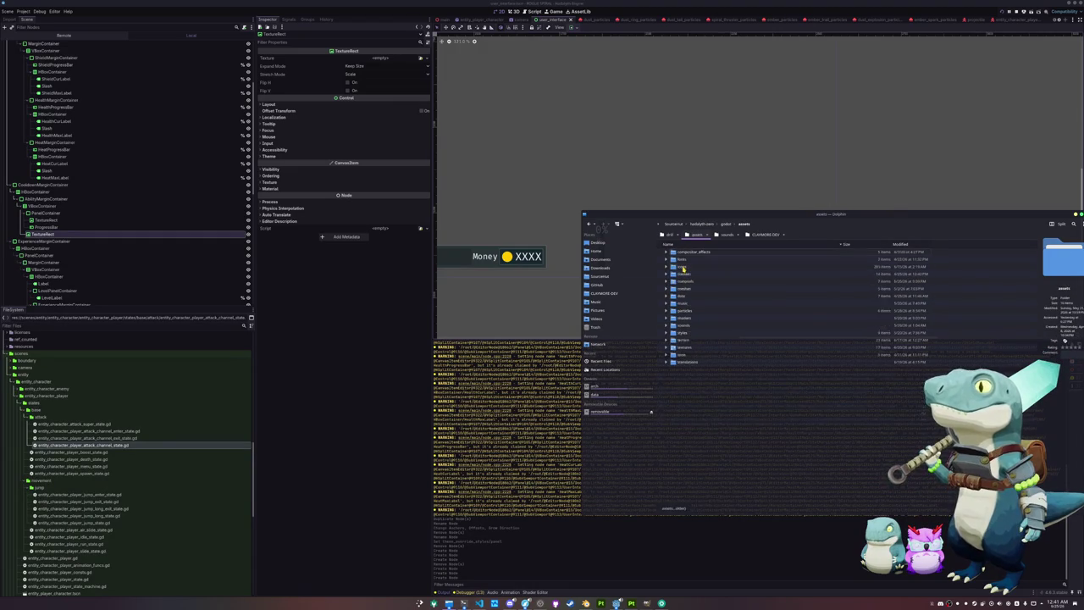
pyautogui.doubleClick(683, 269)
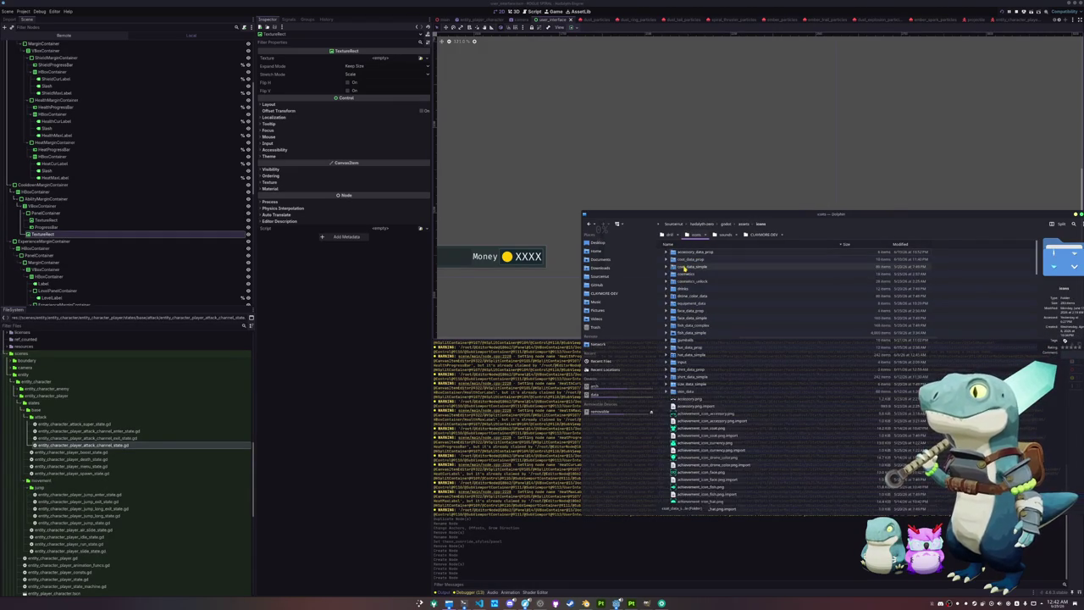
pyautogui.doubleClick(683, 363)
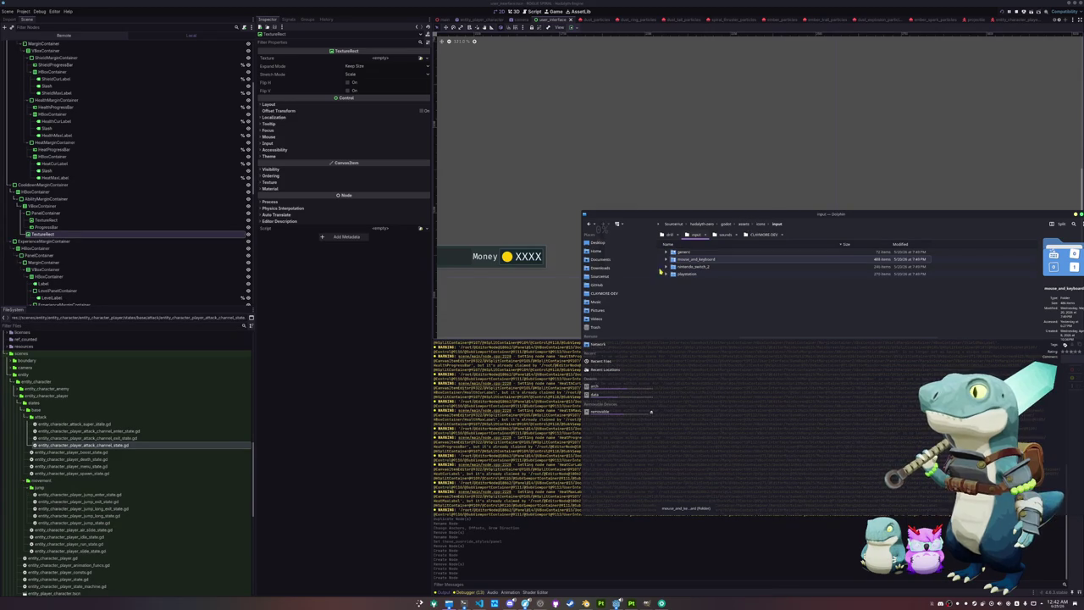
# - Open rogue-spiral's godot/assets/icons folder, then return to Godot
pyautogui.click(671, 227)
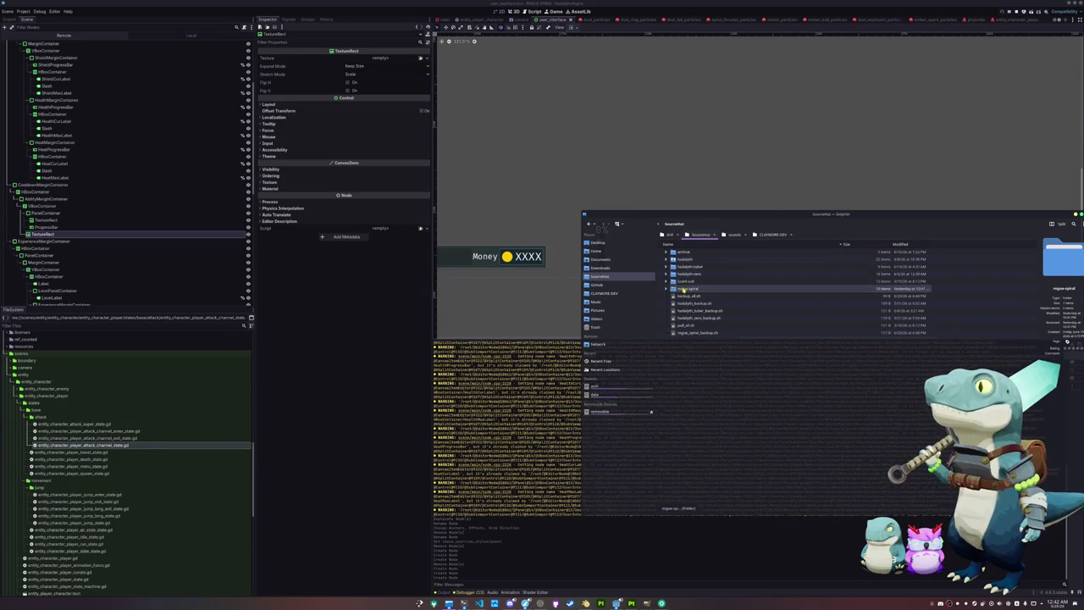
pyautogui.doubleClick(682, 272)
pyautogui.doubleClick(686, 272)
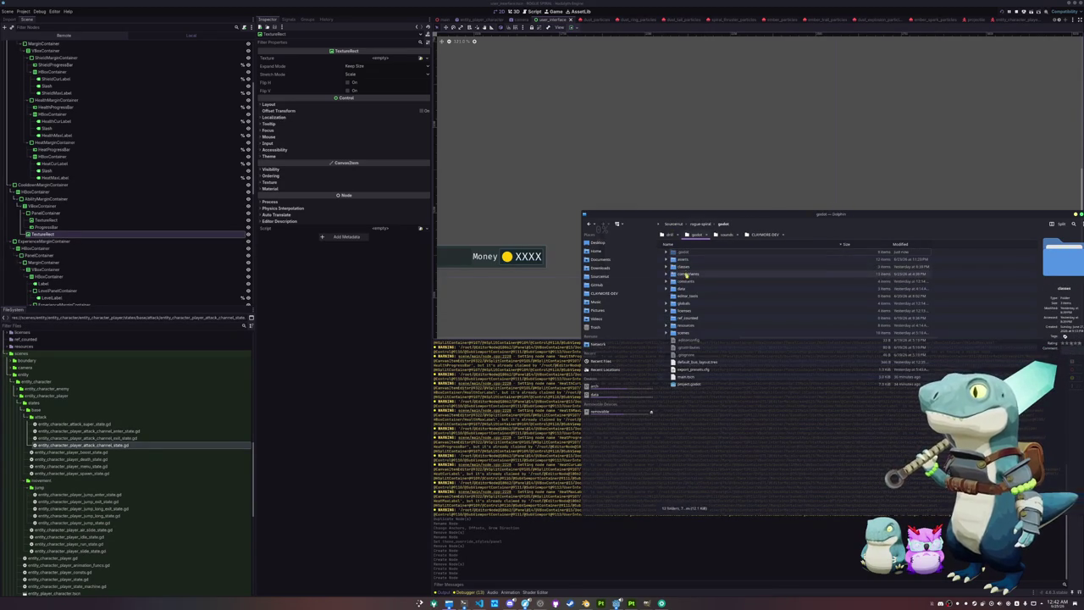
pyautogui.doubleClick(686, 265)
pyautogui.doubleClick(683, 266)
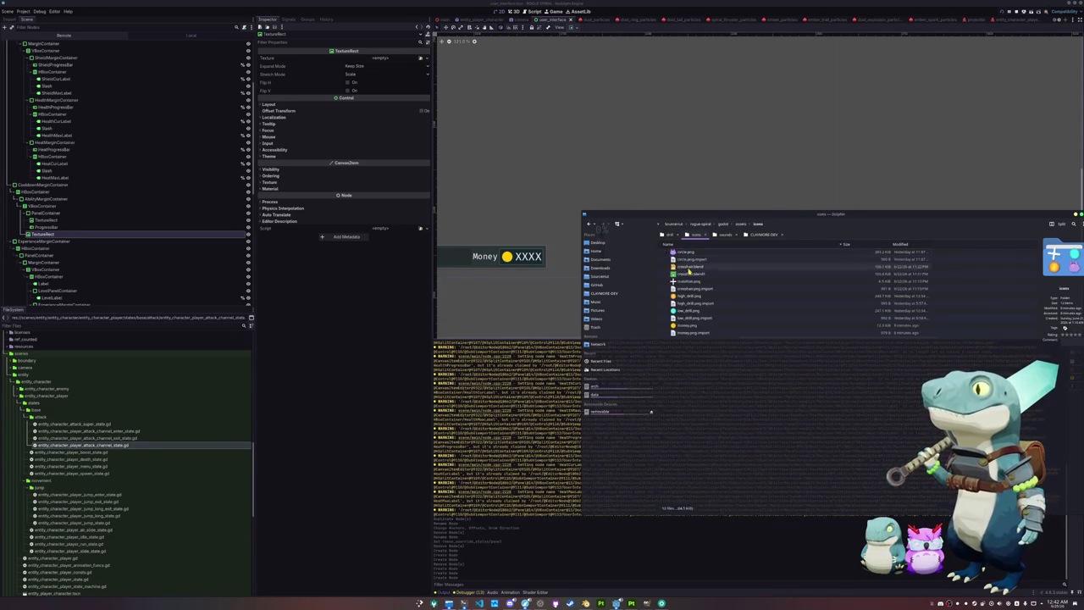
pyautogui.click(508, 288)
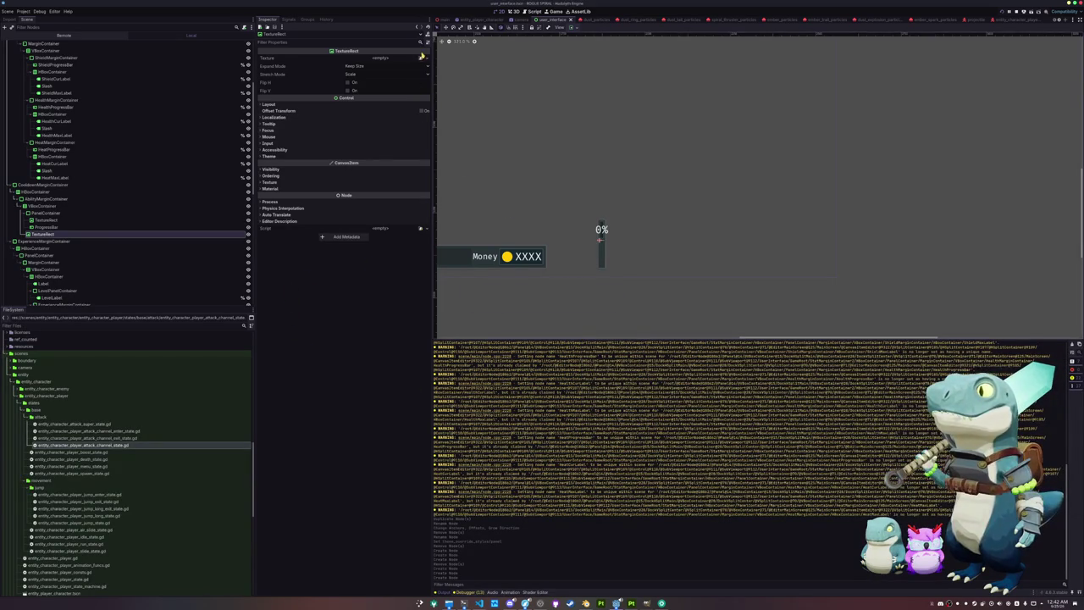
# - Quick-load the mouse_left icon as the TextureRect's texture
pyautogui.click(379, 57)
pyautogui.write('left')
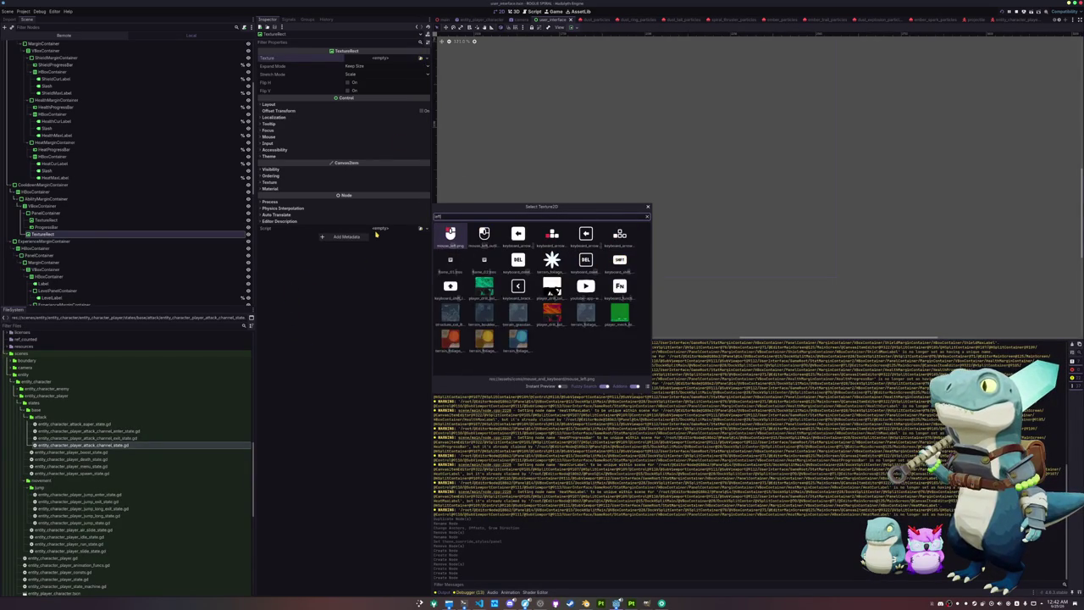
pyautogui.press('Return')
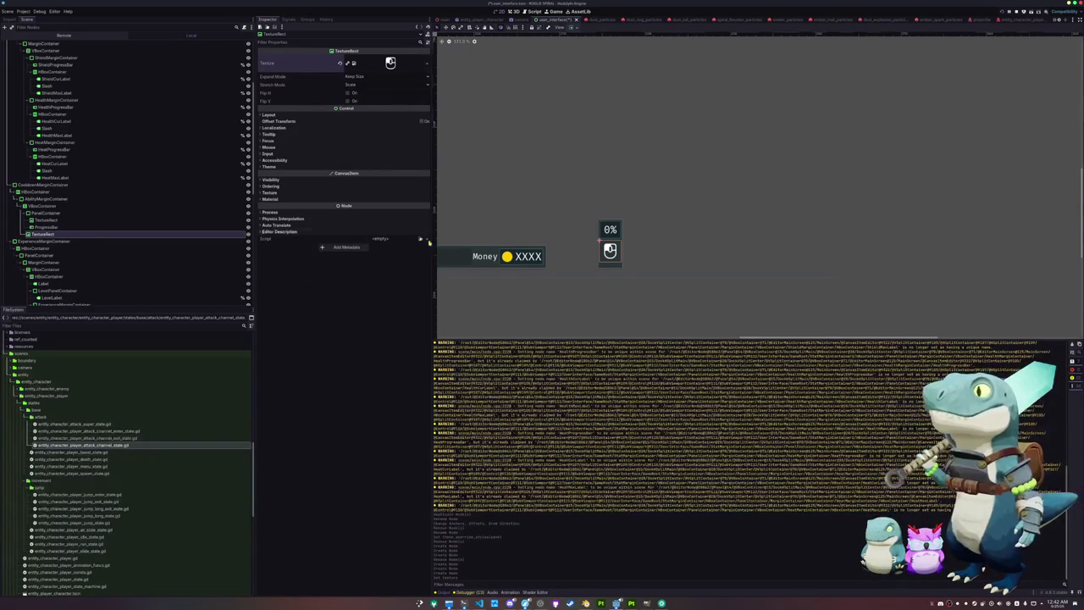
pyautogui.scroll(2, 503, 198)
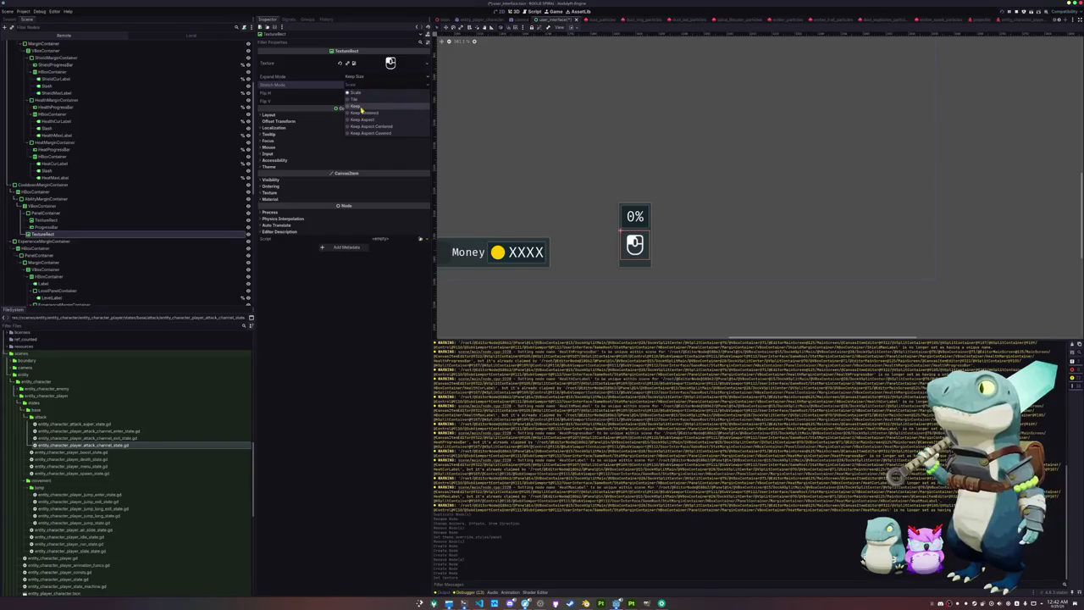
# - Set Stretch Mode to Keep Aspect Centered, Expand Mode to Fit Height Proportional, minimum width about 50
pyautogui.click(364, 126)
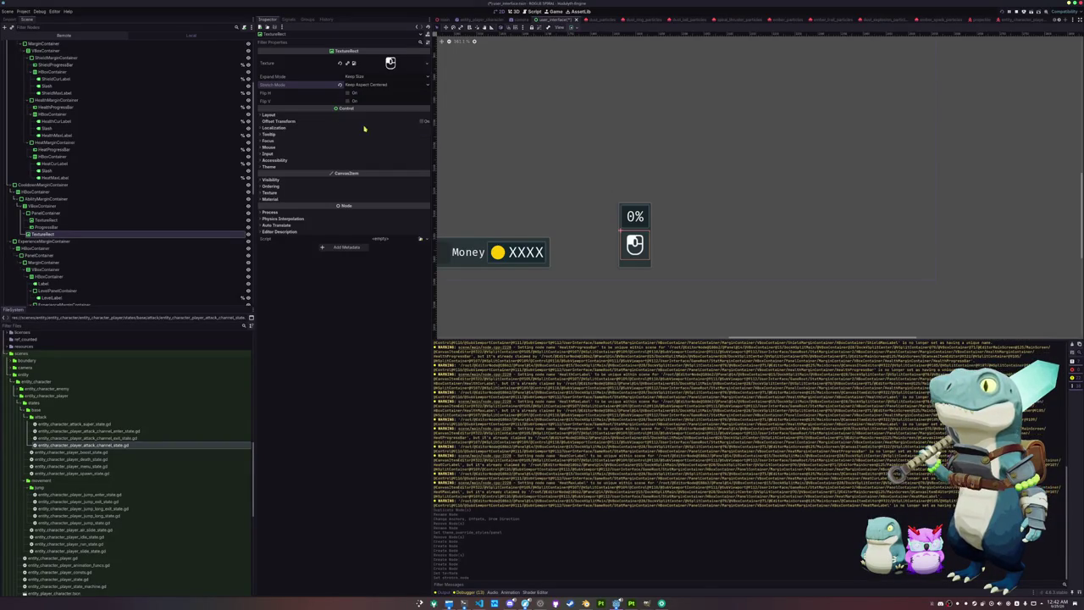
pyautogui.click(358, 76)
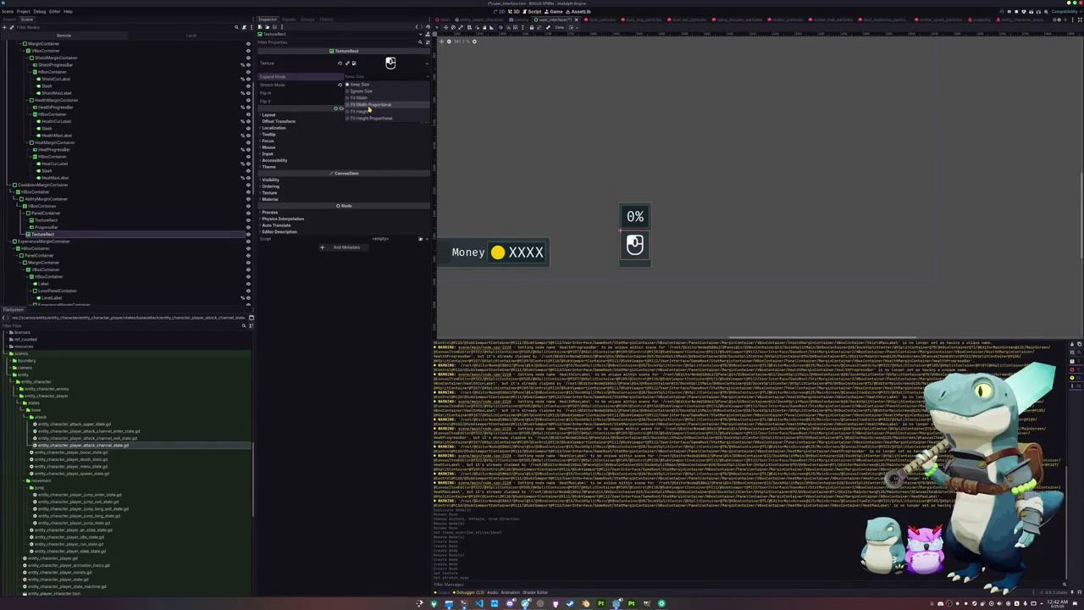
pyautogui.click(369, 108)
pyautogui.click(358, 76)
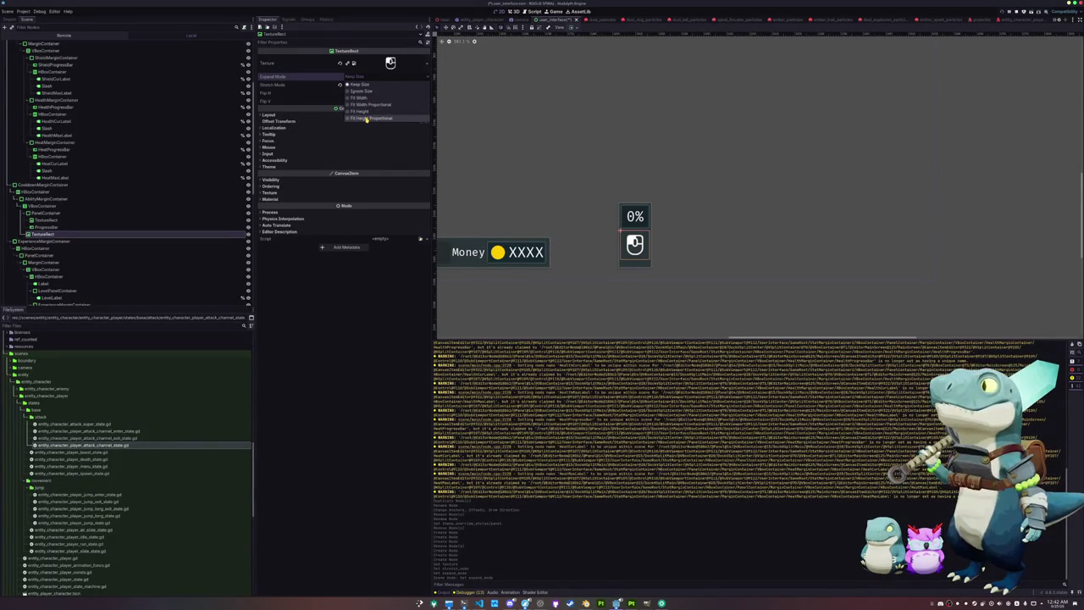
pyautogui.click(365, 119)
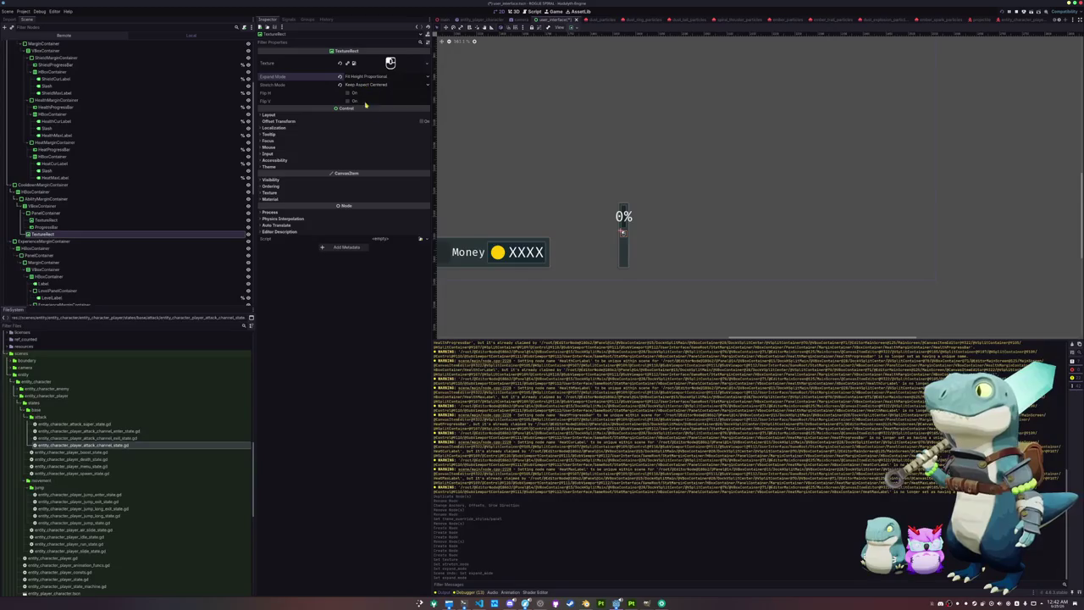
pyautogui.click(364, 115)
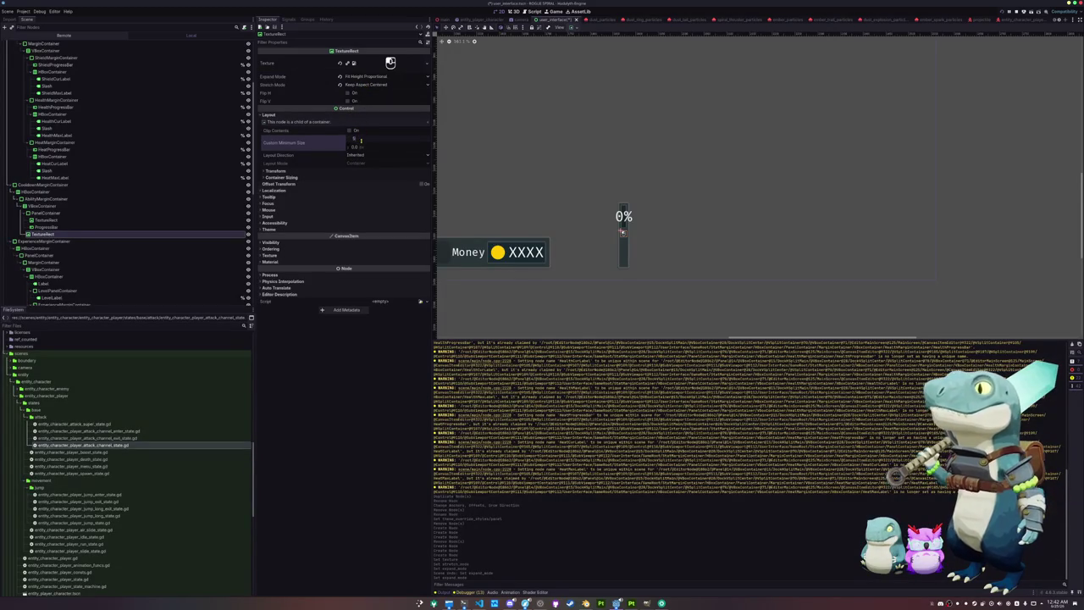
pyautogui.moveTo(361, 141); pyautogui.dragTo(362, 142)
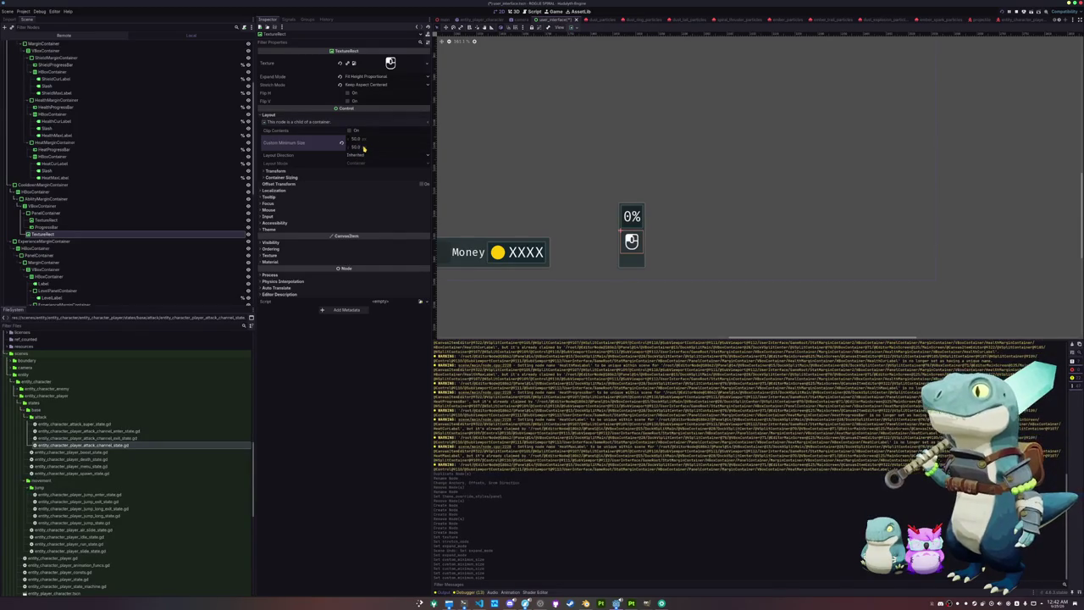
pyautogui.click(40, 220)
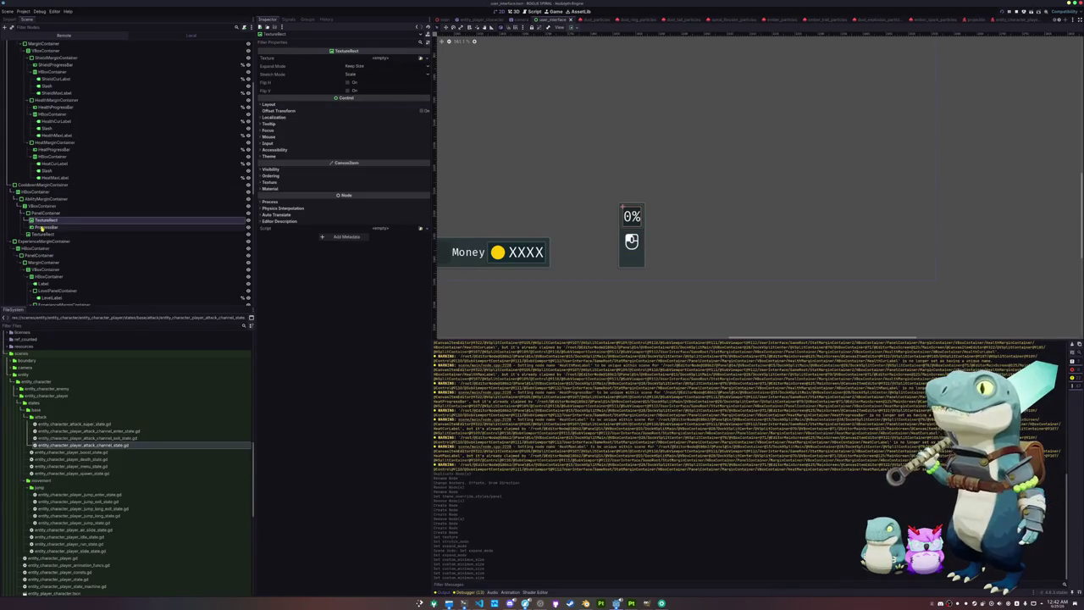
# - Set the ProgressBar's Fill Mode to Top to Bottom
pyautogui.click(129, 226)
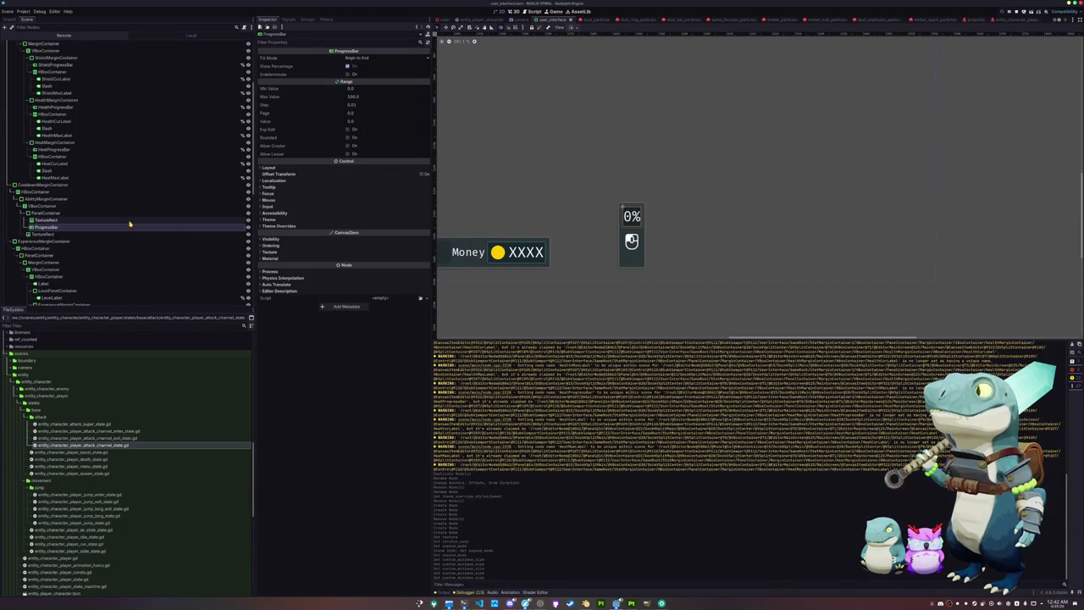
pyautogui.click(374, 57)
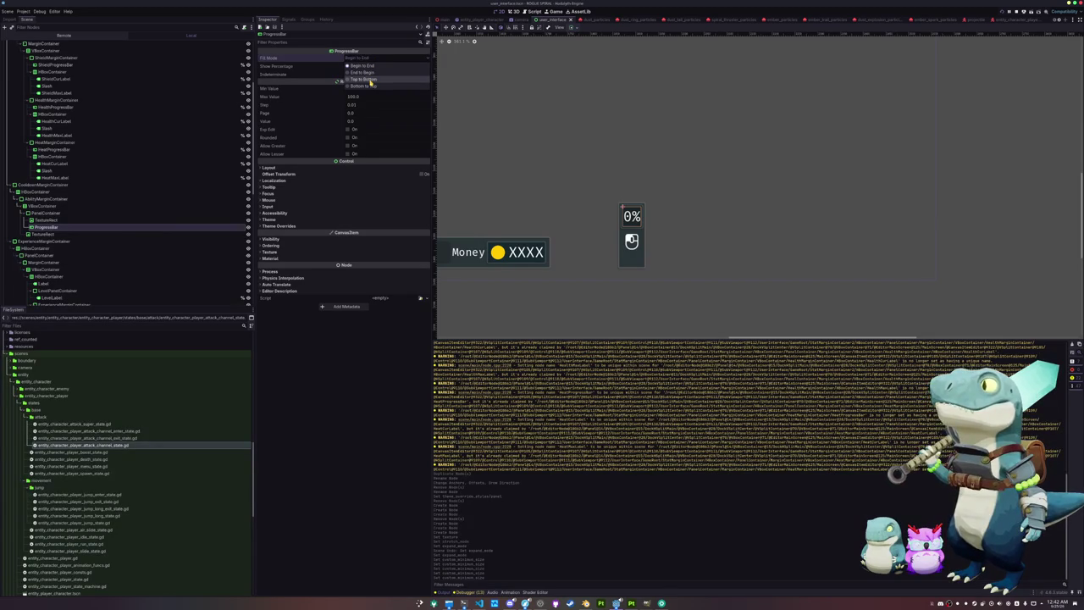
pyautogui.click(370, 79)
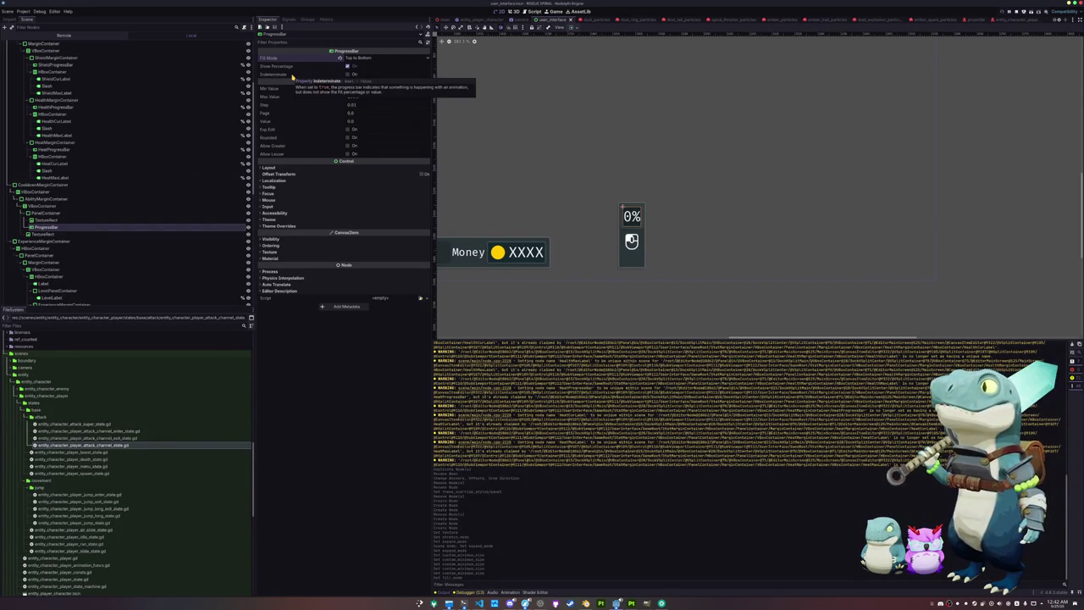
# - Test Indeterminate with Preview Indeterminate, then leave Indeterminate switched off
pyautogui.click(347, 74)
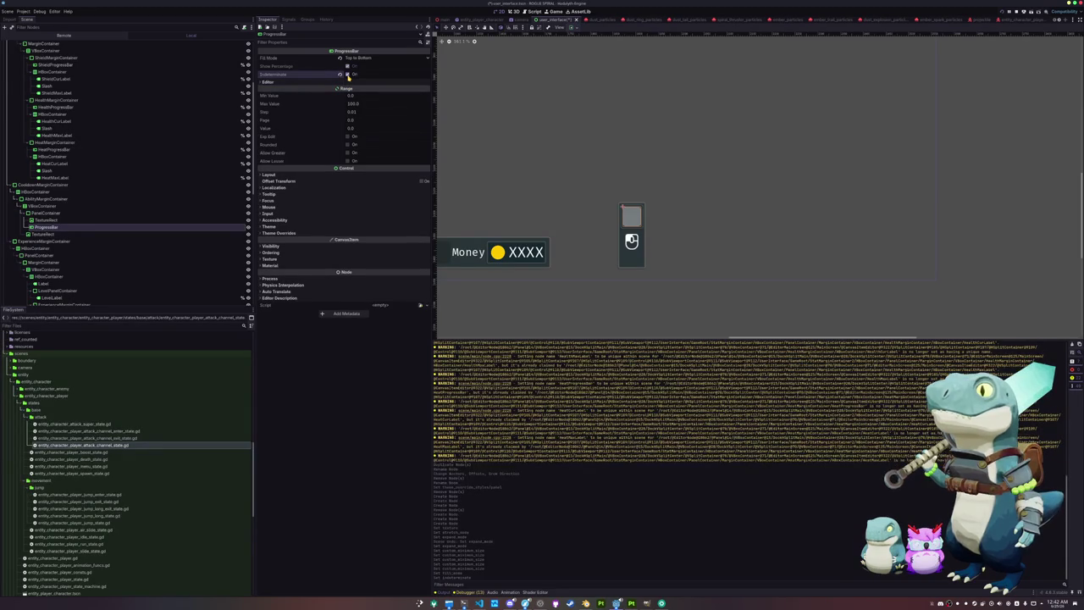
pyautogui.click(347, 74)
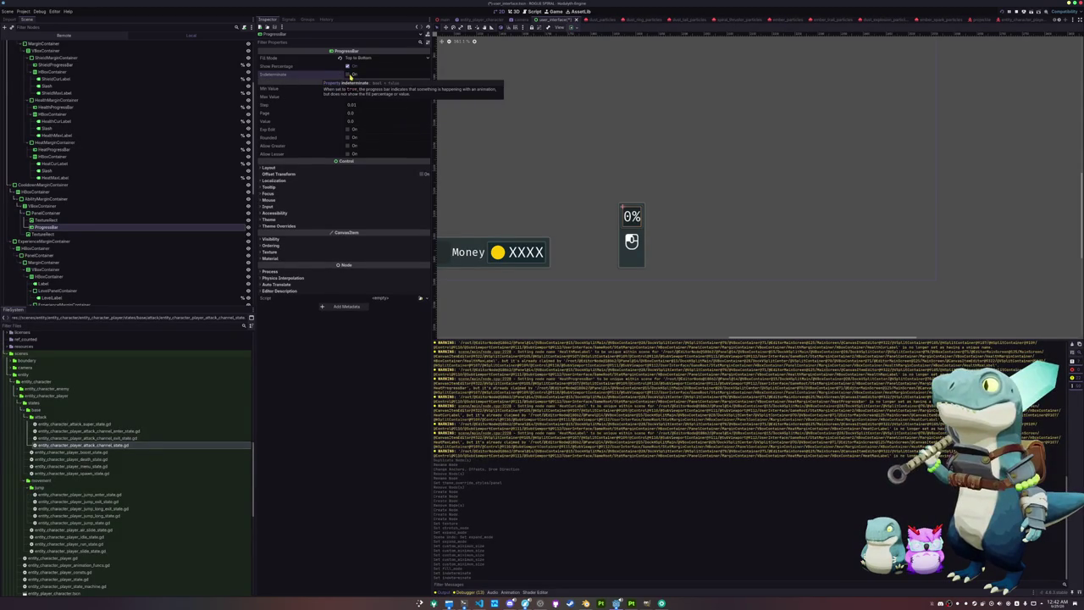
pyautogui.click(347, 74)
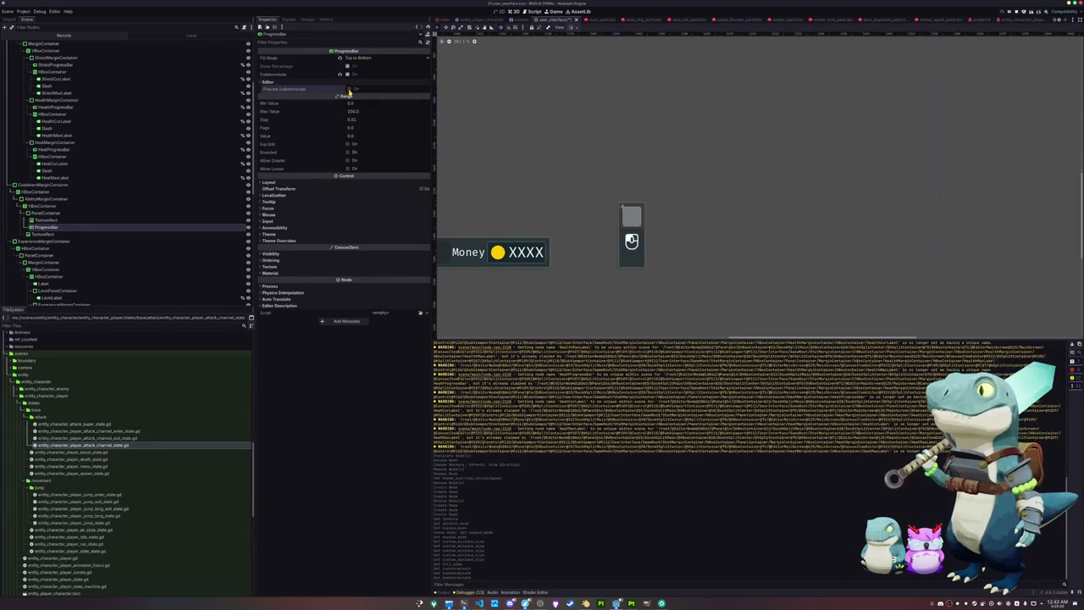
pyautogui.click(347, 89)
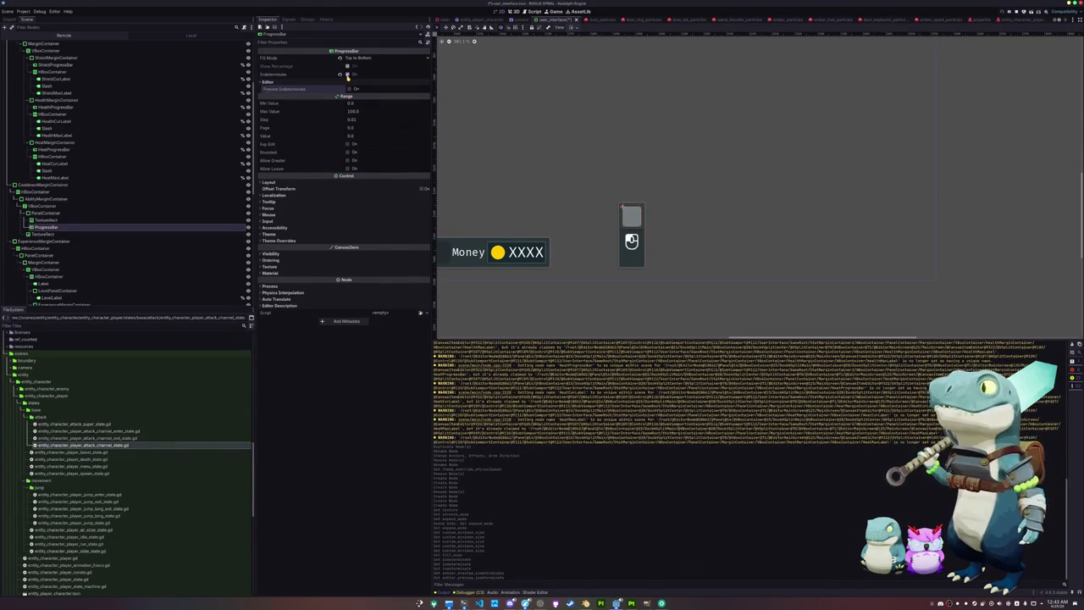
pyautogui.click(347, 73)
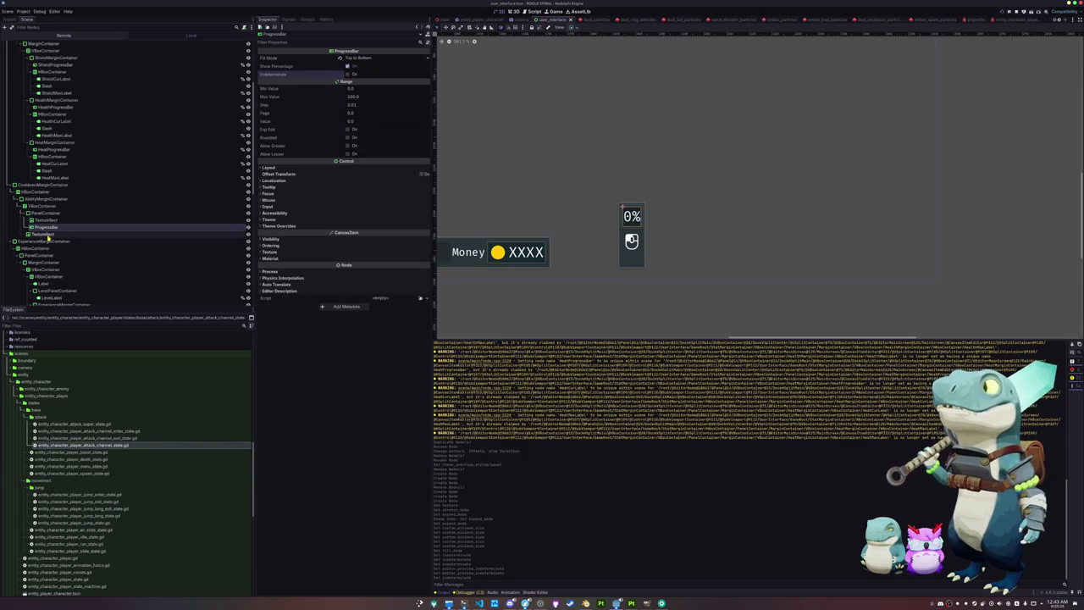
pyautogui.click(46, 220)
pyautogui.click(48, 227)
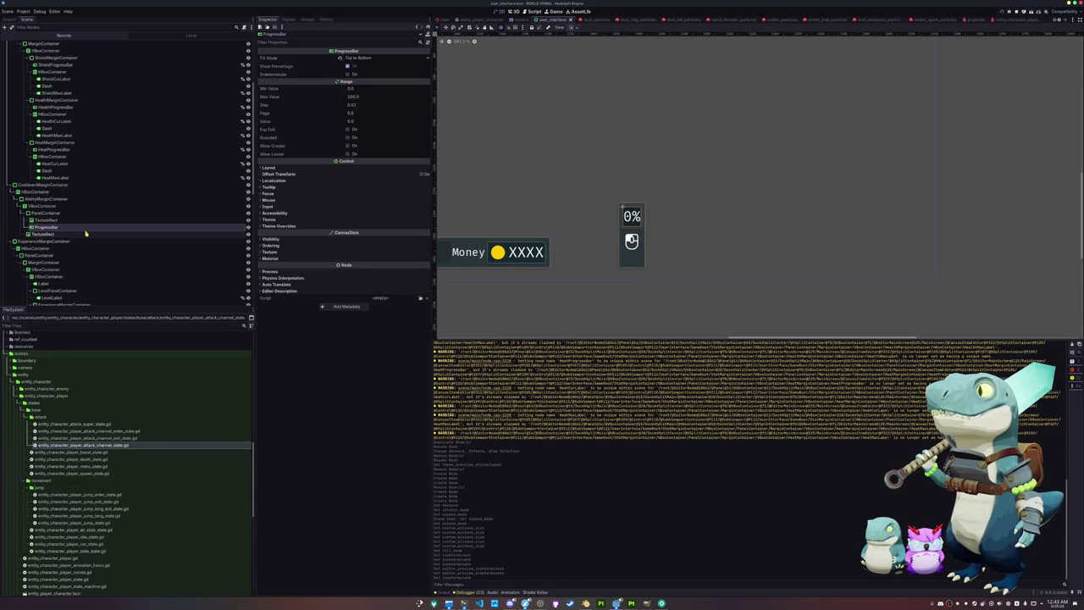
pyautogui.click(50, 220)
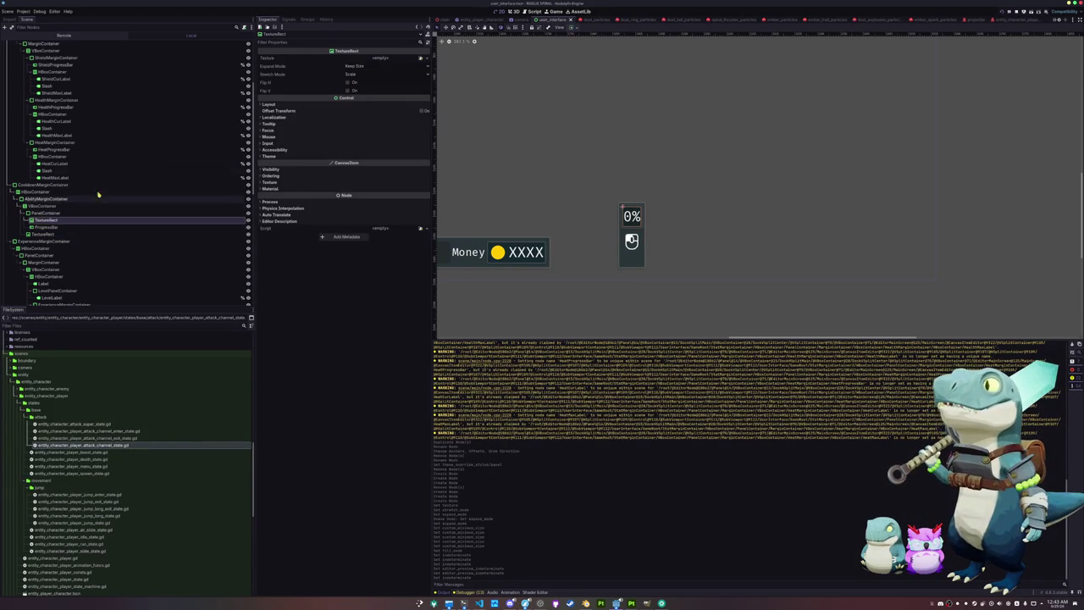
pyautogui.click(421, 57)
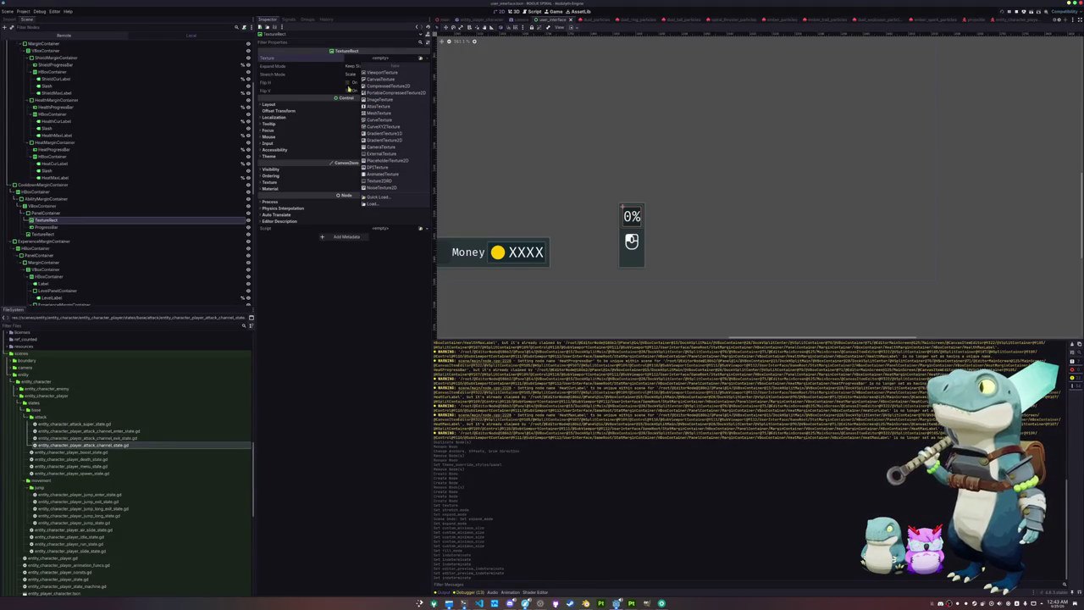
pyautogui.click(288, 82)
pyautogui.click(56, 208)
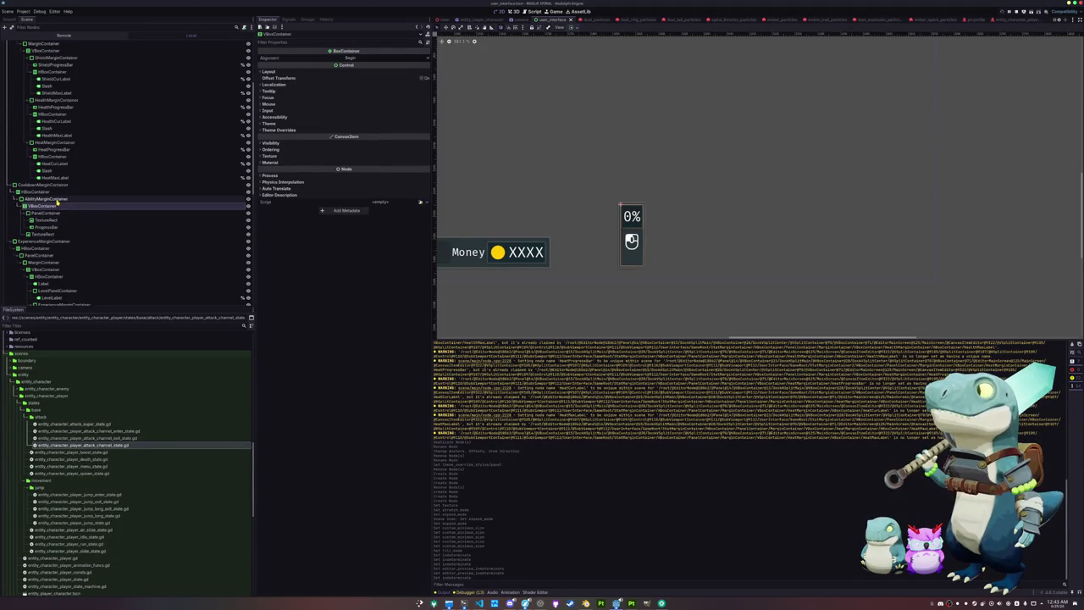
pyautogui.click(56, 200)
pyautogui.click(51, 213)
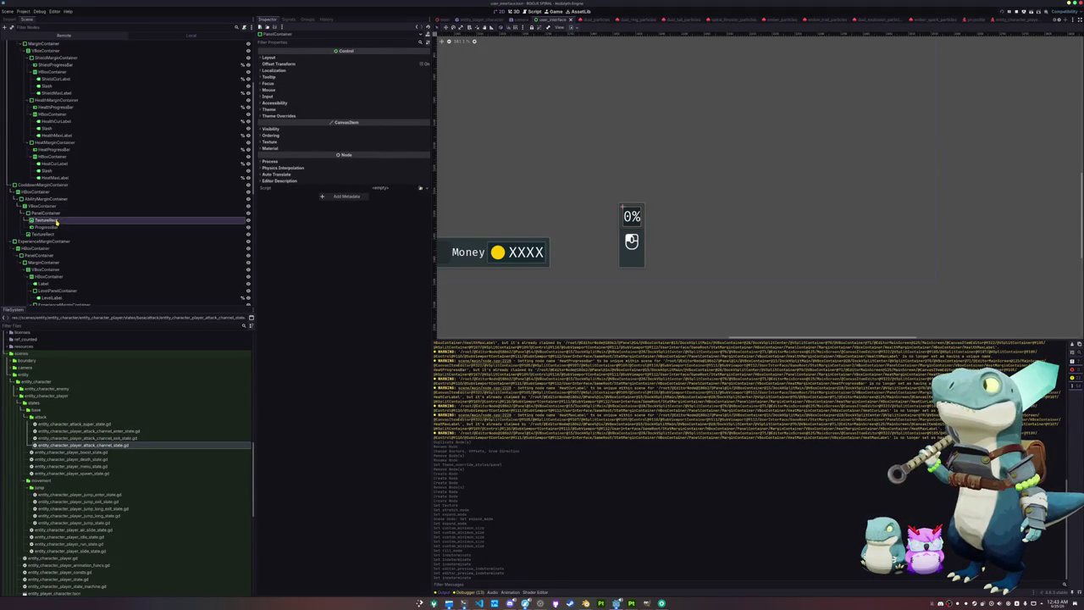
pyautogui.click(49, 220)
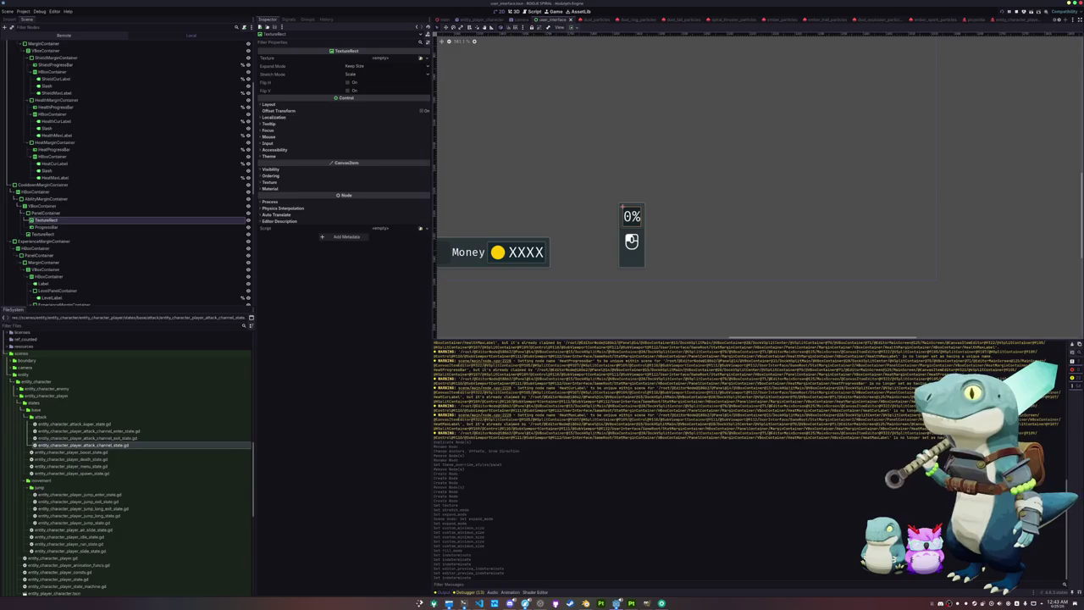
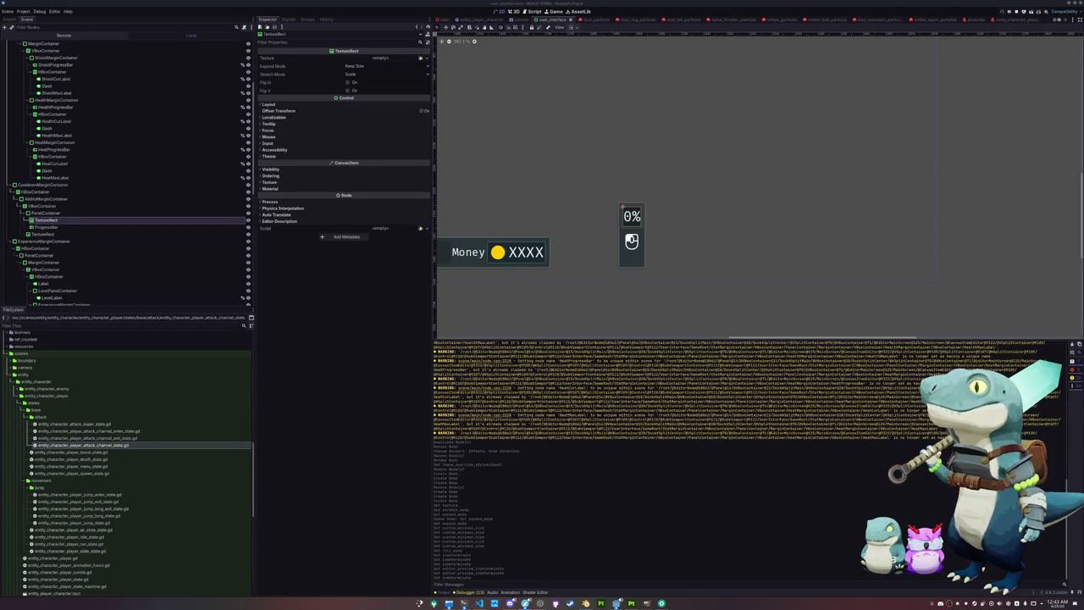
# - Bring up the Material Symbols browser, search 'dash', and edit the Flutter Dash icon's export size
pyautogui.moveTo(1083, 203)
pyautogui.mouseDown()
pyautogui.moveTo(717, 203)
pyautogui.moveTo(745, 208)
pyautogui.moveTo(646, 124)
pyautogui.mouseUp()
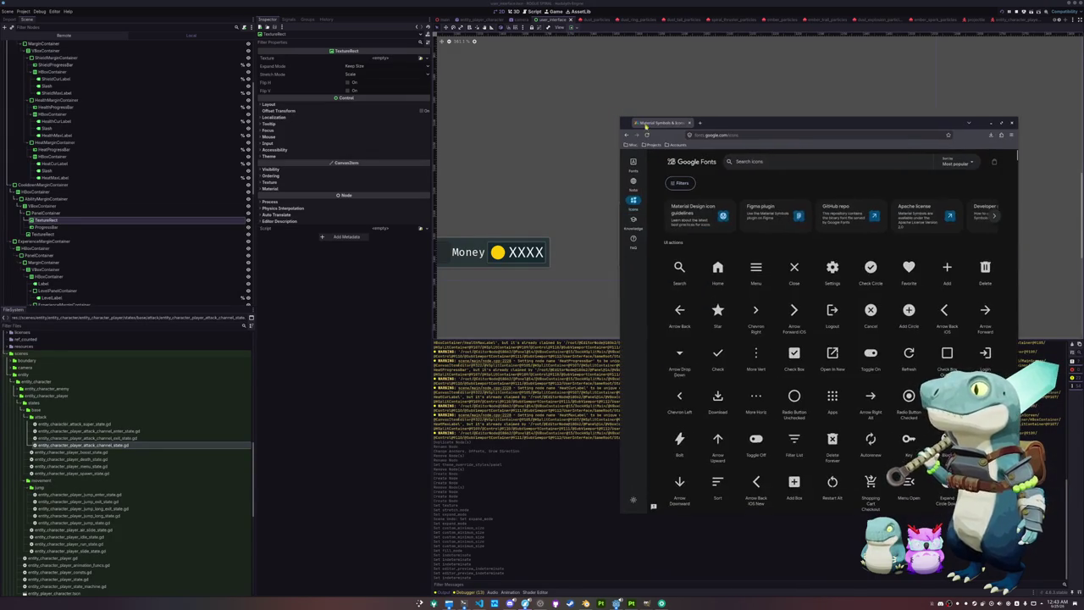
pyautogui.write('r')
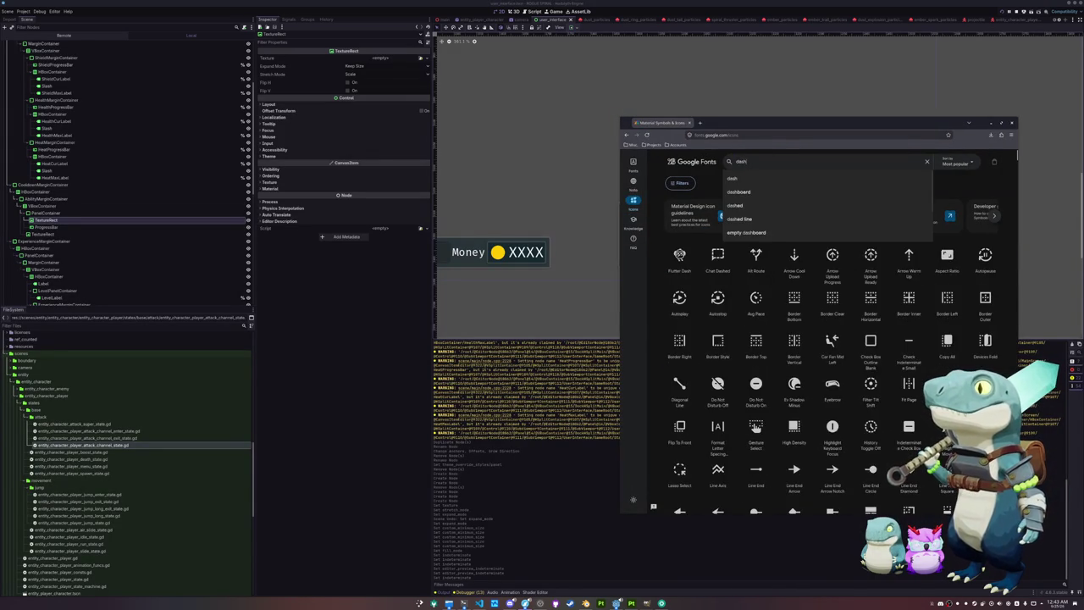
pyautogui.press('BackSpace')
pyautogui.write('dash')
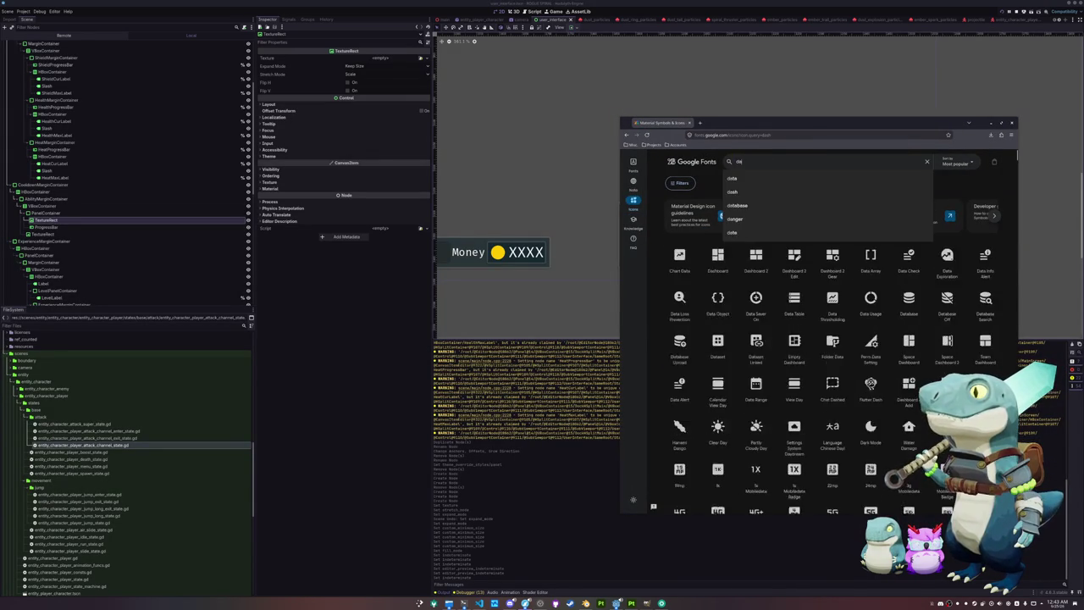
pyautogui.click(679, 256)
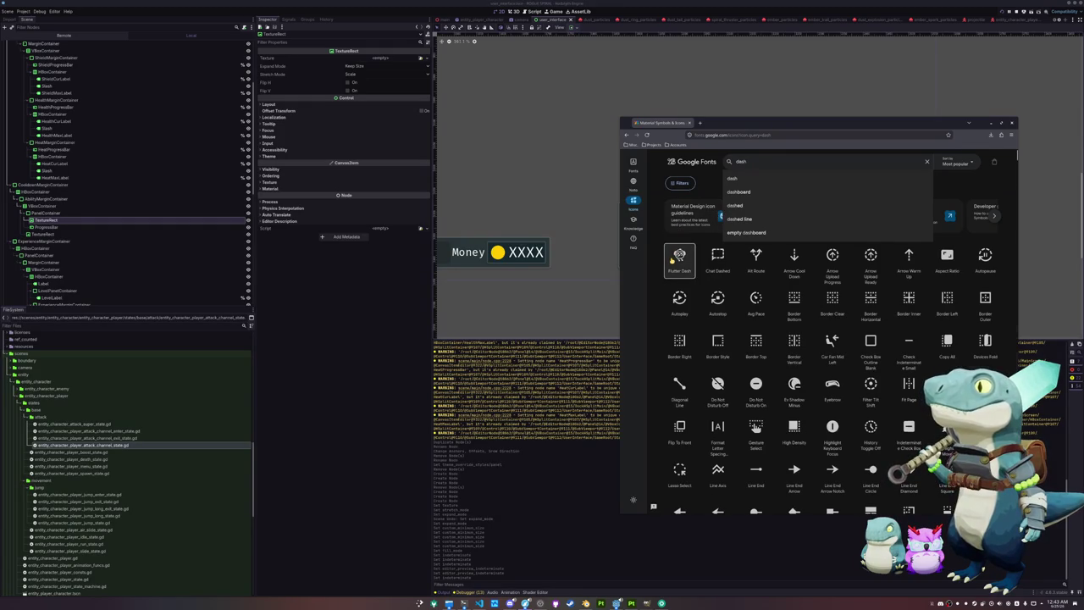
pyautogui.click(994, 201)
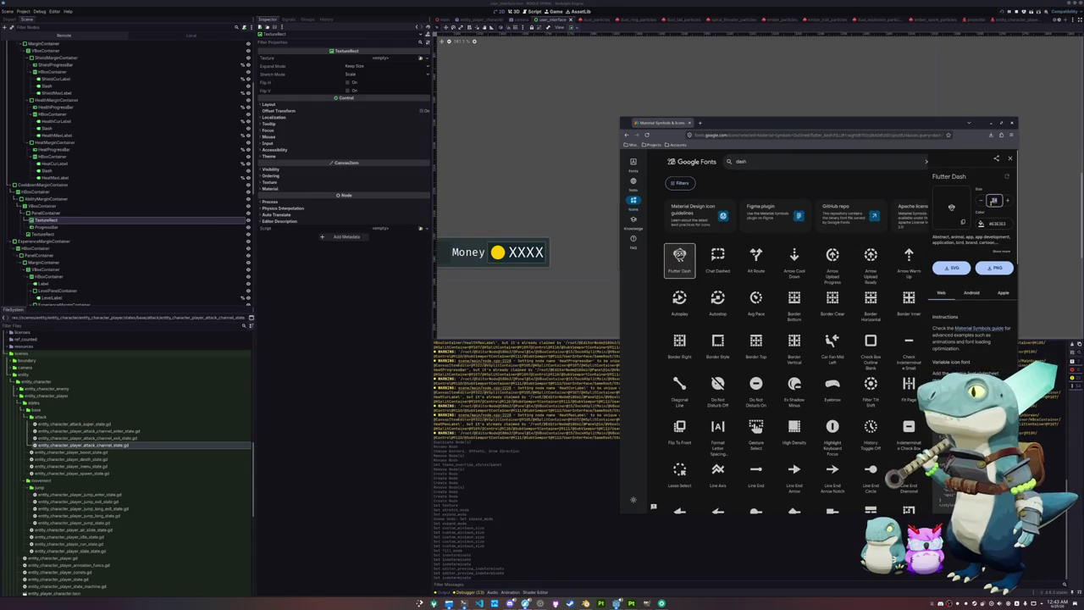
pyautogui.write('1000')
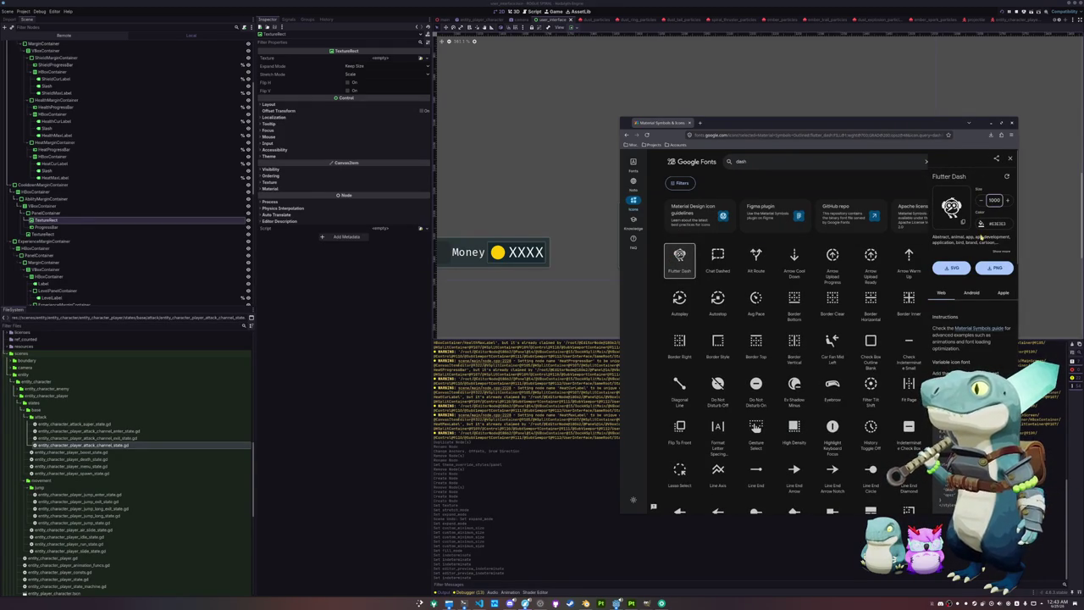
pyautogui.click(1001, 251)
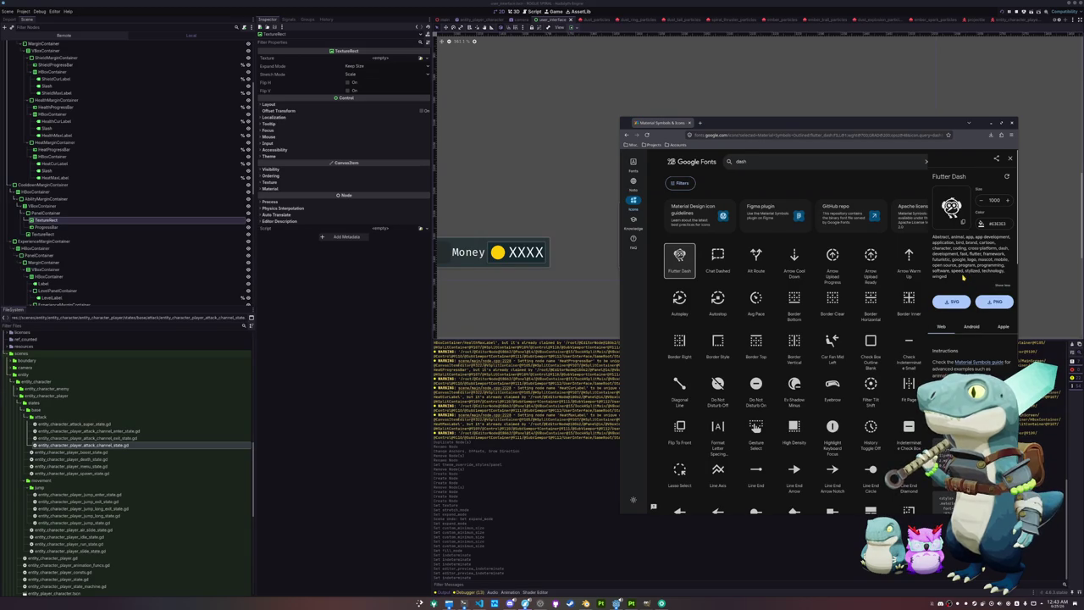
# - Replace the search with 'sprint' and open the Sprint icon's details
pyautogui.scroll(-3, 773, 336)
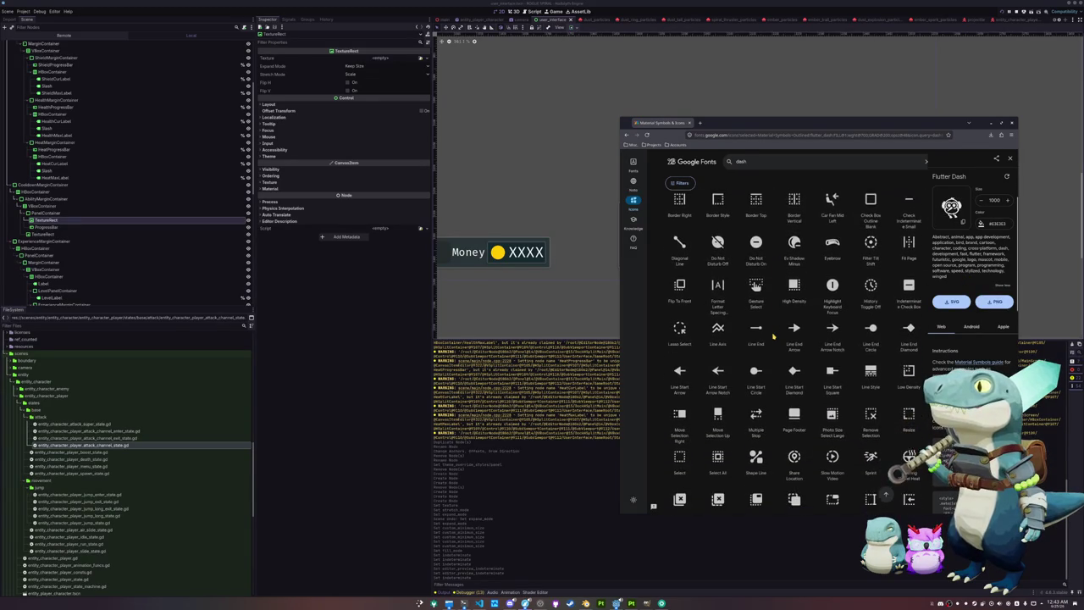
pyautogui.scroll(-4, 773, 336)
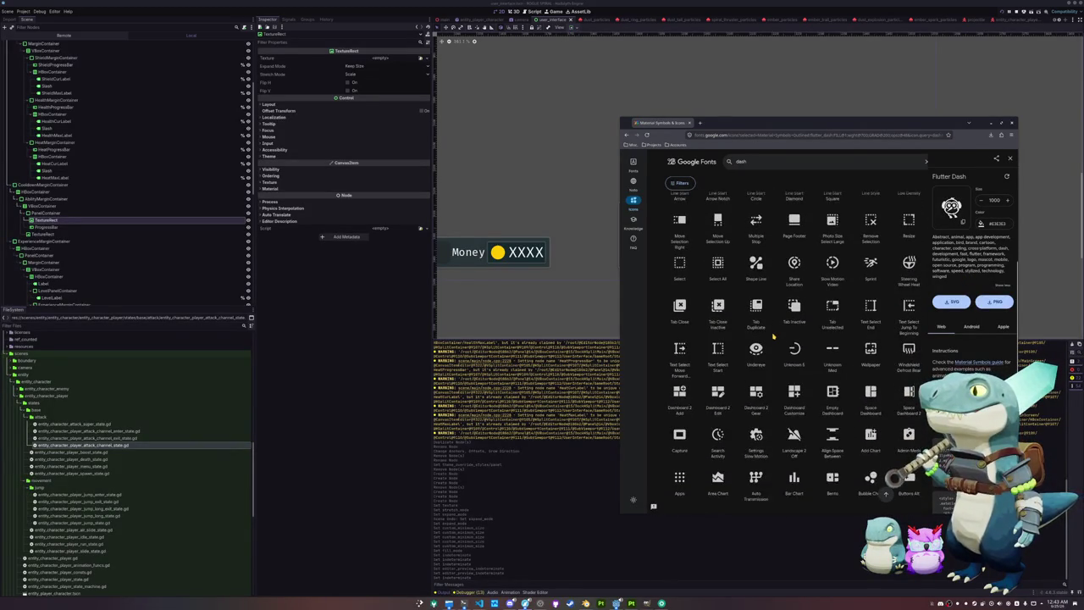
pyautogui.scroll(8, 773, 336)
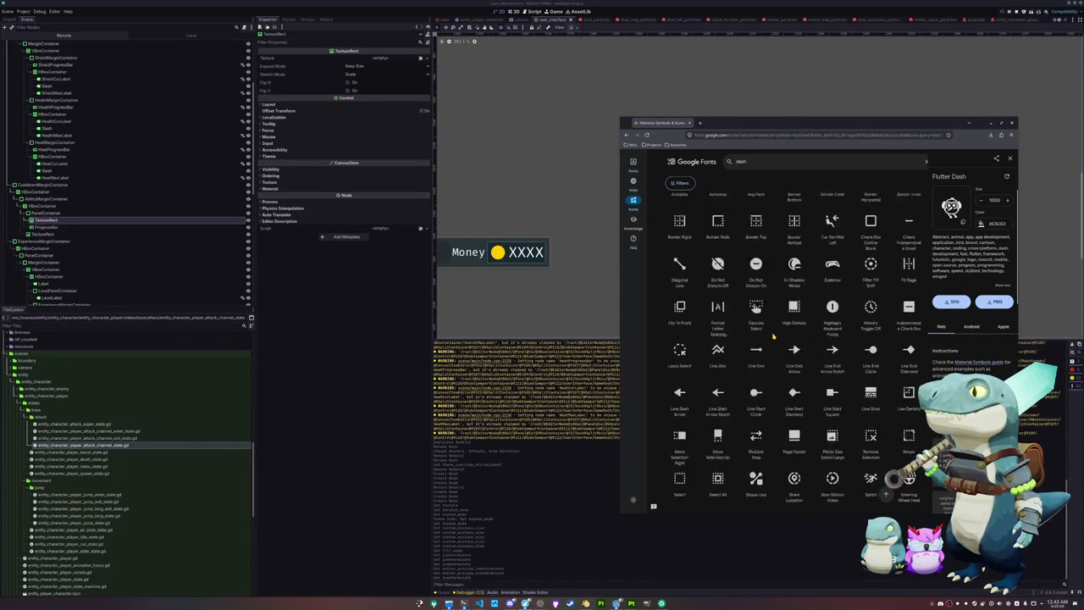
pyautogui.click(789, 162)
pyautogui.write('sprint')
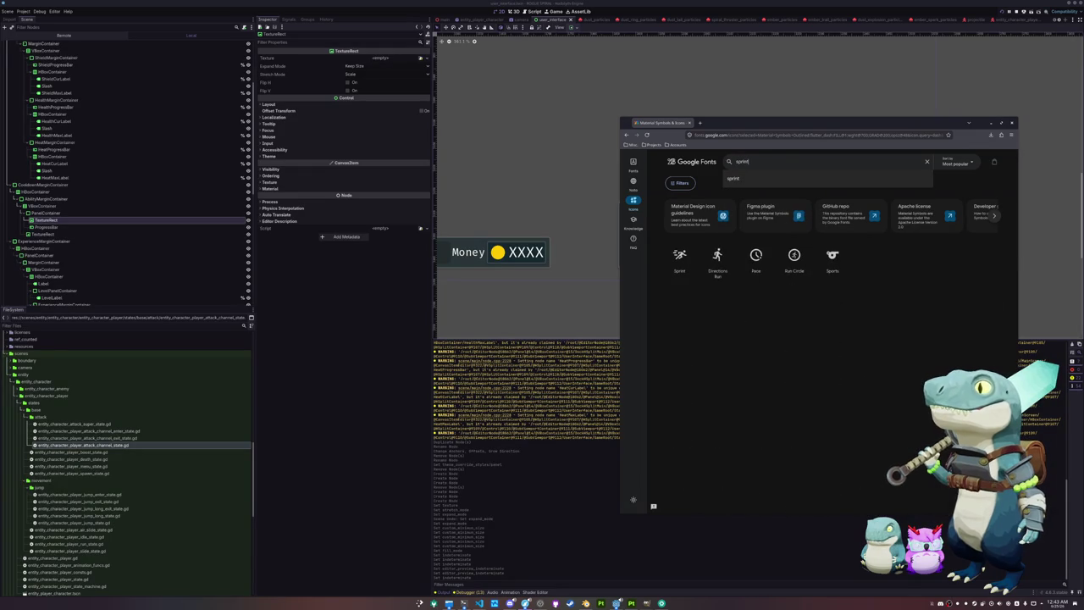
pyautogui.click(679, 256)
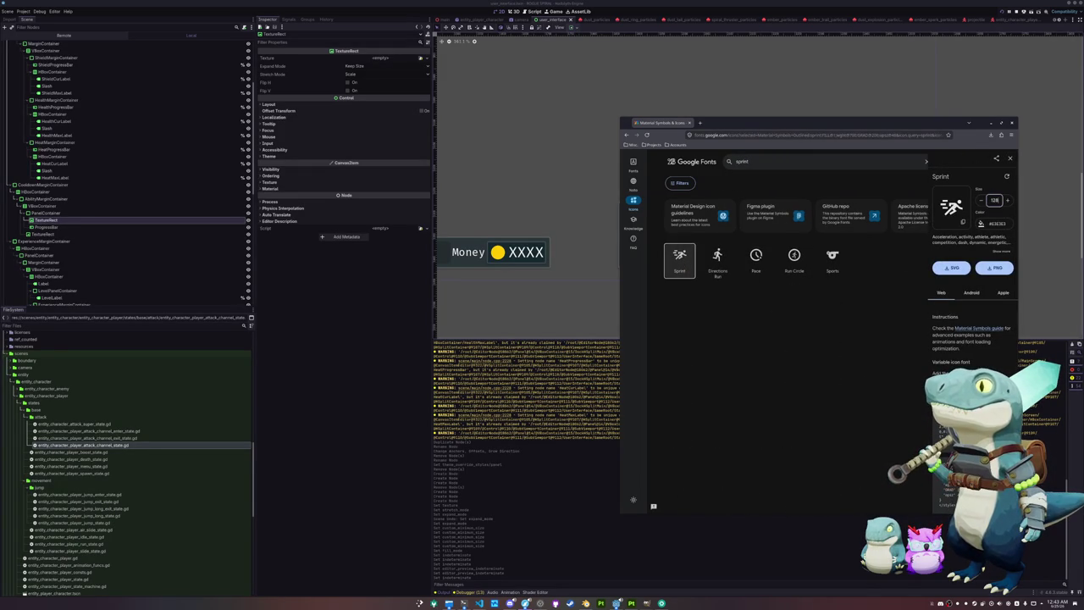
# - Download the Sprint PNG and save it as sprint in Sourcehut/rogue-spiral/godot/assets/icons
pyautogui.click(990, 267)
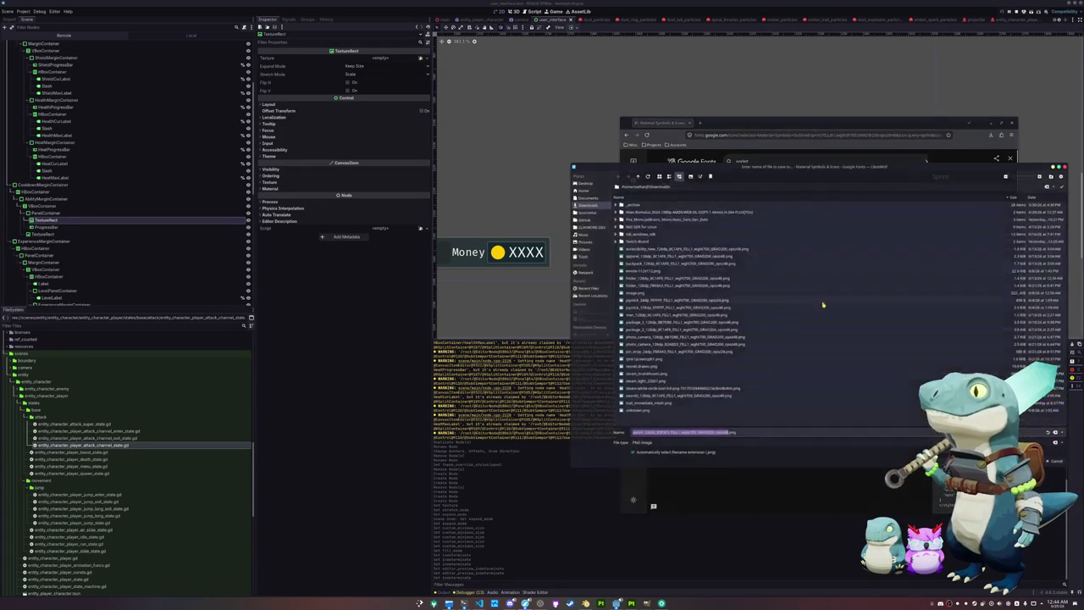
pyautogui.moveTo(727, 172)
pyautogui.mouseDown()
pyautogui.moveTo(698, 220)
pyautogui.moveTo(710, 219)
pyautogui.mouseUp()
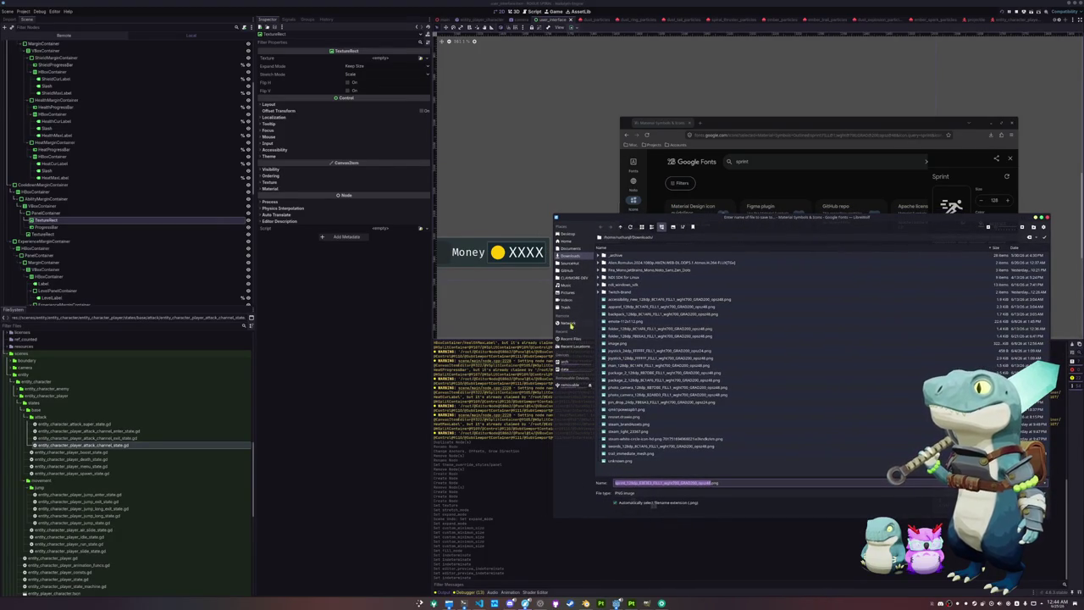
pyautogui.click(571, 263)
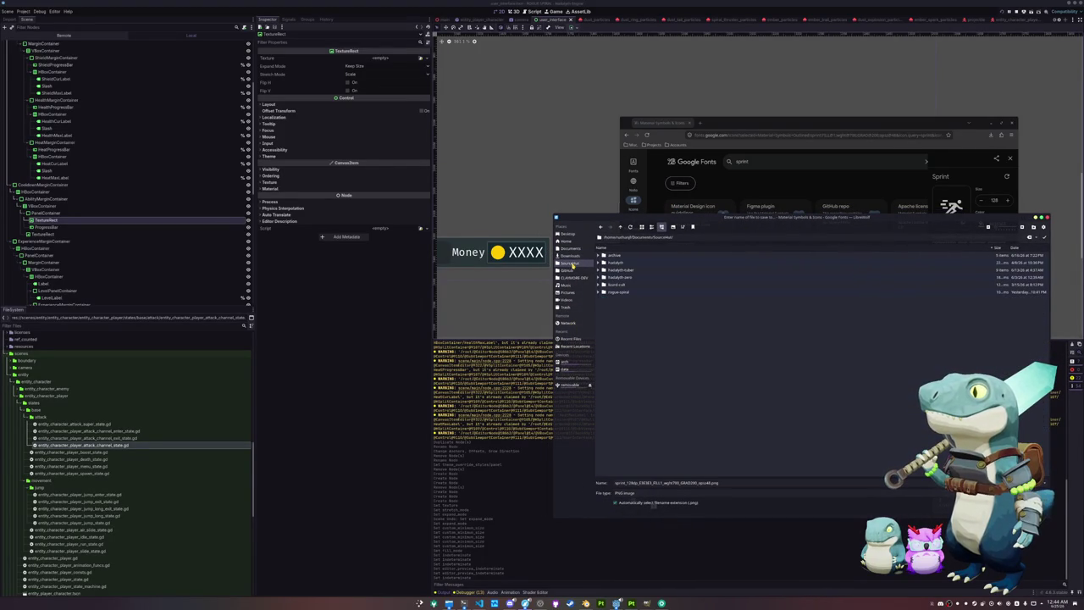
pyautogui.doubleClick(616, 291)
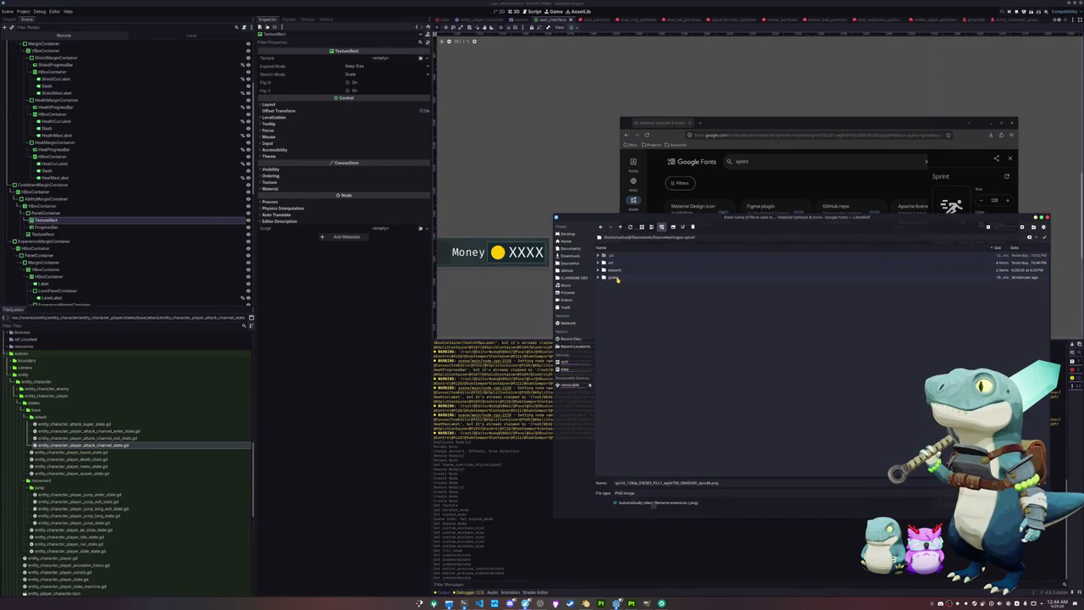
pyautogui.doubleClick(617, 278)
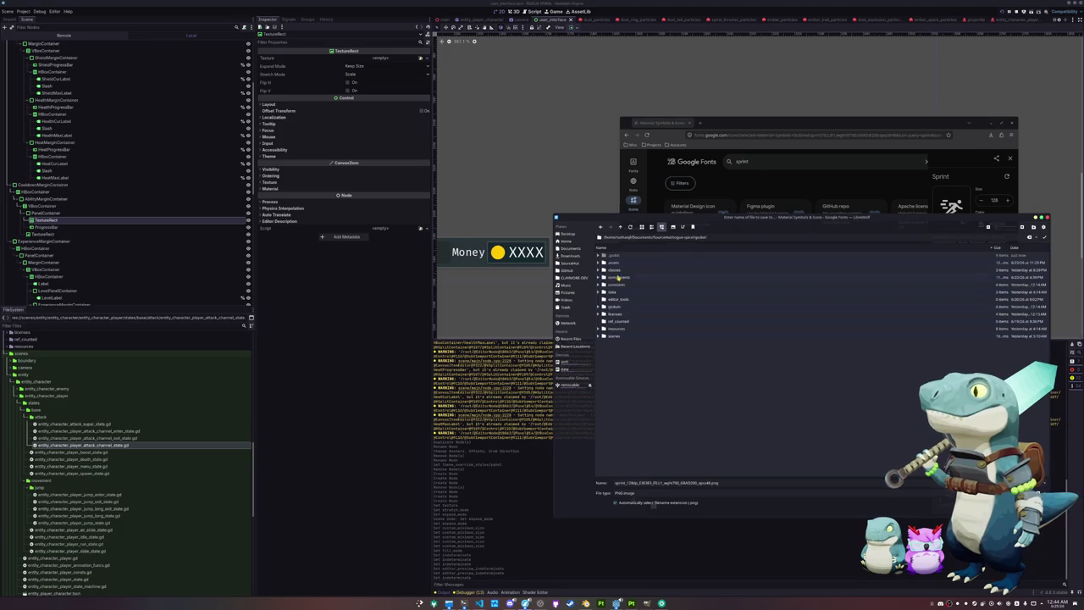
pyautogui.doubleClick(619, 263)
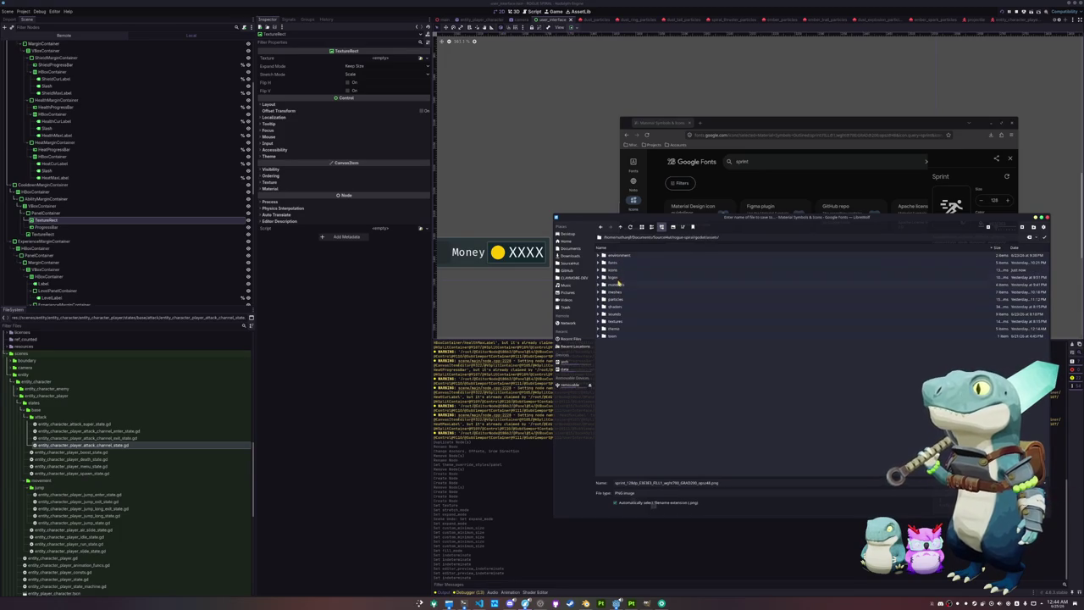
pyautogui.doubleClick(618, 271)
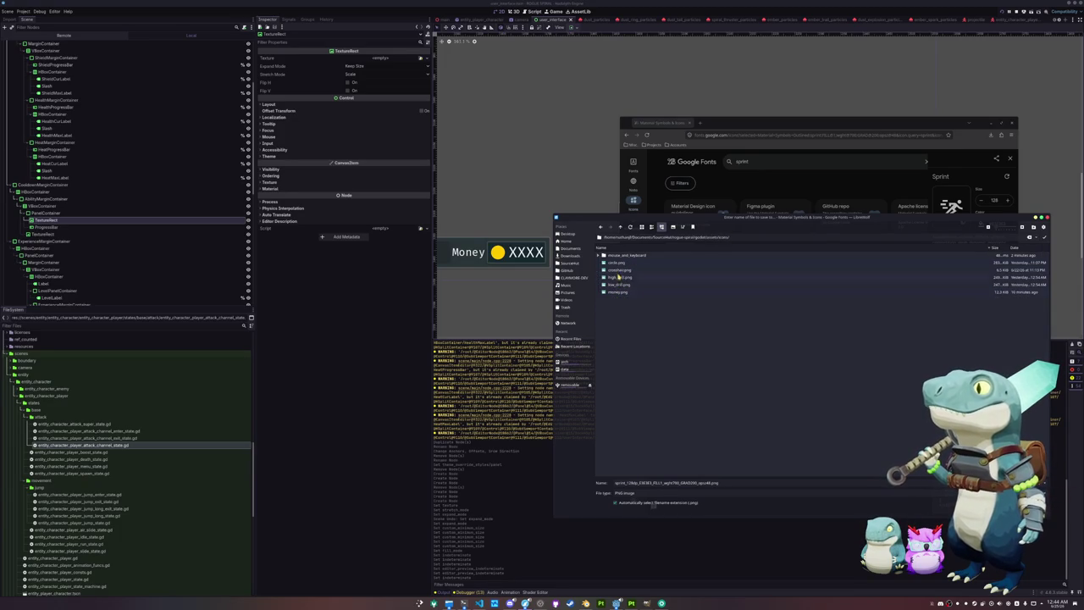
pyautogui.doubleClick(621, 482)
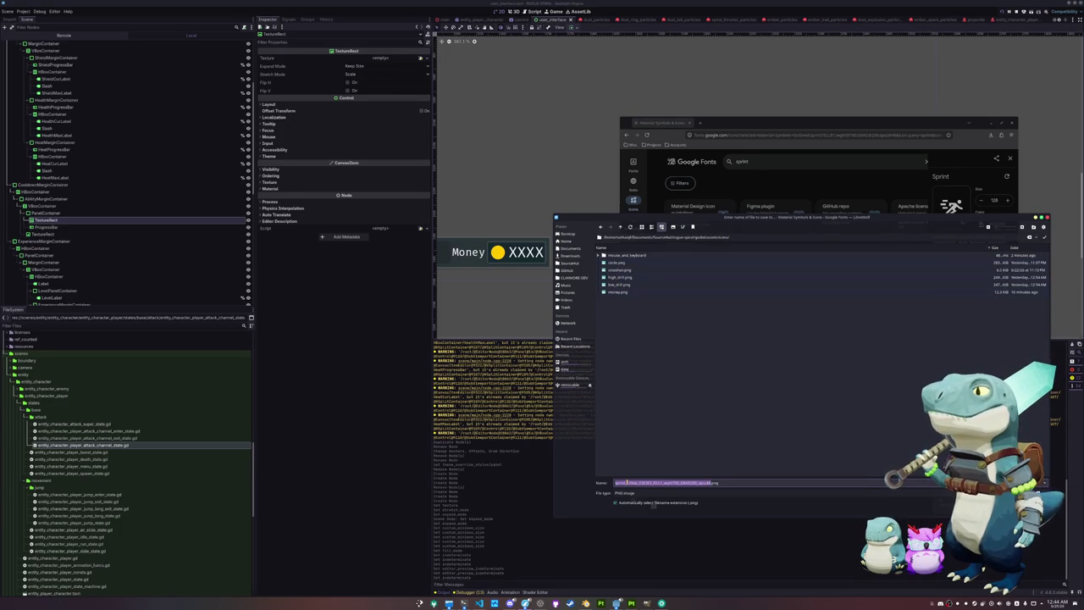
pyautogui.write('sprint')
pyautogui.press('Return')
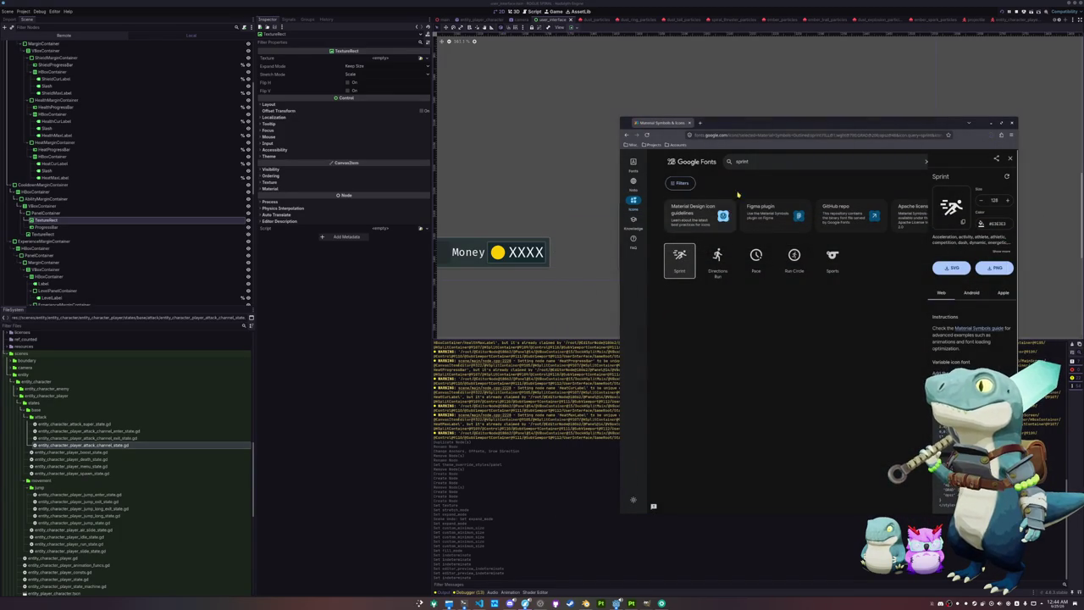
# - Try the searches gun, shoot, pis and gun, then open the Target icon's details
pyautogui.tripleClick(742, 161)
pyautogui.press('BackSpace')
pyautogui.write('gun')
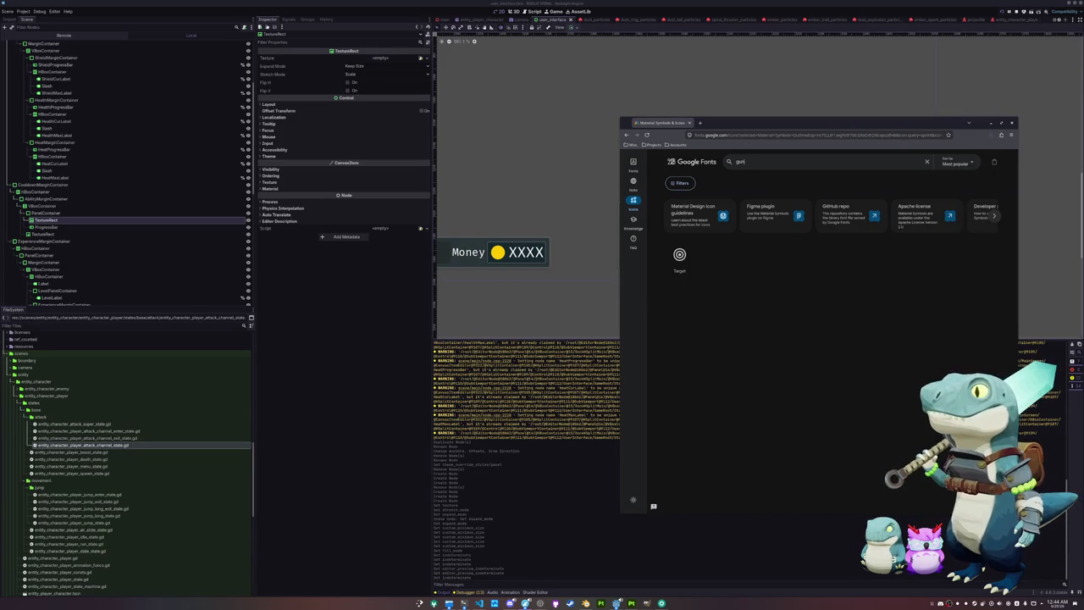
pyautogui.press('BackSpace')
pyautogui.press('BackSpace')
pyautogui.press('BackSpace')
pyautogui.write('shoot')
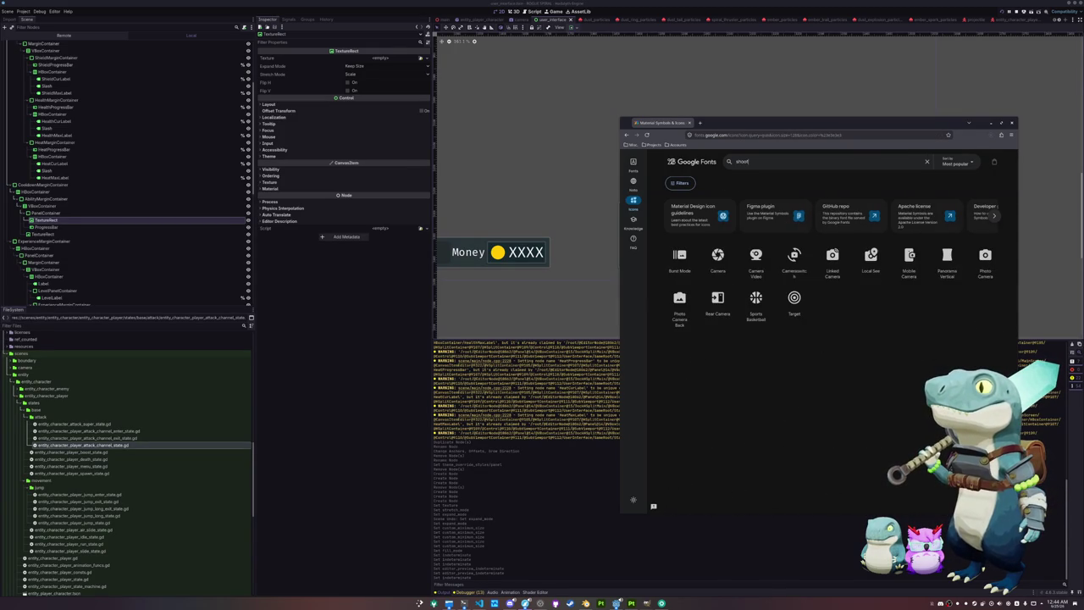
pyautogui.hotkey('ctrl', 'a')
pyautogui.write('pis')
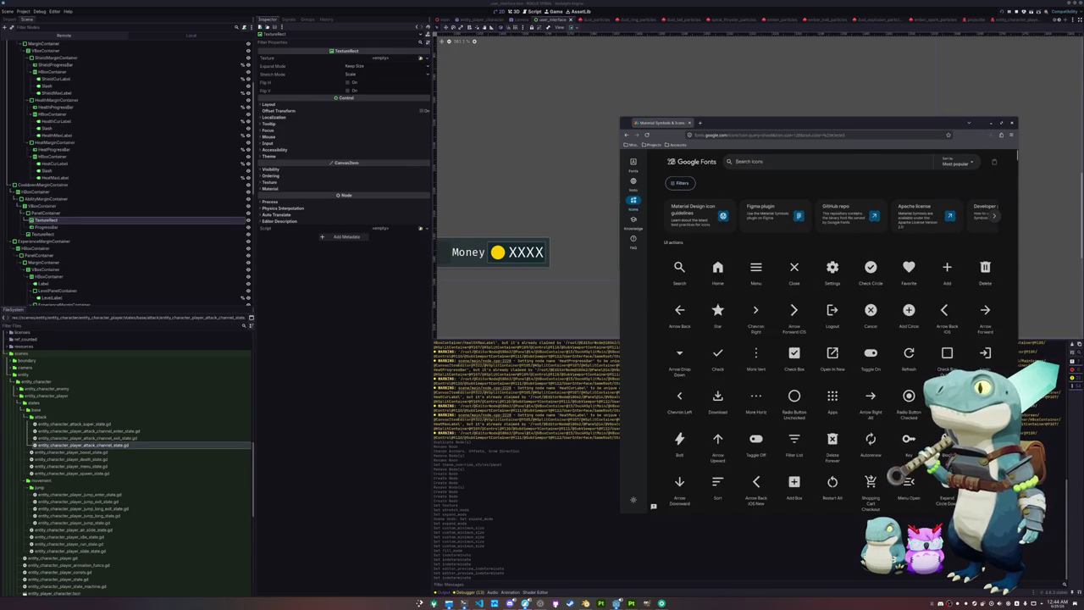
pyautogui.press('BackSpace')
pyautogui.press('BackSpace')
pyautogui.press('BackSpace')
pyautogui.write('pi')
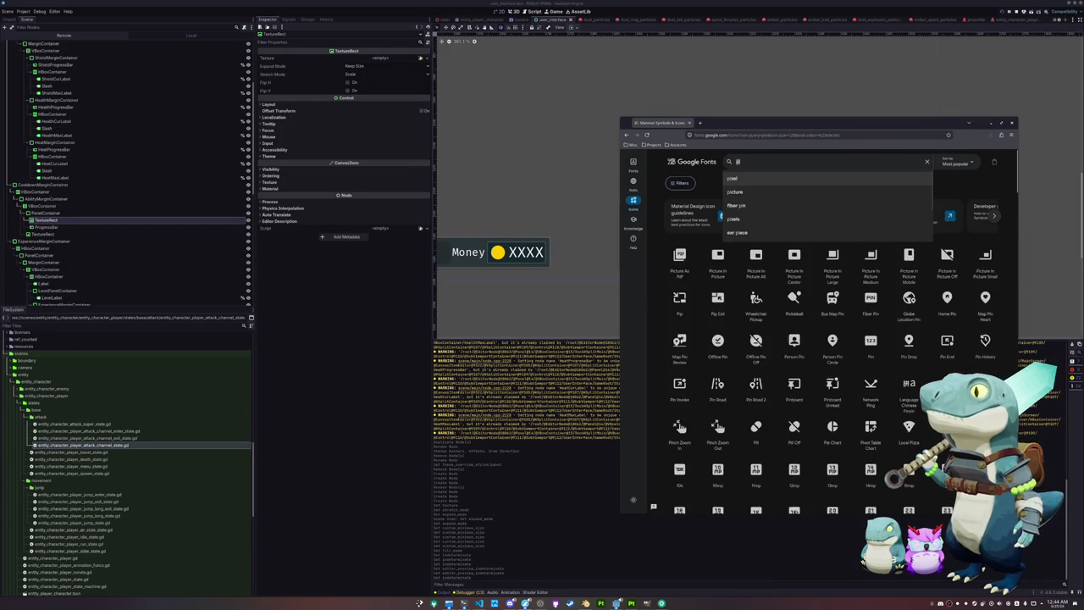
pyautogui.write('gun')
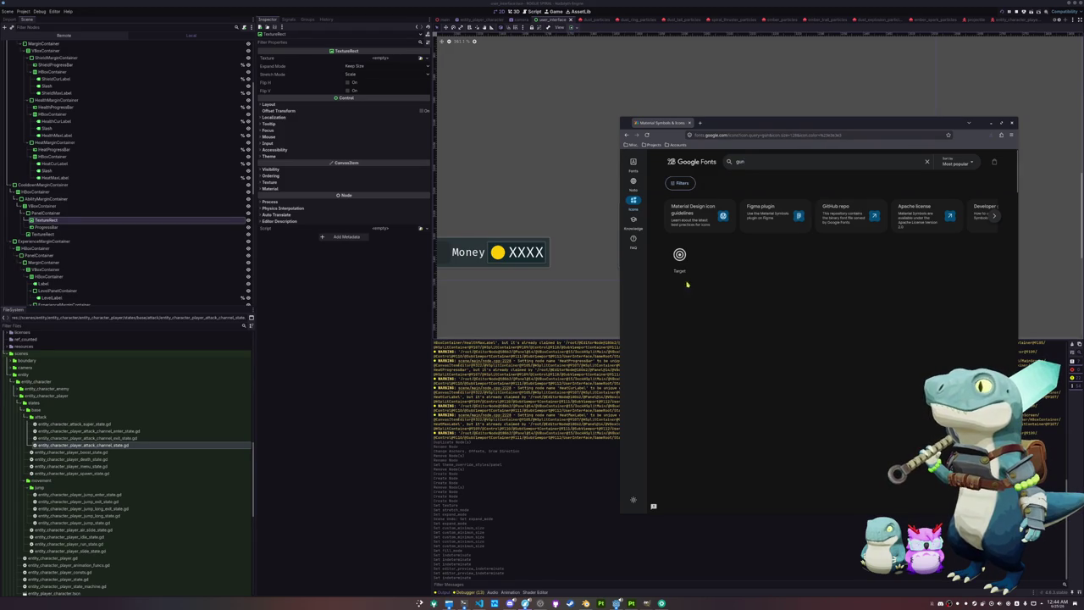
pyautogui.click(682, 269)
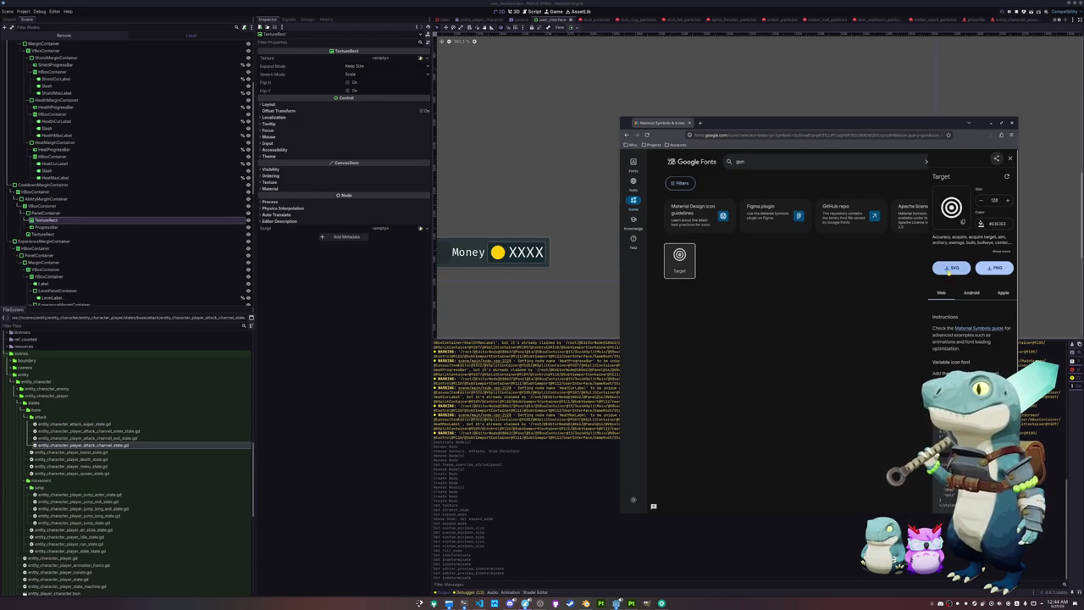
# - Save the Target PNG as shoot.png, then download the Tools Power Drill PNG
pyautogui.click(995, 268)
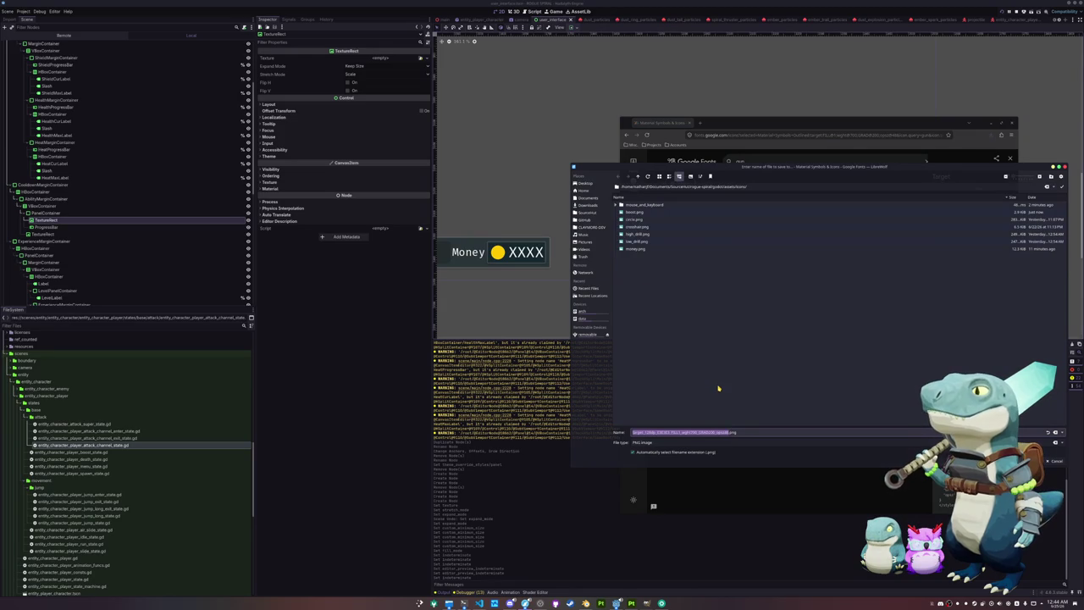
pyautogui.write('slash')
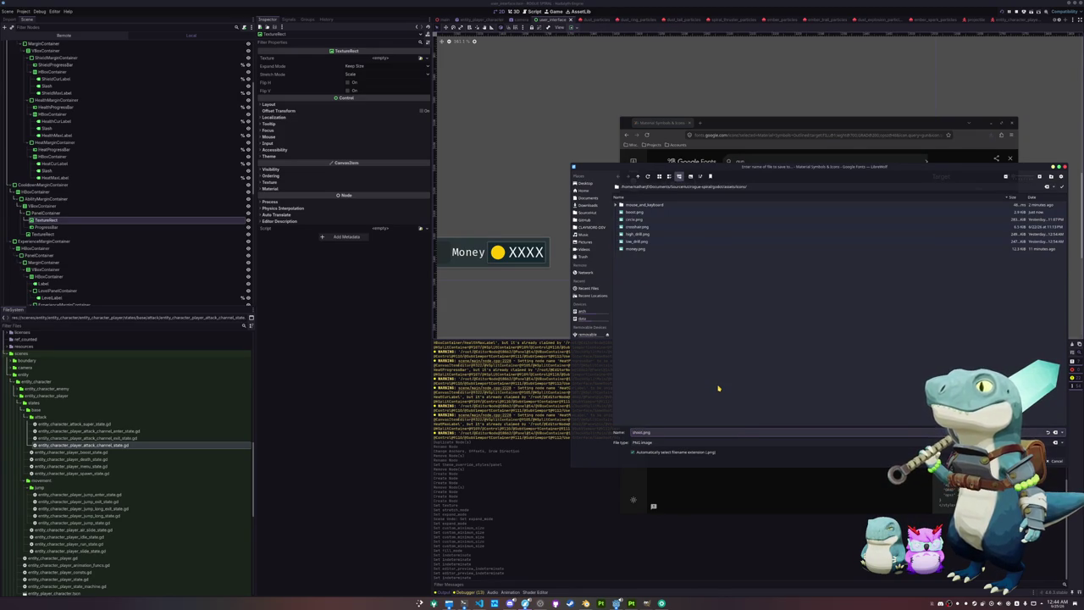
pyautogui.press('Return')
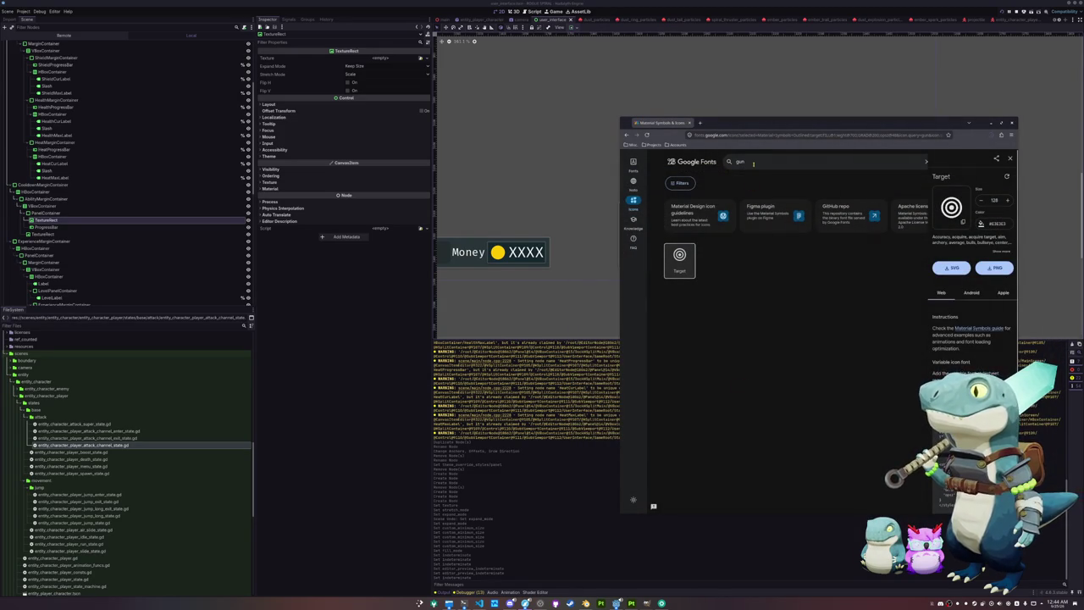
pyautogui.doubleClick(752, 164)
pyautogui.write('drill')
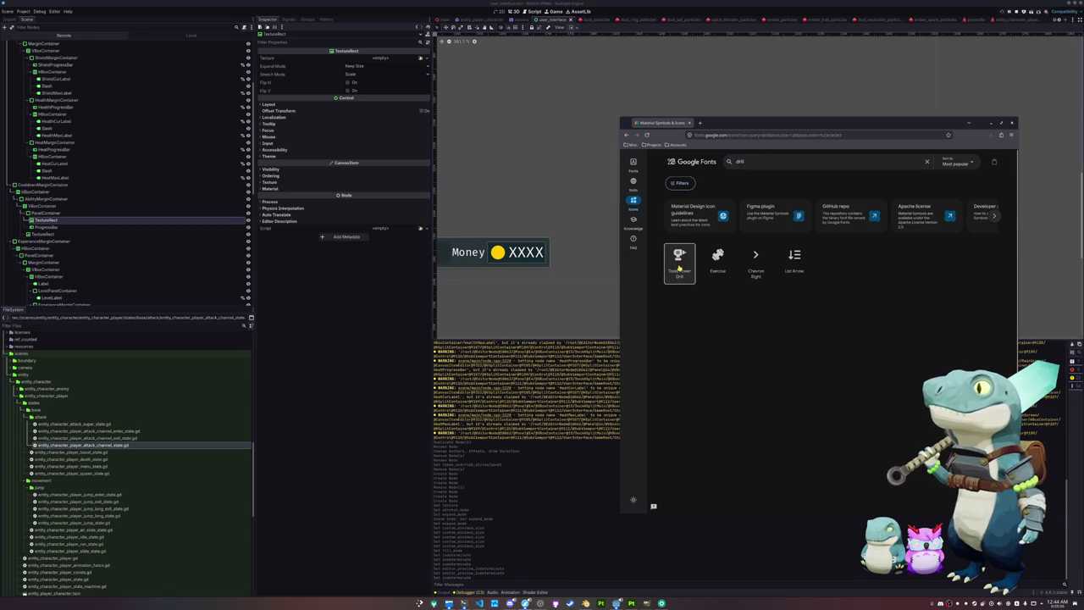
pyautogui.click(679, 261)
pyautogui.click(994, 268)
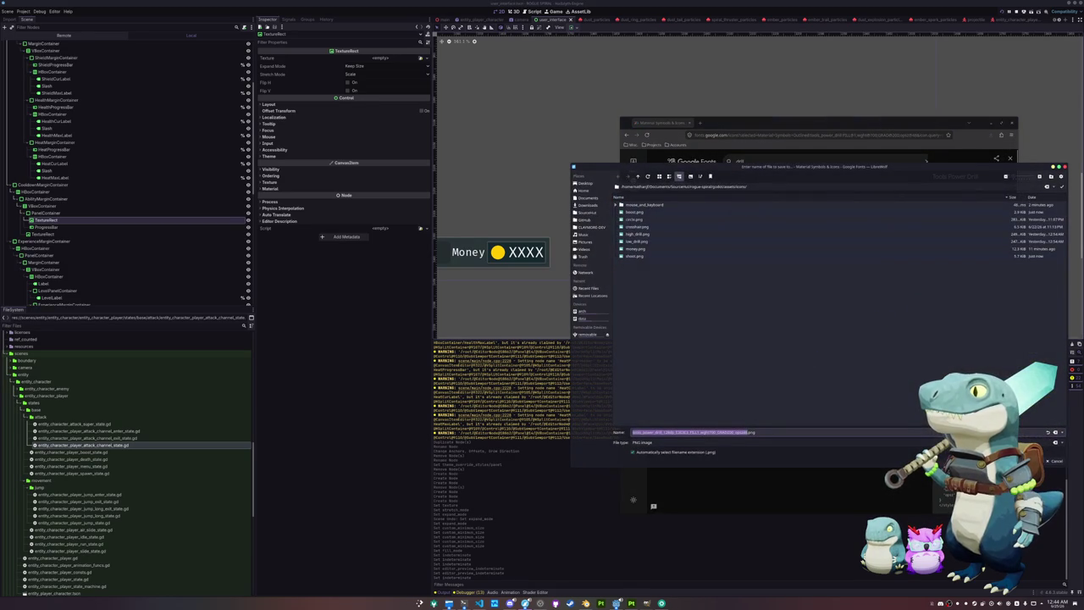
# - Save the power drill PNG as drill, then search for 'sword'
pyautogui.write('drill')
pyautogui.press('Return')
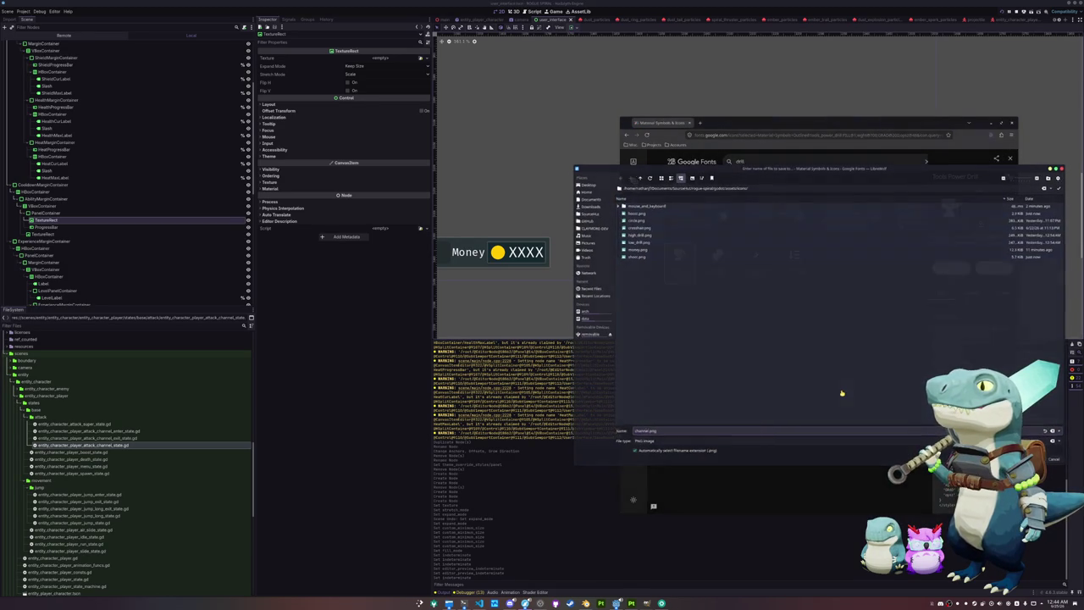
pyautogui.click(761, 161)
pyautogui.hotkey('ctrl', 'a')
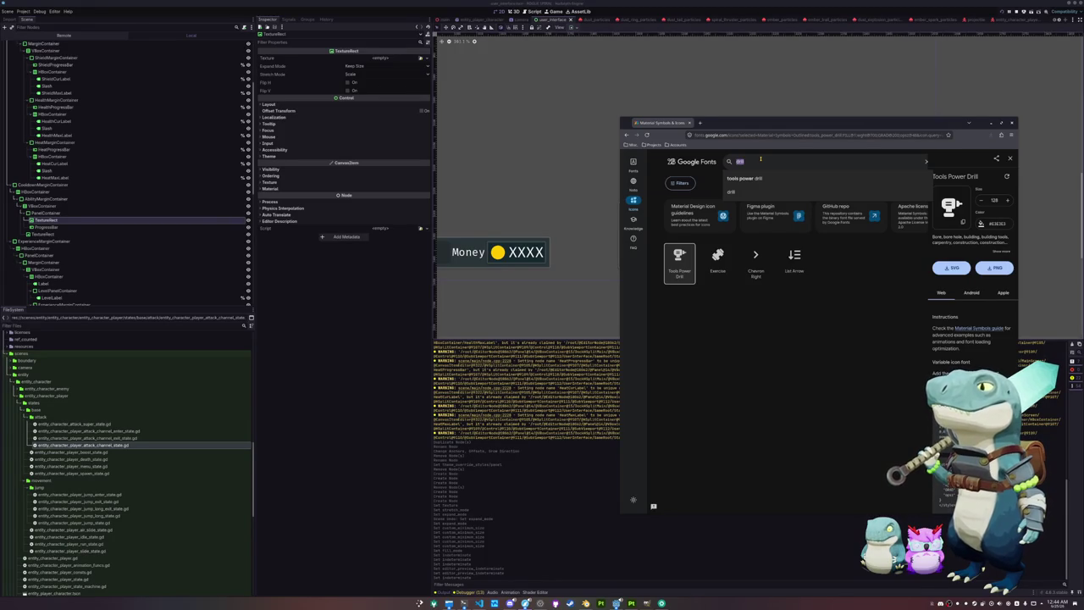
pyautogui.write('sword')
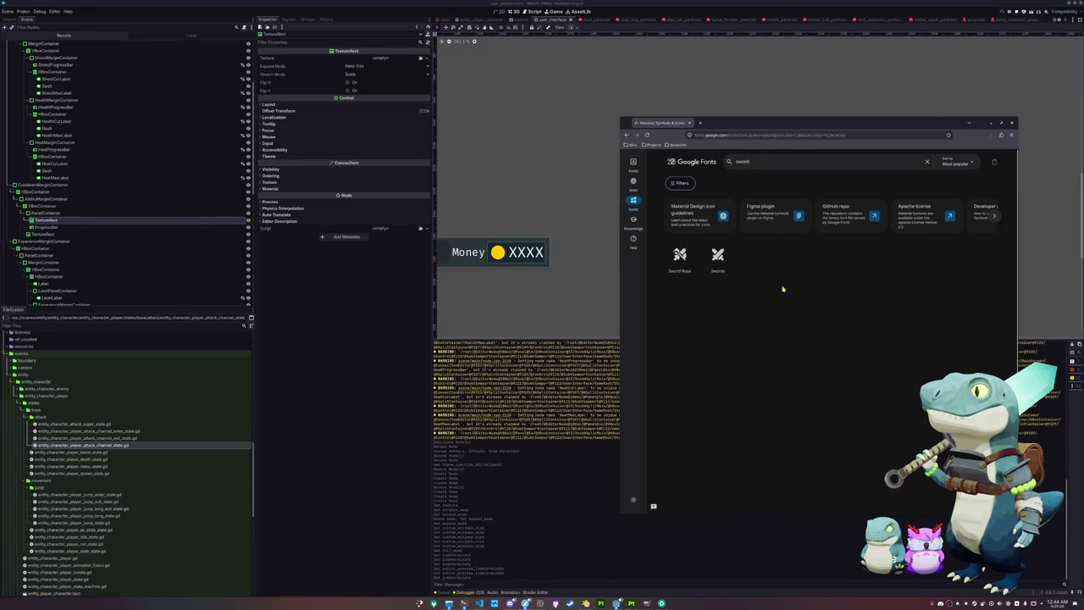
# - Download and save the Swords icon PNG, then return to the Godot editor
pyautogui.click(717, 256)
pyautogui.click(995, 268)
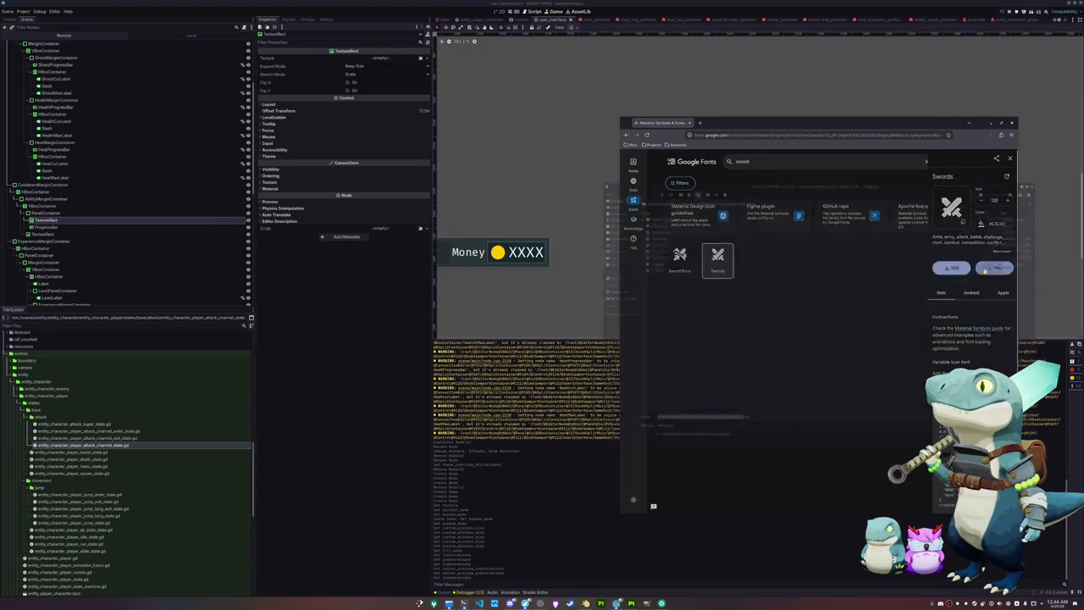
pyautogui.write('sw.png')
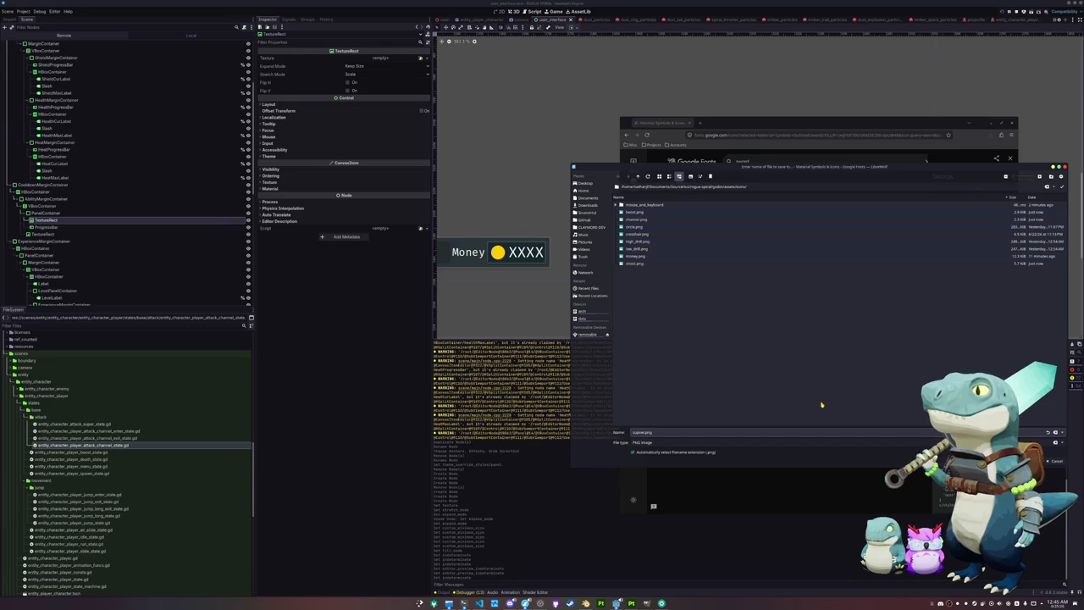
pyautogui.press('Return')
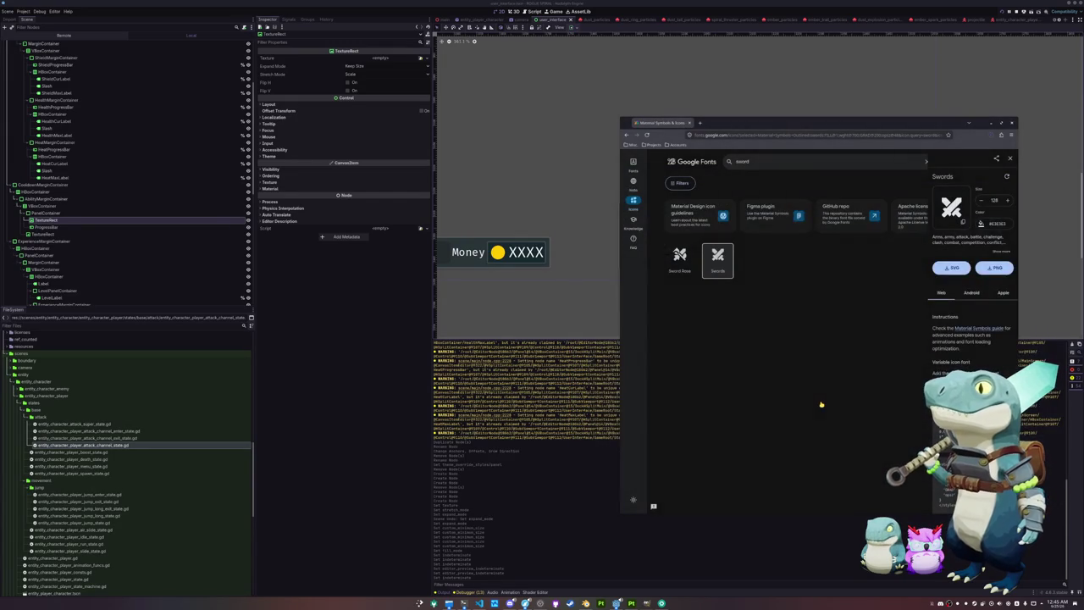
pyautogui.click(520, 494)
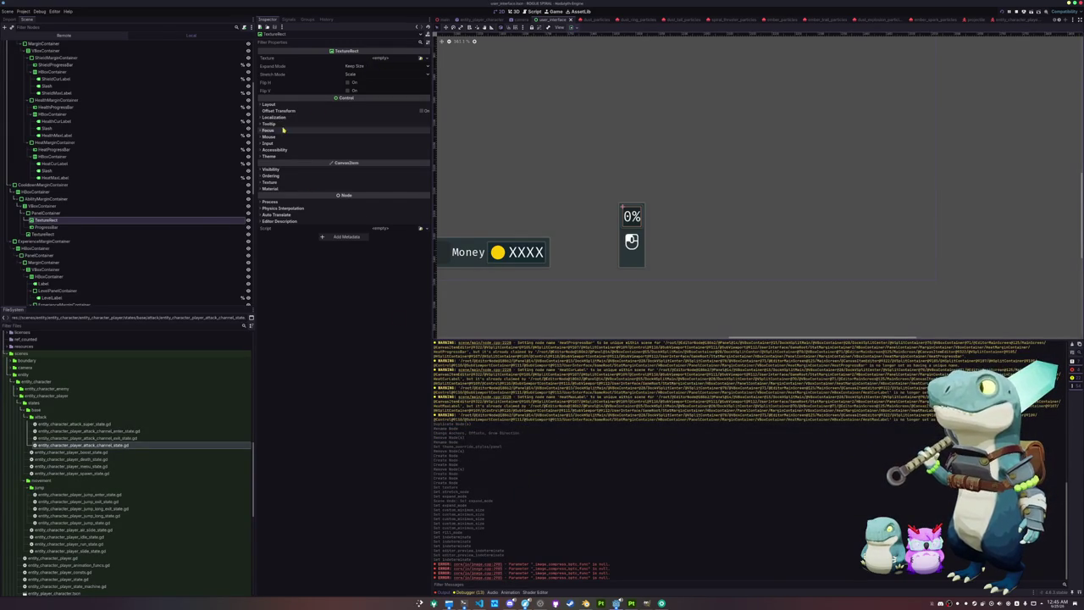
# - Assign the target icon texture and set the mouse-icon TextureRect to Fit Width Proportional
pyautogui.click(421, 60)
pyautogui.click(395, 256)
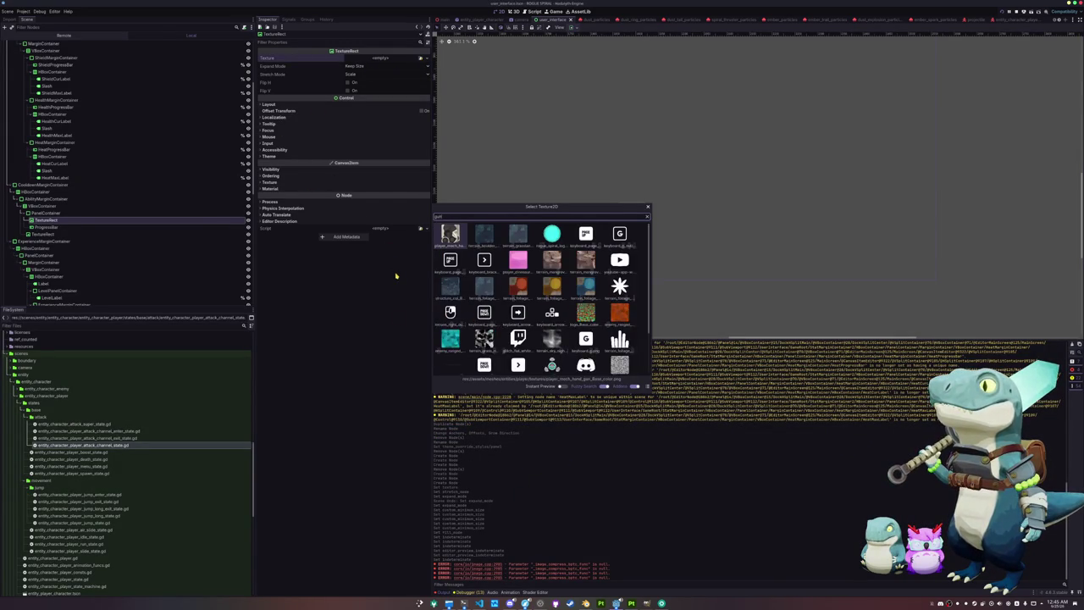
pyautogui.doubleClick(449, 234)
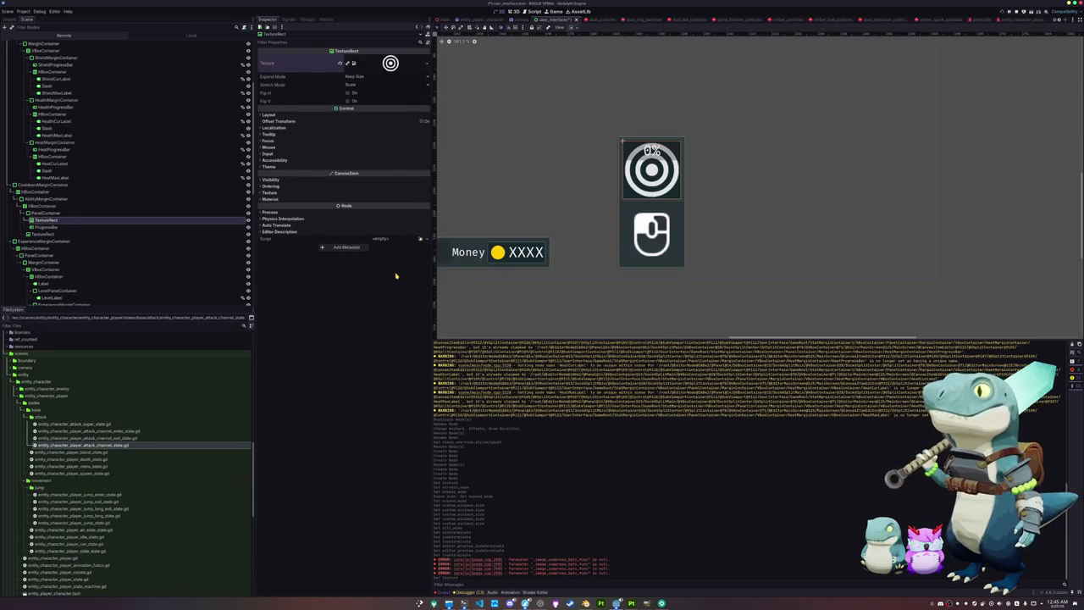
pyautogui.scroll(2, 550, 224)
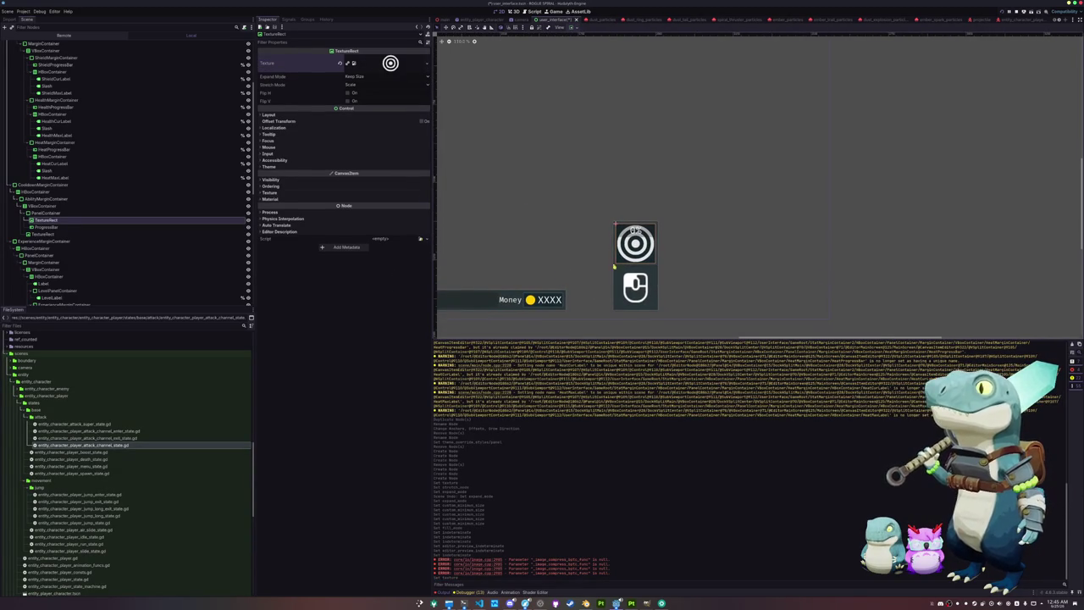
pyautogui.click(615, 268)
pyautogui.click(359, 86)
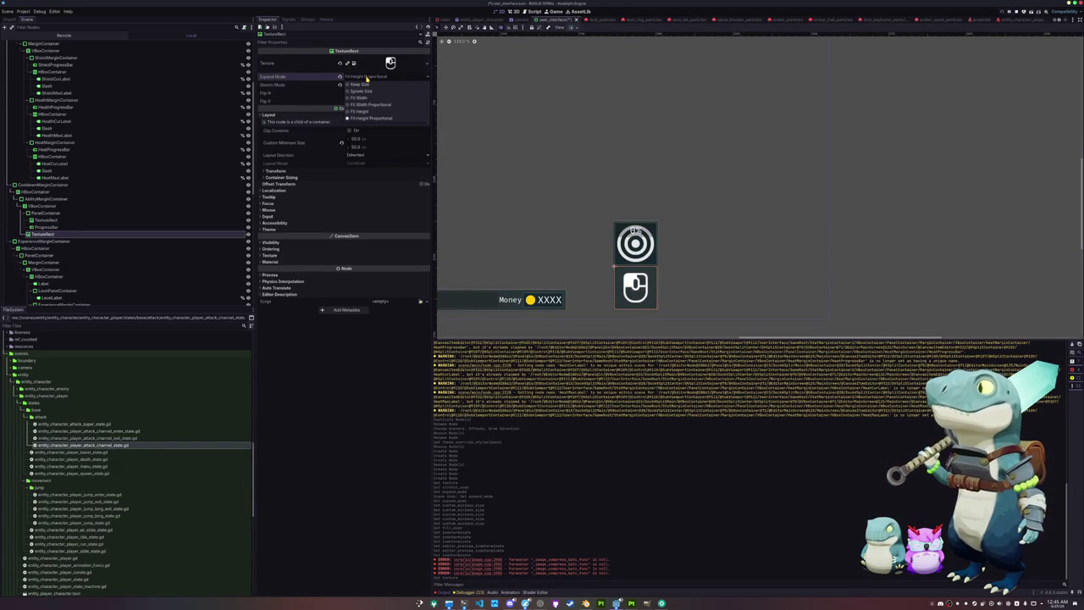
pyautogui.click(367, 108)
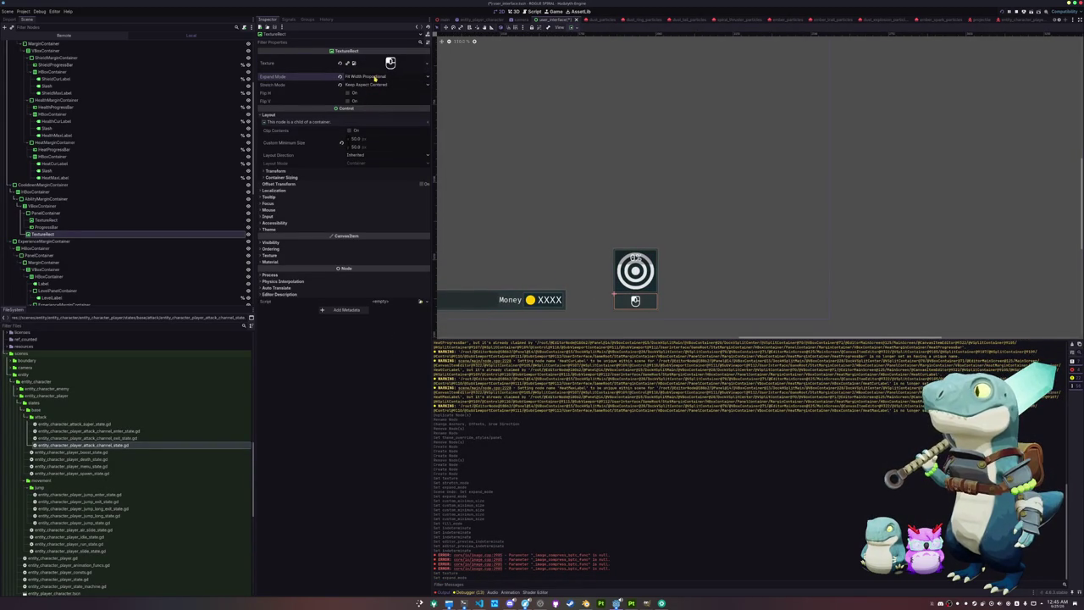
pyautogui.moveTo(563, 254); pyautogui.dragTo(737, 246)
# - Set the target TextureRect to Keep Aspect Centered, Fit Width Proportional, and 100×100 minimum size
pyautogui.click(761, 248)
pyautogui.scroll(3, 762, 251)
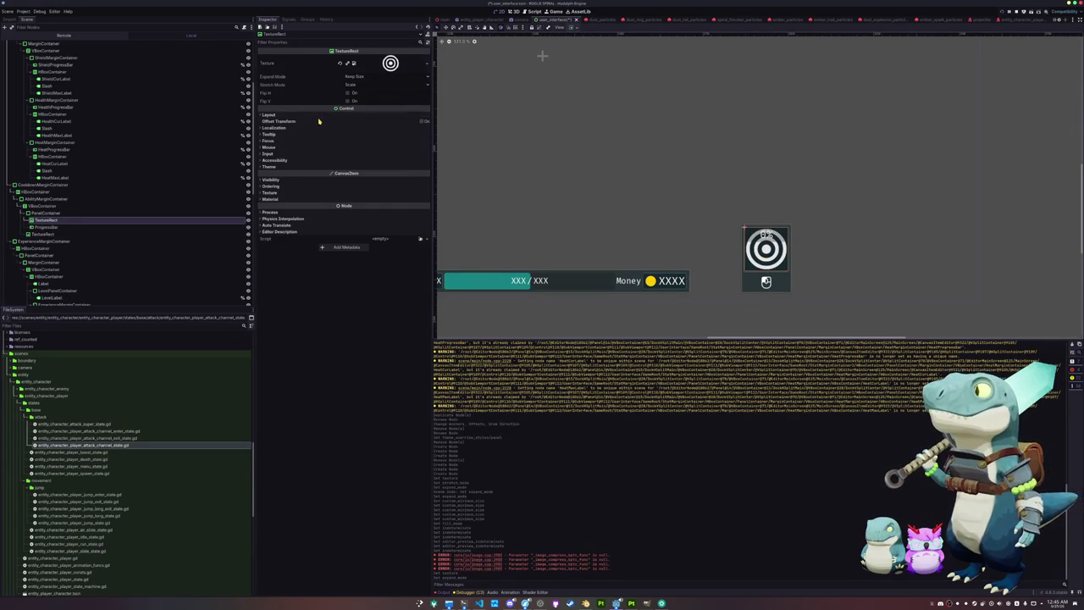
pyautogui.click(367, 85)
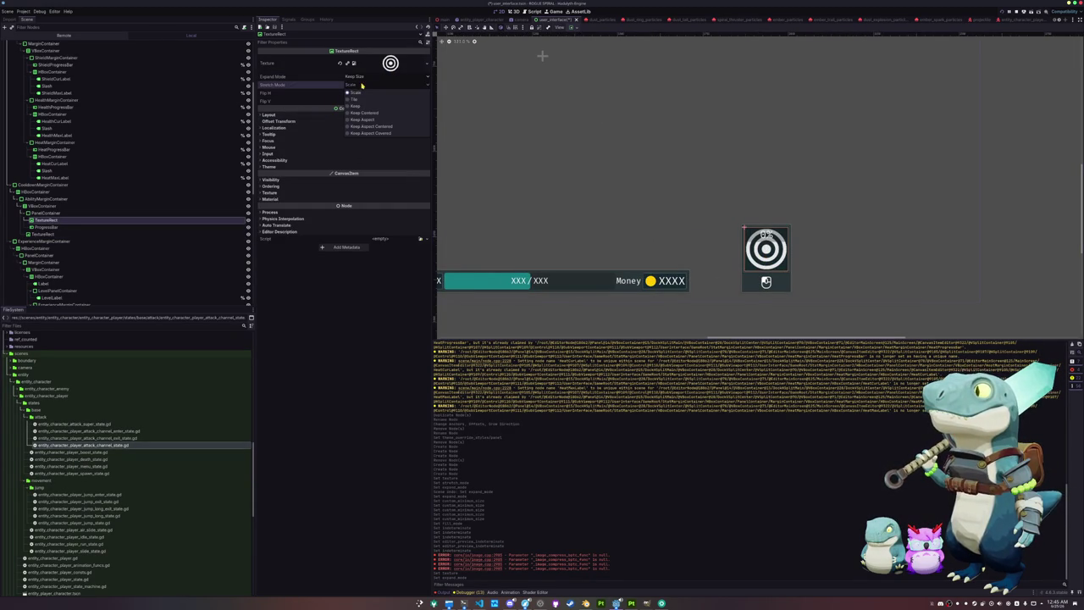
pyautogui.click(367, 127)
pyautogui.click(368, 76)
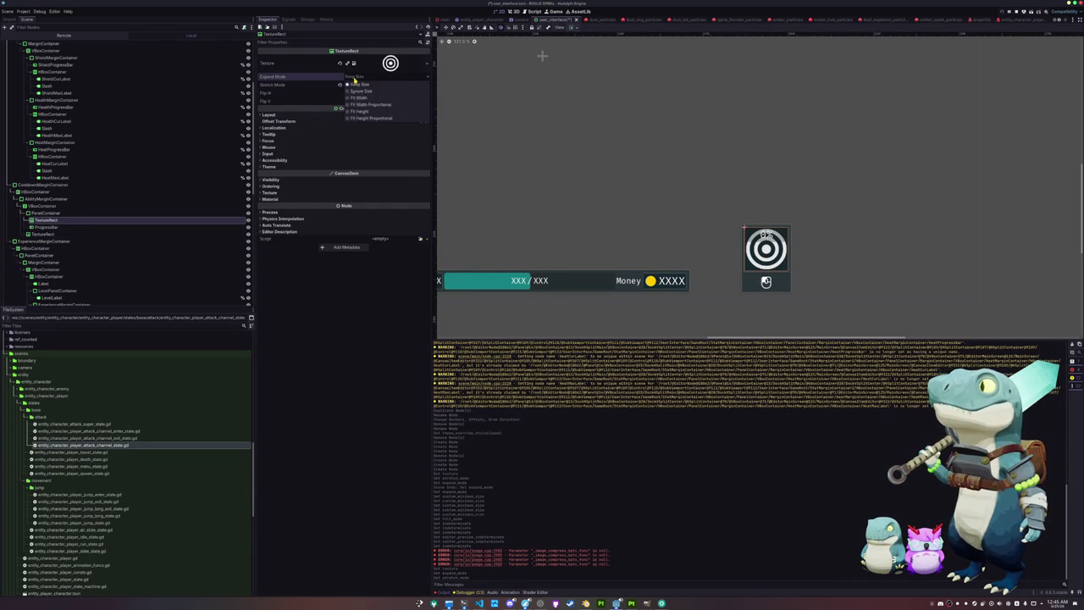
pyautogui.click(367, 108)
pyautogui.click(364, 115)
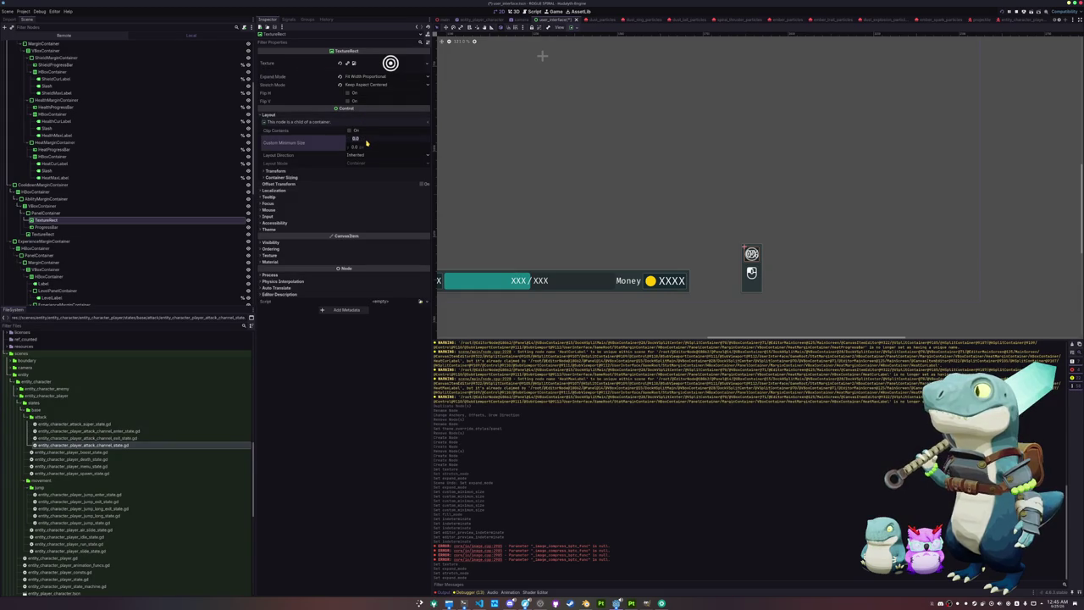
pyautogui.write('0')
pyautogui.press('Tab')
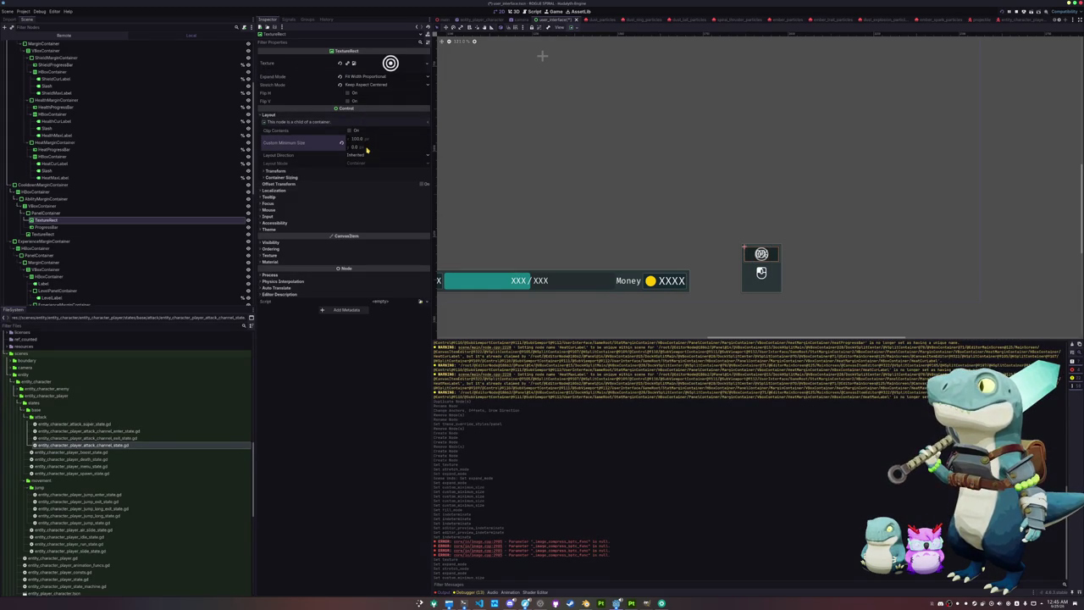
pyautogui.write('100')
pyautogui.press('Return')
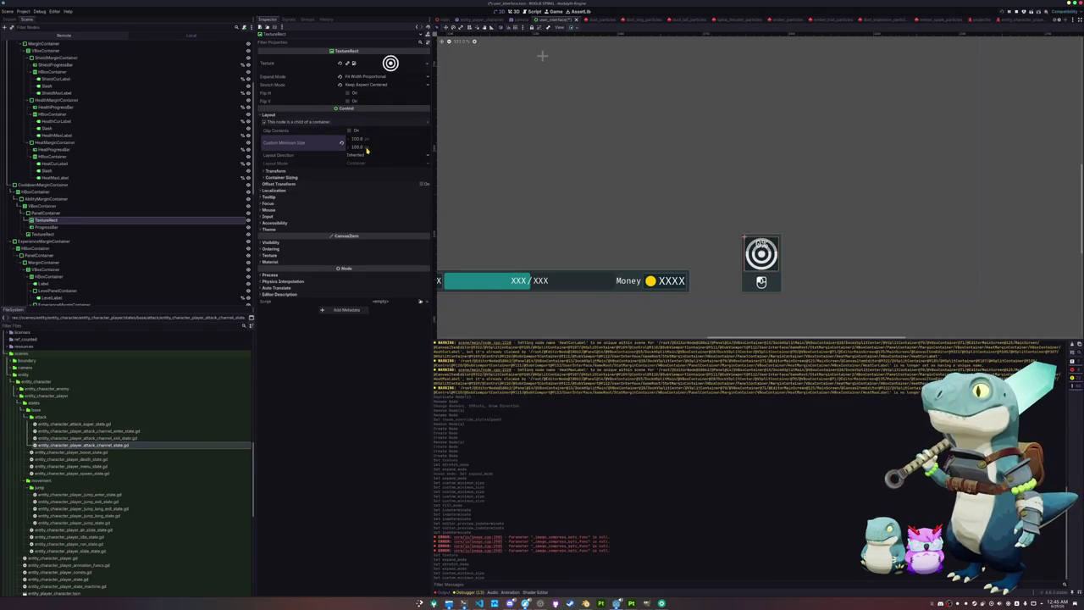
pyautogui.click(76, 227)
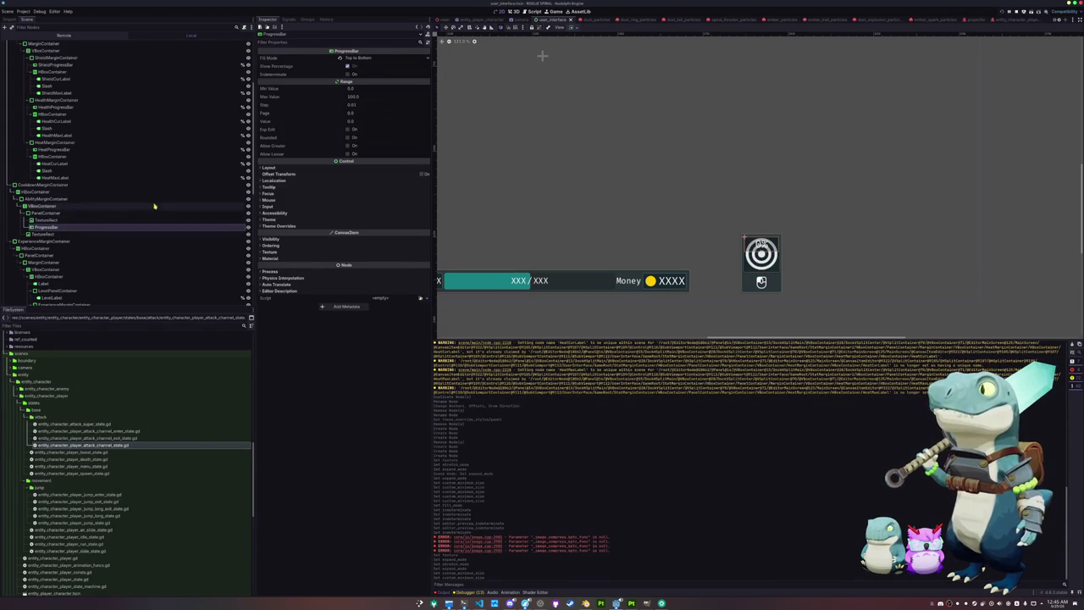
# - Adjust the progress bar's vertical sizing and hide its percentage label
pyautogui.click(576, 28)
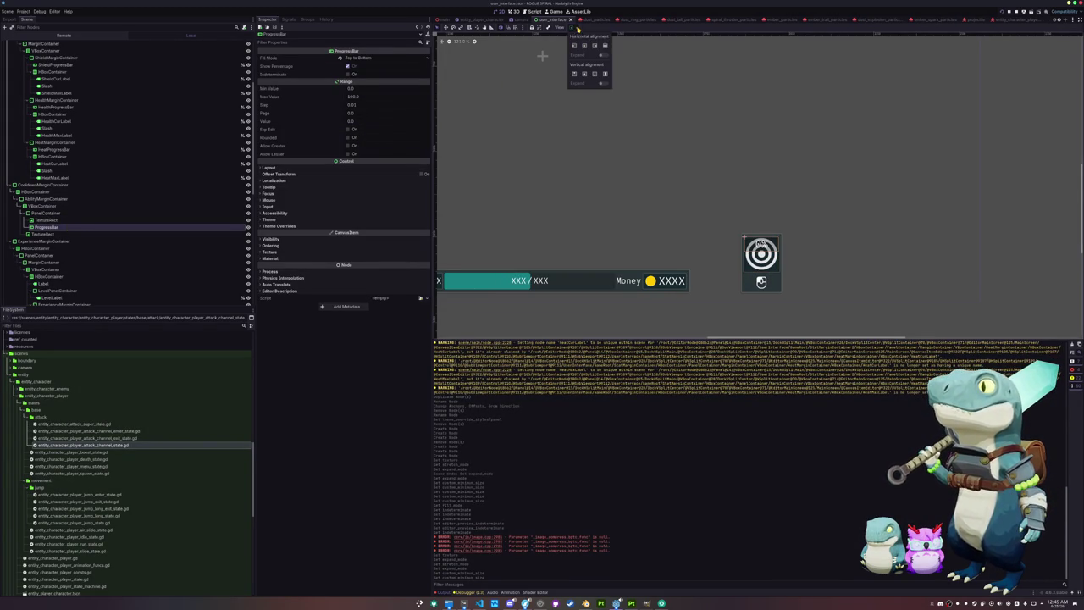
pyautogui.click(604, 74)
pyautogui.click(345, 67)
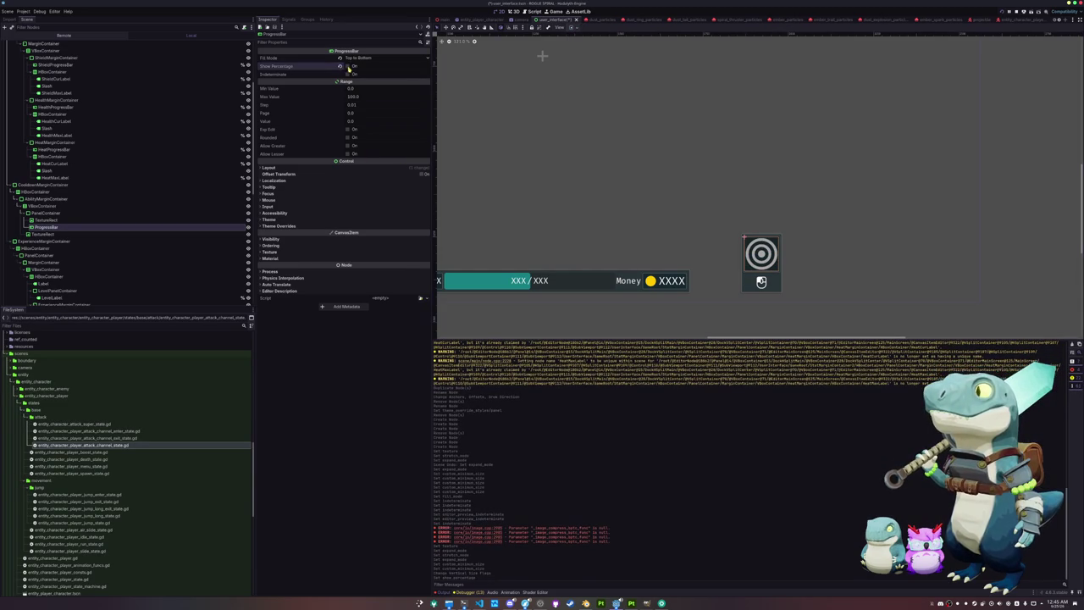
pyautogui.click(279, 226)
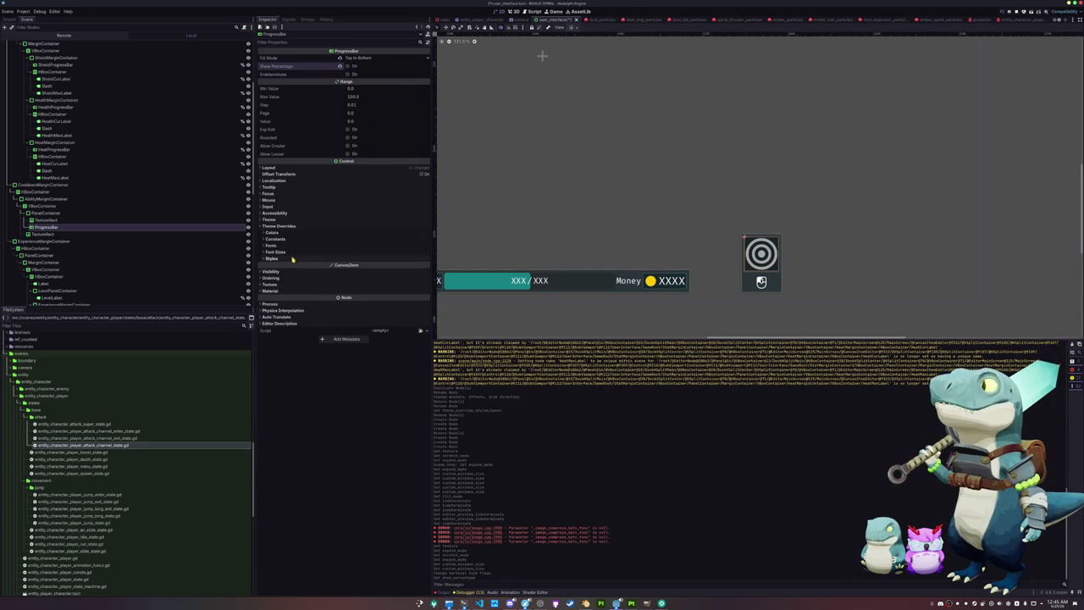
pyautogui.scroll(3, 618, 174)
pyautogui.moveTo(618, 162); pyautogui.dragTo(534, 154)
pyautogui.scroll(2, 551, 121)
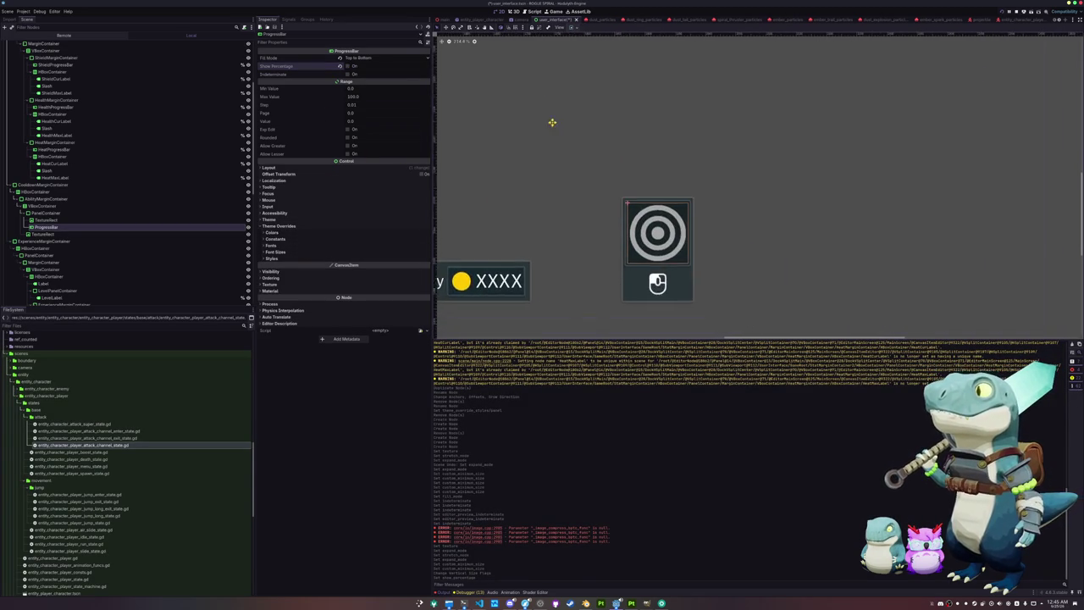
pyautogui.click(287, 252)
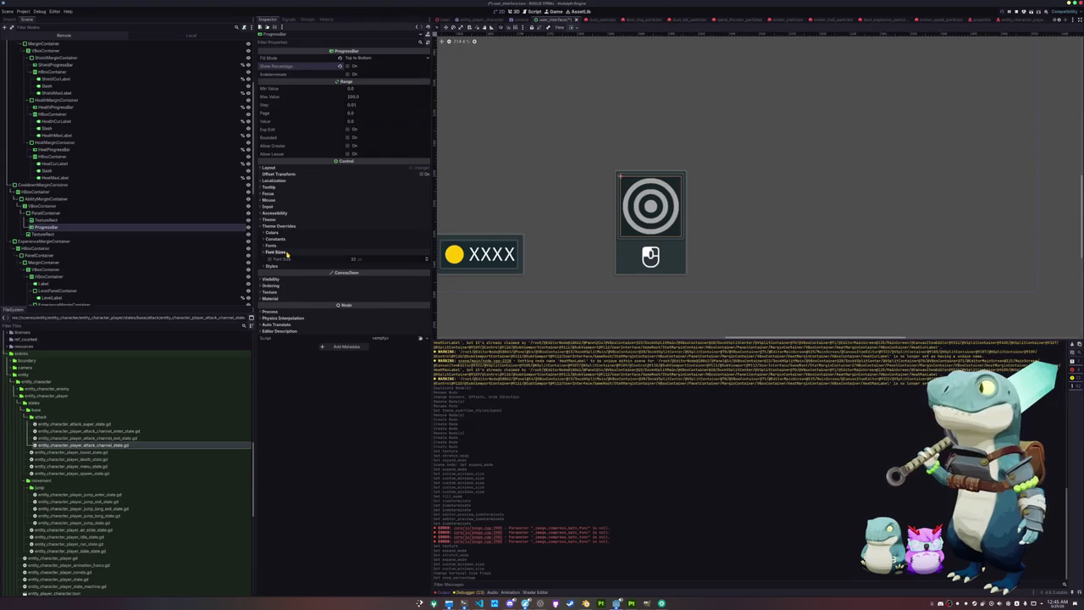
pyautogui.click(287, 252)
# - Give the bar background a new StyleBoxFlat with BG Color alpha 0
pyautogui.click(281, 258)
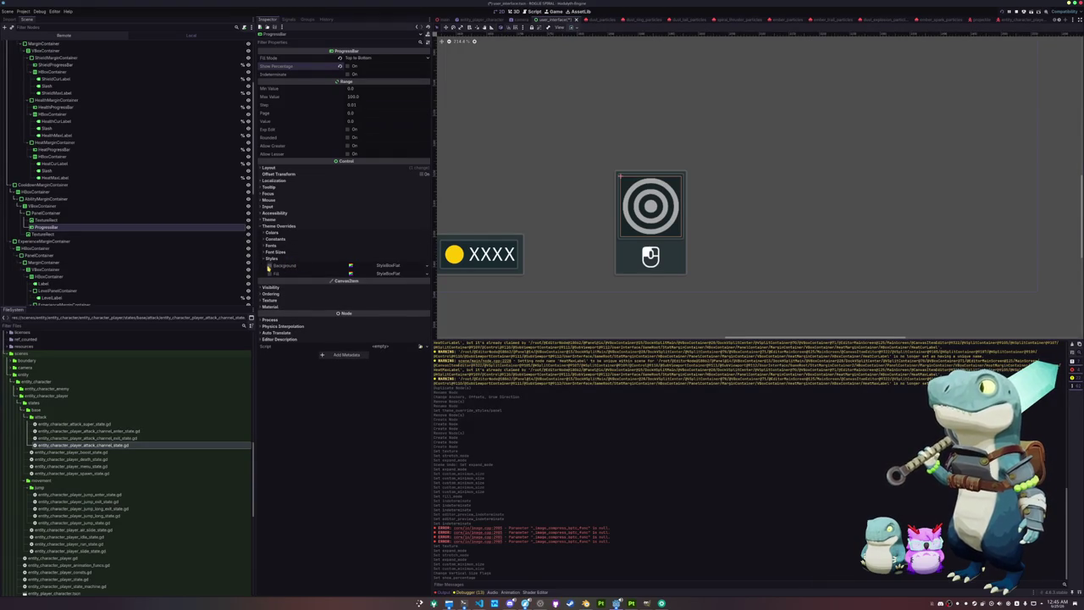
pyautogui.click(270, 266)
pyautogui.click(427, 267)
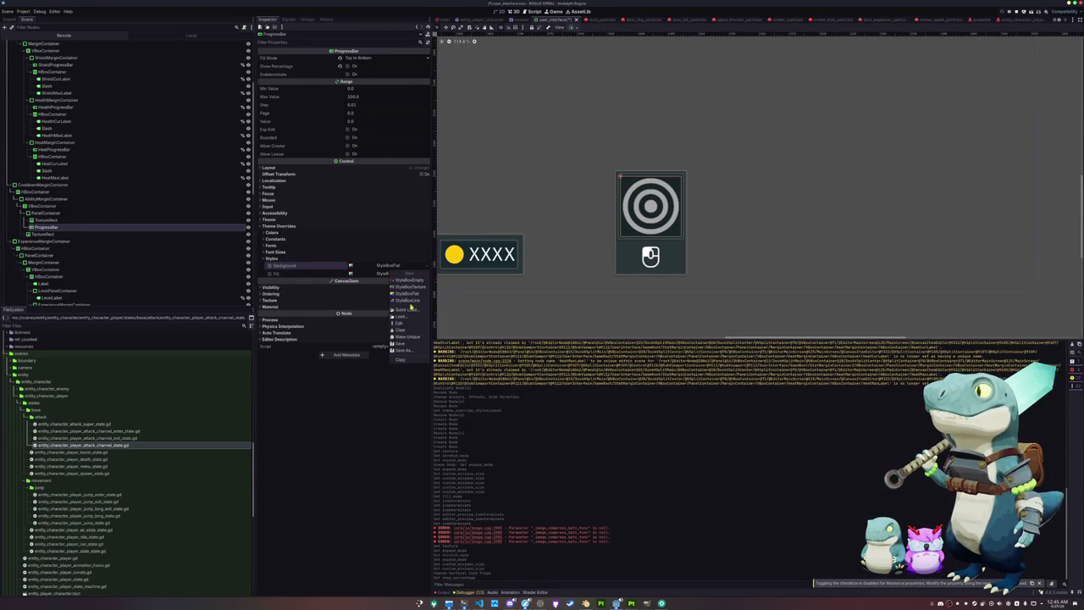
pyautogui.click(411, 336)
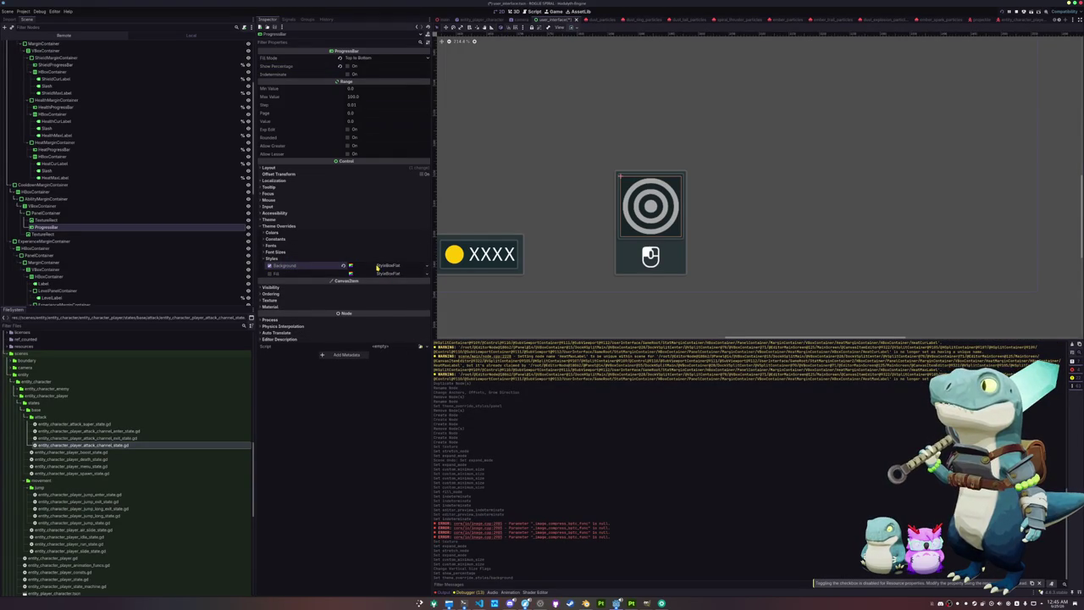
pyautogui.click(378, 268)
pyautogui.click(358, 318)
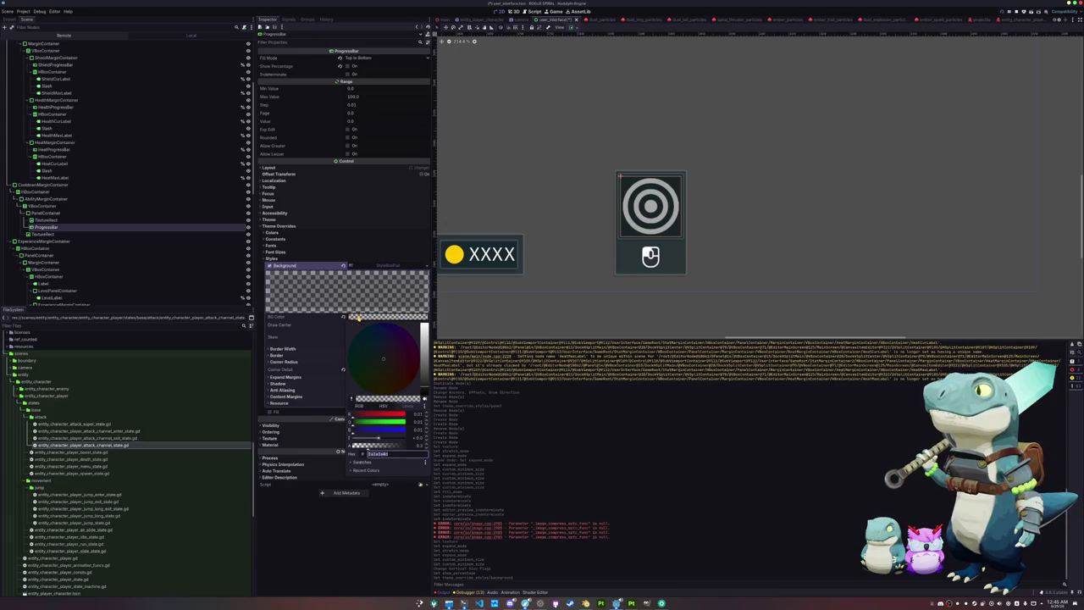
pyautogui.moveTo(359, 443); pyautogui.dragTo(298, 443)
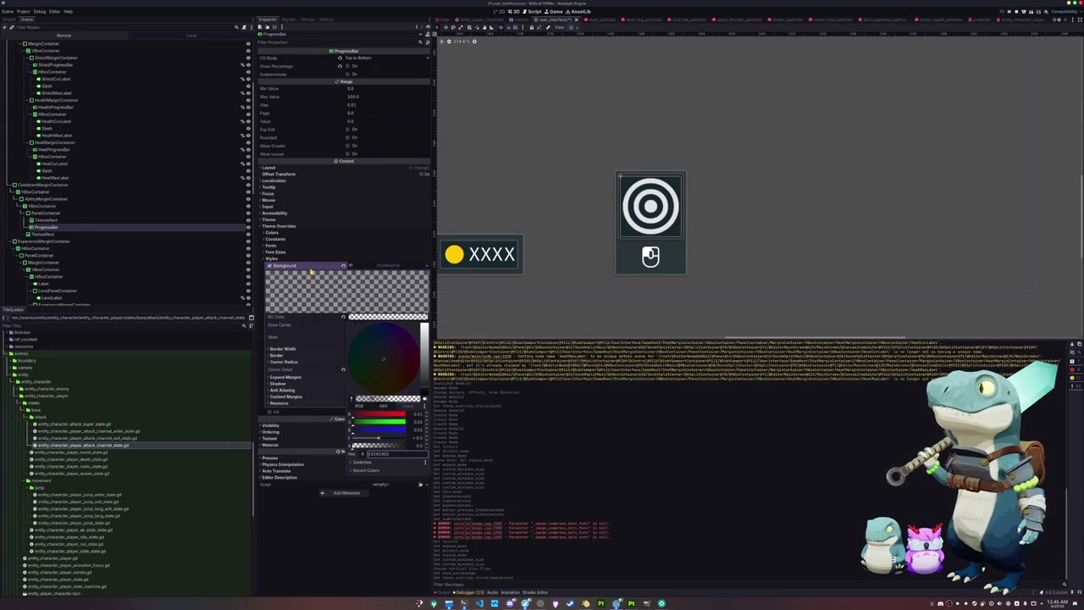
pyautogui.click(300, 148)
# - Set the bar's Value to 100 and Fill Mode to Bottom to Top
pyautogui.moveTo(350, 122); pyautogui.dragTo(381, 122)
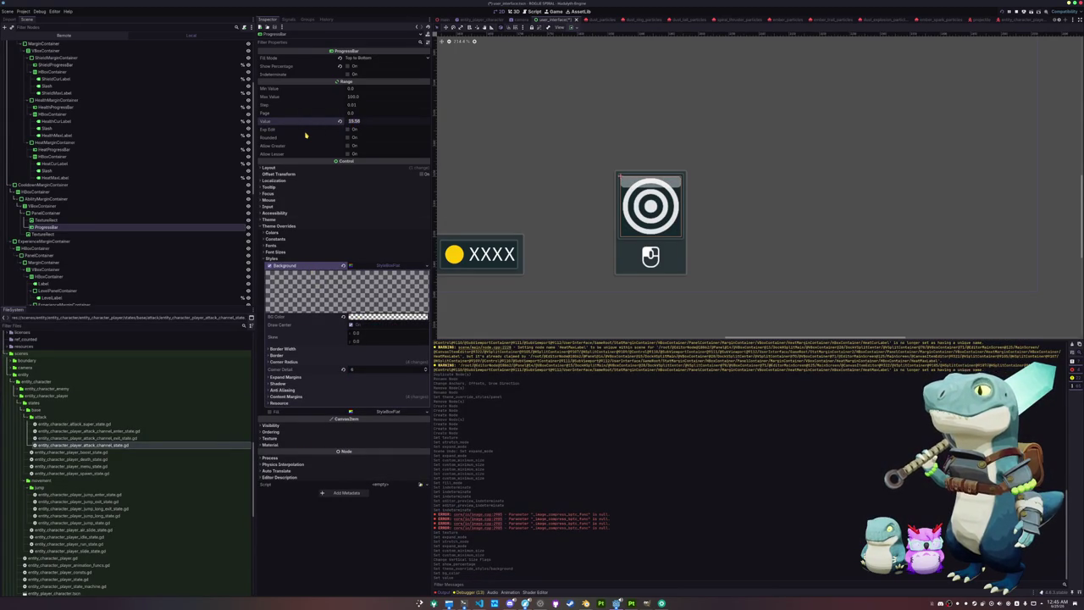
pyautogui.write('00')
pyautogui.press('Return')
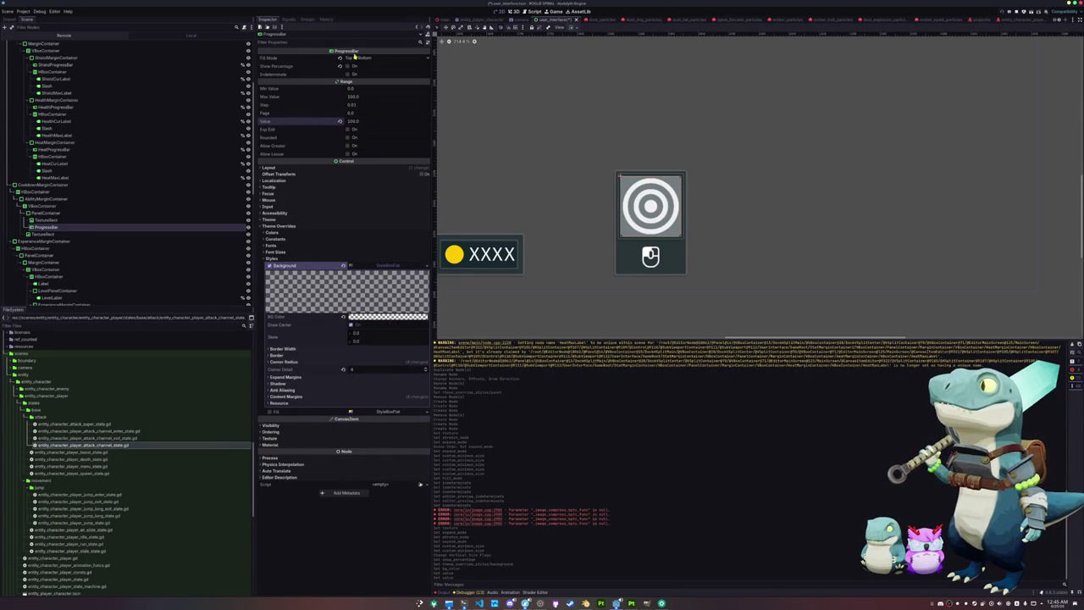
pyautogui.click(354, 56)
pyautogui.click(360, 87)
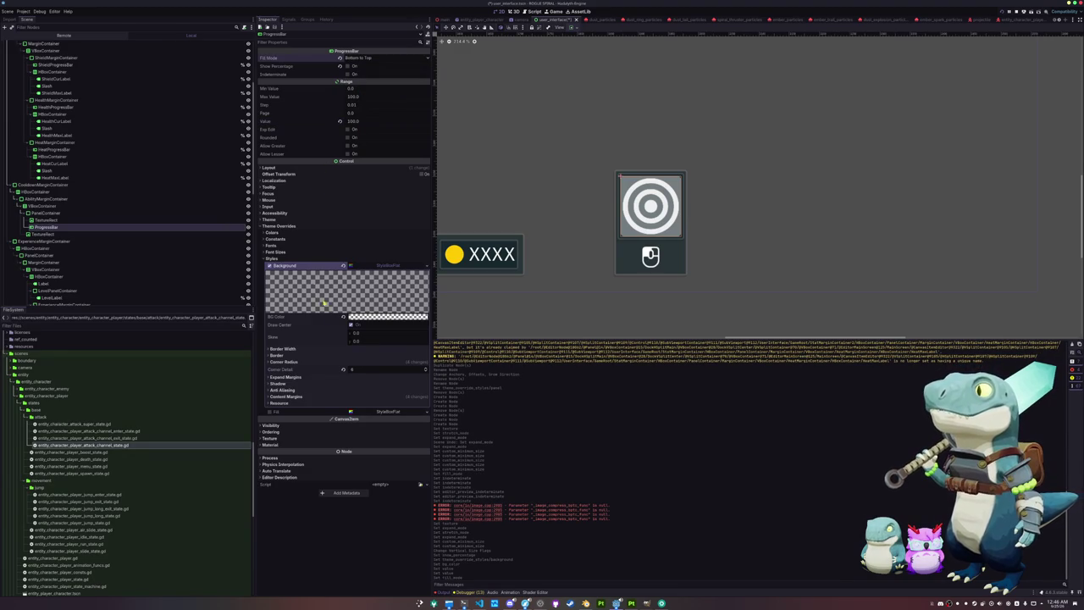
# - Make the Fill StyleBoxFlat unique with a semi-transparent black BG Color
pyautogui.click(377, 269)
pyautogui.click(426, 273)
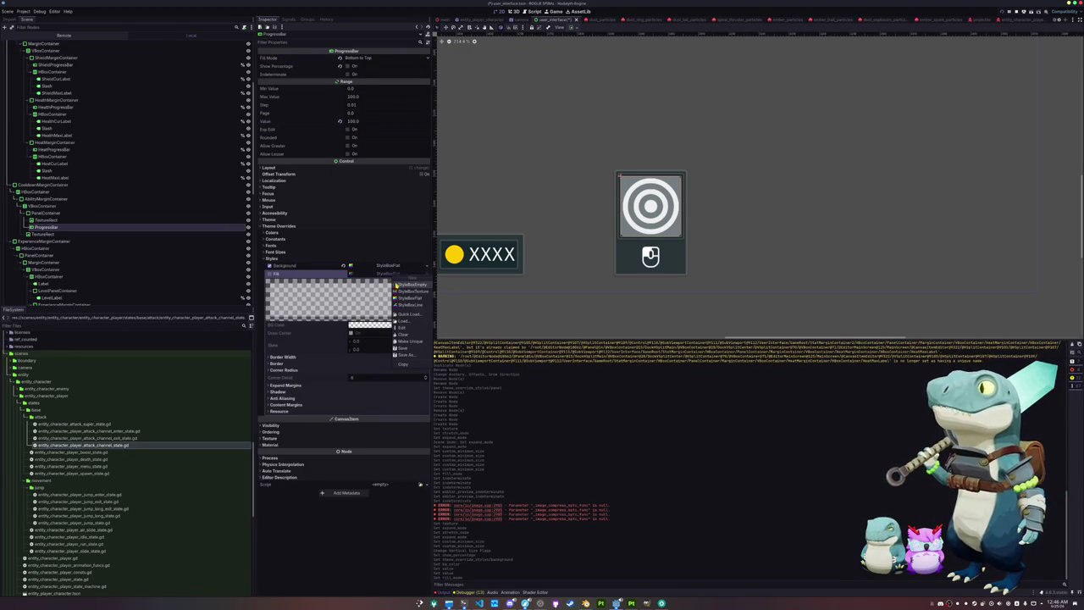
pyautogui.click(408, 342)
pyautogui.click(370, 324)
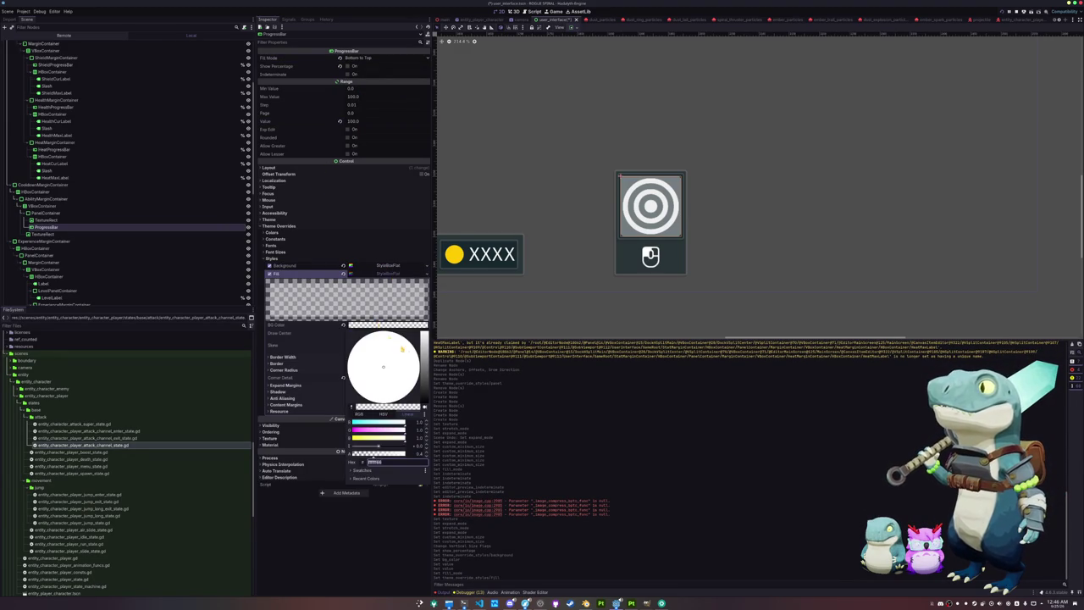
pyautogui.moveTo(423, 336); pyautogui.dragTo(425, 408)
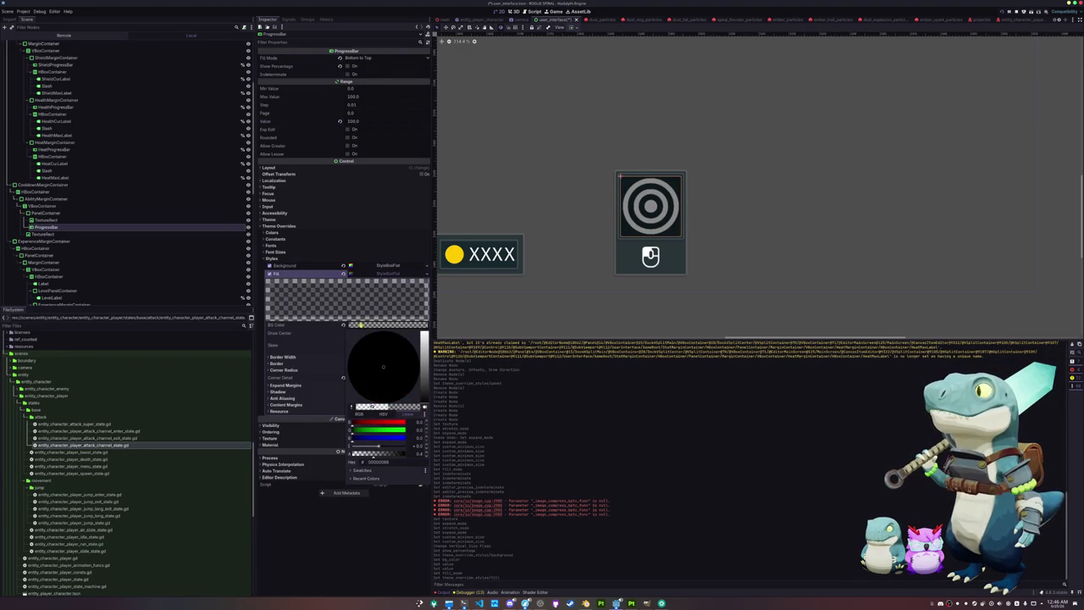
pyautogui.click(343, 125)
pyautogui.moveTo(343, 125); pyautogui.dragTo(364, 125)
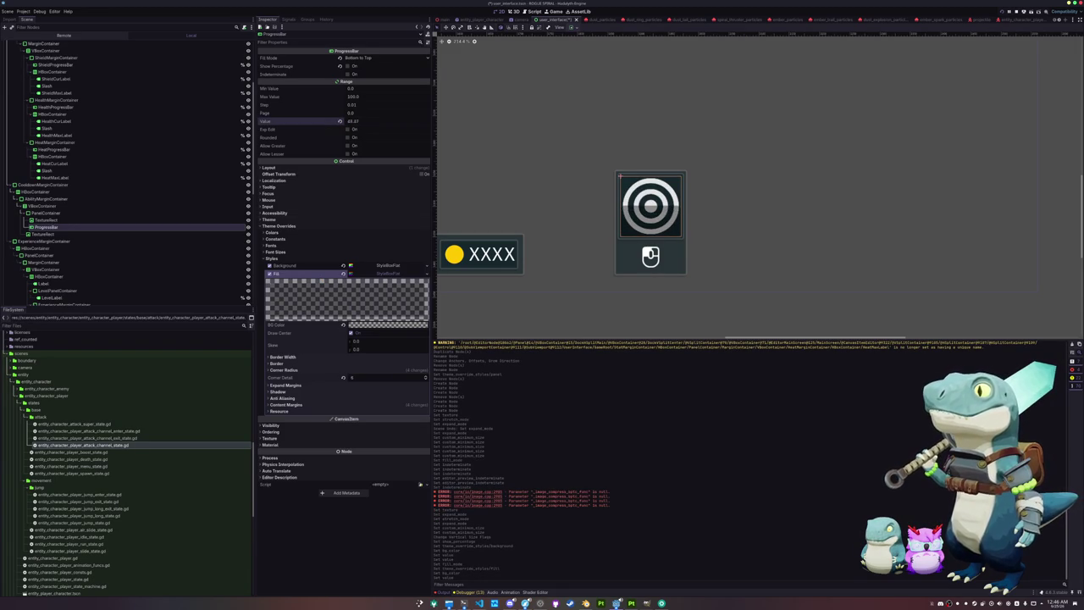
pyautogui.click(370, 326)
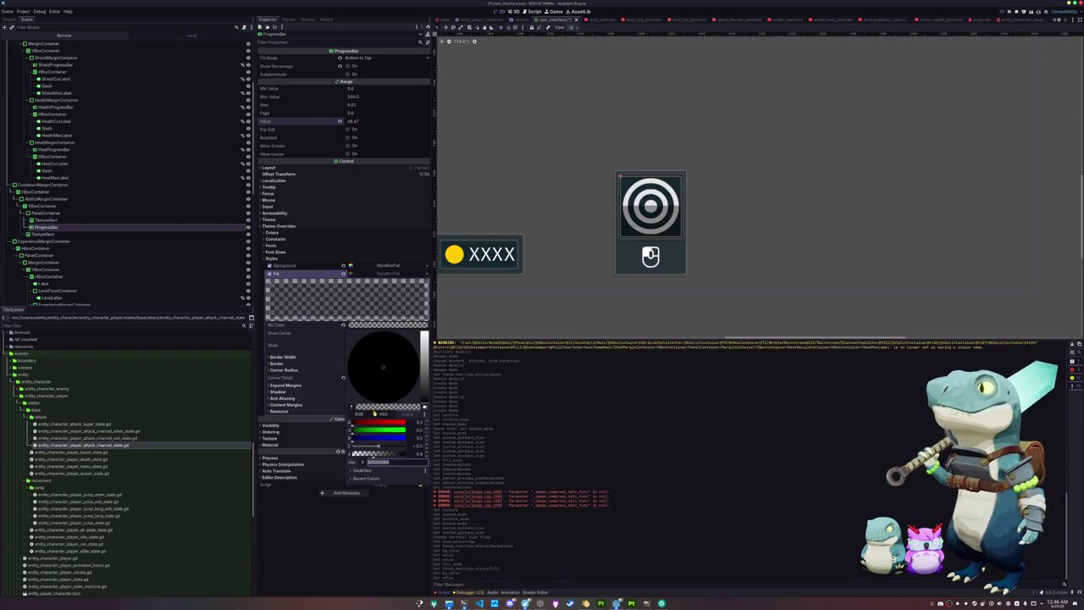
pyautogui.moveTo(386, 454); pyautogui.dragTo(388, 457)
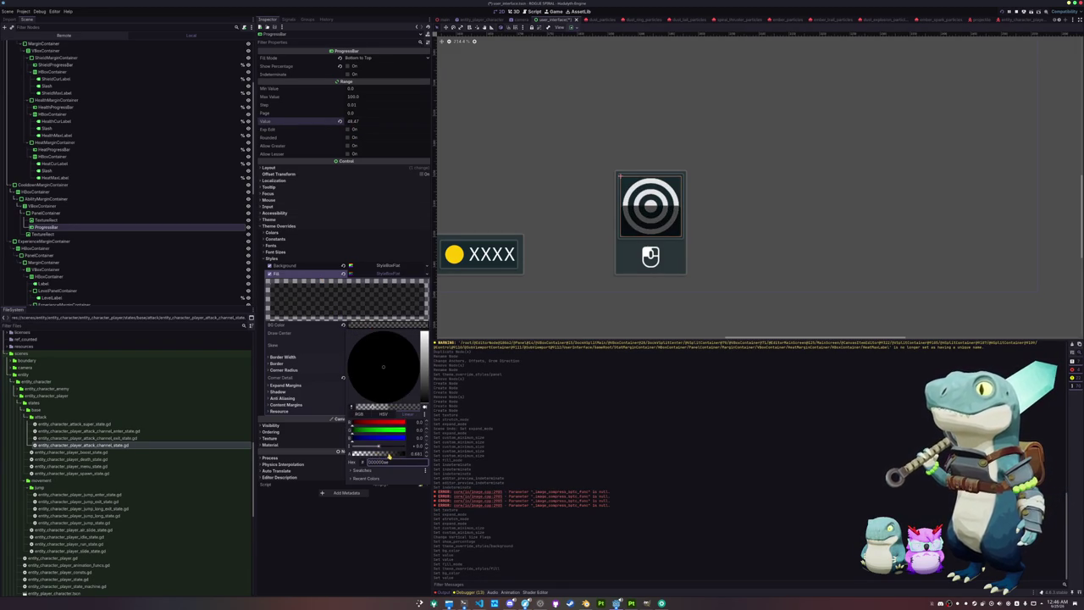
pyautogui.click(321, 275)
# - Set the bar's Value to 50 and save the scene
pyautogui.write('50')
pyautogui.press('Return')
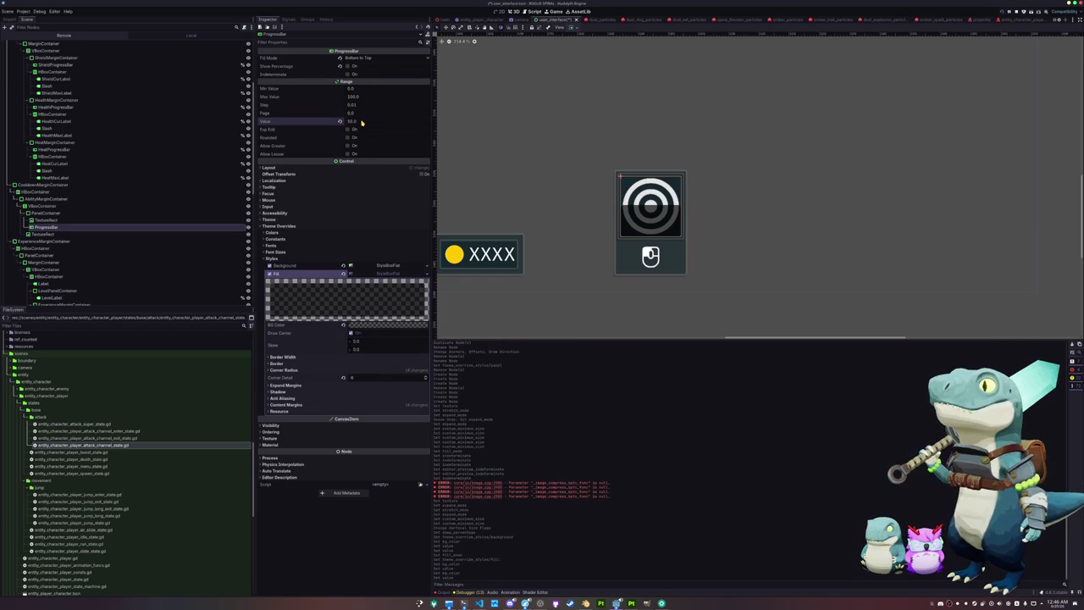
pyautogui.hotkey('ctrl', 's')
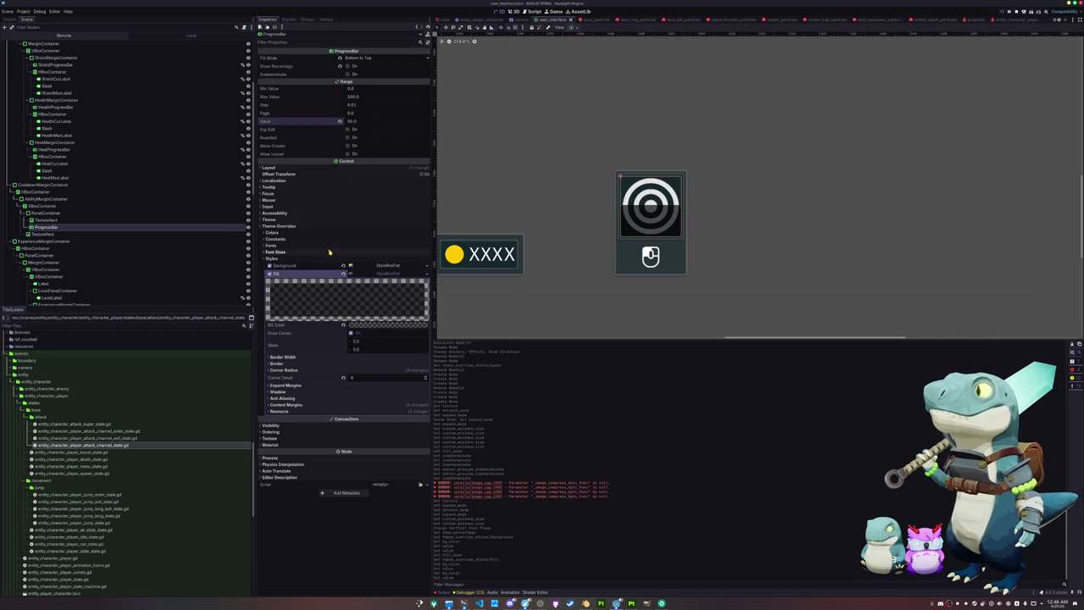
pyautogui.click(308, 259)
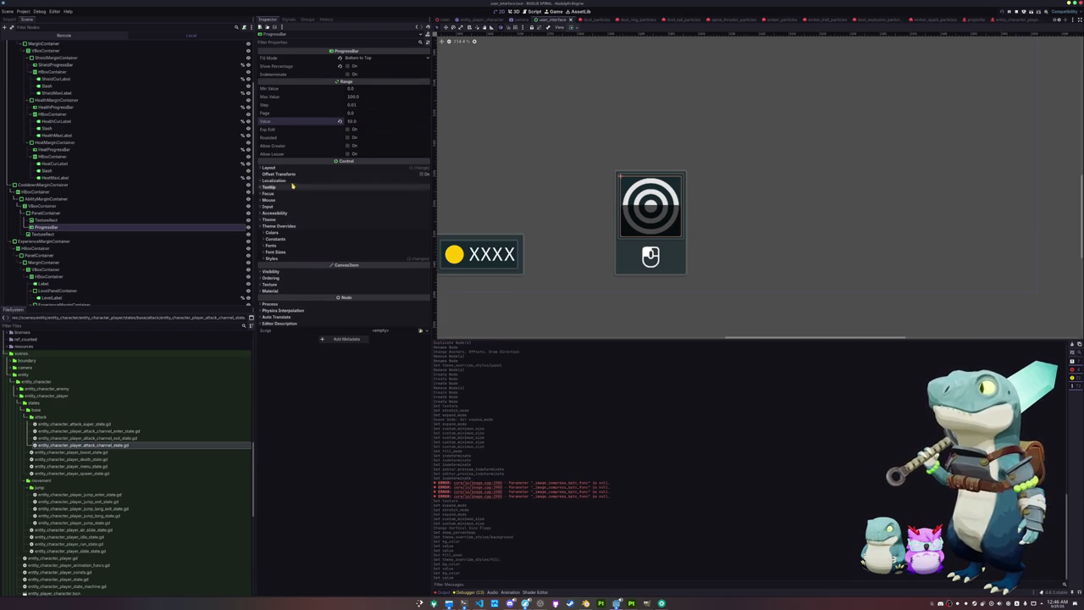
pyautogui.click(46, 212)
pyautogui.click(50, 199)
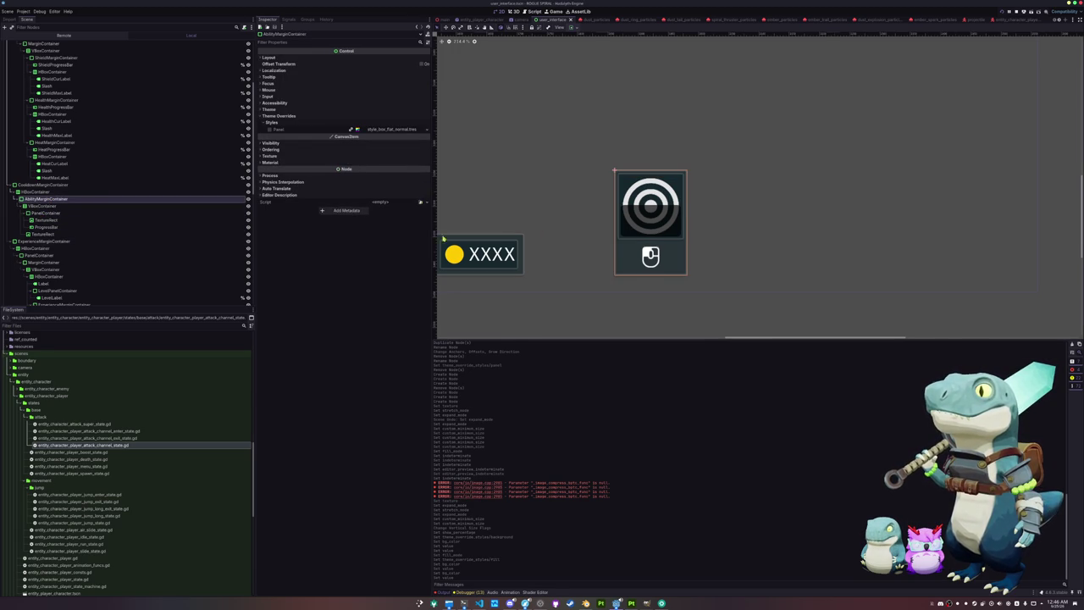
# - Duplicate the ability slot, then add a PanelContainer and MarginContainer under CooldownMarginContainer
pyautogui.scroll(-5, 579, 232)
pyautogui.hotkey('ctrl', 'd')
pyautogui.hotkey('ctrl', 'd')
pyautogui.hotkey('ctrl', 'd')
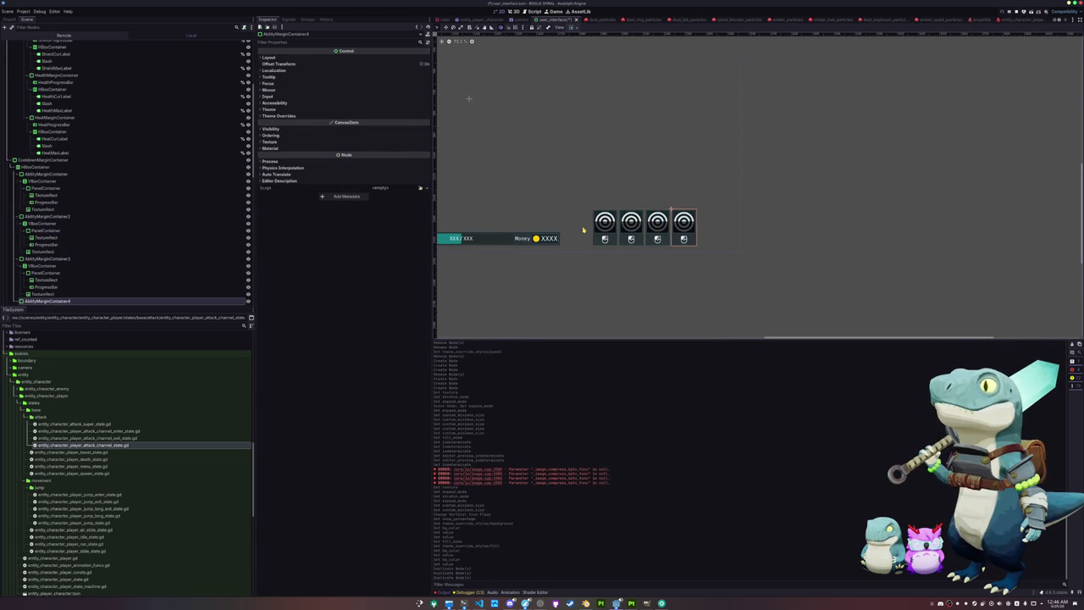
pyautogui.click(36, 160)
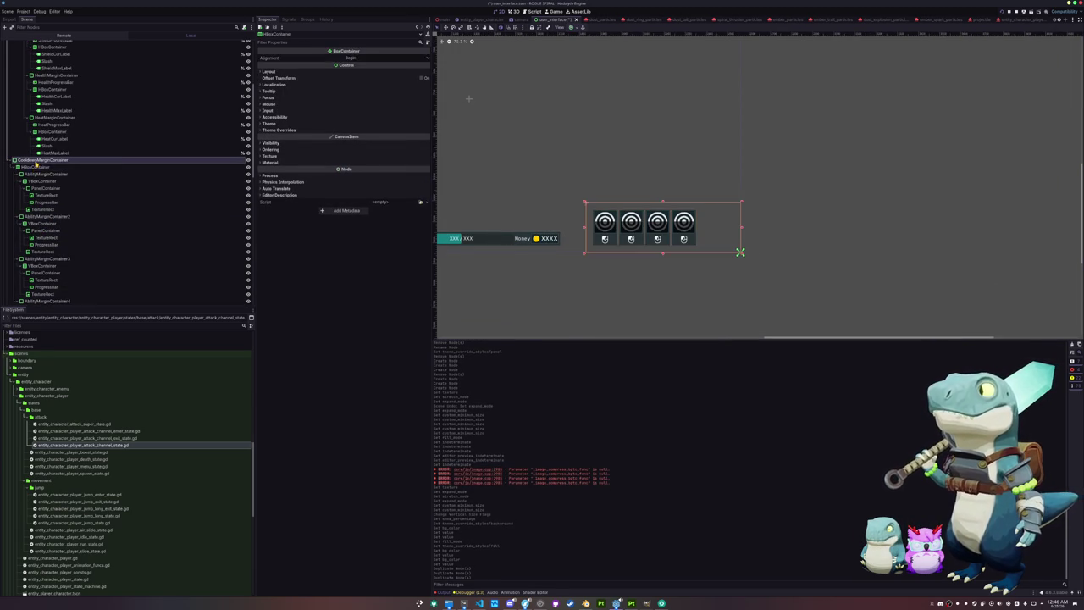
pyautogui.rightClick(35, 160)
pyautogui.click(57, 168)
pyautogui.write('panelc')
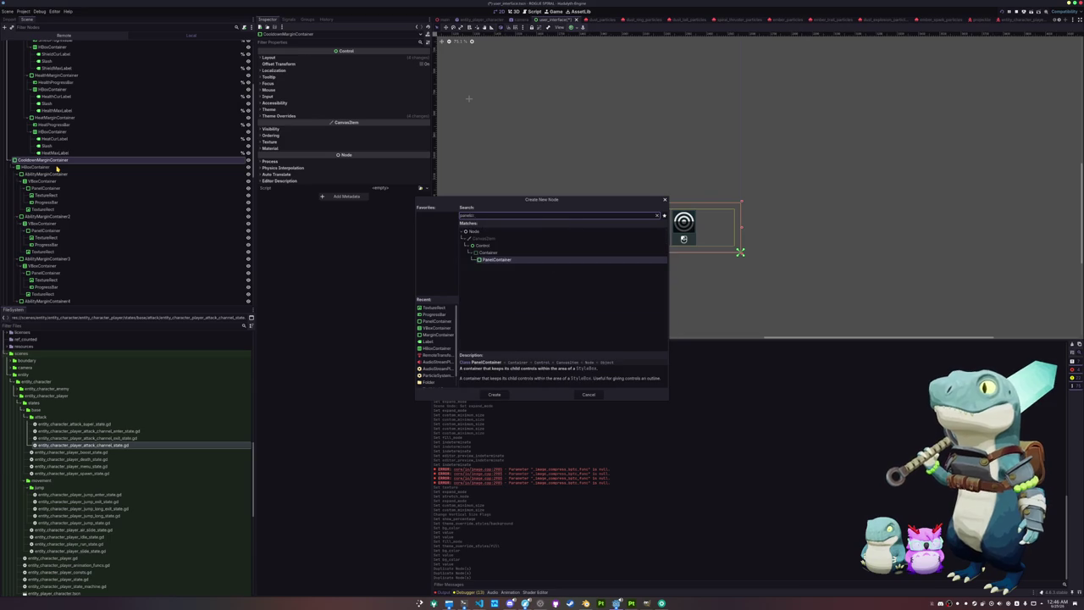
pyautogui.press('Return')
pyautogui.hotkey('ctrl', 'a')
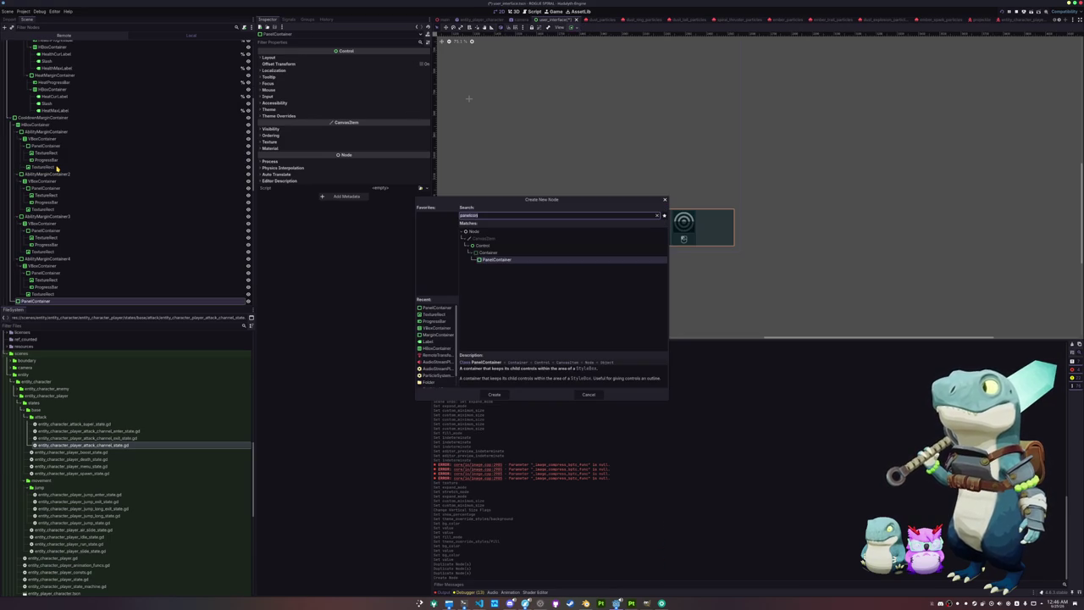
pyautogui.write('marginc')
pyautogui.press('Return')
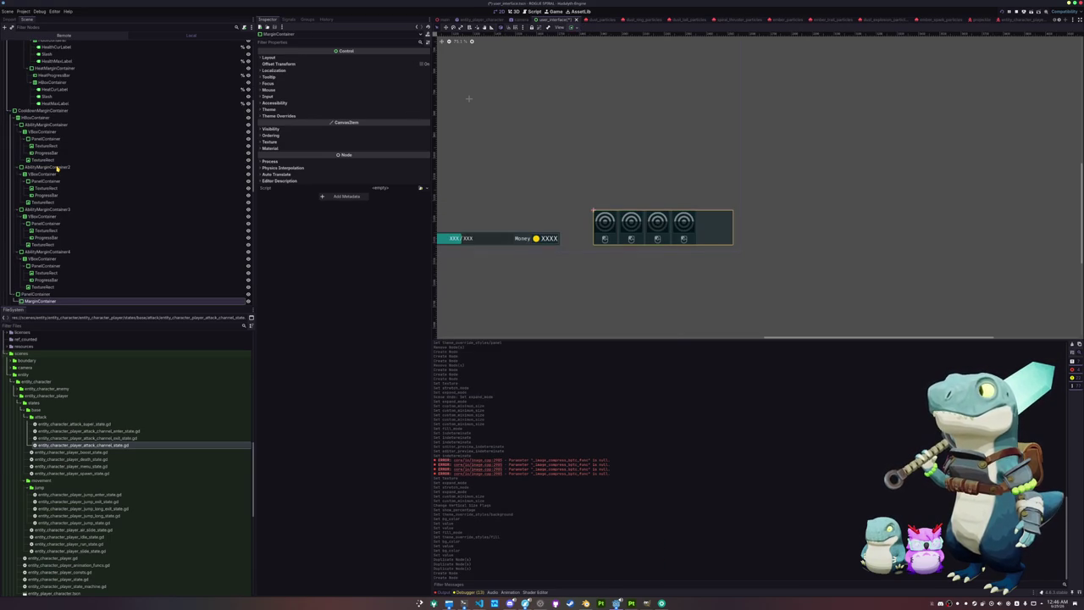
# - Override the MarginContainer's left, top, right and bottom margins to 5
pyautogui.click(276, 116)
pyautogui.click(276, 122)
pyautogui.moveTo(362, 129); pyautogui.dragTo(365, 138)
pyautogui.moveTo(362, 146); pyautogui.dragTo(365, 153)
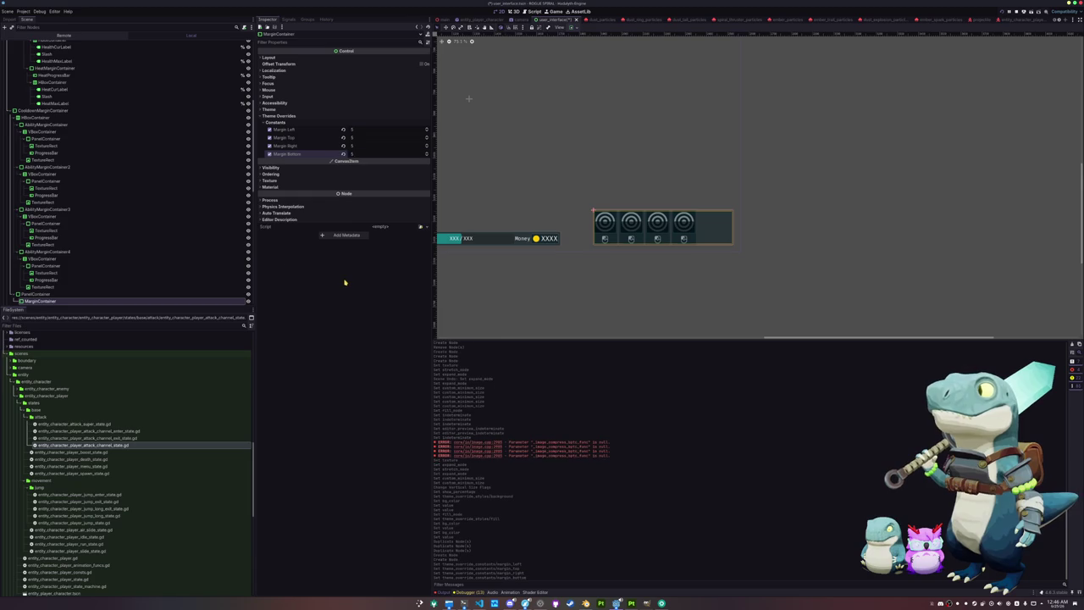
pyautogui.click(38, 287)
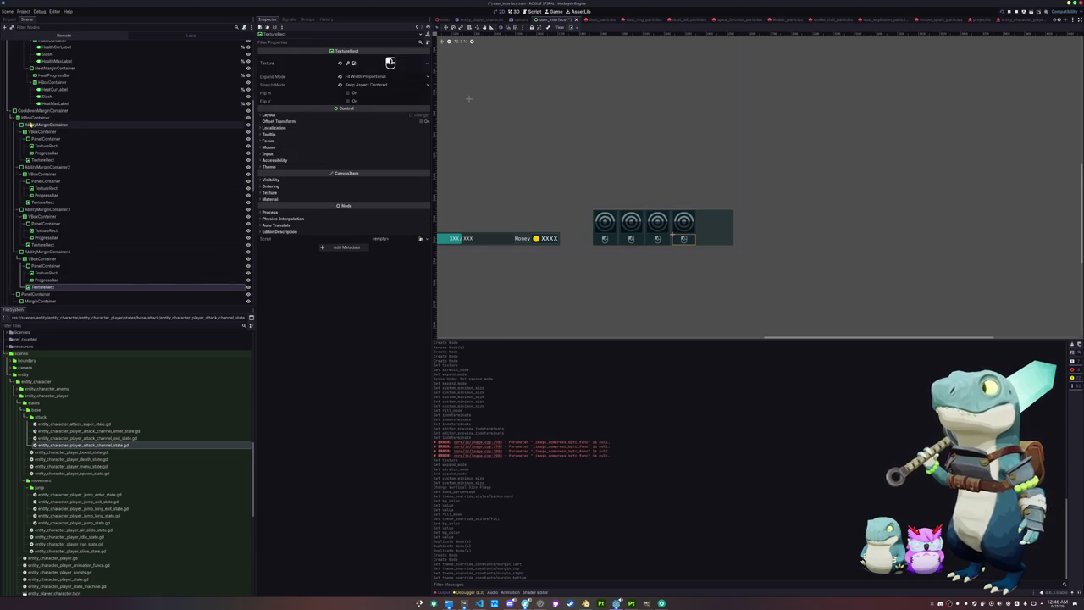
# - Move the HBoxContainer of ability slots into the new MarginContainer and inspect the HUD
pyautogui.moveTo(31, 117)
pyautogui.mouseDown()
pyautogui.moveTo(72, 177)
pyautogui.moveTo(45, 288)
pyautogui.mouseUp()
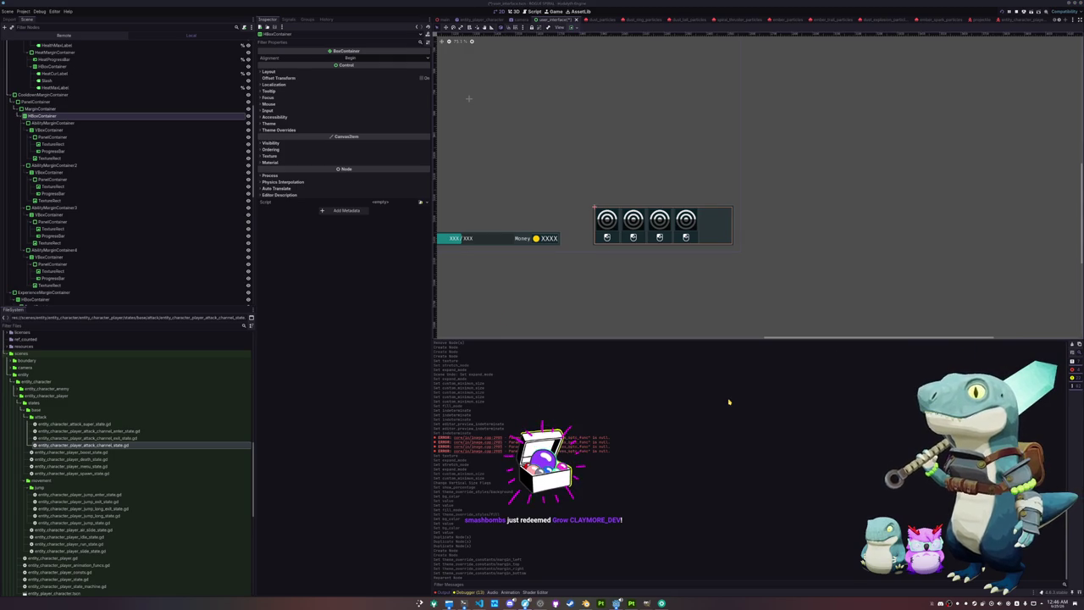
pyautogui.scroll(2, 630, 220)
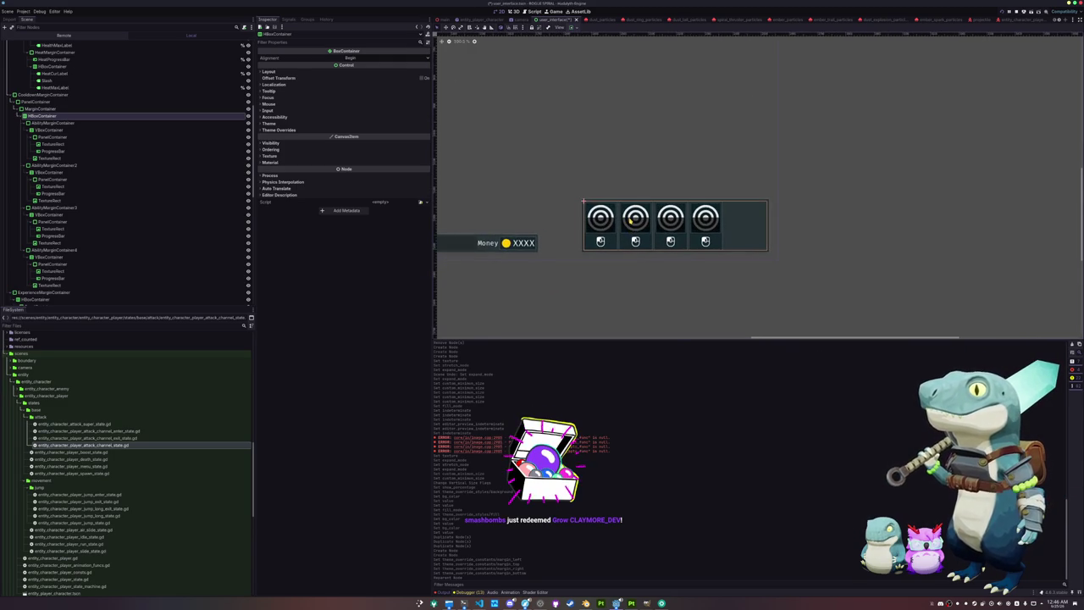
pyautogui.moveTo(635, 218); pyautogui.dragTo(688, 201)
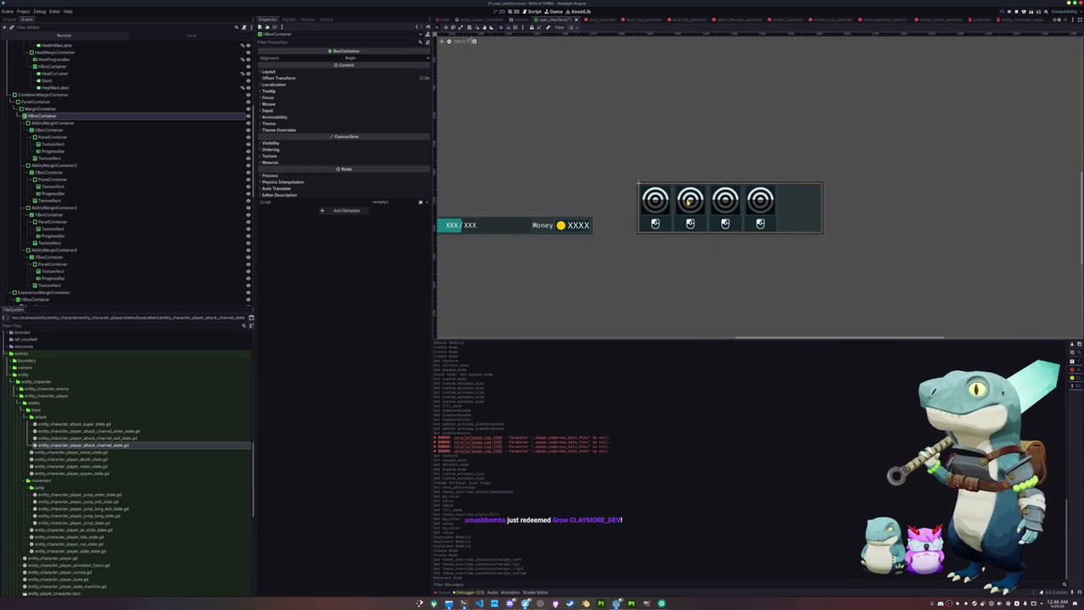
pyautogui.scroll(1, 690, 202)
pyautogui.scroll(2, 704, 205)
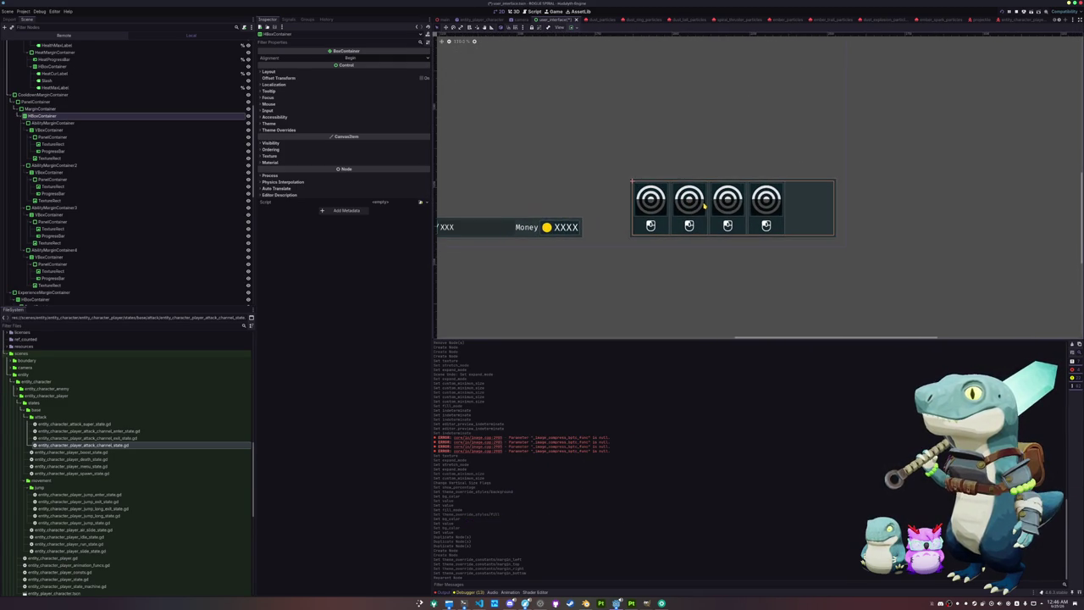
pyautogui.scroll(-1, 704, 206)
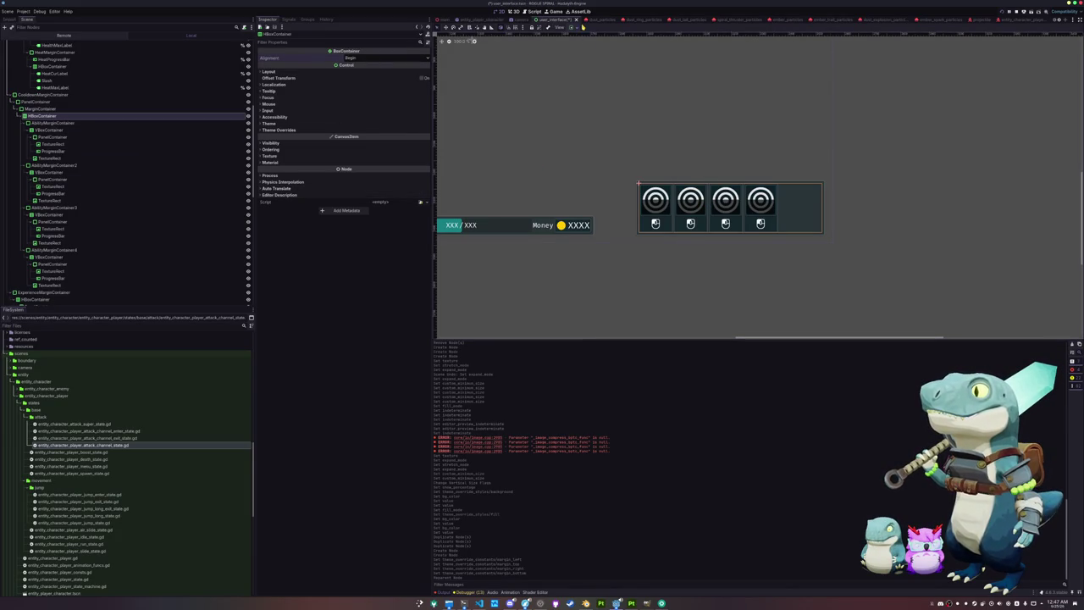
# - Set End alignment on the ability HBoxContainer, MarginContainer and PanelContainer so the panel hugs the icons
pyautogui.click(573, 27)
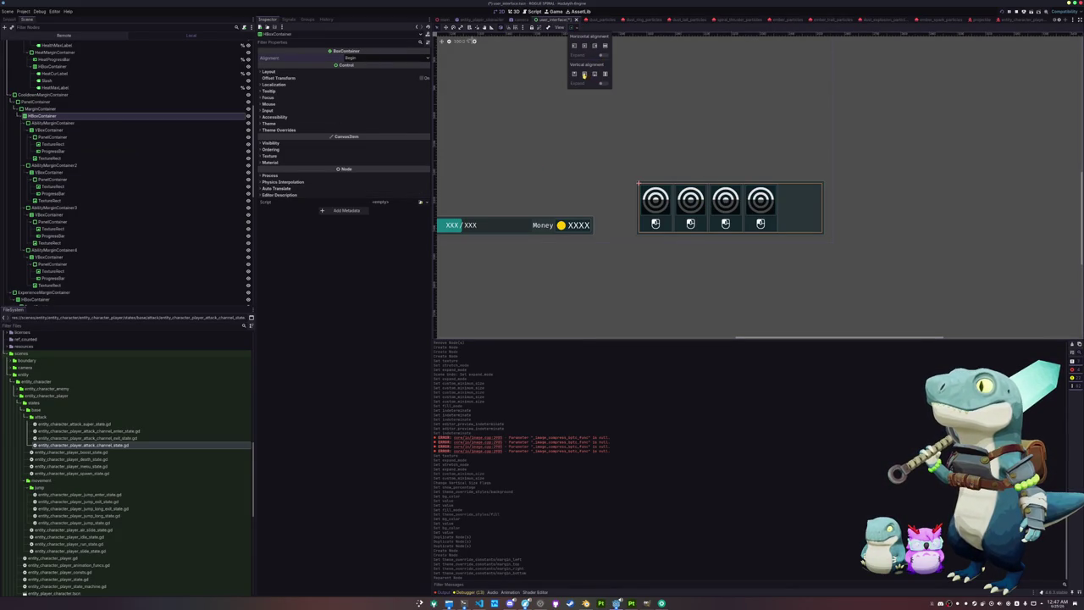
pyautogui.click(596, 47)
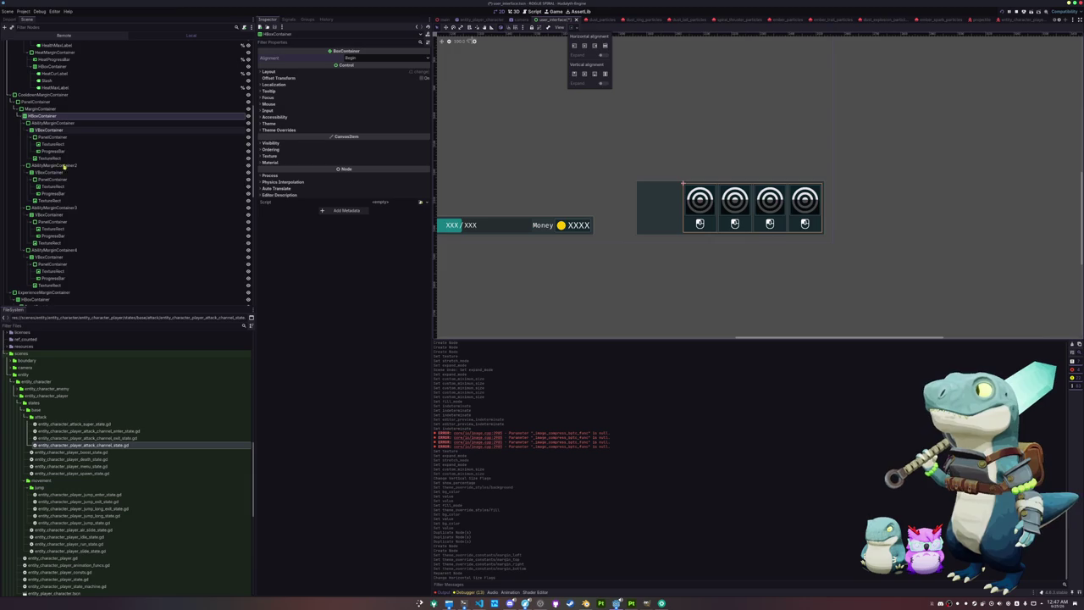
pyautogui.click(38, 109)
pyautogui.click(572, 27)
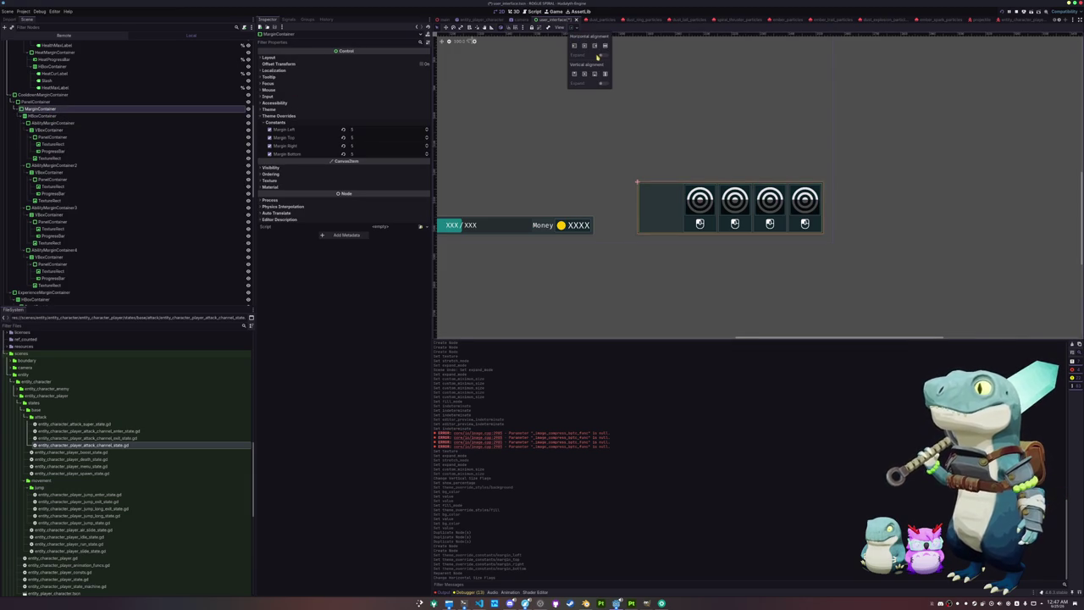
pyautogui.click(595, 47)
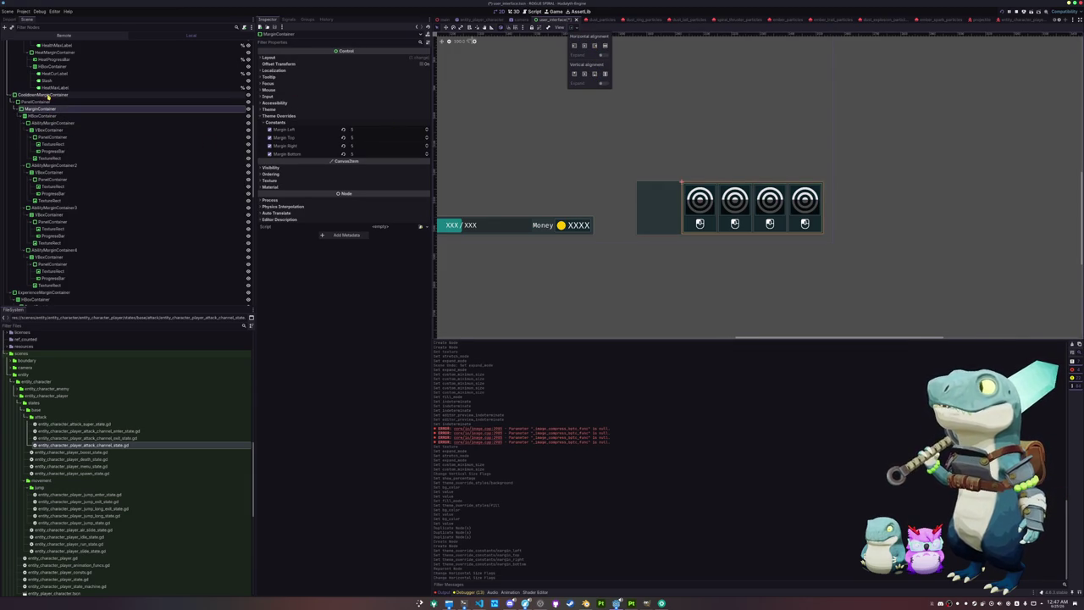
pyautogui.click(186, 102)
pyautogui.click(572, 27)
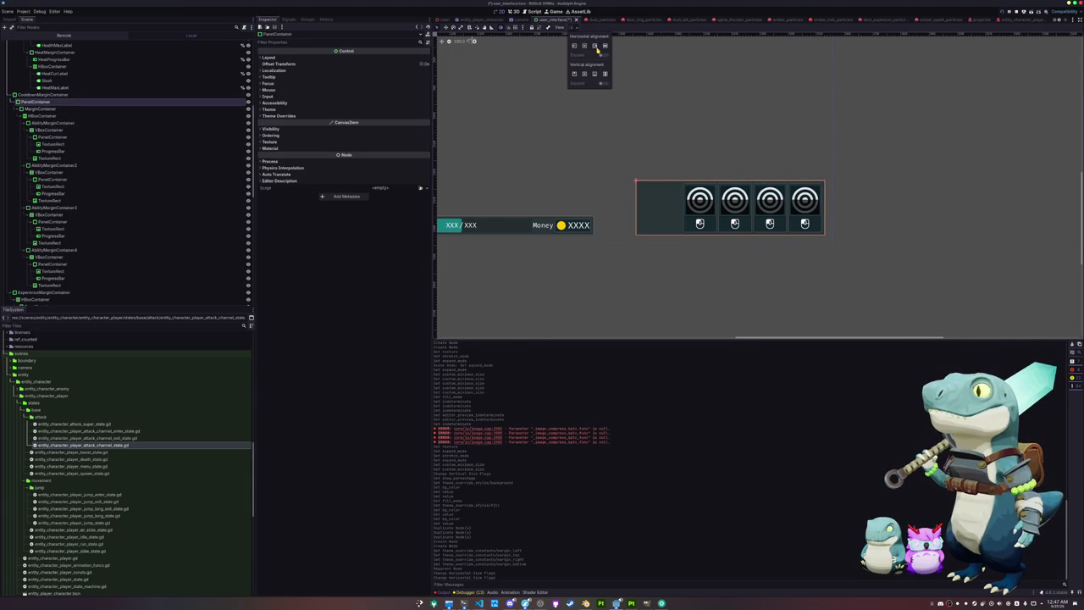
pyautogui.click(596, 48)
# - Select the first ability's TextureRect and save the scene with Ctrl+S
pyautogui.click(42, 94)
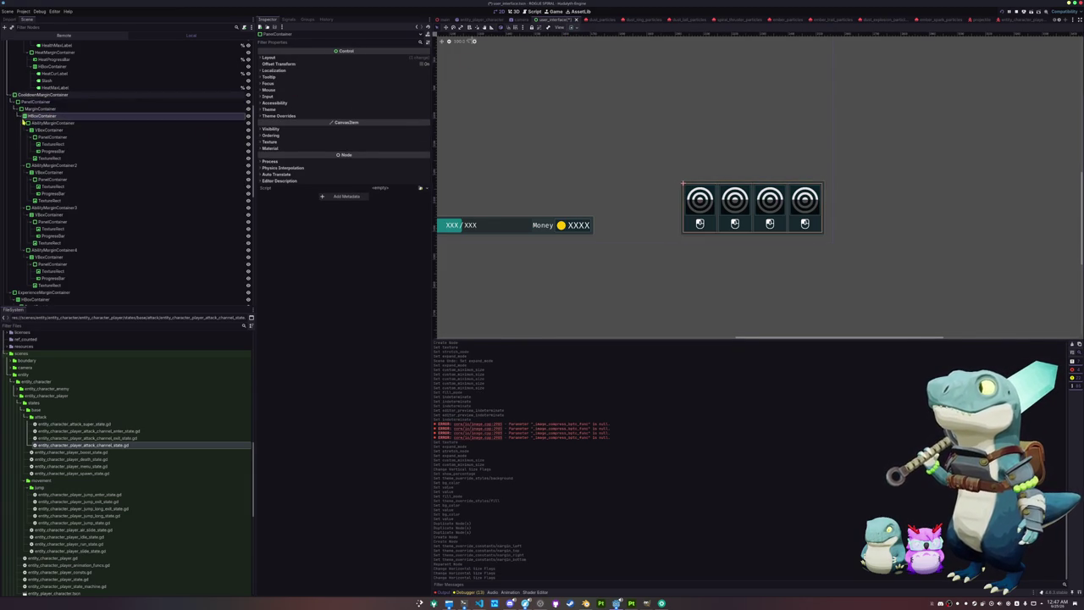
pyautogui.click(51, 158)
pyautogui.click(54, 145)
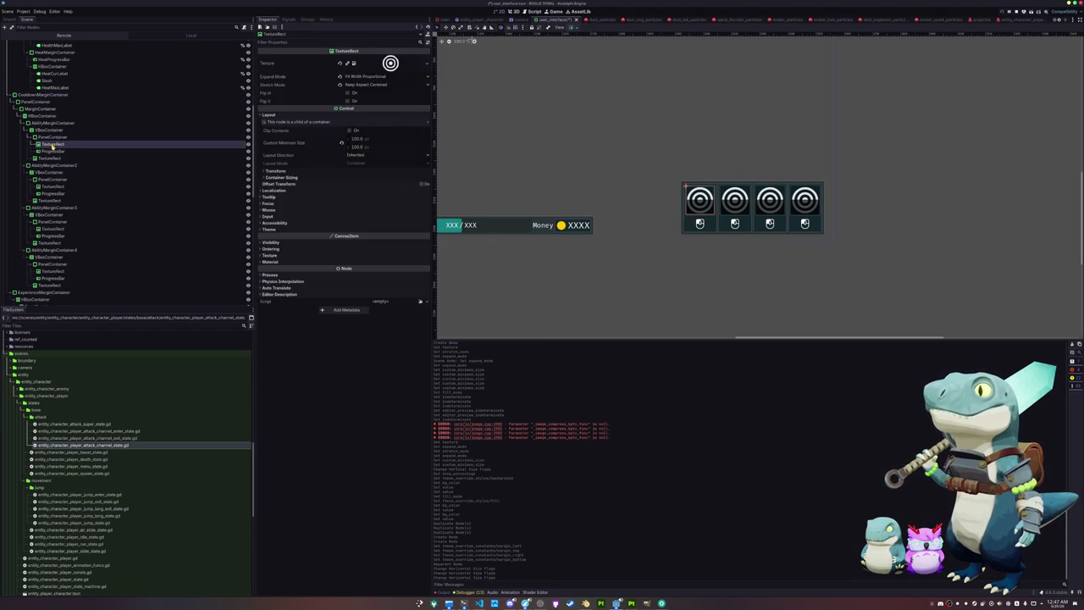
pyautogui.hotkey('ctrl', 's')
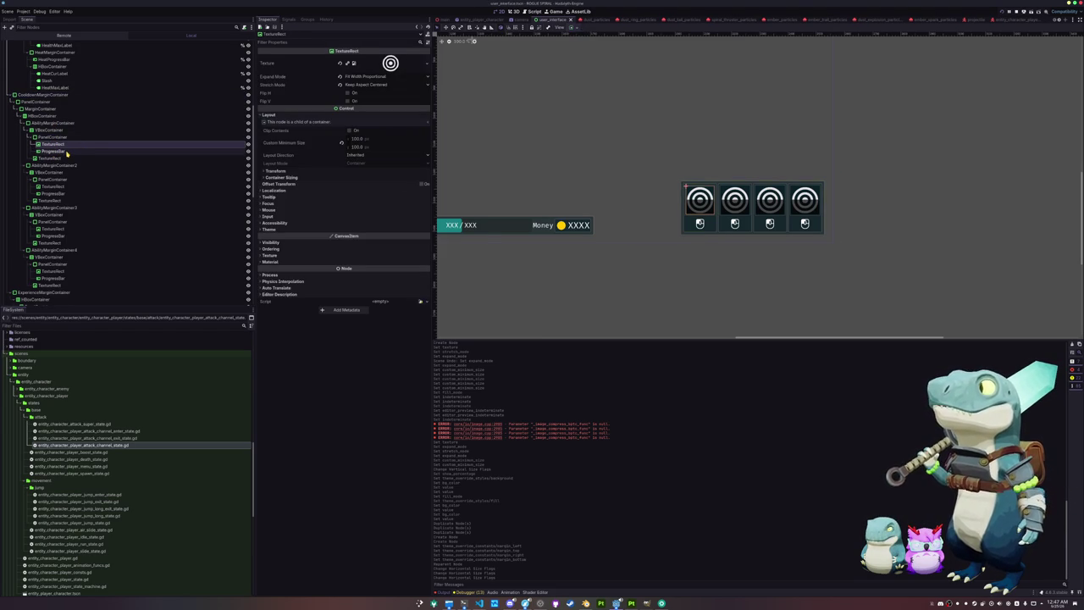
# - Rename the first ProgressBar to ShootCooldownProgressBar and make it accessible by unique name
pyautogui.click(66, 151)
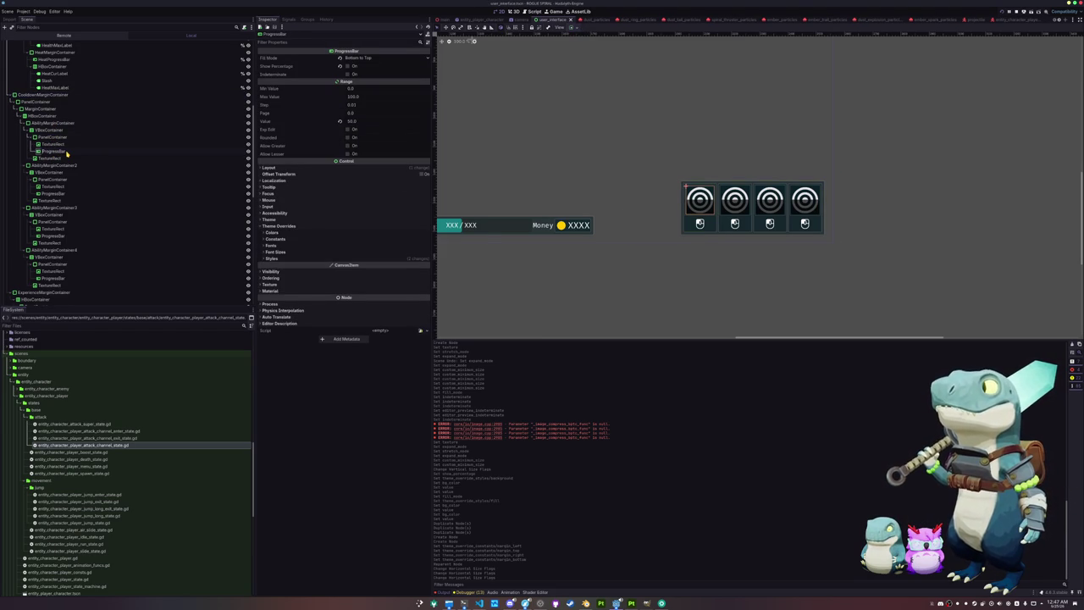
pyautogui.click(66, 151)
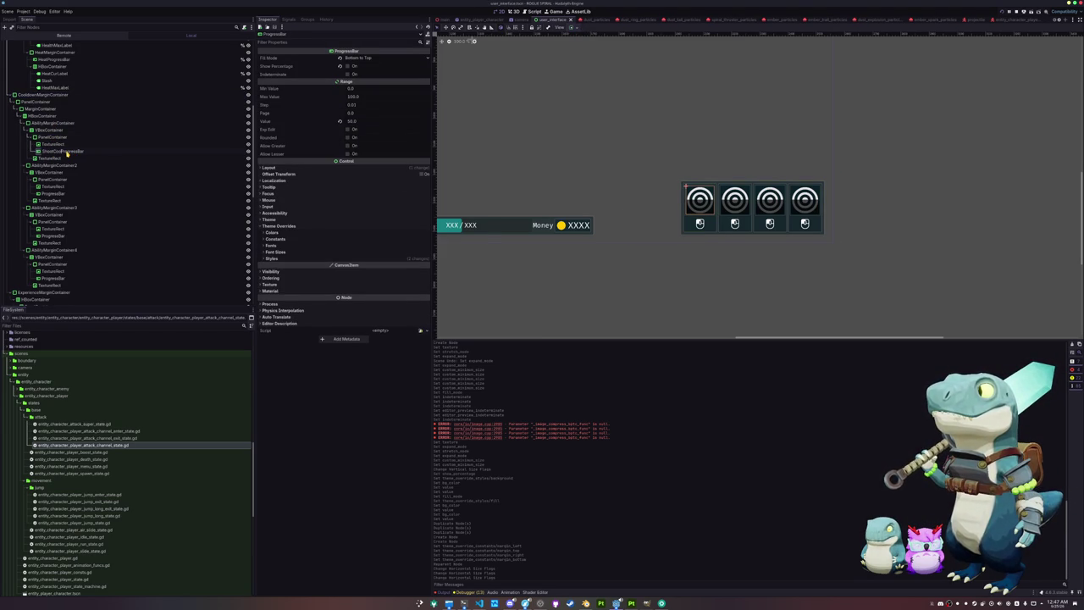
pyautogui.write('down')
pyautogui.press('Return')
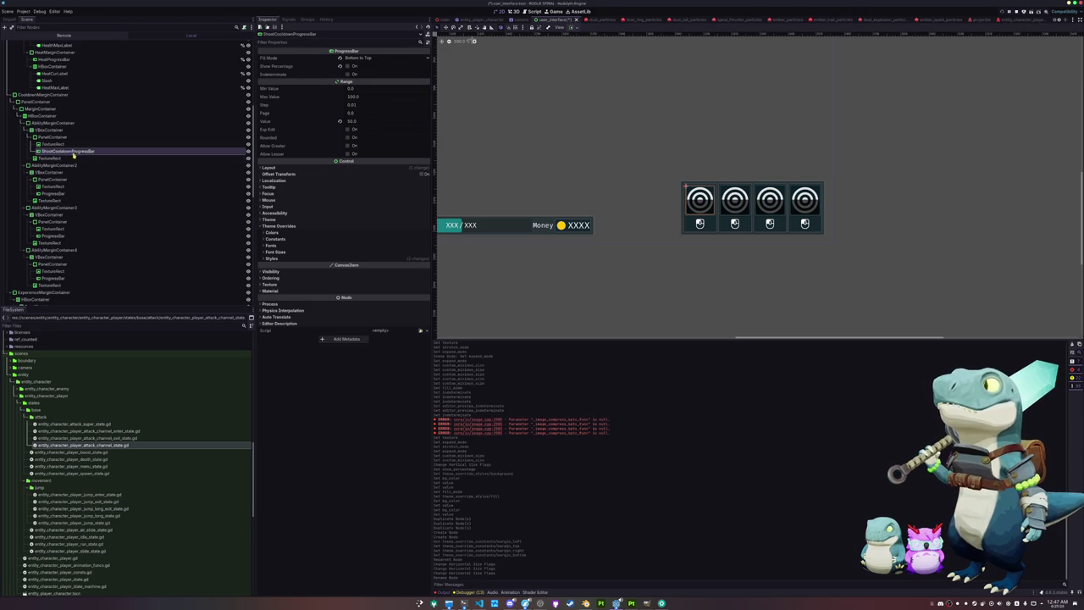
pyautogui.rightClick(108, 152)
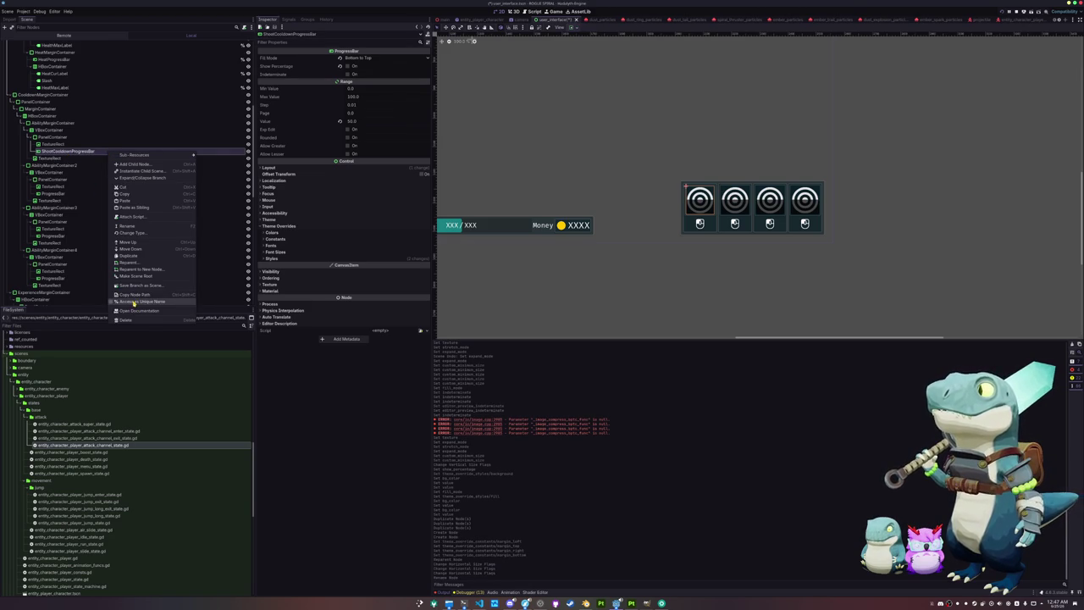
pyautogui.click(135, 298)
# - Quick Load the drill texture into the second ability slot's TextureRect
pyautogui.click(67, 194)
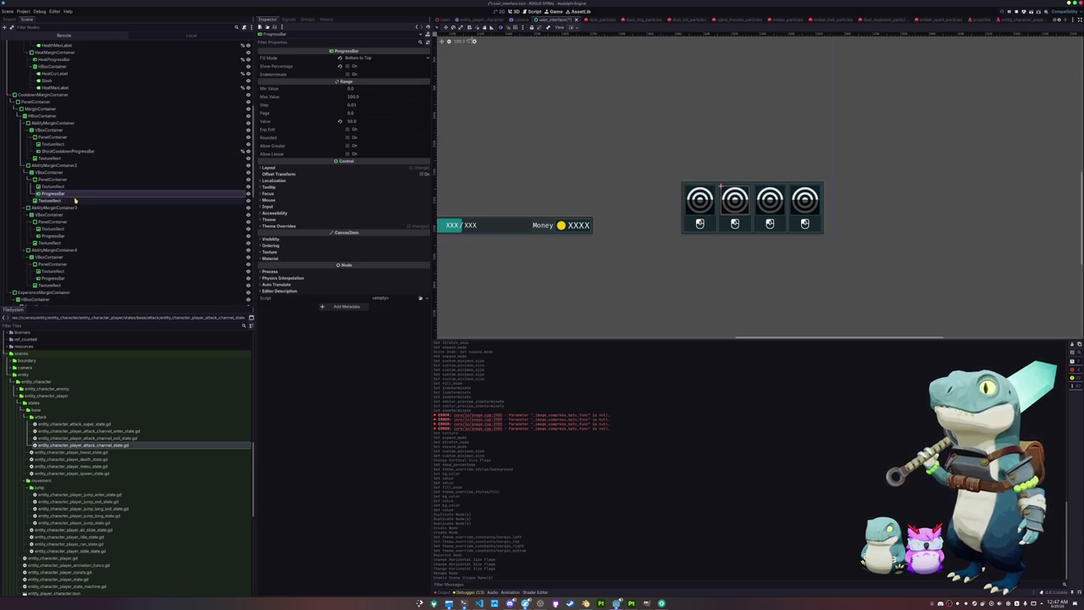
pyautogui.click(53, 186)
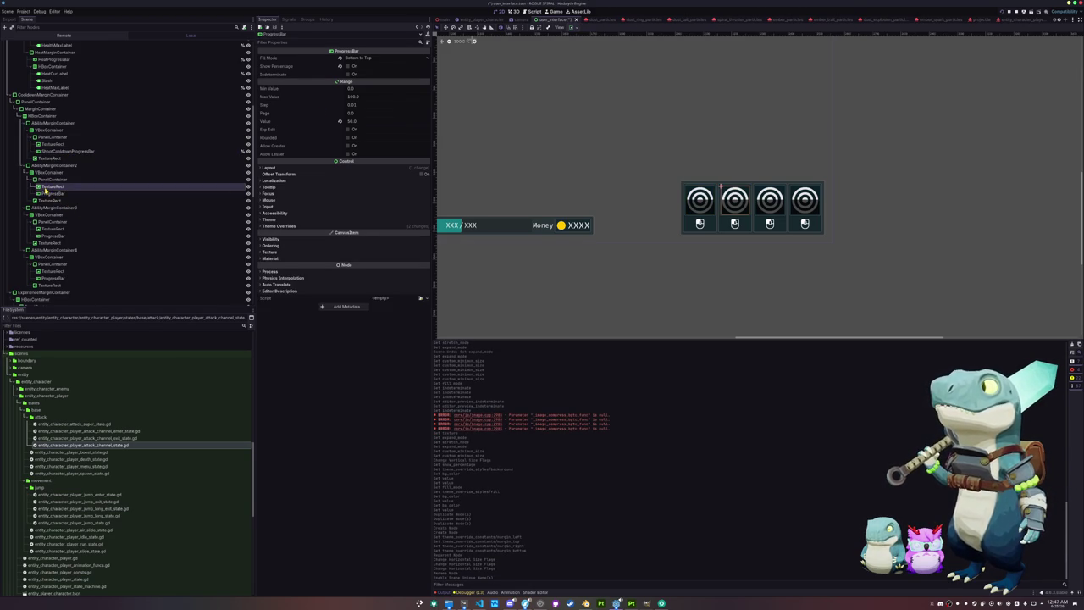
pyautogui.click(429, 64)
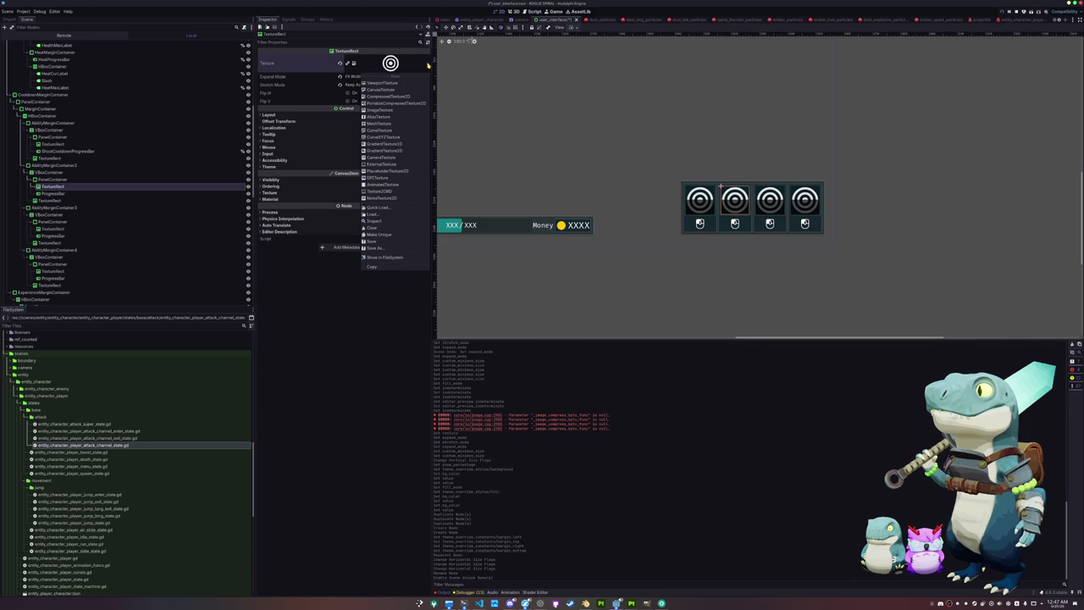
pyautogui.click(384, 208)
pyautogui.write('ill')
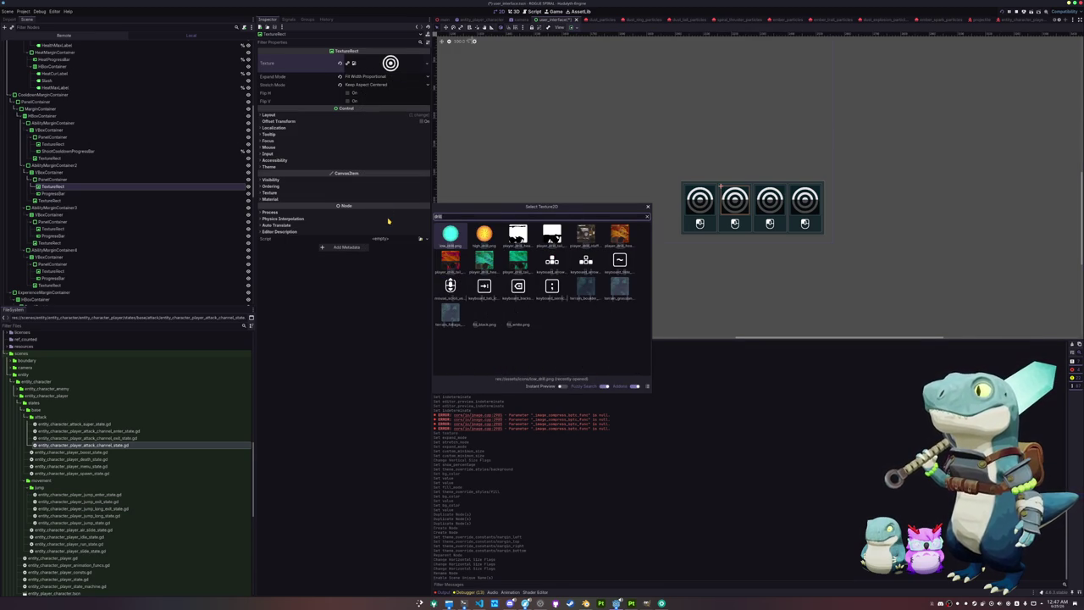
pyautogui.press('Return')
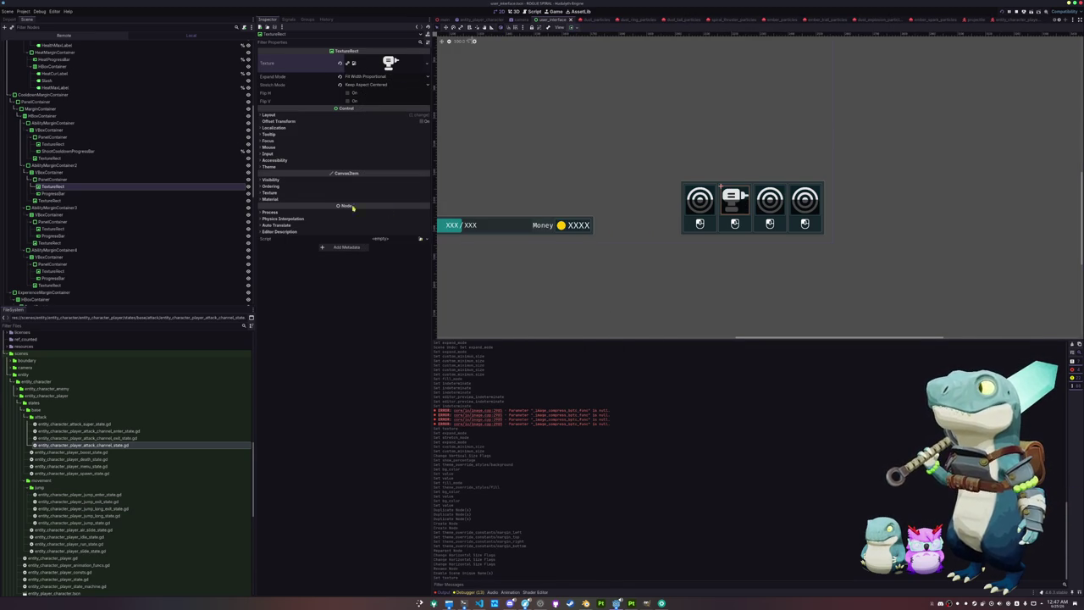
# - Rename the second slot's ProgressBar to ChannelCooldownProgressBar
pyautogui.click(75, 193)
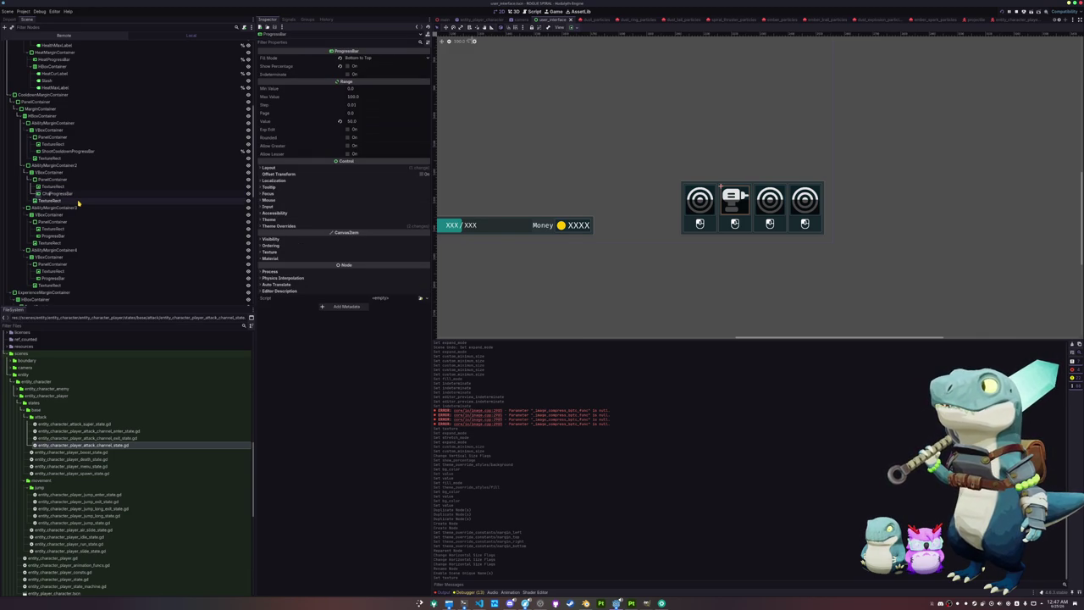
pyautogui.write('oldown')
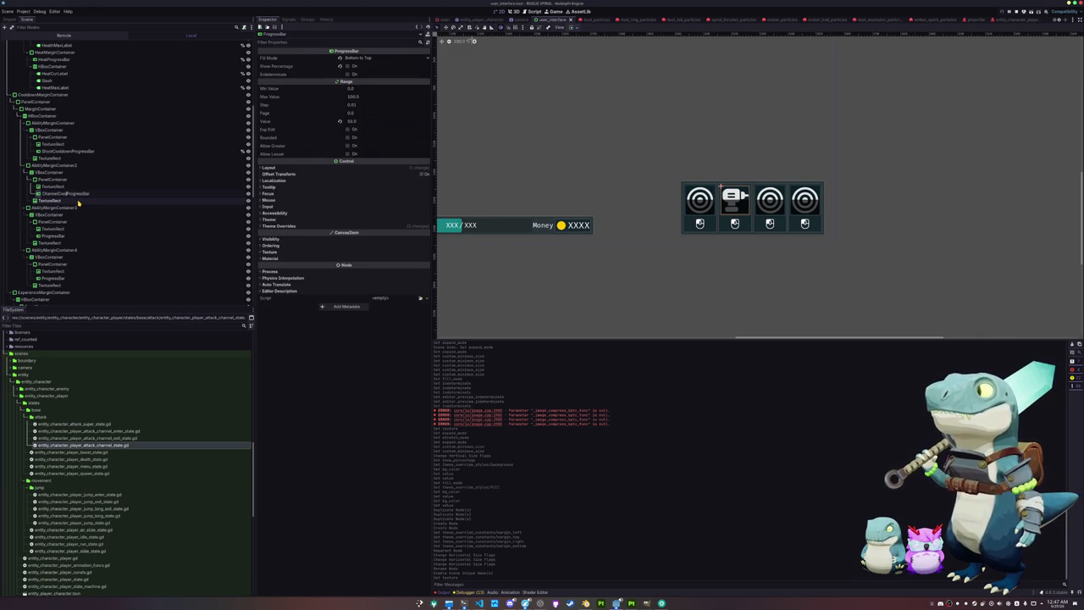
pyautogui.press('Return')
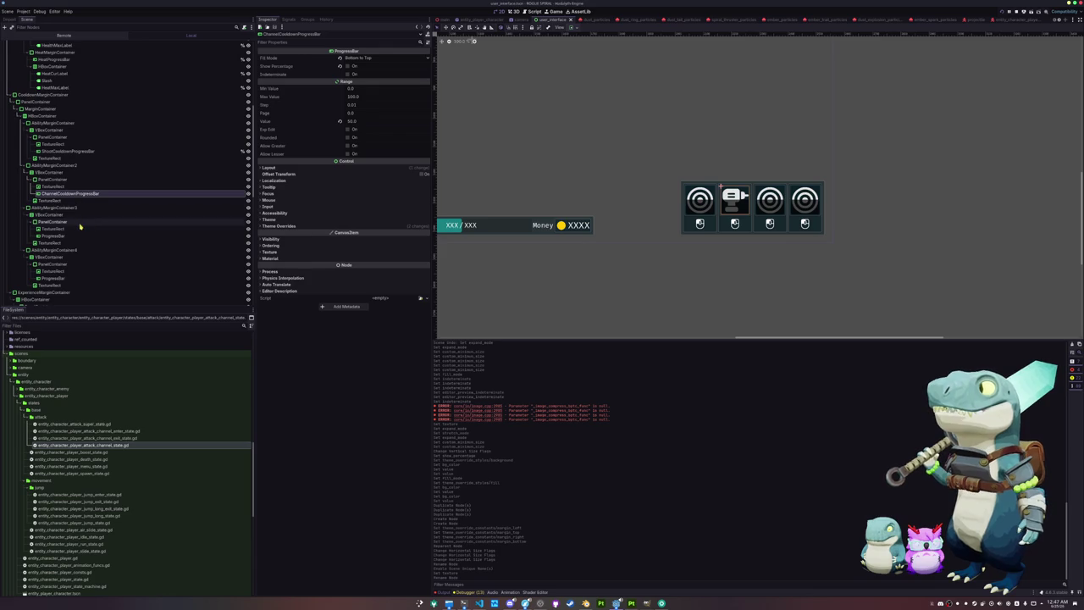
# - Name the first two slot containers ShootAbilityMarginContainer and ChannelAbilityMarginContainer, then rename the third
pyautogui.click(70, 123)
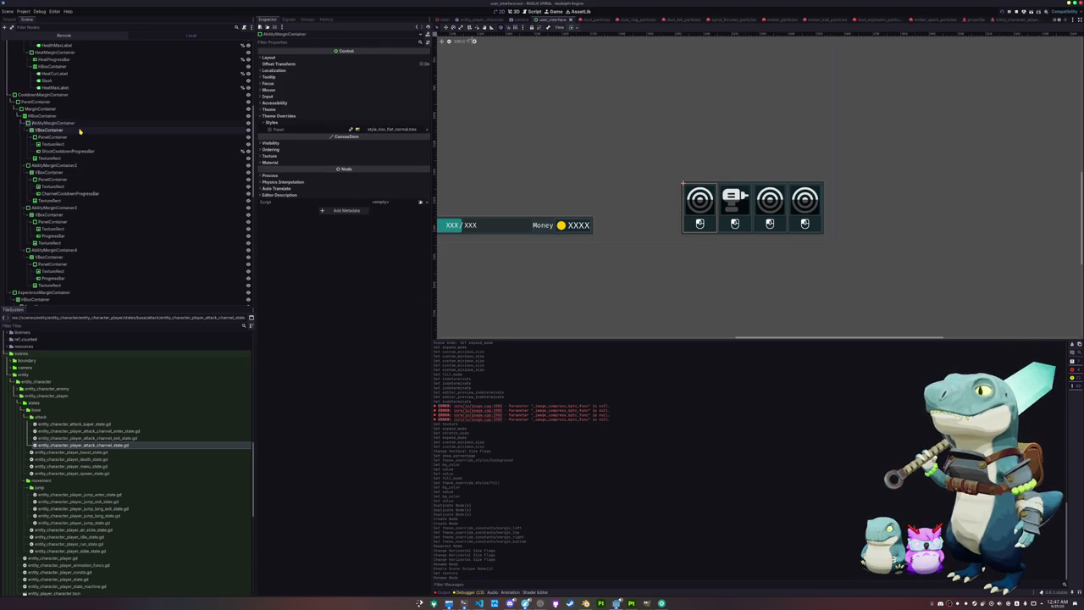
pyautogui.write('Shoot')
pyautogui.press('Return')
pyautogui.press('Down')
pyautogui.press('Down')
pyautogui.press('Down')
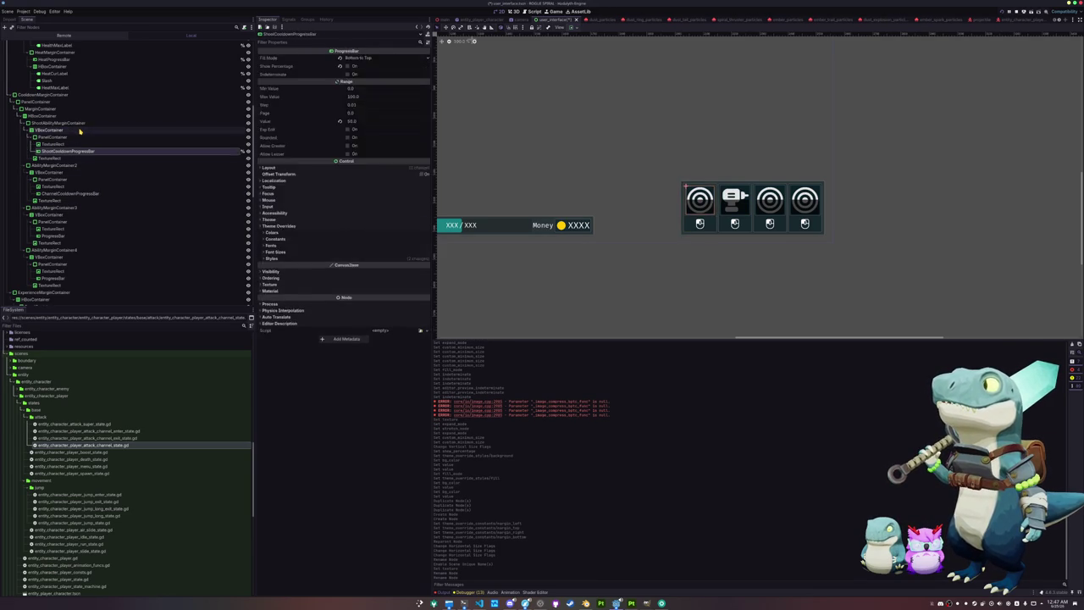
pyautogui.press('Up')
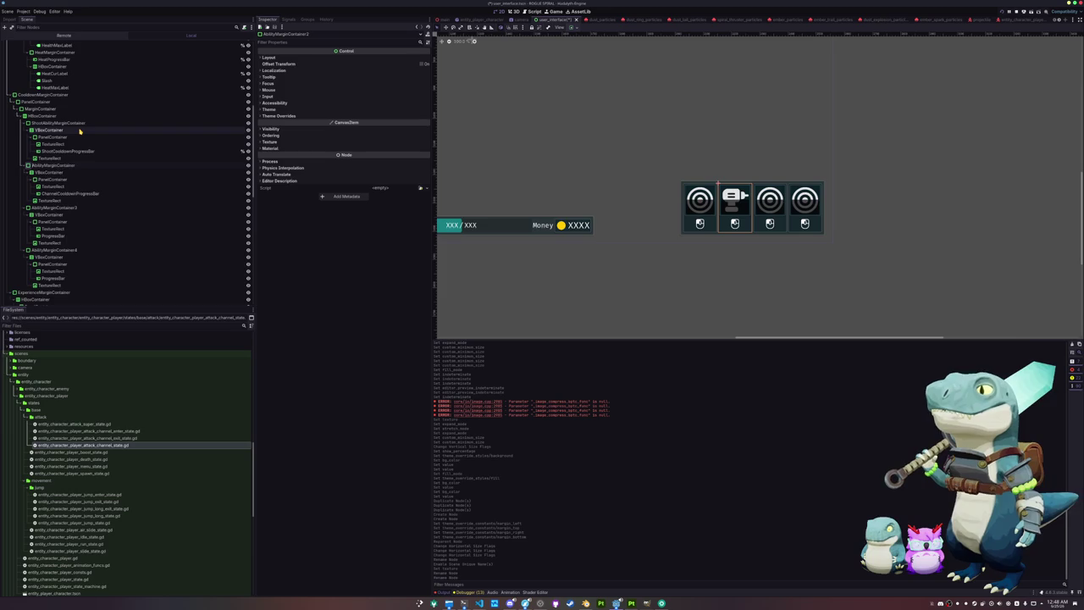
pyautogui.press('Return')
pyautogui.press('Down')
pyautogui.press('Down')
pyautogui.press('Down')
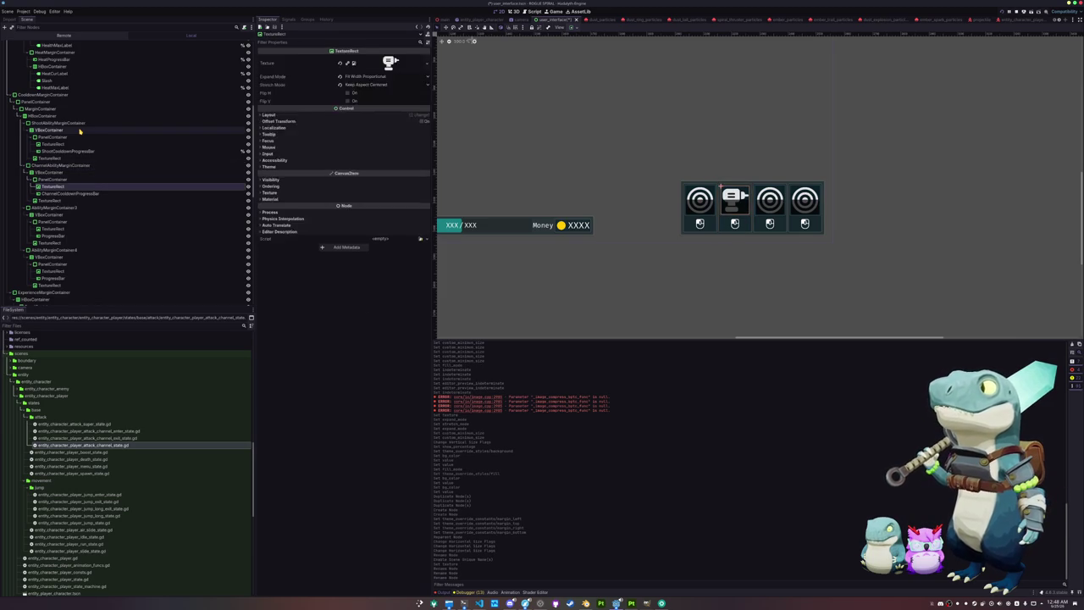
pyautogui.press('F2')
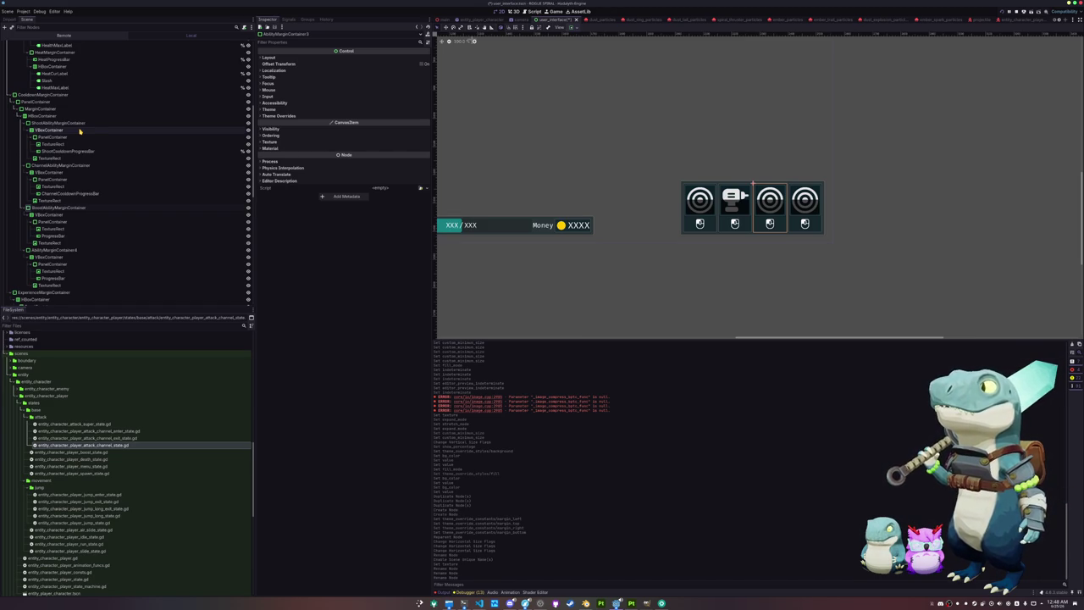
# - Rename the third slot's ProgressBar to BoostCooldownProgressBar
pyautogui.press('Down')
pyautogui.press('Down')
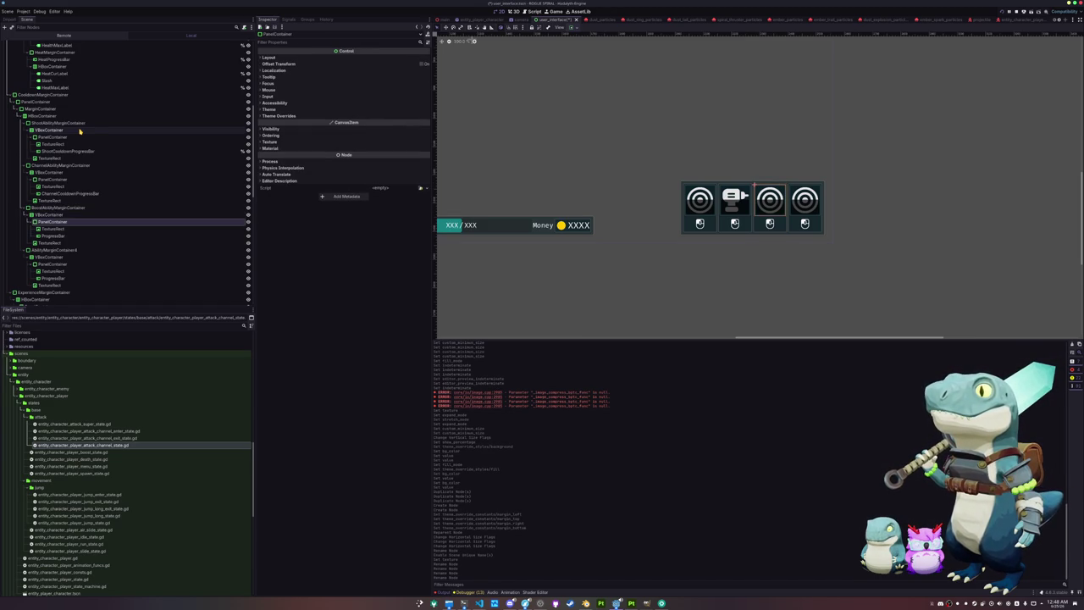
pyautogui.press('Down')
pyautogui.press('Down')
pyautogui.press('F2')
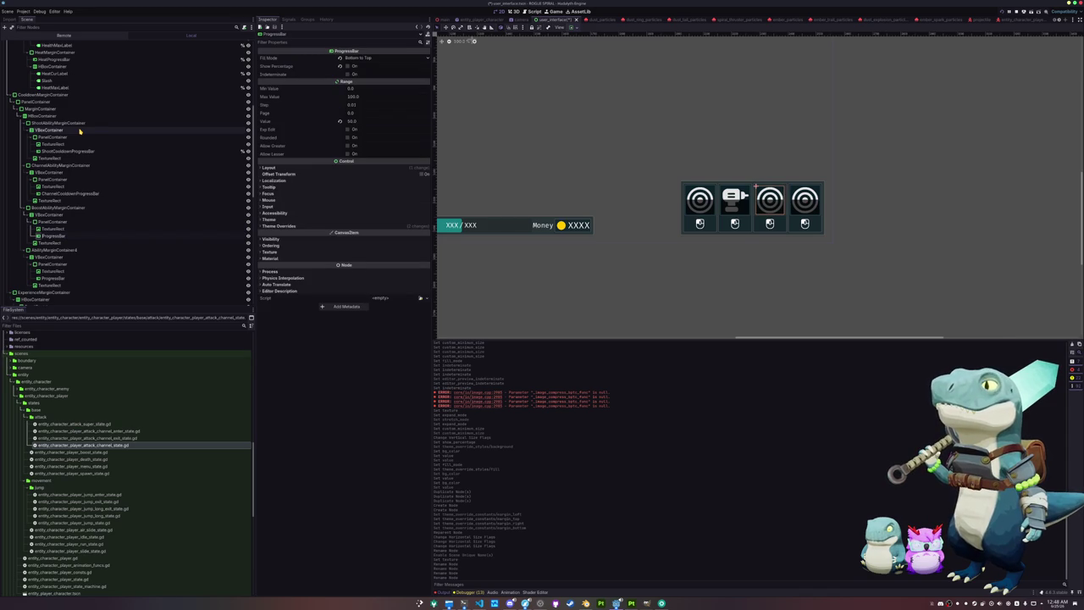
pyautogui.press('Home')
pyautogui.write('Boost')
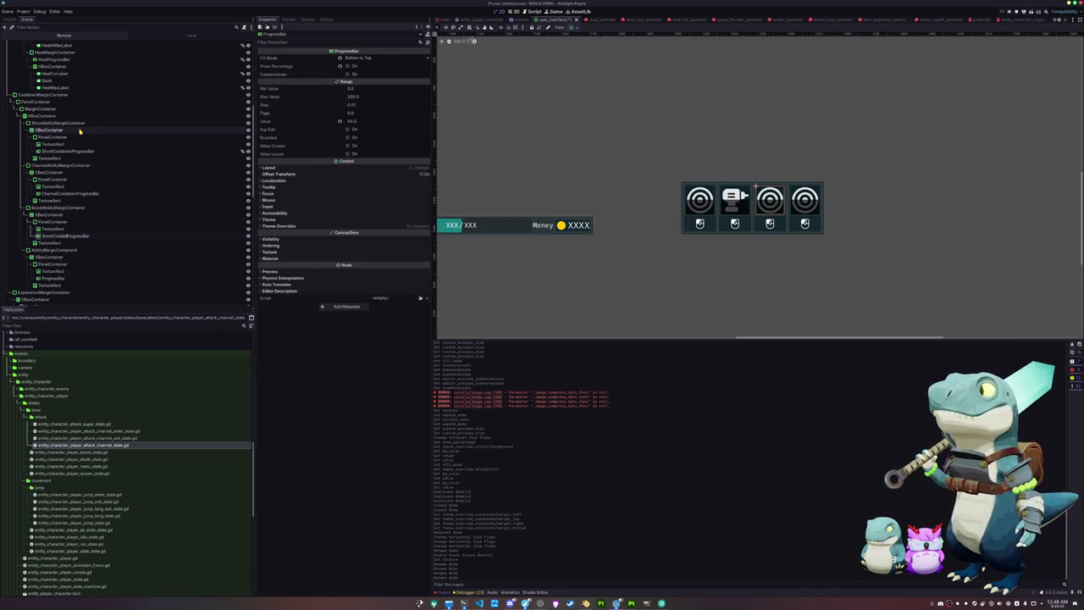
pyautogui.press('Return')
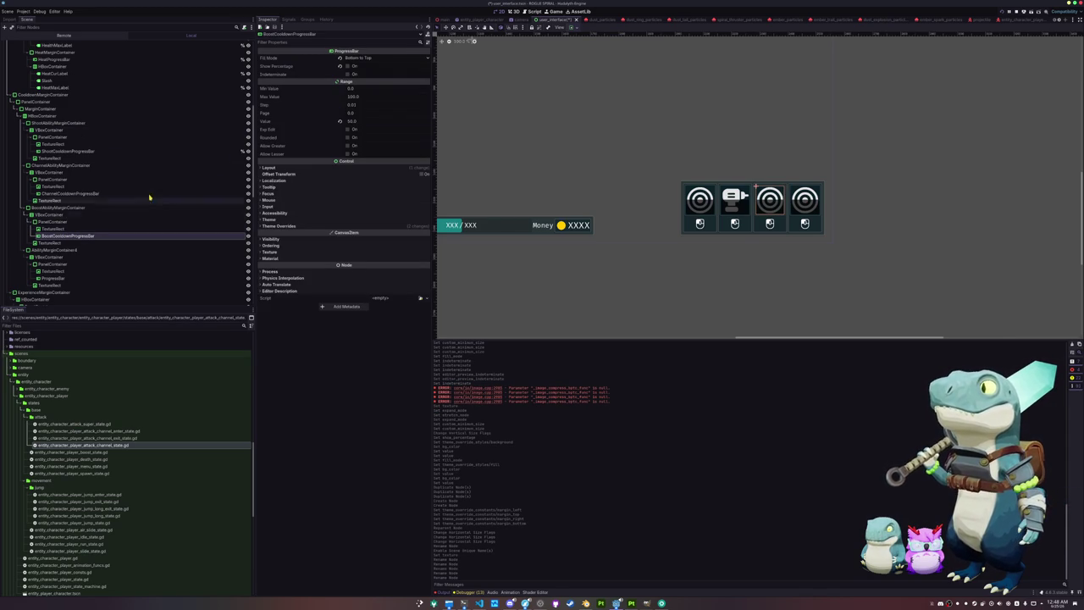
# - Quick Load boost.png as the third slot's icon texture
pyautogui.press('Up')
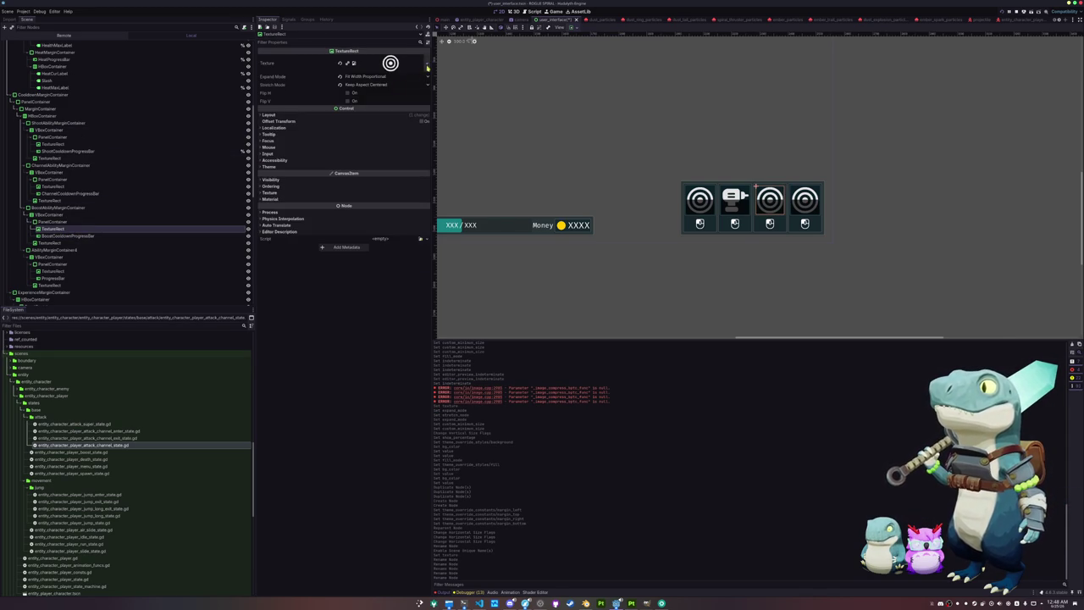
pyautogui.click(426, 63)
pyautogui.click(376, 207)
pyautogui.write('boost')
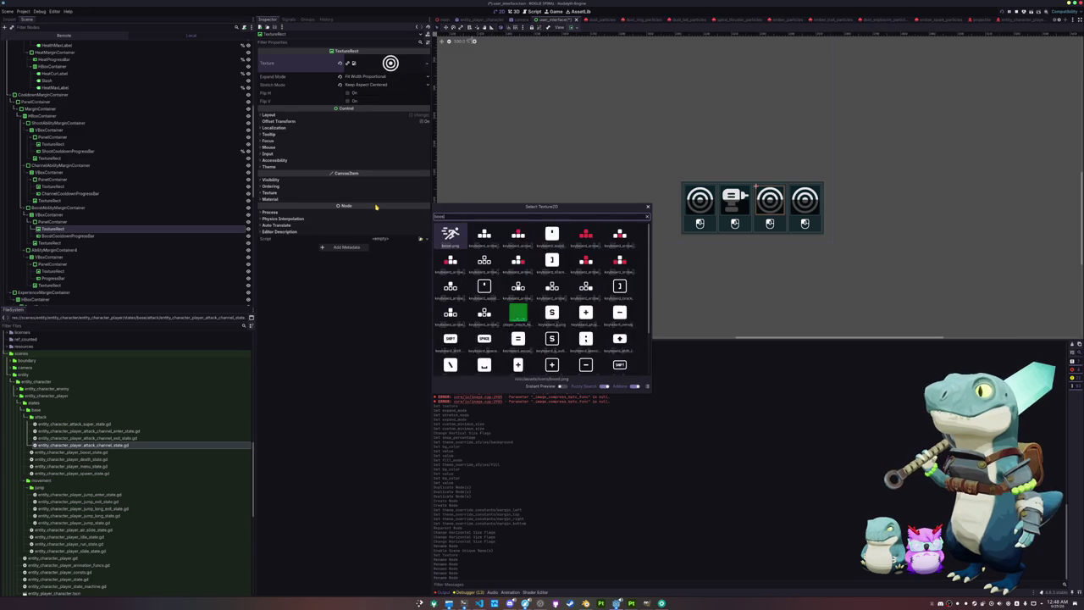
pyautogui.press('Return')
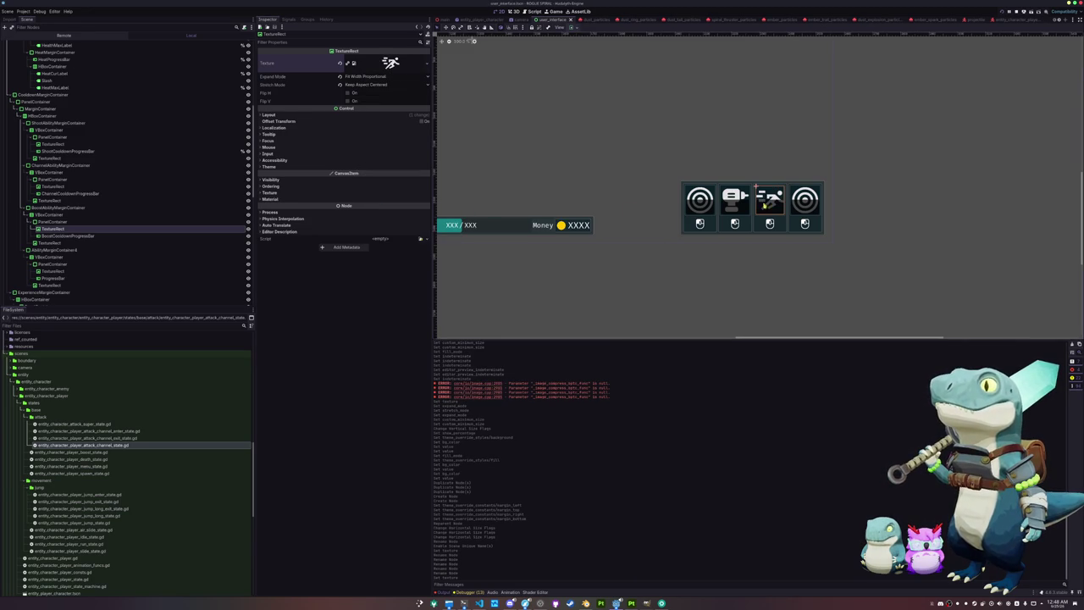
pyautogui.click(84, 251)
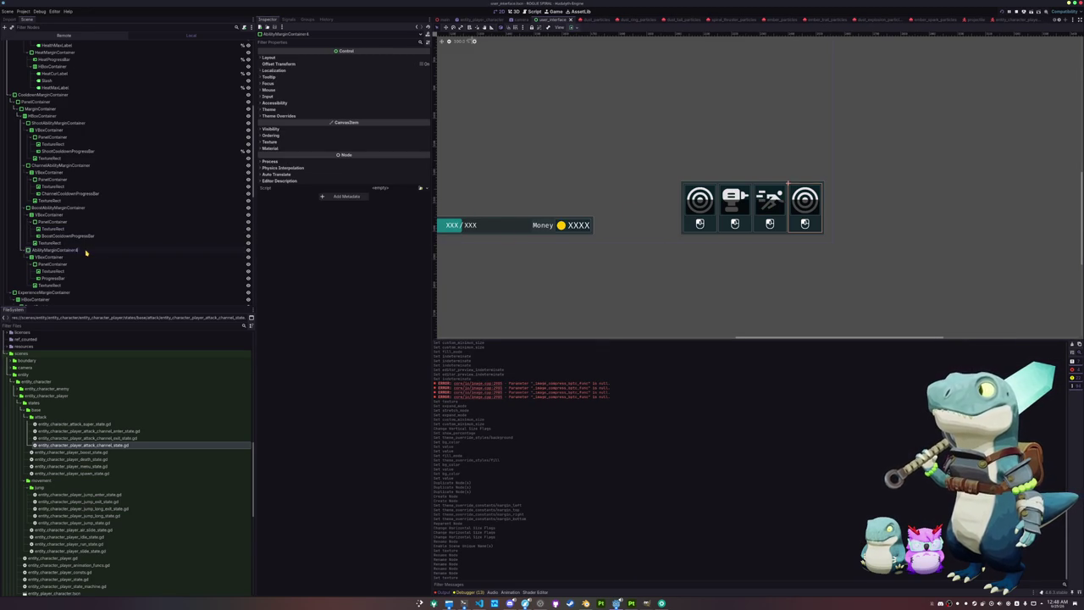
# - Rename the fourth slot to SuperAbilityMarginContainer and its bar to SuperCooldownProgressBar
pyautogui.write('Super')
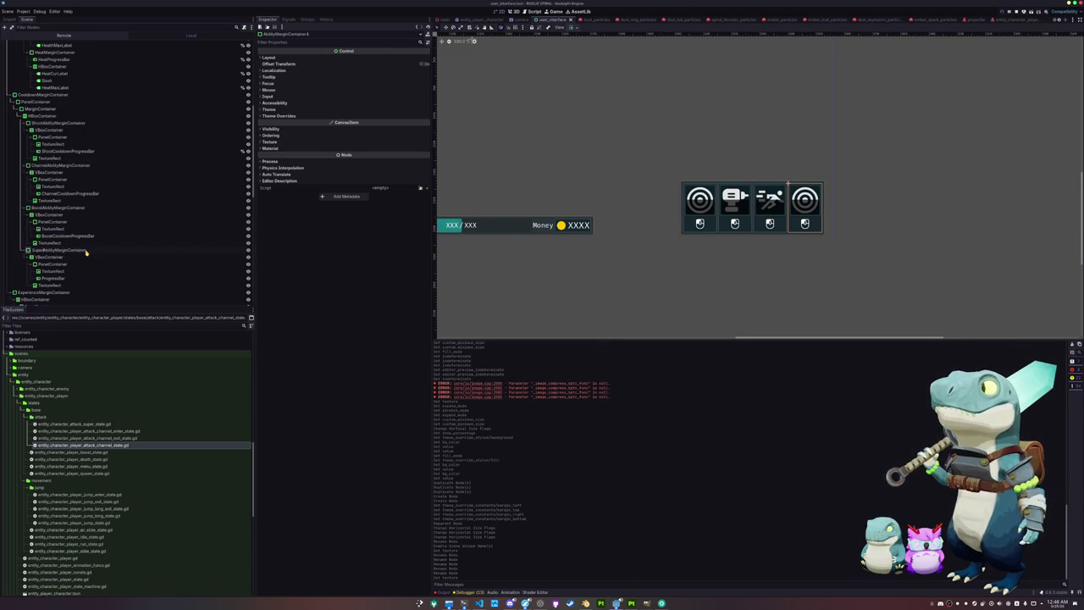
pyautogui.press('Return')
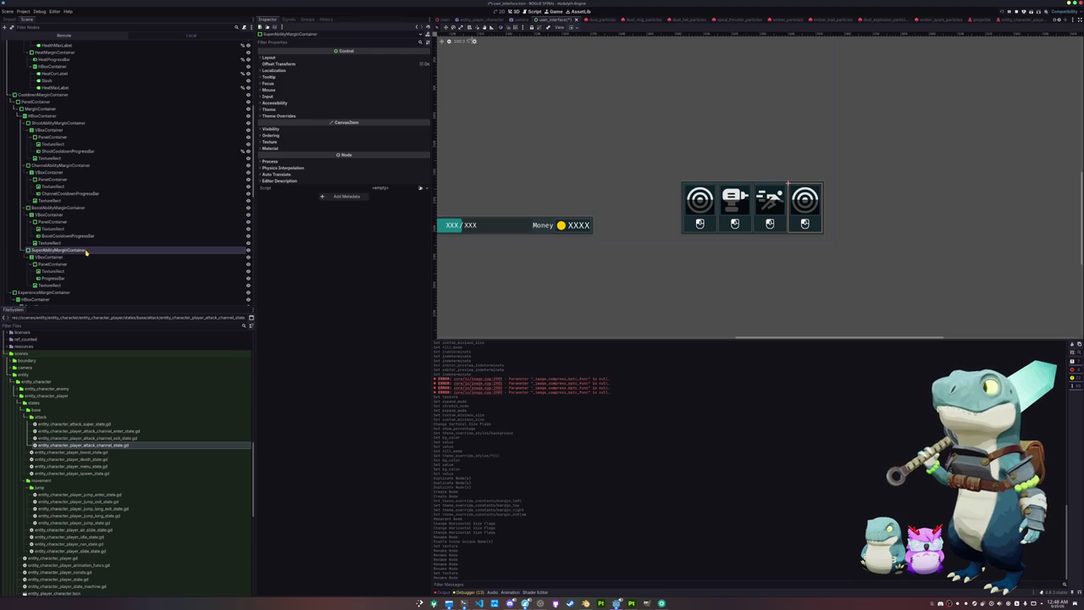
pyautogui.press('Down')
pyautogui.press('Down')
pyautogui.press('Down')
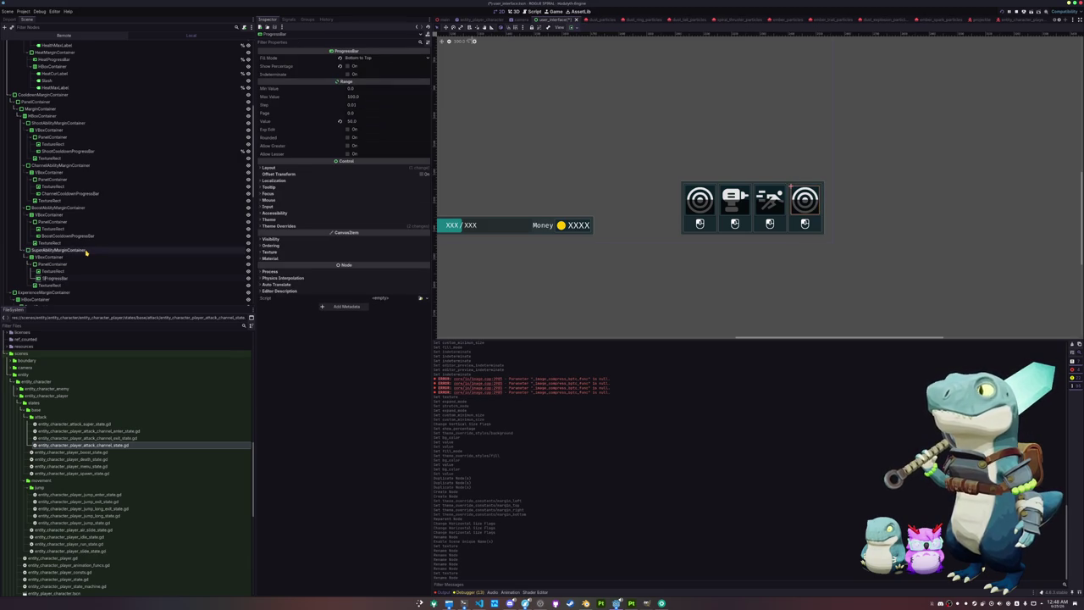
pyautogui.write('SuperCooldown')
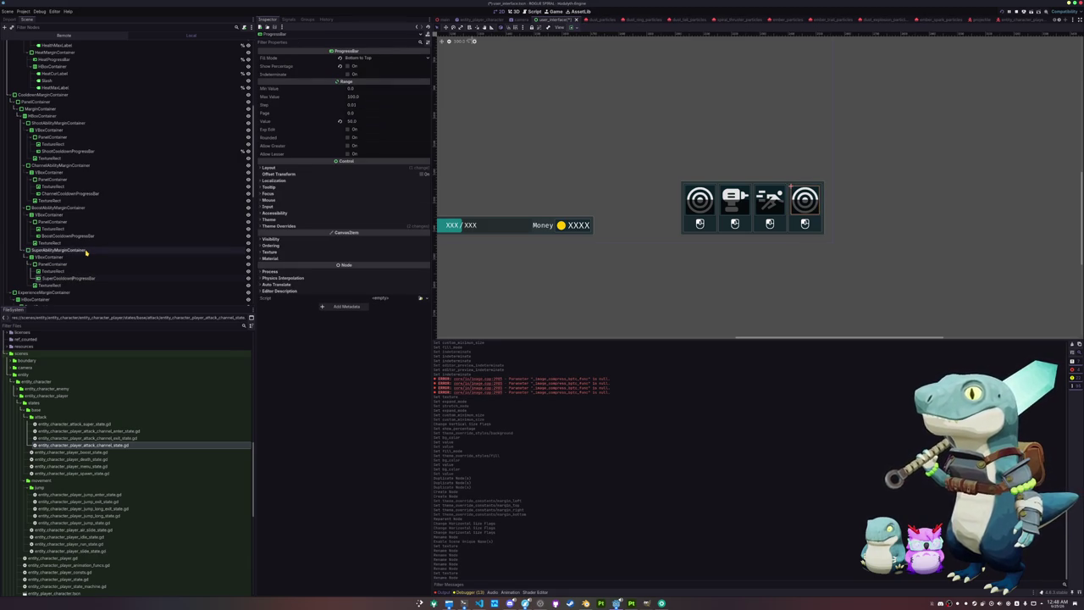
pyautogui.press('Return')
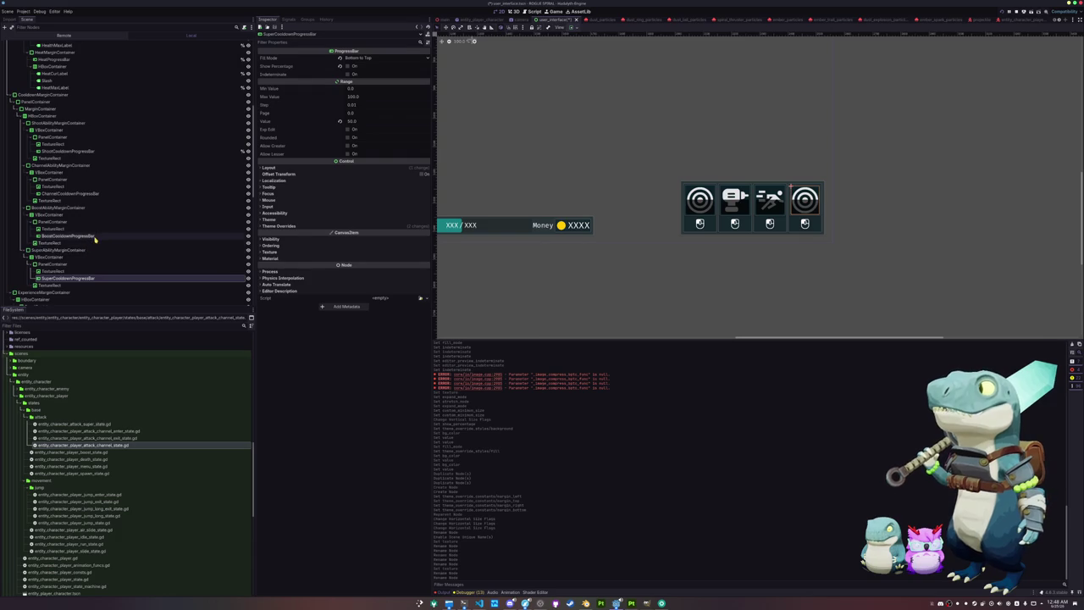
# - Make BoostCooldownProgressBar and ChannelCooldownProgressBar accessible by unique name
pyautogui.keyDown('ctrl'); pyautogui.click(91, 236); pyautogui.keyUp('ctrl')
pyautogui.keyDown('ctrl'); pyautogui.click(91, 194); pyautogui.keyUp('ctrl')
pyautogui.rightClick(91, 194)
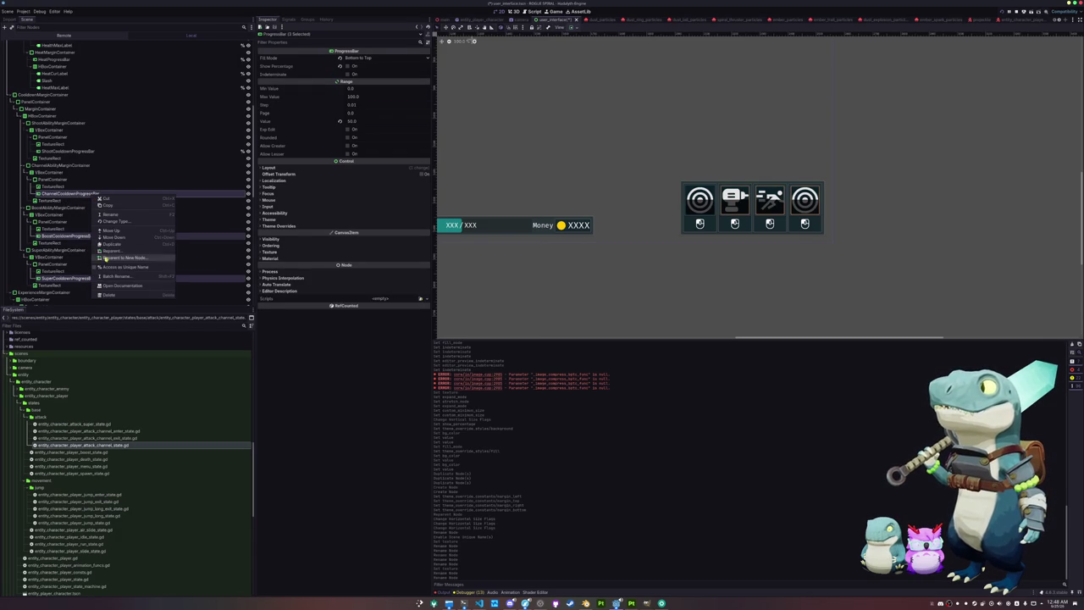
pyautogui.click(100, 277)
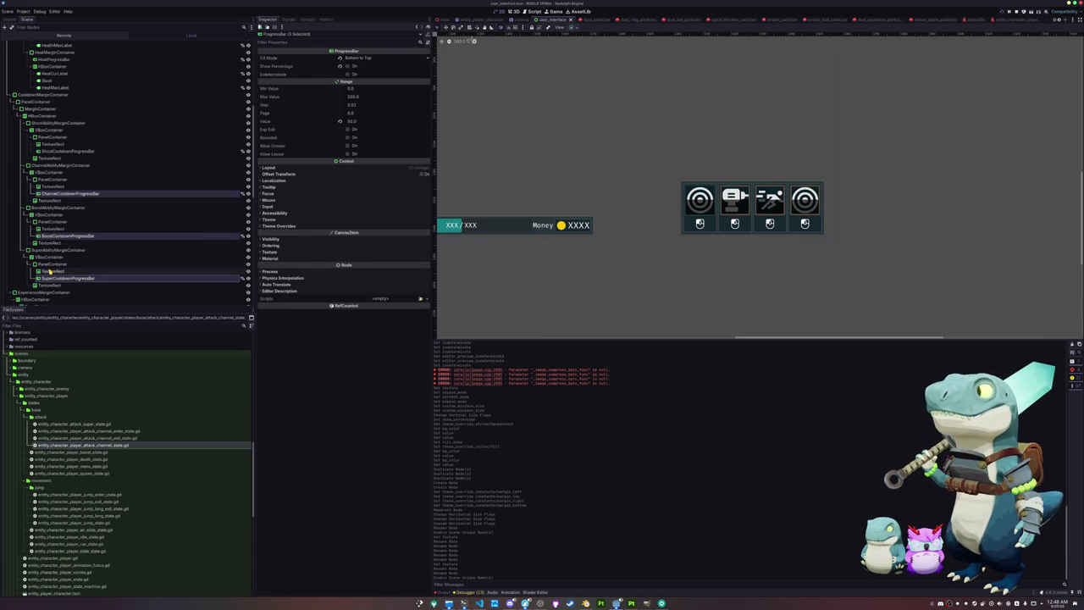
# - Quick Load the crossed-swords texture into the fourth slot's icon
pyautogui.click(87, 272)
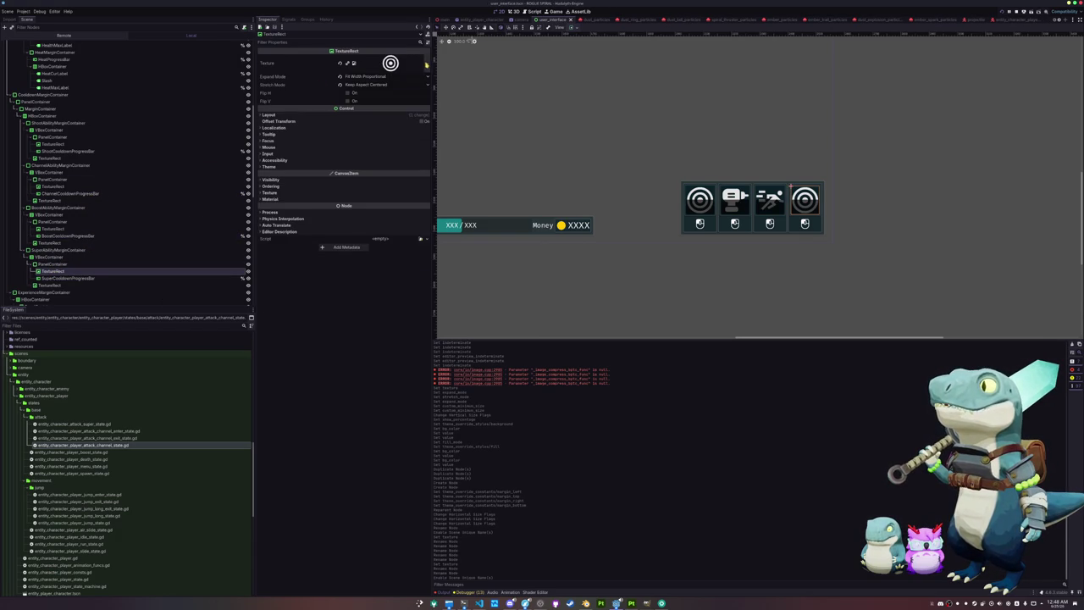
pyautogui.click(427, 63)
pyautogui.click(373, 207)
pyautogui.write('seed')
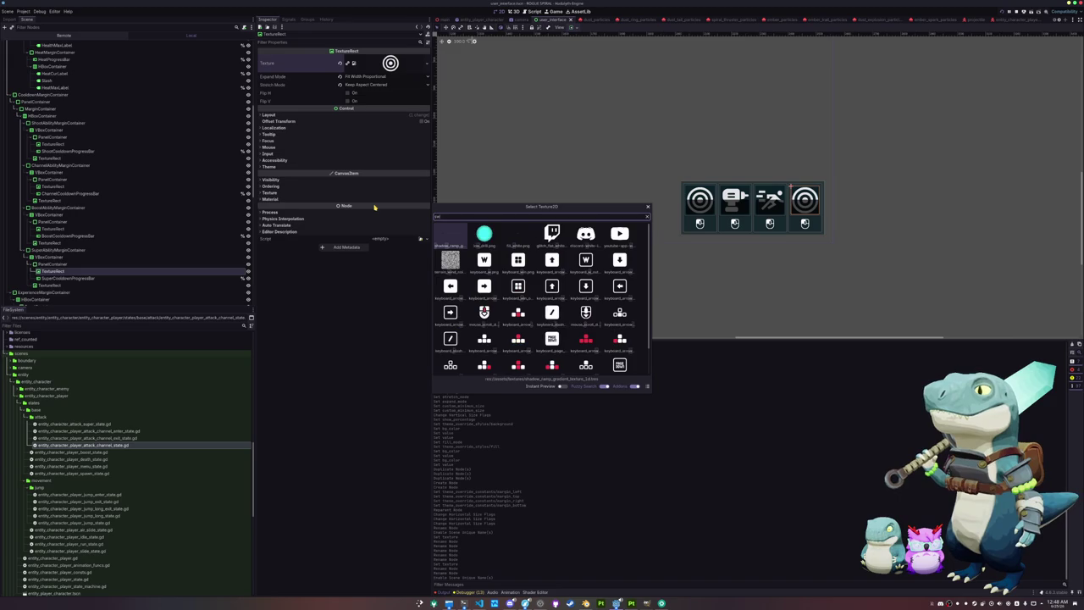
pyautogui.write('oard')
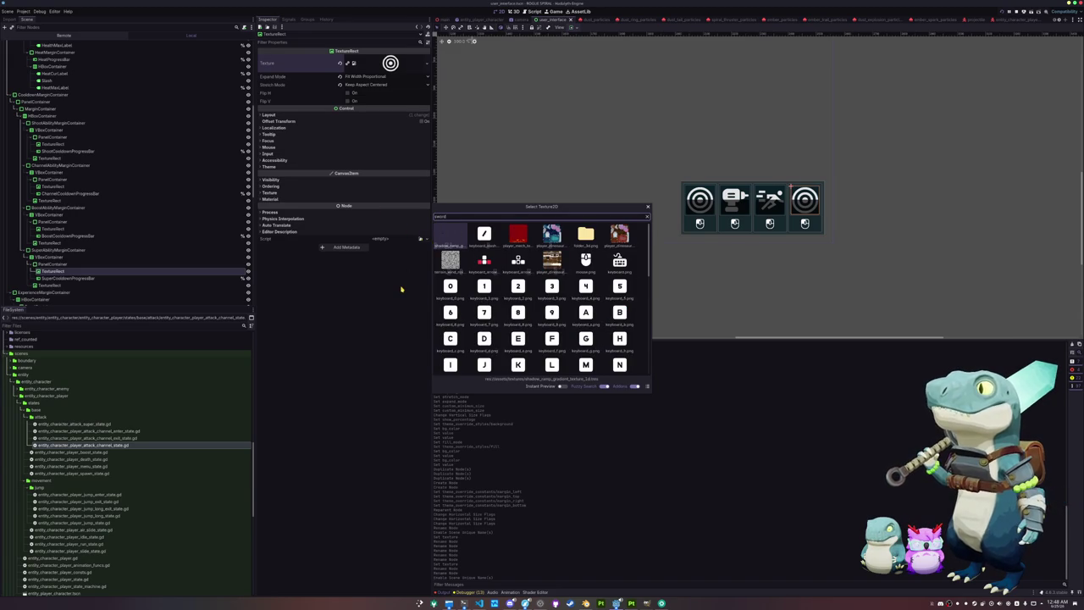
pyautogui.press('Return')
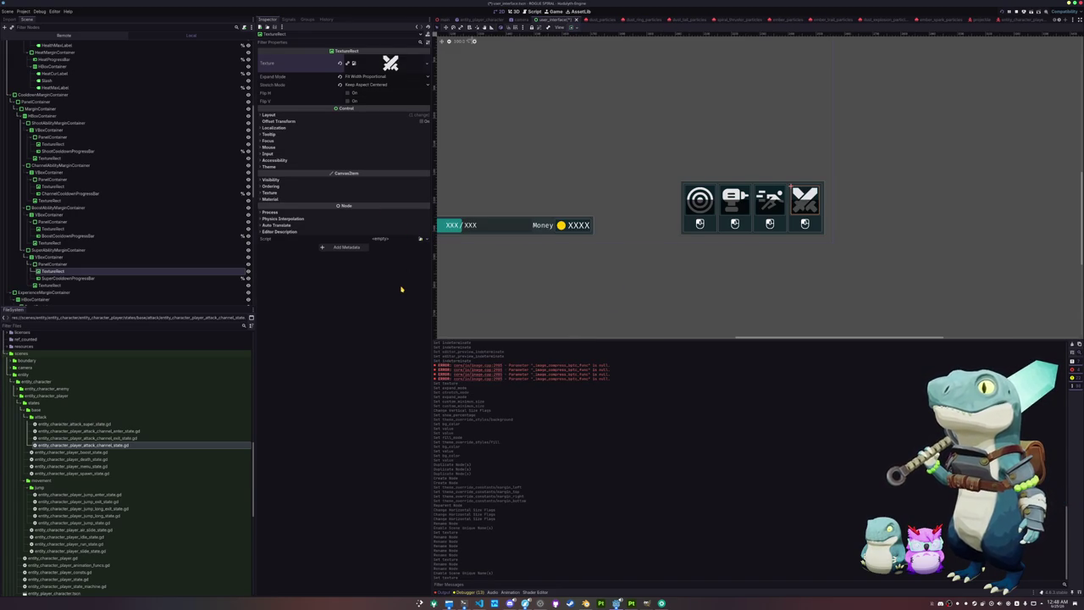
# - Quick Load keyboard_q onto the super slot's key-hint TextureRect
pyautogui.press('Down')
pyautogui.press('Down')
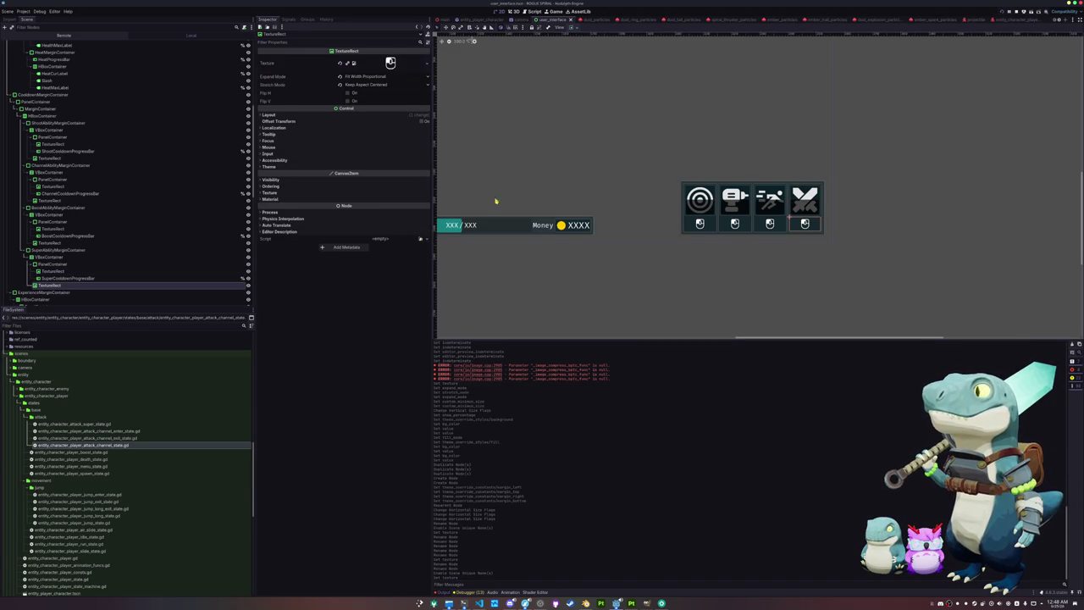
pyautogui.click(426, 68)
pyautogui.click(392, 204)
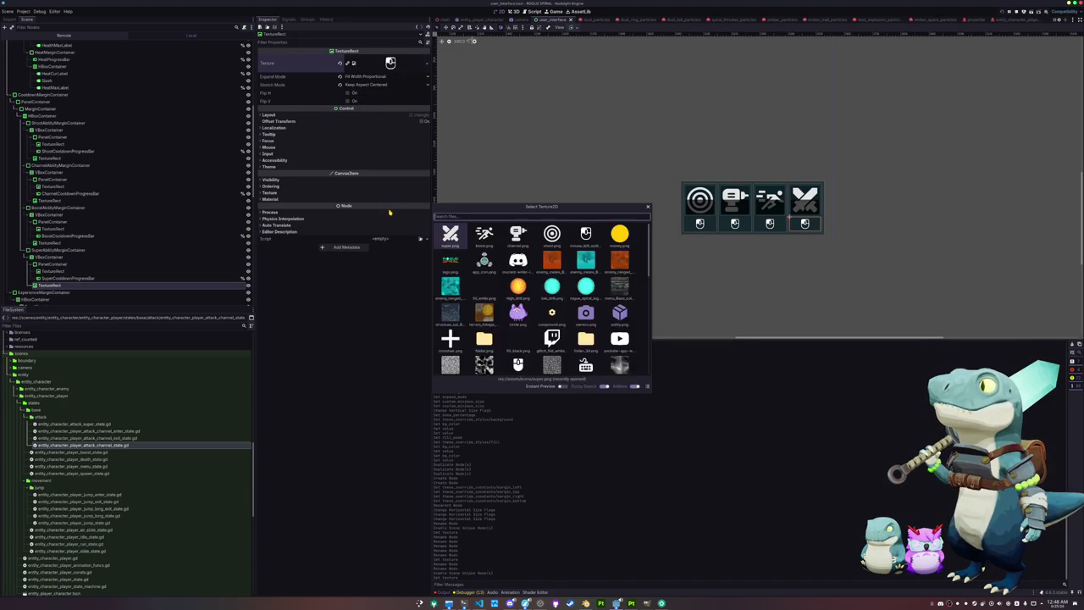
pyautogui.write('q')
pyautogui.press('Return')
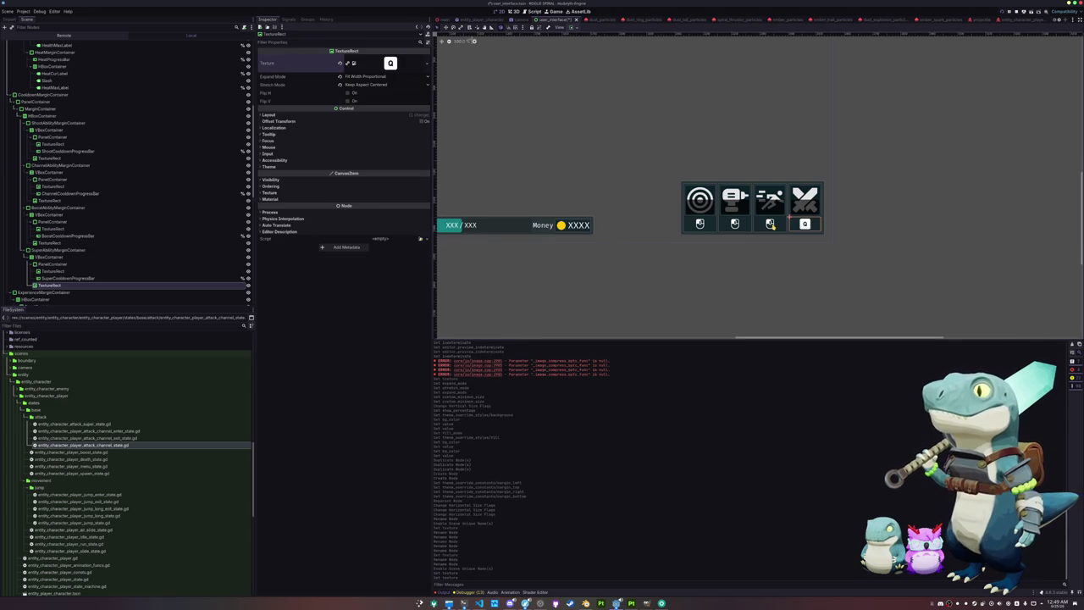
# - Quick Load keyboard_ctrl onto the boost slot's key-hint TextureRect
pyautogui.click(49, 243)
pyautogui.click(426, 64)
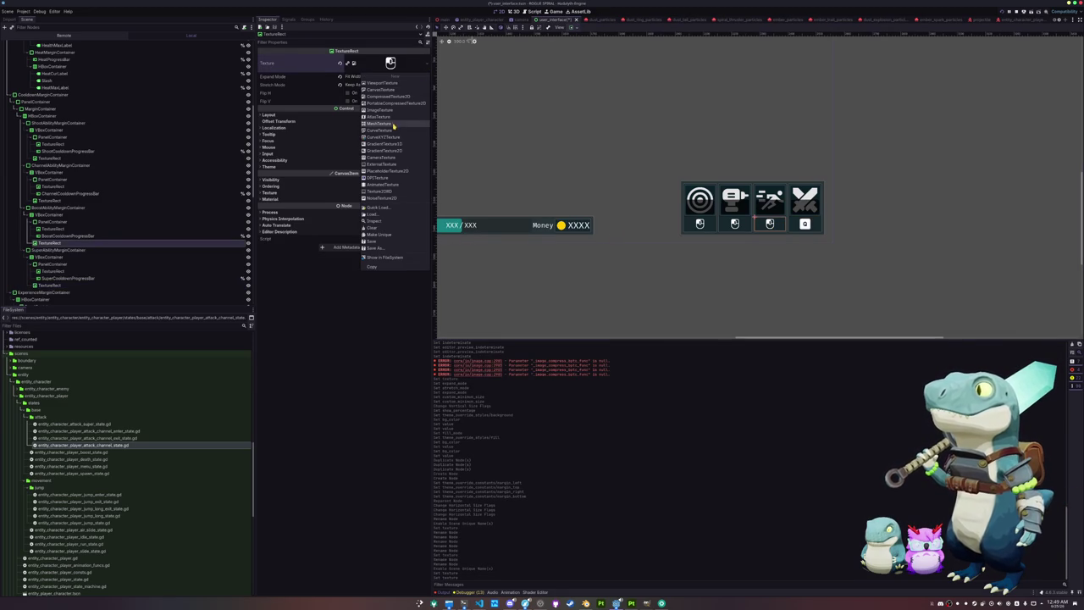
pyautogui.click(386, 207)
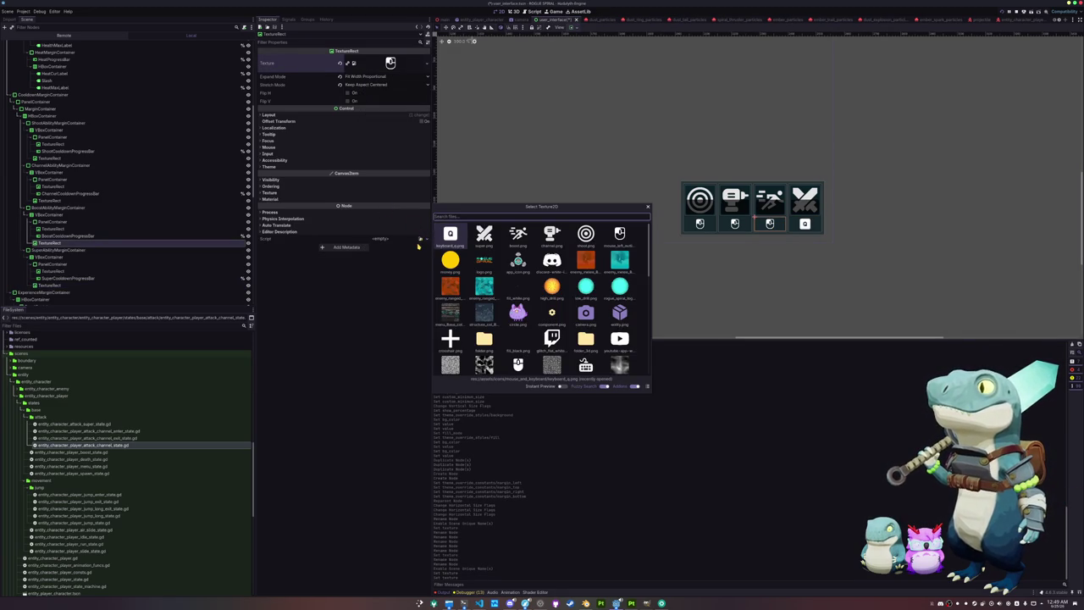
pyautogui.write('ct')
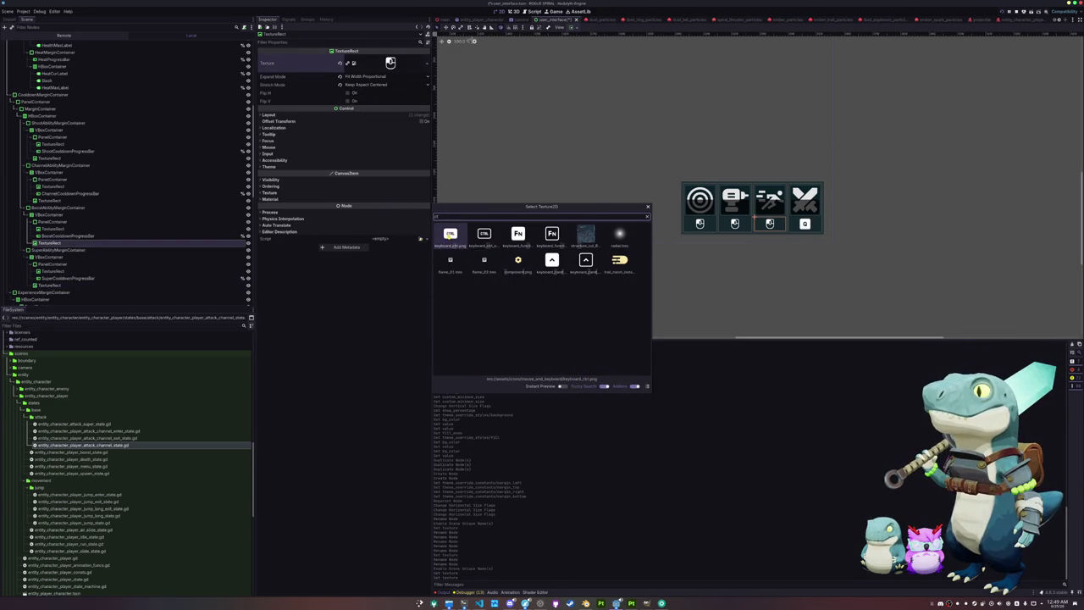
pyautogui.press('Return')
# - Recheck the channel slot's key hint, applying a mouse icon texture
pyautogui.click(49, 199)
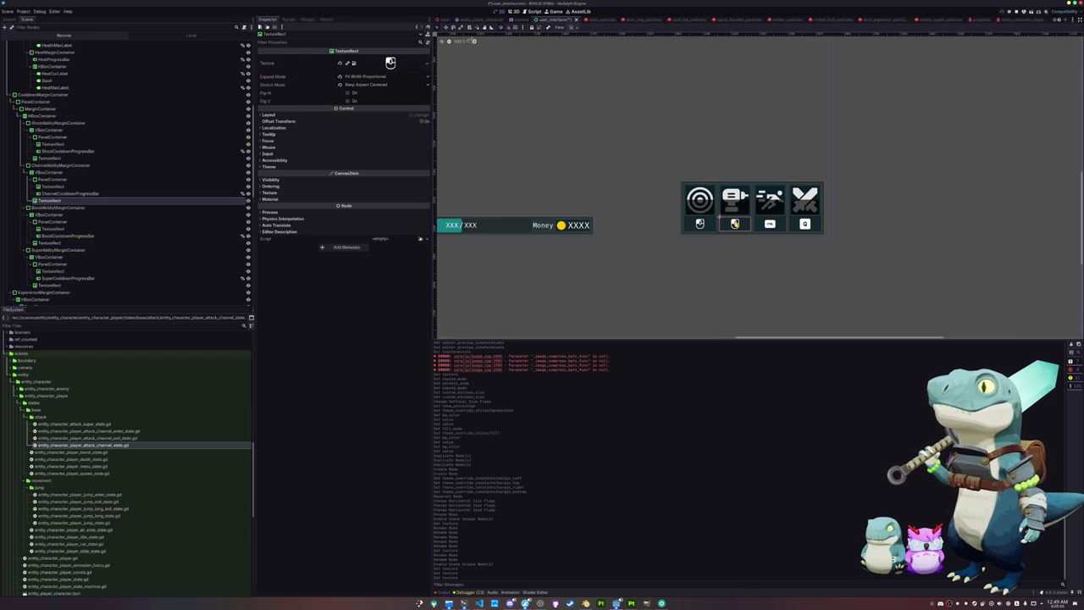
pyautogui.click(427, 63)
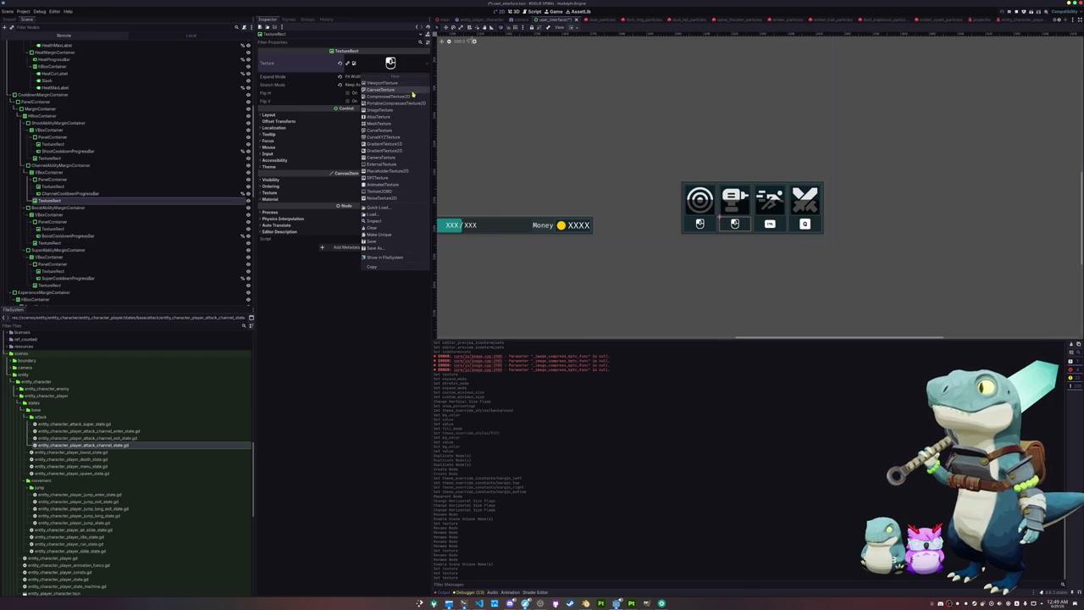
pyautogui.click(386, 208)
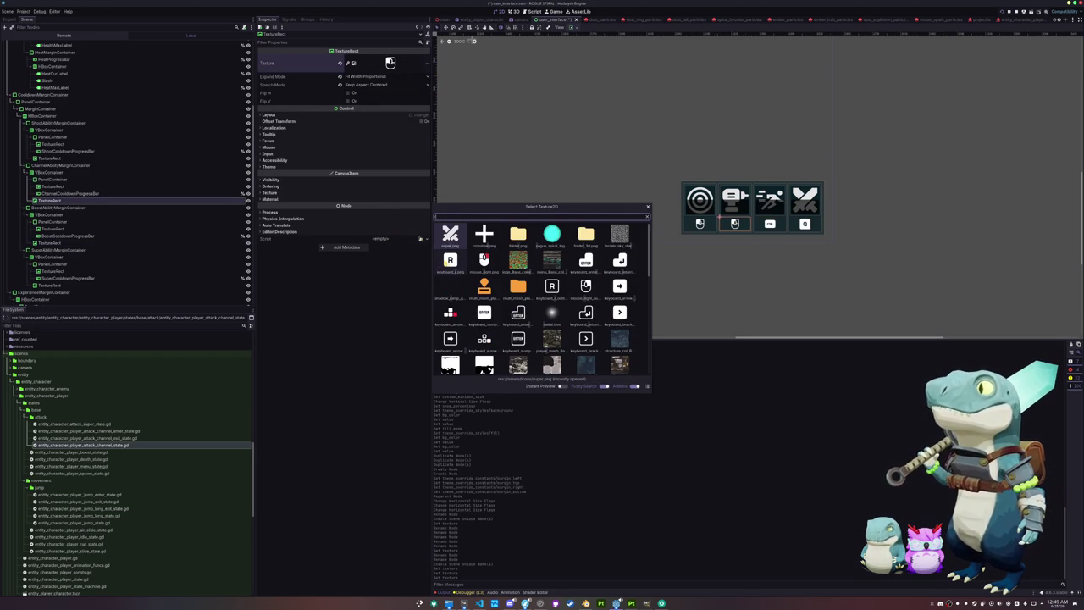
pyautogui.click(585, 286)
pyautogui.click(622, 280)
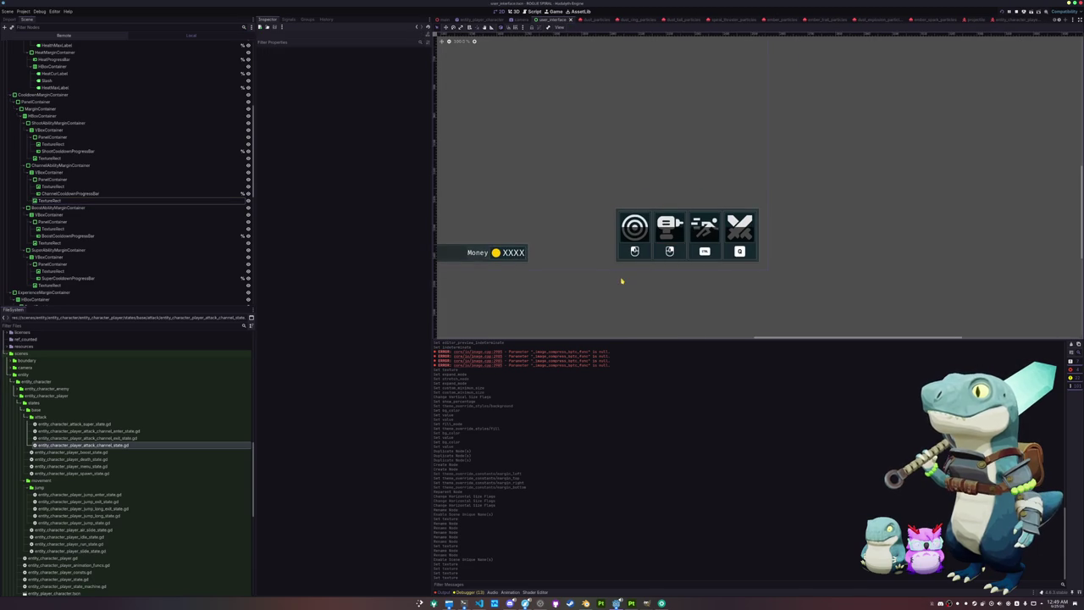
pyautogui.click(703, 252)
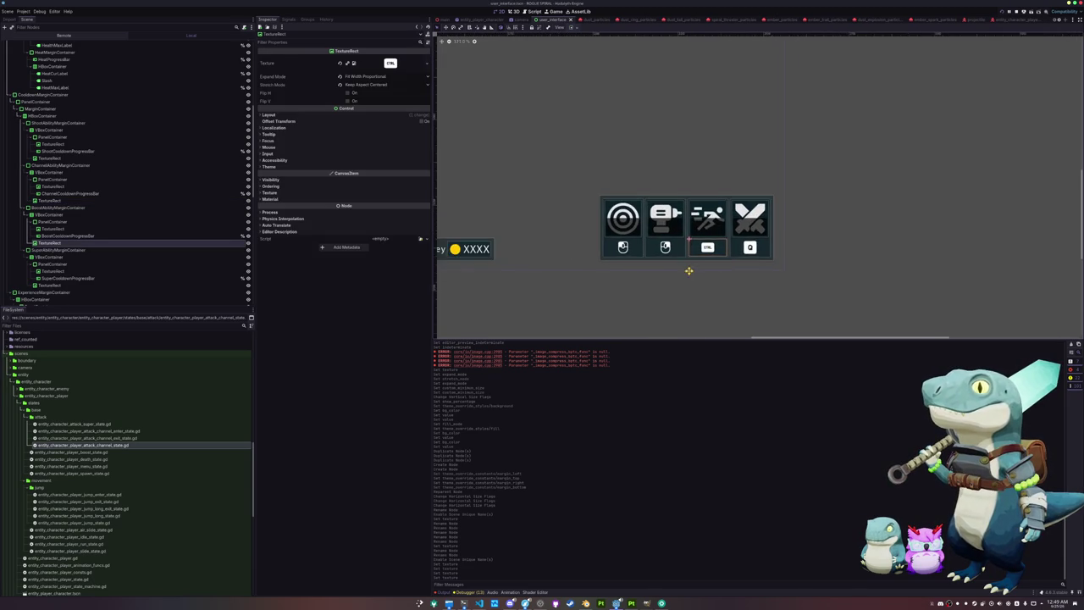
# - Select all four cooldown progress bars and inspect their layout and container sizing flags
pyautogui.scroll(1, 652, 281)
pyautogui.click(646, 303)
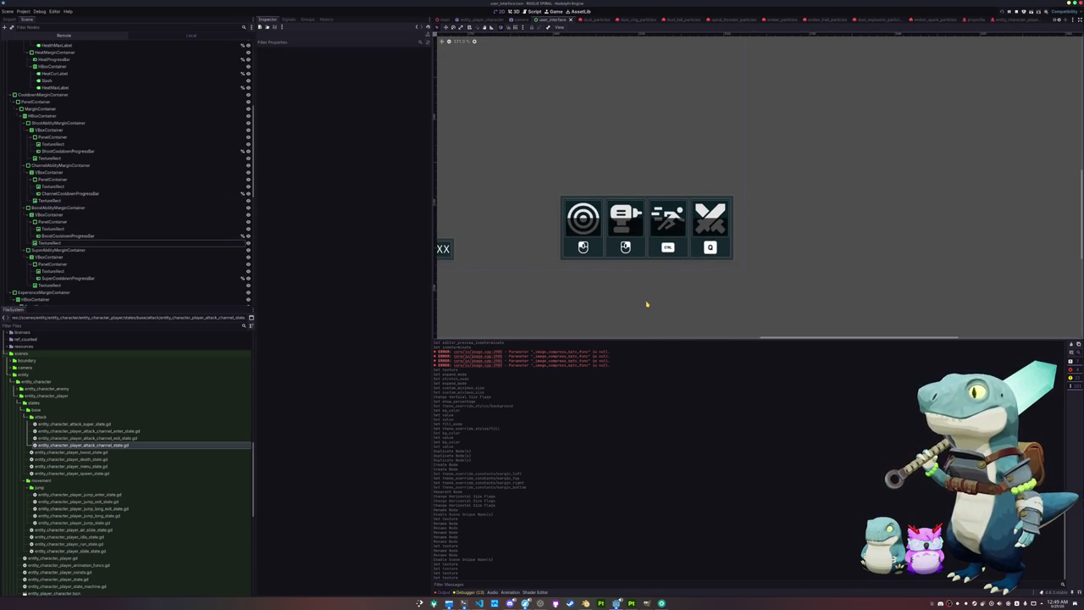
pyautogui.scroll(-1, 643, 299)
pyautogui.click(598, 234)
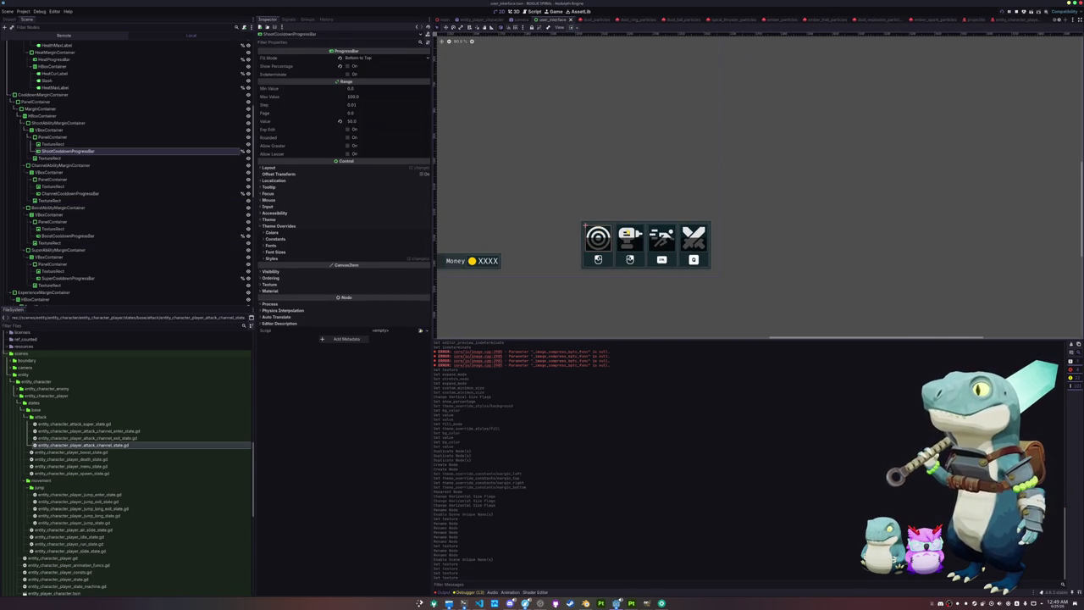
pyautogui.keyDown('shift'); pyautogui.click(629, 234); pyautogui.keyUp('shift')
pyautogui.keyDown('shift'); pyautogui.click(662, 233); pyautogui.keyUp('shift')
pyautogui.keyDown('shift'); pyautogui.click(693, 234); pyautogui.keyUp('shift')
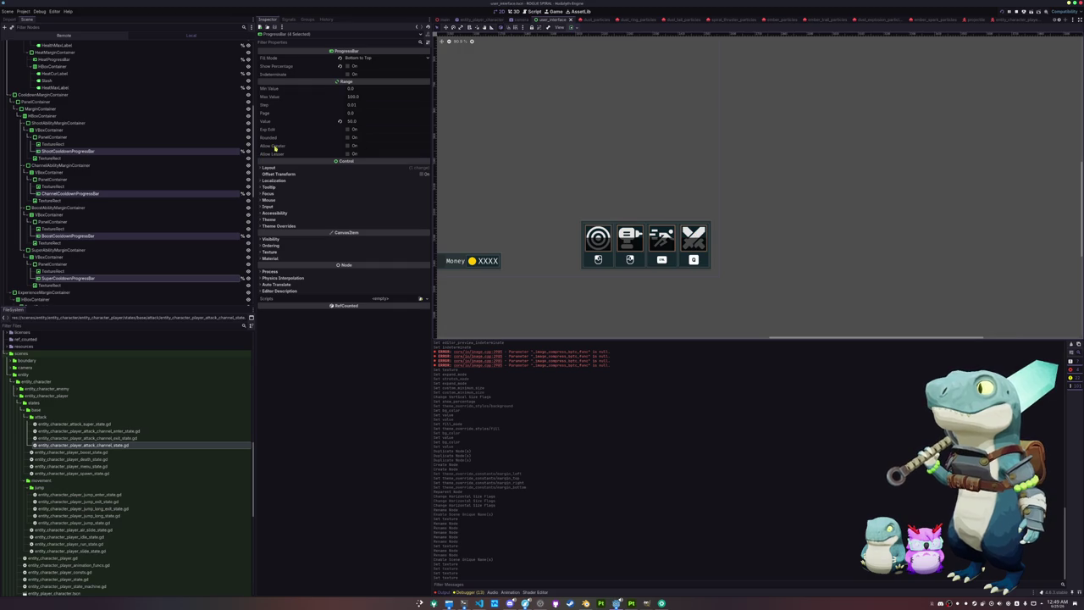
pyautogui.click(332, 170)
pyautogui.click(344, 222)
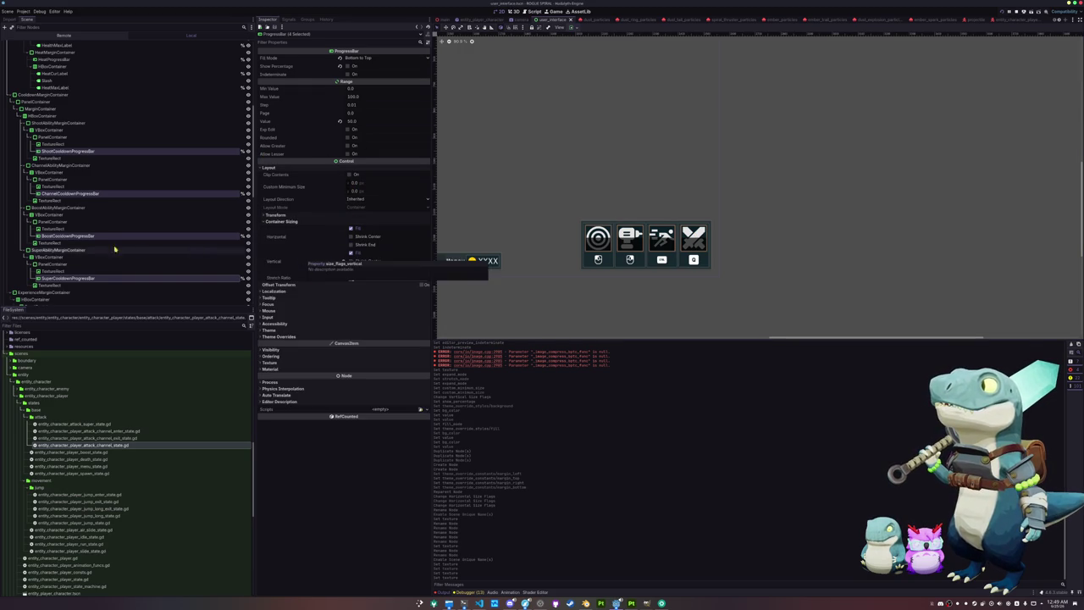
# - Select the four ability icon TextureRects and set Custom Minimum Size x to 75
pyautogui.click(53, 271)
pyautogui.keyDown('ctrl'); pyautogui.click(52, 229); pyautogui.keyUp('ctrl')
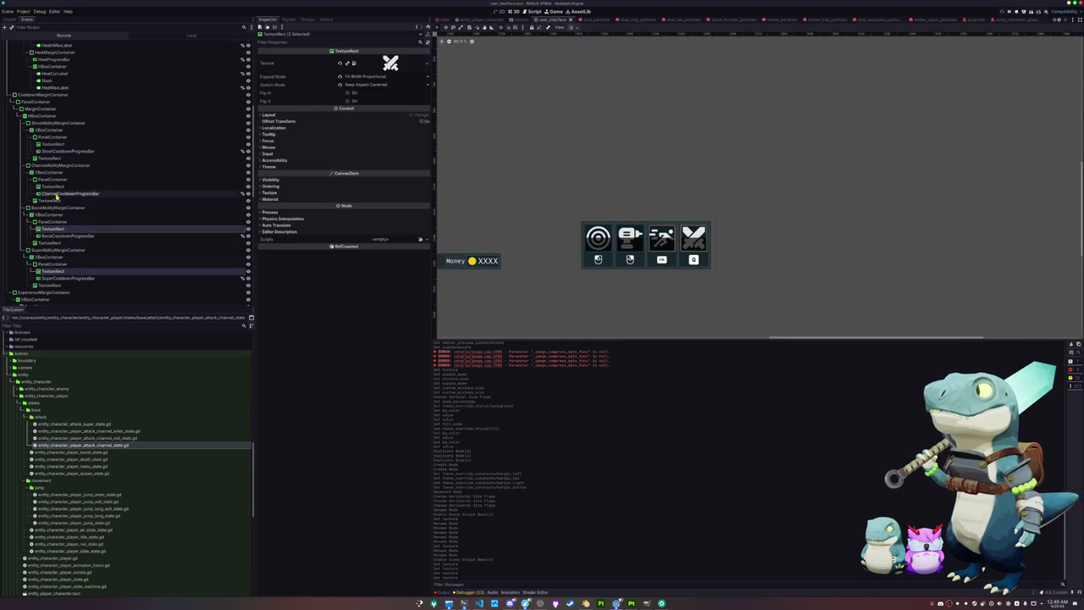
pyautogui.keyDown('ctrl'); pyautogui.click(52, 187); pyautogui.keyUp('ctrl')
pyautogui.keyDown('ctrl'); pyautogui.click(54, 145); pyautogui.keyUp('ctrl')
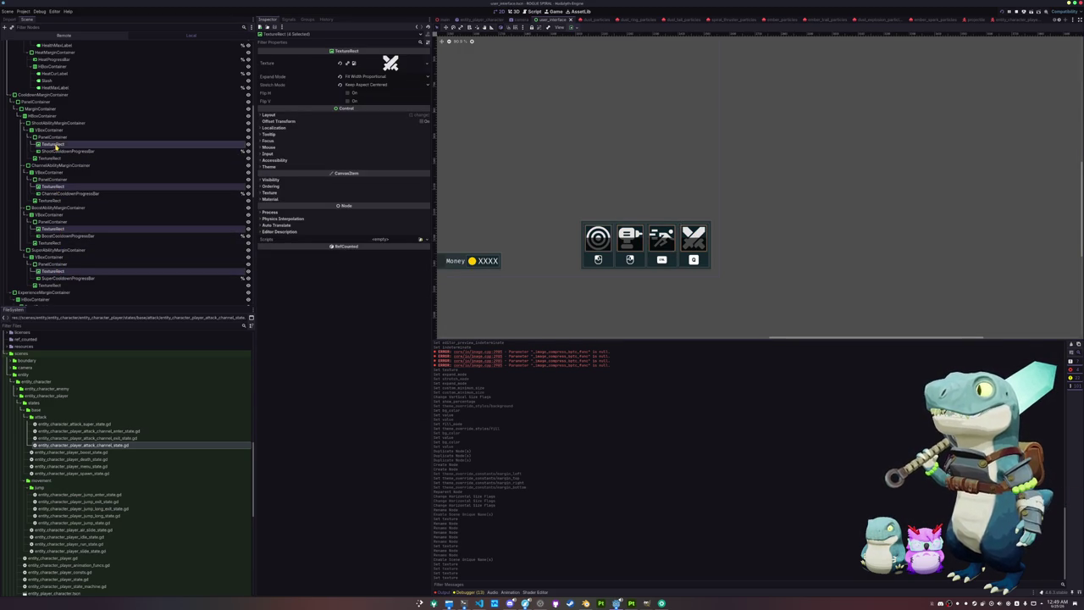
pyautogui.click(296, 116)
pyautogui.click(364, 133)
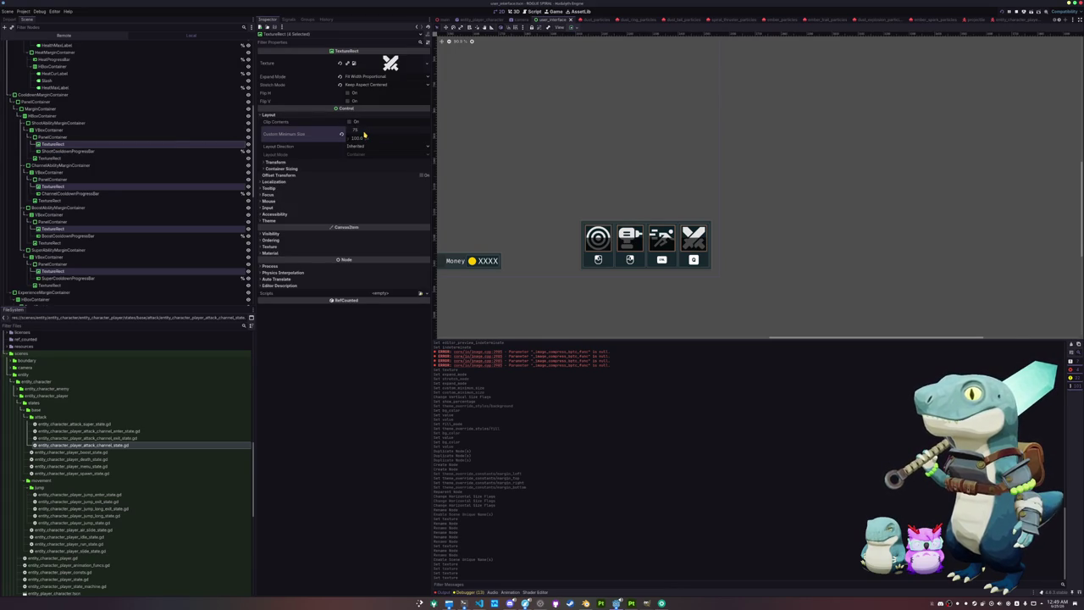
pyautogui.press('Return')
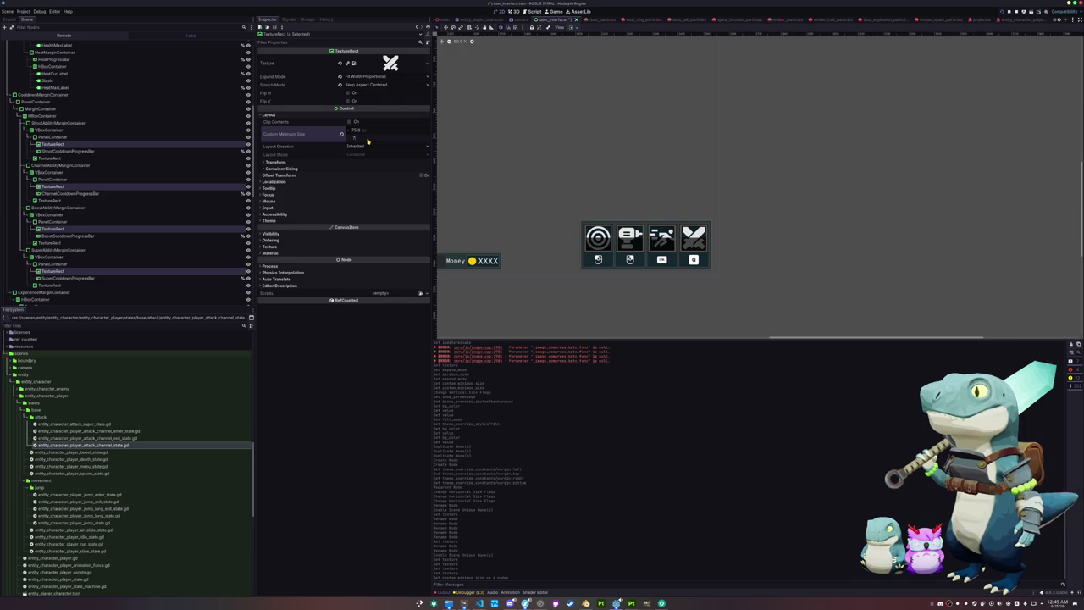
# - Clear the selection and inspect the resized ability panel in the viewport
pyautogui.click(522, 276)
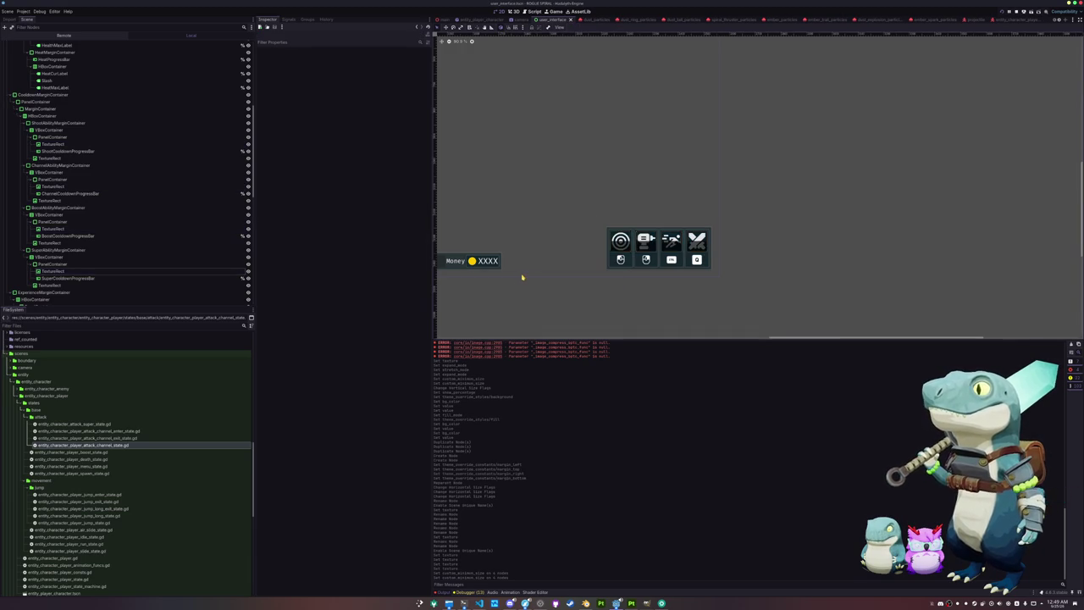
pyautogui.scroll(-2, 670, 266)
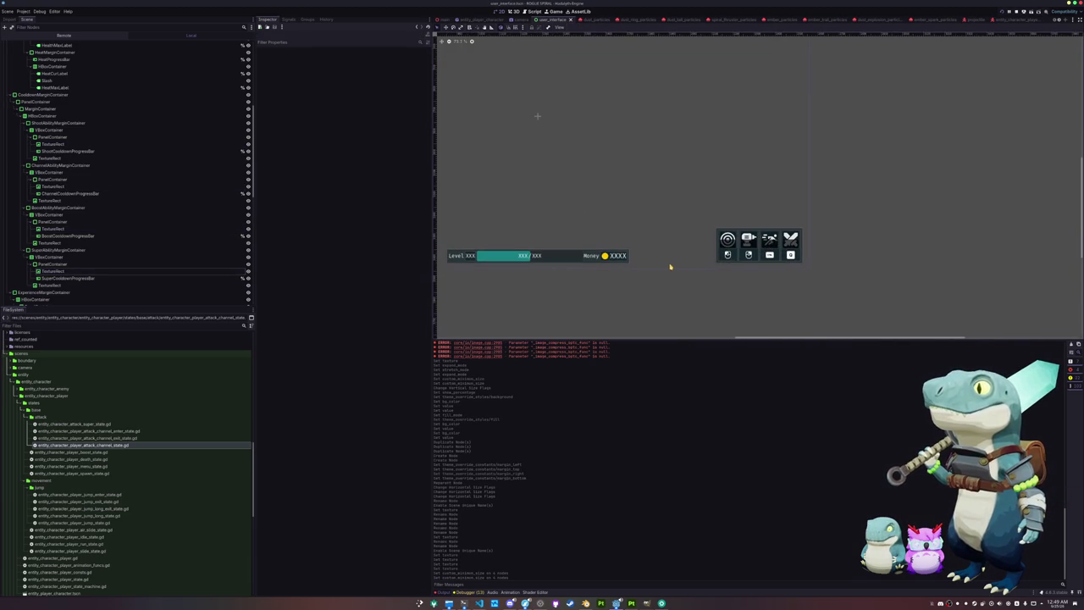
pyautogui.scroll(3, 737, 262)
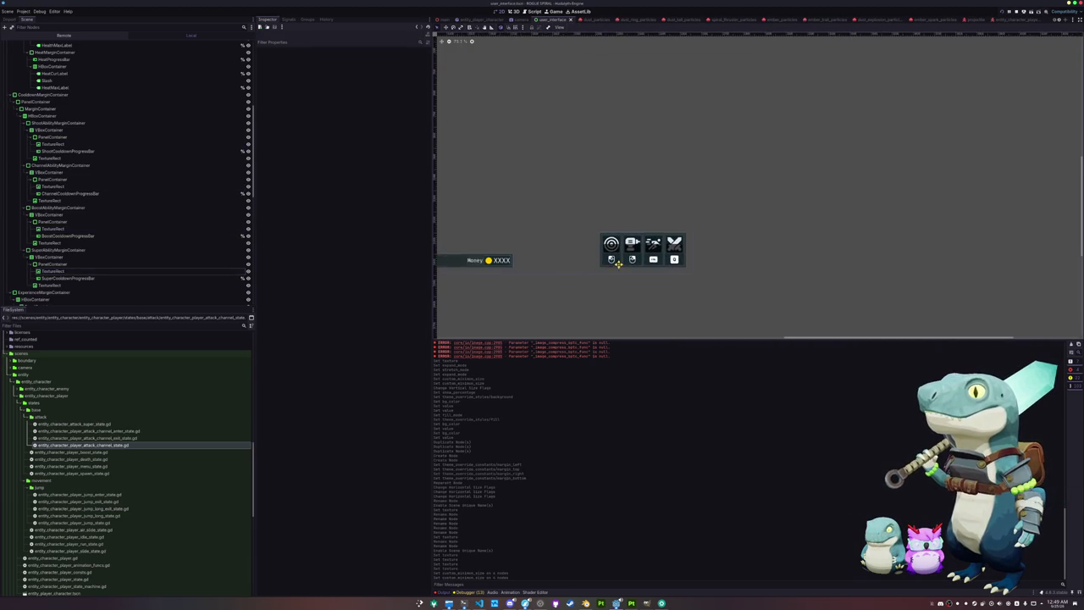
pyautogui.click(573, 210)
pyautogui.scroll(2, 667, 247)
pyautogui.scroll(-2, 667, 248)
pyautogui.click(810, 249)
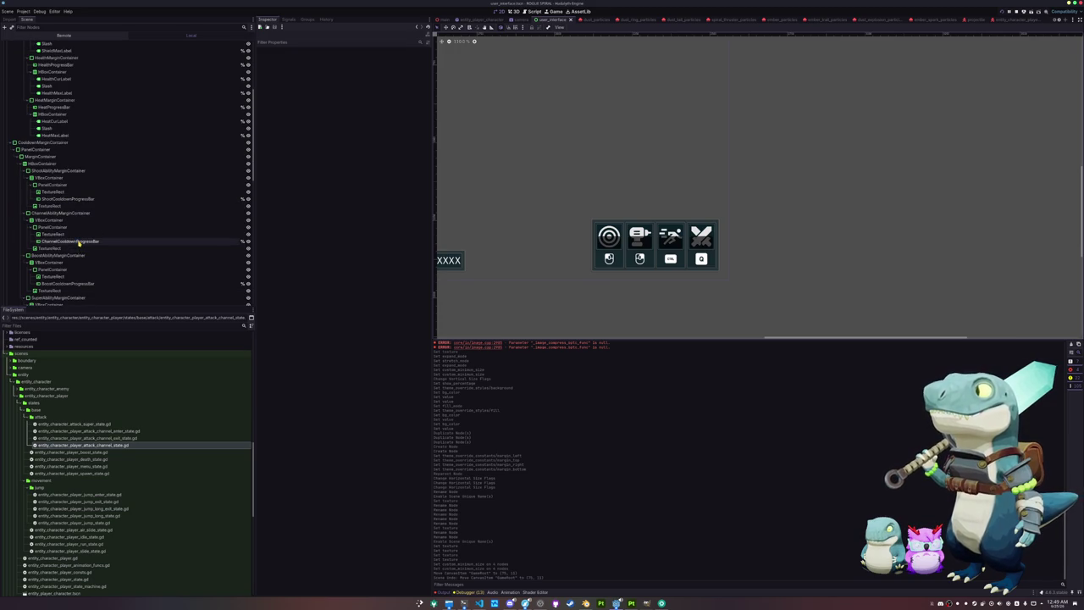
# - Select the Channel, Boost, Super and Shoot cooldown bars together, then switch to VS Code
pyautogui.click(80, 244)
pyautogui.keyDown('ctrl'); pyautogui.click(127, 217); pyautogui.keyUp('ctrl')
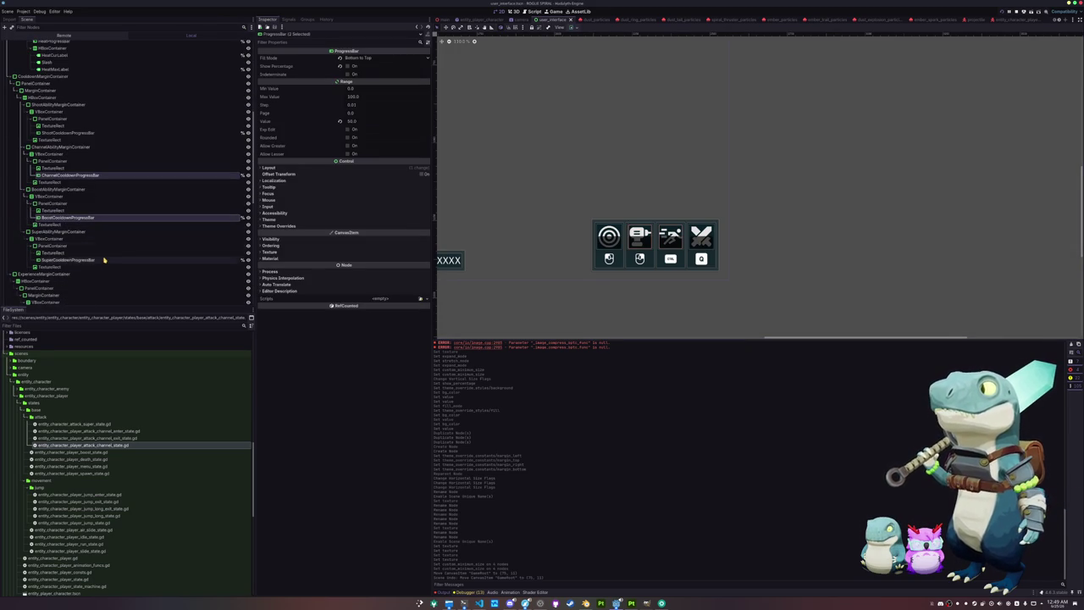
pyautogui.keyDown('ctrl'); pyautogui.click(106, 260); pyautogui.keyUp('ctrl')
pyautogui.keyDown('ctrl'); pyautogui.click(97, 133); pyautogui.keyUp('ctrl')
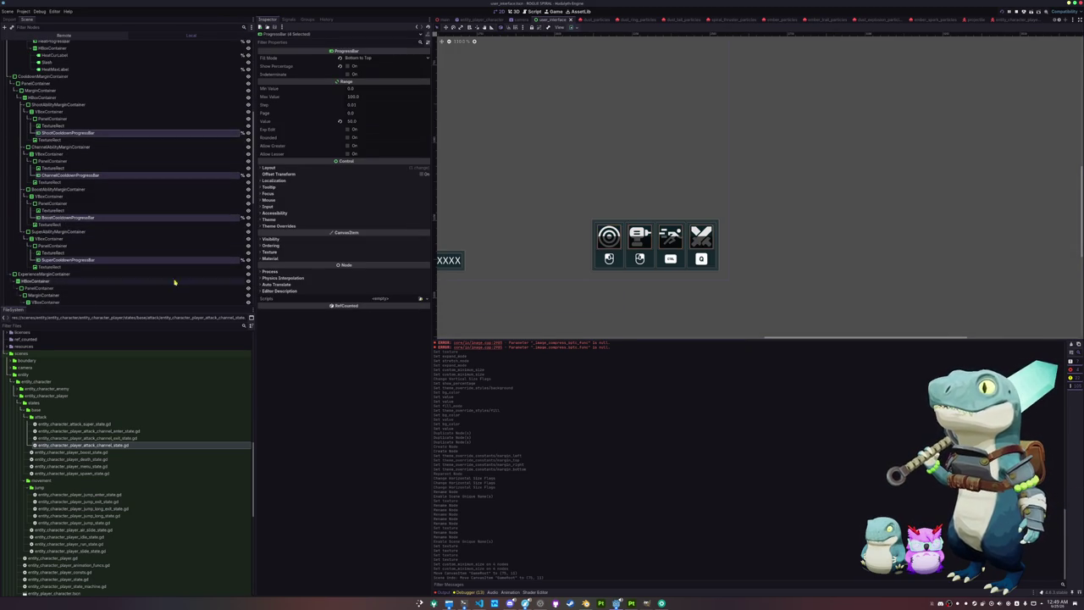
pyautogui.click(479, 603)
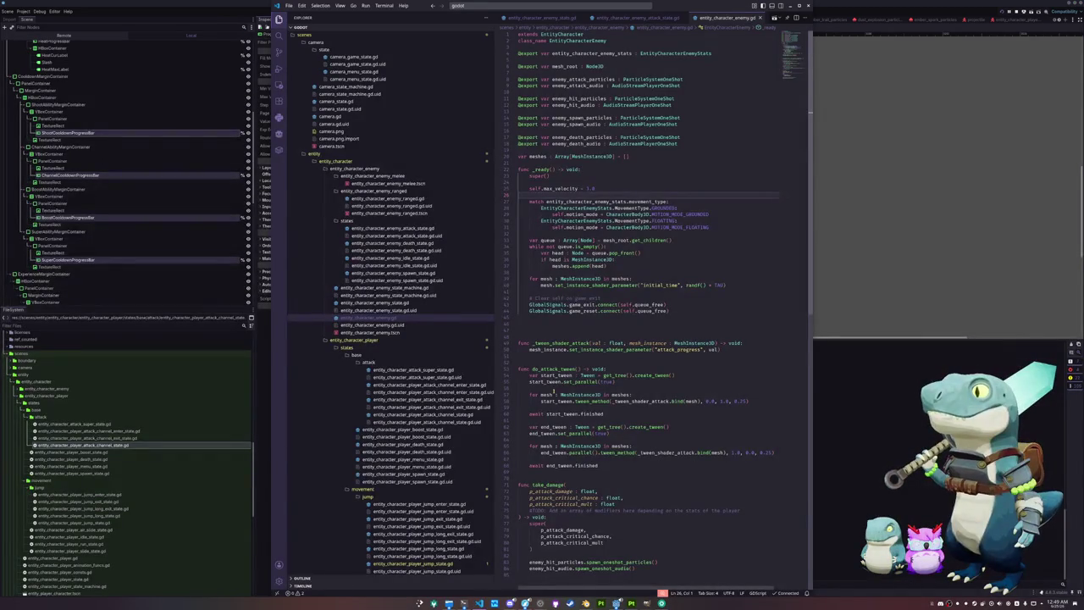
pyautogui.scroll(-15, 409, 400)
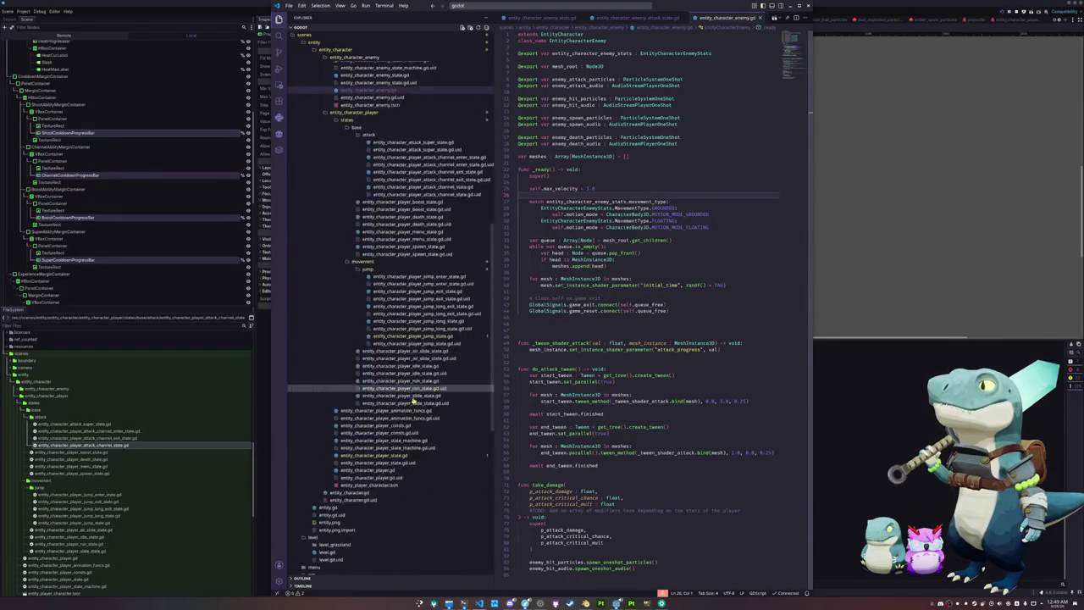
pyautogui.scroll(-5, 405, 401)
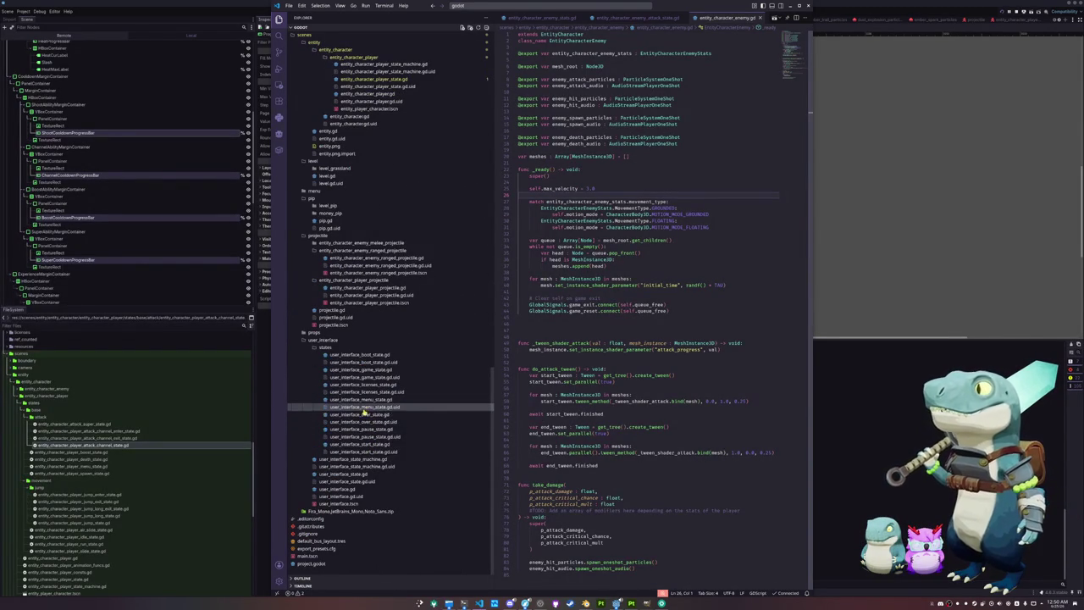
pyautogui.click(360, 369)
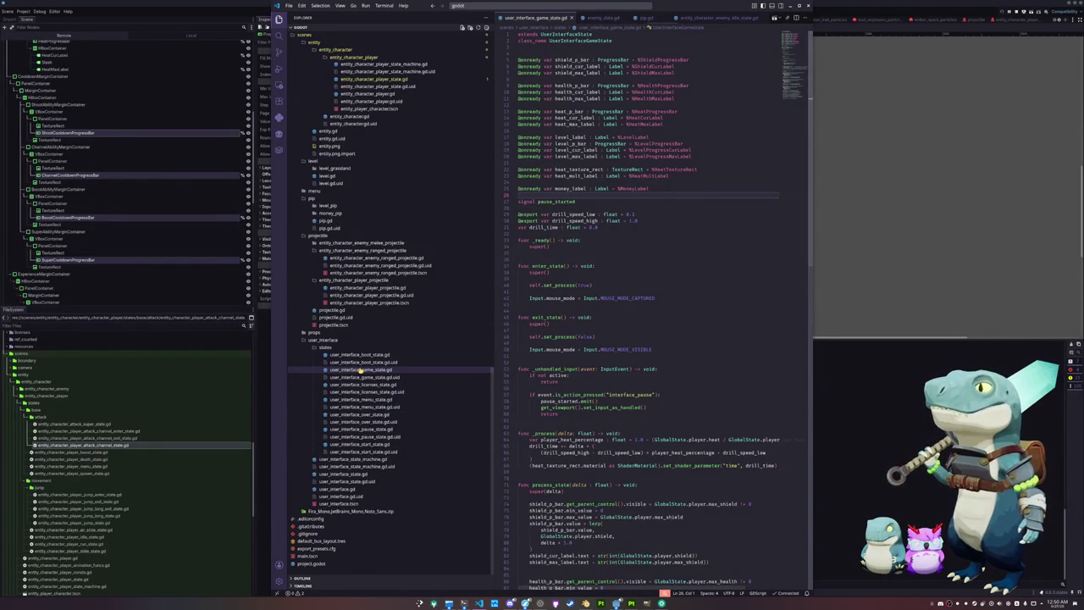
pyautogui.press('super+Right')
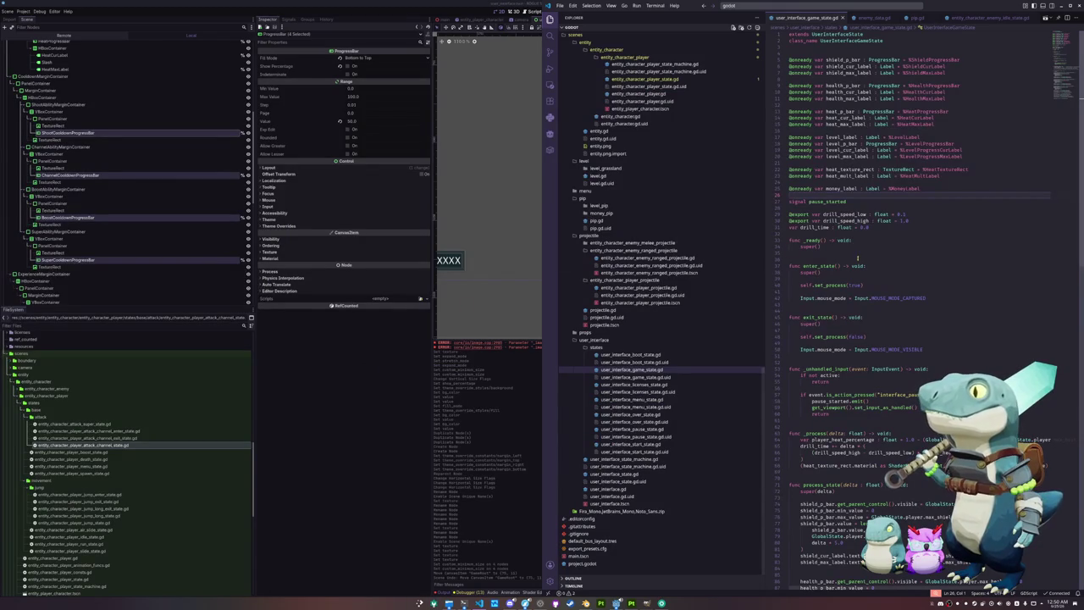
pyautogui.click(851, 193)
pyautogui.press('Return')
pyautogui.press('Return')
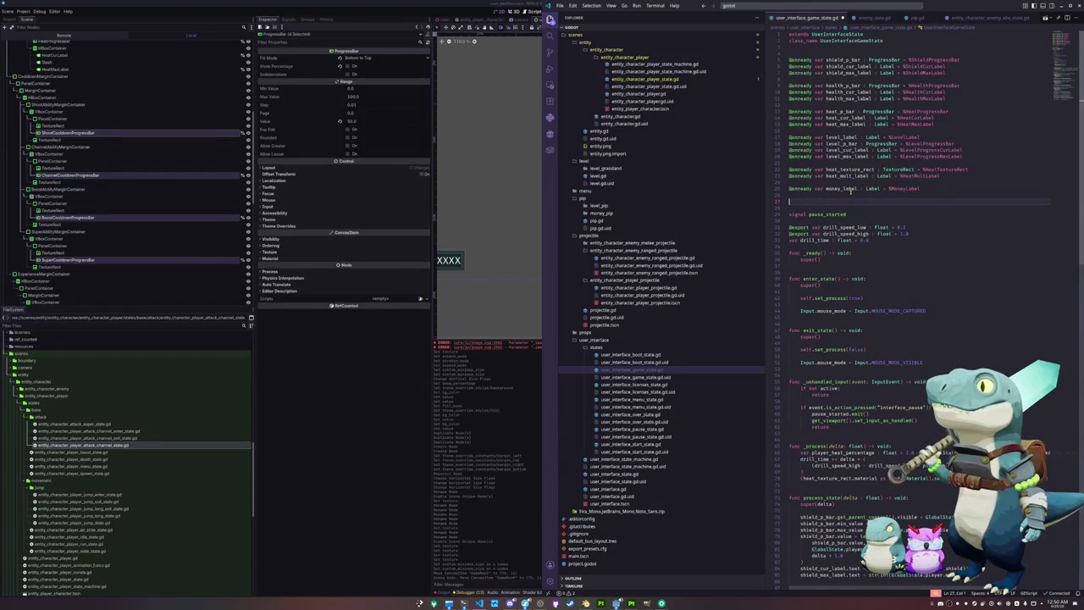
pyautogui.write('@onready var ')
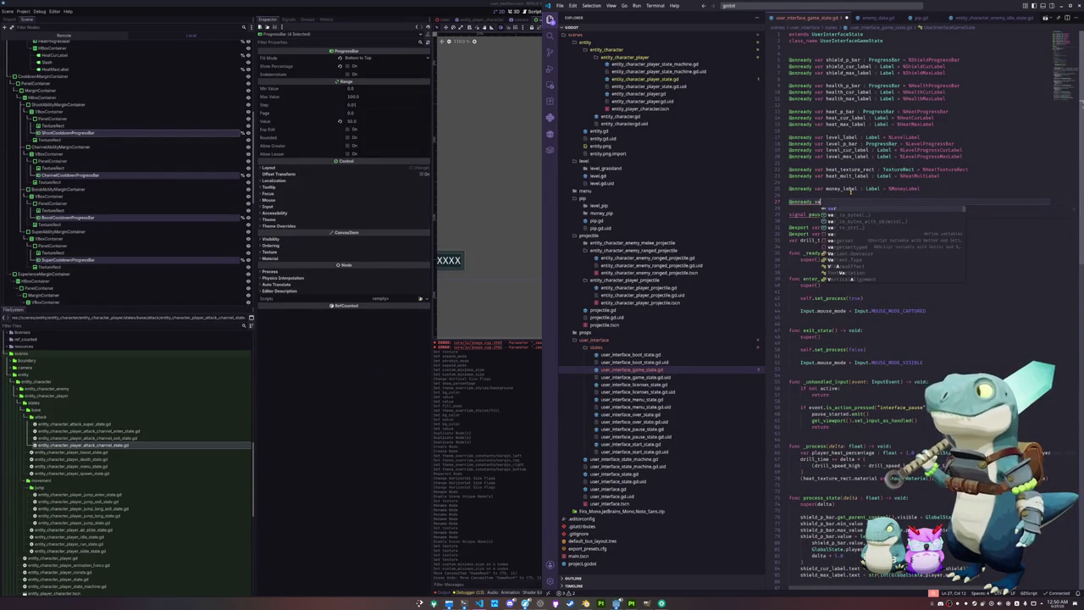
pyautogui.write('shoot_cooldown_p_bar')
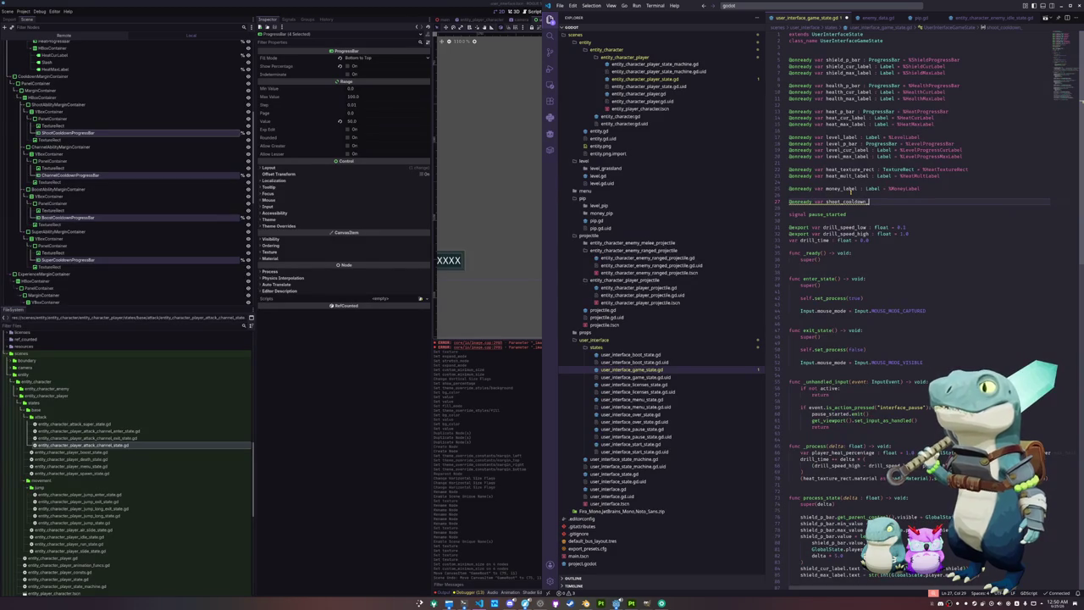
pyautogui.write(' : Progre')
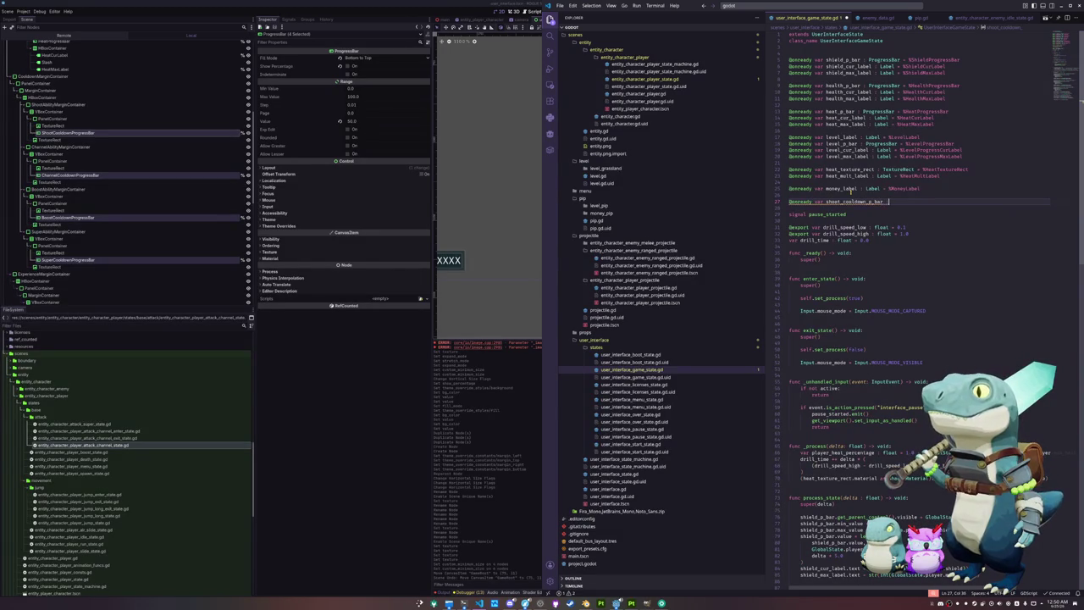
pyautogui.press('Return')
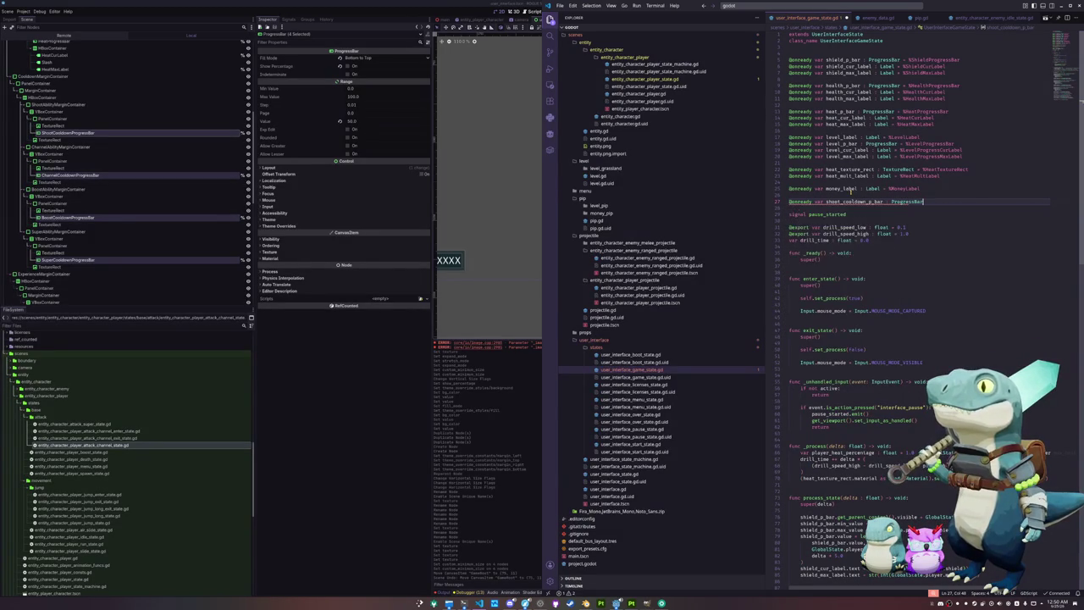
pyautogui.write('= %')
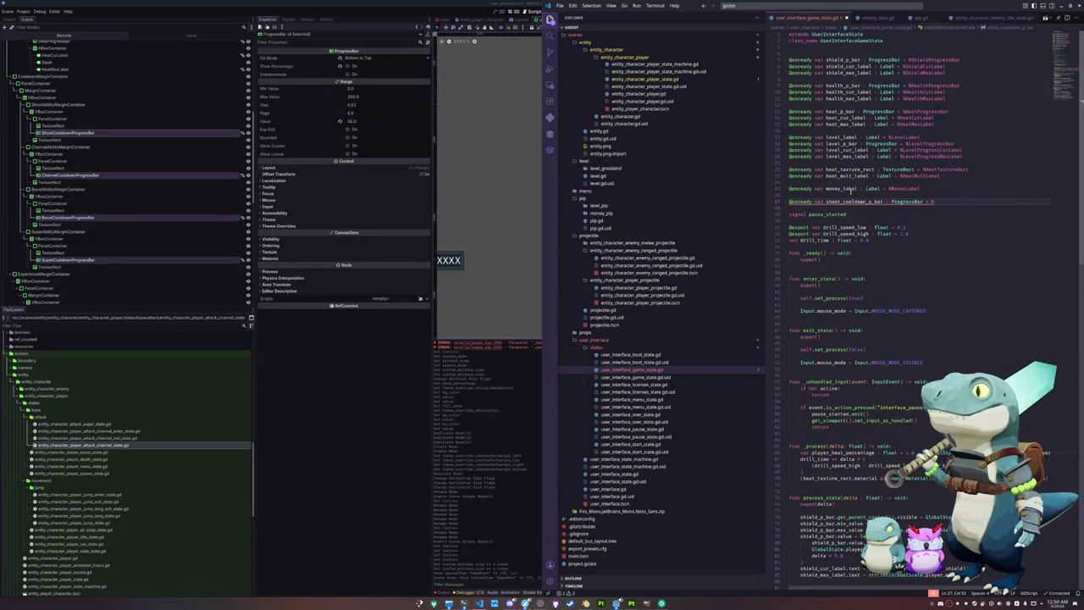
pyautogui.write('ShootCooldown')
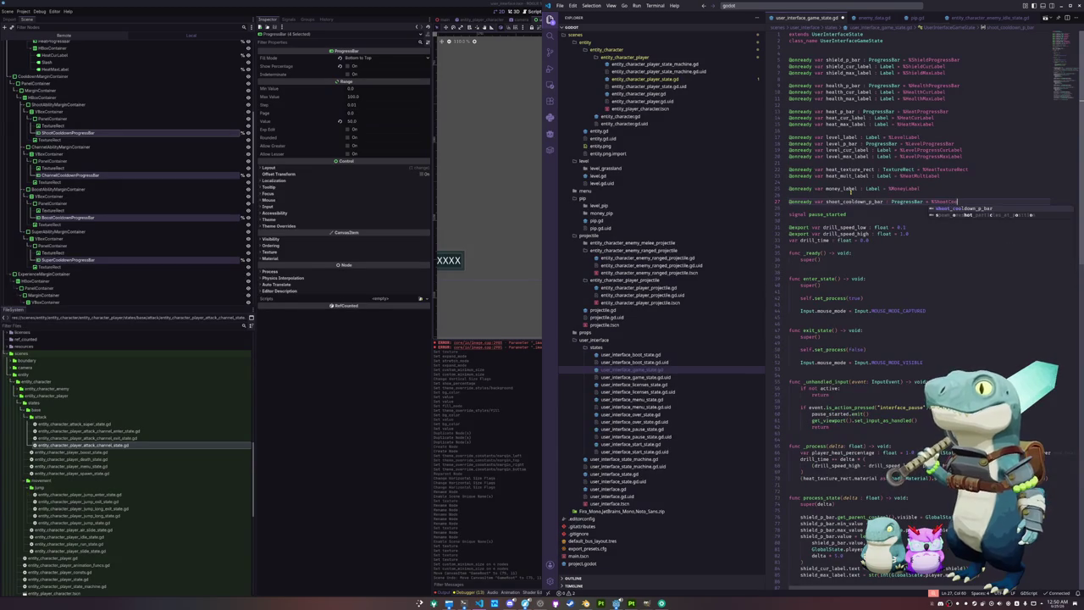
pyautogui.write('Progress')
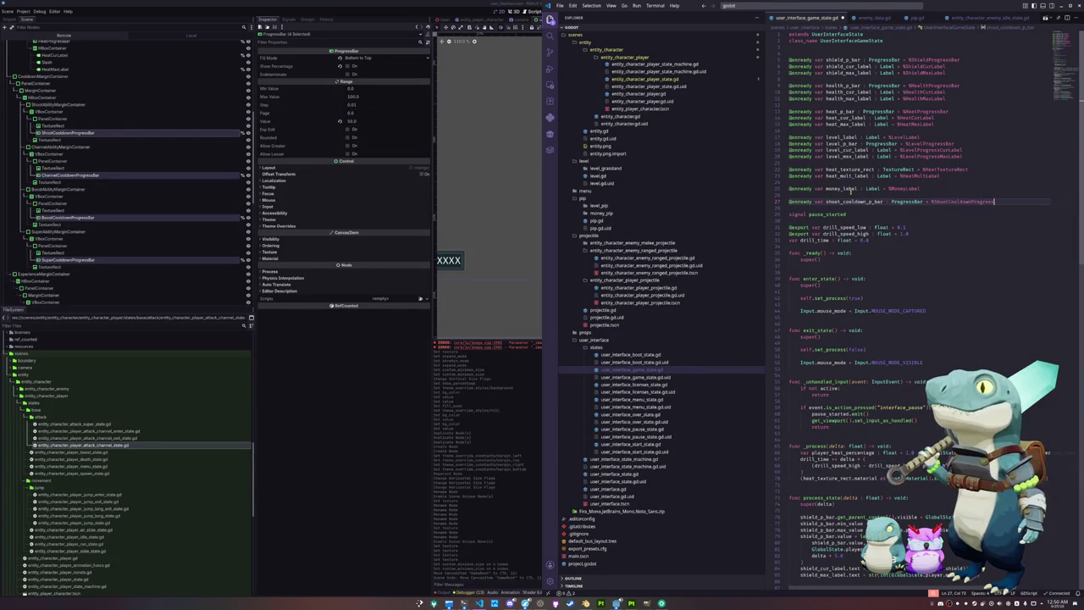
# - Duplicate the shoot cooldown bar declaration into four identical lines
pyautogui.hotkey('ctrl', 'shift', 'Left')
pyautogui.hotkey('shift', 'alt', 'Down')
pyautogui.hotkey('shift', 'alt', 'Down')
pyautogui.hotkey('shift', 'alt', 'Down')
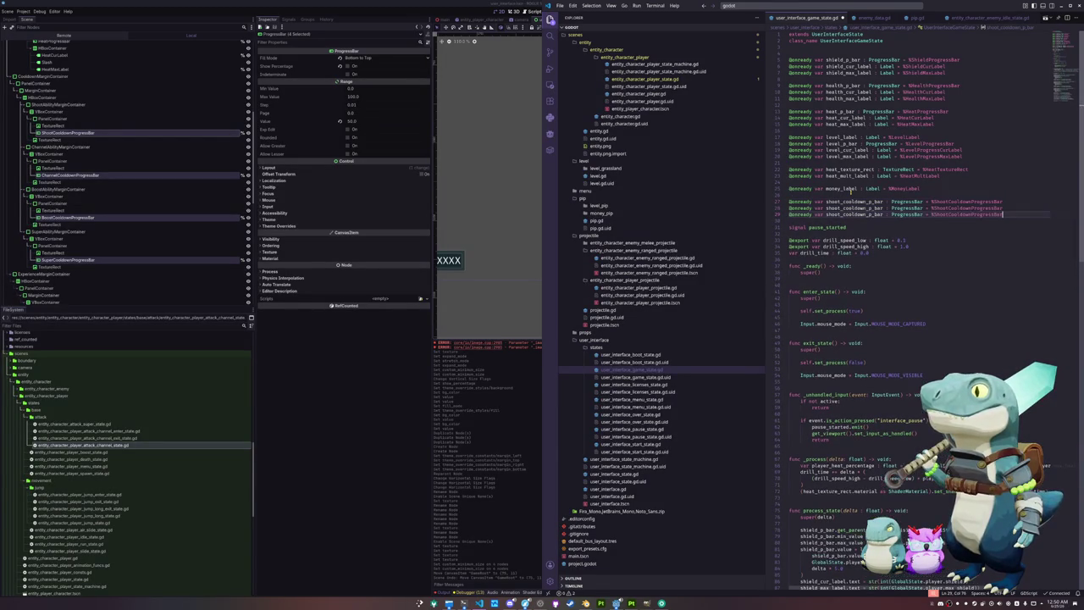
pyautogui.press('Home')
pyautogui.hotkey('ctrl', 'Right')
pyautogui.hotkey('ctrl', 'Right')
pyautogui.press('Right')
pyautogui.hotkey('shift', 'Right')
pyautogui.hotkey('shift', 'Right')
pyautogui.hotkey('shift', 'Right')
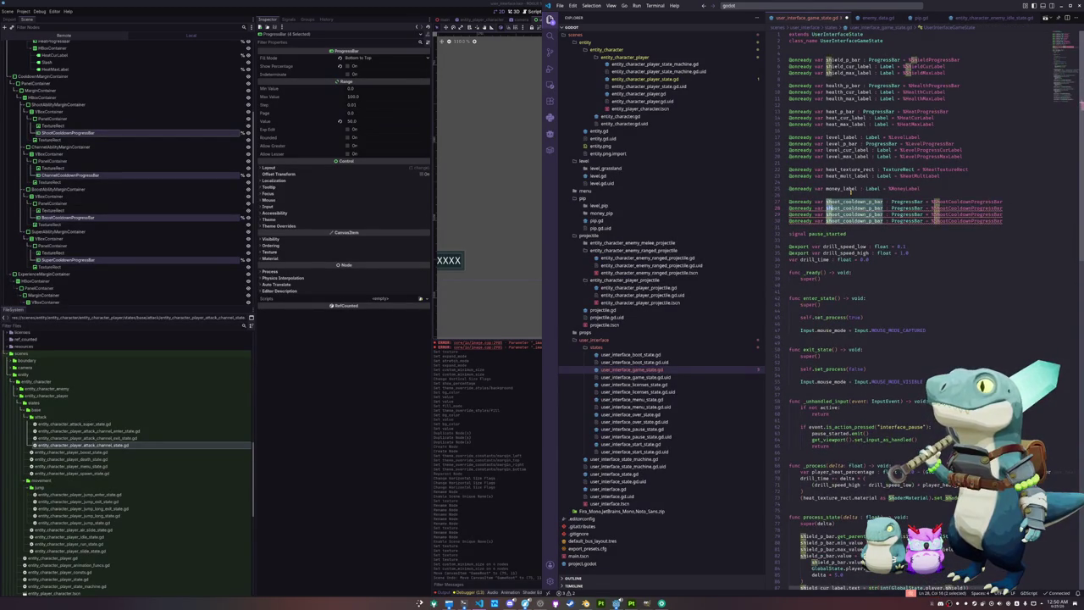
pyautogui.press('Escape')
# - Rename the second copy to channel_cooldown_p_bar pointing at %ChannelCooldownProgressBar
pyautogui.press('Down')
pyautogui.write('channel')
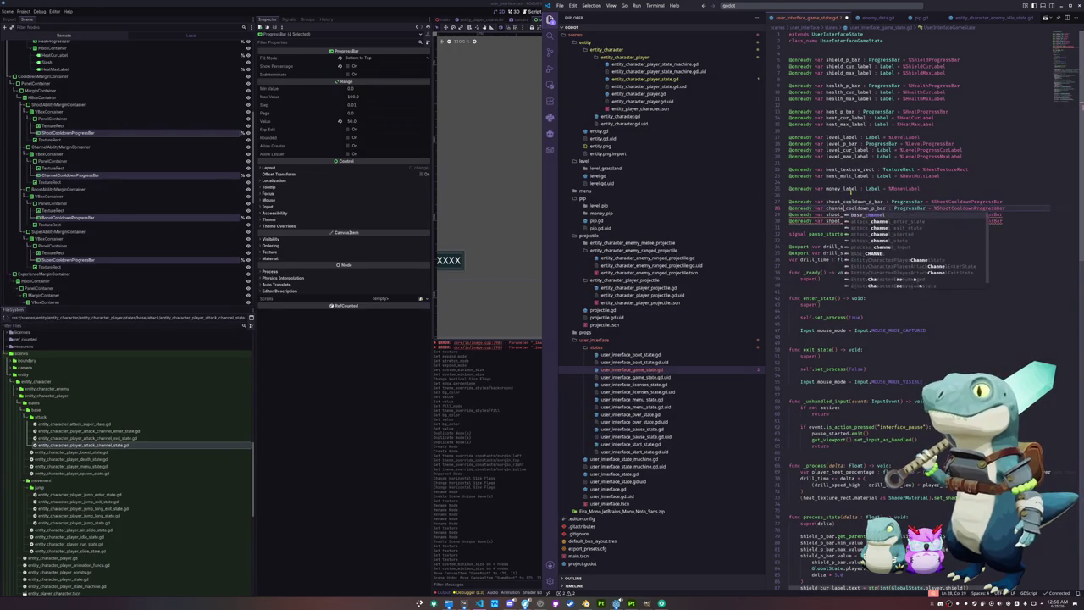
pyautogui.press('End')
pyautogui.hotkey('ctrl', 'shift', 'Left')
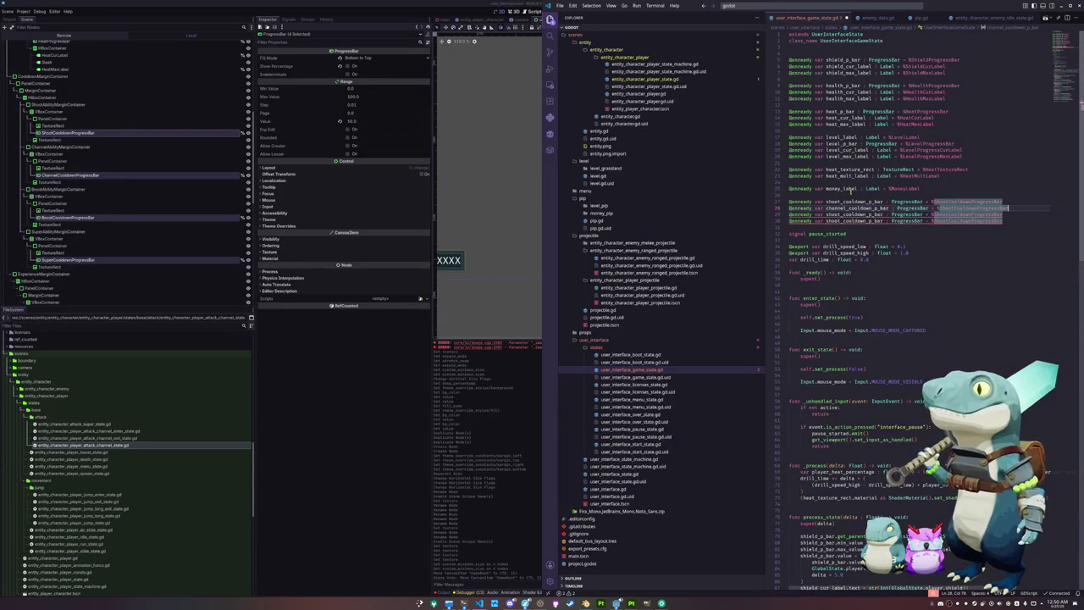
pyautogui.hotkey('shift', 'Left')
pyautogui.hotkey('shift', 'Left')
pyautogui.hotkey('shift', 'Left')
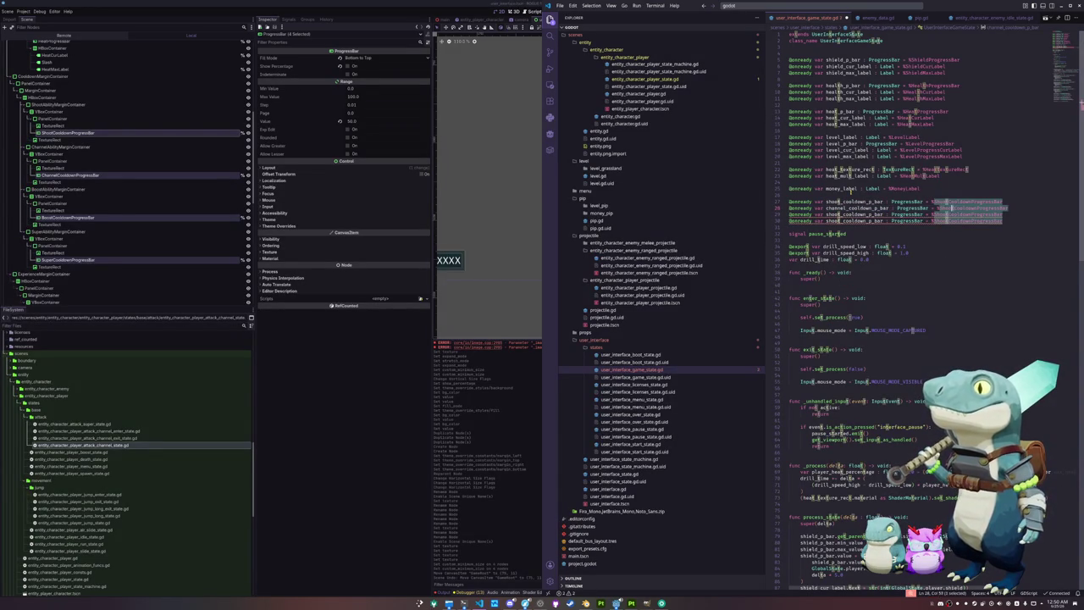
pyautogui.write('Channel')
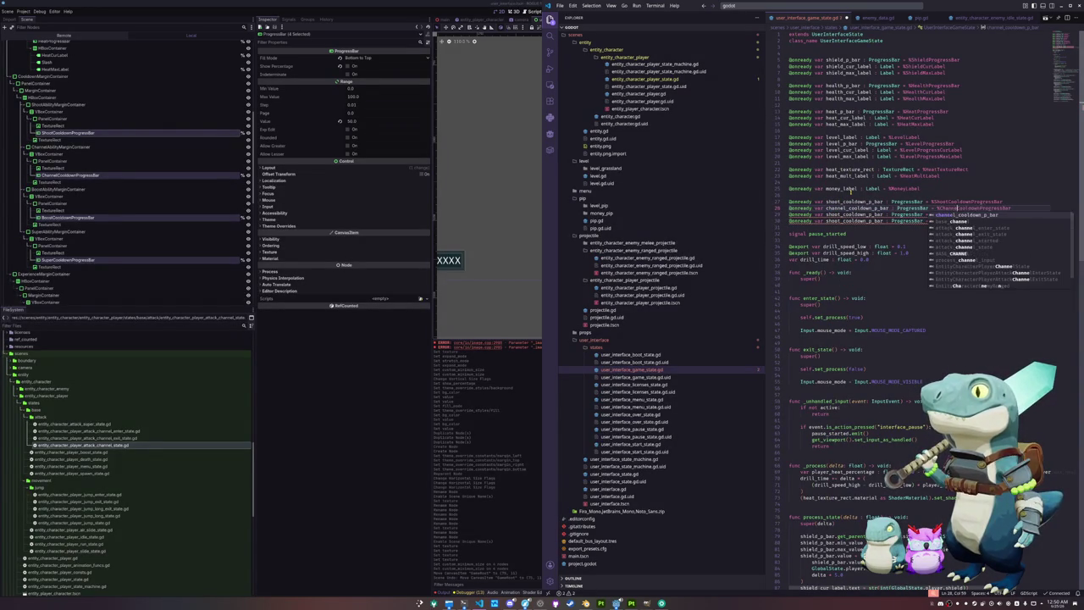
pyautogui.press('Escape')
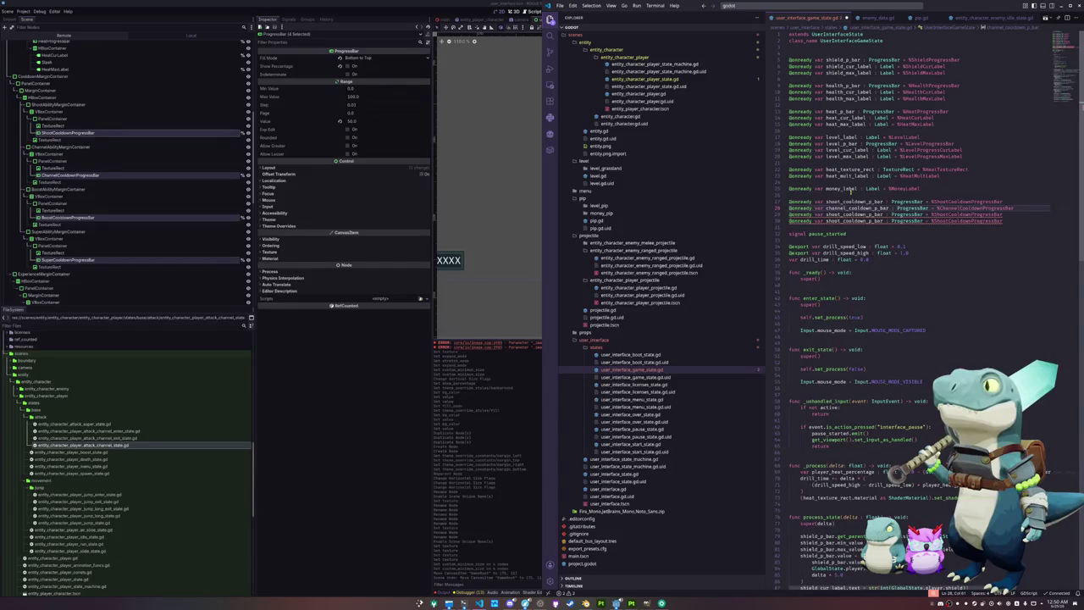
# - Rename the third copy to boost_cooldown_p_bar pointing at %BoostCooldownProgressBar
pyautogui.press('Down')
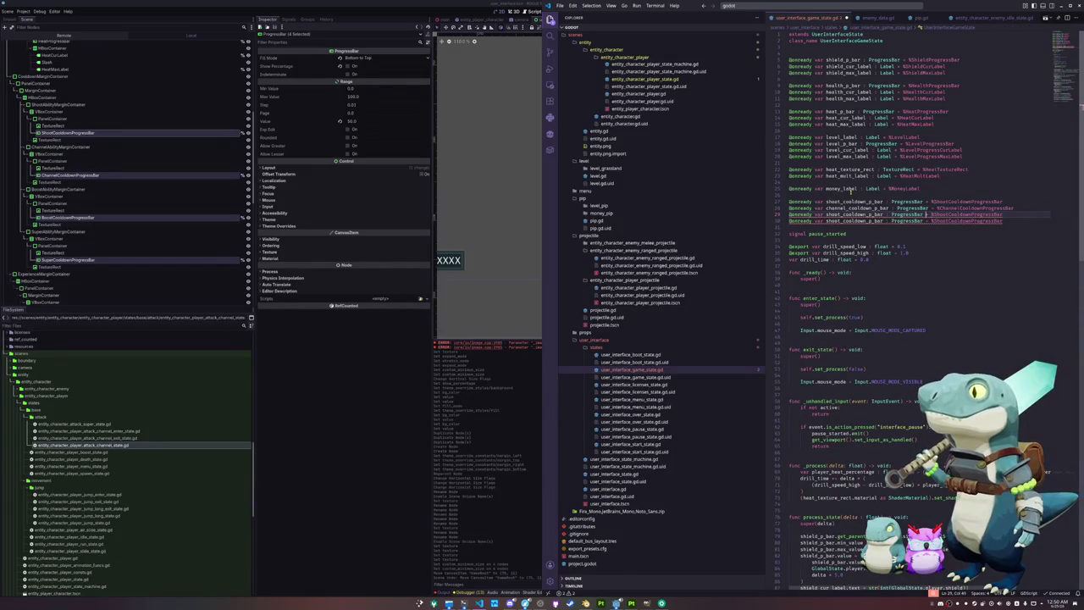
pyautogui.hotkey('ctrl', 'Left')
pyautogui.hotkey('ctrl', 'Left')
pyautogui.hotkey('ctrl', 'Left')
pyautogui.hotkey('shift', 'Right')
pyautogui.hotkey('shift', 'Right')
pyautogui.hotkey('shift', 'Right')
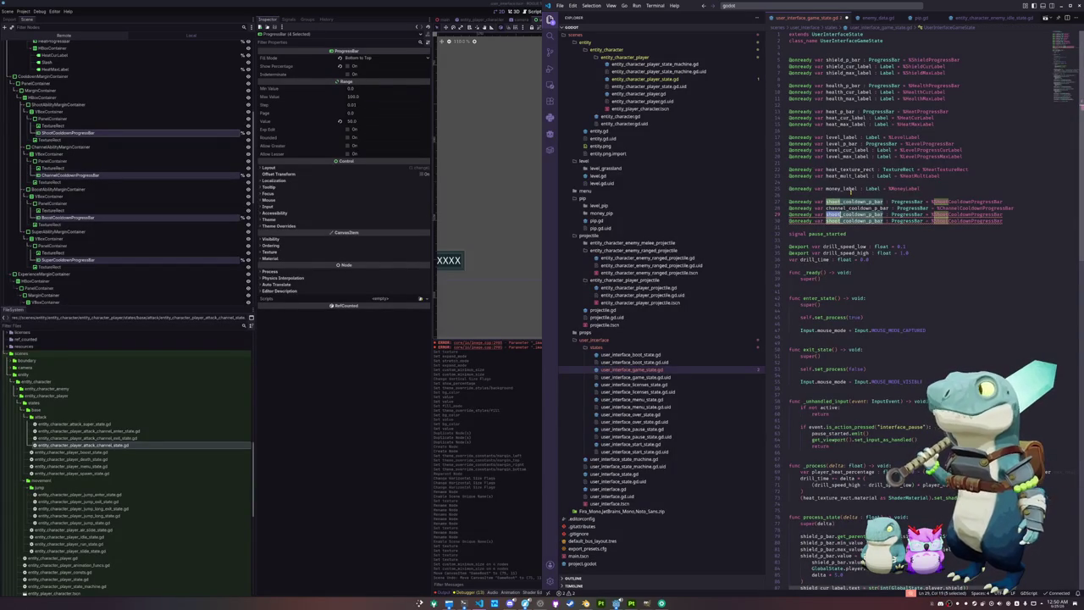
pyautogui.write('boost')
pyautogui.hotkey('ctrl', 'Right')
pyautogui.hotkey('ctrl', 'Right')
pyautogui.hotkey('ctrl', 'Right')
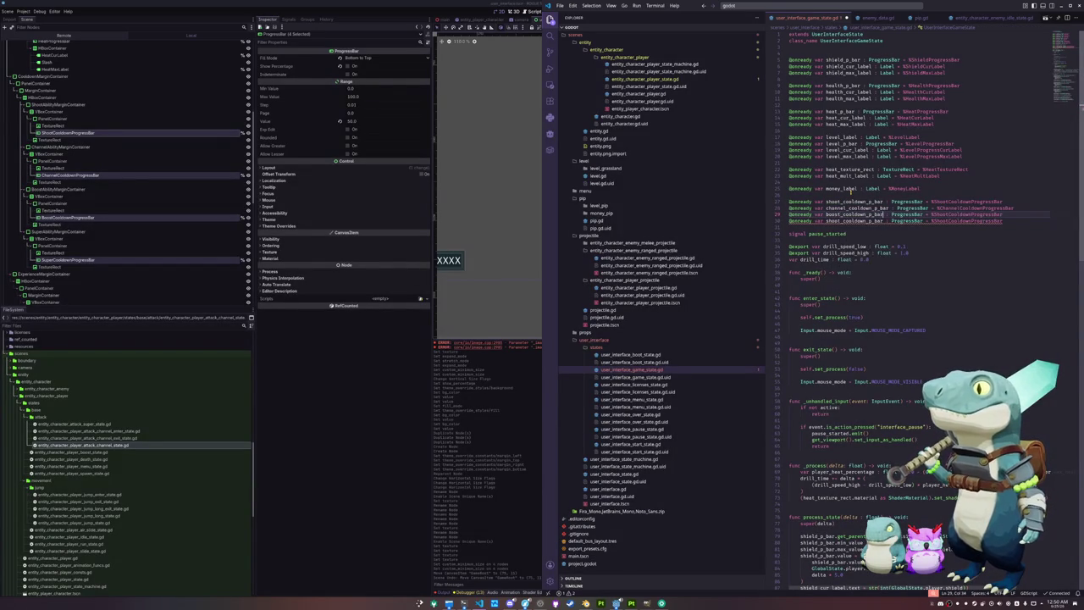
pyautogui.hotkey('ctrl', 'Right')
pyautogui.hotkey('ctrl', 'Right')
pyautogui.hotkey('shift', 'Right')
pyautogui.hotkey('shift', 'Right')
pyautogui.hotkey('shift', 'Right')
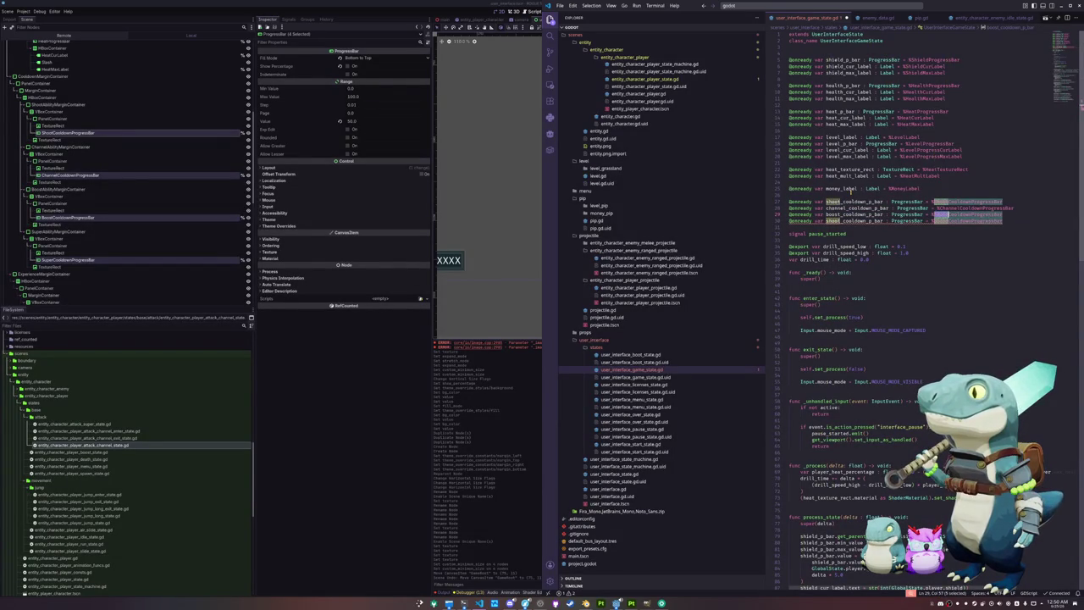
pyautogui.write('Boost')
# - Rename the last copy to super_cooldown_p_bar pointing at %SuperCooldownProgressBar
pyautogui.press('Escape')
pyautogui.press('Down')
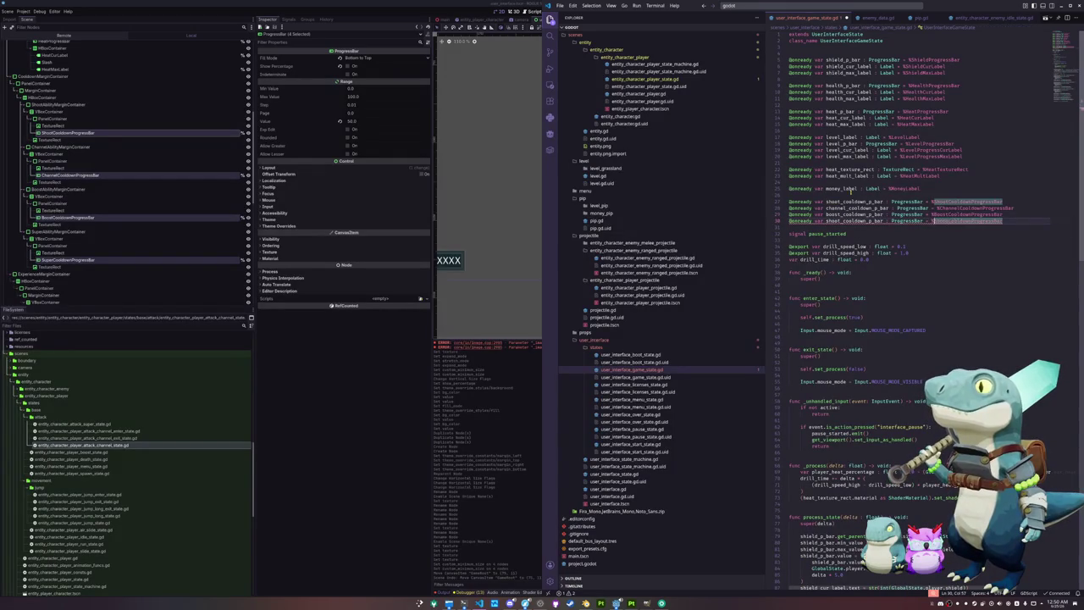
pyautogui.hotkey('ctrl', 'Left')
pyautogui.hotkey('ctrl', 'Left')
pyautogui.hotkey('ctrl', 'Left')
pyautogui.hotkey('ctrl', 'Left')
pyautogui.hotkey('shift', 'Right')
pyautogui.hotkey('shift', 'Right')
pyautogui.hotkey('shift', 'Right')
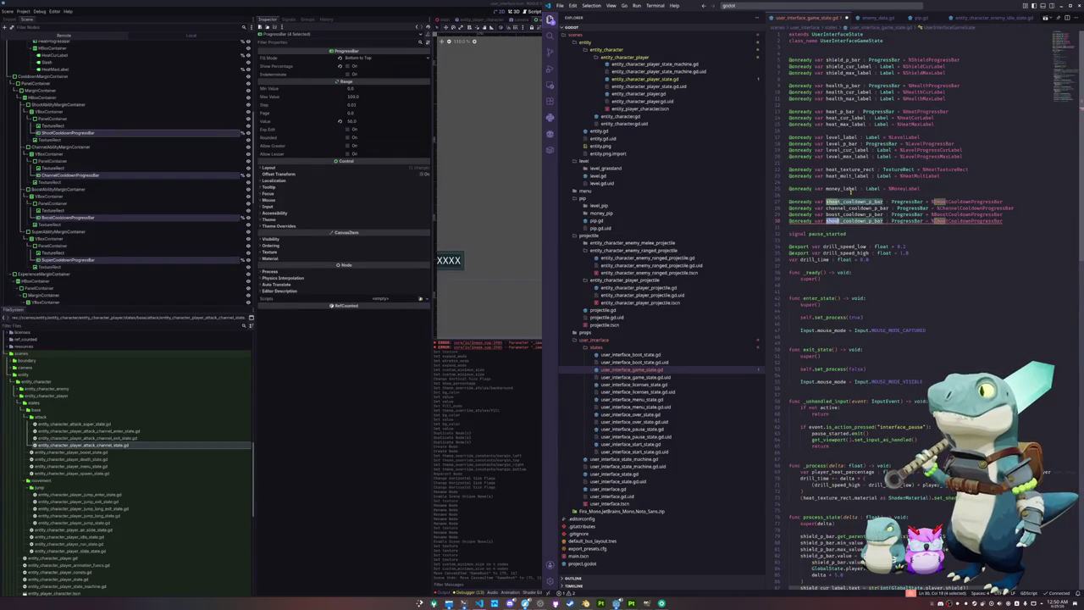
pyautogui.write('super')
pyautogui.press('Escape')
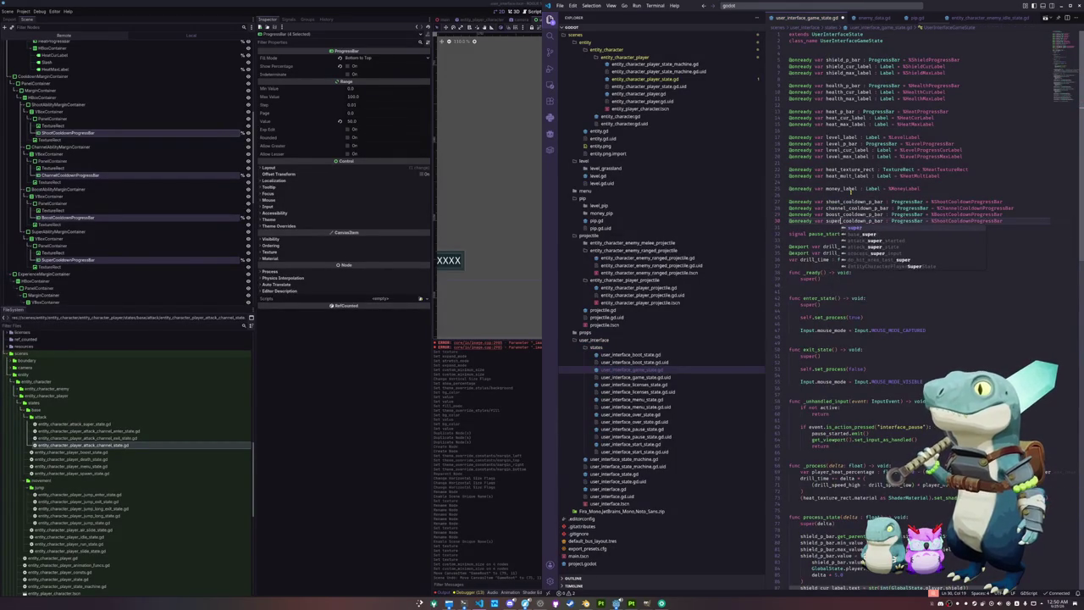
pyautogui.hotkey('ctrl', 'Right')
pyautogui.hotkey('ctrl', 'Right')
pyautogui.hotkey('ctrl', 'Right')
pyautogui.hotkey('ctrl', 'Right')
pyautogui.hotkey('ctrl', 'Right')
pyautogui.hotkey('ctrl', 'shift', 'Right')
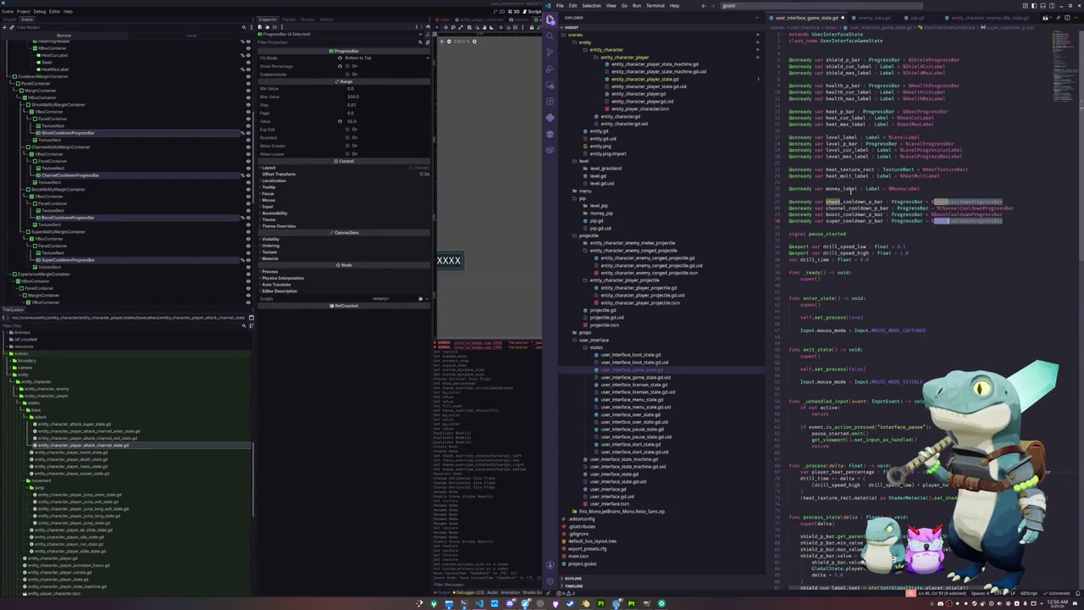
pyautogui.write('Super')
pyautogui.press('Escape')
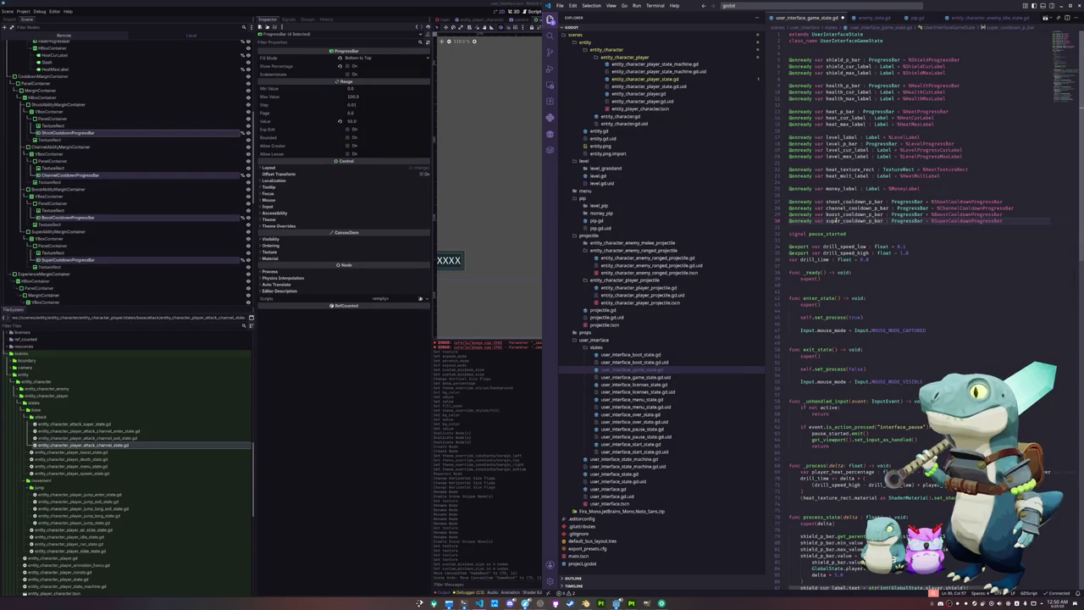
pyautogui.click(833, 226)
pyautogui.scroll(-15, 833, 226)
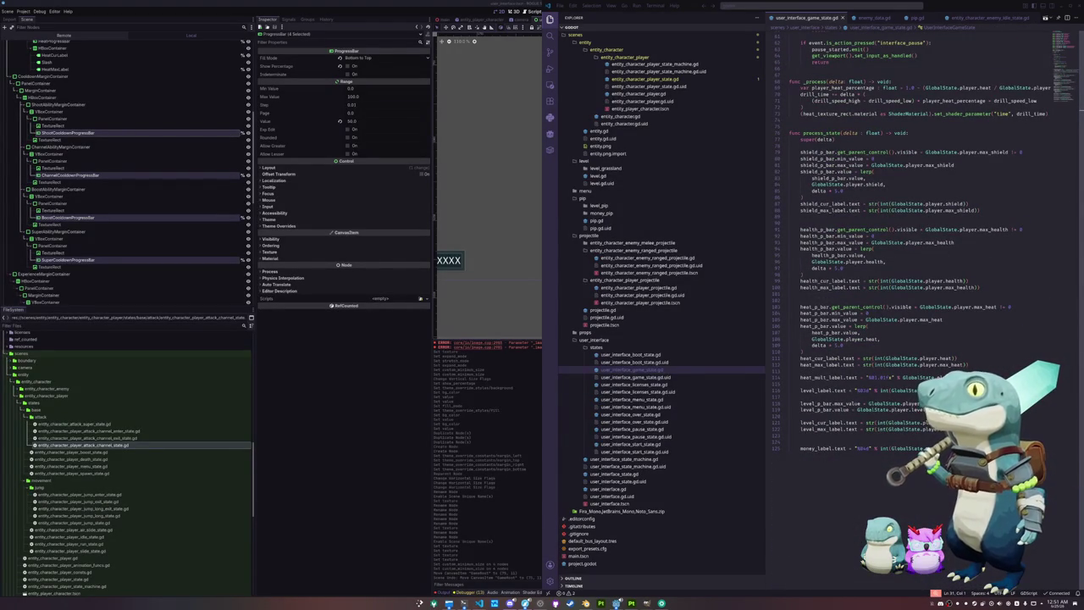
pyautogui.click(833, 434)
pyautogui.scroll(-2, 833, 434)
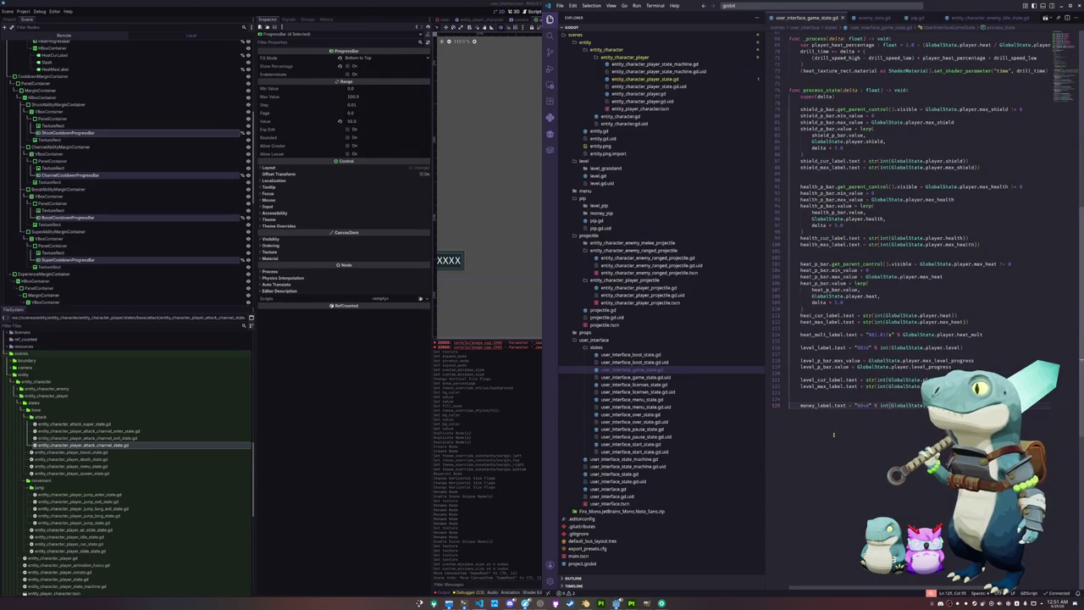
pyautogui.scroll(20, 833, 434)
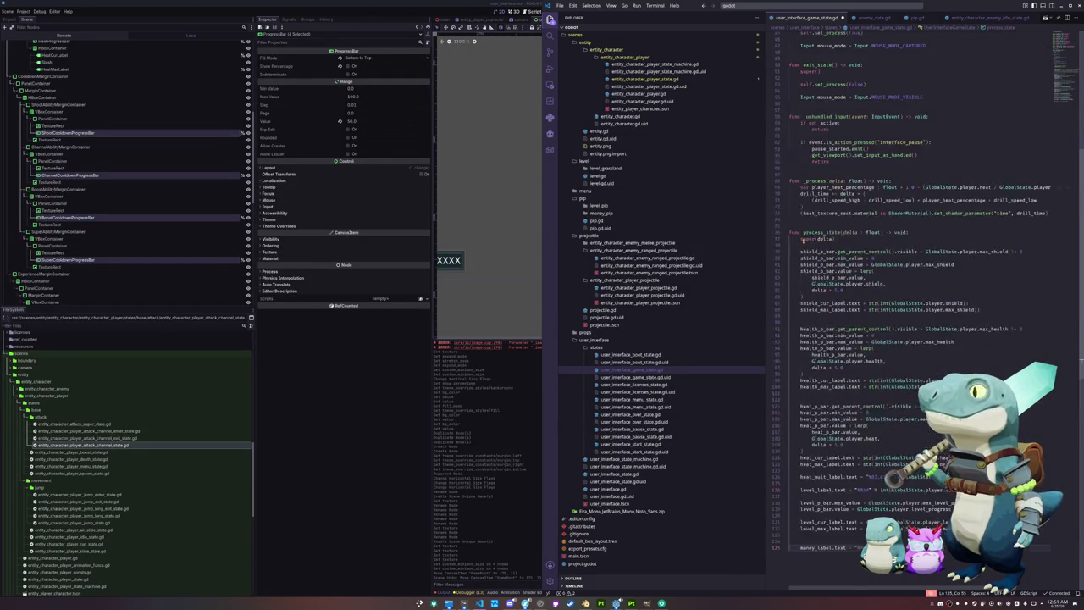
# - Copy the four cooldown bar variable names and paste them at the end of process_state
pyautogui.click(840, 159)
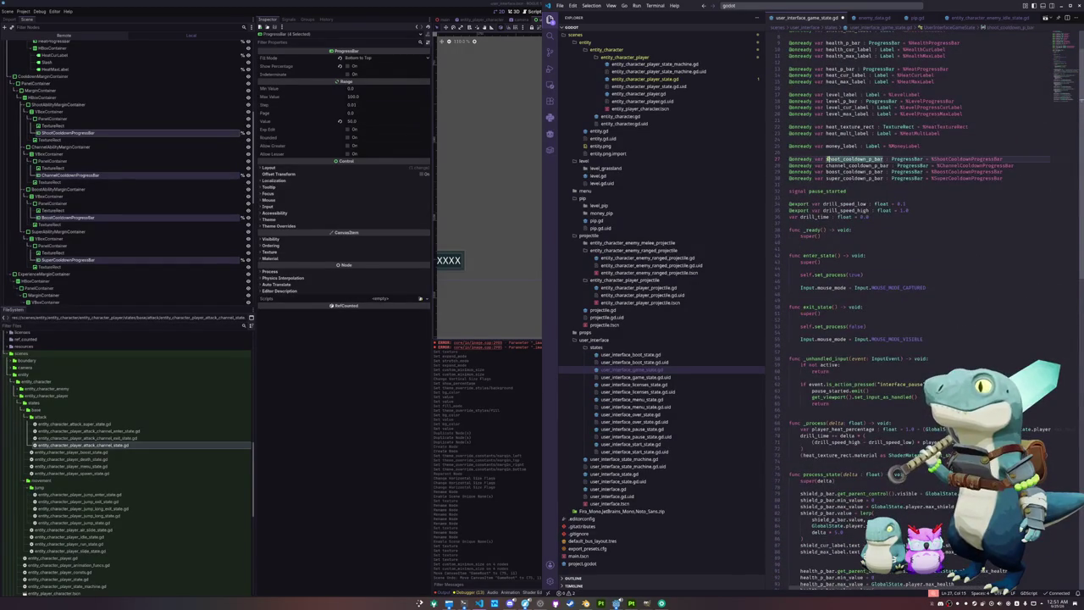
pyautogui.hotkey('ctrl', 'alt', 'Down')
pyautogui.hotkey('ctrl', 'alt', 'Down')
pyautogui.hotkey('ctrl', 'alt', 'Down')
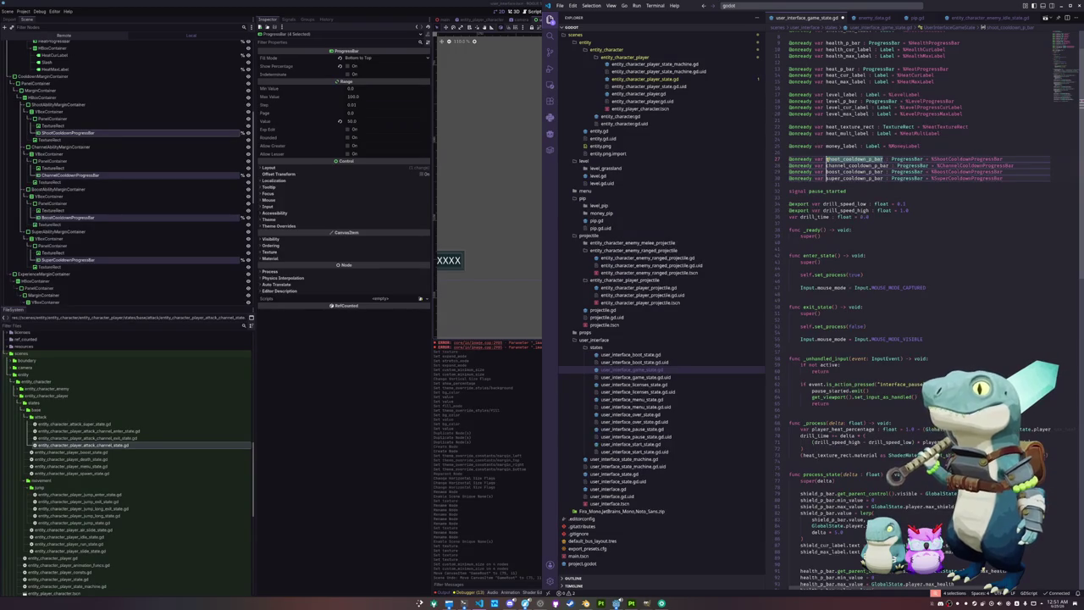
pyautogui.scroll(-18, 807, 461)
pyautogui.click(806, 461)
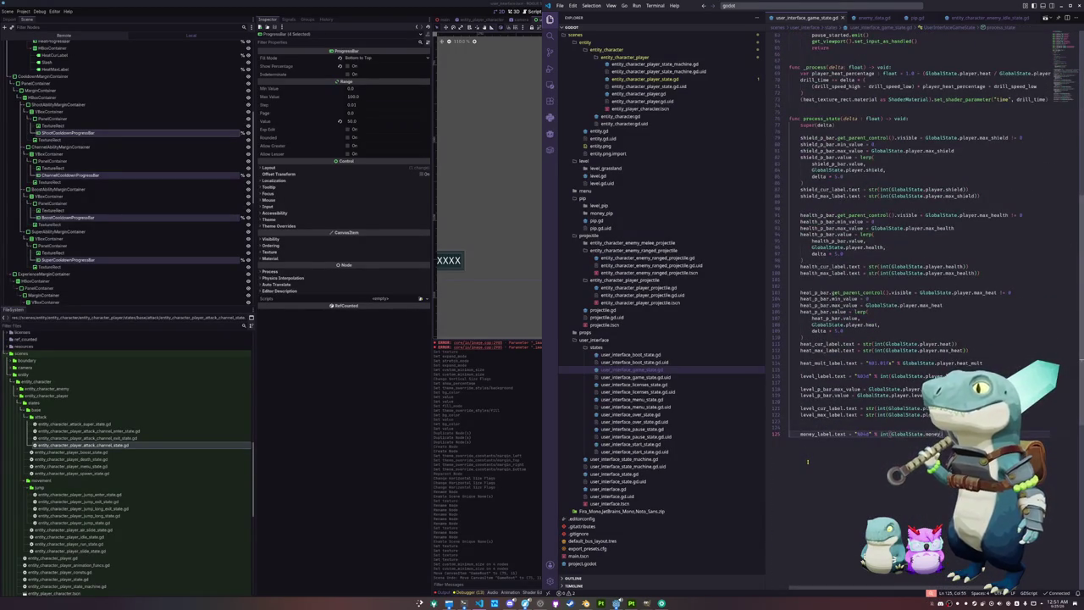
pyautogui.press('Return')
pyautogui.press('Return')
pyautogui.press('Return')
pyautogui.write('shoot_cooldown_p_bar channel_cooldown_p_bar boost_cooldown_p_bar super_cooldown_p_bar')
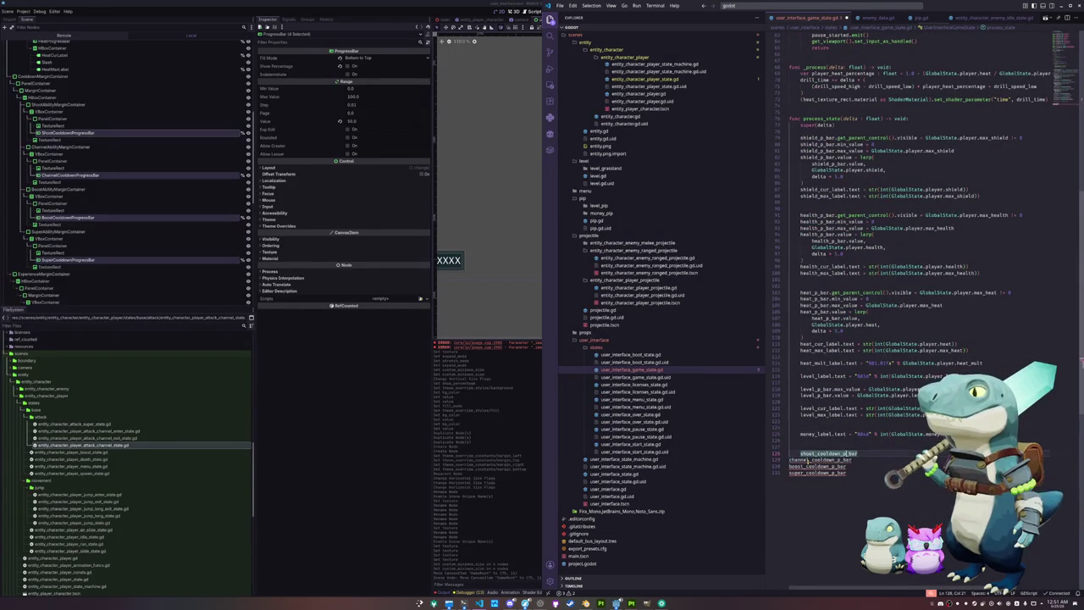
# - Indent the pasted channel, boost and super lines and remove the extra blank line
pyautogui.click(790, 458)
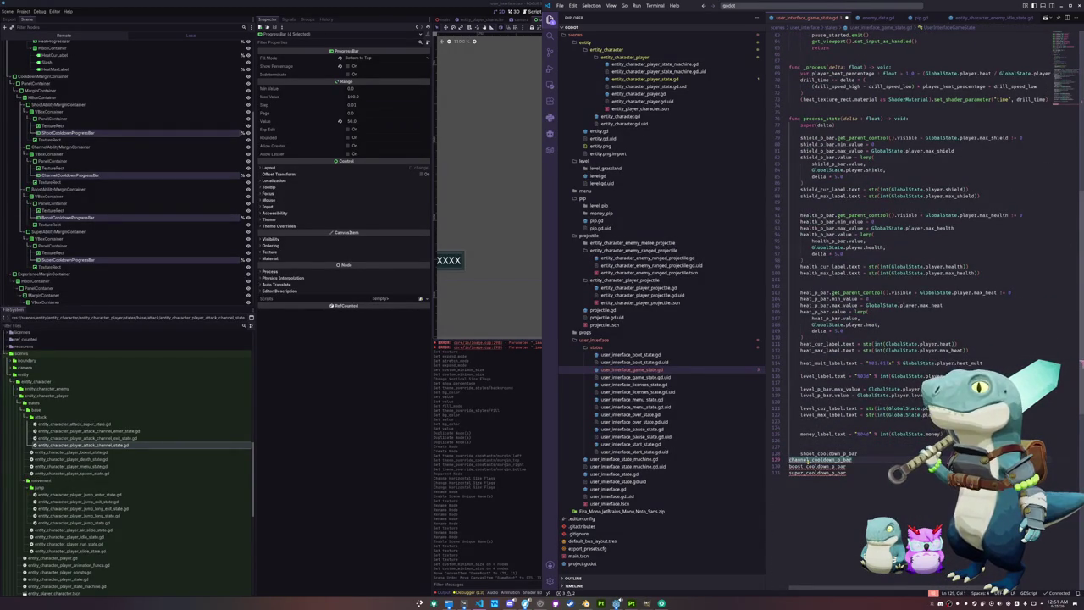
pyautogui.moveTo(790, 459); pyautogui.dragTo(838, 473)
pyautogui.press('Tab')
pyautogui.click(789, 446)
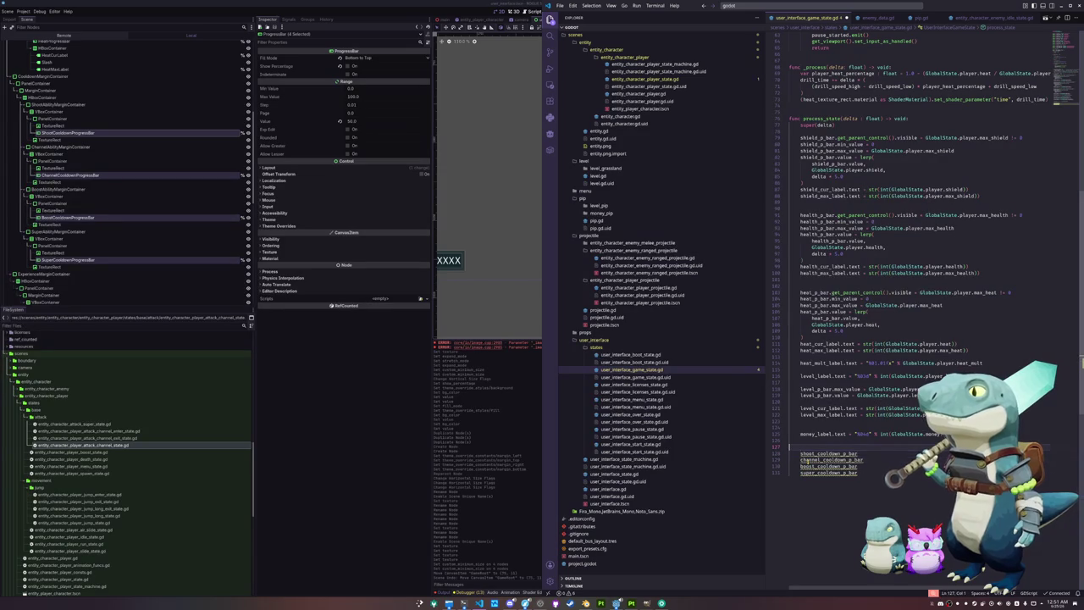
pyautogui.press('Delete')
pyautogui.hotkey('shift', 'End')
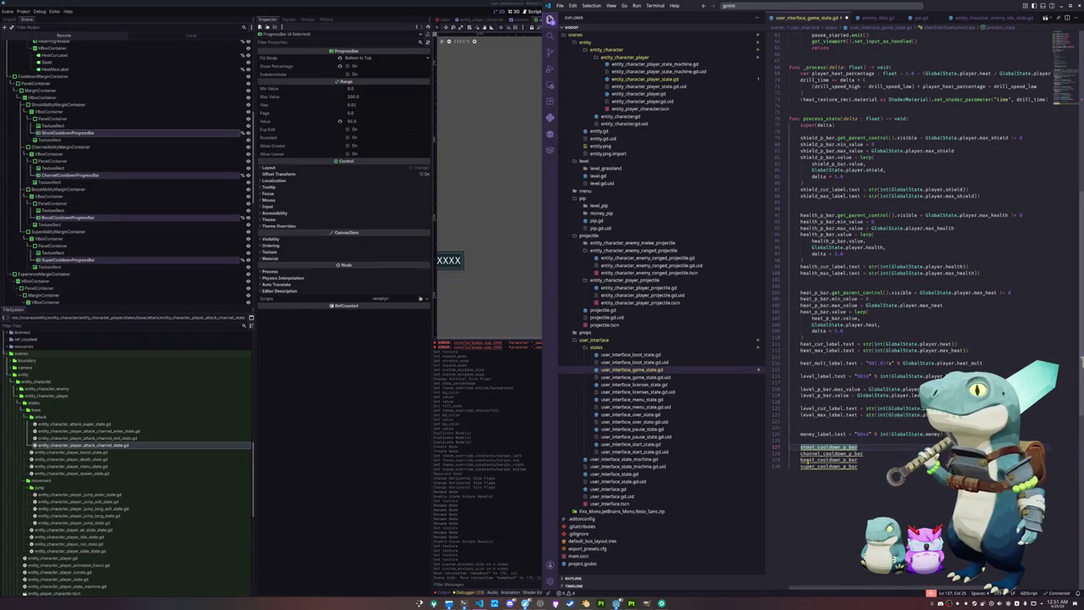
# - Insert a blank line after each of the four cooldown bar lines
pyautogui.press('End')
pyautogui.press('Return')
pyautogui.press('Down')
pyautogui.press('End')
pyautogui.press('Return')
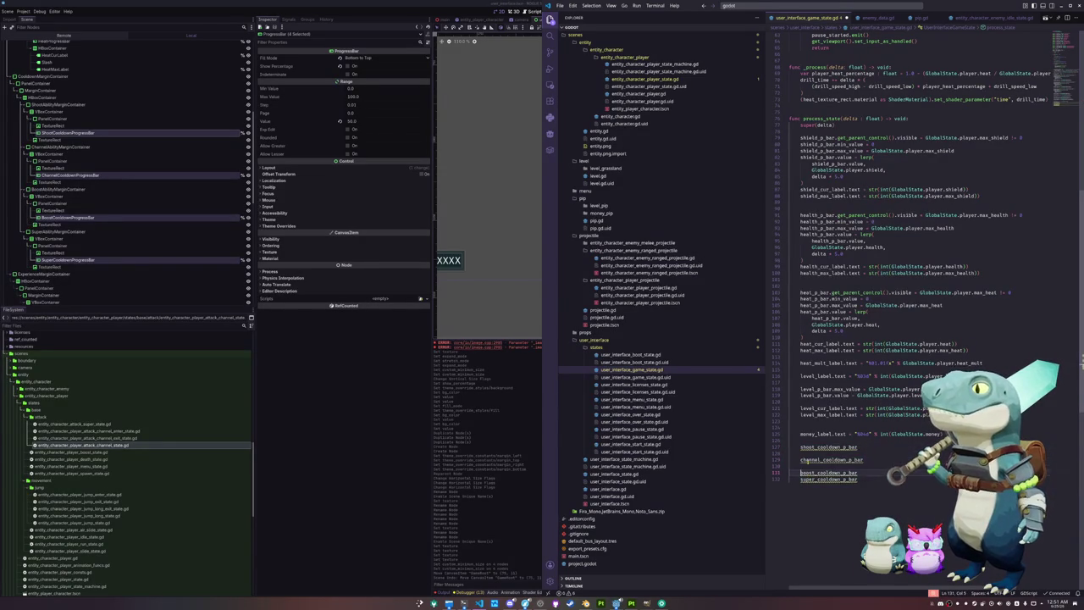
pyautogui.press('Down')
pyautogui.press('End')
pyautogui.press('Return')
pyautogui.press('Down')
pyautogui.press('End')
# - Add blank lines above the shoot_cooldown_p_bar line and view its warning
pyautogui.press('Up')
pyautogui.press('Up')
pyautogui.press('Up')
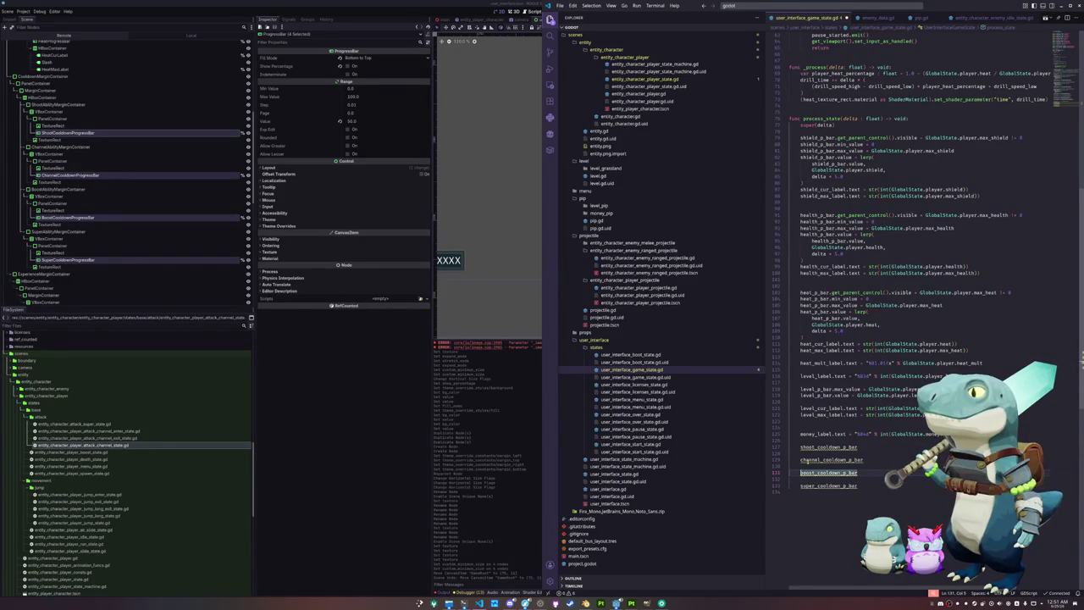
pyautogui.press('Return')
pyautogui.press('Return')
pyautogui.press('Down')
pyautogui.press('Home')
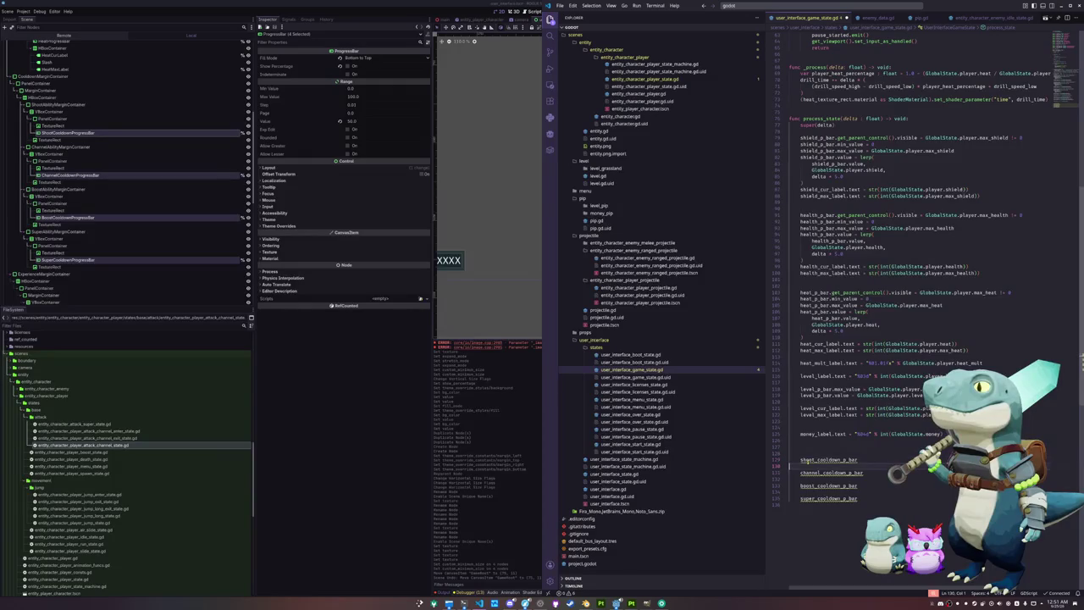
pyautogui.hotkey('shift', 'End')
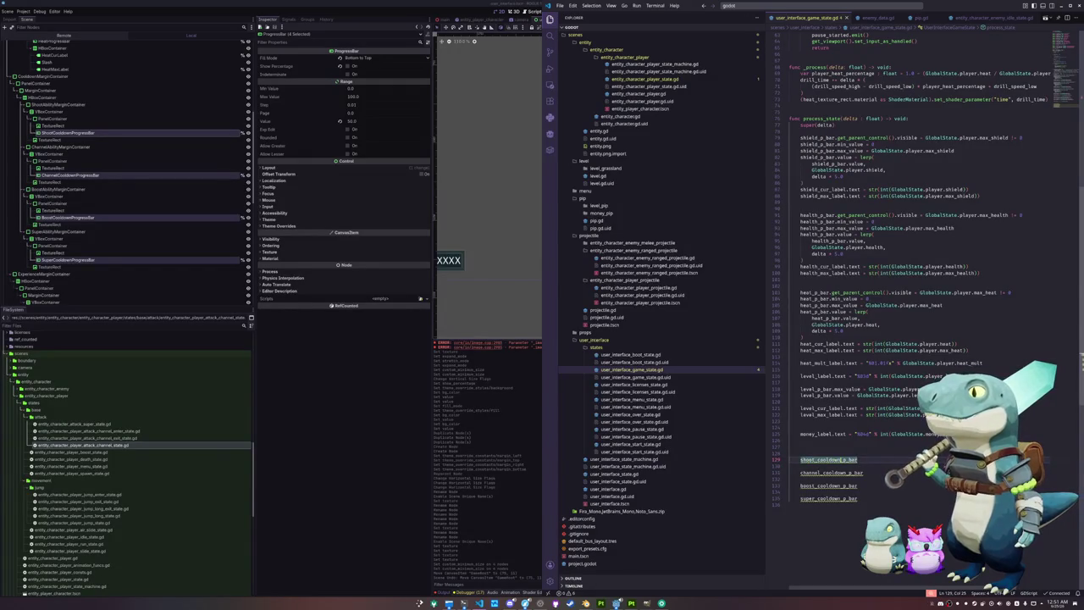
pyautogui.hotkey('ctrl', 'k')
pyautogui.hotkey('ctrl', 'i')
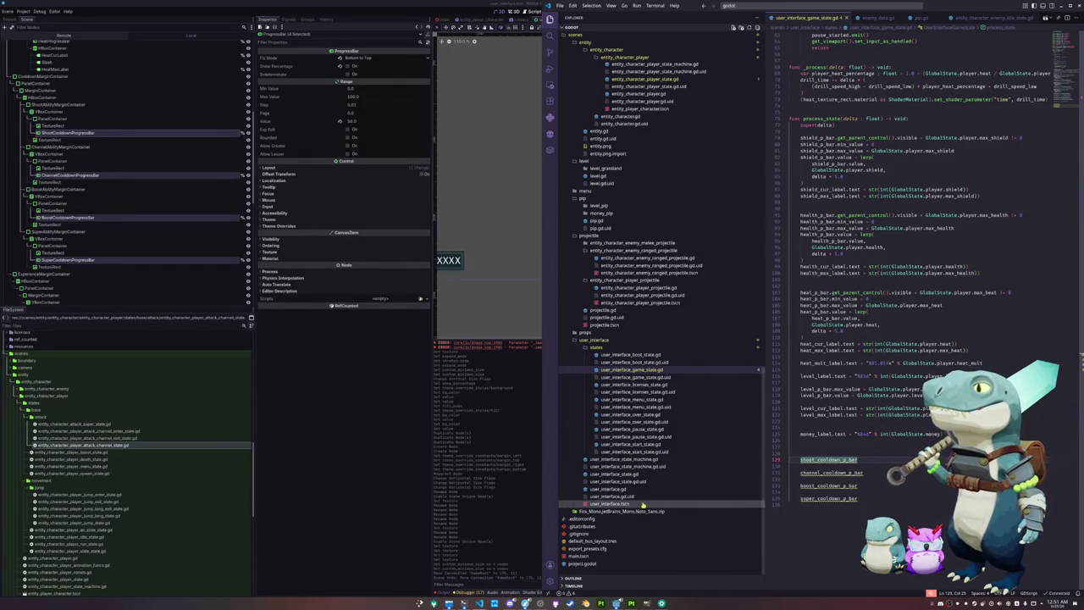
pyautogui.click(834, 6)
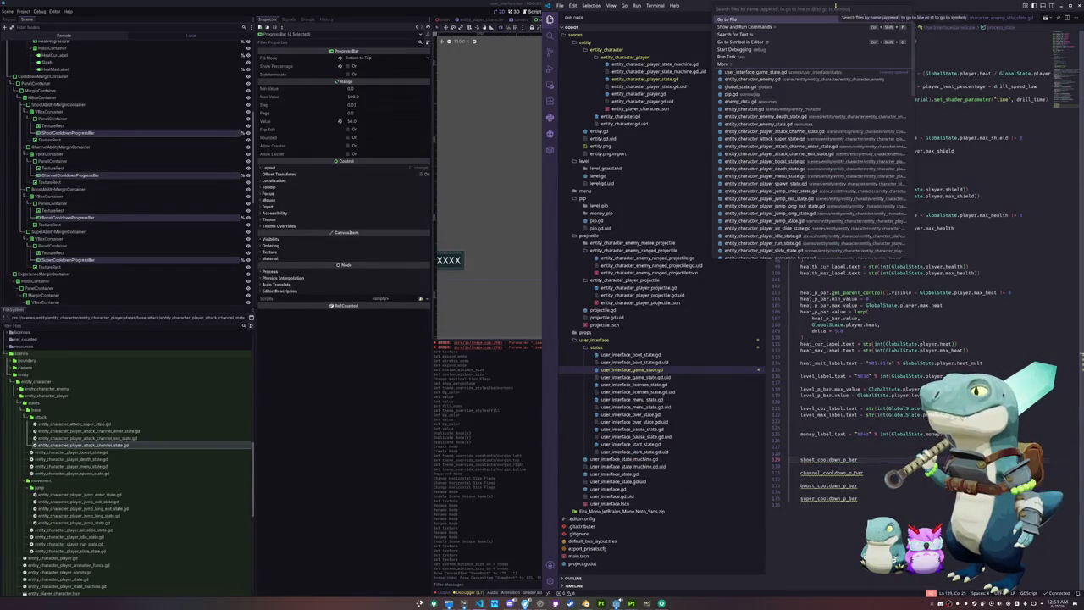
pyautogui.write('entity_character_player.gd')
pyautogui.press('Return')
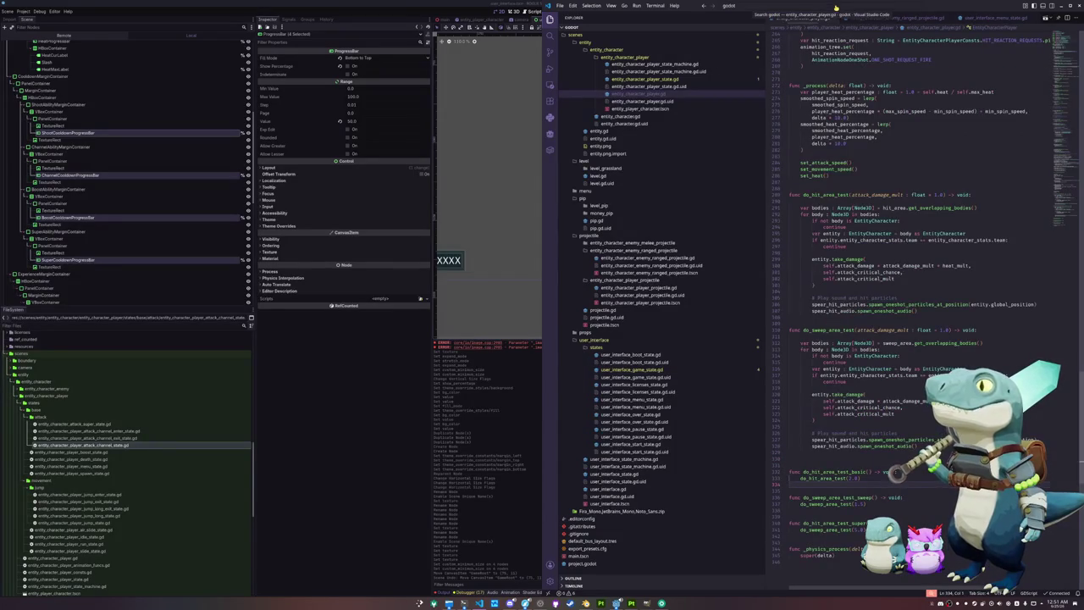
pyautogui.scroll(-10, 914, 305)
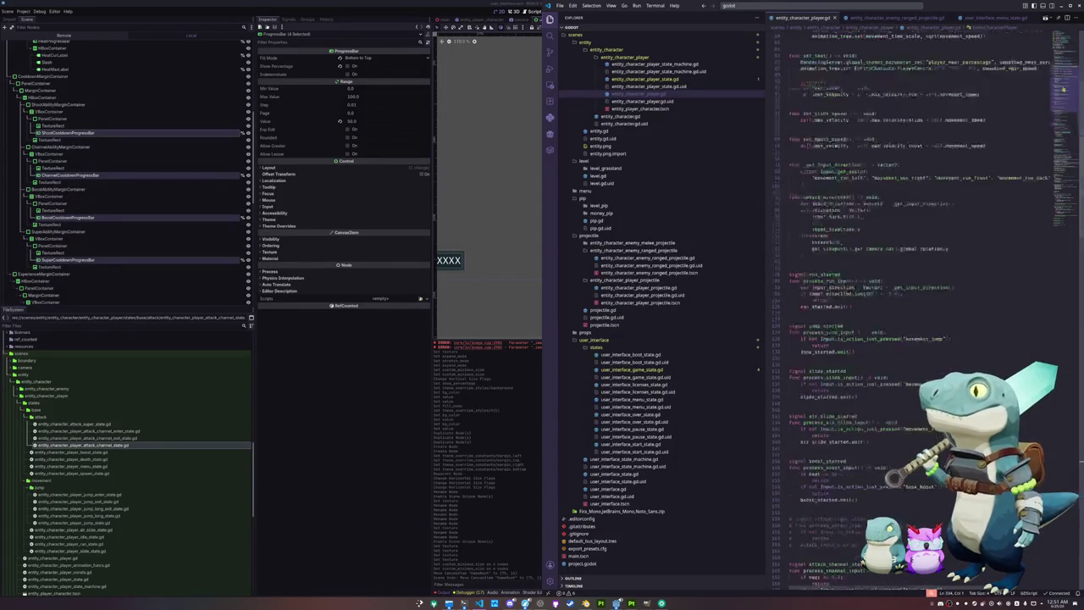
pyautogui.scroll(10, 912, 188)
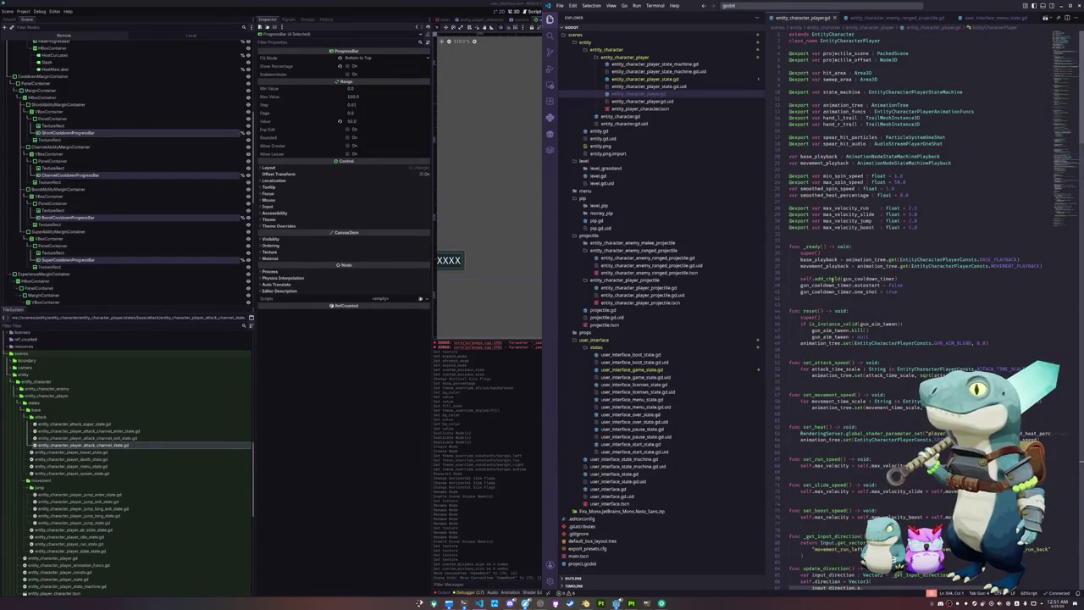
pyautogui.click(826, 232)
pyautogui.scroll(-10, 799, 238)
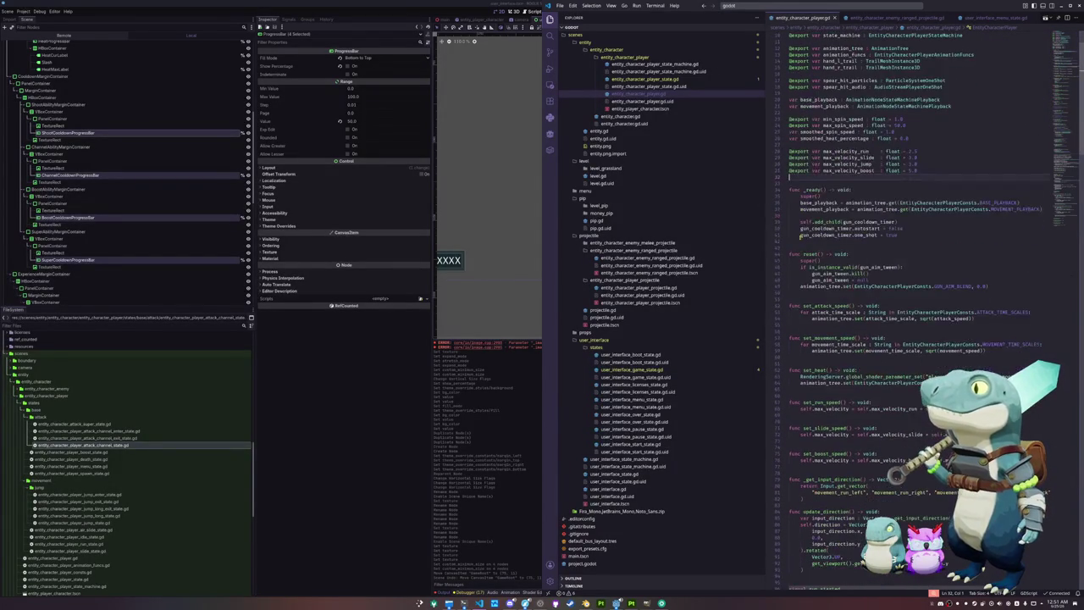
pyautogui.scroll(-8, 800, 238)
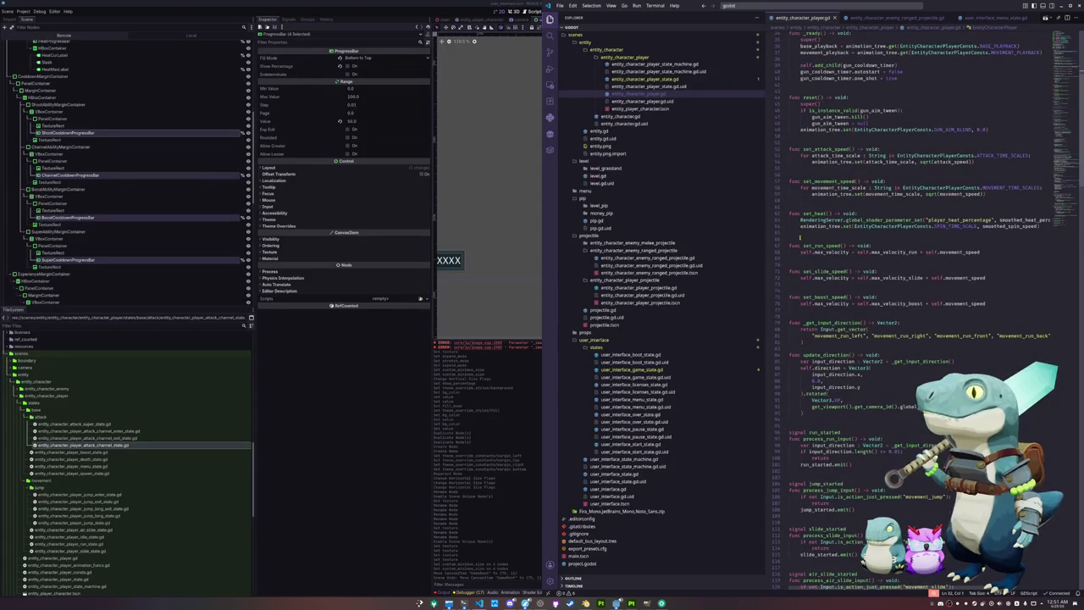
pyautogui.scroll(-9, 799, 237)
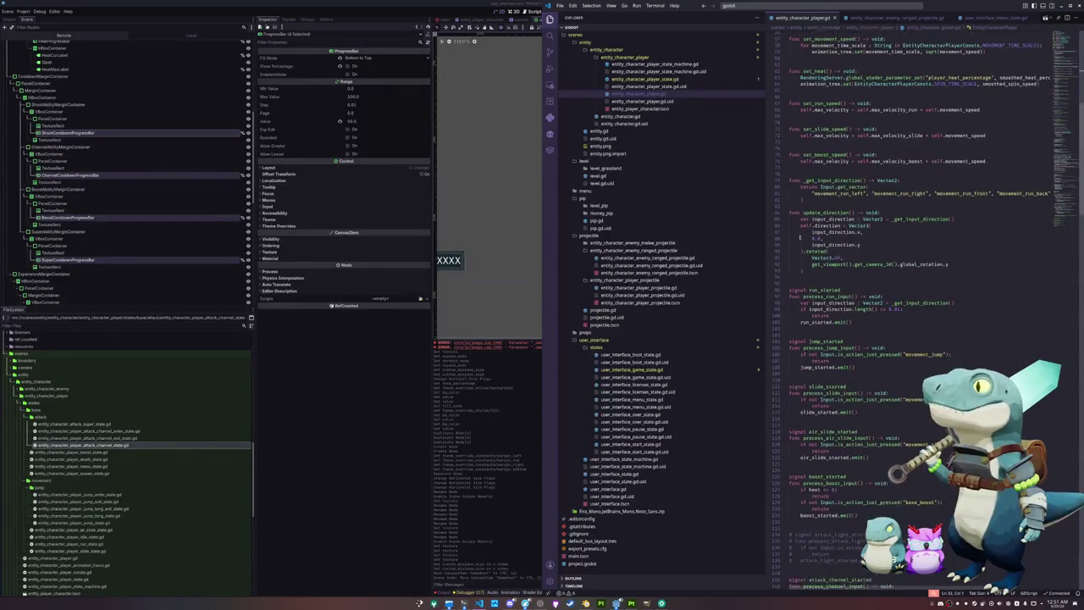
pyautogui.scroll(-3, 800, 237)
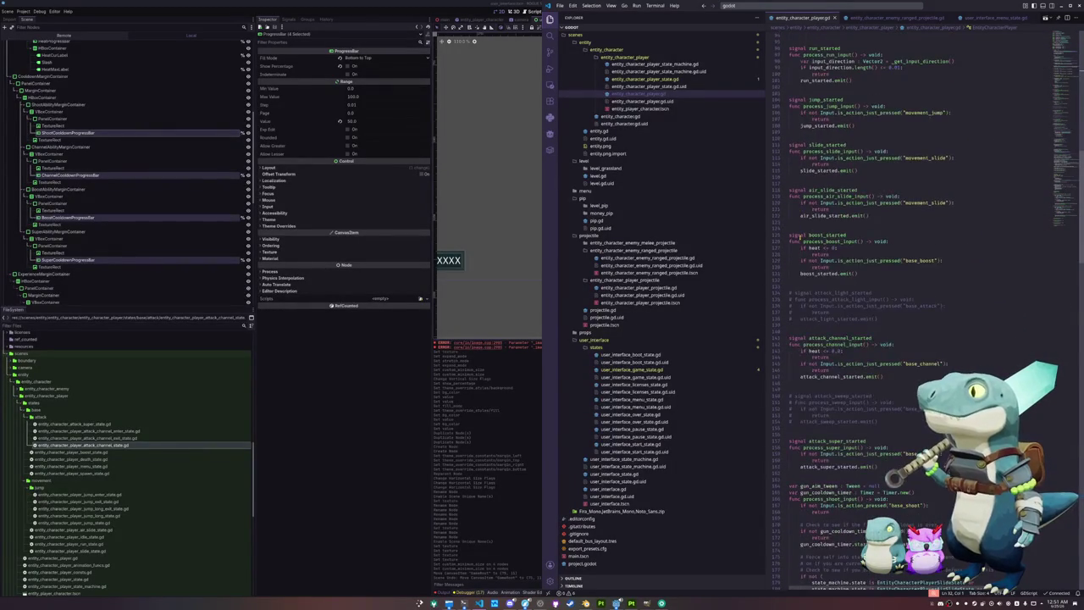
pyautogui.scroll(-2, 799, 237)
pyautogui.click(844, 210)
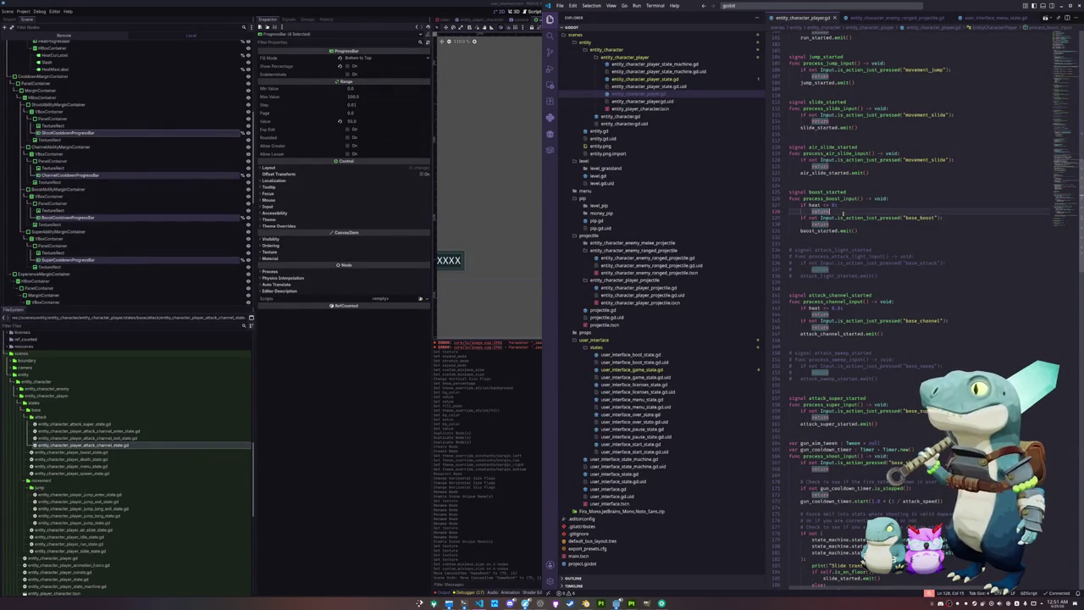
pyautogui.press('Up')
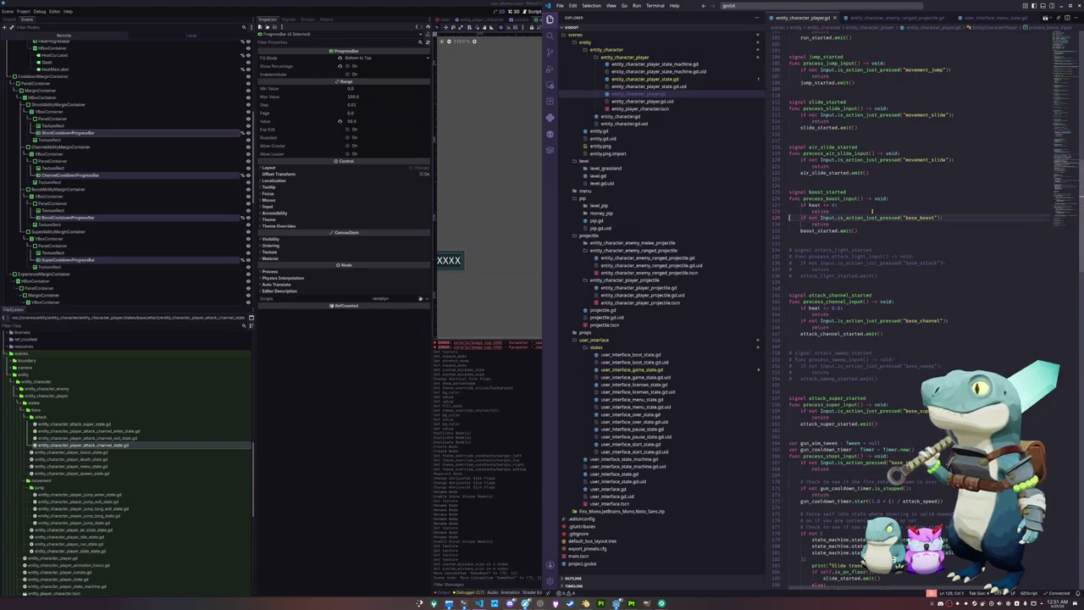
pyautogui.press('Home')
pyautogui.press('Home')
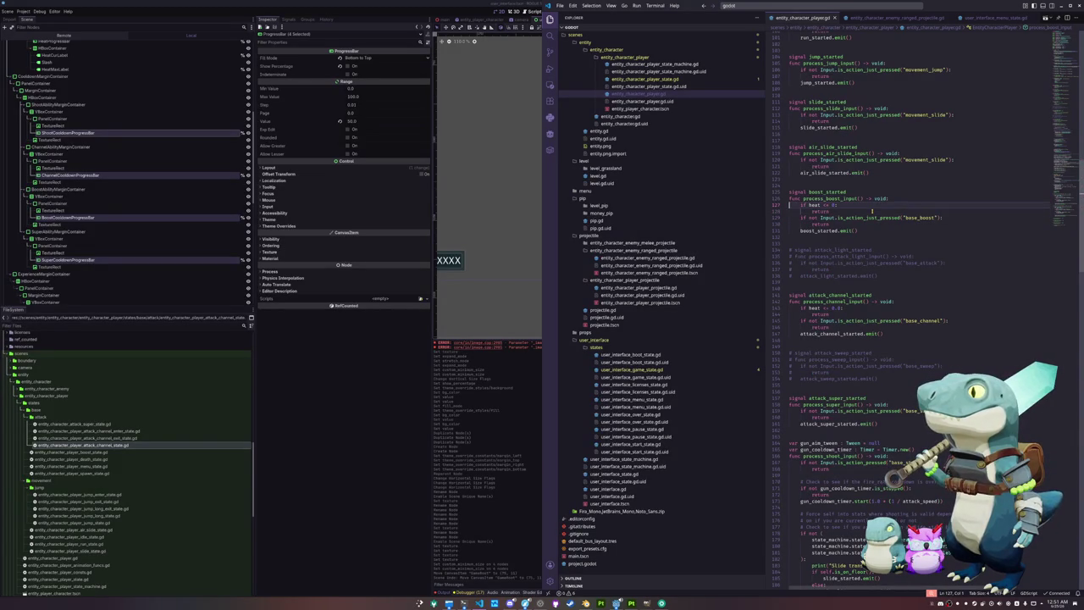
pyautogui.press('Down')
pyautogui.press('Down')
pyautogui.press('Down')
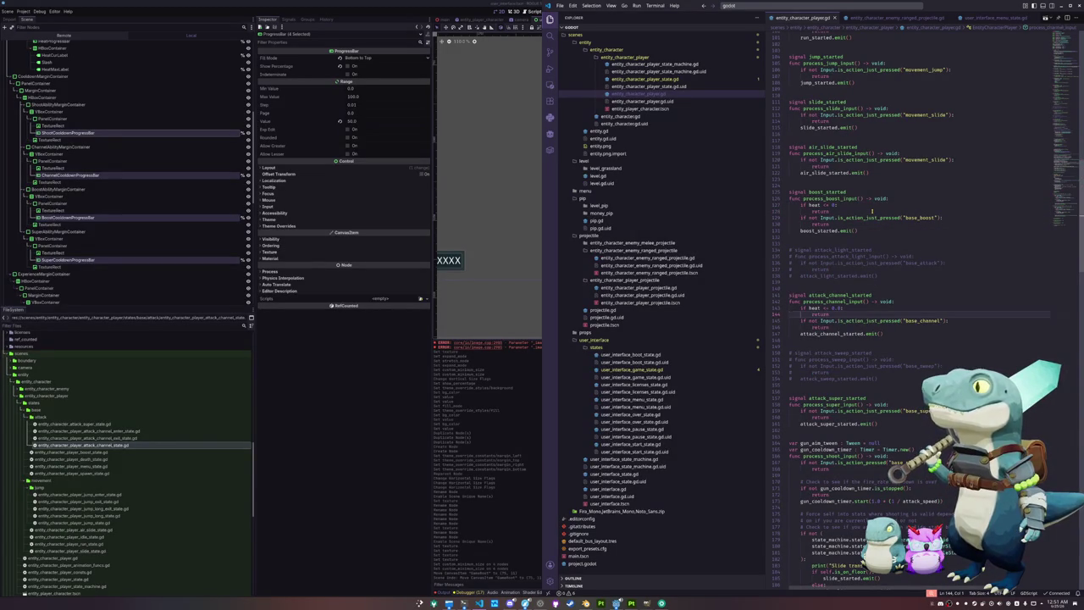
pyautogui.hotkey('shift', 'Up')
pyautogui.hotkey('shift', 'Up')
pyautogui.press('Down')
pyautogui.press('Down')
pyautogui.press('Down')
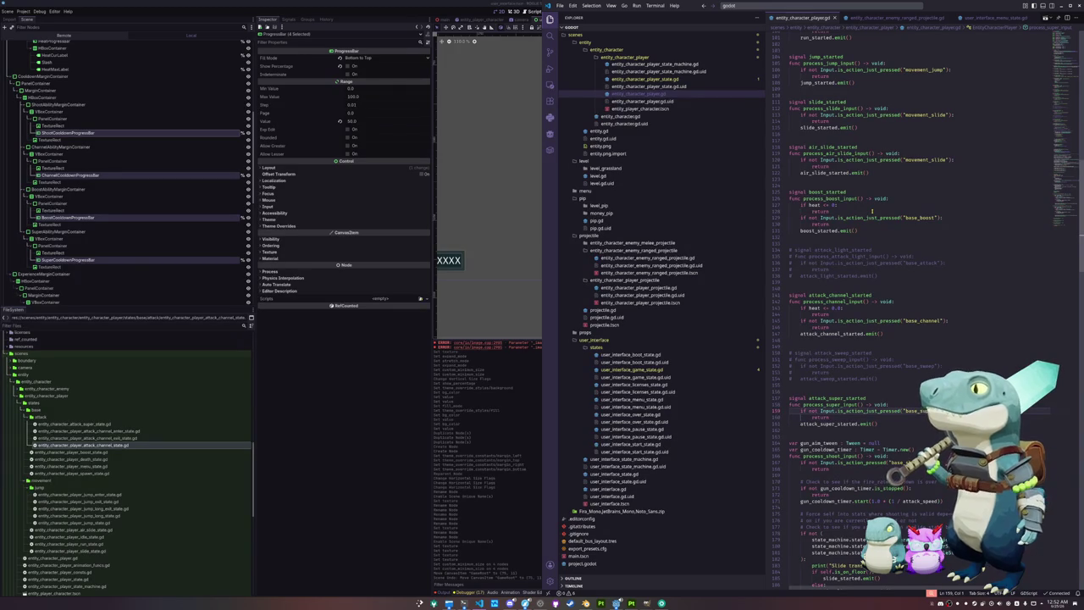
# - Copy the gun_cooldown_timer declaration above attack_super_started and rename it super_cooldown_timer
pyautogui.doubleClick(846, 489)
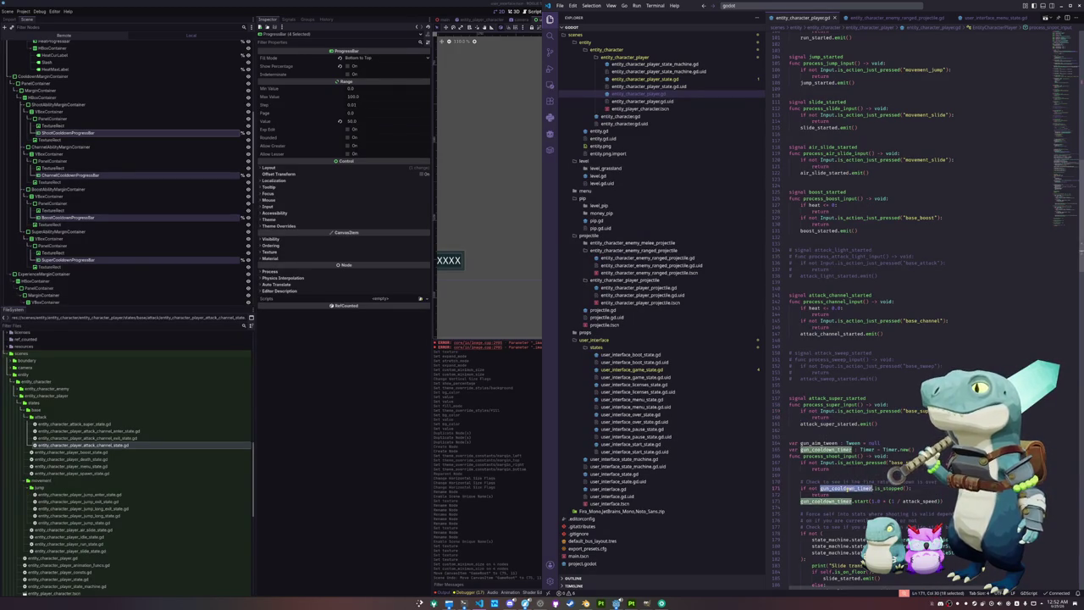
pyautogui.click(847, 489)
pyautogui.scroll(2, 847, 488)
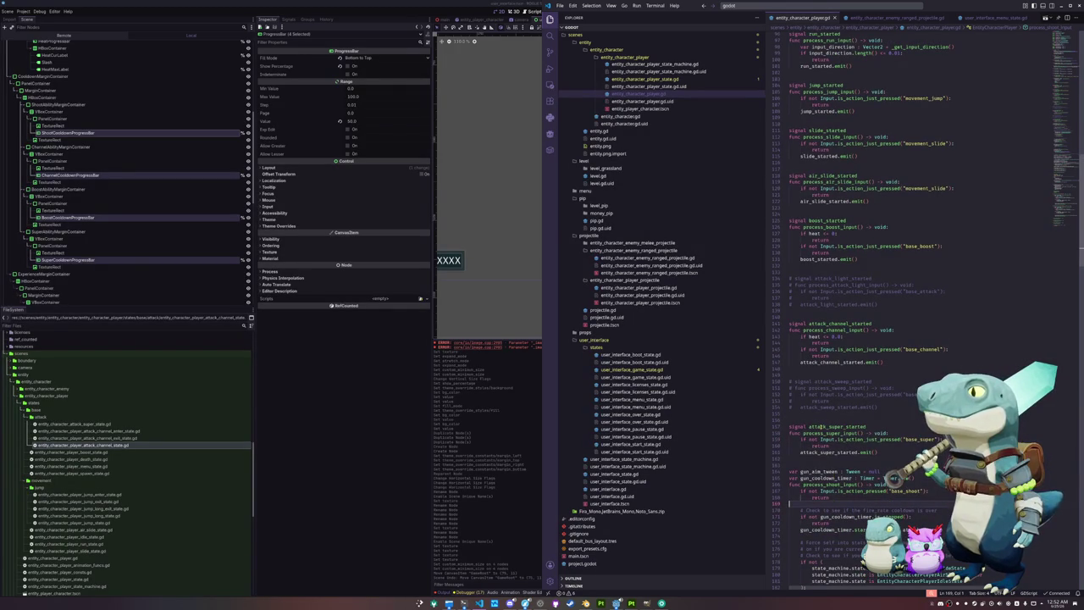
pyautogui.moveTo(789, 484); pyautogui.dragTo(789, 470)
pyautogui.hotkey('ctrl', 'c')
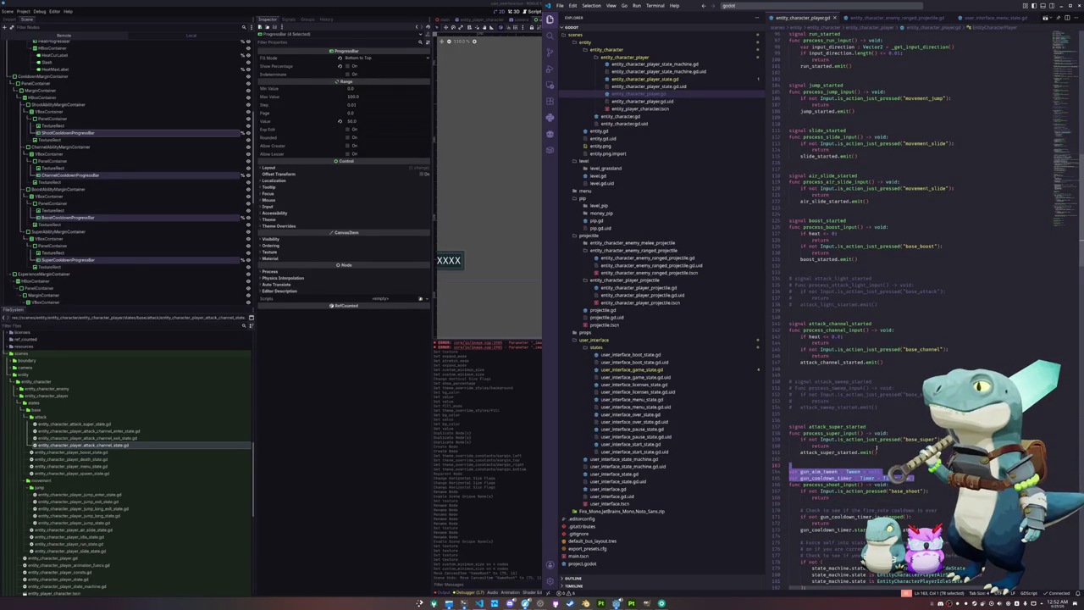
pyautogui.click(854, 421)
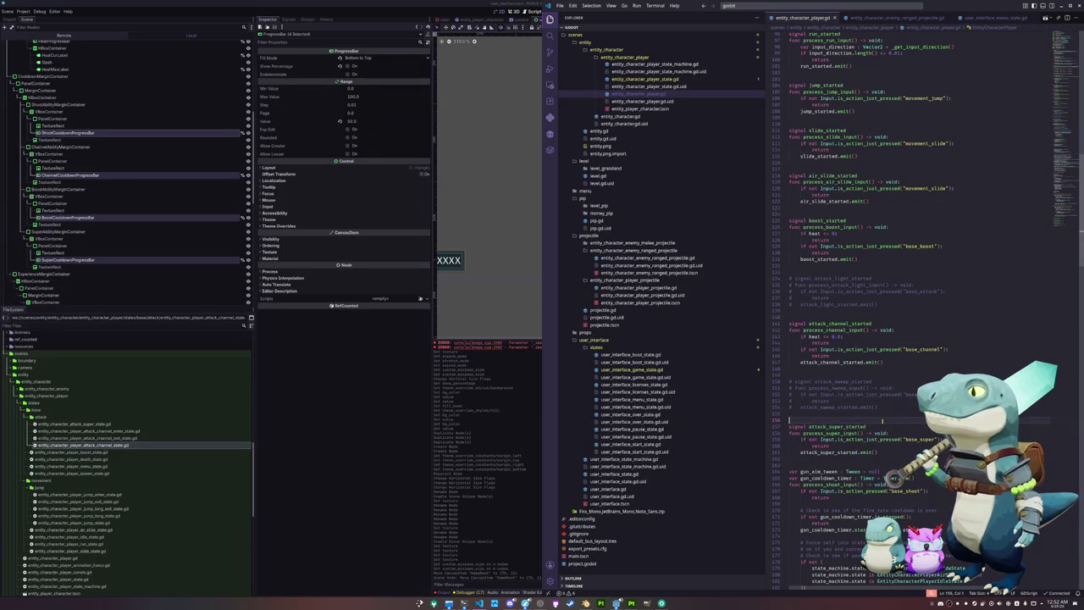
pyautogui.hotkey('ctrl', 'v')
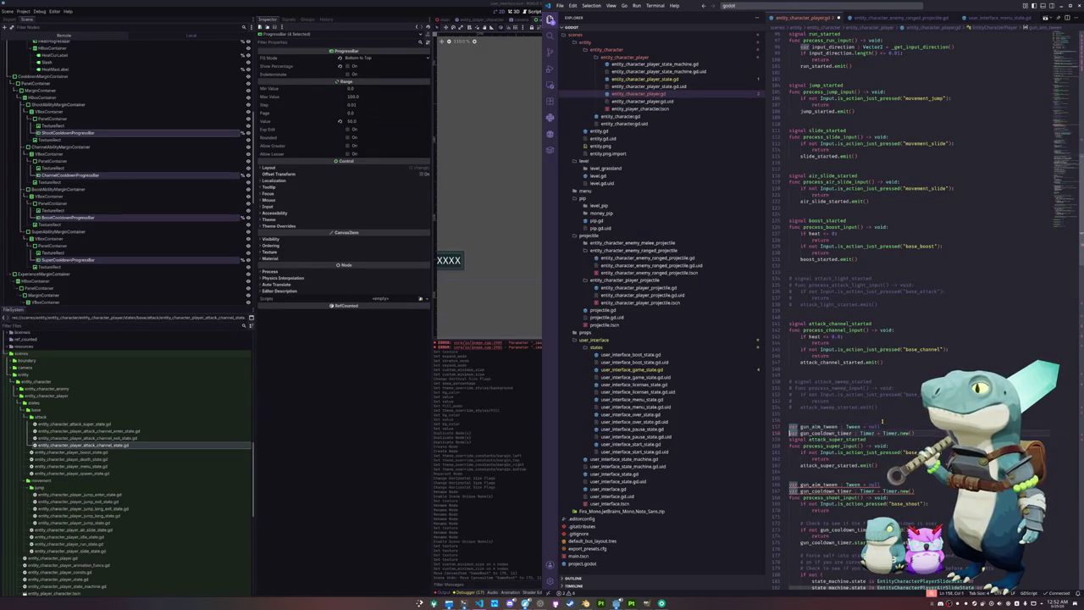
pyautogui.hotkey('ctrl', 'shift', 'k')
pyautogui.hotkey('ctrl', 'd')
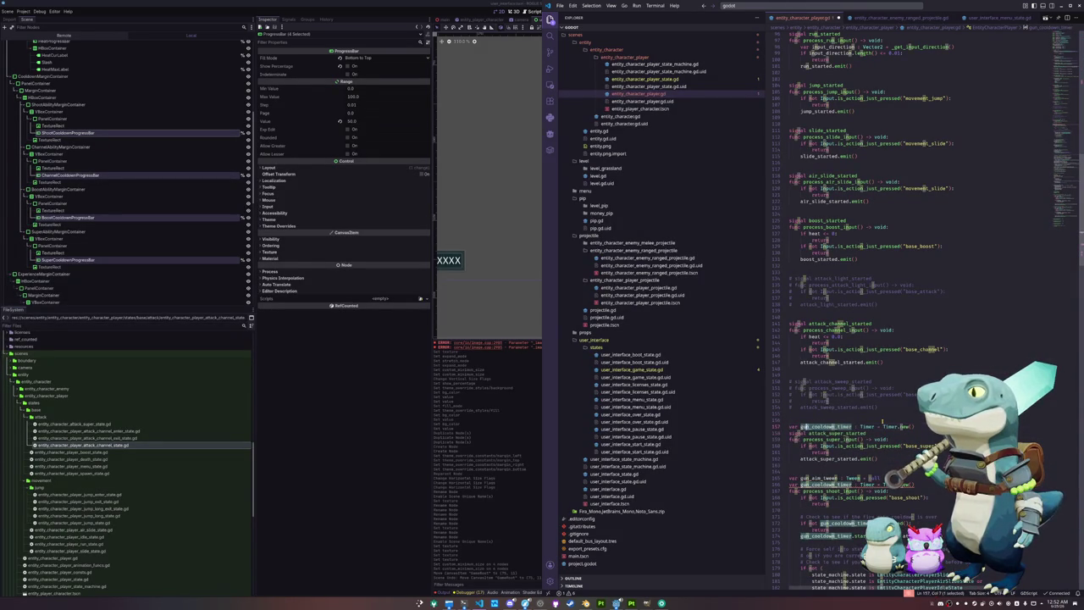
pyautogui.write('super')
# - In process_super_input, return early if not super_cooldown_timer.is_stopped()
pyautogui.press('Down')
pyautogui.press('Down')
pyautogui.press('Down')
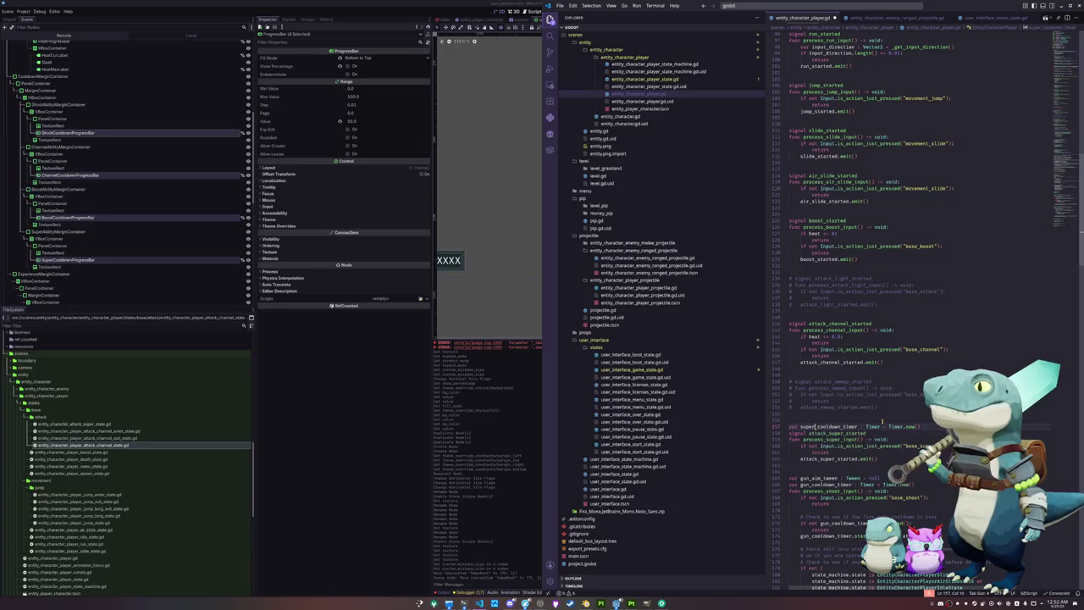
pyautogui.hotkey('ctrl', 'shift', 'Return')
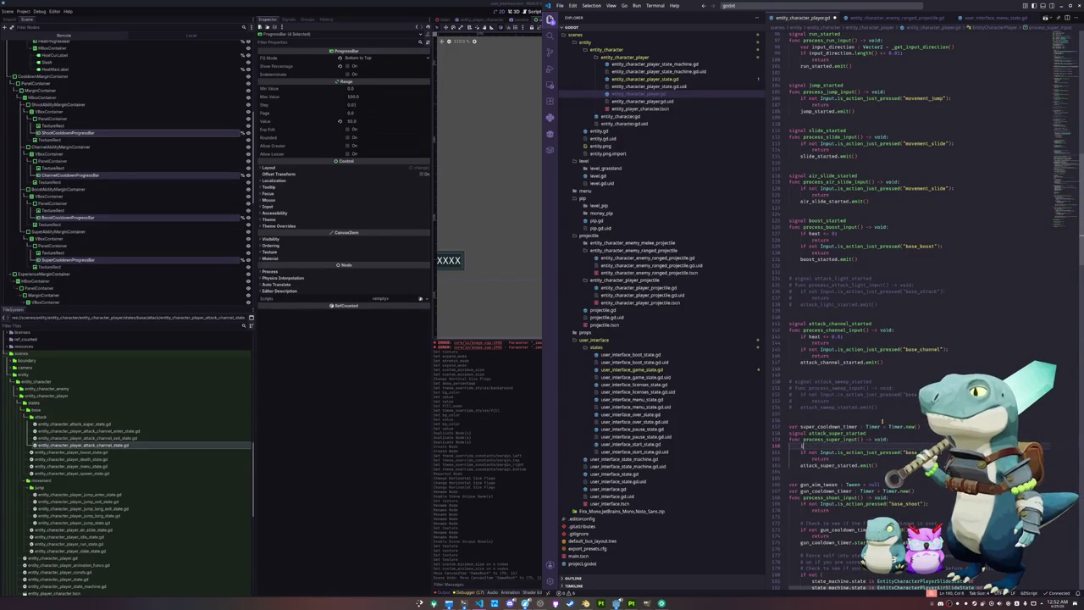
pyautogui.write('if not super_co')
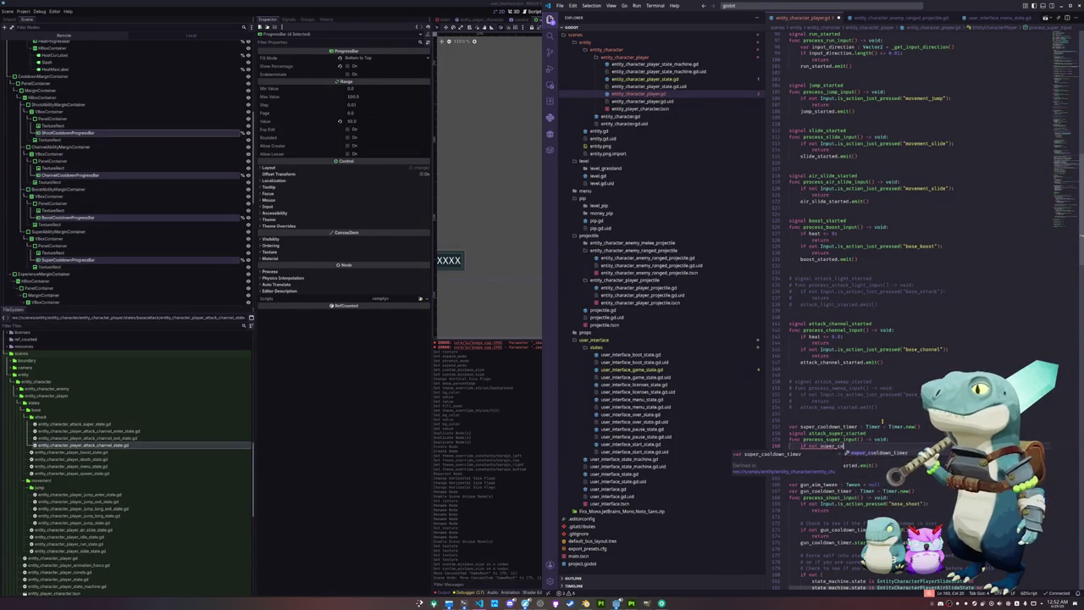
pyautogui.press('Tab')
pyautogui.write('.is_stopped()')
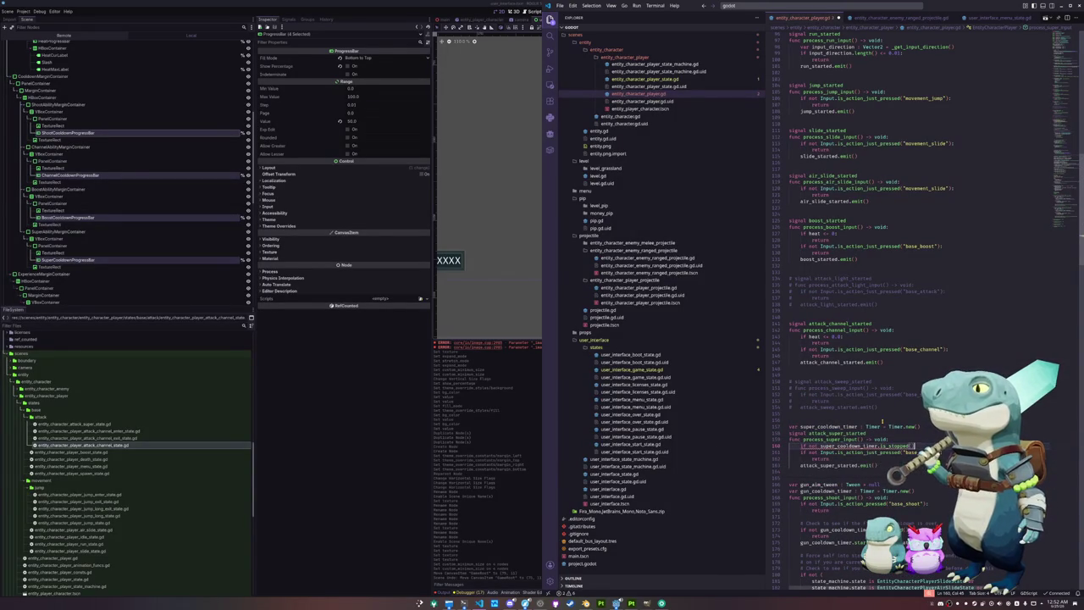
pyautogui.write(':')
pyautogui.press('Return')
pyautogui.write('return')
pyautogui.press('Return')
# - Call super_cooldown_timer.start(attack_speed) when the super attack fires
pyautogui.press('Up')
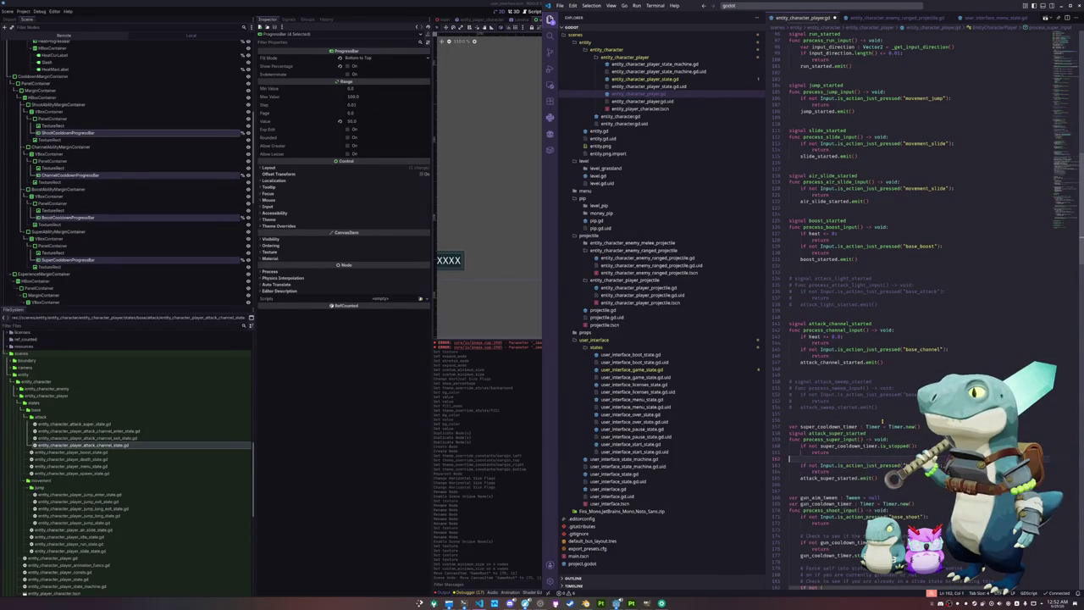
pyautogui.write('per_cooldown_timer')
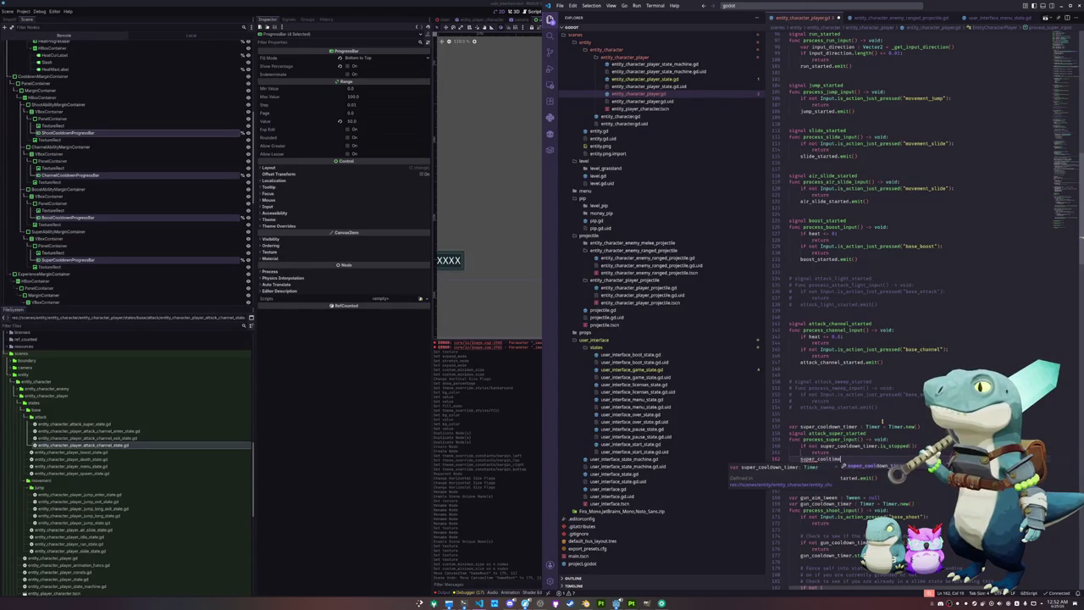
pyautogui.write('.start(super_cooldo')
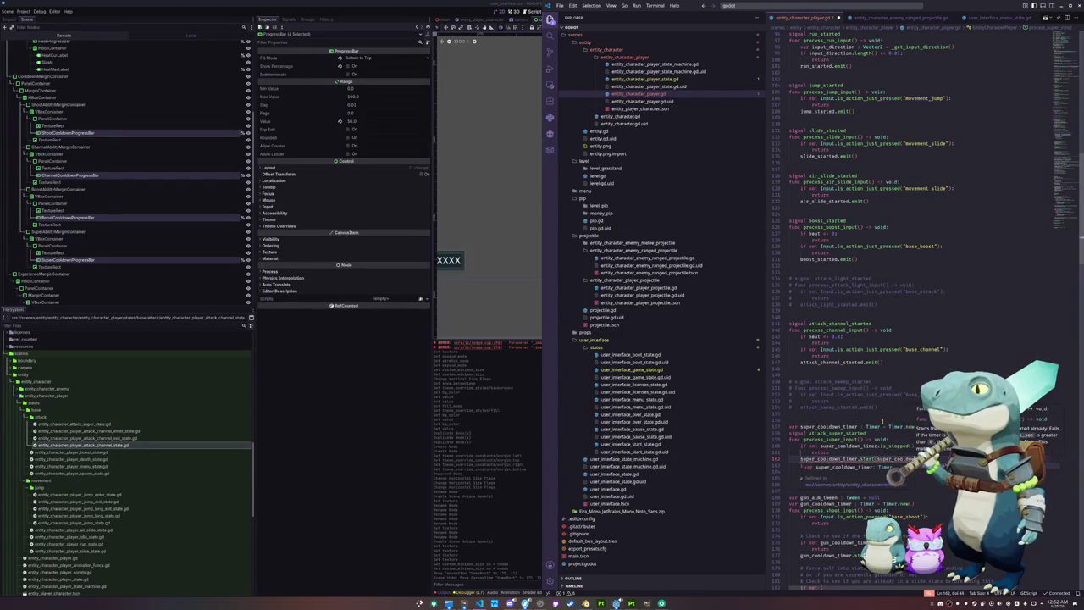
pyautogui.press('Return')
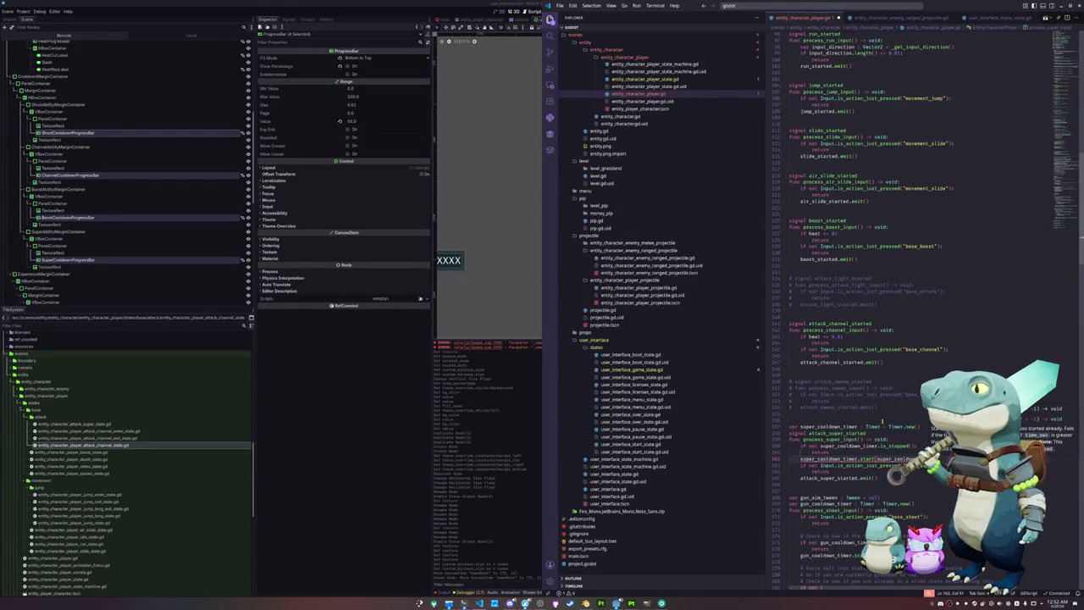
pyautogui.hotkey('ctrl', 'BackSpace')
pyautogui.write('attack_spee')
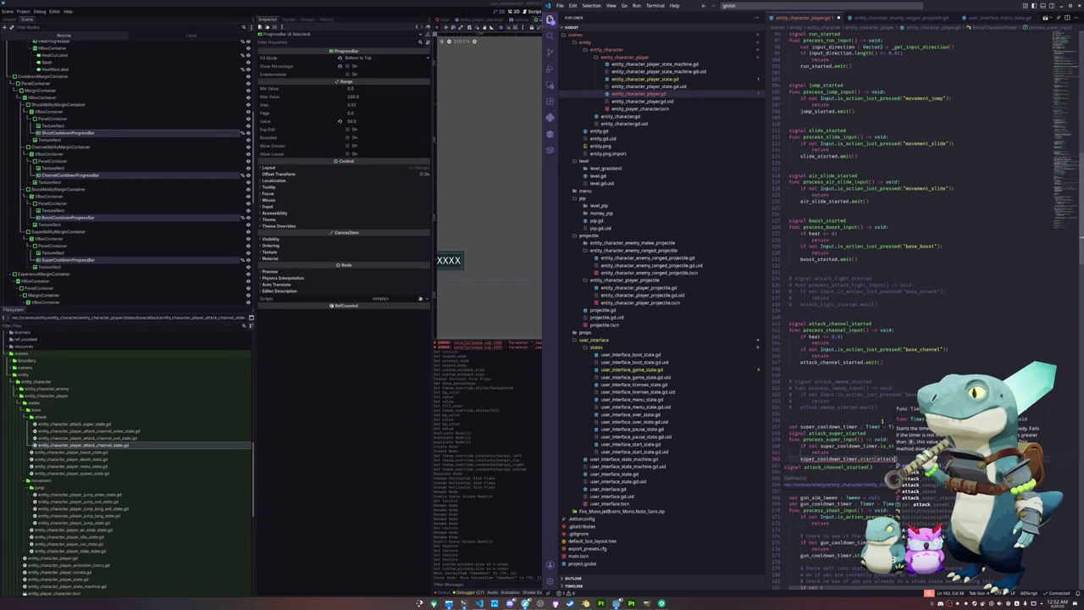
pyautogui.write('d')
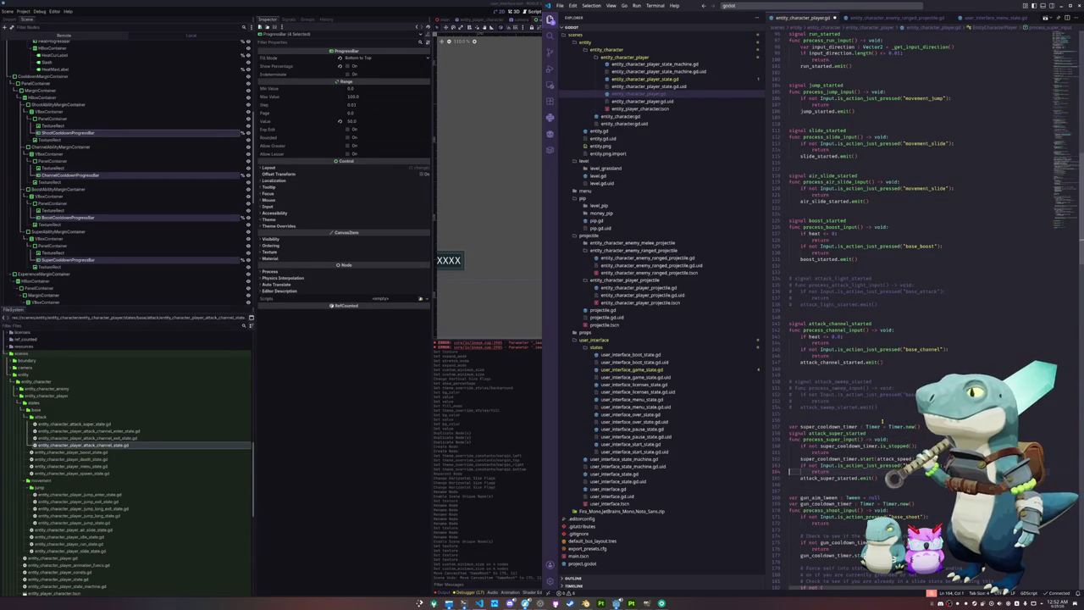
pyautogui.press('Down')
pyautogui.press('Down')
pyautogui.press('Down')
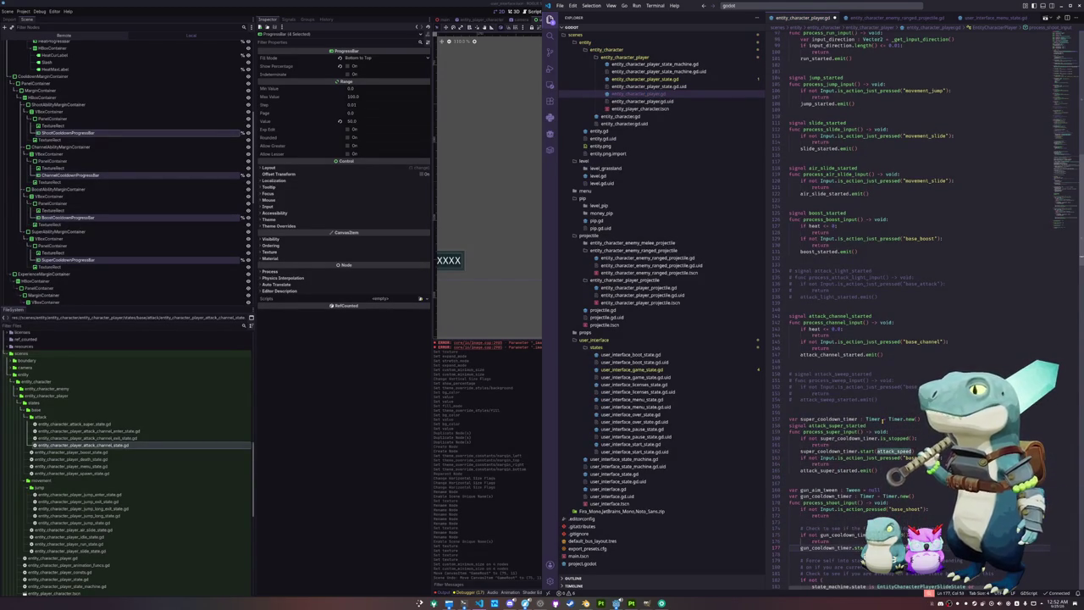
pyautogui.hotkey('ctrl', 'shift', 'Left')
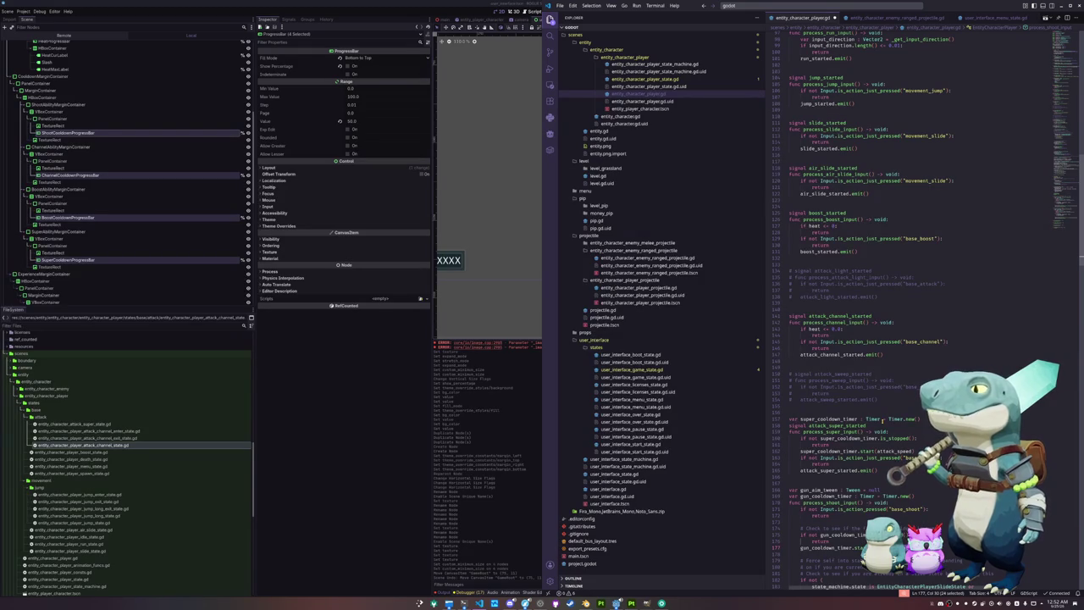
pyautogui.press('Up')
pyautogui.press('Up')
pyautogui.press('Up')
pyautogui.press('Up')
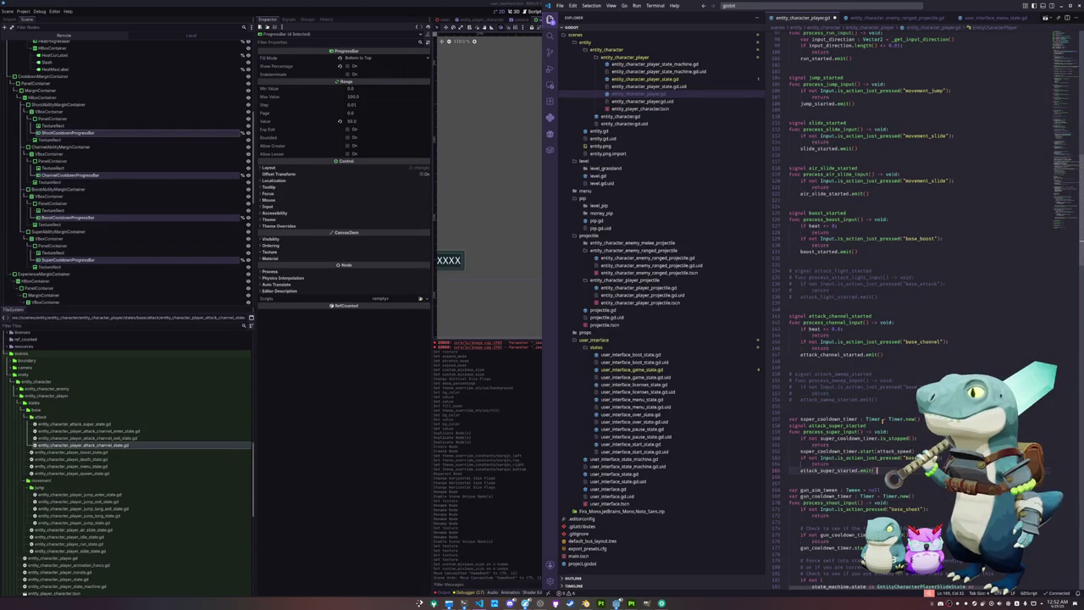
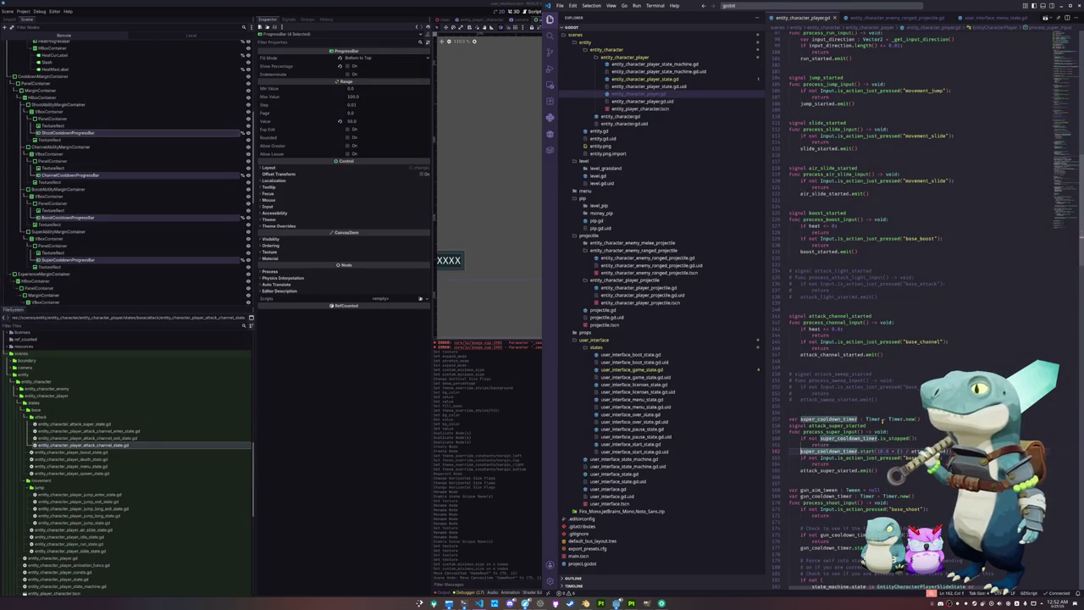
# - Copy the super_cooldown_timer check and start lines into process_channel_input
pyautogui.press('Down')
pyautogui.press('Home')
pyautogui.hotkey('shift', 'Up')
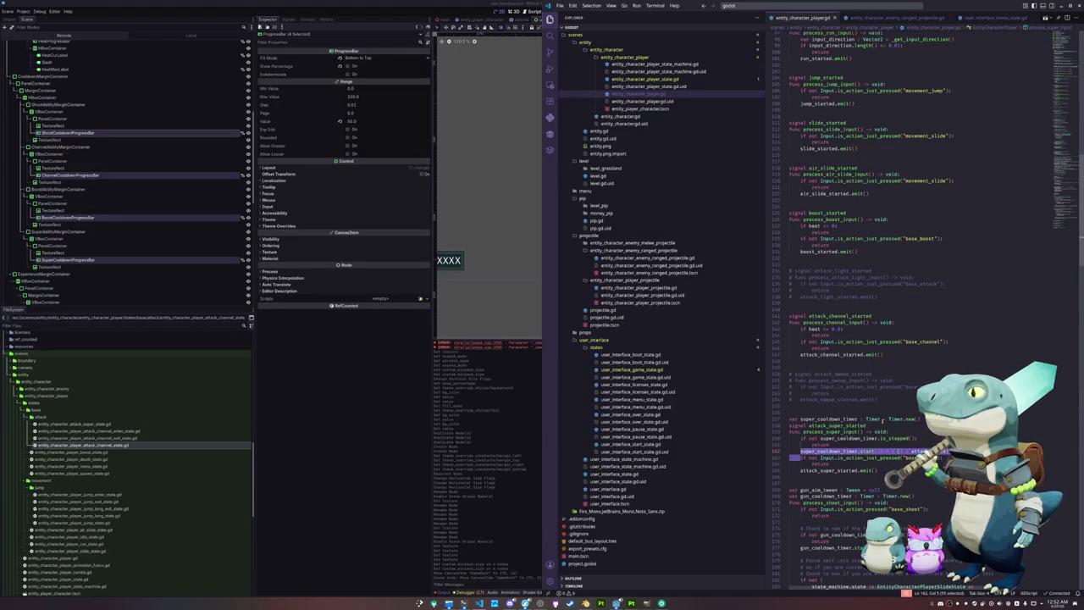
pyautogui.press('Down')
pyautogui.press('Down')
pyautogui.press('Down')
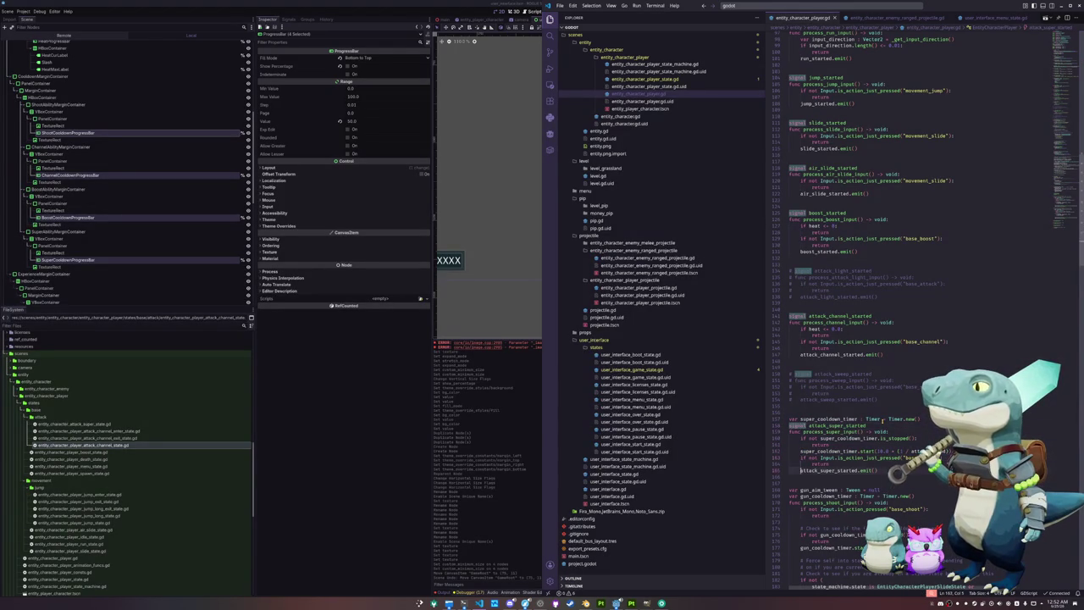
pyautogui.press('Down')
pyautogui.press('Down')
pyautogui.press('Down')
pyautogui.press('Up')
pyautogui.press('Up')
pyautogui.press('Up')
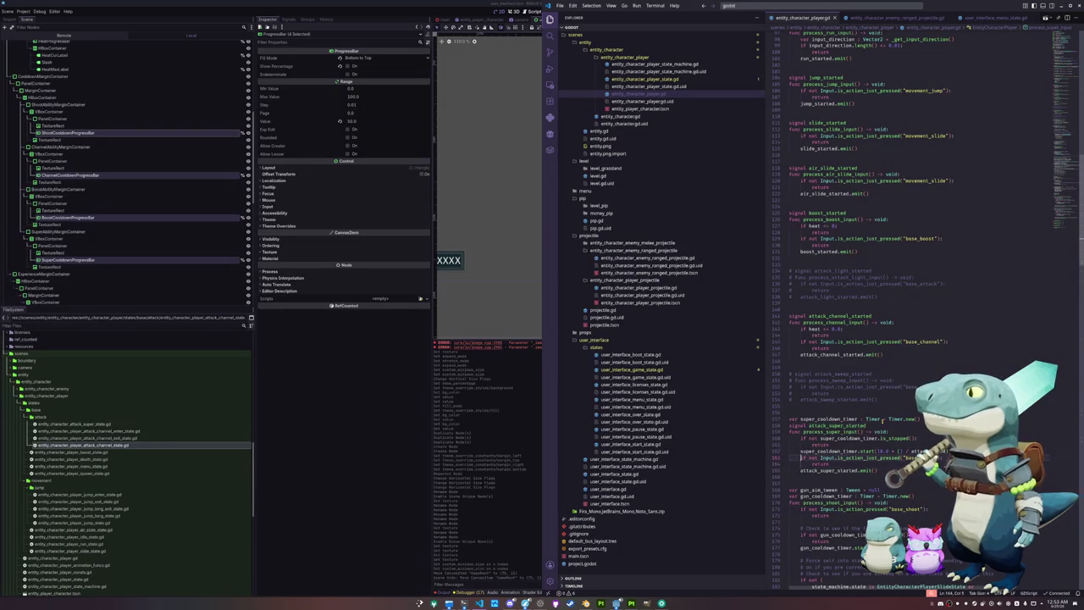
pyautogui.press('Up')
pyautogui.press('Up')
pyautogui.press('Up')
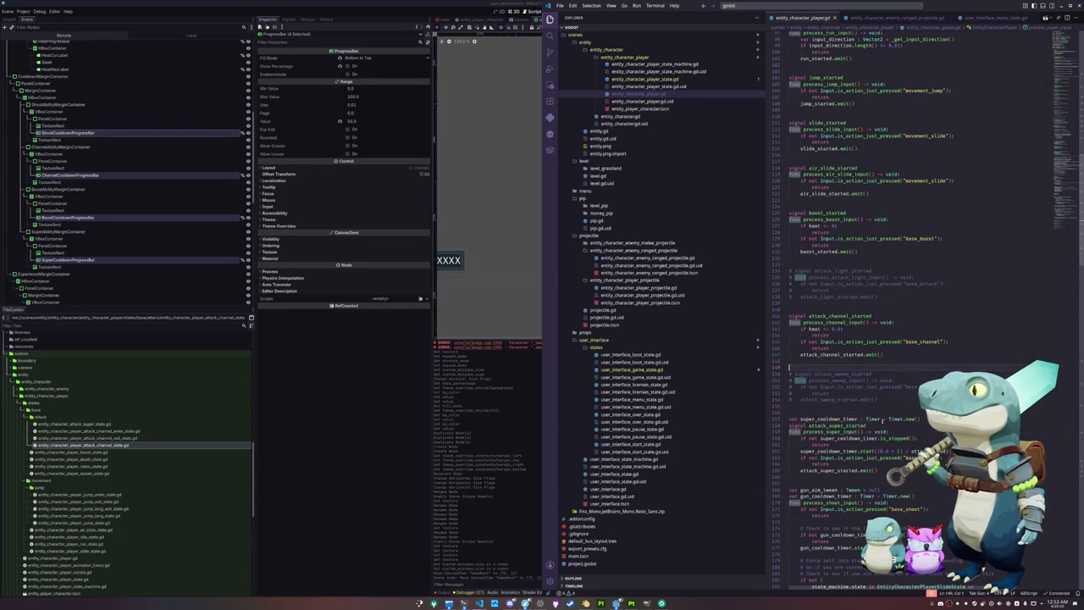
pyautogui.press('Up')
pyautogui.press('Up')
pyautogui.press('Up')
pyautogui.write('if not super_cooldown_timer.is_stopped(): \t\treturn \tsuper_cooldown_timer.start(10.0 * (1 / attack_speed))')
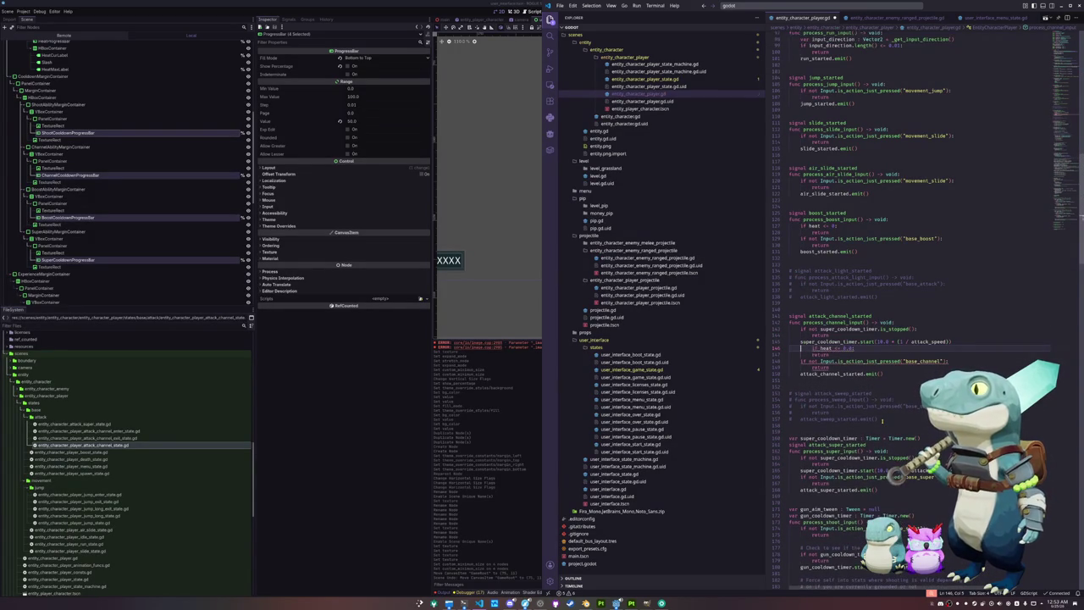
pyautogui.press('Delete')
# - Remove the copied duration value and rename both super_cooldown_timer references to channel_cooldown_timer
pyautogui.press('Up')
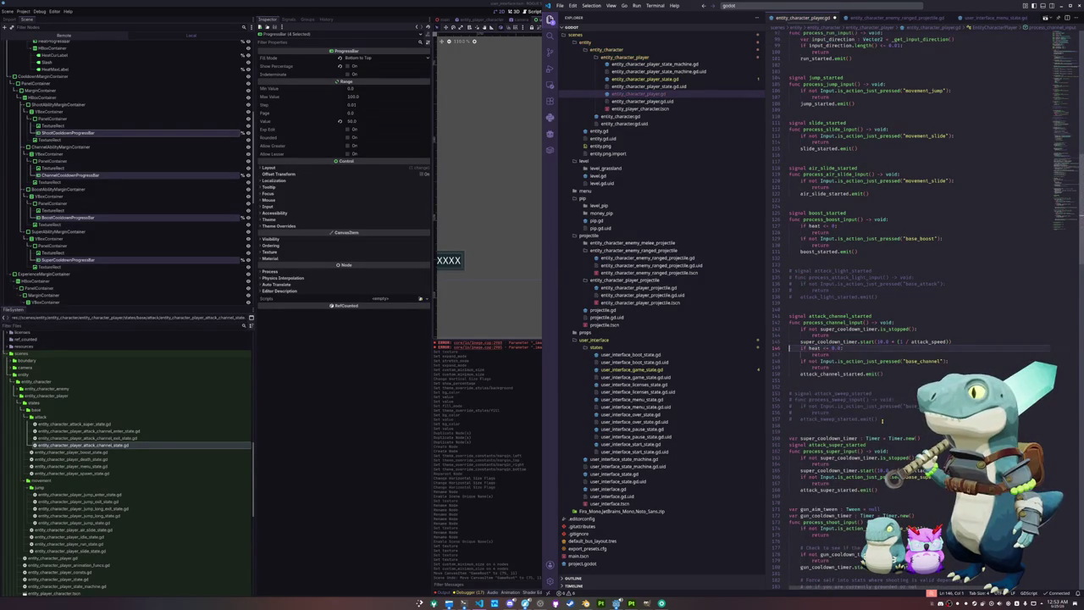
pyautogui.hotkey('ctrl', 'Right')
pyautogui.hotkey('ctrl', 'Right')
pyautogui.hotkey('ctrl', 'Right')
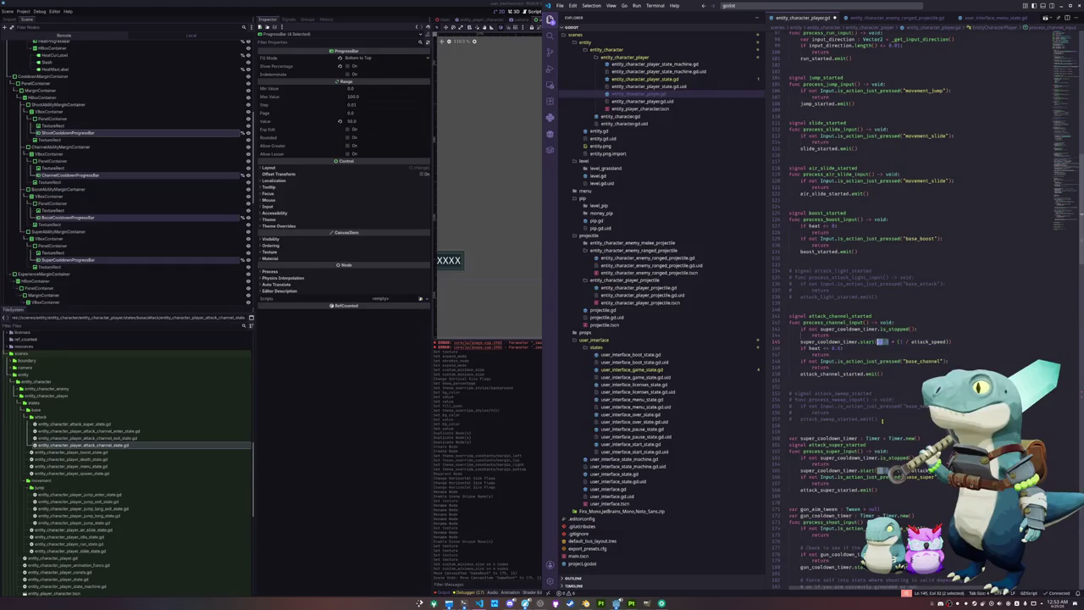
pyautogui.press('BackSpace')
pyautogui.press('Up')
pyautogui.press('Up')
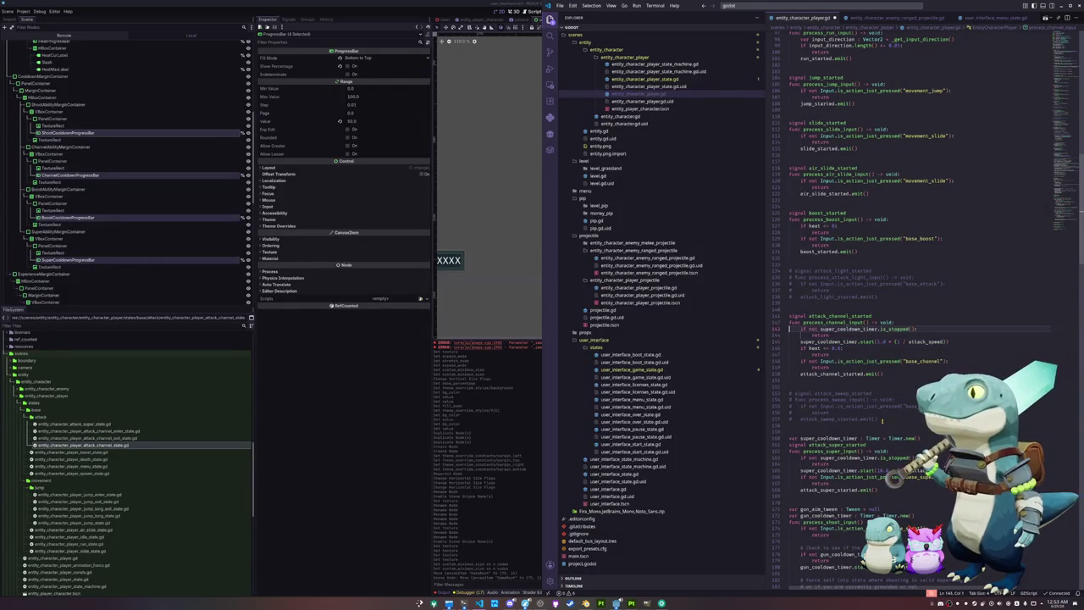
pyautogui.hotkey('ctrl', 'Right')
pyautogui.hotkey('ctrl', 'Right')
pyautogui.hotkey('shift', 'Right')
pyautogui.hotkey('shift', 'Right')
pyautogui.hotkey('shift', 'Right')
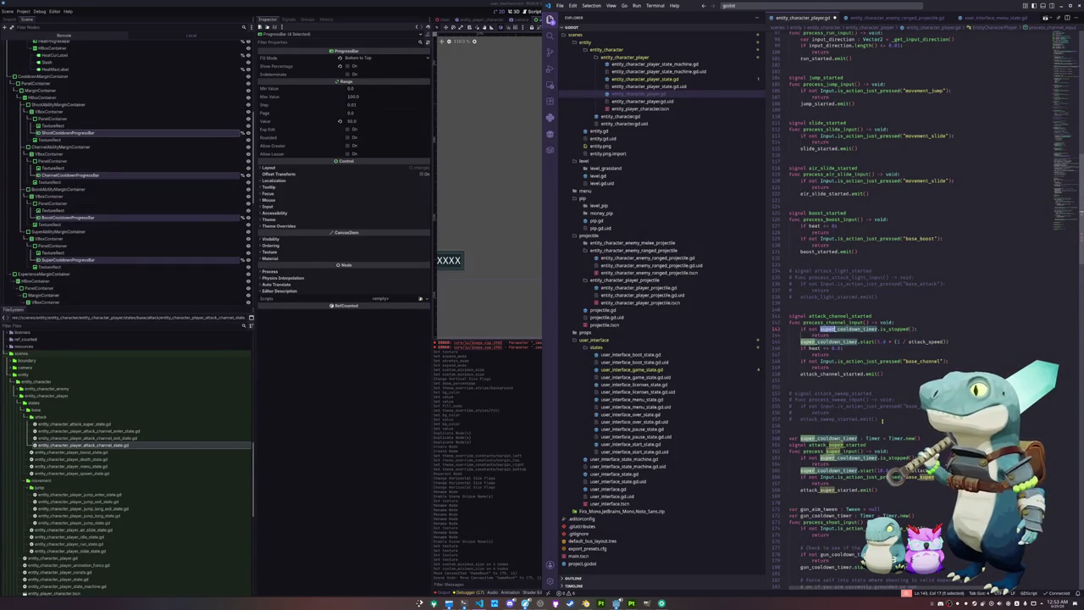
pyautogui.write('channel')
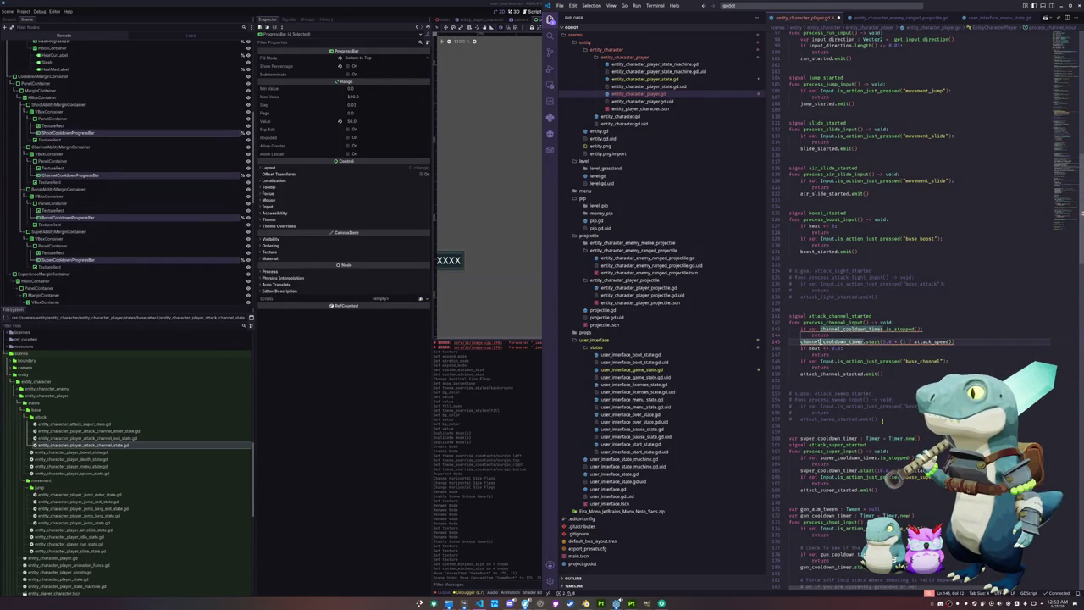
pyautogui.hotkey('ctrl', 'shift', 'Left')
pyautogui.press('Home')
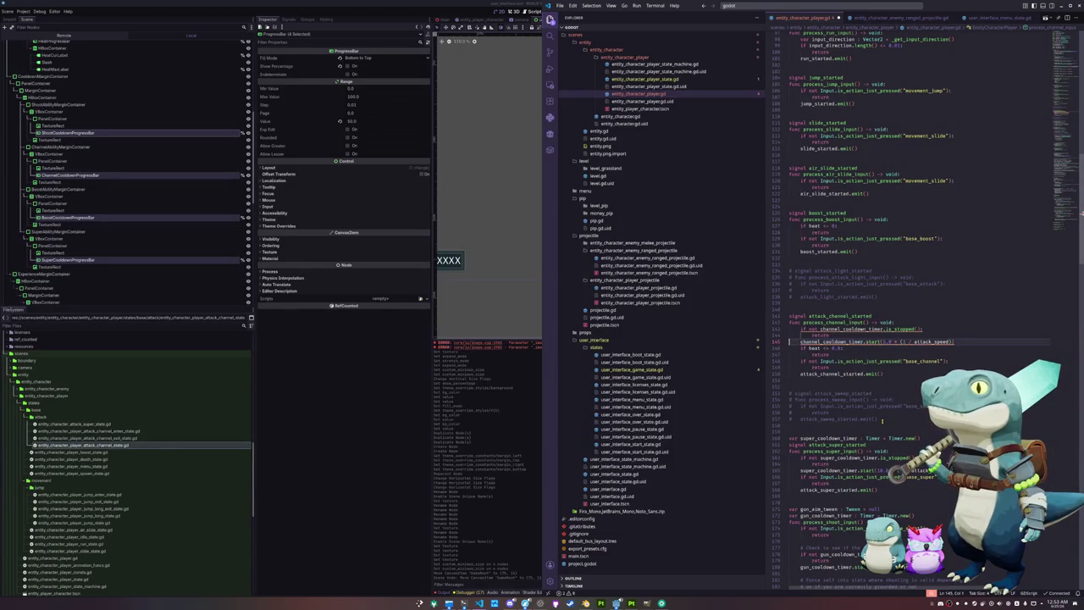
# - Add a blank line above the attack_channel_started signal
pyautogui.press('Up')
pyautogui.press('Up')
pyautogui.press('Up')
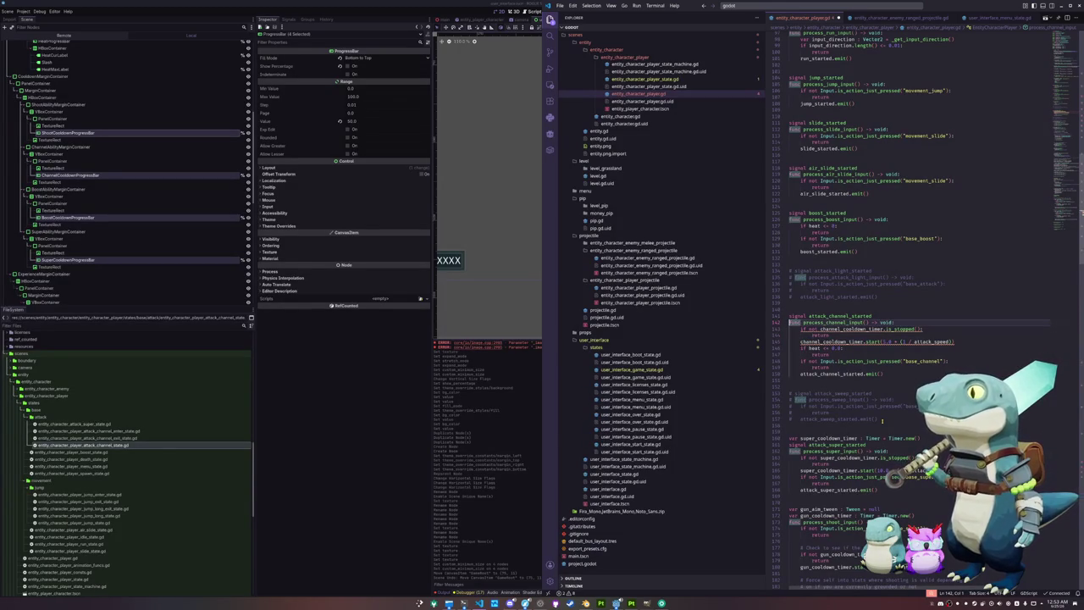
pyautogui.press('Up')
pyautogui.press('Return')
pyautogui.press('Up')
# - Declare var channel_cooldown_timer : Timer = Timer.new() above the attack_channel_started signal
pyautogui.write('var ')
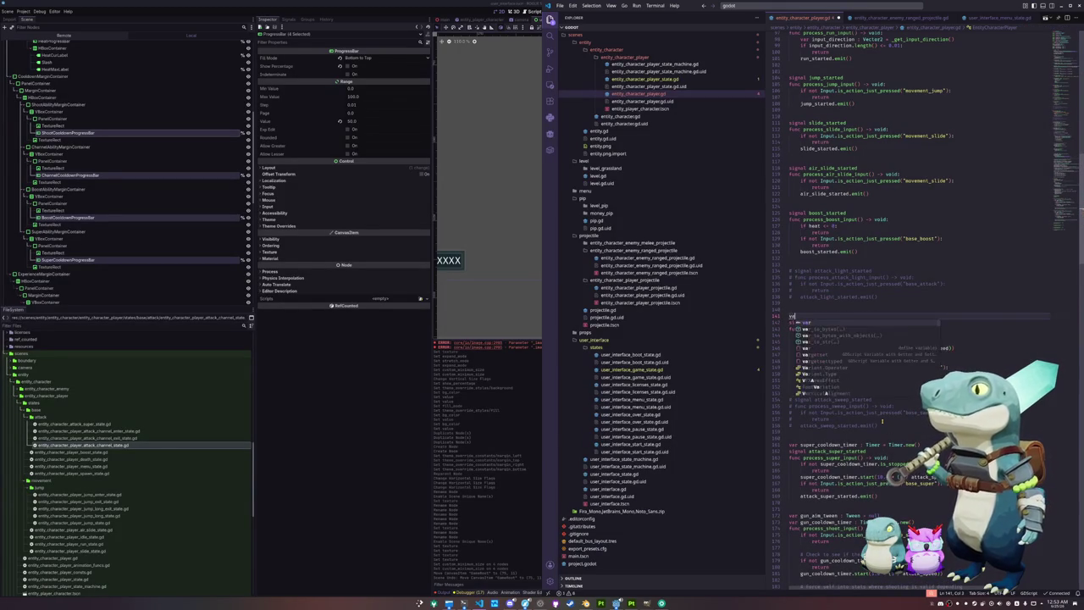
pyautogui.write('channel')
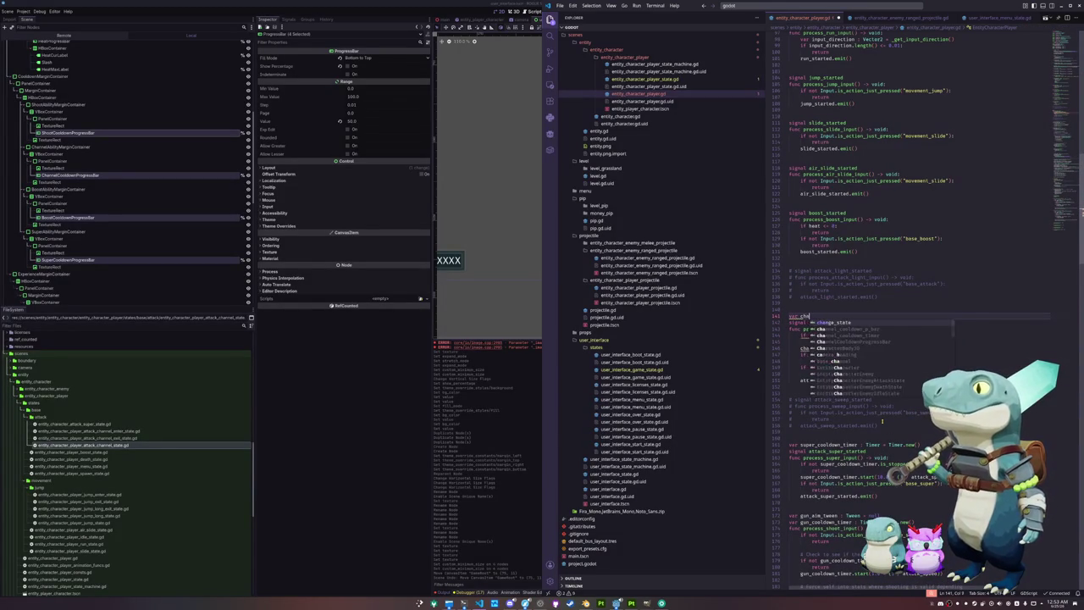
pyautogui.write('l_')
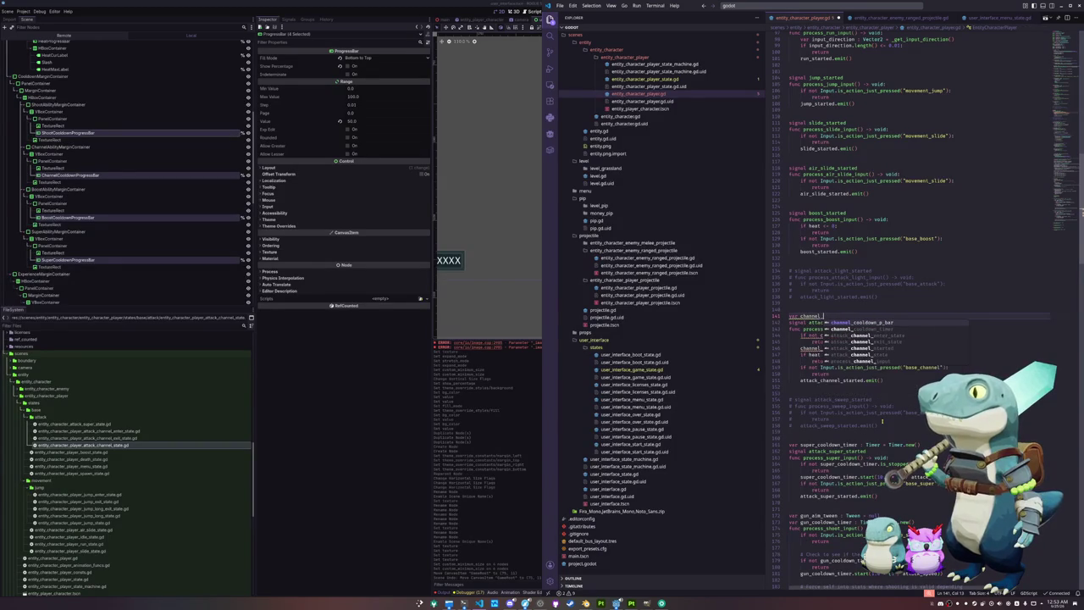
pyautogui.write('cooldown_t')
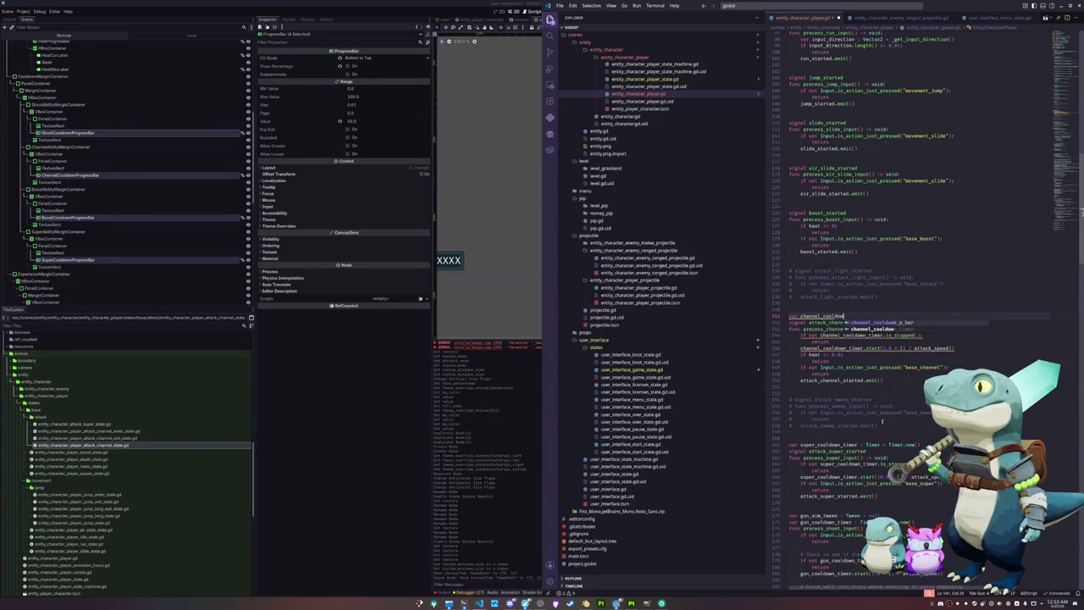
pyautogui.write('imer : T')
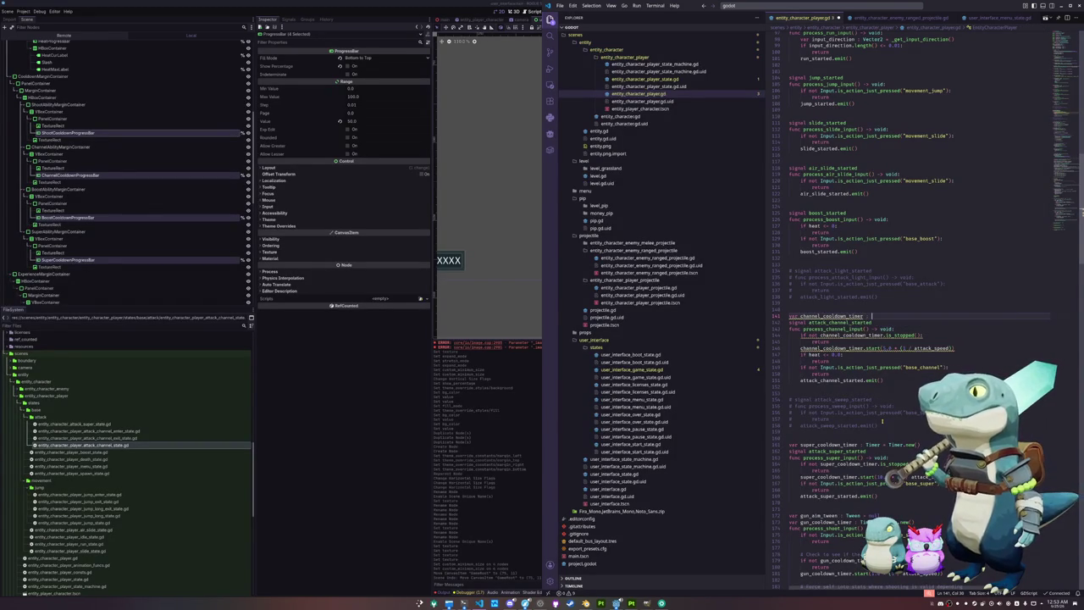
pyautogui.write('imer')
pyautogui.write('Timer.new()')
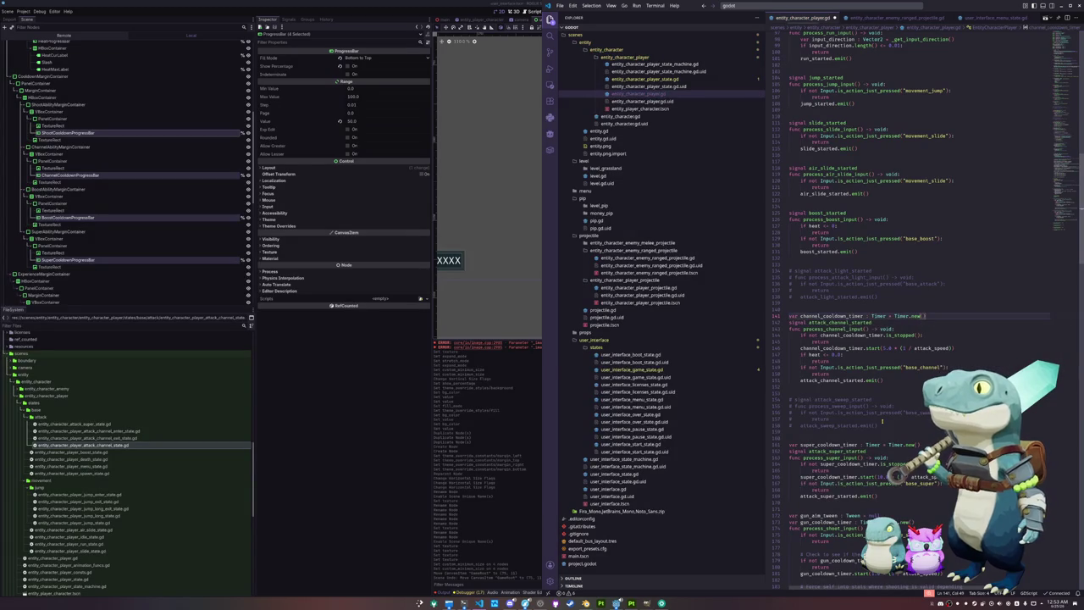
pyautogui.press('Down')
pyautogui.press('Down')
pyautogui.press('Down')
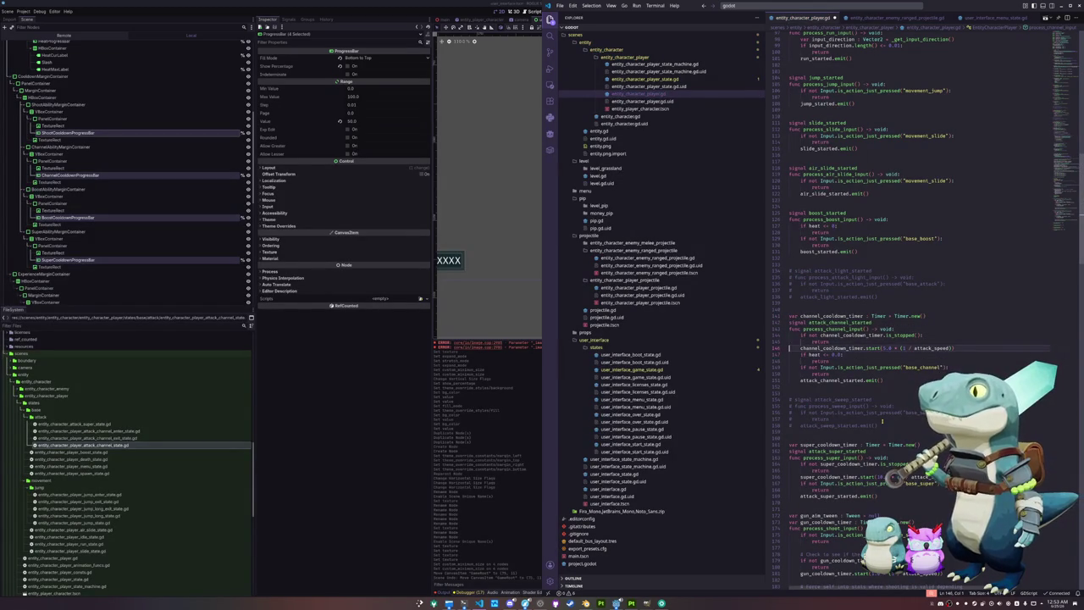
pyautogui.press('Up')
pyautogui.press('Up')
pyautogui.press('Up')
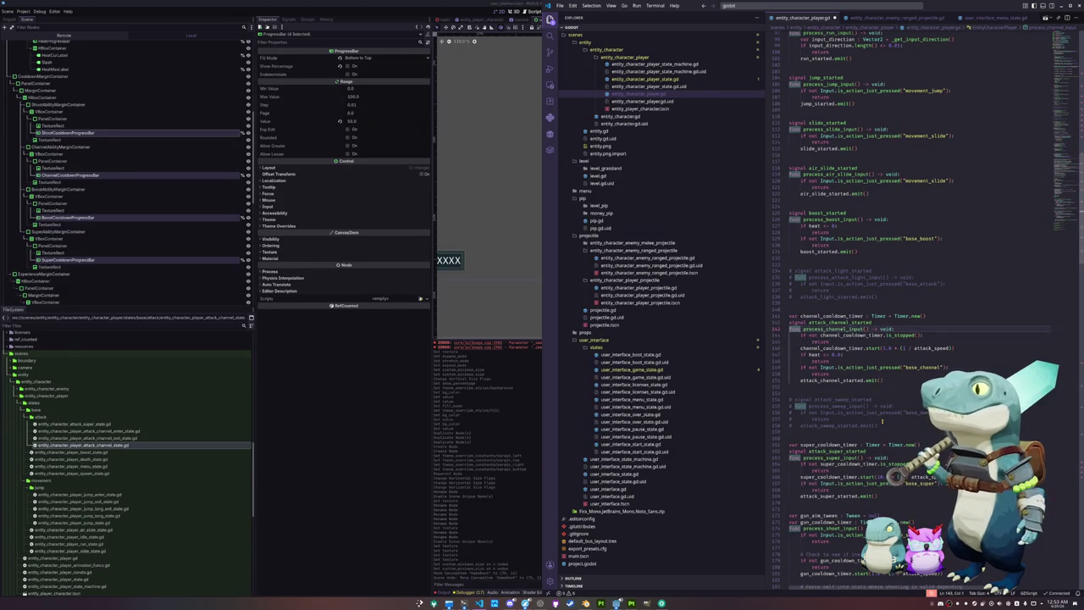
pyautogui.press('Up')
pyautogui.press('Up')
pyautogui.press('Up')
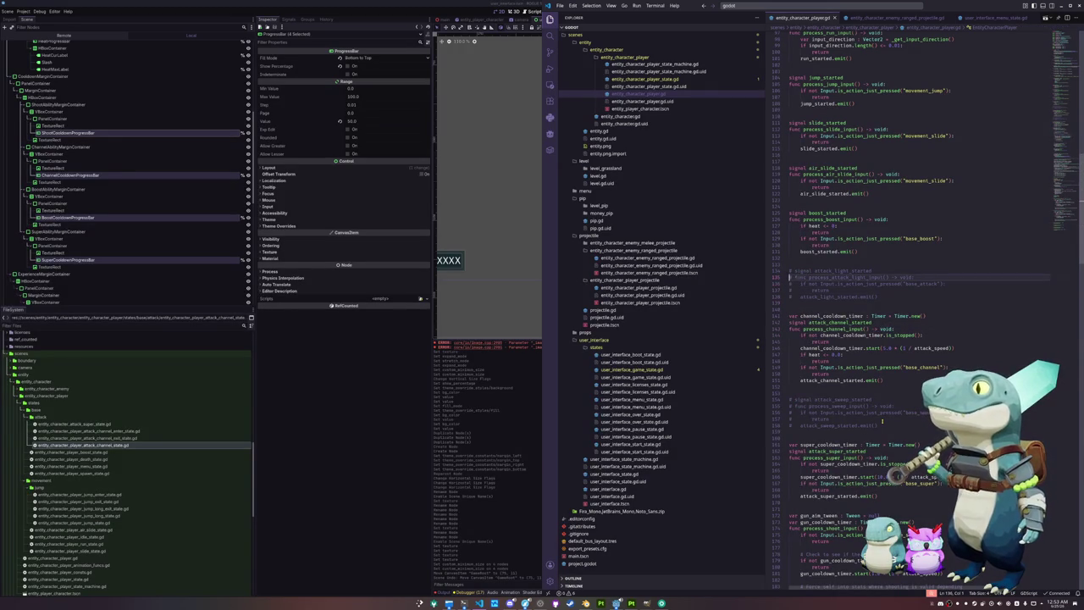
pyautogui.press('Up')
pyautogui.press('Up')
pyautogui.press('Up')
# - Declare var boost_cooldown_timer : Timer = Timer.new() above the boost_started signal
pyautogui.press('Return')
pyautogui.write('va')
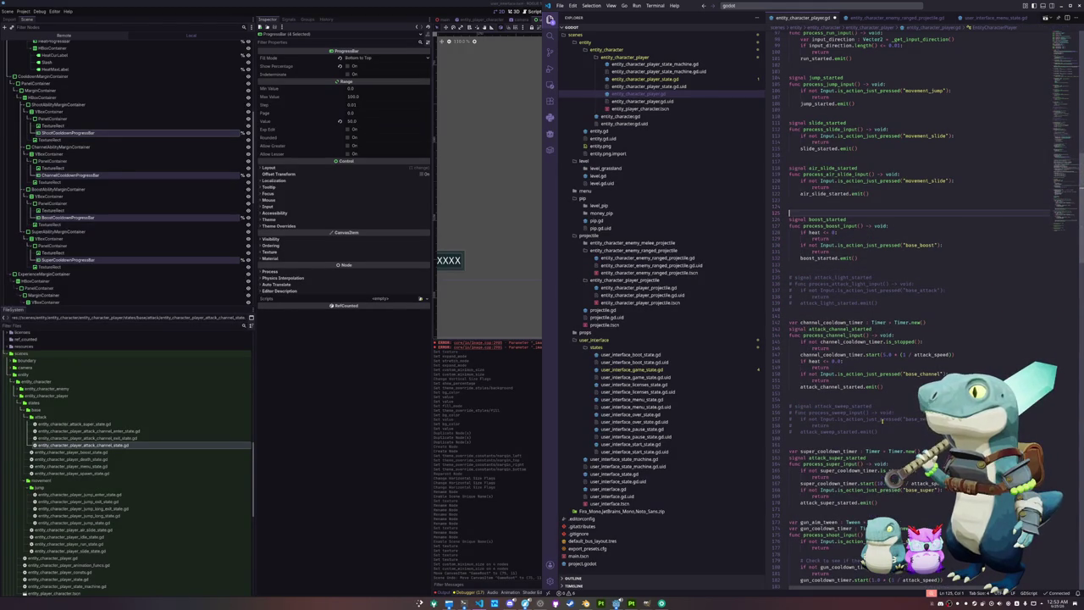
pyautogui.write('r boost_coo')
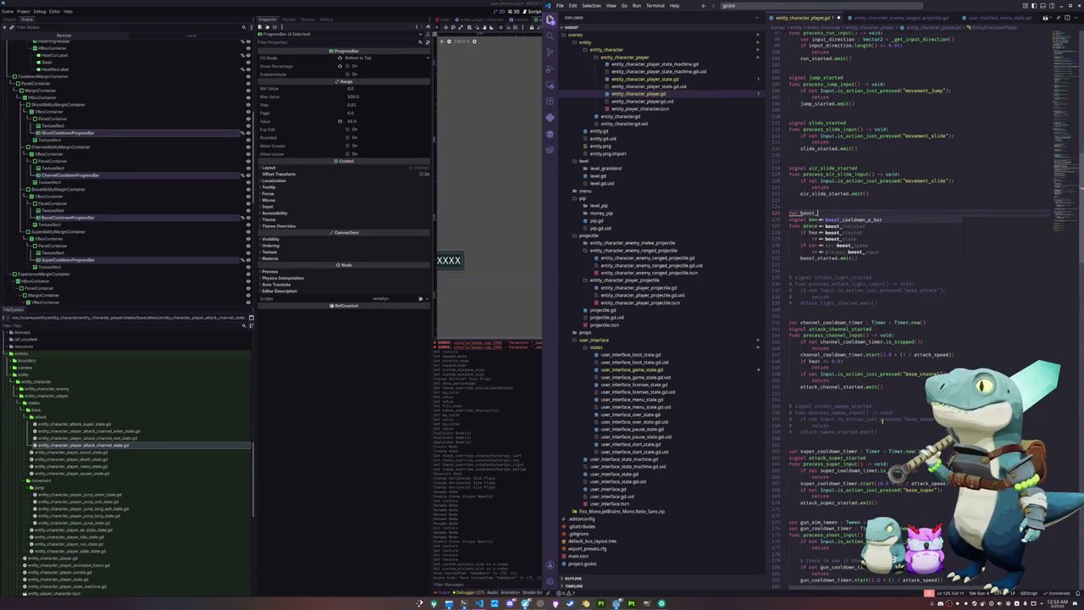
pyautogui.write('ldown_timer ')
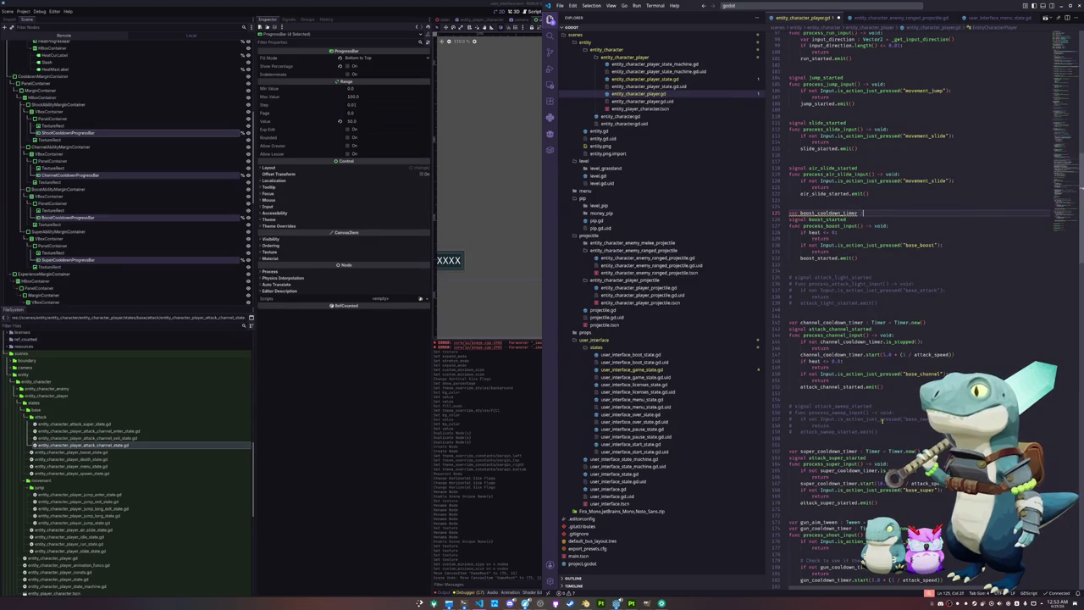
pyautogui.write(': Timer = Timer.new')
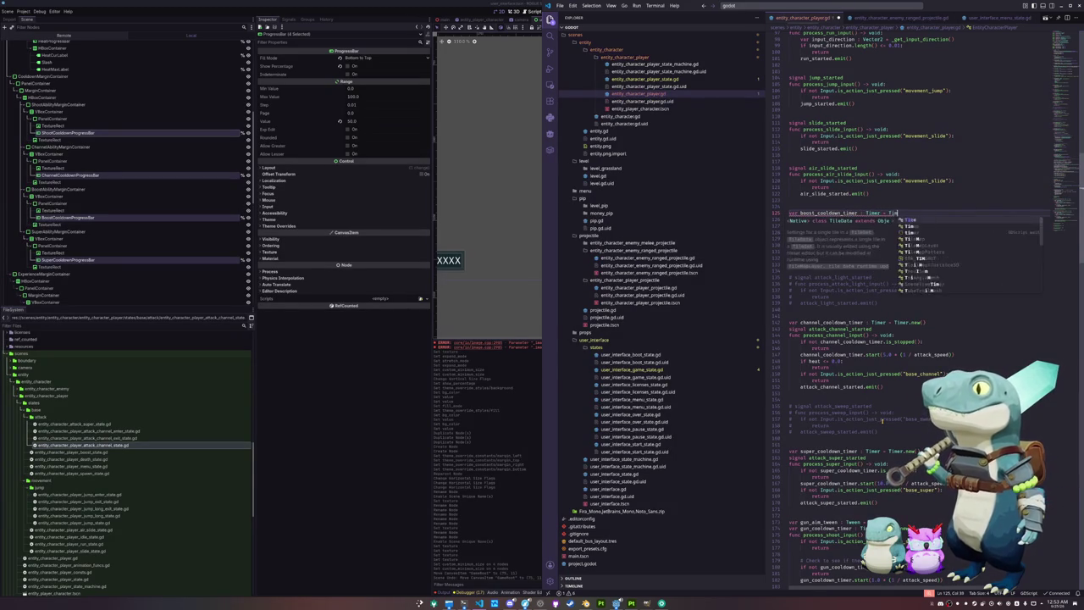
pyautogui.write('()')
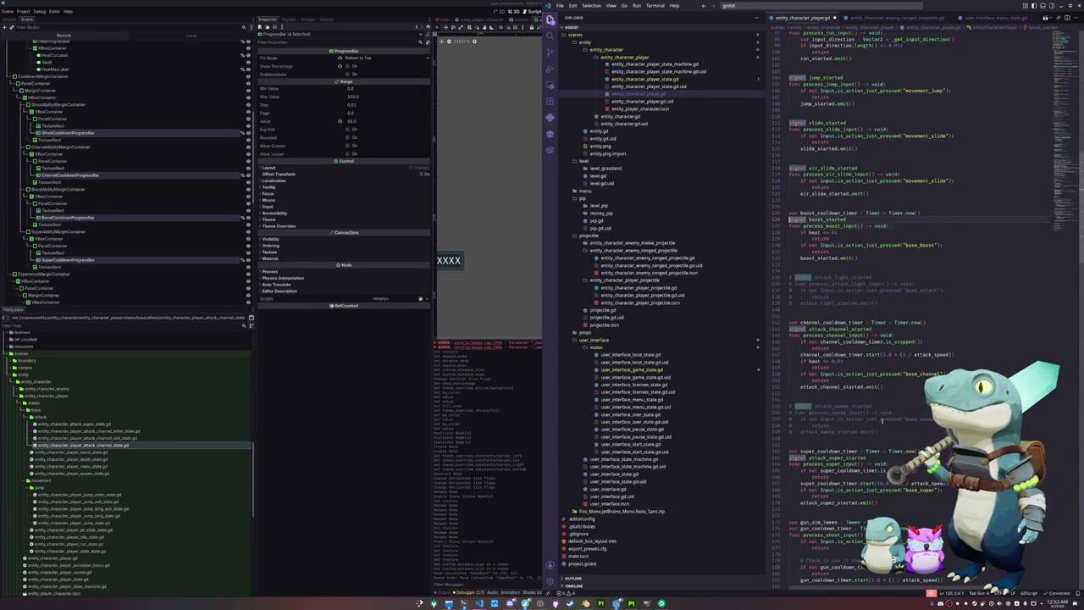
pyautogui.press('Down')
pyautogui.press('Down')
pyautogui.press('Down')
pyautogui.press('Home')
# - Paste the cooldown check into process_boost_input and rename both timer references to boost_cooldown_timer
pyautogui.press('Down')
pyautogui.press('Down')
pyautogui.press('Down')
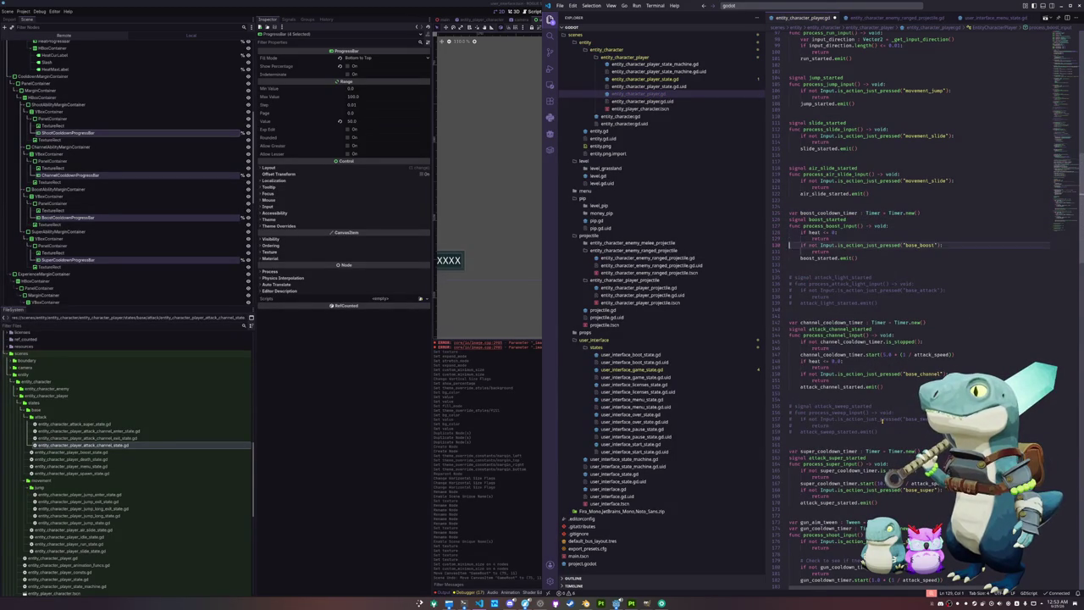
pyautogui.press('Up')
pyautogui.press('Up')
pyautogui.press('Up')
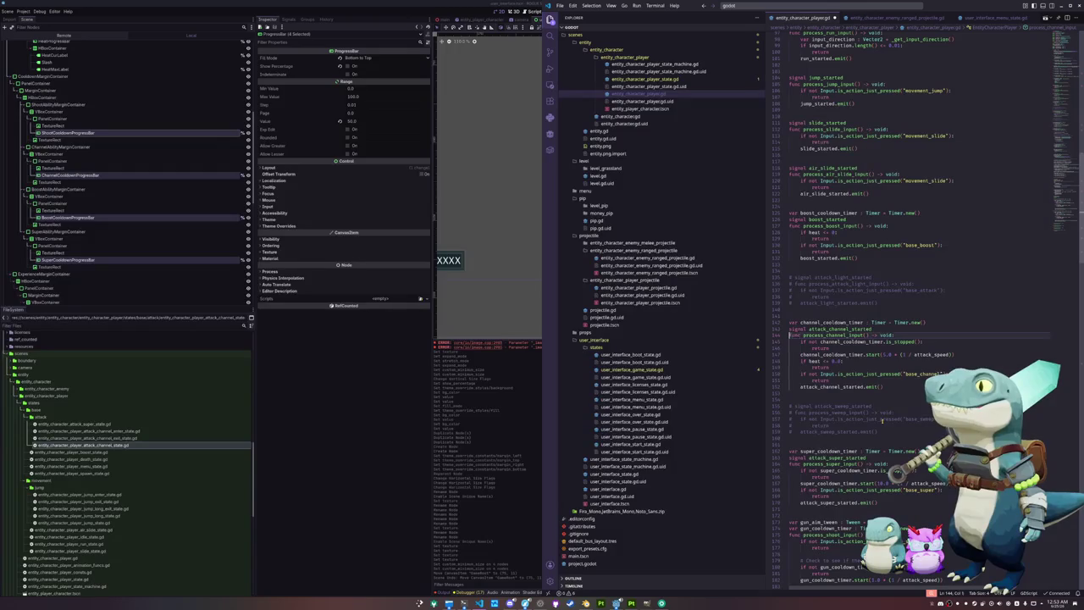
pyautogui.press('Up')
pyautogui.press('Up')
pyautogui.press('Up')
pyautogui.hotkey('ctrl', 'v')
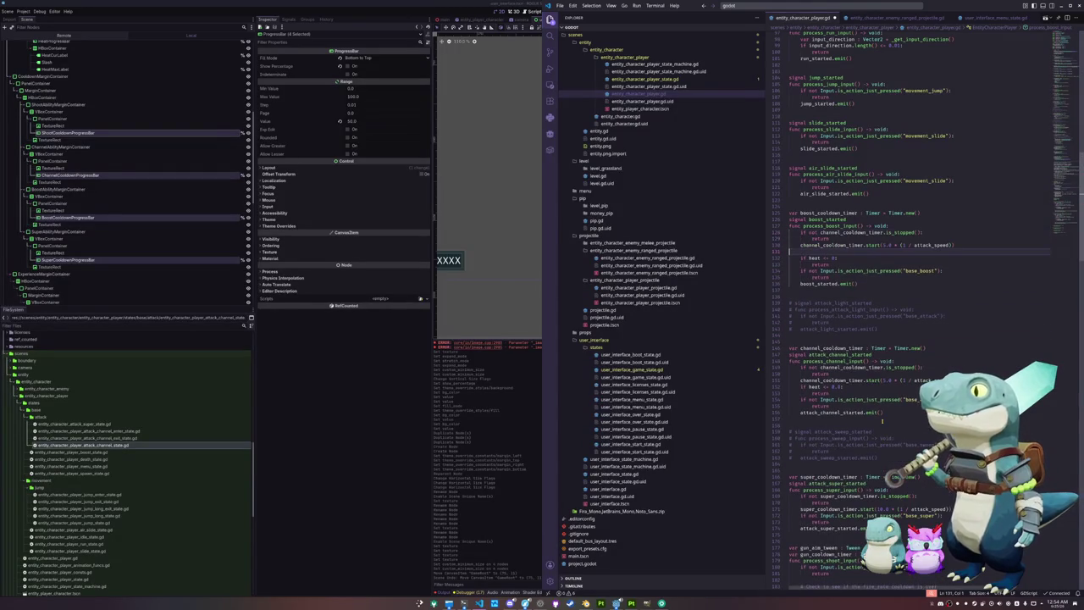
pyautogui.press('Up')
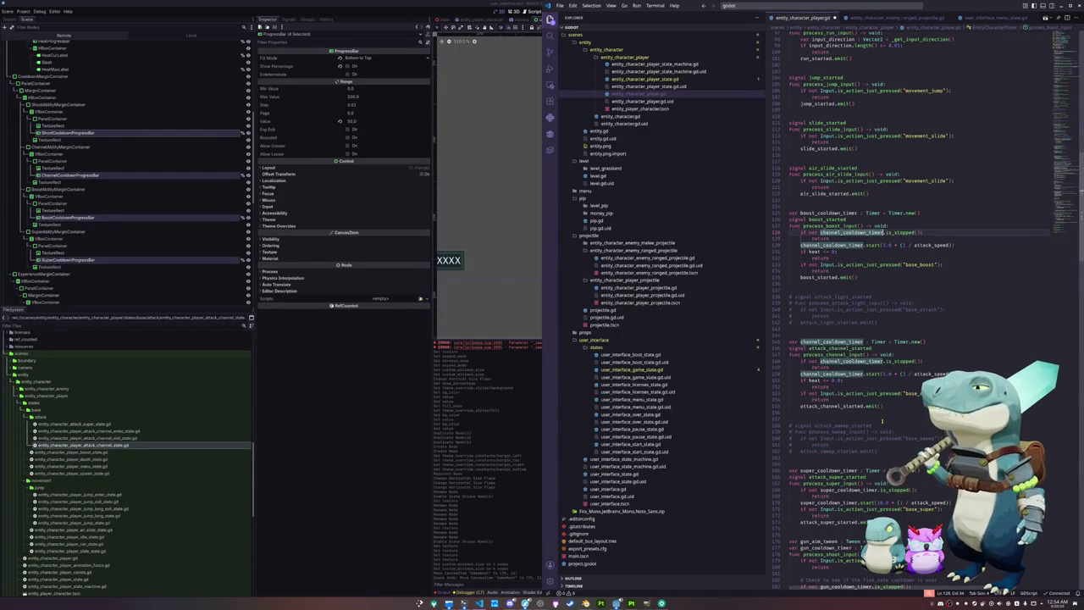
pyautogui.hotkey('shift', 'Right')
pyautogui.hotkey('shift', 'Right')
pyautogui.hotkey('shift', 'Right')
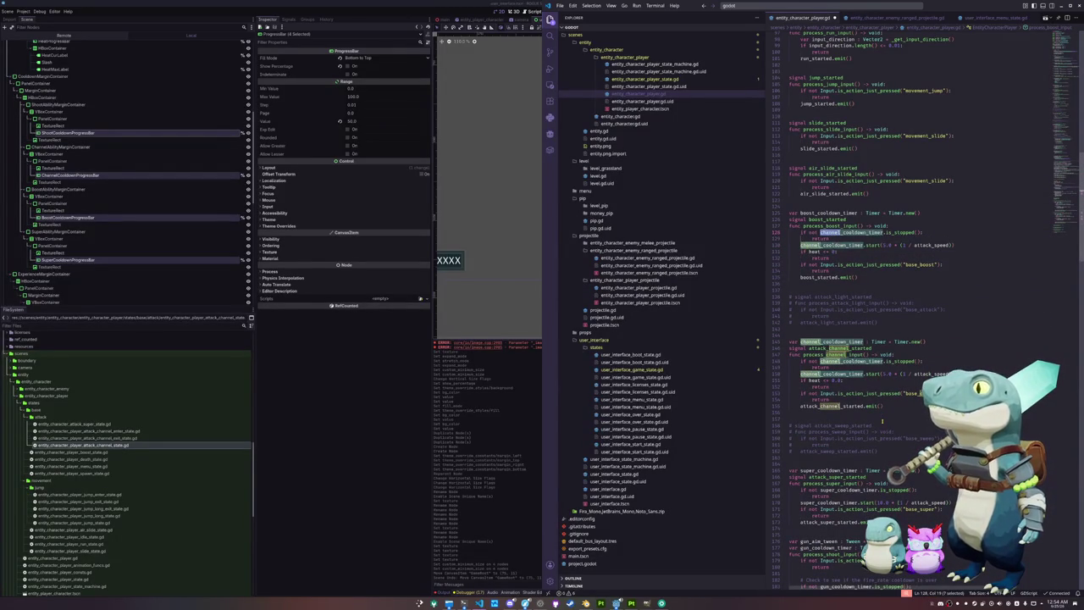
pyautogui.hotkey('ctrl', 'd')
pyautogui.write('boost')
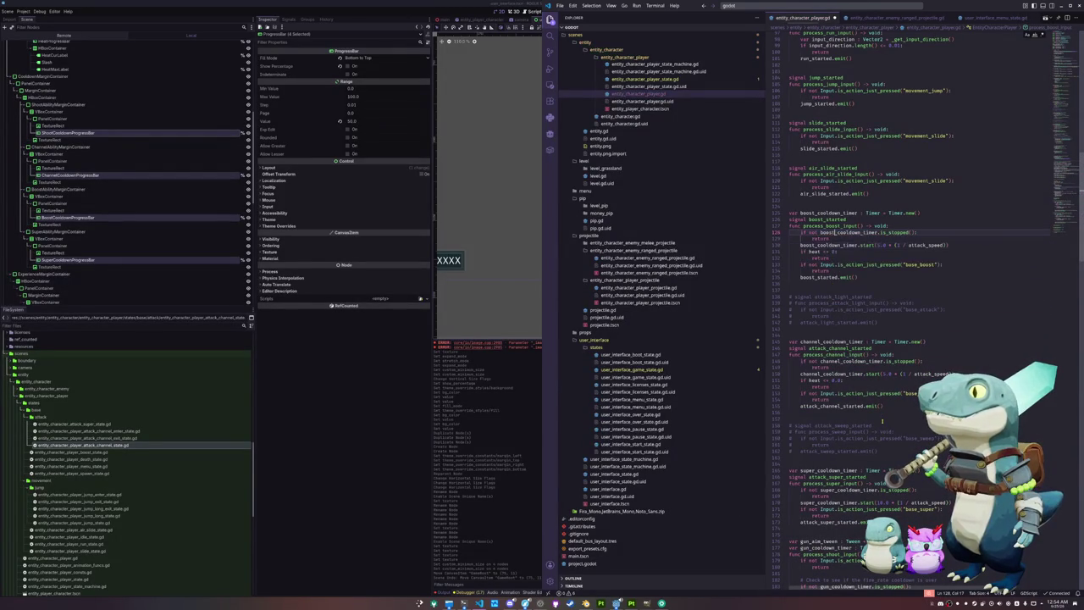
# - Set the boost cooldown timer's base start duration to 2.0
pyautogui.press('Down')
pyautogui.press('Down')
pyautogui.write('1')
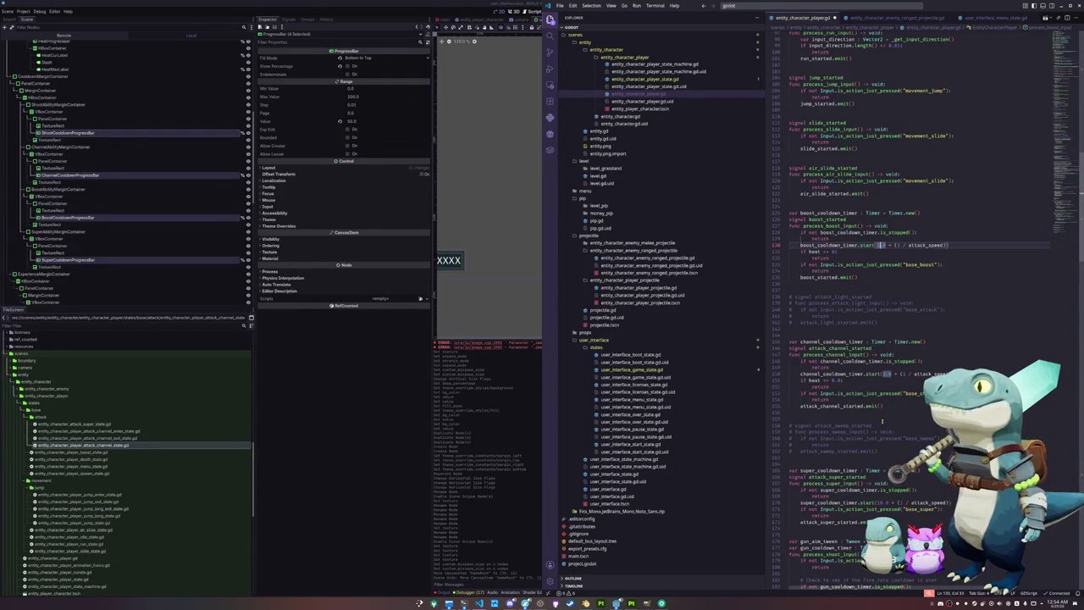
pyautogui.write('.0')
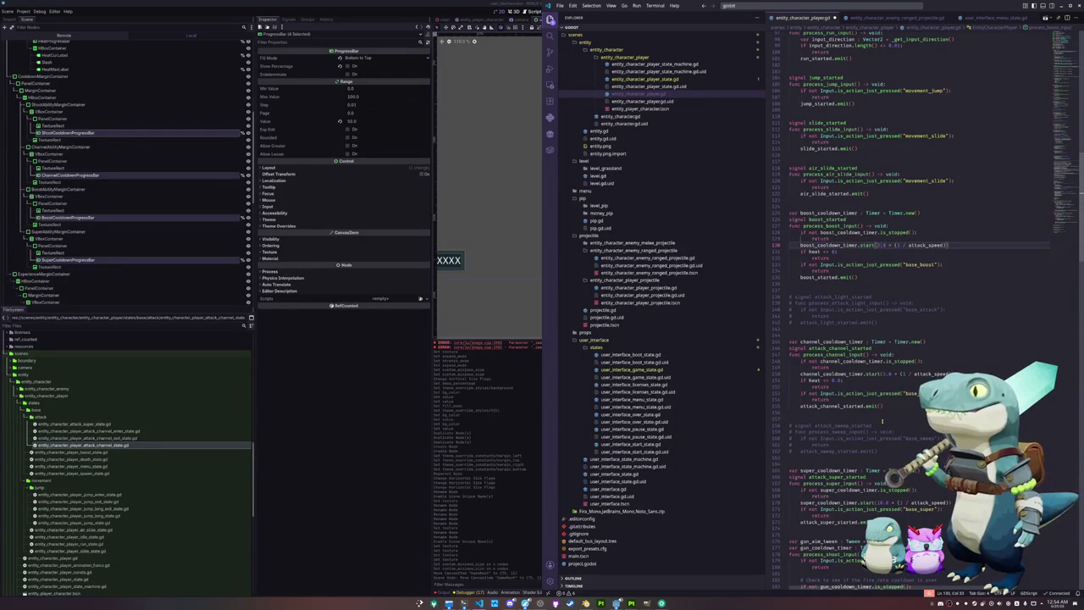
pyautogui.press('BackSpace')
pyautogui.write('0.5')
pyautogui.hotkey('ctrl', 'z')
pyautogui.hotkey('ctrl', 'z')
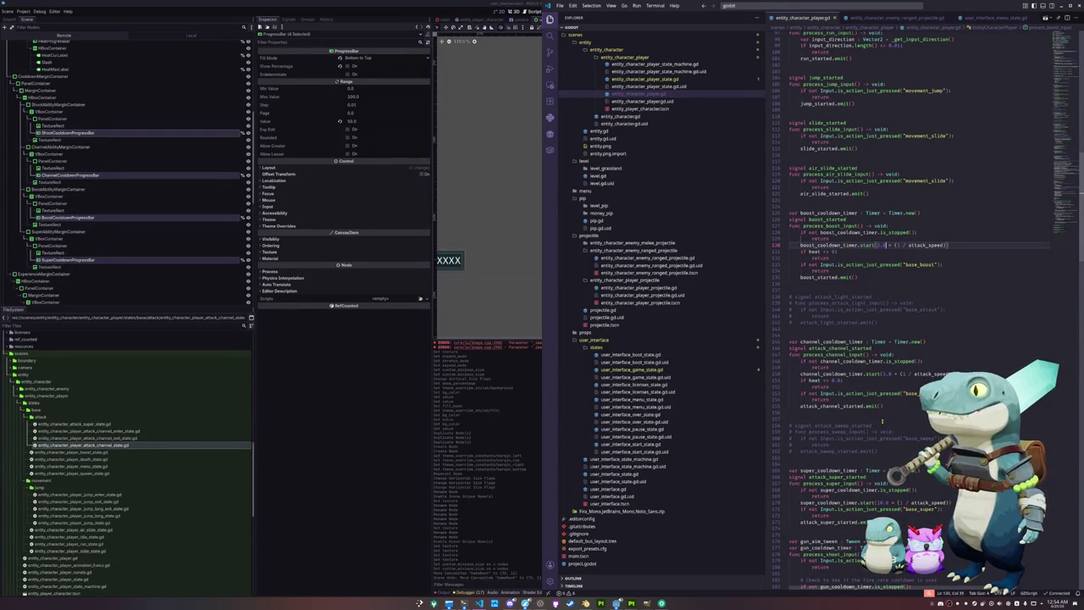
pyautogui.hotkey('ctrl', 'z')
# - Delete the stray blank line in the shoot function
pyautogui.press('Down')
pyautogui.press('Down')
pyautogui.press('Down')
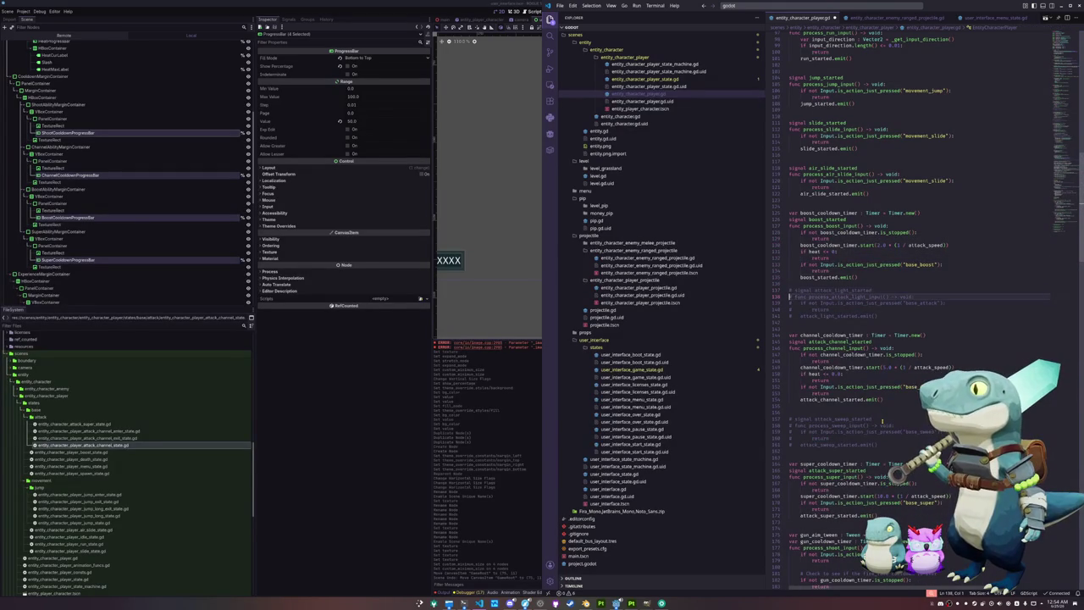
pyautogui.press('Down')
pyautogui.press('Down')
pyautogui.press('Down')
pyautogui.press('Down')
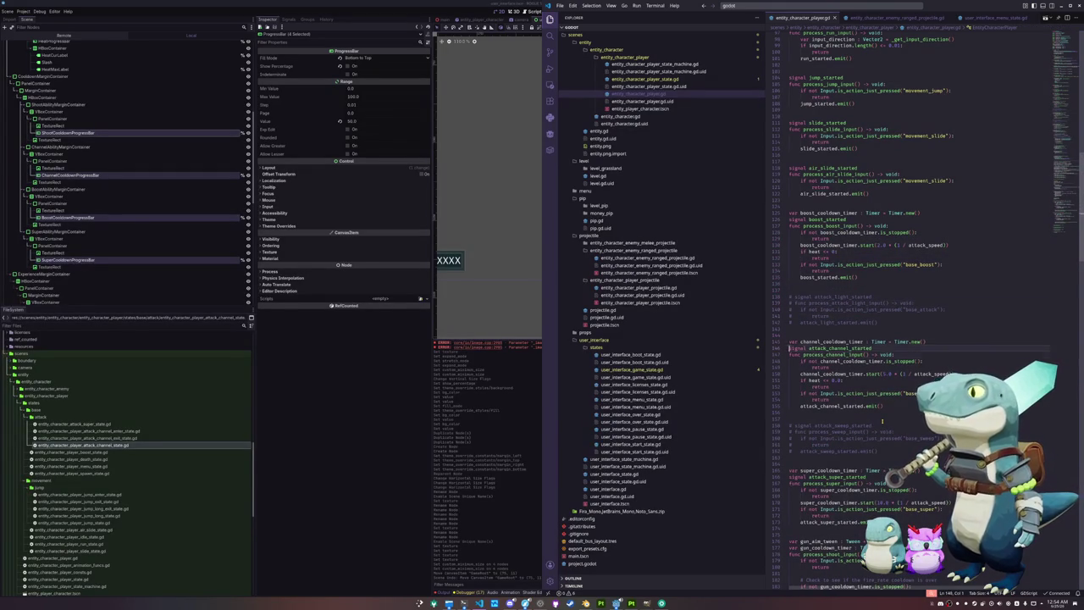
pyautogui.press('Down')
pyautogui.press('Down')
pyautogui.press('Down')
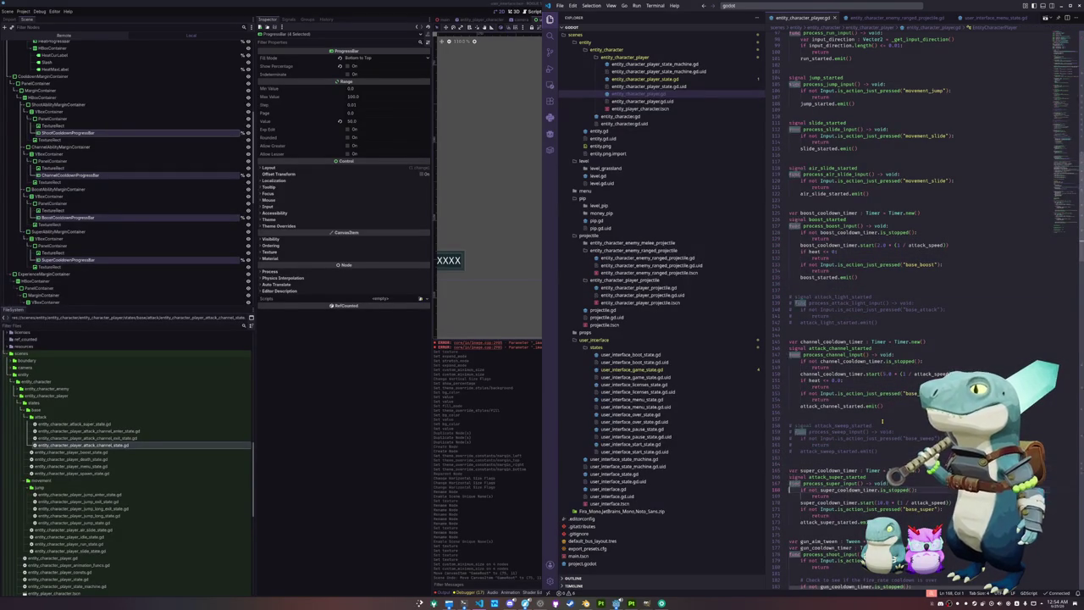
pyautogui.press('Down')
pyautogui.press('Down')
pyautogui.press('Down')
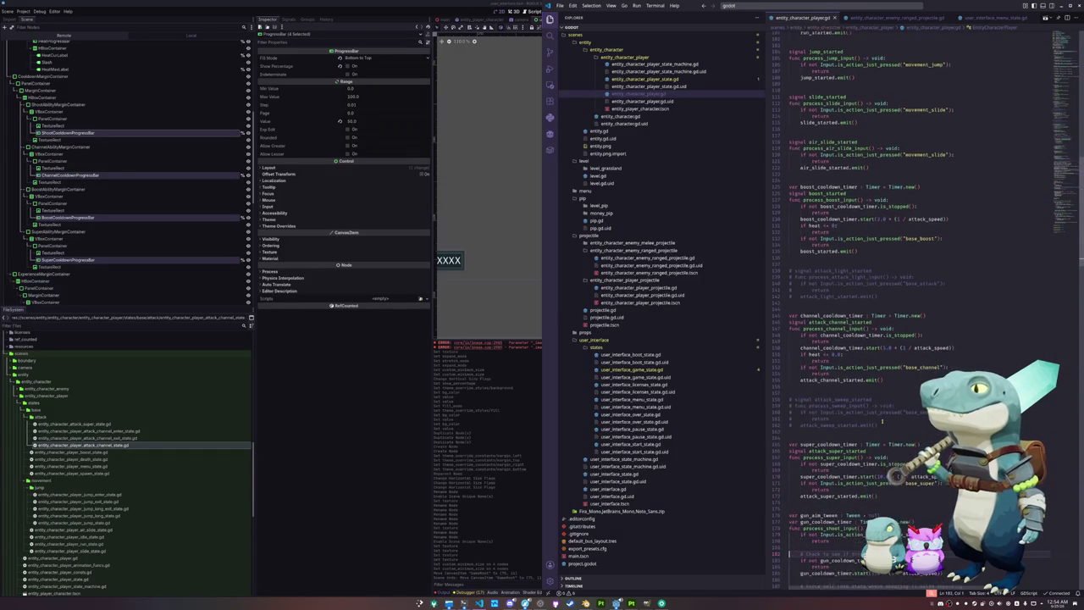
pyautogui.press('Down')
pyautogui.press('Down')
pyautogui.press('Down')
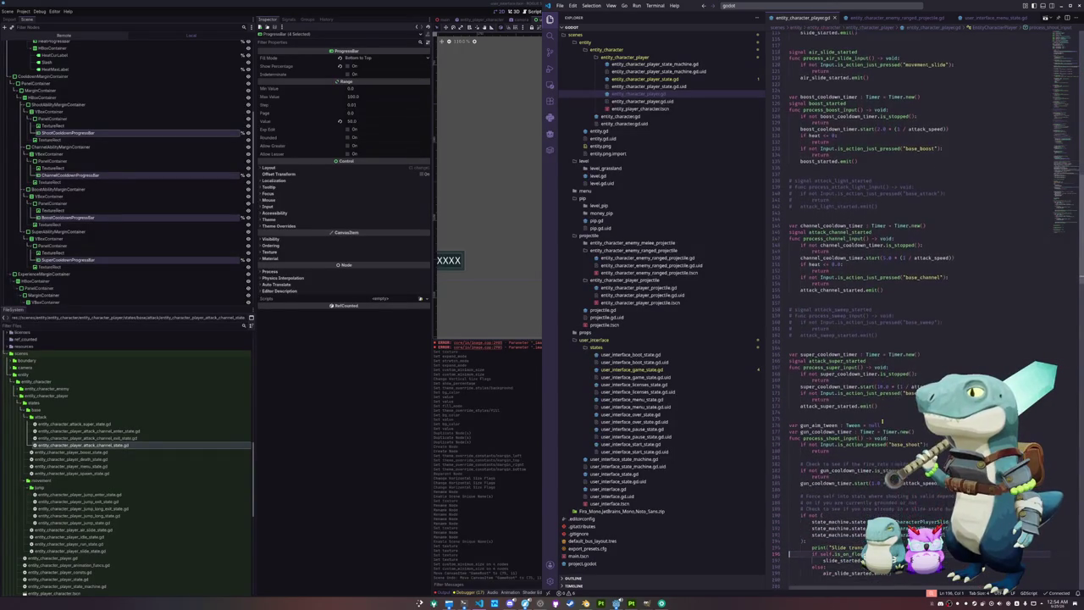
pyautogui.press('Up')
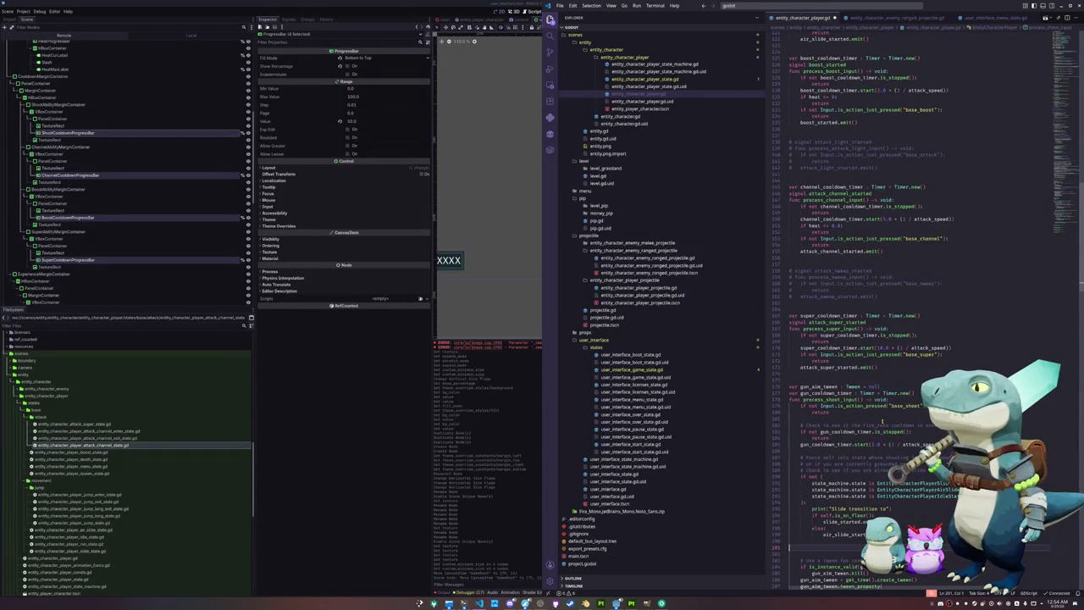
pyautogui.press('Delete')
pyautogui.press('Up')
pyautogui.press('Up')
pyautogui.press('Up')
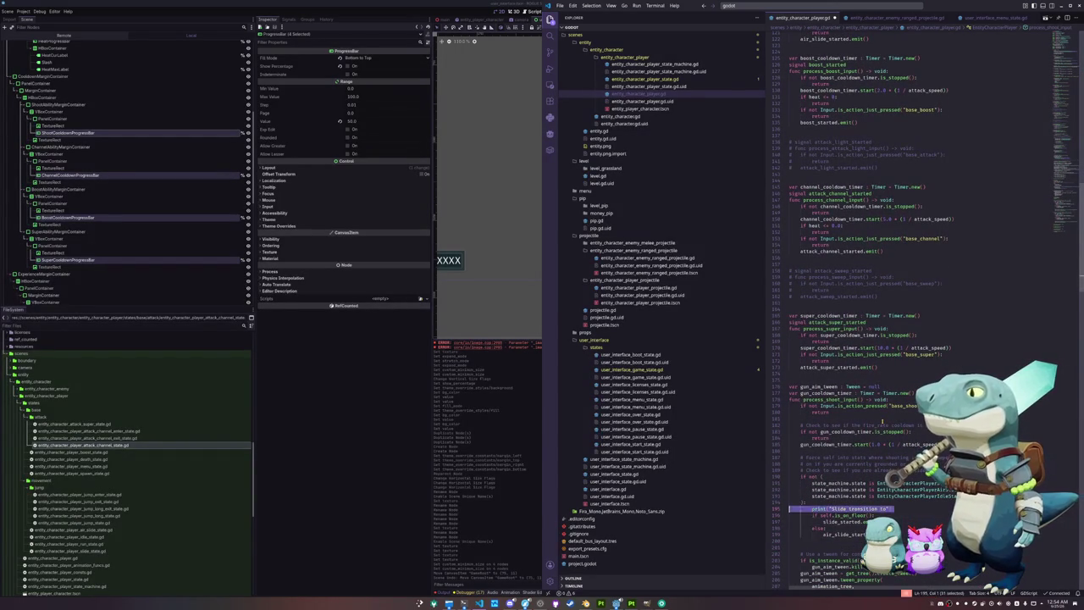
pyautogui.press('Down')
pyautogui.press('Down')
pyautogui.press('Down')
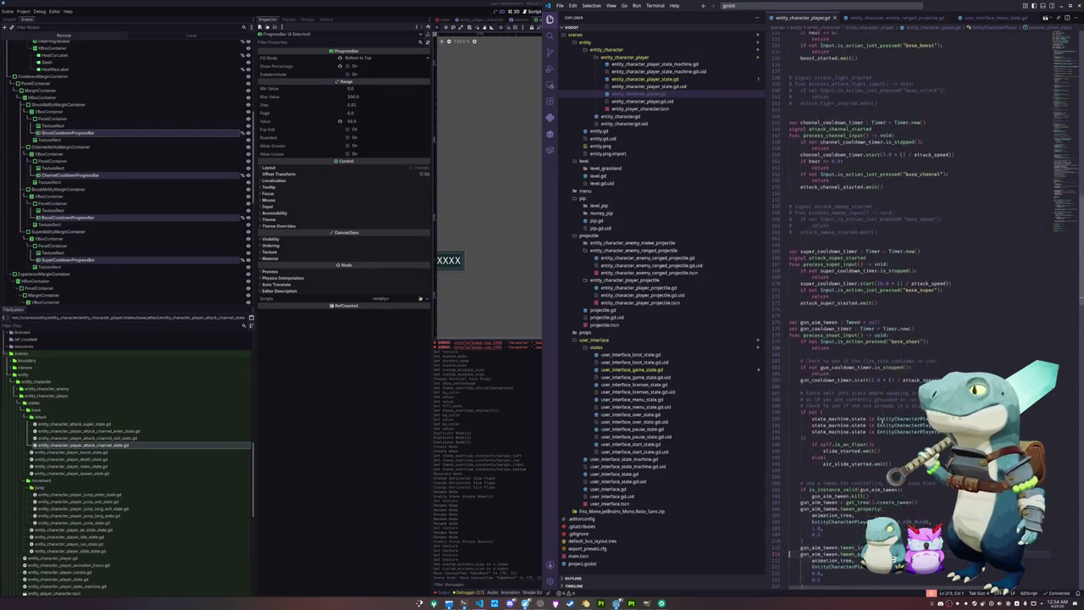
pyautogui.press('Down')
pyautogui.press('Down')
pyautogui.press('Down')
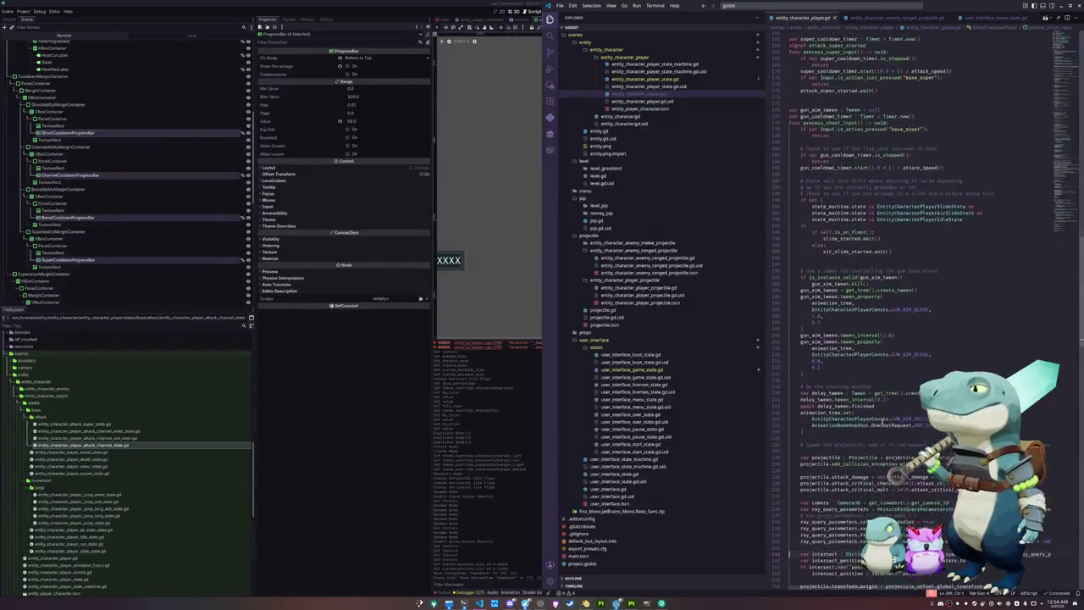
pyautogui.press('Down')
pyautogui.press('Down')
pyautogui.press('Down')
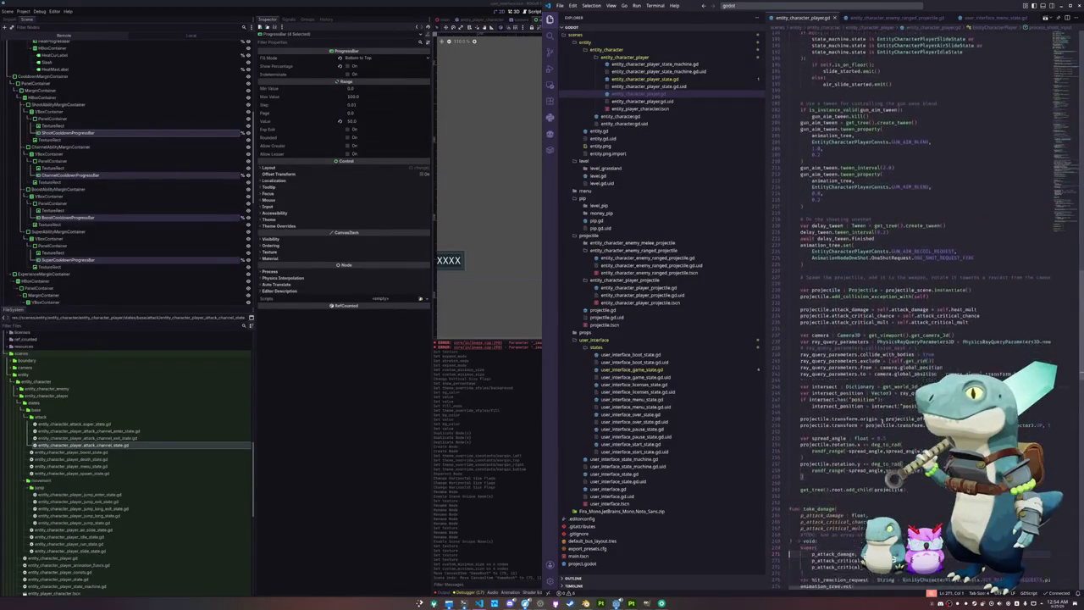
pyautogui.press('Down')
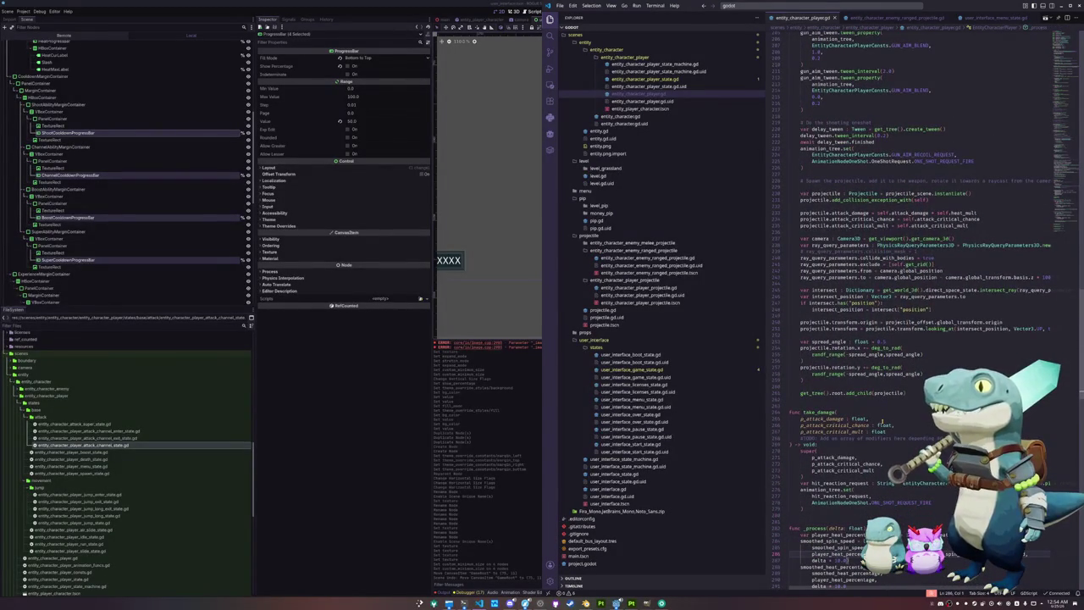
pyautogui.scroll(20, 913, 310)
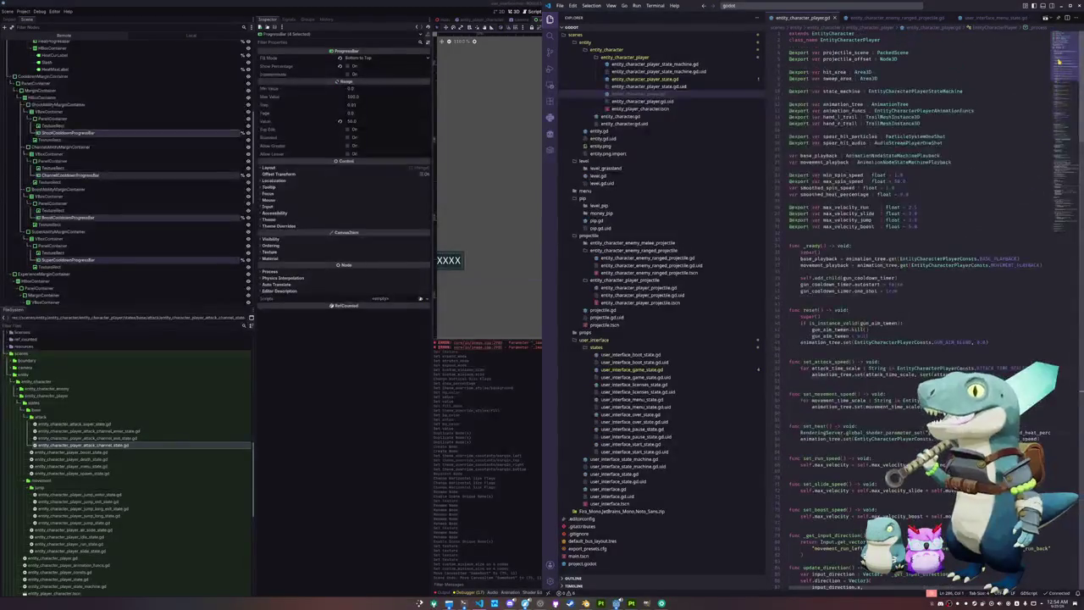
pyautogui.click(835, 238)
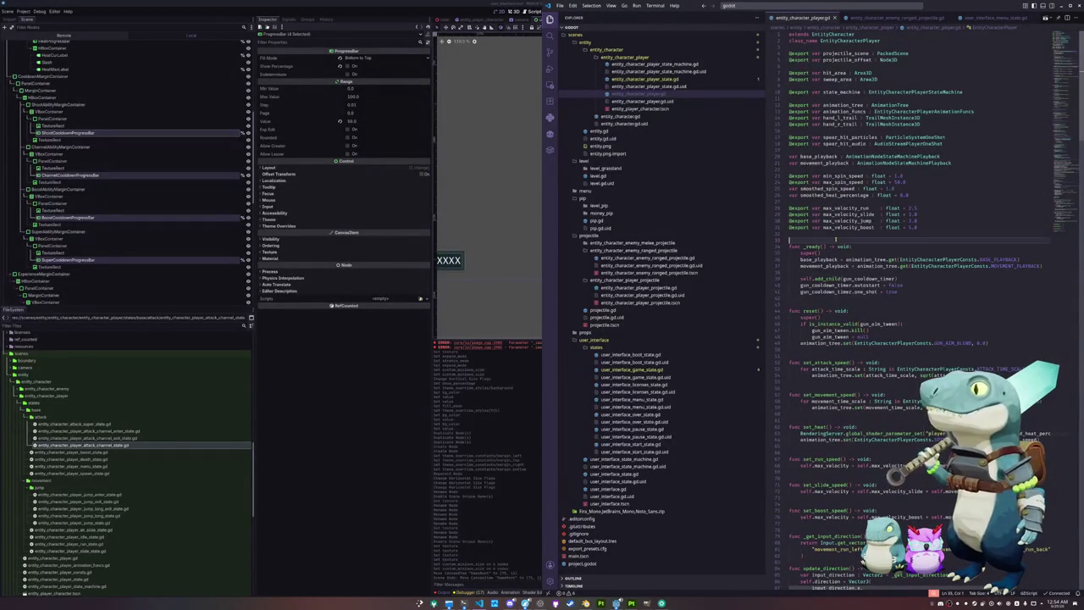
pyautogui.click(818, 201)
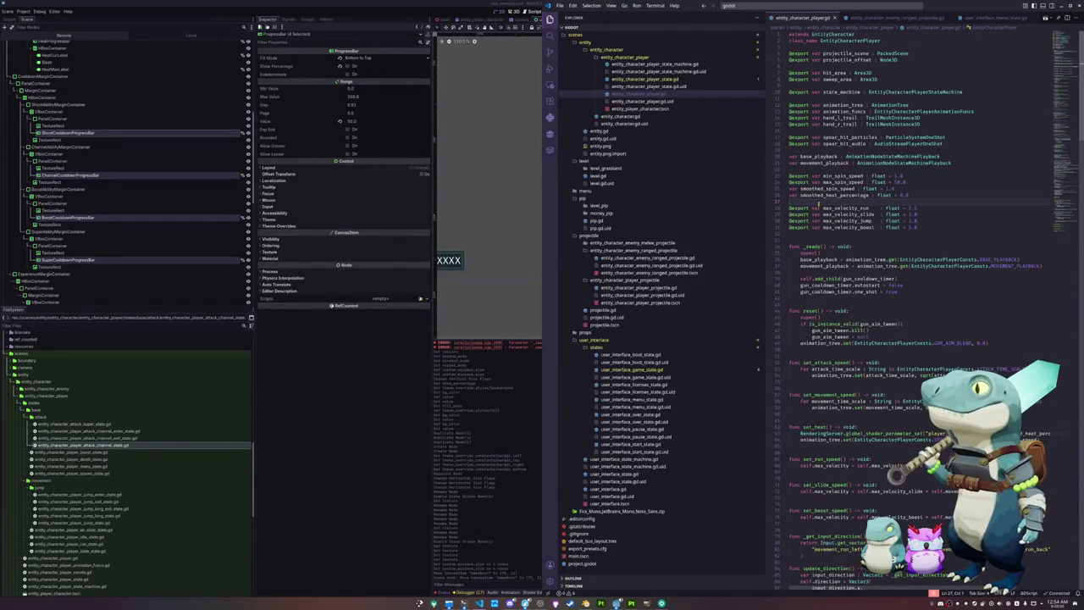
pyautogui.press('Return')
pyautogui.press('Up')
pyautogui.press('Up')
pyautogui.press('Up')
pyautogui.press('Return')
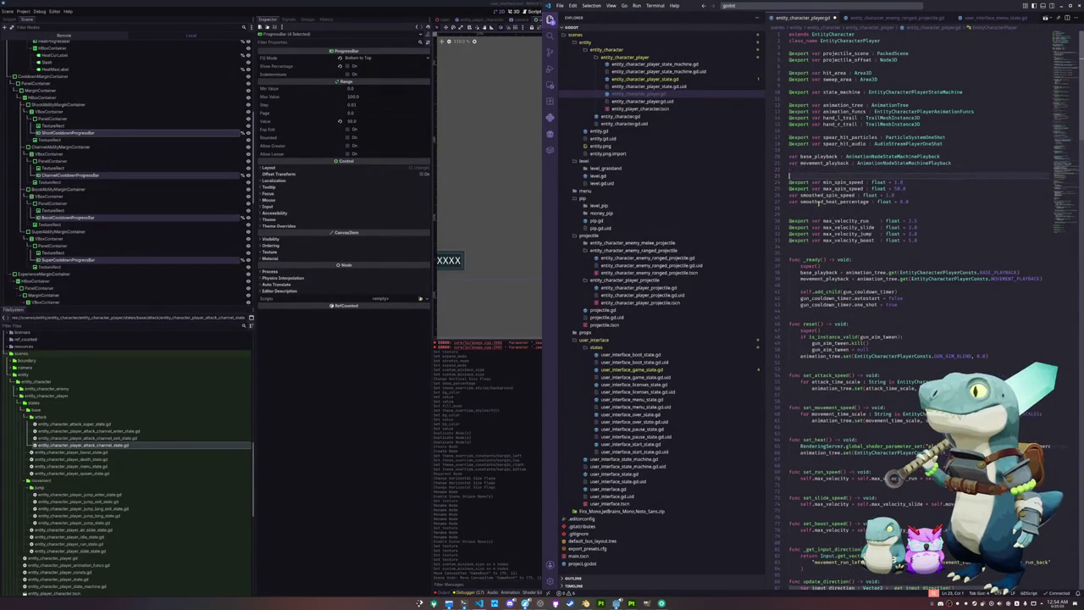
pyautogui.press('Up')
pyautogui.press('Up')
pyautogui.press('Up')
pyautogui.press('Up')
pyautogui.press('Return')
pyautogui.press('Up')
pyautogui.press('Up')
pyautogui.press('Up')
pyautogui.press('Return')
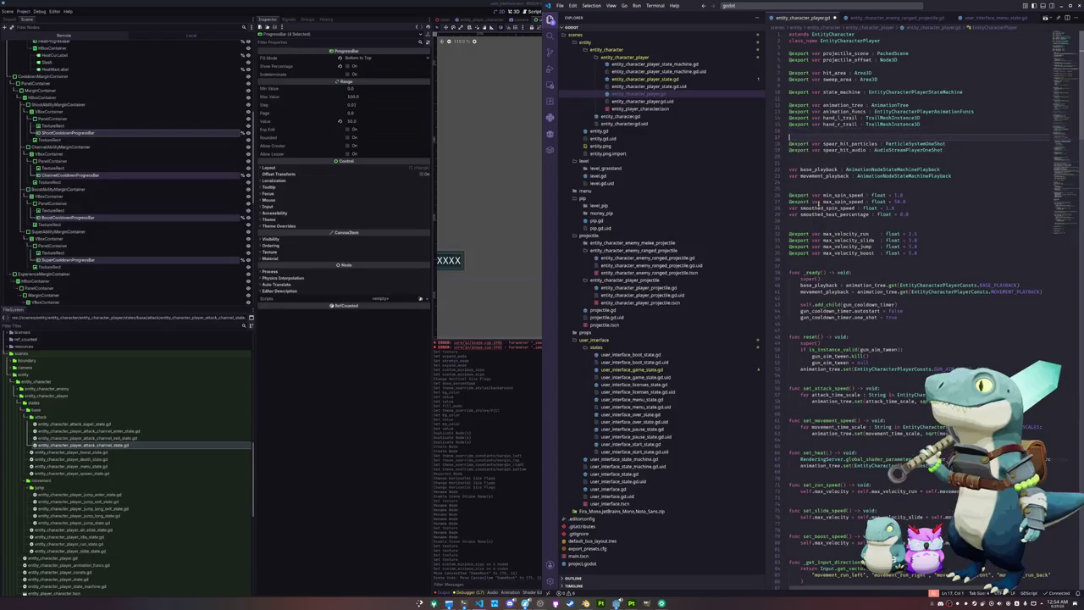
pyautogui.press('Up')
pyautogui.press('Up')
pyautogui.press('Up')
pyautogui.press('Up')
pyautogui.press('Return')
pyautogui.press('Up')
pyautogui.press('Up')
pyautogui.press('Up')
pyautogui.press('Return')
pyautogui.press('Up')
pyautogui.press('Up')
pyautogui.press('Up')
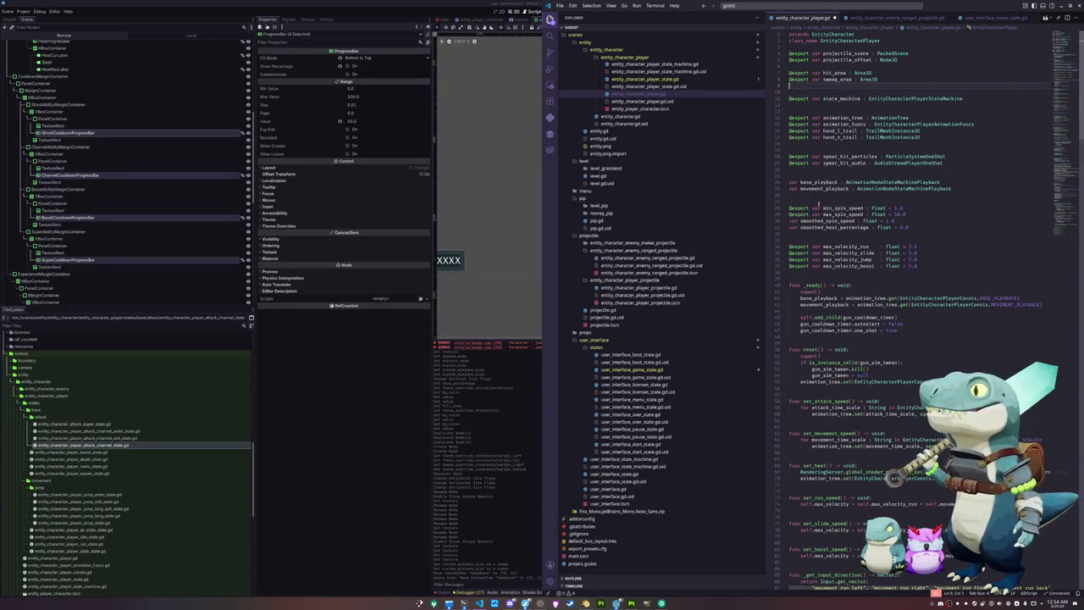
pyautogui.press('Return')
pyautogui.press('Up')
pyautogui.press('Up')
pyautogui.press('Up')
pyautogui.press('Return')
pyautogui.press('Down')
pyautogui.press('Down')
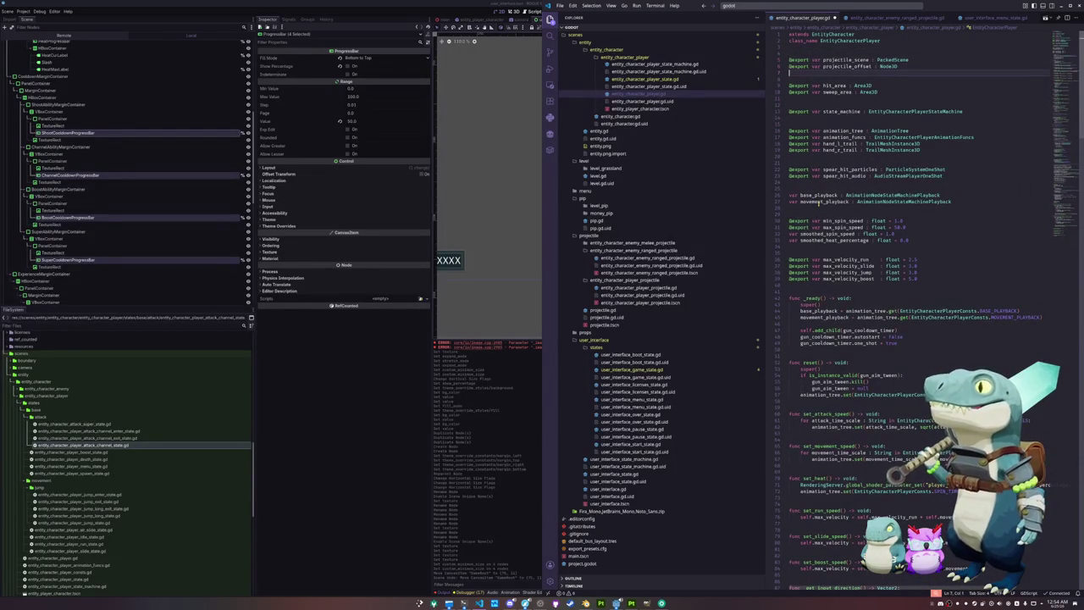
pyautogui.hotkey('ctrl', 'z')
pyautogui.hotkey('ctrl', 'z')
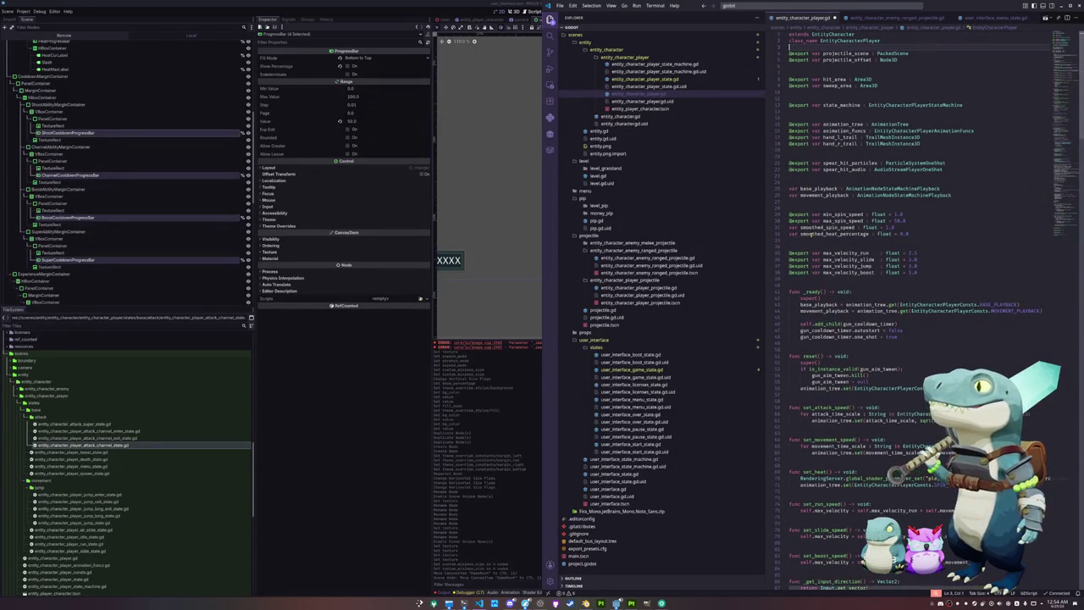
pyautogui.press('Down')
pyautogui.press('Down')
pyautogui.press('Down')
pyautogui.press('BackSpace')
pyautogui.press('Down')
pyautogui.press('Down')
pyautogui.press('Down')
pyautogui.press('BackSpace')
pyautogui.press('Down')
pyautogui.press('Down')
pyautogui.press('Down')
pyautogui.press('BackSpace')
pyautogui.press('Down')
pyautogui.press('Down')
pyautogui.press('Down')
pyautogui.press('BackSpace')
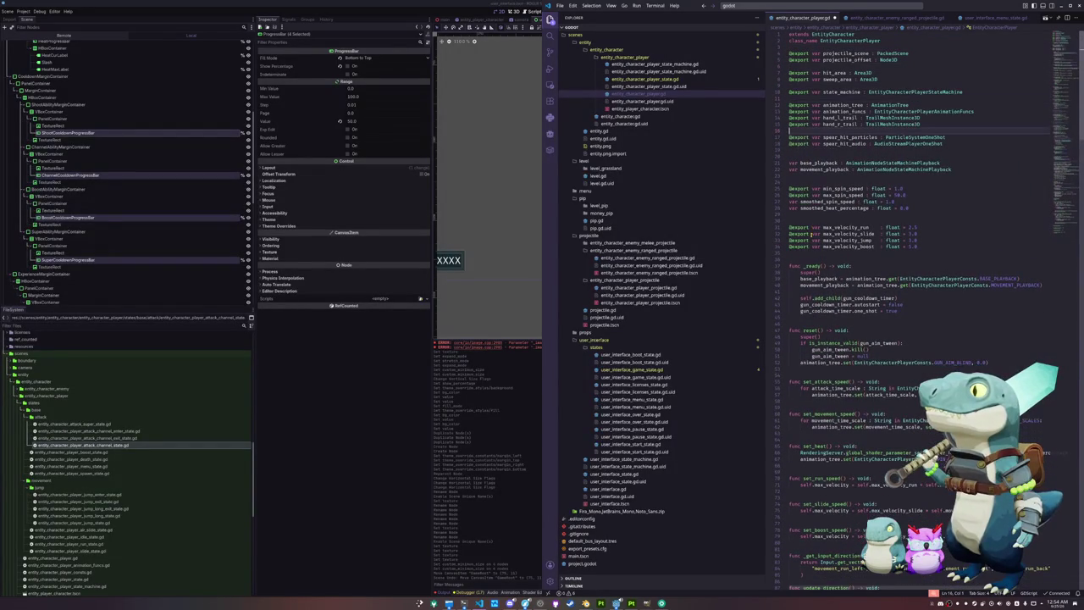
pyautogui.press('Down')
pyautogui.press('Down')
pyautogui.press('Down')
pyautogui.press('BackSpace')
pyautogui.press('Down')
pyautogui.press('Down')
pyautogui.press('Down')
pyautogui.press('BackSpace')
pyautogui.press('Down')
pyautogui.press('Down')
pyautogui.press('Down')
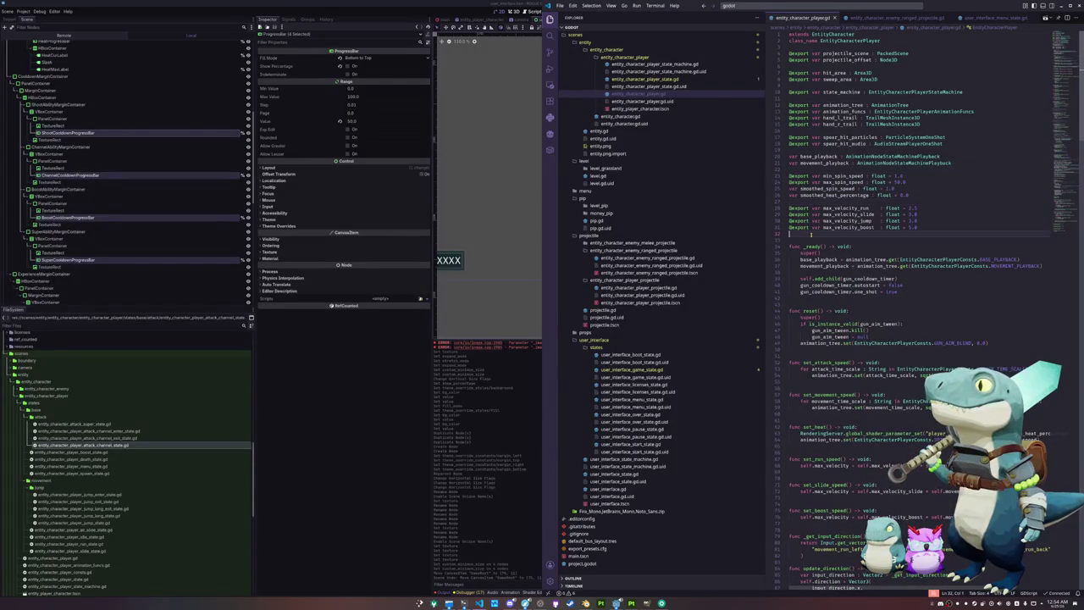
pyautogui.scroll(-12, 787, 235)
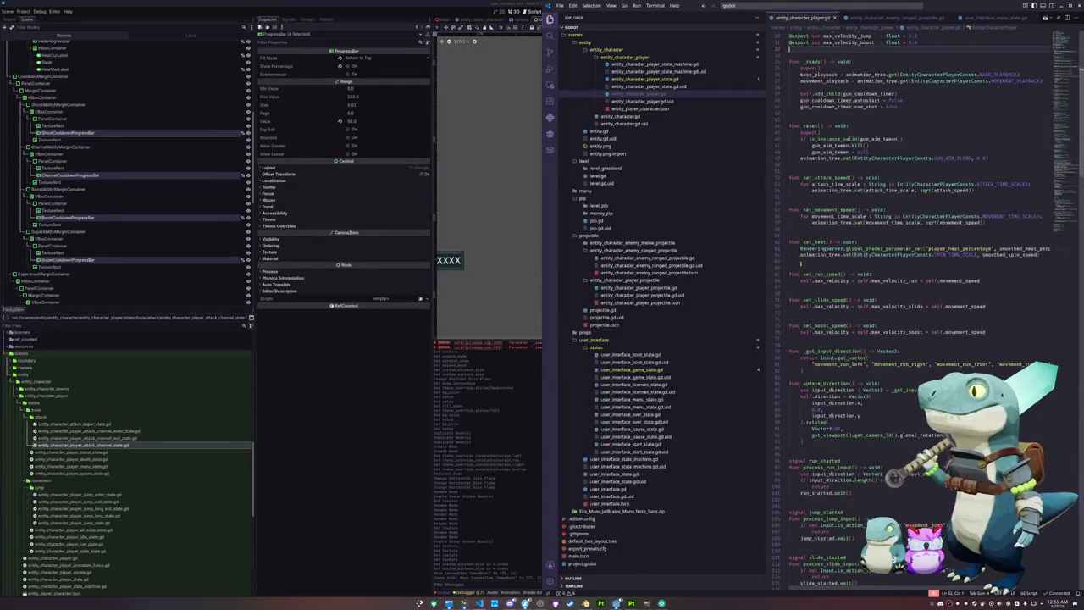
pyautogui.press('Down')
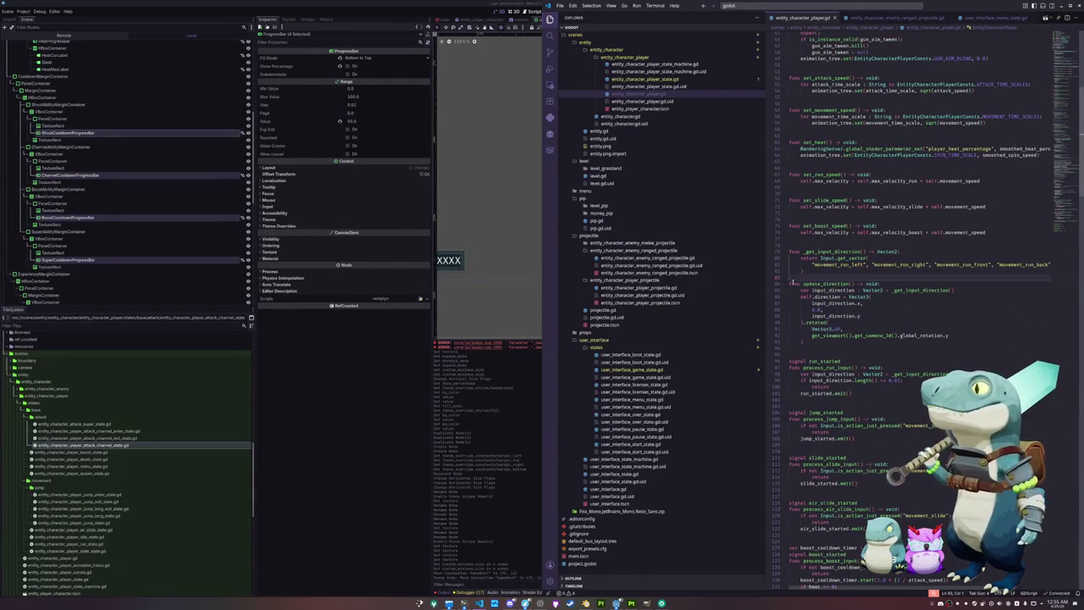
pyautogui.scroll(13, 859, 326)
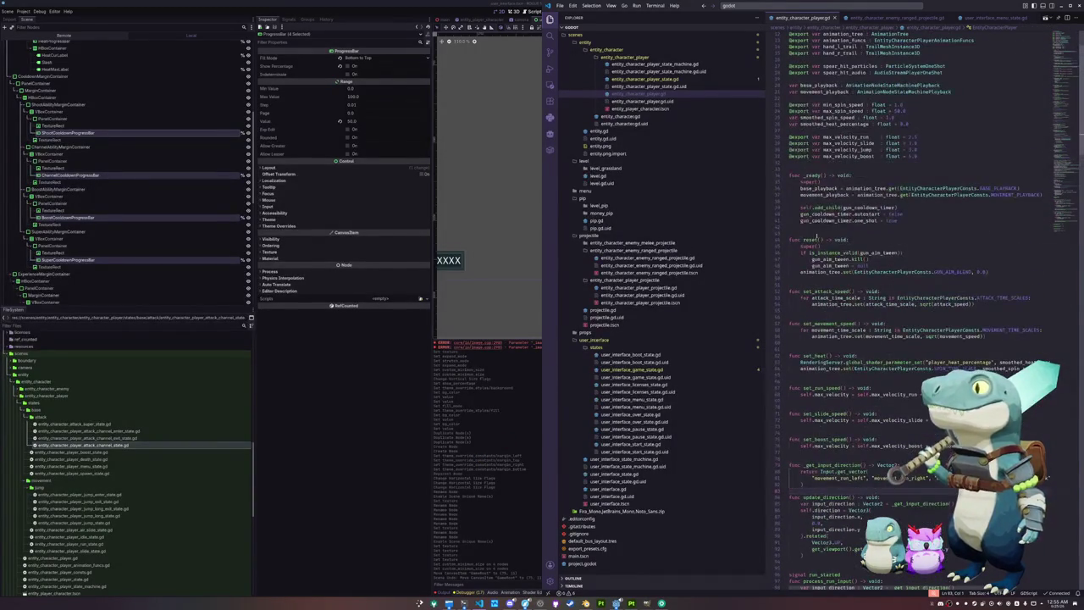
# - Duplicate the three gun_cooldown_timer setup lines in _ready three times
pyautogui.click(809, 227)
pyautogui.hotkey('shift', 'Up')
pyautogui.hotkey('shift', 'Up')
pyautogui.hotkey('shift', 'Up')
pyautogui.hotkey('ctrl', 'c')
pyautogui.press('Return')
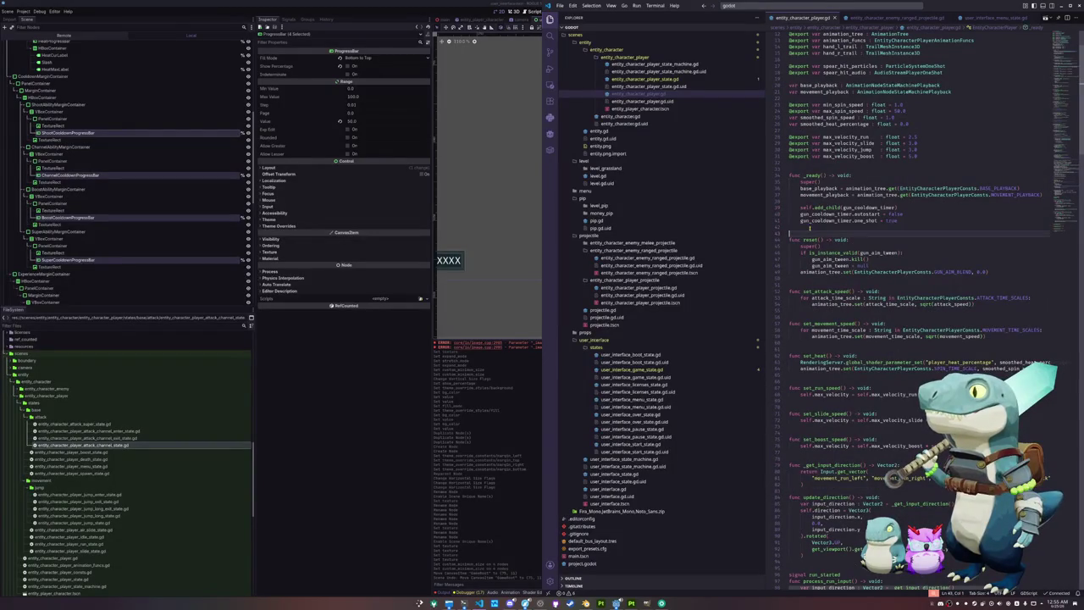
pyautogui.hotkey('ctrl', 'v')
pyautogui.press('Return')
pyautogui.hotkey('ctrl', 'v')
pyautogui.press('Return')
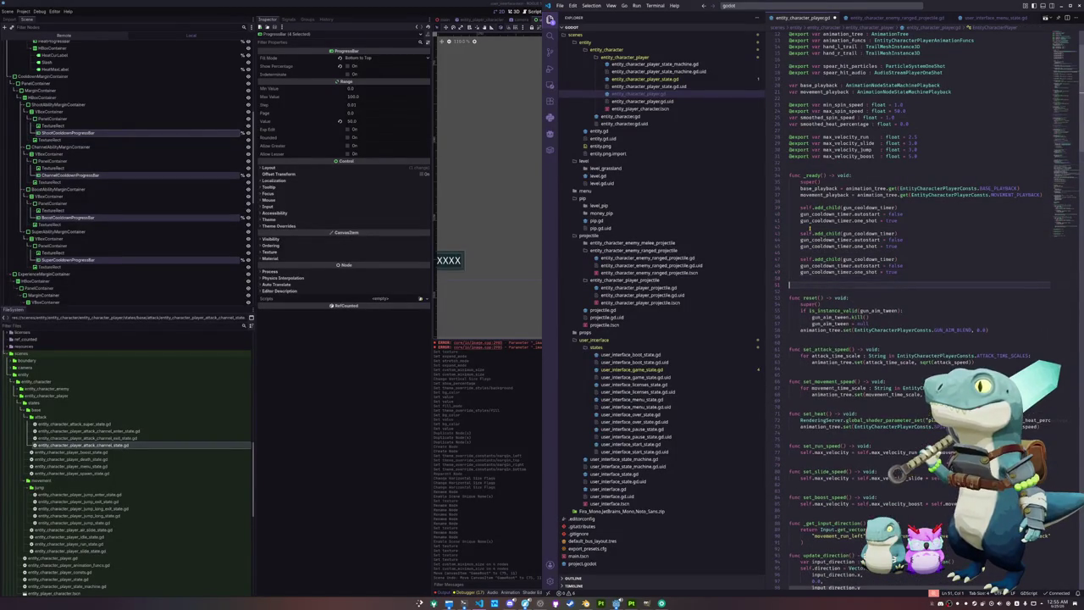
pyautogui.hotkey('ctrl', 'v')
pyautogui.press('Up')
pyautogui.press('Up')
pyautogui.press('Up')
pyautogui.press('Up')
pyautogui.press('Up')
pyautogui.press('Up')
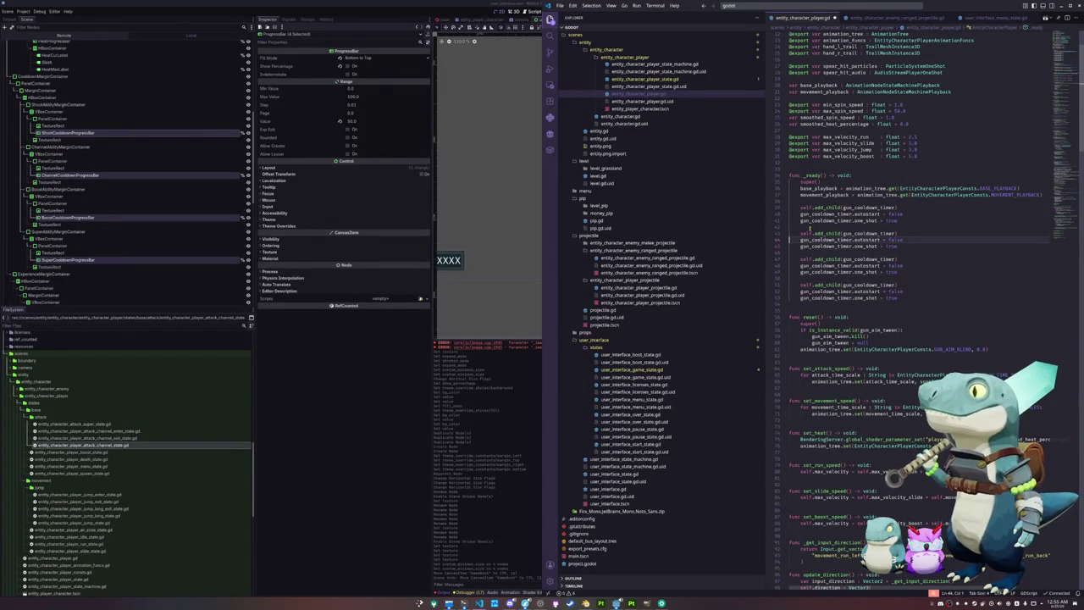
# - Rename the first copied timer setup to boost_cooldown_timer
pyautogui.hotkey('ctrl', 'Right')
pyautogui.hotkey('ctrl', 'Right')
pyautogui.hotkey('ctrl', 'Right')
pyautogui.hotkey('ctrl', 'Left')
pyautogui.hotkey('shift', 'Right')
pyautogui.hotkey('shift', 'Right')
pyautogui.hotkey('shift', 'Right')
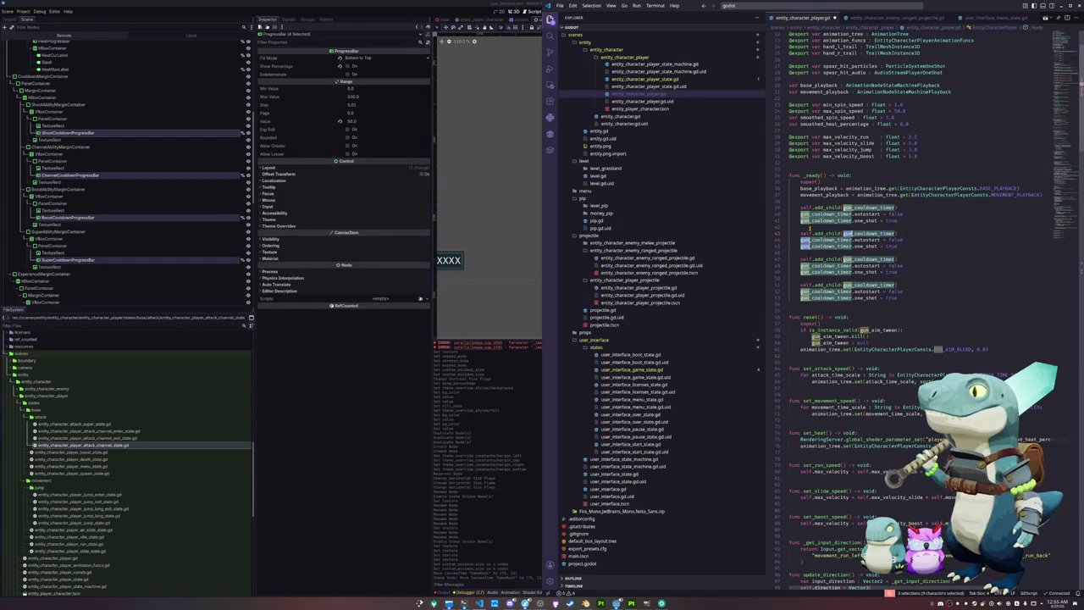
pyautogui.scroll(-18, 810, 229)
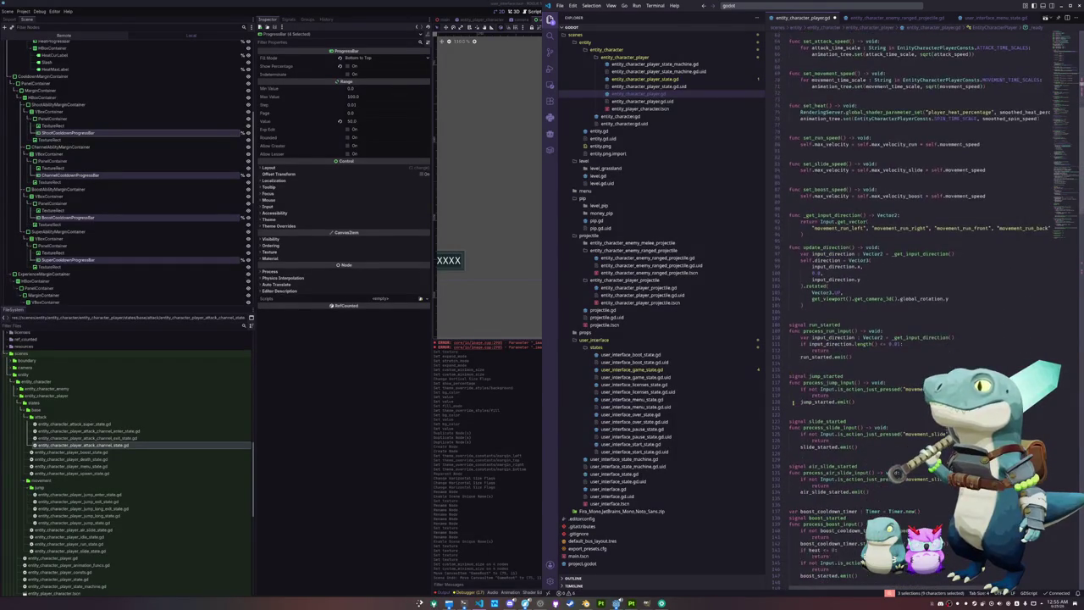
pyautogui.scroll(-9, 792, 403)
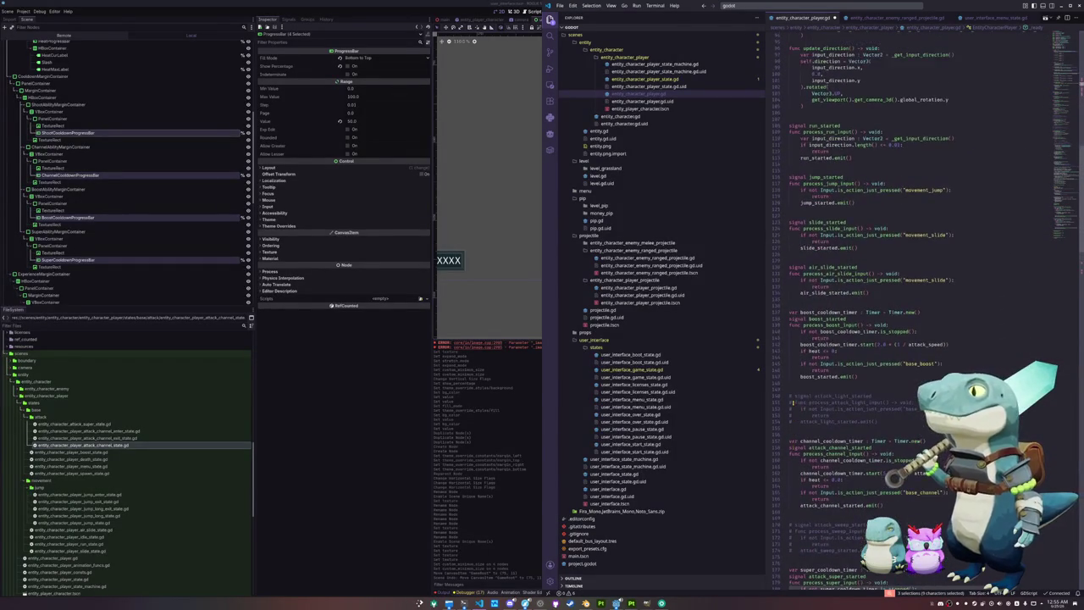
pyautogui.write('boost_cooldown_timer')
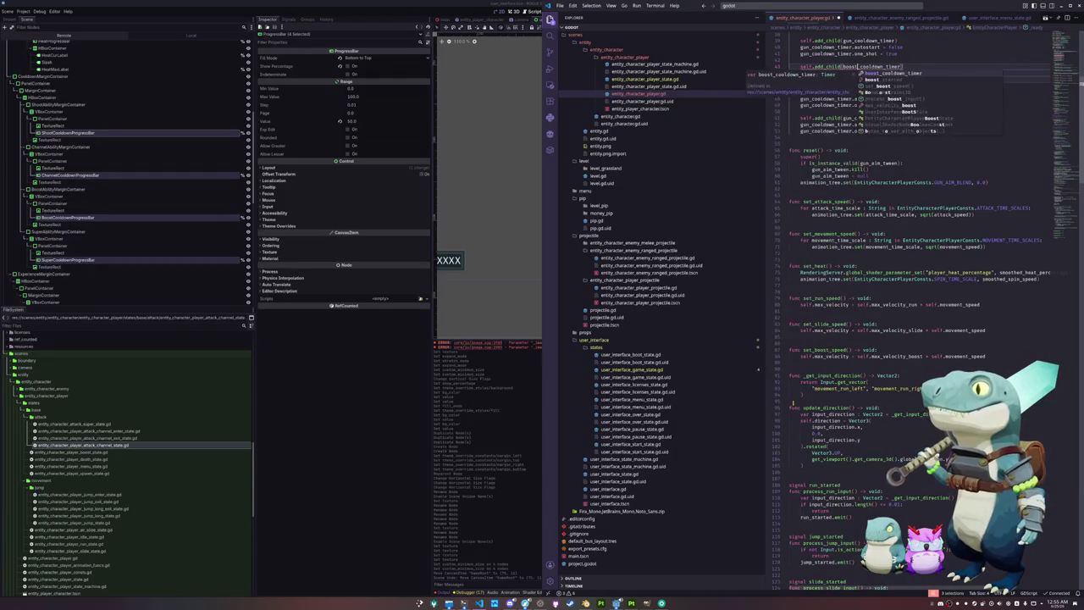
pyautogui.press('Escape')
# - Rename the second and third copies to super_cooldown_timer and channel_cooldown_timer
pyautogui.press('Down')
pyautogui.press('Down')
pyautogui.press('Down')
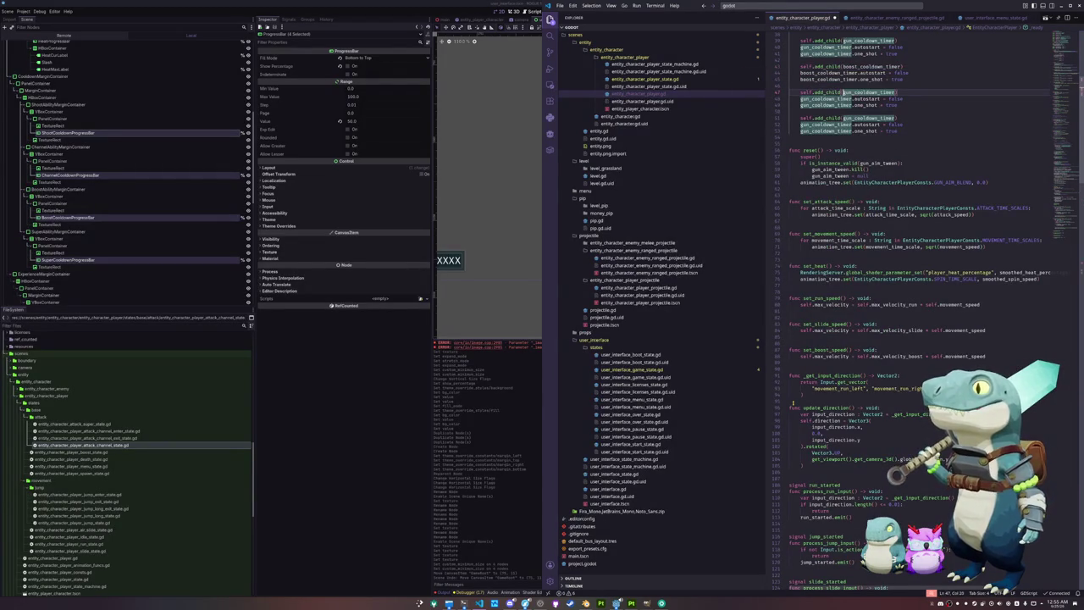
pyautogui.hotkey('shift', 'Right')
pyautogui.hotkey('shift', 'Right')
pyautogui.hotkey('shift', 'Right')
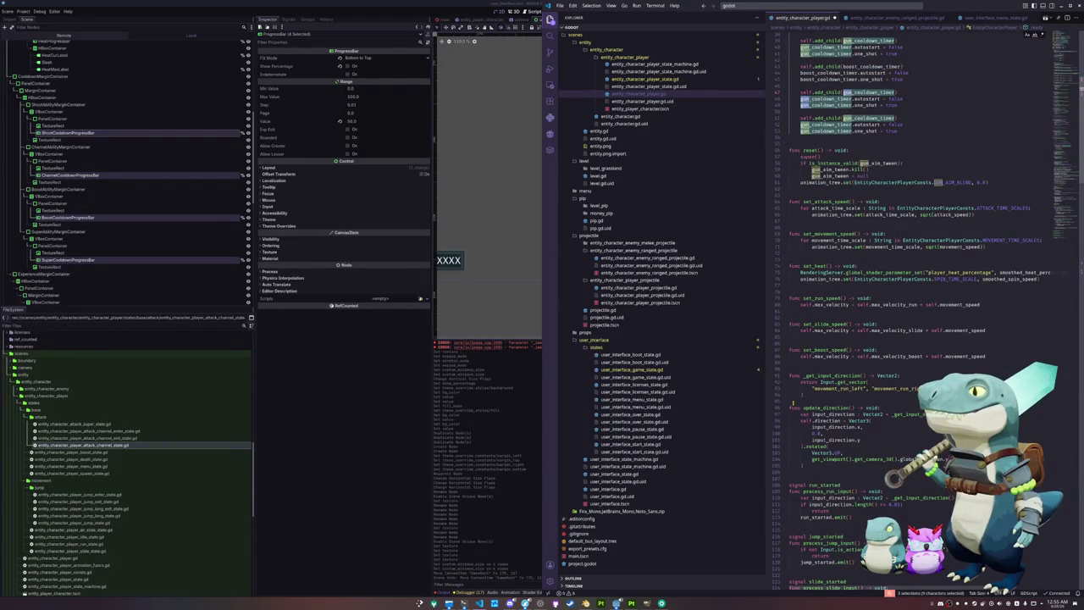
pyautogui.write('super')
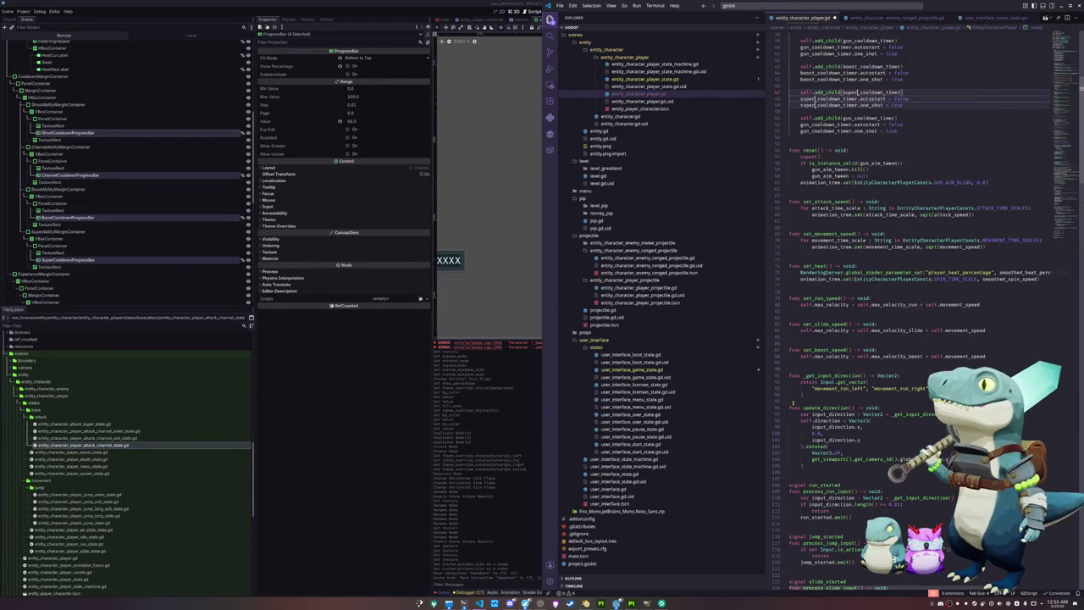
pyautogui.press('Escape')
pyautogui.press('Down')
pyautogui.press('Down')
pyautogui.press('Down')
pyautogui.hotkey('shift', 'Right')
pyautogui.hotkey('shift', 'Right')
pyautogui.hotkey('shift', 'Right')
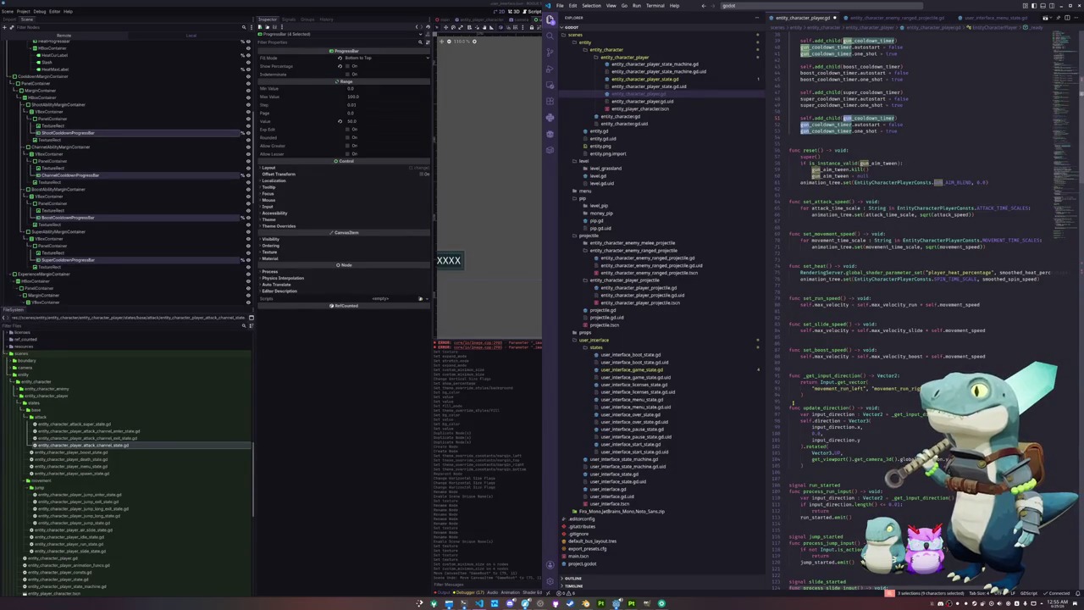
pyautogui.write('channel')
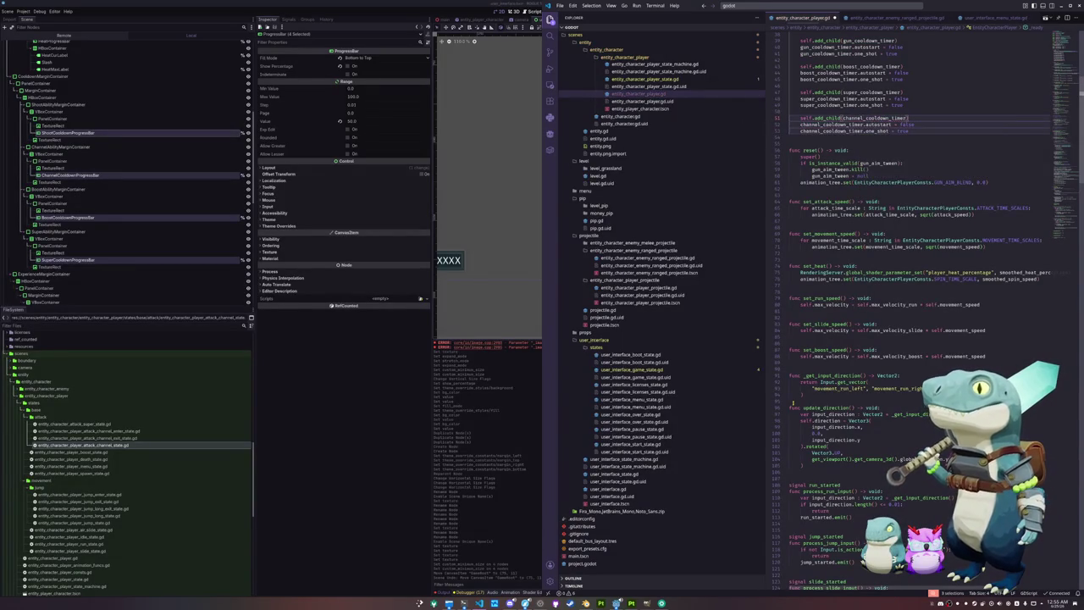
pyautogui.press('Escape')
# - Switch to the user_interface_game_state.gd script
pyautogui.press('Down')
pyautogui.press('Down')
pyautogui.press('Down')
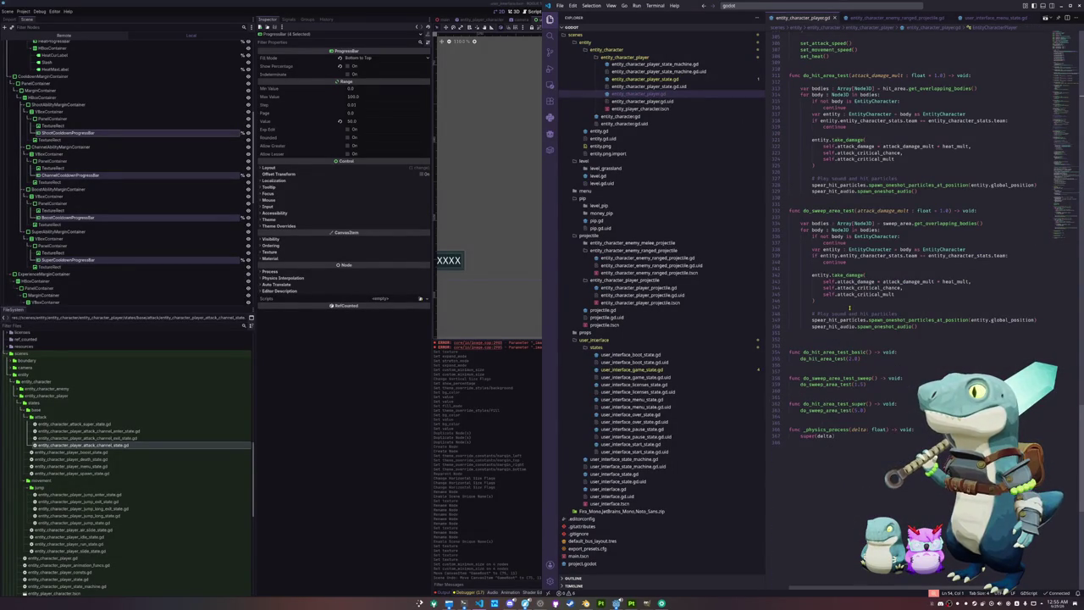
pyautogui.scroll(19, 849, 308)
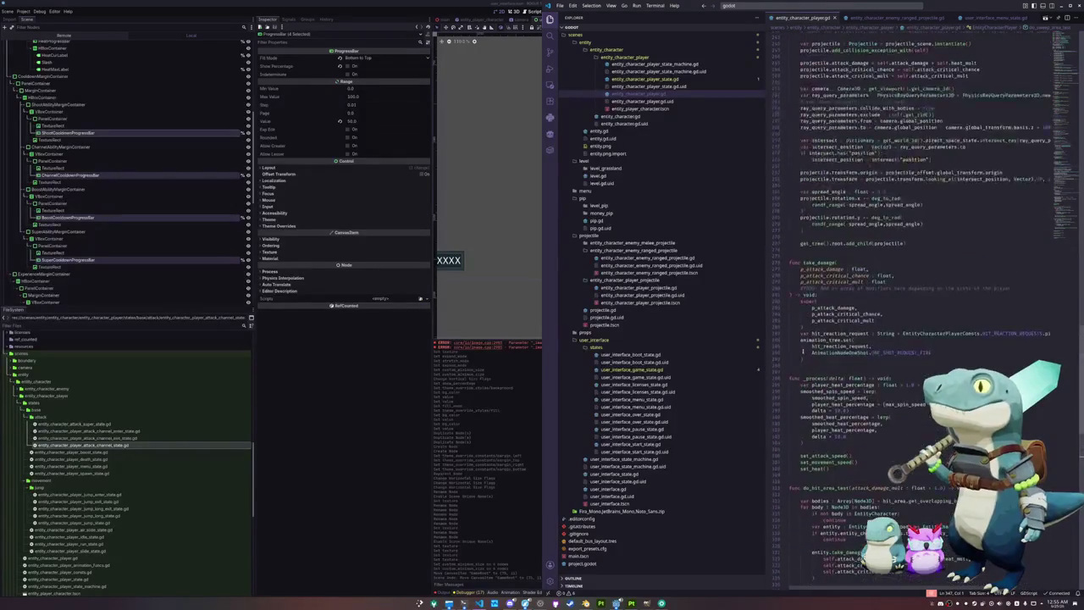
pyautogui.scroll(20, 803, 349)
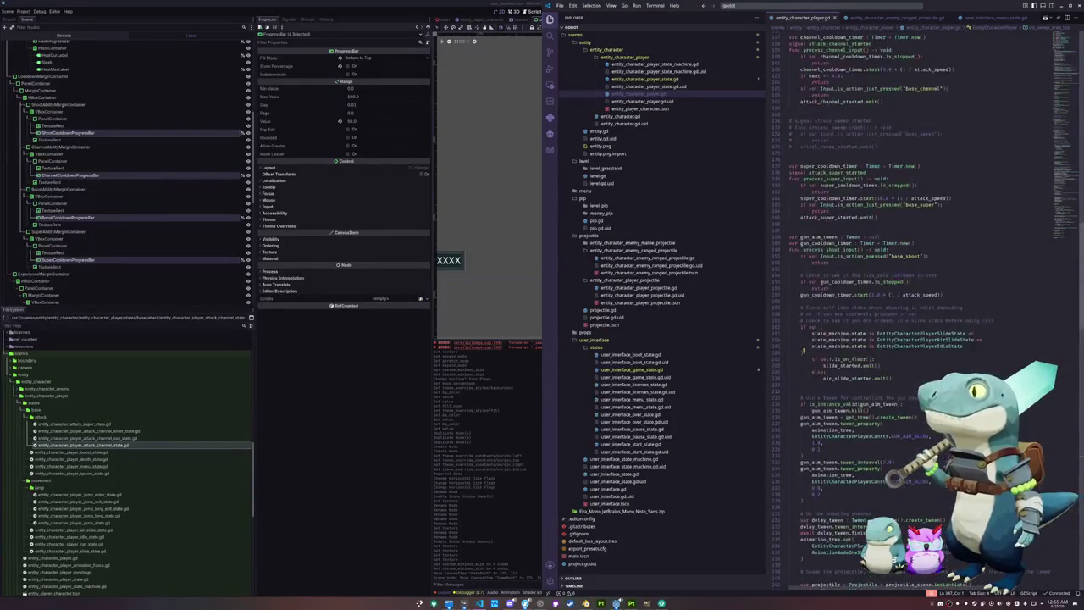
pyautogui.scroll(20, 803, 349)
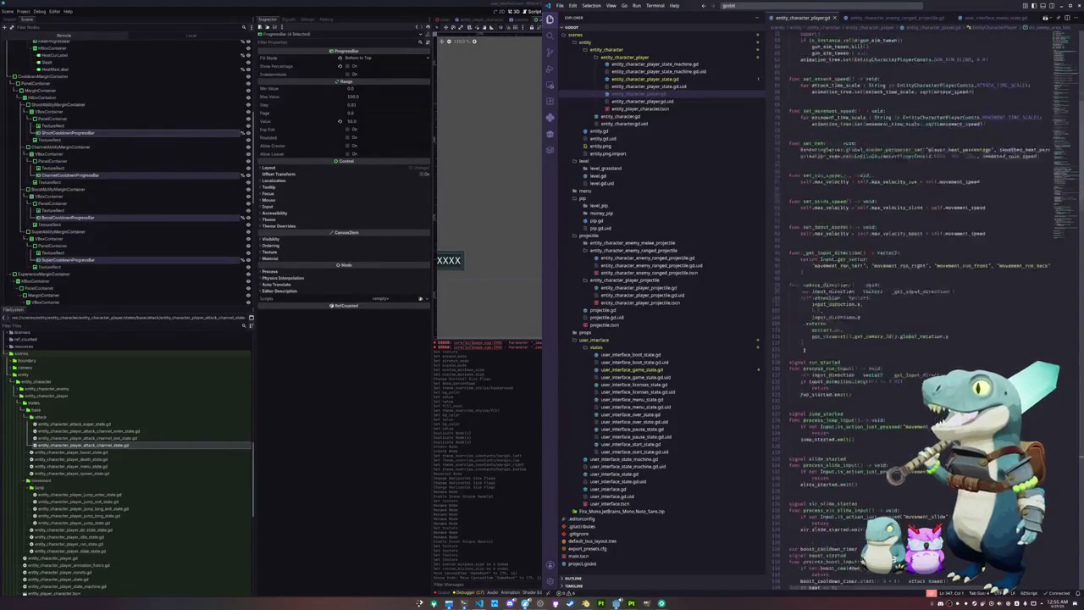
pyautogui.scroll(5, 803, 350)
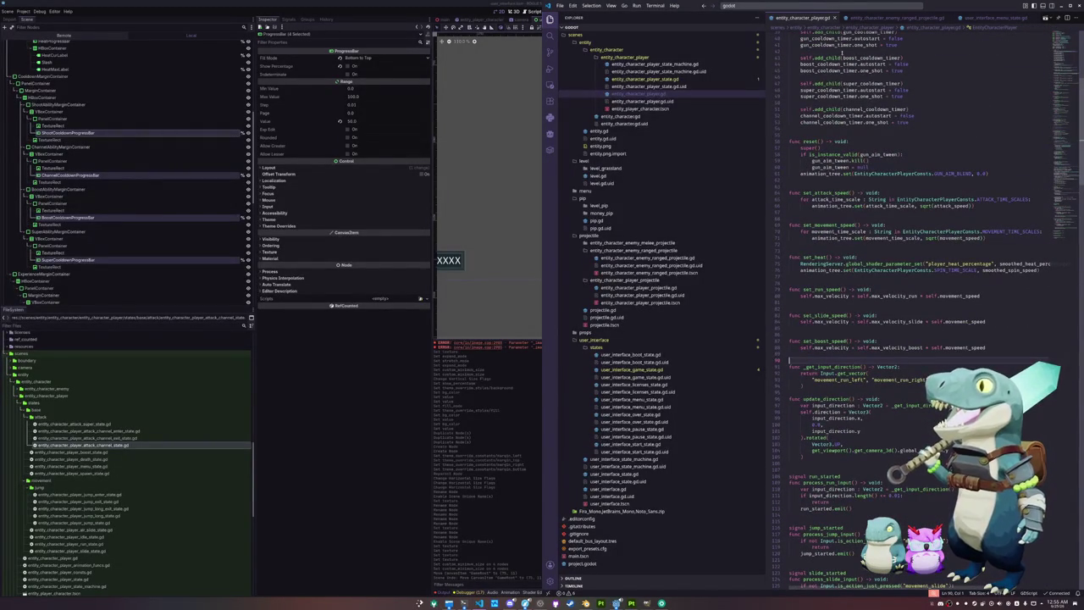
pyautogui.click(666, 370)
# - Assign shoot_cooldown_p_bar.value from the GlobalState.player shoot cooldown timer
pyautogui.scroll(-5, 858, 404)
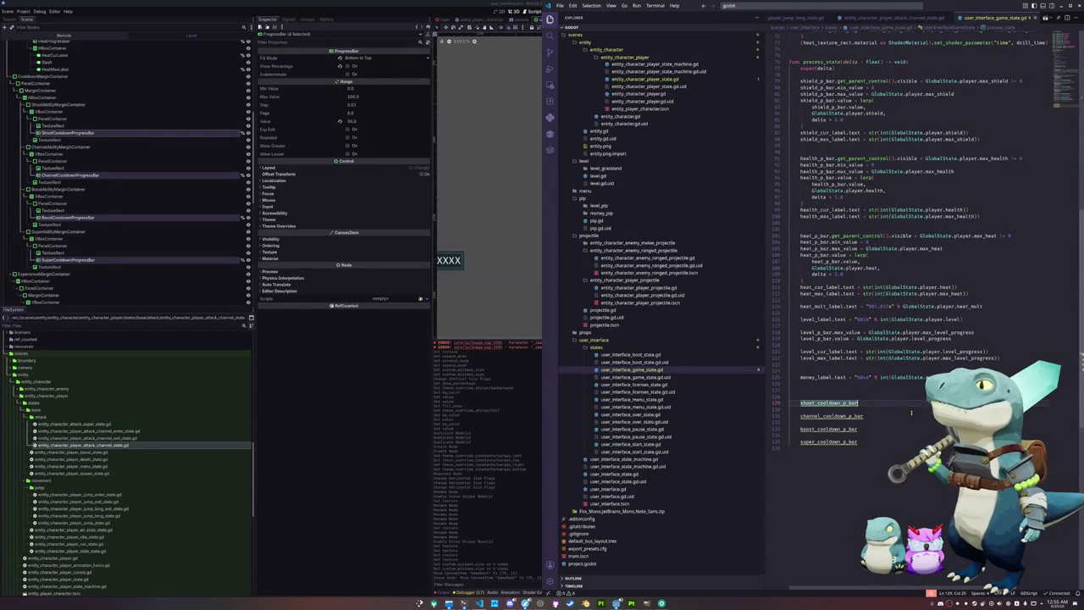
pyautogui.write('.val')
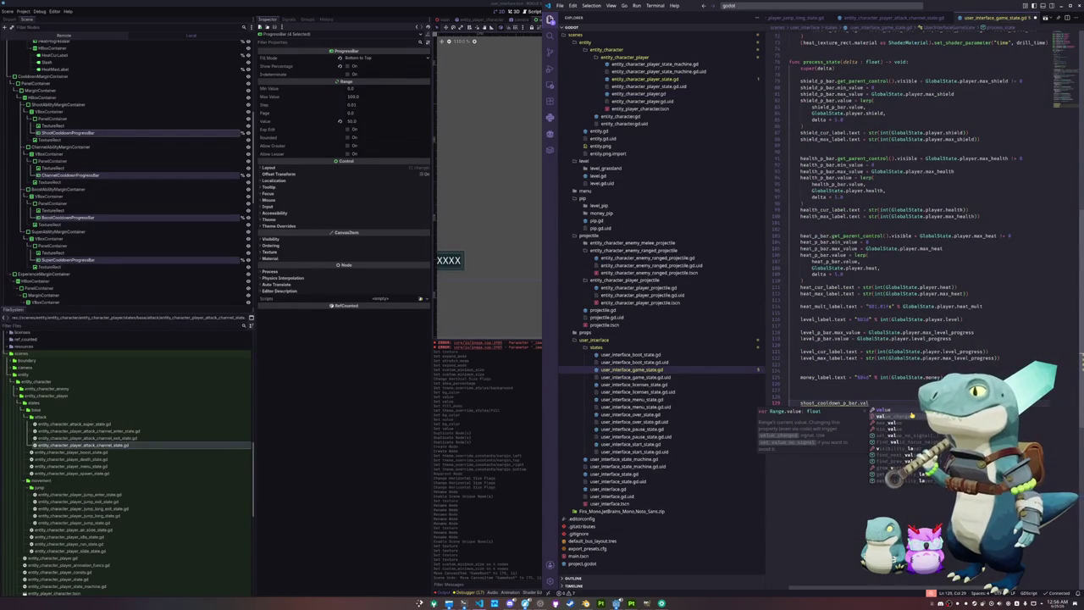
pyautogui.press('Return')
pyautogui.write('super_cooldown_p_bar')
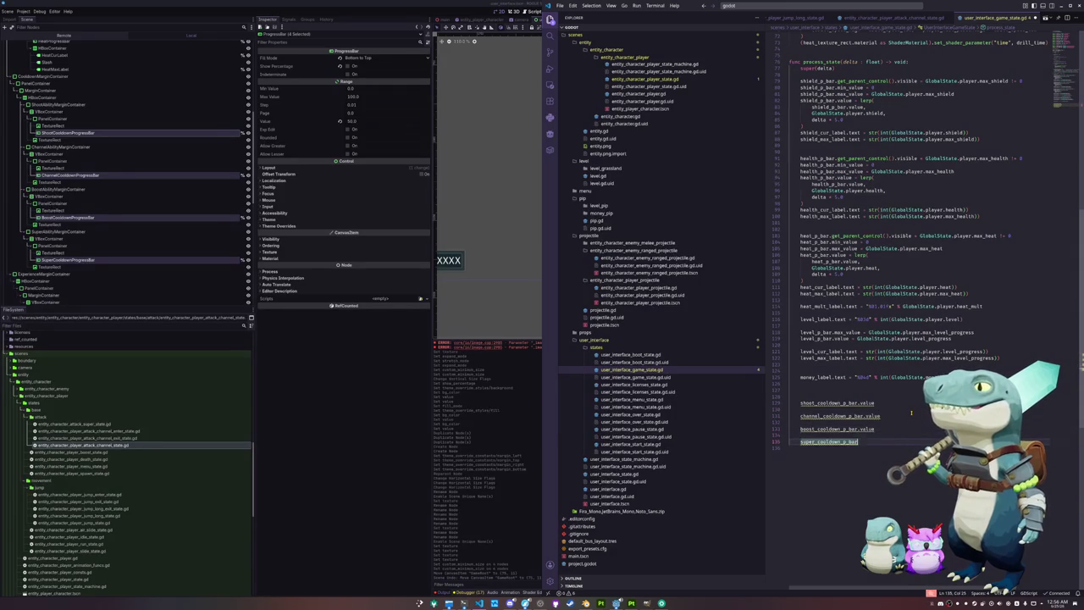
pyautogui.write('.value')
pyautogui.press('Up')
pyautogui.press('Up')
pyautogui.press('Up')
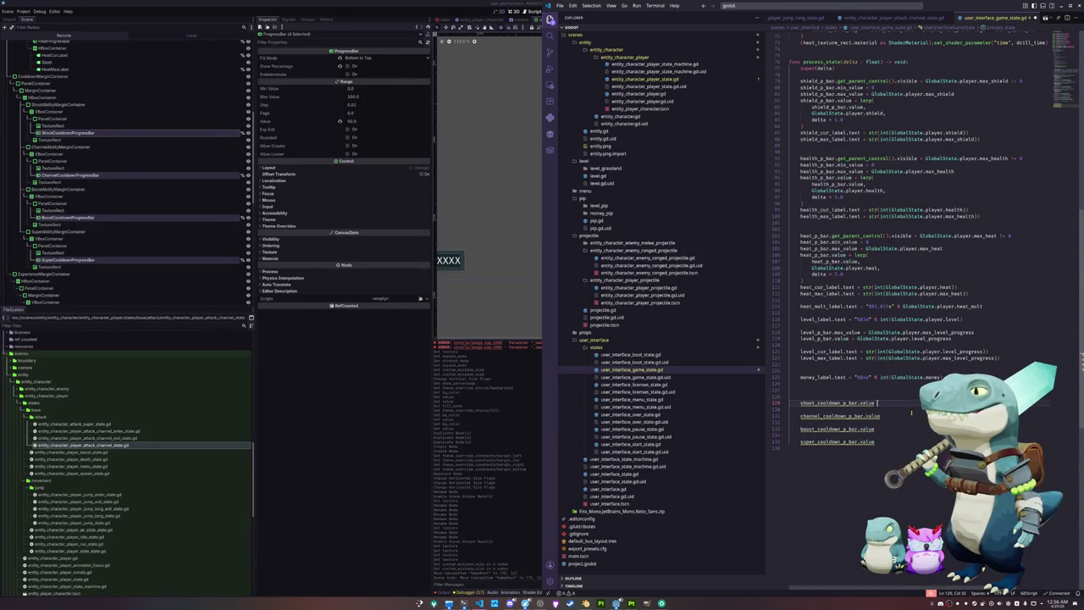
pyautogui.write('= GlobalS')
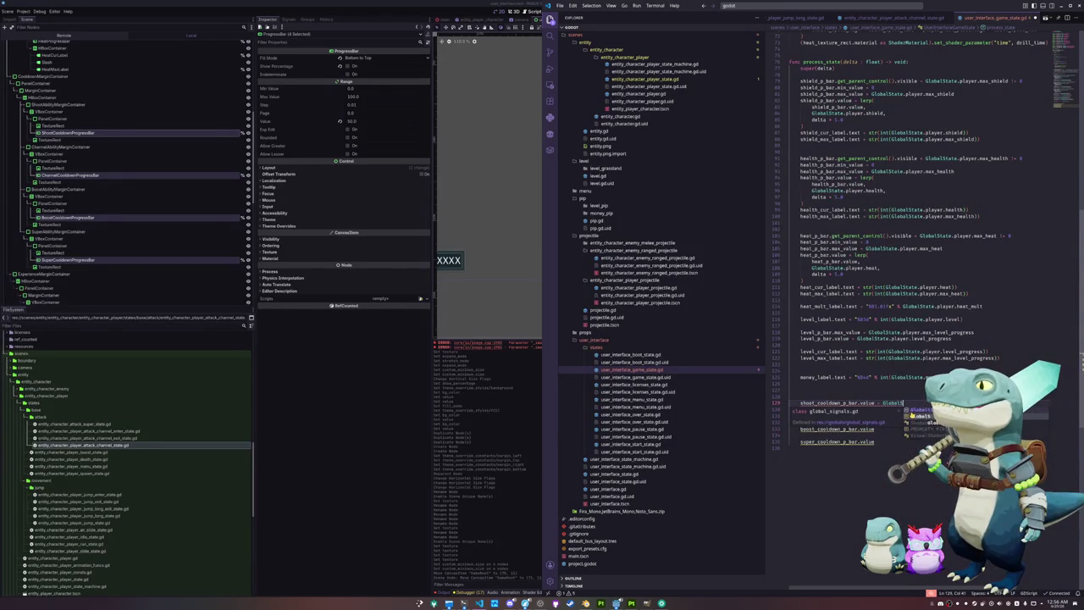
pyautogui.write('tate.pl')
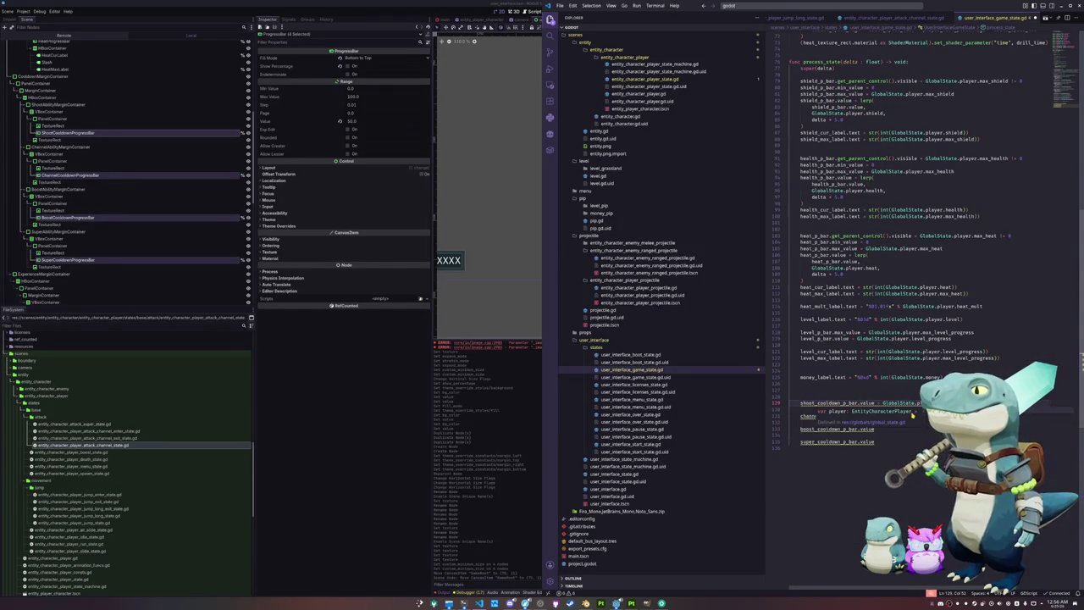
pyautogui.write('.')
pyautogui.write('sh')
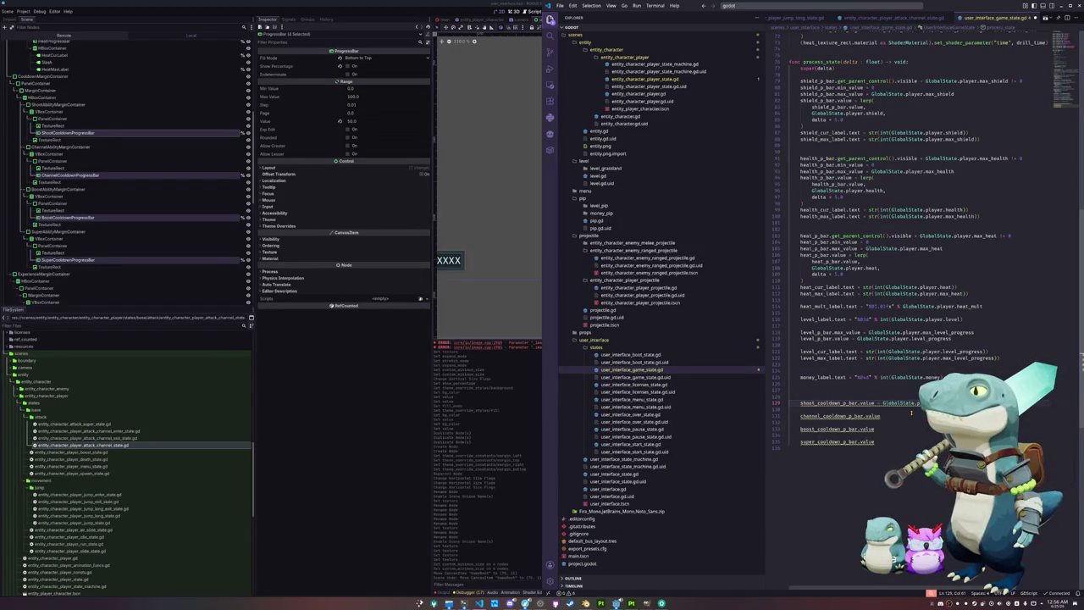
pyautogui.write('oldown_timer.t')
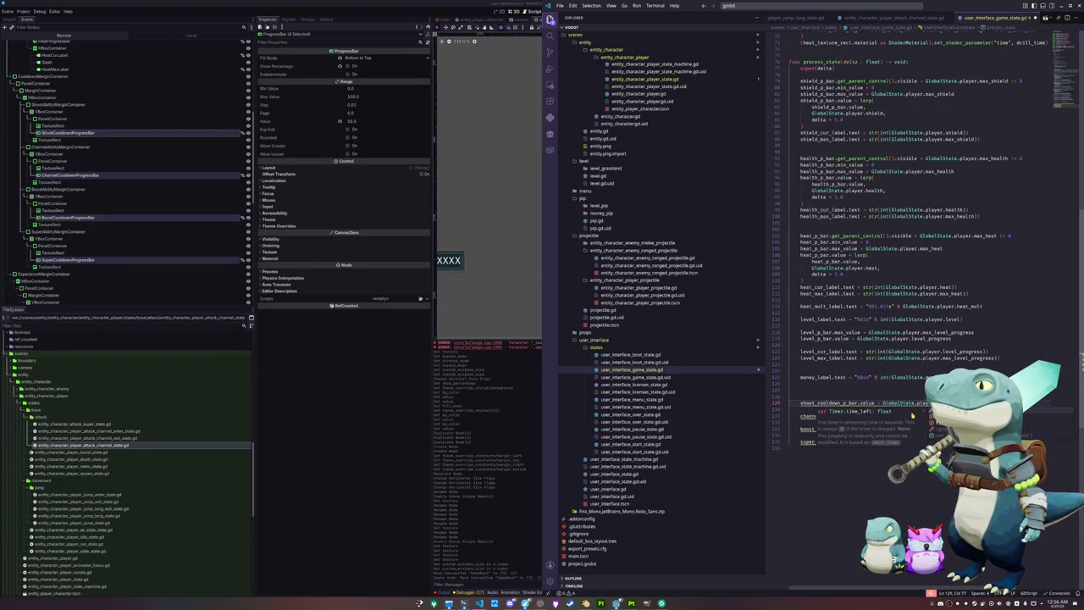
# - Begin a shoot_cooldown_p_bar.max_value assignment on the next line
pyautogui.press('Return')
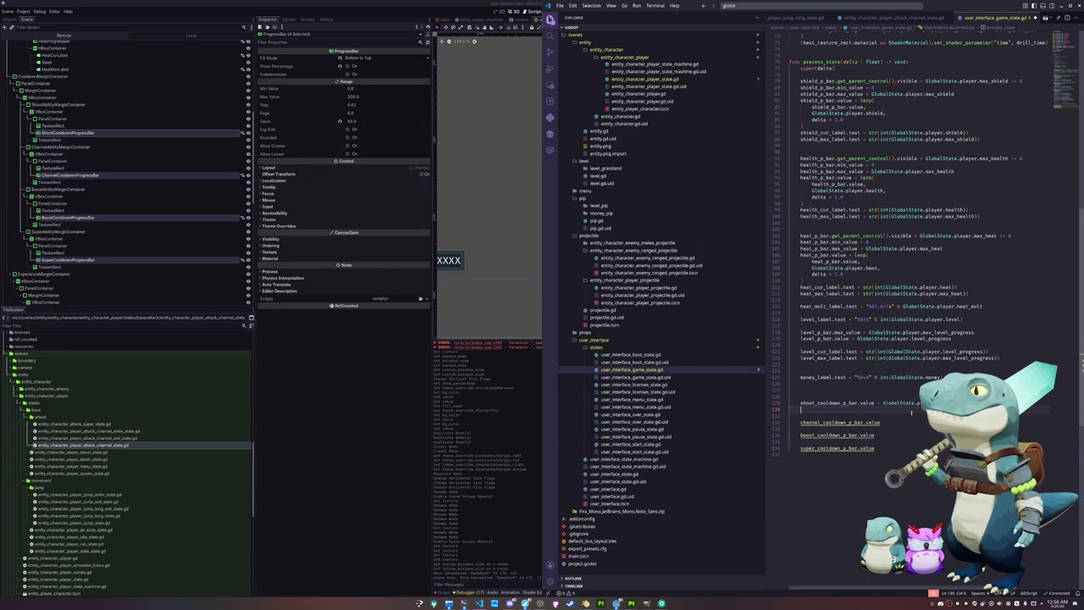
pyautogui.write('shoo')
pyautogui.press('Return')
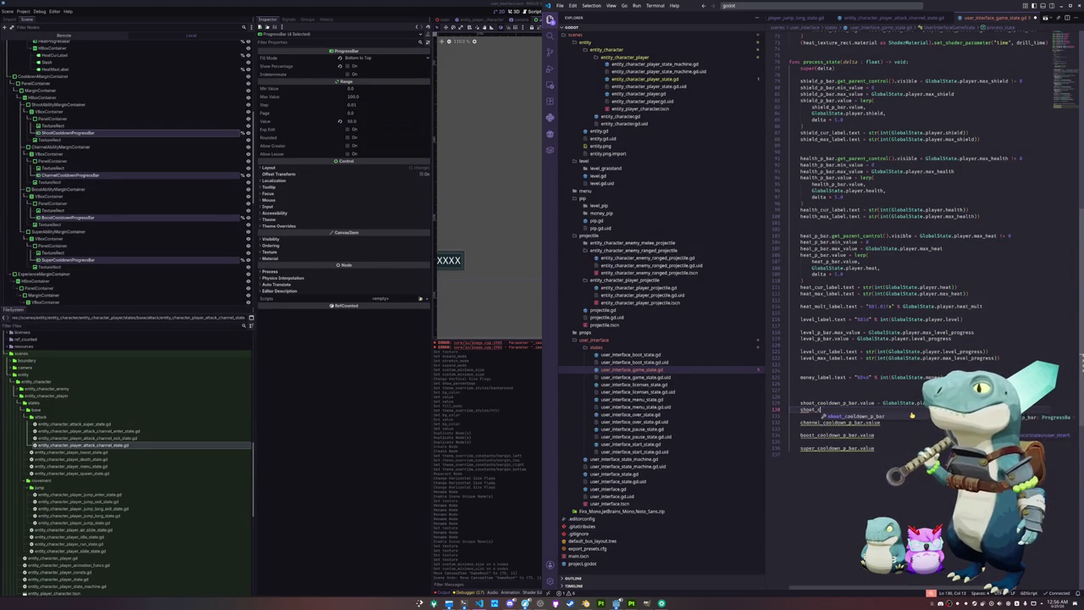
pyautogui.press('BackSpace')
pyautogui.press('BackSpace')
pyautogui.press('BackSpace')
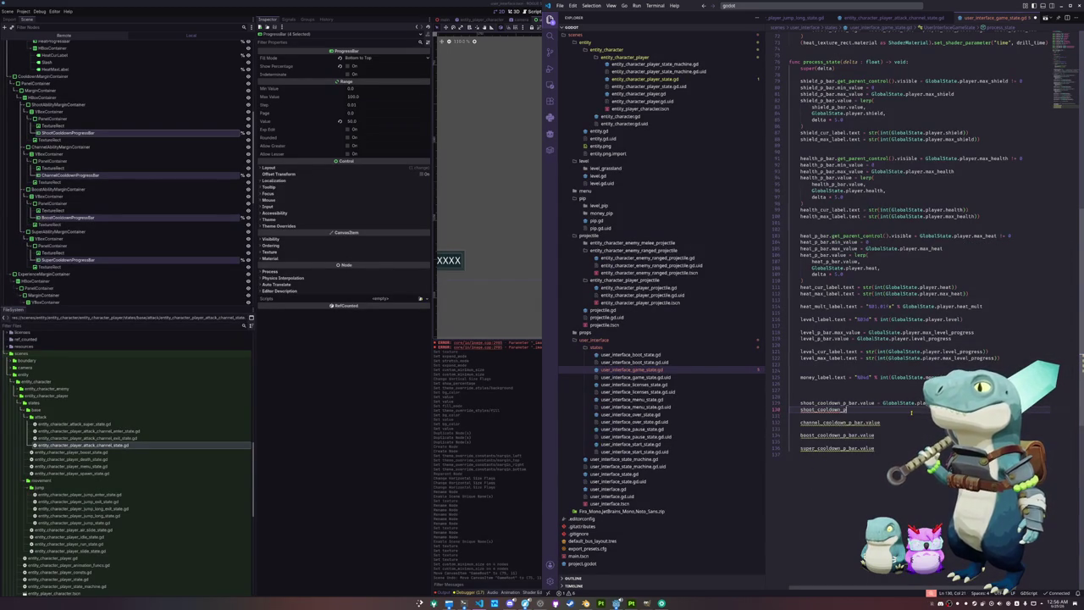
pyautogui.write('_bar.max_val')
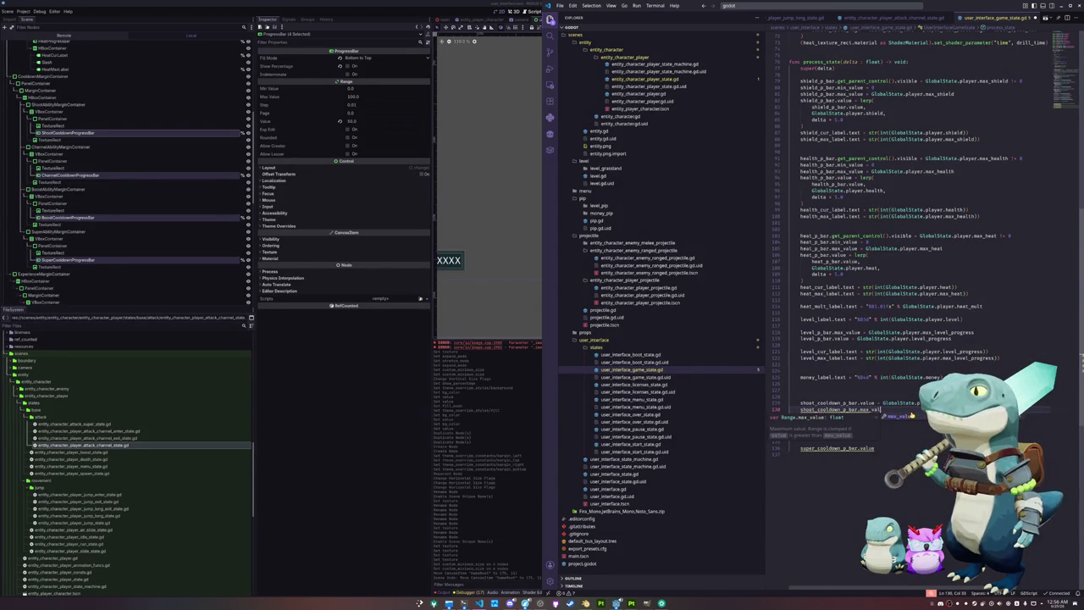
pyautogui.write('ue =')
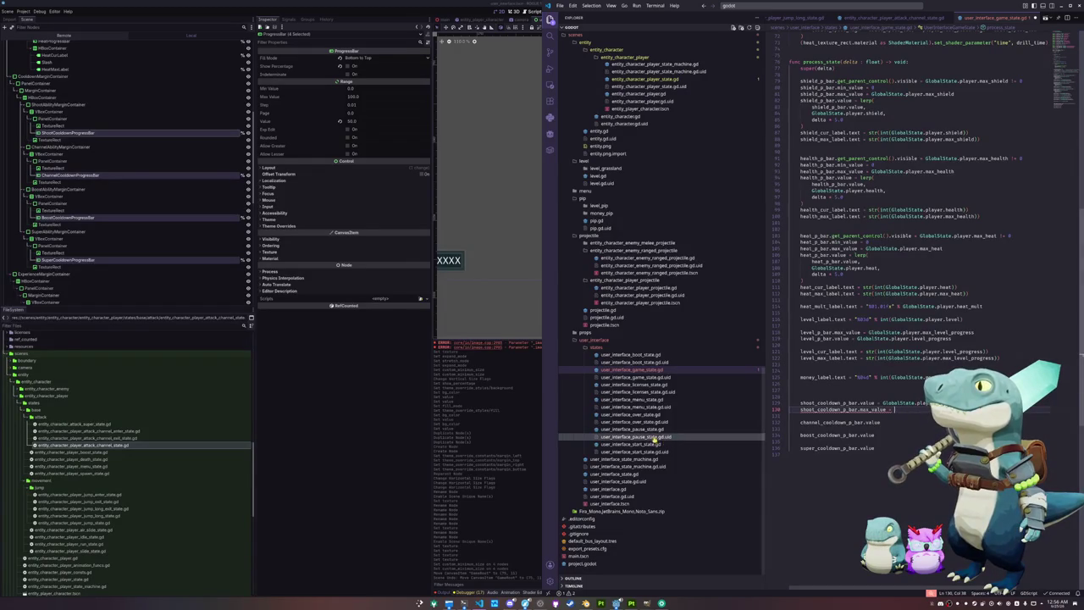
pyautogui.scroll(-2, 921, 18)
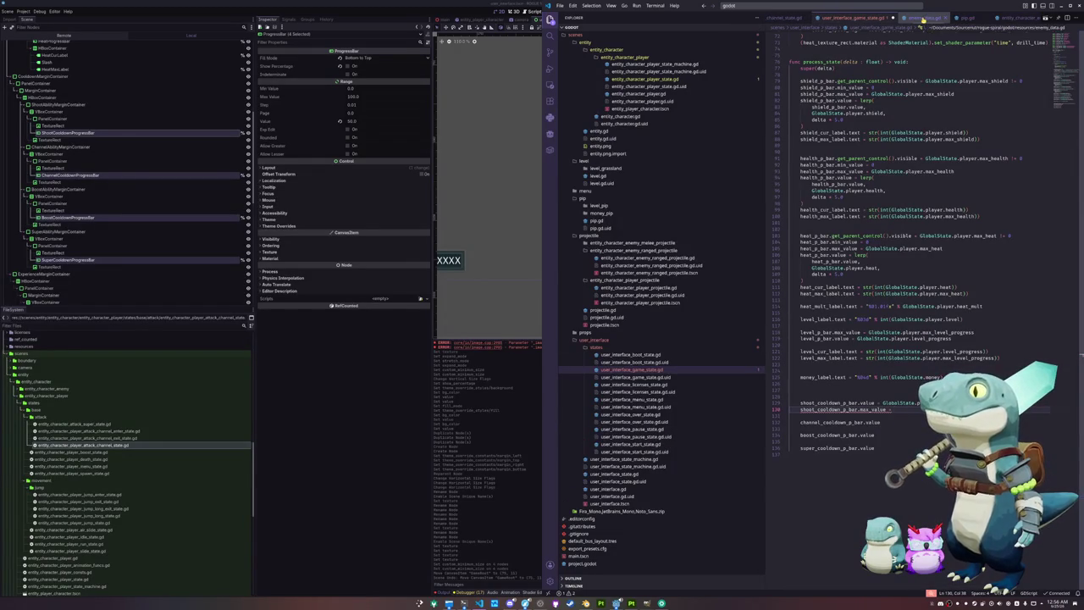
pyautogui.scroll(3, 921, 19)
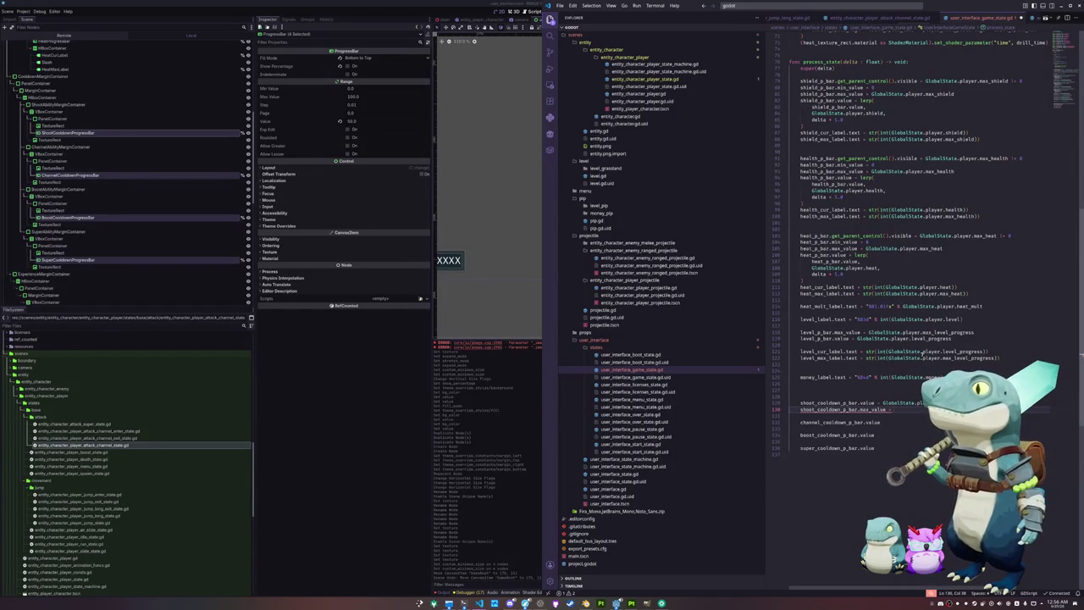
# - In entity_character_player.gd, grab the gun_cooldown_timer's 1.0 / attack_speed duration expression
pyautogui.keyDown('ctrl'); pyautogui.click(918, 404); pyautogui.keyUp('ctrl')
pyautogui.keyDown('ctrl'); pyautogui.click(855, 179); pyautogui.keyUp('ctrl')
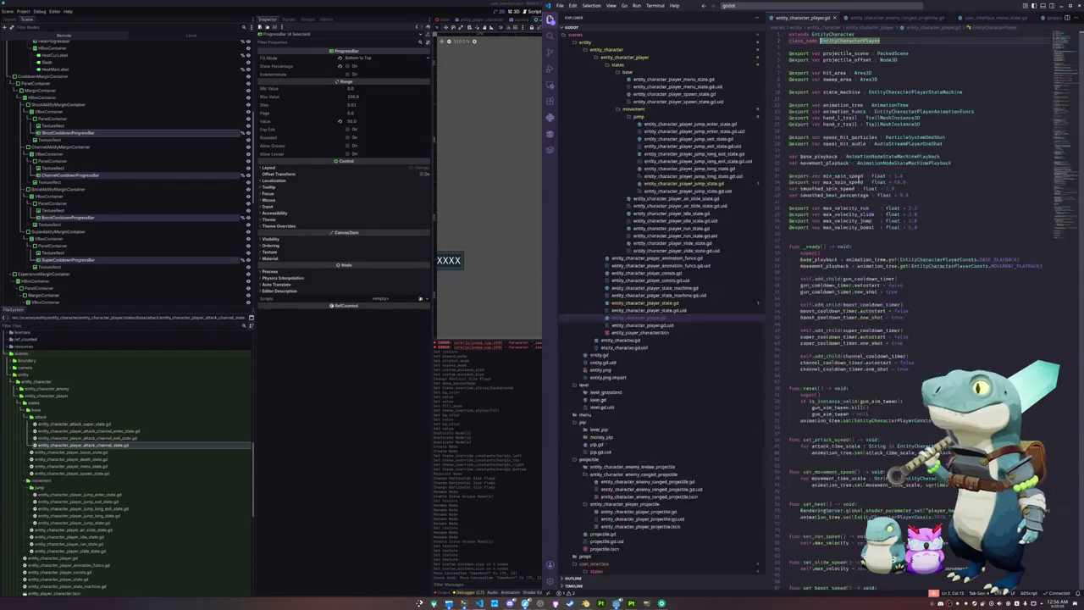
pyautogui.scroll(-15, 894, 476)
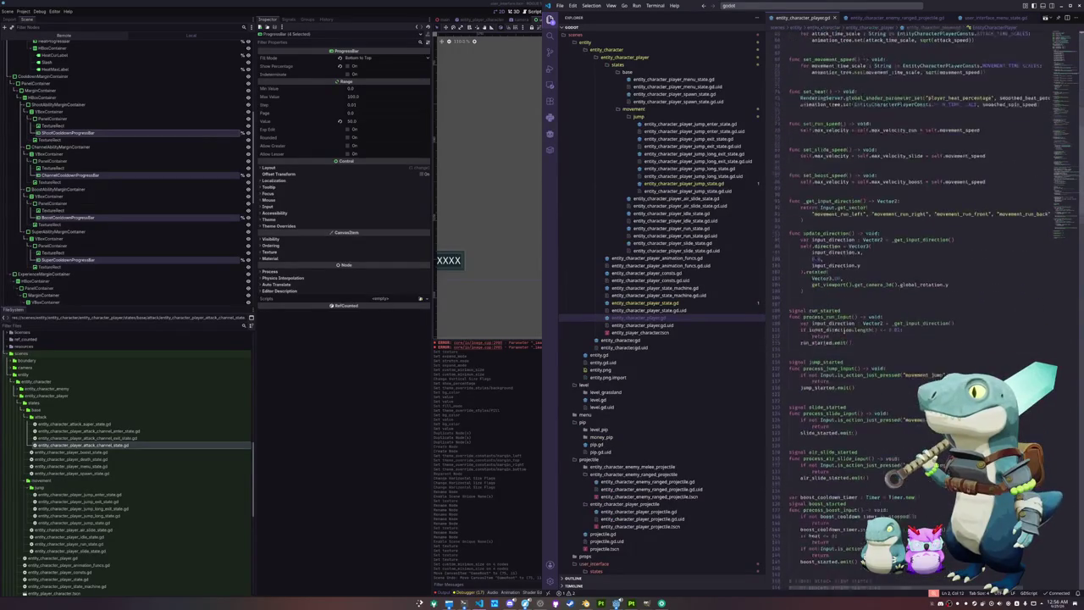
pyautogui.scroll(-15, 843, 336)
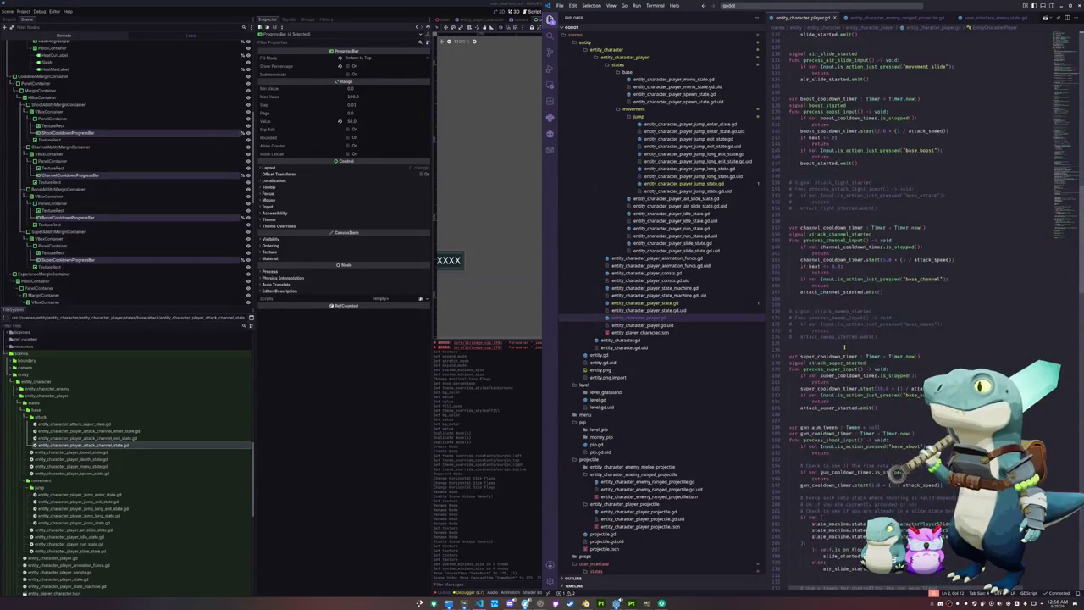
pyautogui.scroll(-10, 844, 350)
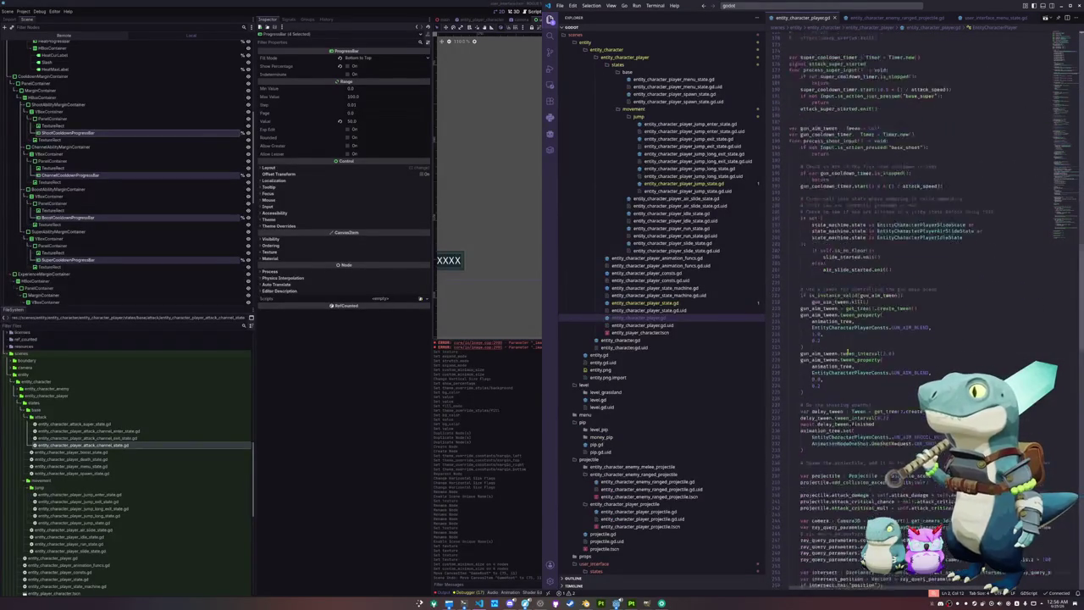
pyautogui.scroll(-15, 845, 354)
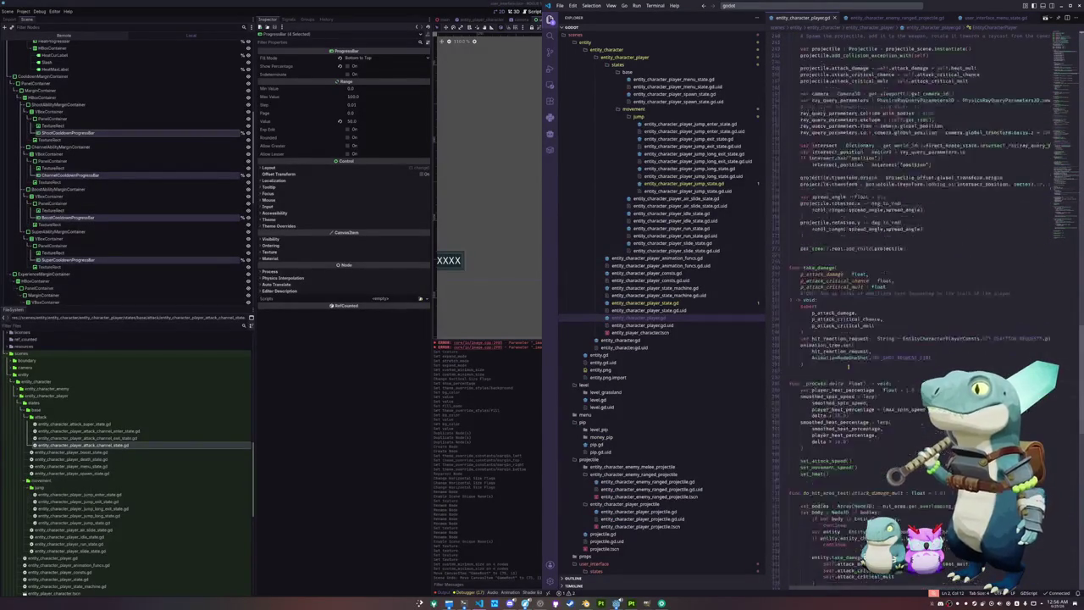
pyautogui.scroll(15, 846, 356)
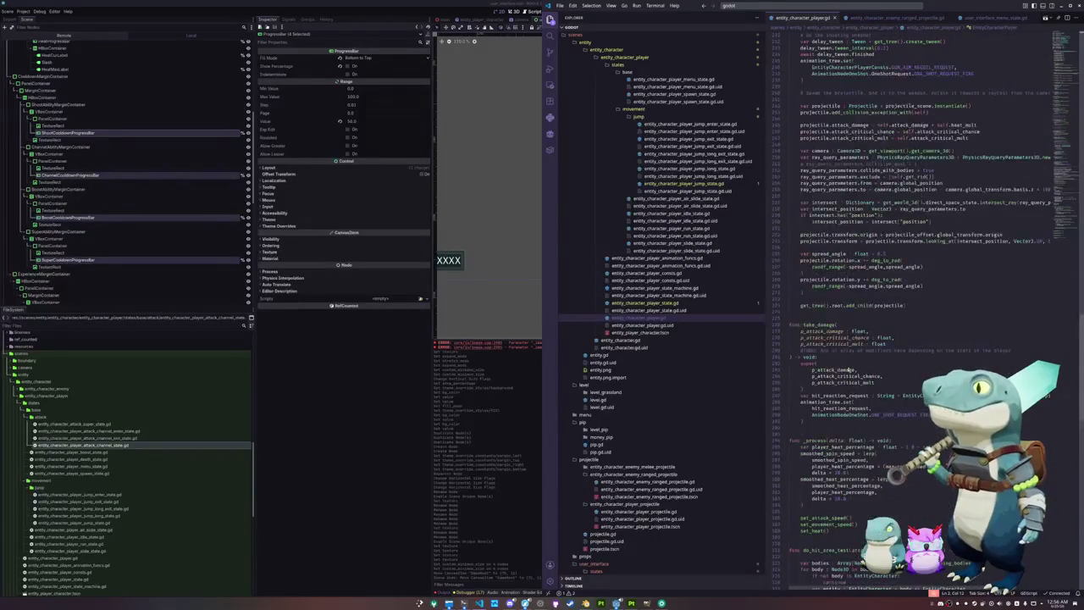
pyautogui.scroll(15, 849, 373)
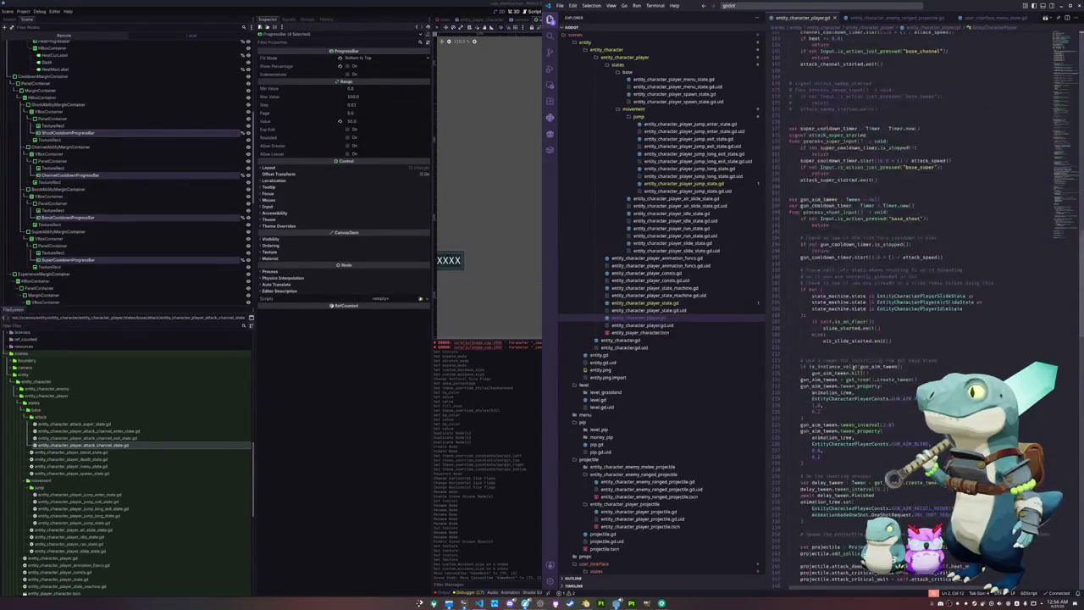
pyautogui.moveTo(872, 328); pyautogui.dragTo(939, 328)
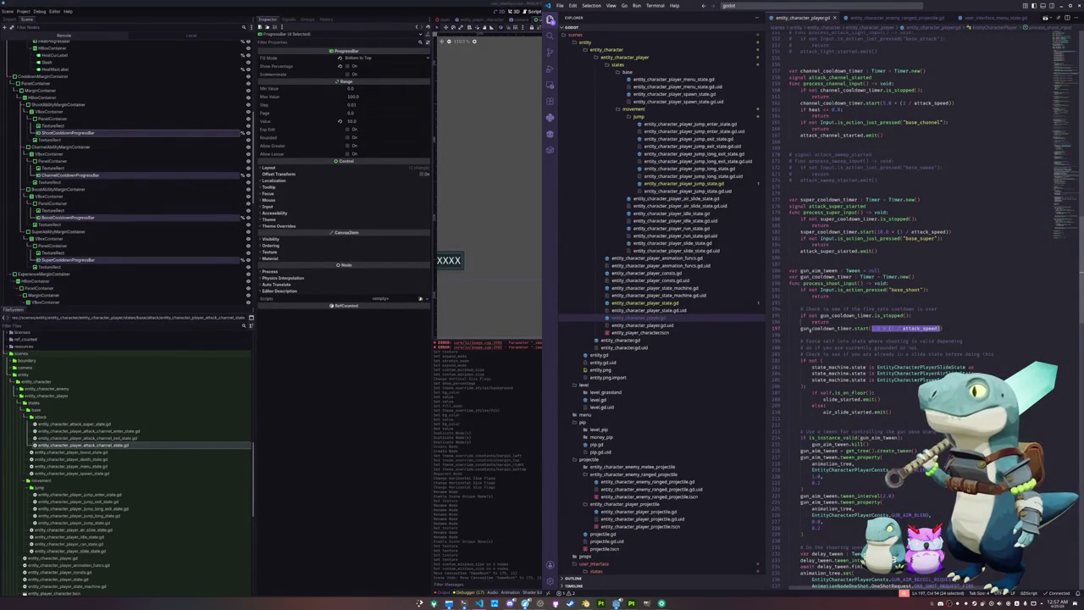
pyautogui.scroll(-7, 650, 339)
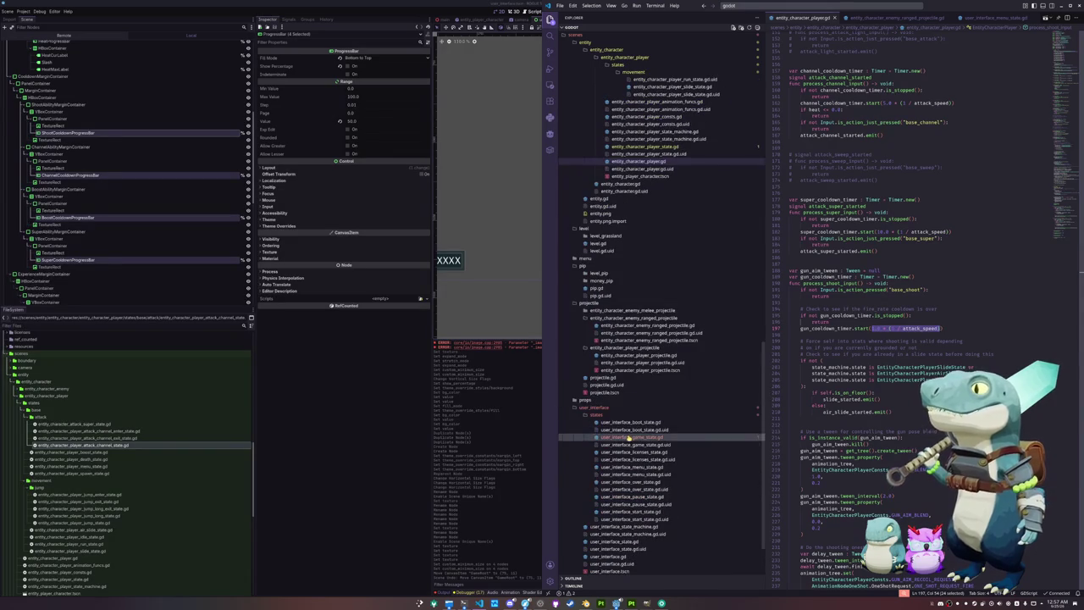
pyautogui.click(653, 437)
# - Paste the 1.0 / attack_speed expression into shoot_cooldown_p_bar.max_value, parenthesized and referencing GlobalState.player
pyautogui.click(896, 409)
pyautogui.hotkey('ctrl', 'v')
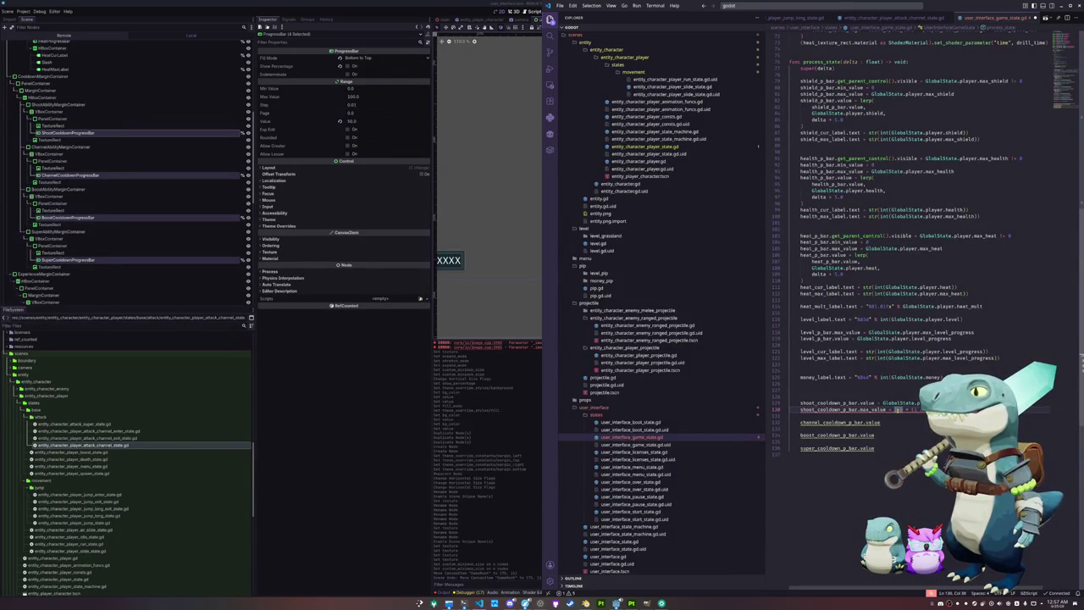
pyautogui.write('Global')
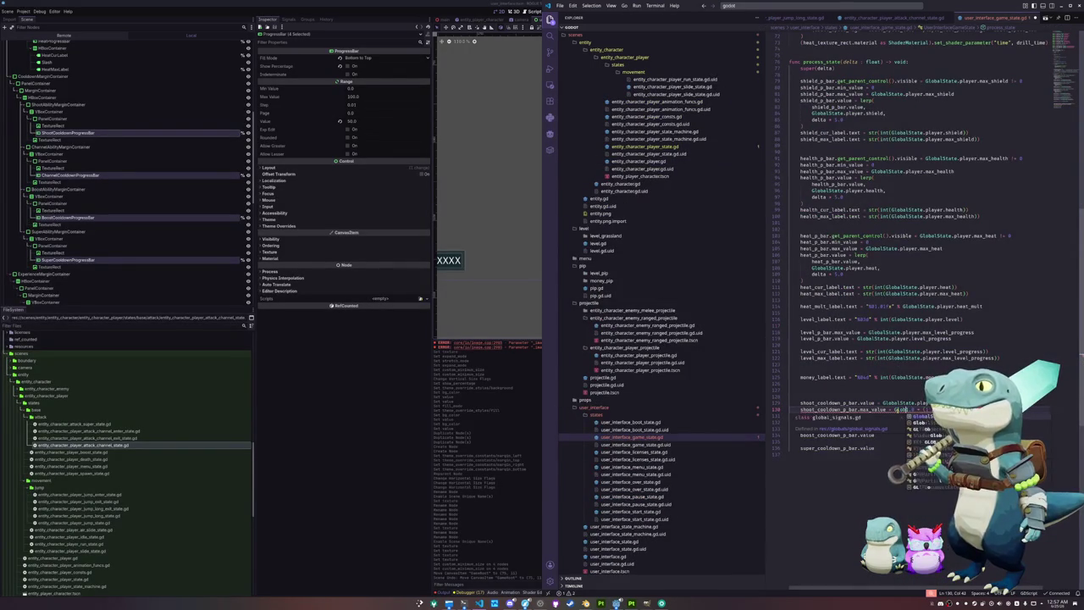
pyautogui.press('BackSpace')
pyautogui.press('BackSpace')
pyautogui.press('BackSpace')
pyautogui.write('(')
pyautogui.click(960, 410)
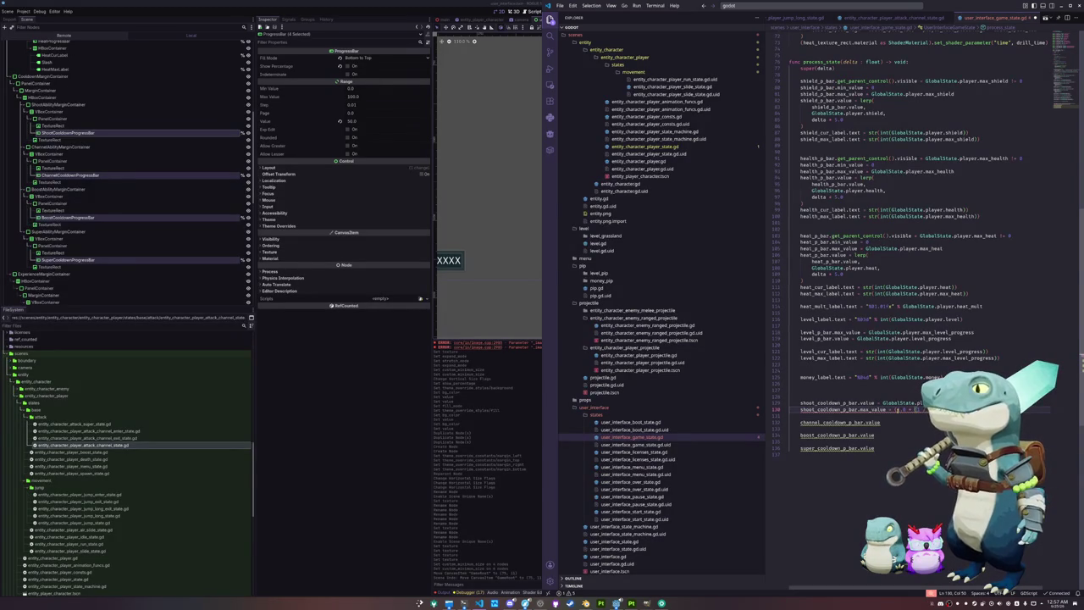
pyautogui.write('obalte.player.')
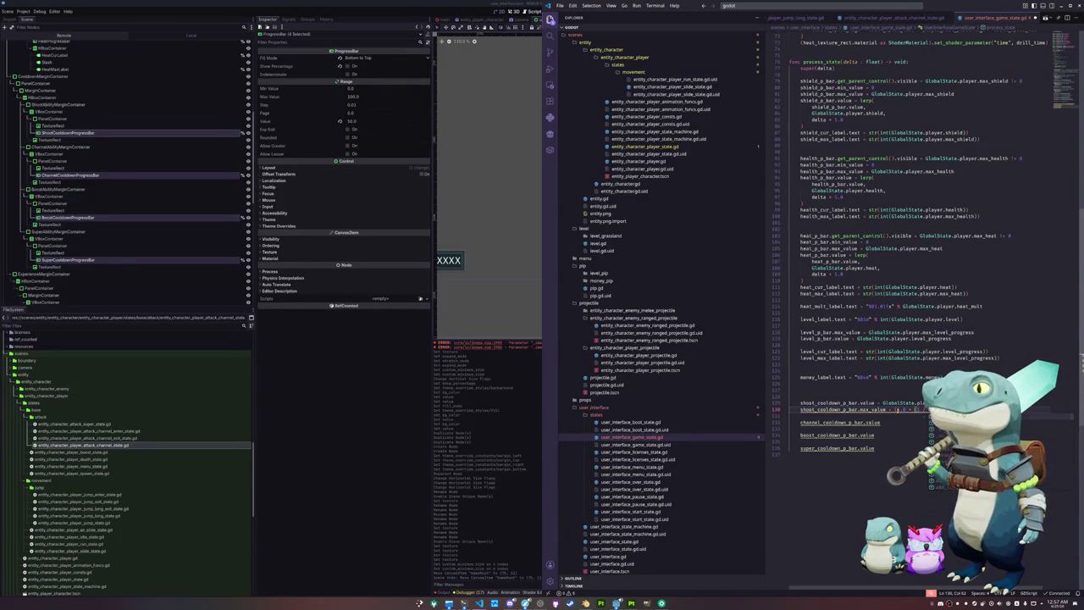
pyautogui.write('shoot_cooldown')
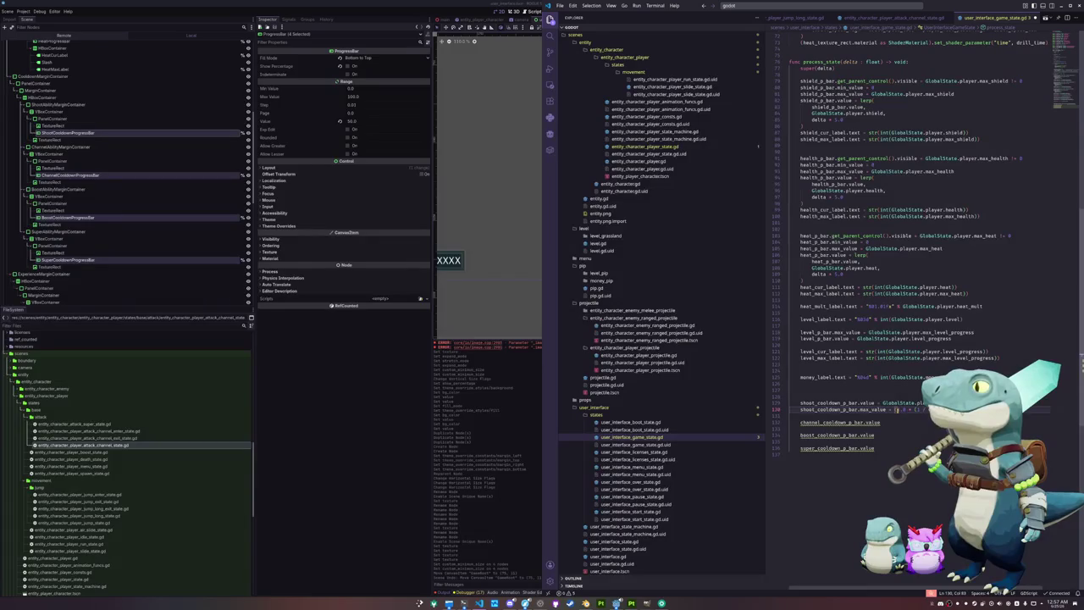
# - Replace the channel, boost and super placeholder lines with pasted shoot cooldown value/max pairs
pyautogui.press('Down')
pyautogui.press('Down')
pyautogui.press('Home')
pyautogui.hotkey('shift', 'Up')
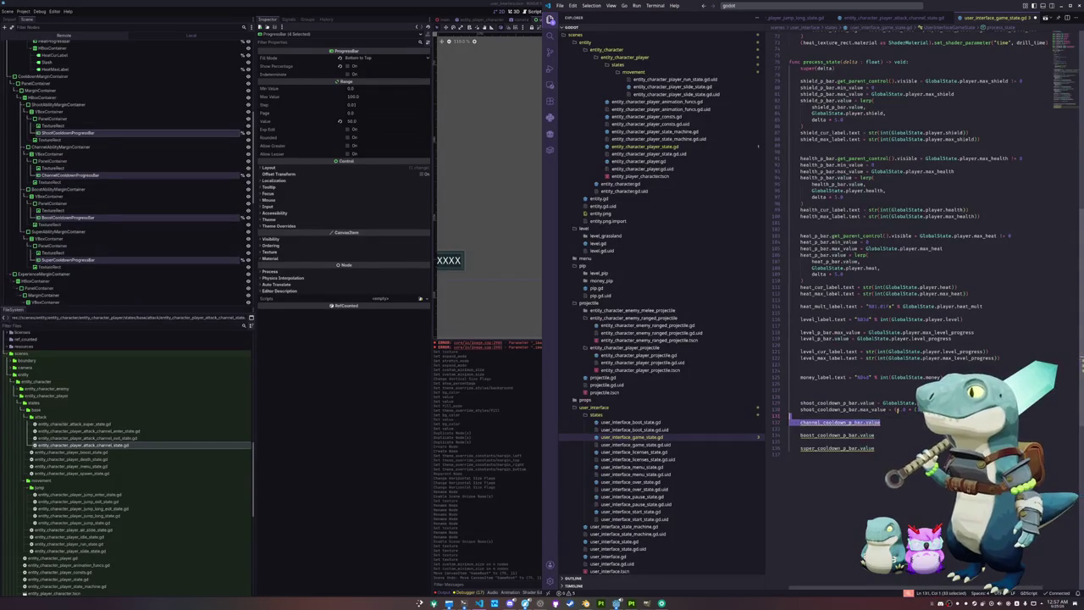
pyautogui.hotkey('ctrl', 'v')
pyautogui.hotkey('ctrl', 'v')
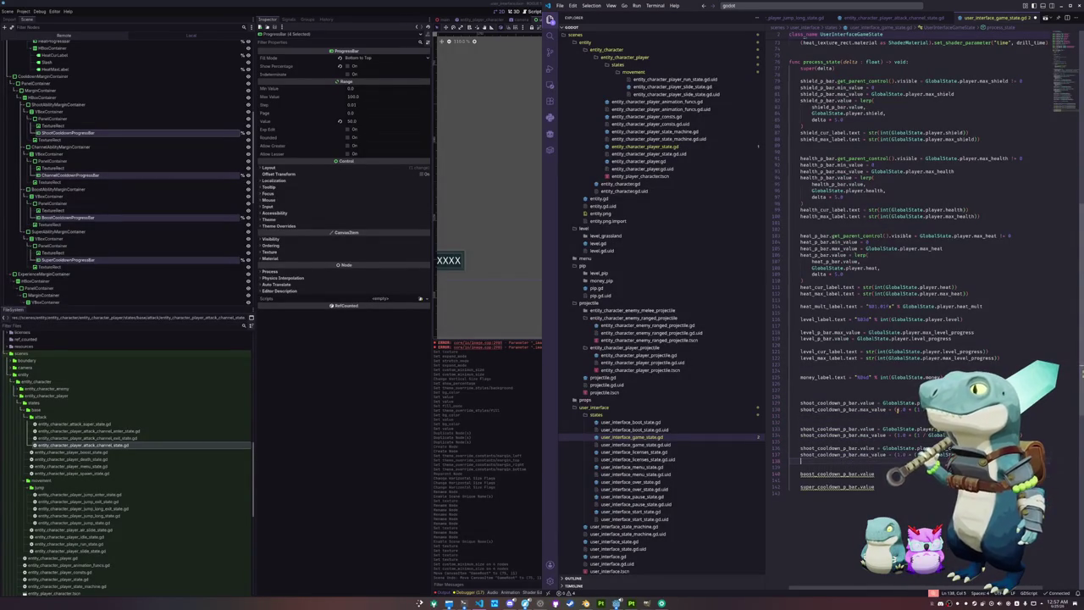
pyautogui.hotkey('ctrl', 'v')
pyautogui.hotkey('ctrl', 'v')
pyautogui.hotkey('shift', 'Down')
pyautogui.hotkey('shift', 'Down')
pyautogui.hotkey('shift', 'End')
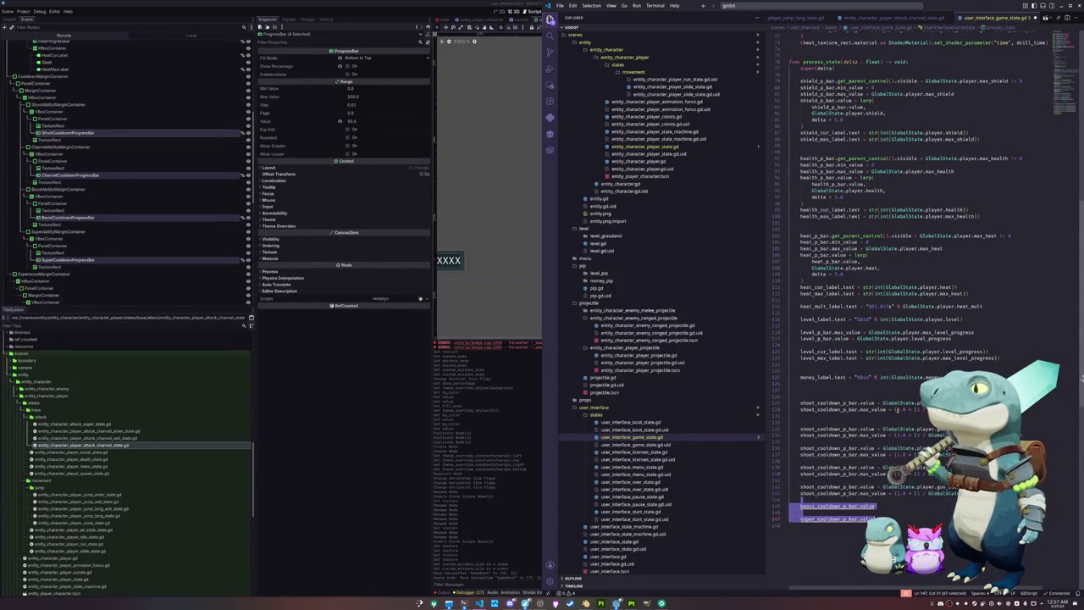
pyautogui.press('BackSpace')
# - Delete the surplus pair and blank lines, leaving three tidy value/max_value pairs
pyautogui.click(789, 461)
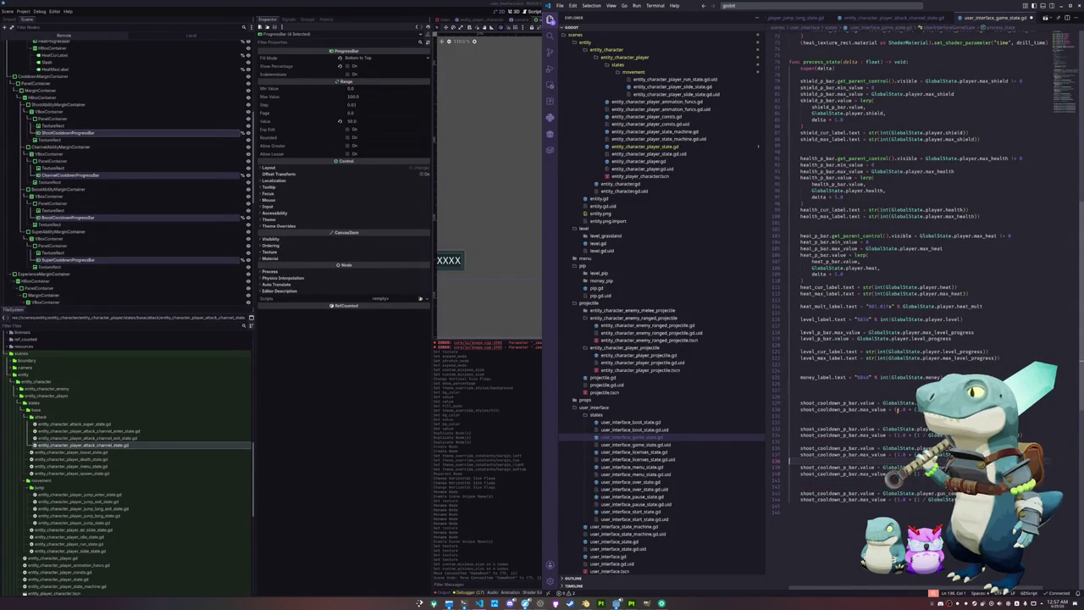
pyautogui.hotkey('shift', 'Down')
pyautogui.hotkey('shift', 'Down')
pyautogui.hotkey('shift', 'Down')
pyautogui.press('BackSpace')
pyautogui.click(790, 486)
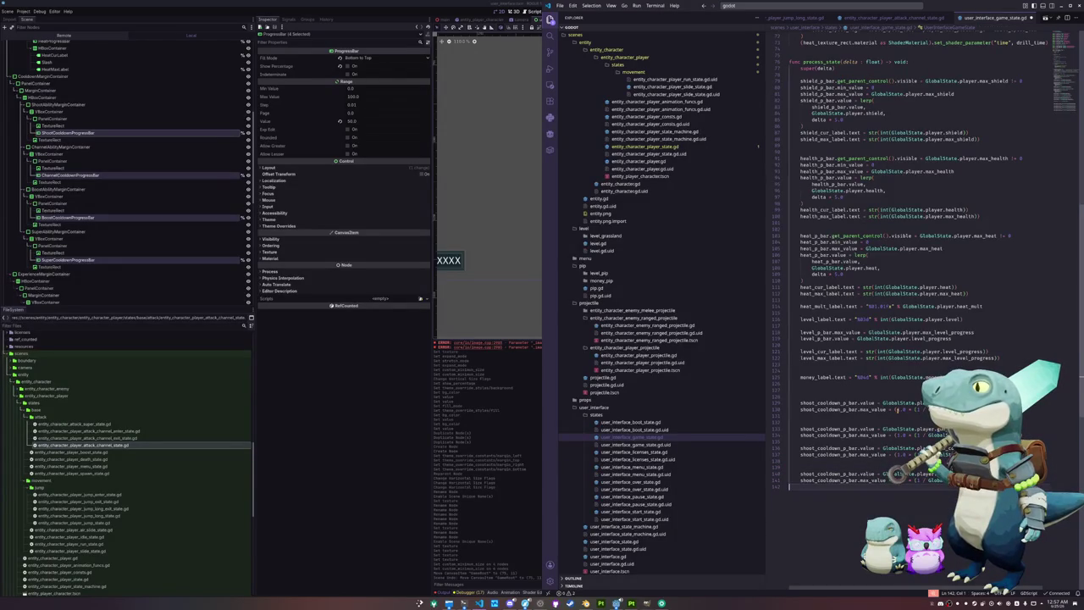
pyautogui.press('Up')
pyautogui.press('Up')
pyautogui.press('Up')
pyautogui.press('BackSpace')
pyautogui.press('Up')
pyautogui.press('Up')
pyautogui.press('Up')
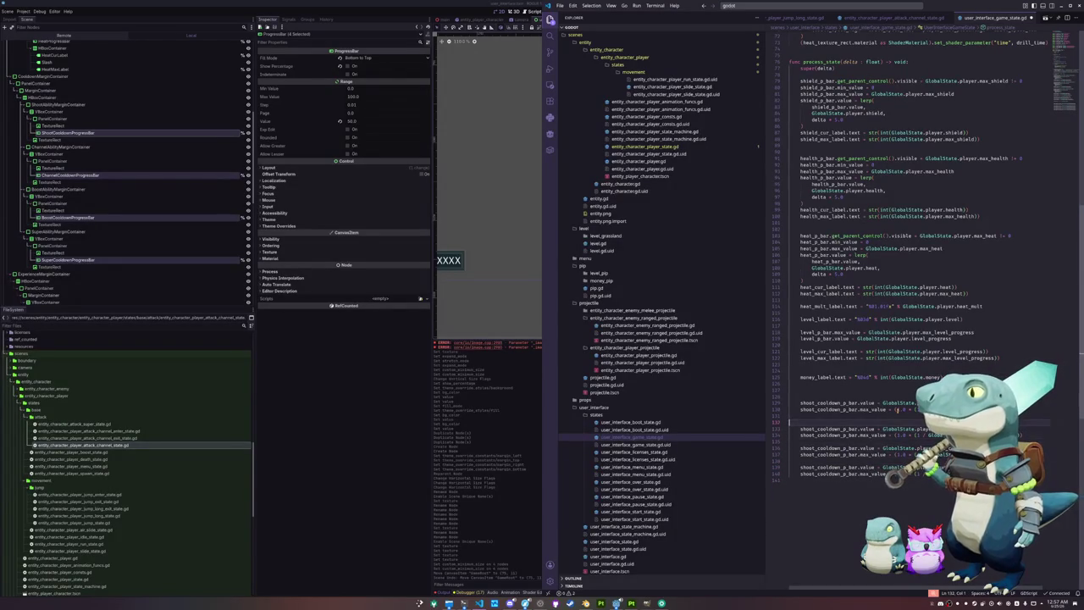
pyautogui.press('BackSpace')
pyautogui.hotkey('ctrl', 'd')
pyautogui.hotkey('ctrl', 'd')
pyautogui.hotkey('ctrl', 'd')
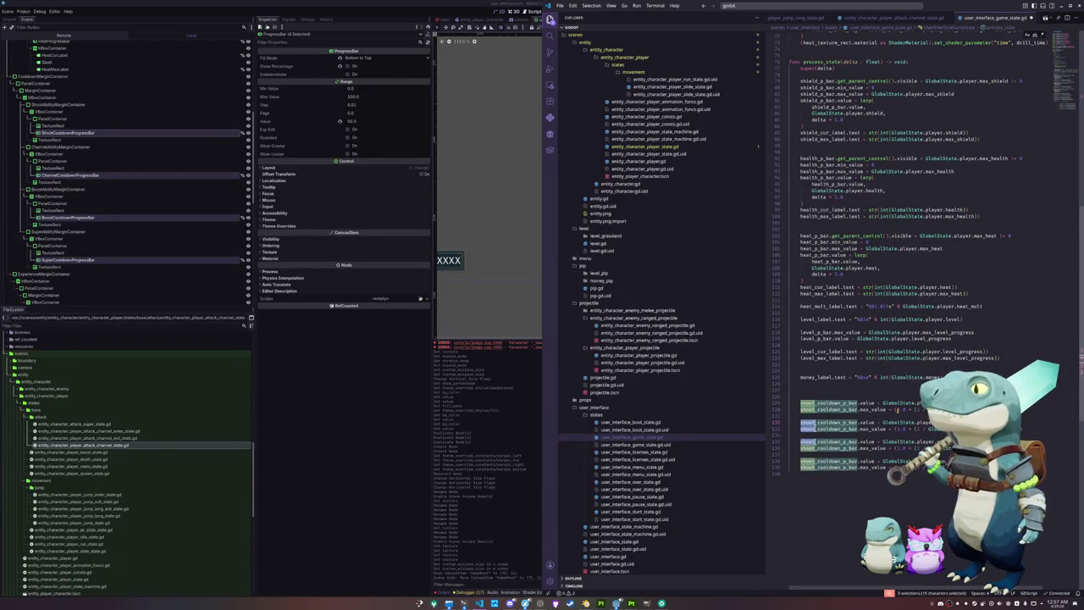
pyautogui.press('Escape')
pyautogui.press('End')
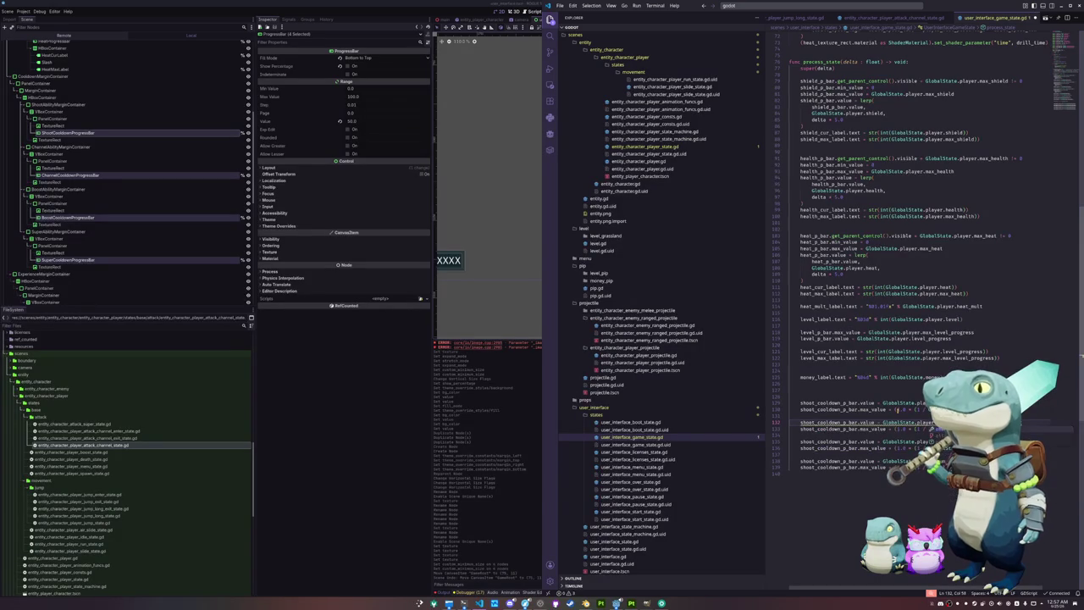
# - Rename the second copied bar pair to channel_cooldown_p_bar and set its maximum to 2
pyautogui.write('shoot_cooldown_left')
pyautogui.press('Home')
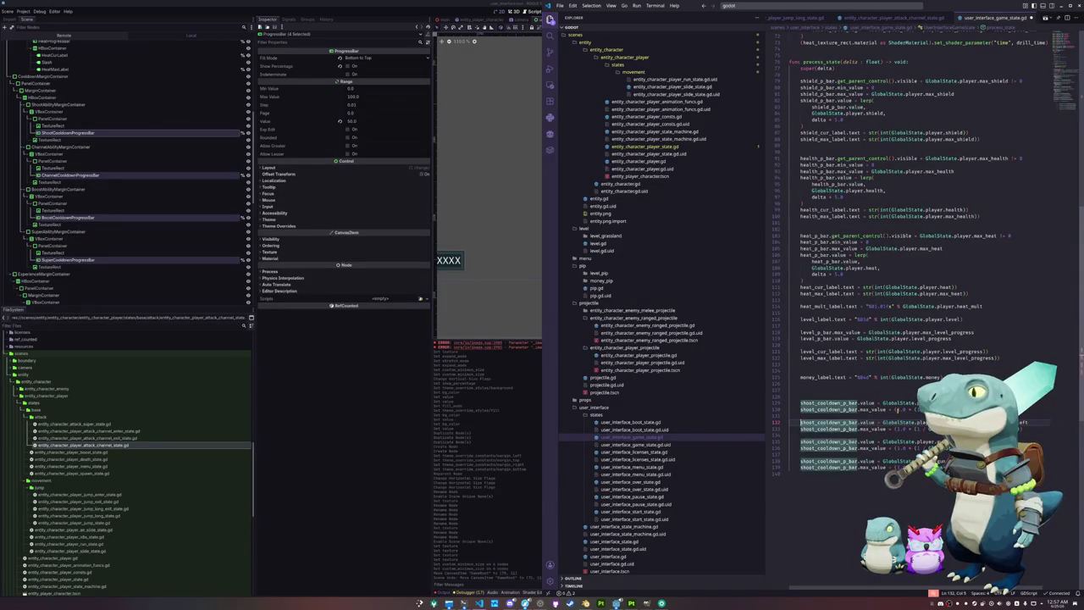
pyautogui.hotkey('ctrl', 'Right')
pyautogui.hotkey('ctrl', 'd')
pyautogui.write('cha')
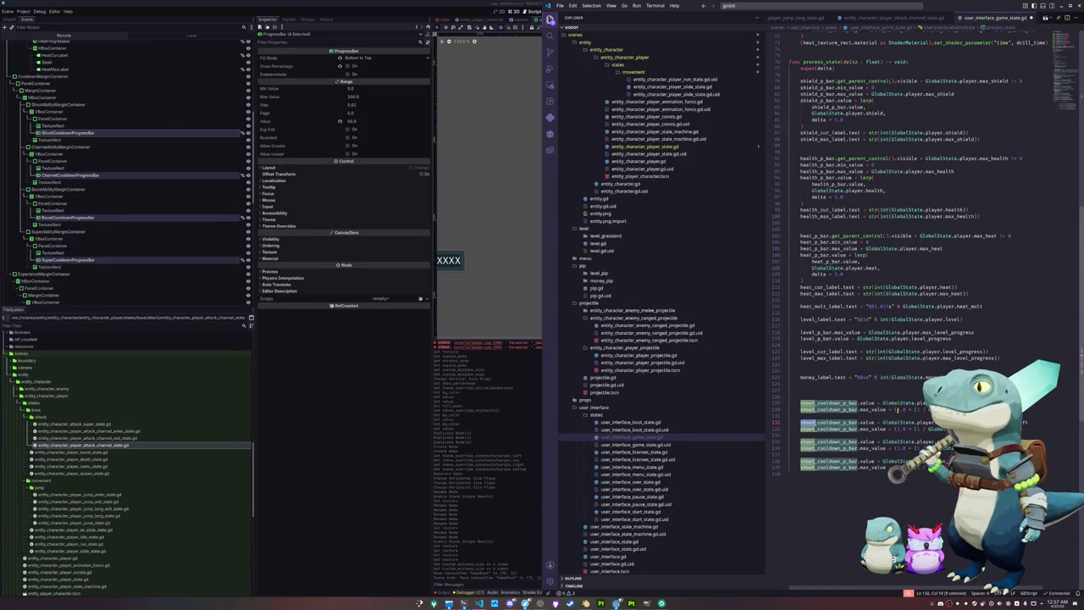
pyautogui.write('nnel')
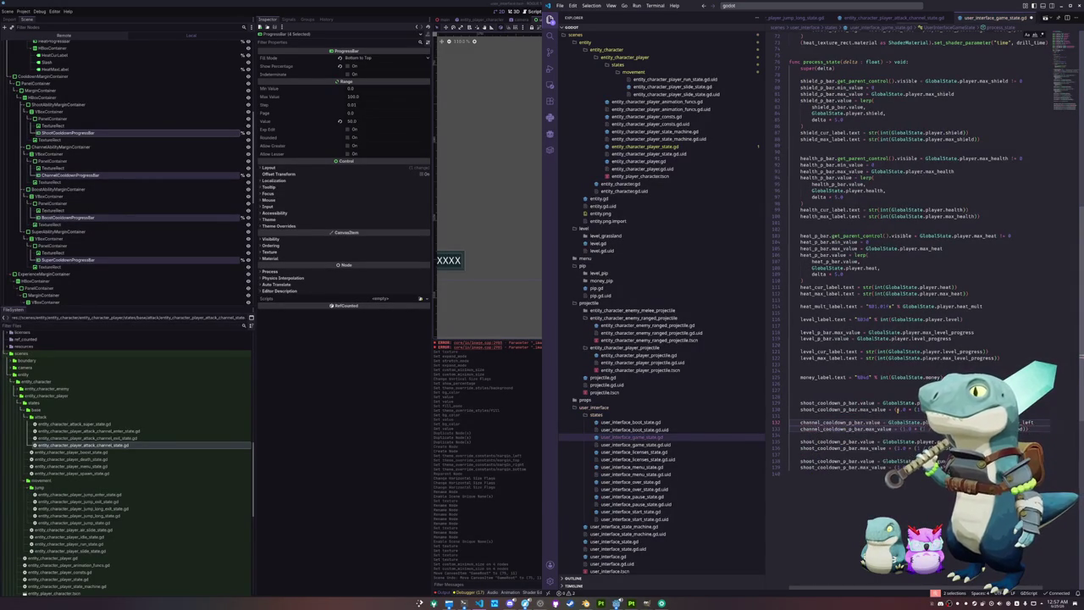
pyautogui.press('Escape')
pyautogui.press('Escape')
pyautogui.click(874, 428)
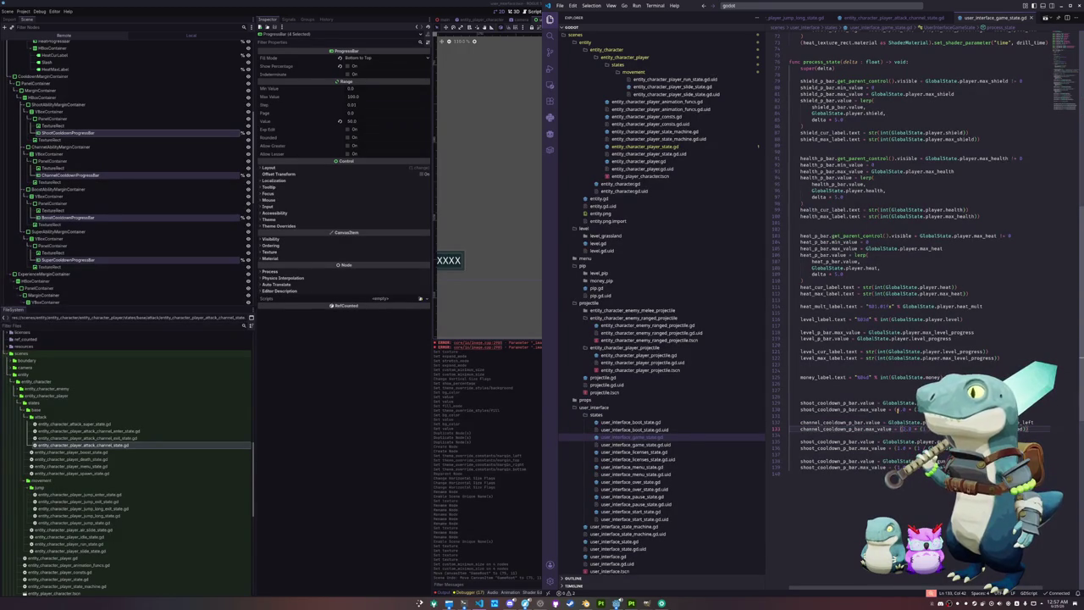
pyautogui.press('BackSpace')
pyautogui.write('2')
pyautogui.click(896, 448)
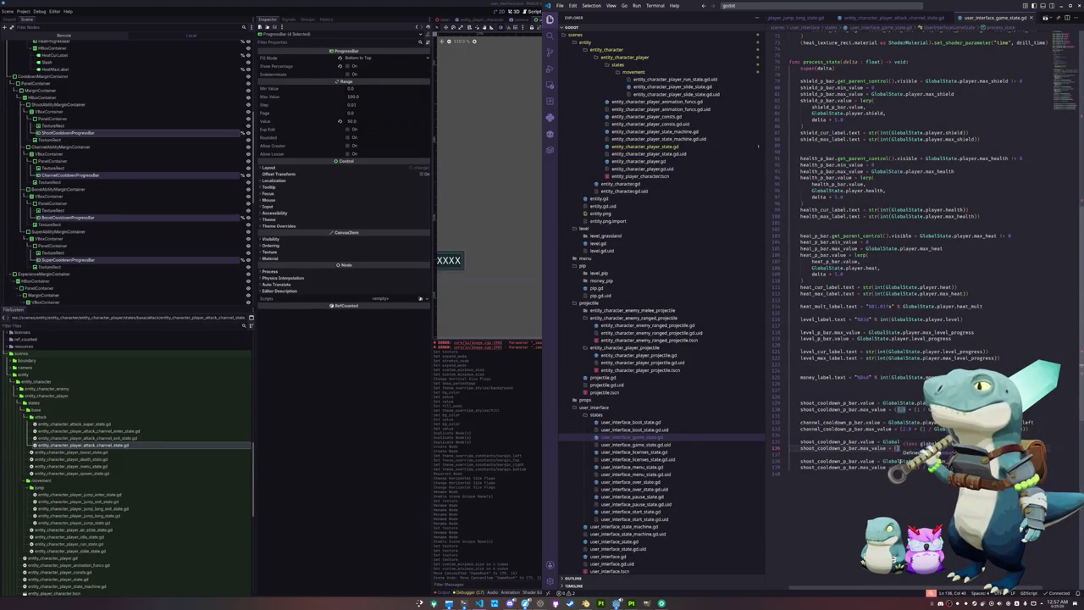
# - Select both 'shoot' occurrences on the third copied pair to rename them together
pyautogui.doubleClick(813, 441)
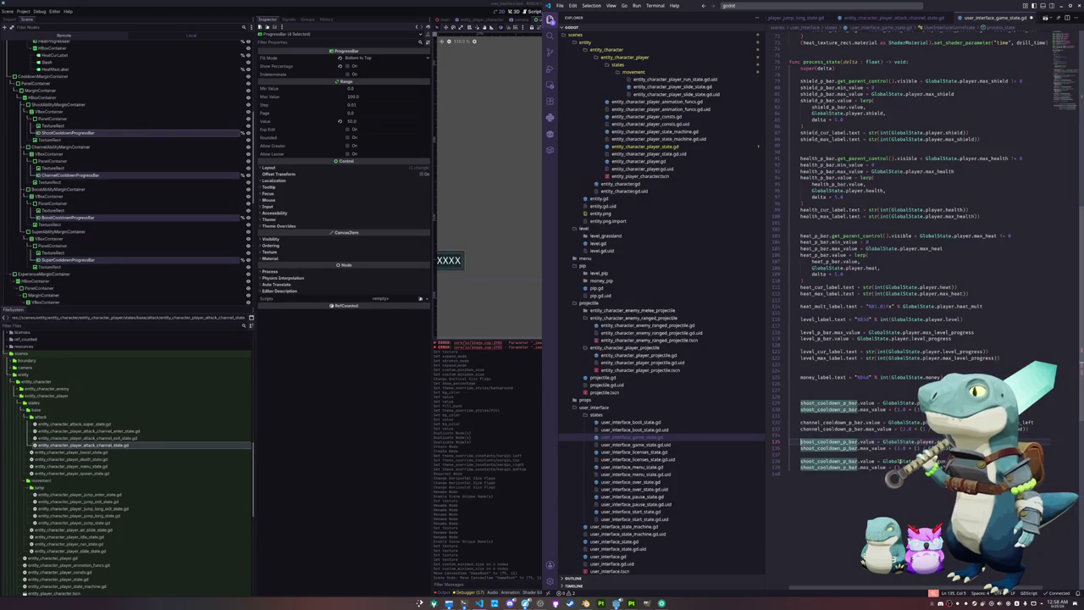
pyautogui.hotkey('shift', 'Right')
pyautogui.hotkey('shift', 'Right')
pyautogui.hotkey('shift', 'Right')
pyautogui.hotkey('ctrl', 'd')
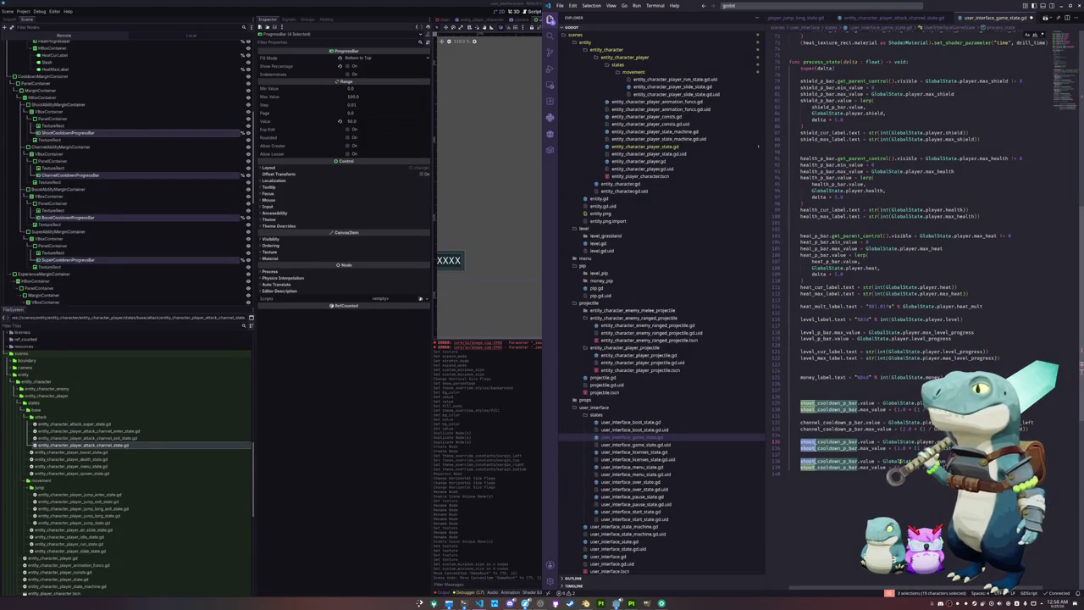
pyautogui.press('Escape')
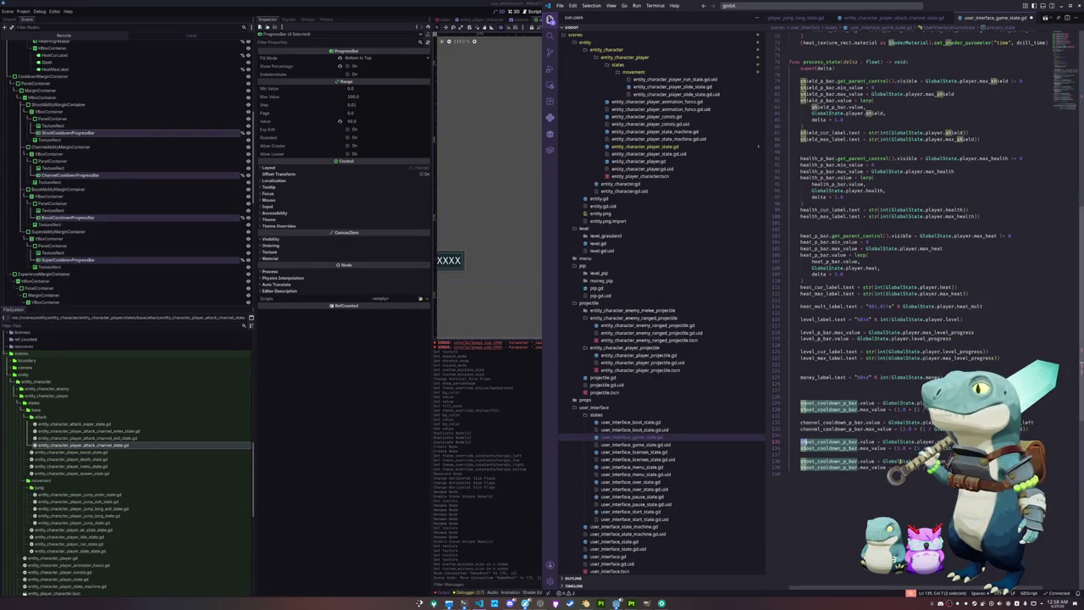
pyautogui.hotkey('shift', 'Right')
pyautogui.hotkey('shift', 'Right')
pyautogui.hotkey('shift', 'Right')
pyautogui.hotkey('ctrl', 'd')
# - Rename the third pair to boost_cooldown_p_bar driven by boost_cooldown_timer
pyautogui.write('boost')
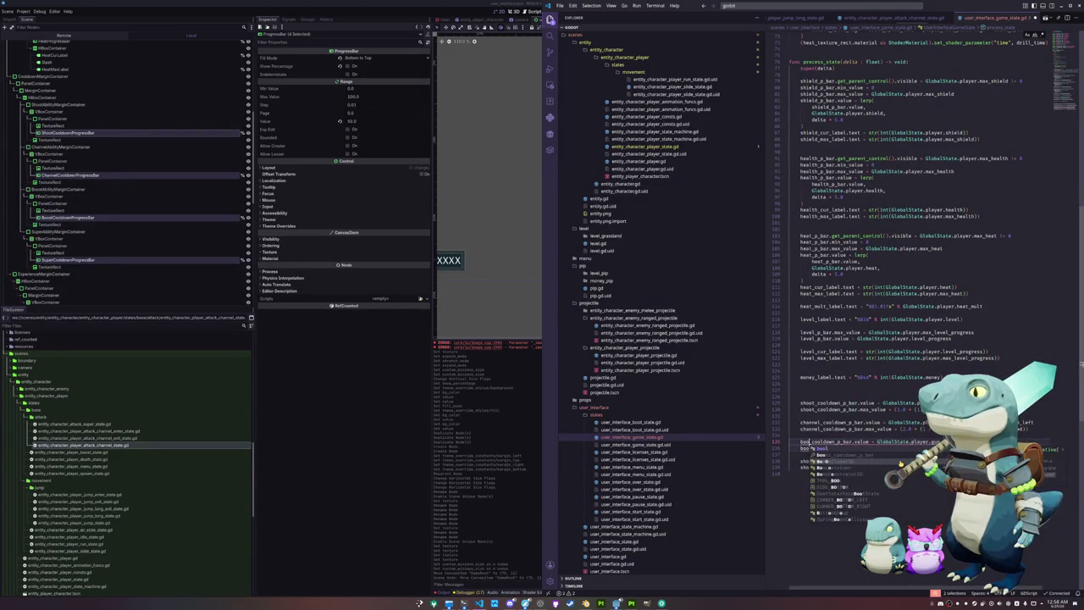
pyautogui.press('Escape')
pyautogui.hotkey('ctrl', 'Right')
pyautogui.hotkey('ctrl', 'Right')
pyautogui.hotkey('ctrl', 'Right')
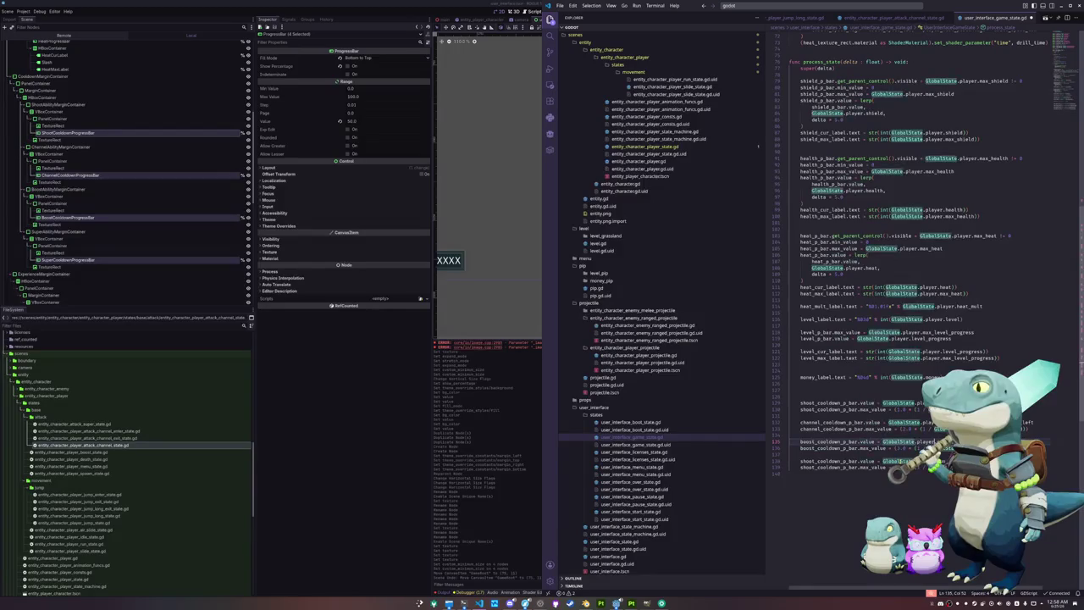
pyautogui.write('boost')
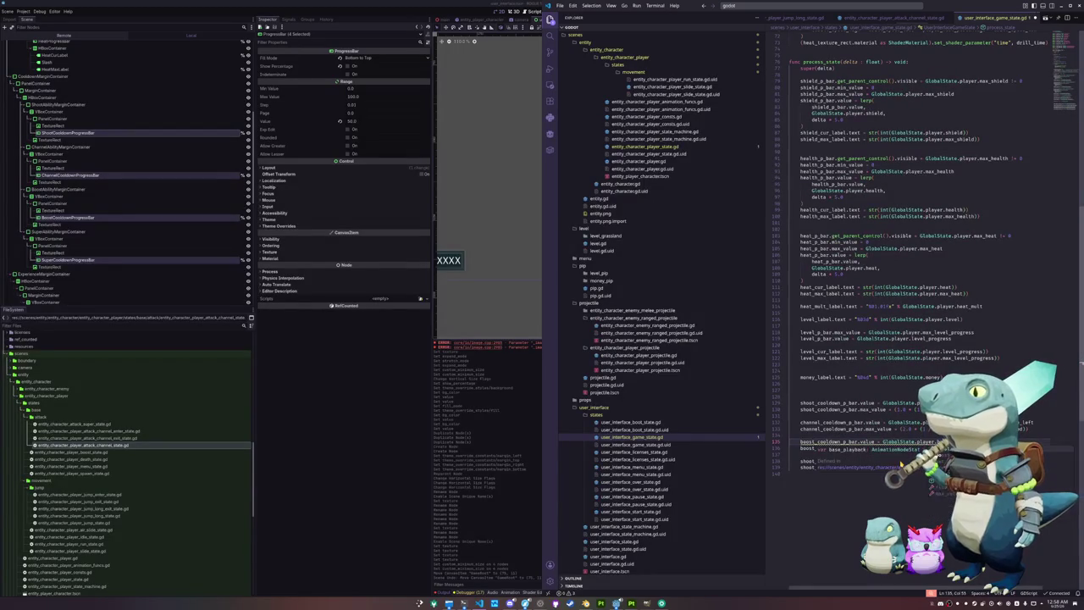
pyautogui.press('Escape')
# - Rename the last pair to super_cooldown_p_bar using super_cooldown_timer, adding a trailing blank line
pyautogui.click(790, 454)
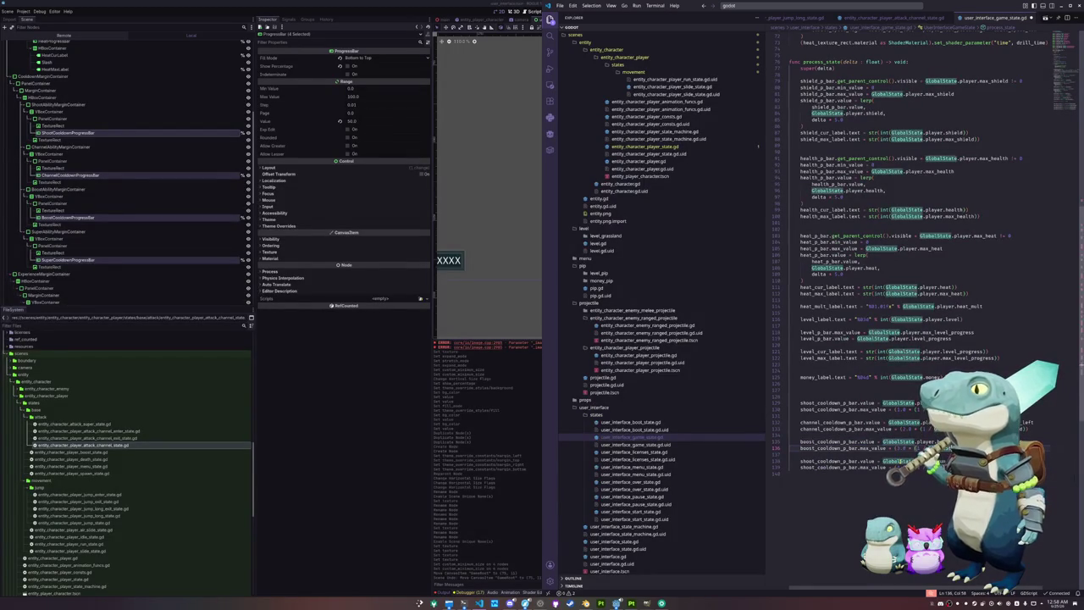
pyautogui.hotkey('ctrl', 'd')
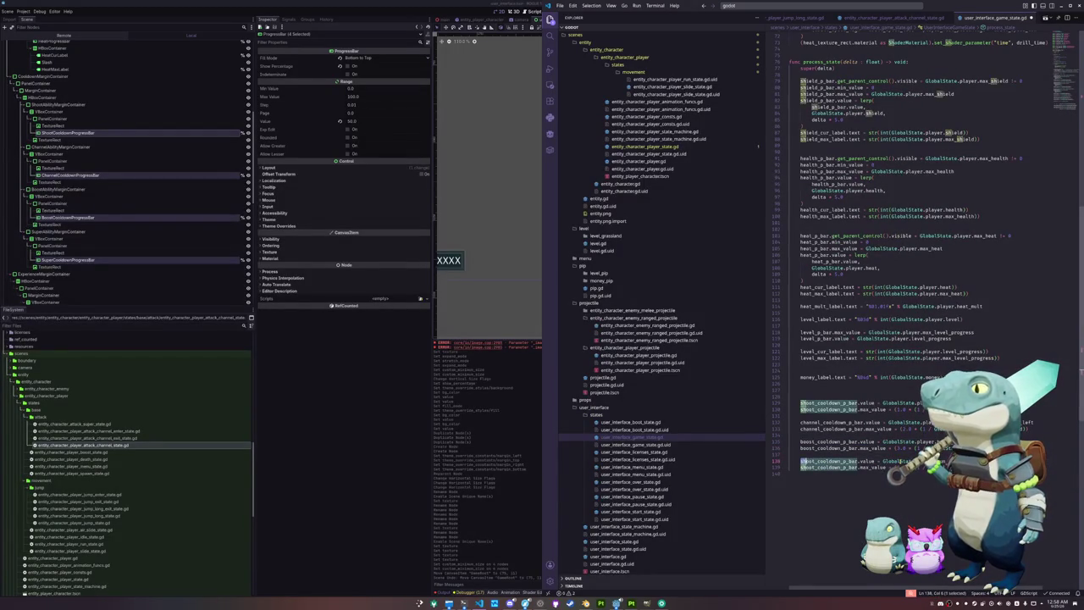
pyautogui.write('super')
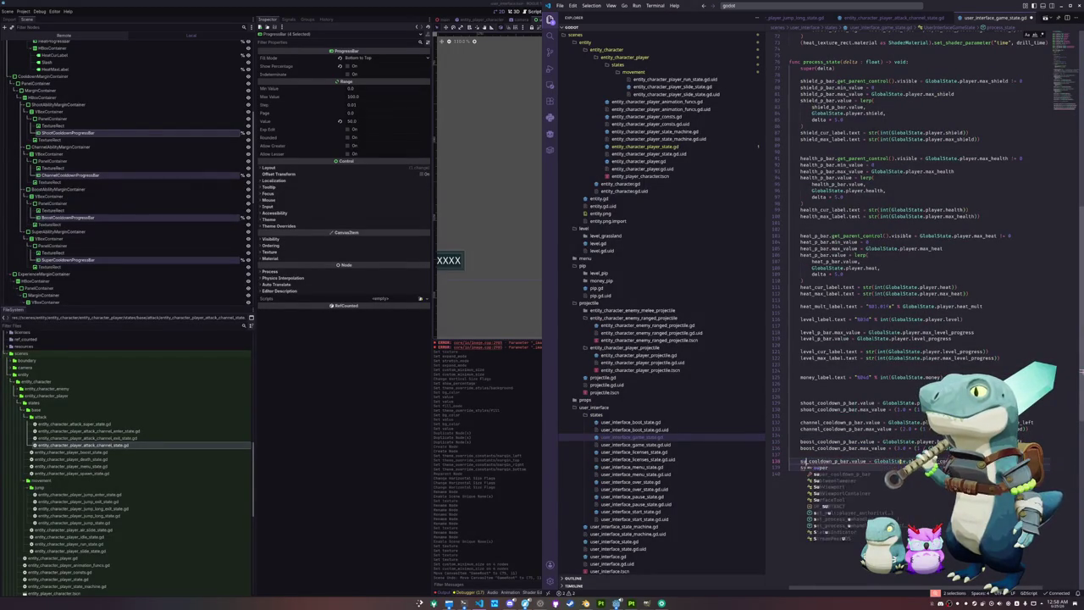
pyautogui.click(874, 462)
pyautogui.press('End')
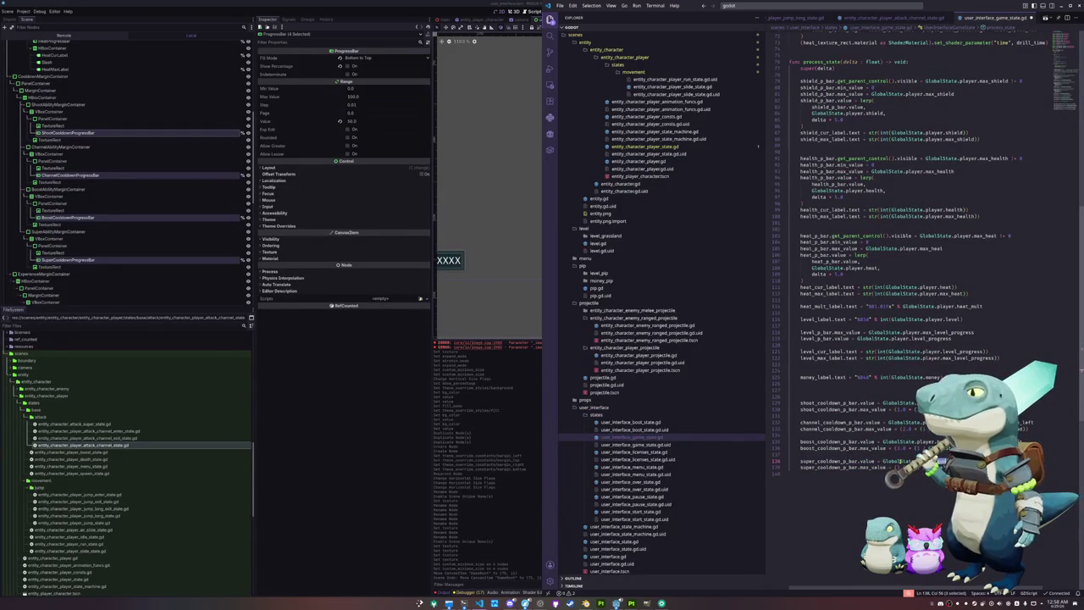
pyautogui.write('super')
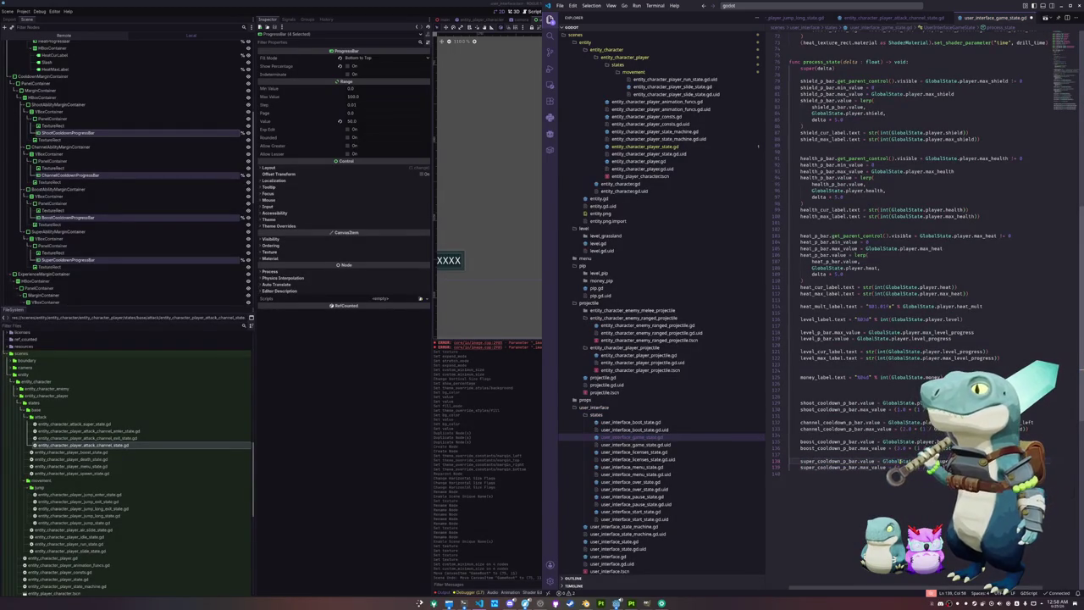
pyautogui.press('Down')
pyautogui.press('End')
pyautogui.press('Return')
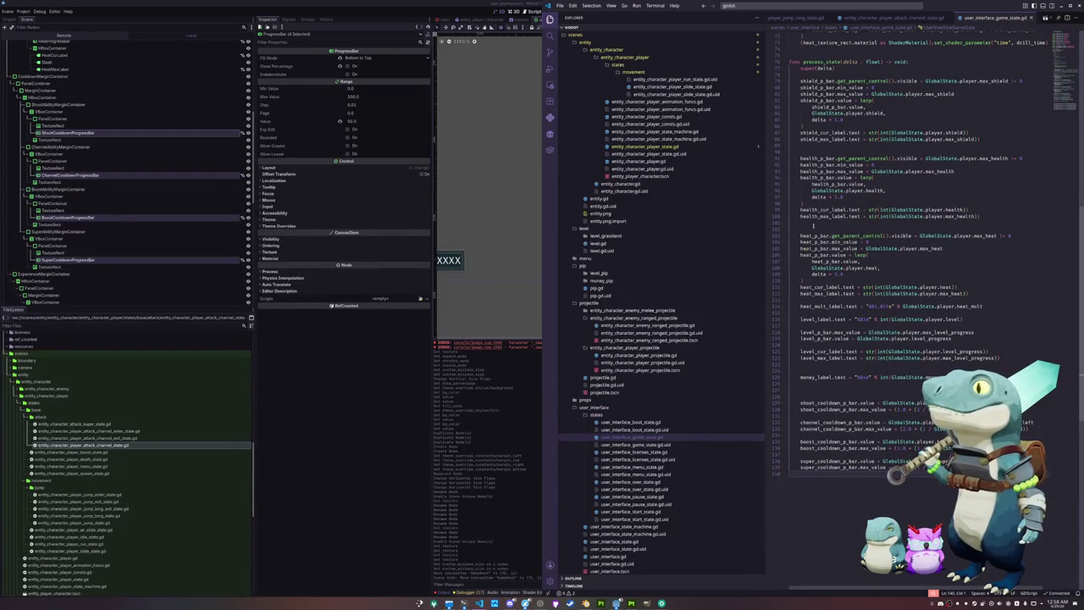
# - Maximize the VS Code window and split the editor side by side
pyautogui.scroll(-1, 762, 387)
pyautogui.click(1069, 7)
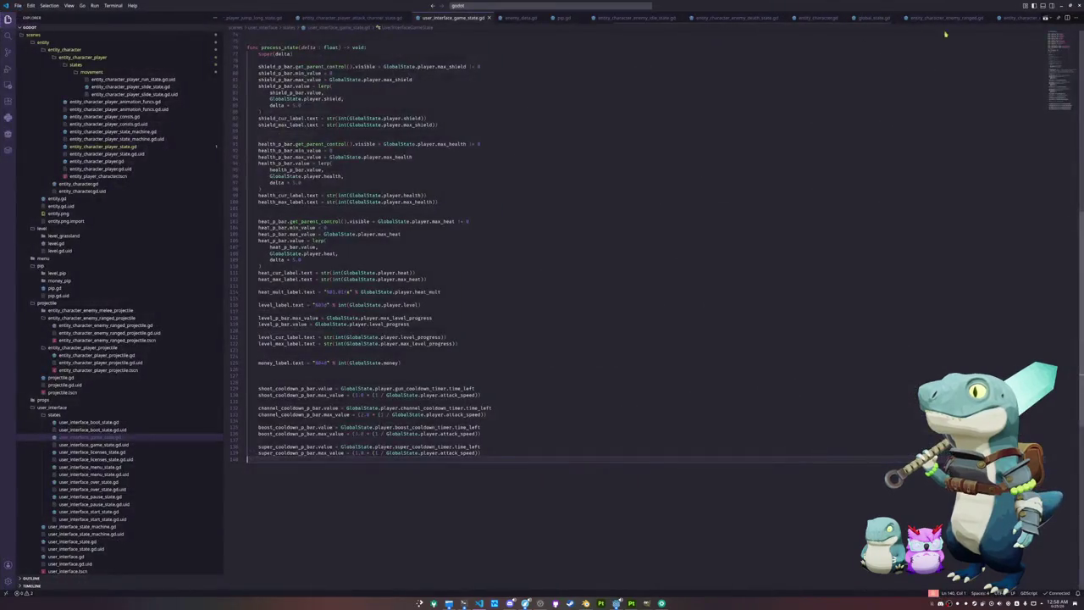
pyautogui.click(1047, 18)
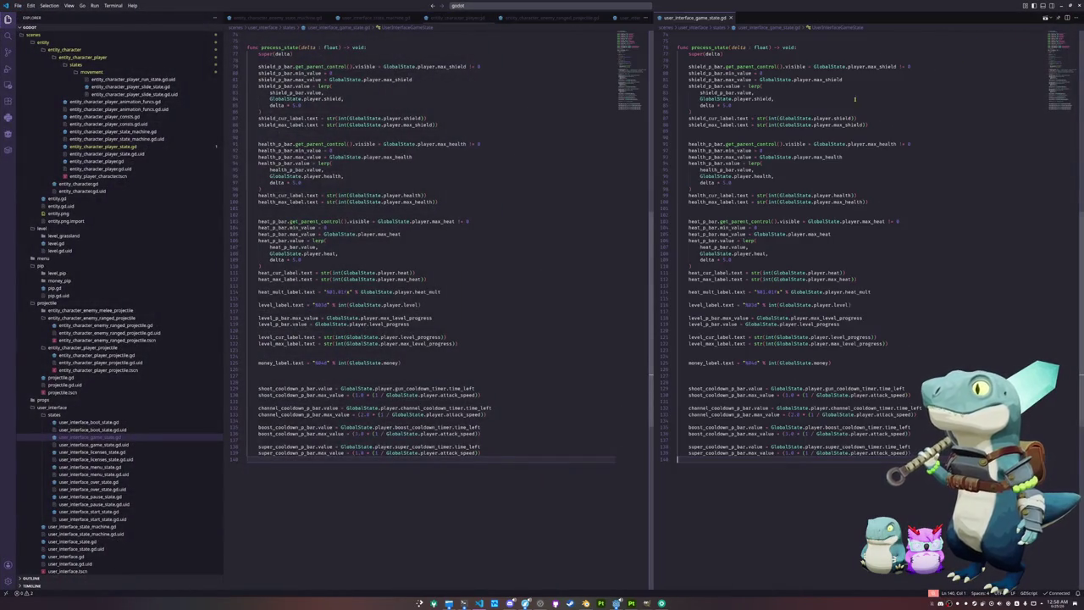
# - Open entity_character_player.gd in the right editor and review its cooldown timer code
pyautogui.click(806, 60)
pyautogui.hotkey('ctrl', 'p')
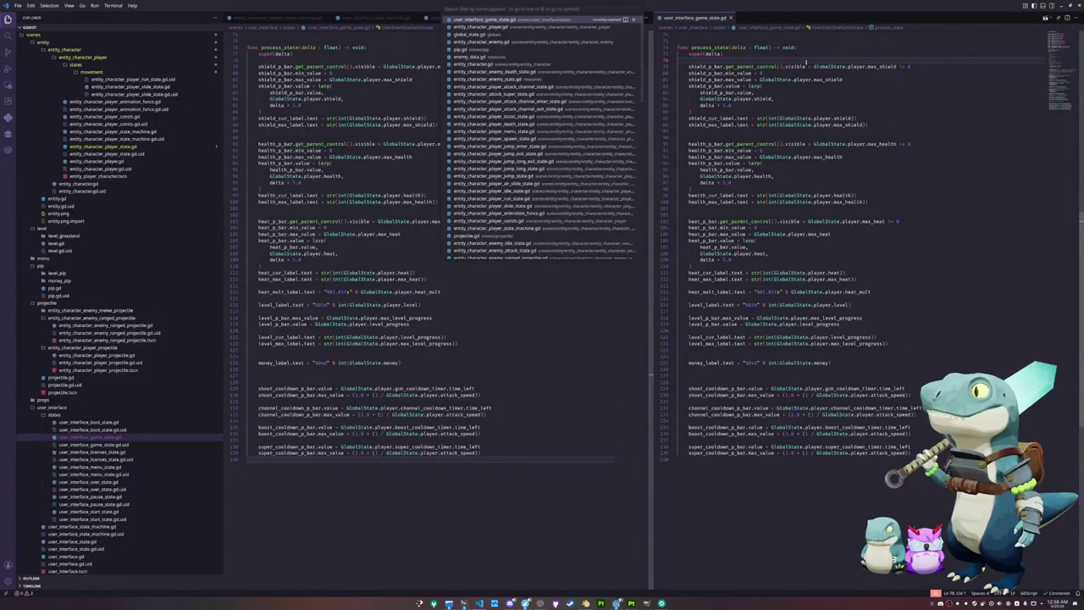
pyautogui.press('Down')
pyautogui.press('Return')
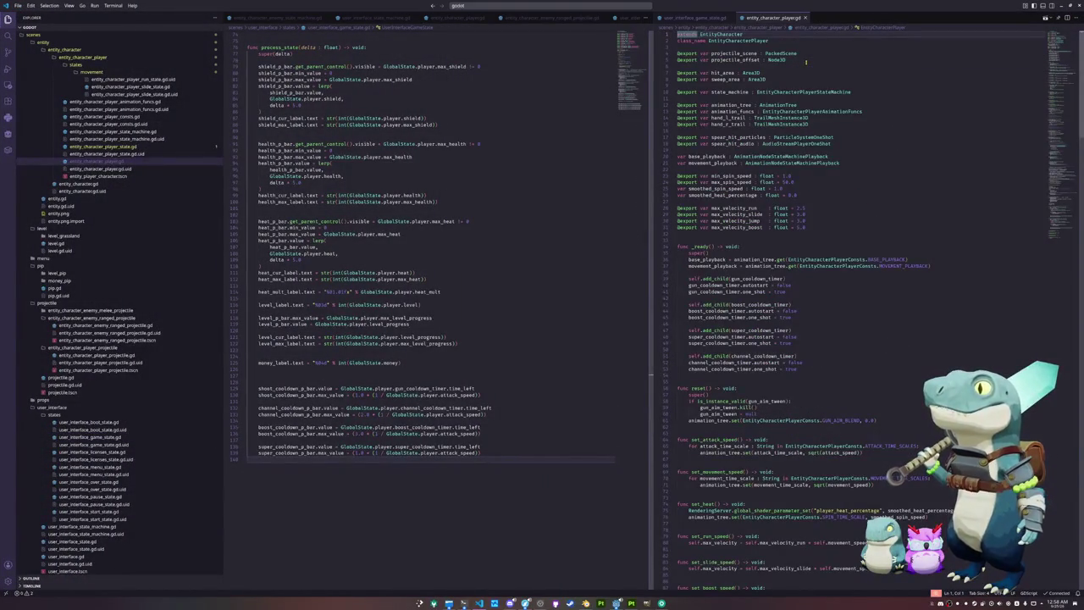
pyautogui.scroll(-15, 730, 328)
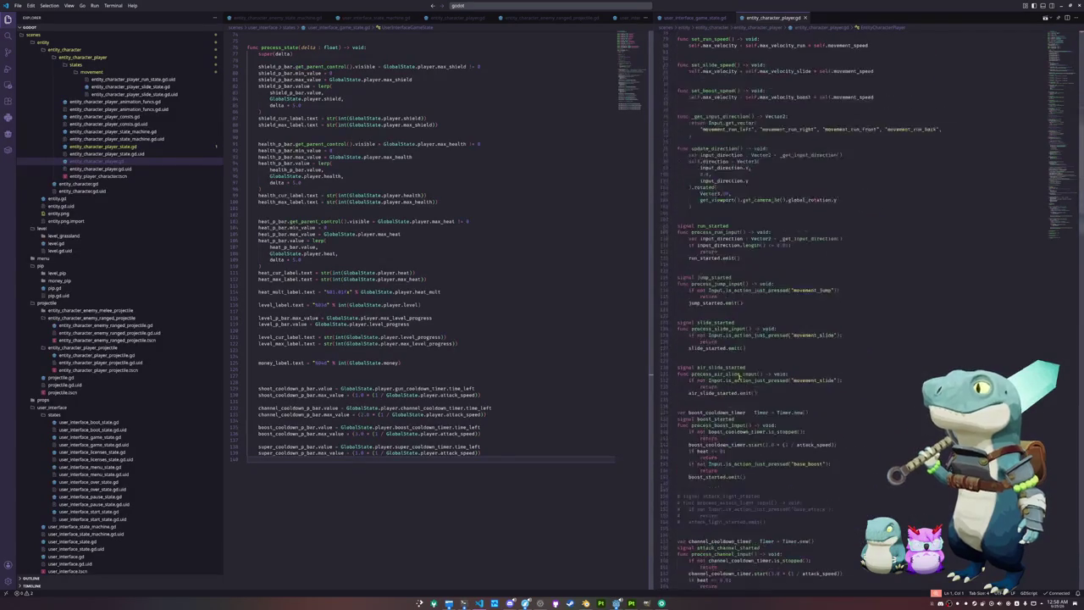
pyautogui.scroll(-12, 739, 376)
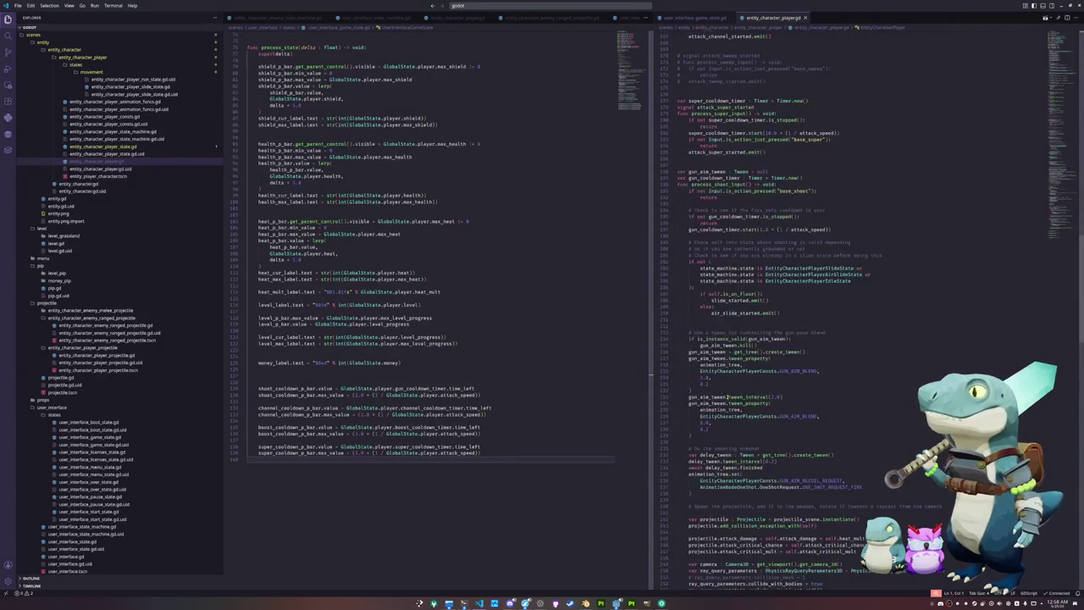
pyautogui.click(799, 389)
pyautogui.scroll(2, 771, 325)
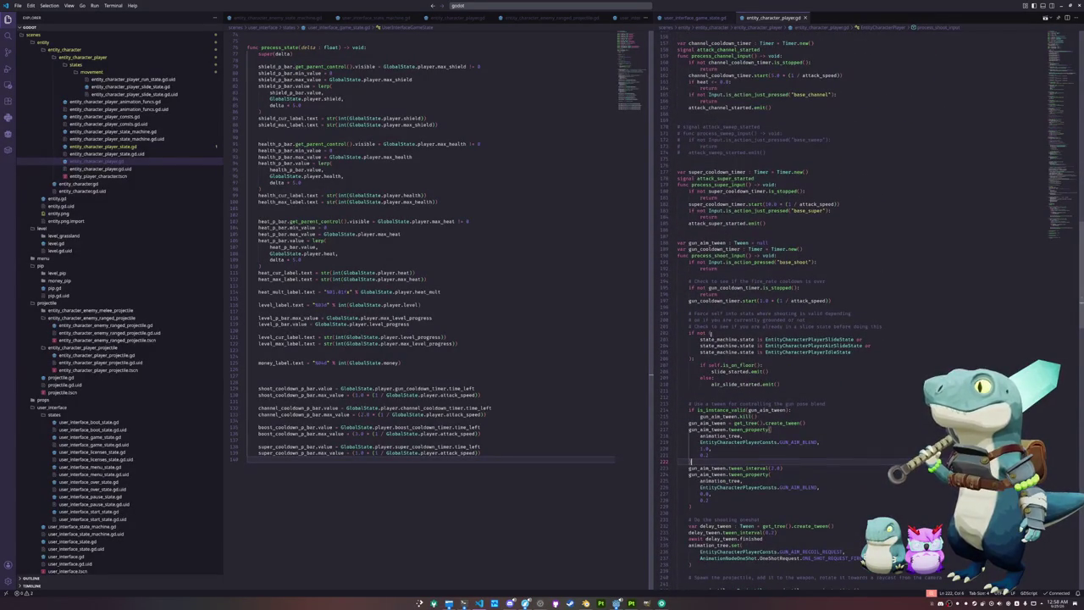
pyautogui.scroll(3, 770, 322)
pyautogui.click(767, 267)
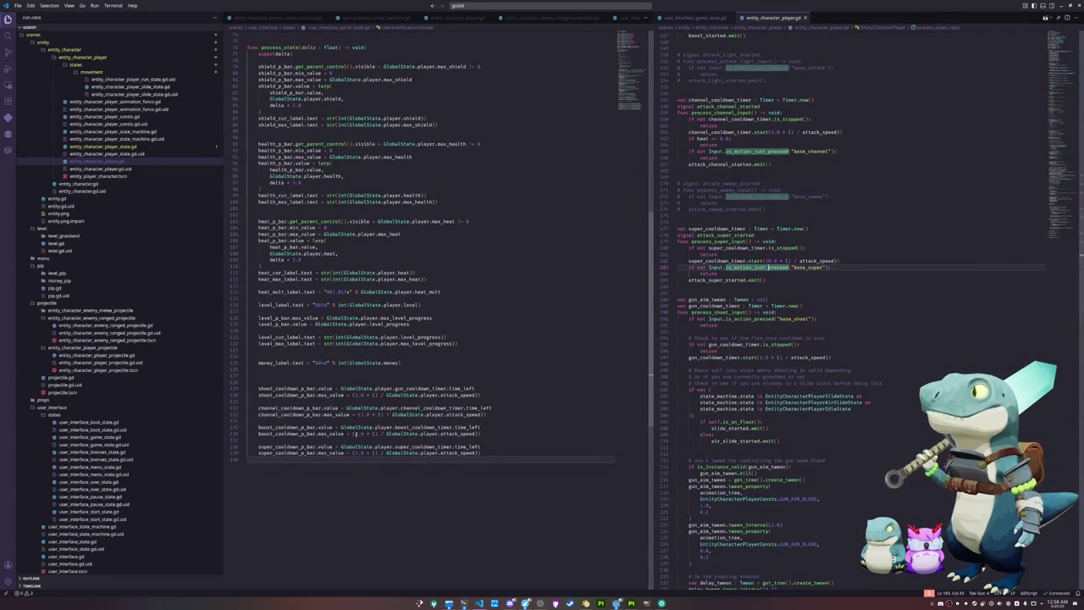
# - Adjust the bar max_value constants to the timer durations, making super 10.0
pyautogui.click(377, 452)
pyautogui.press('Left')
pyautogui.press('Left')
pyautogui.press('Left')
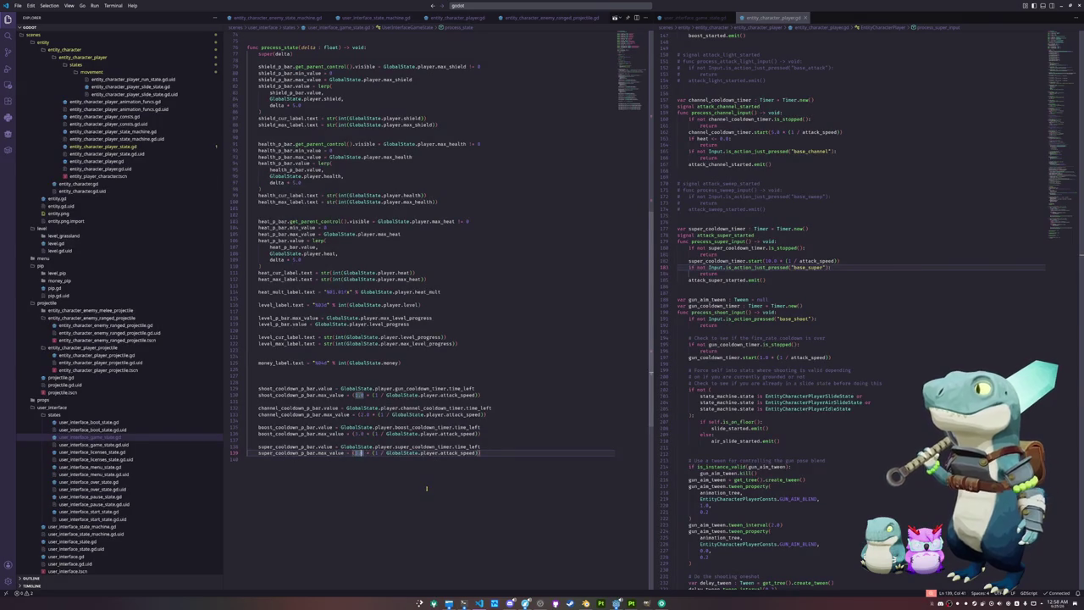
pyautogui.write('0')
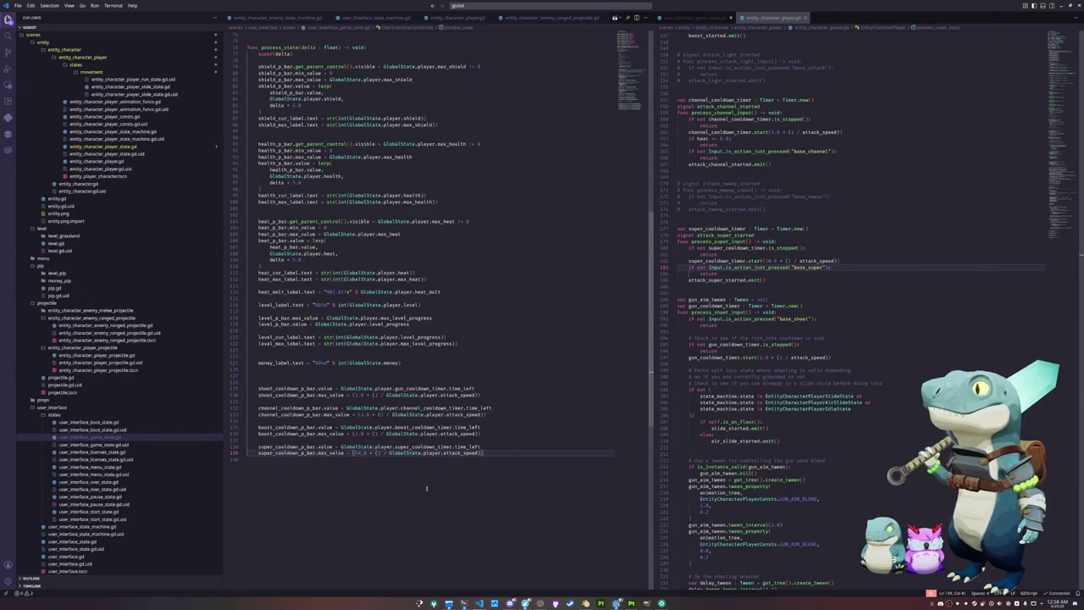
pyautogui.press('Up')
pyautogui.press('Up')
pyautogui.press('Up')
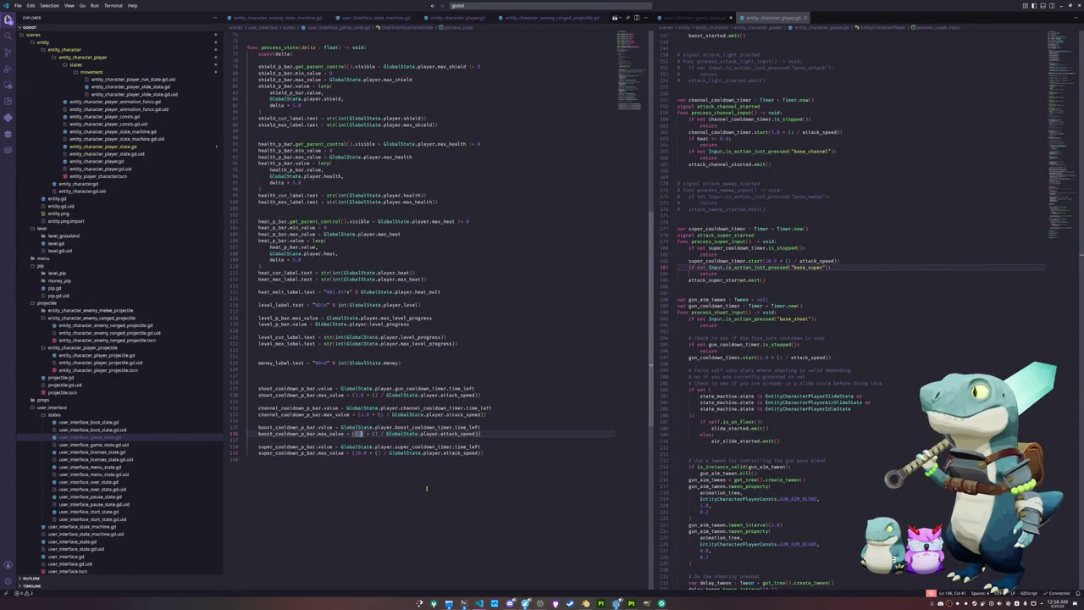
pyautogui.press('Up')
pyautogui.press('Up')
pyautogui.press('Up')
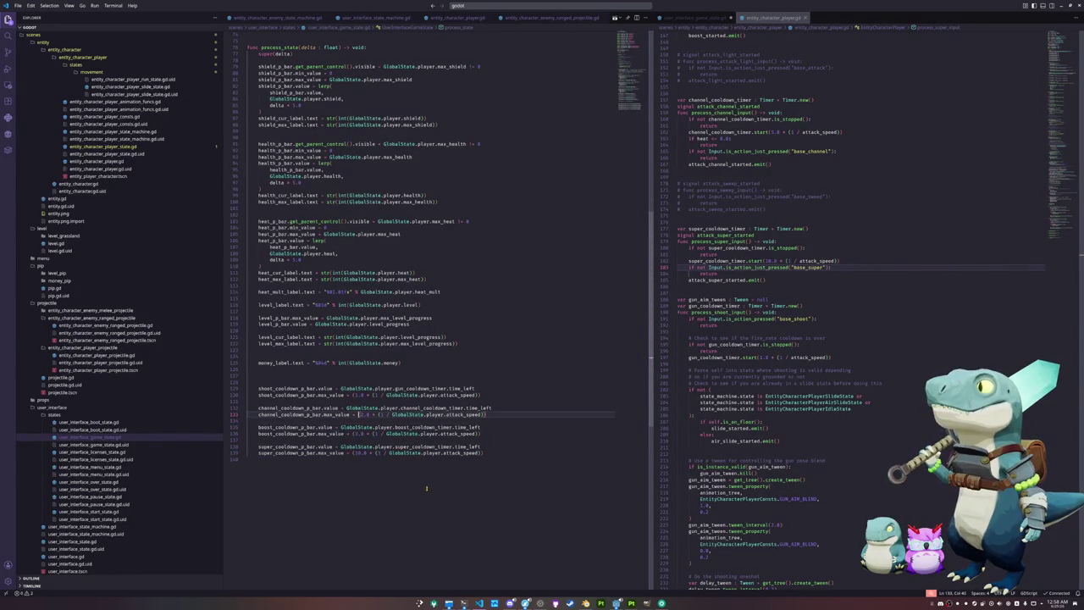
pyautogui.hotkey('shift', 'Right')
pyautogui.hotkey('shift', 'Right')
pyautogui.hotkey('shift', 'Right')
pyautogui.write('1')
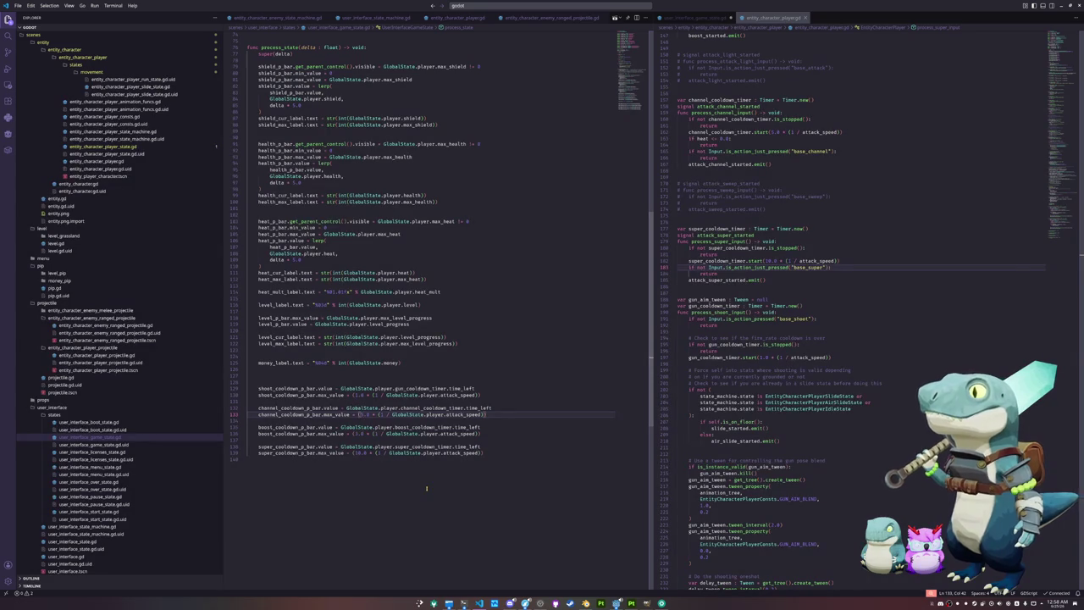
pyautogui.scroll(10, 660, 429)
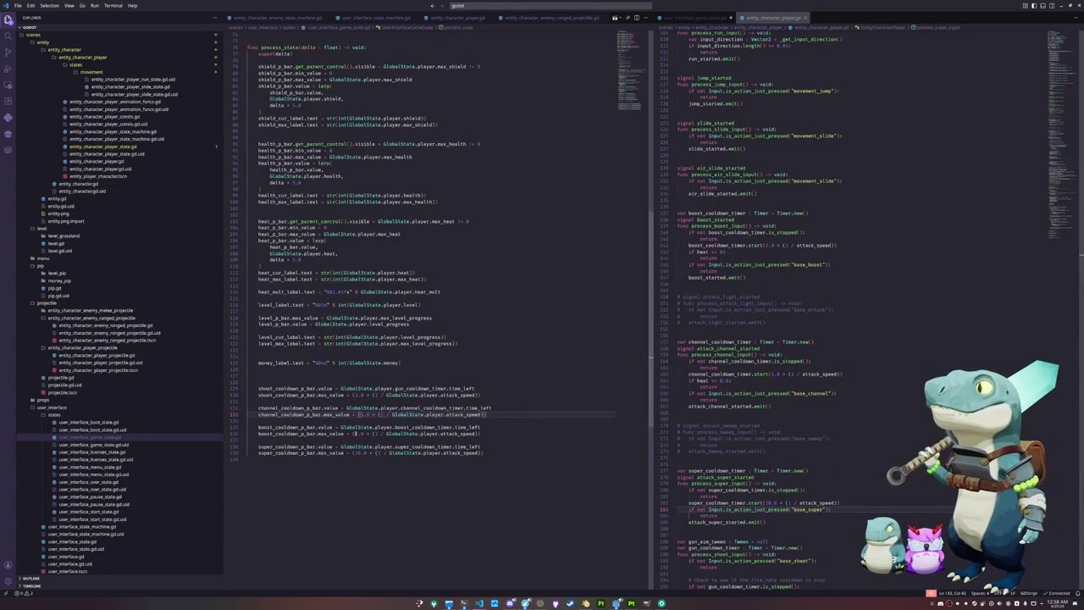
pyautogui.doubleClick(357, 434)
pyautogui.hotkey('shift', 'Right')
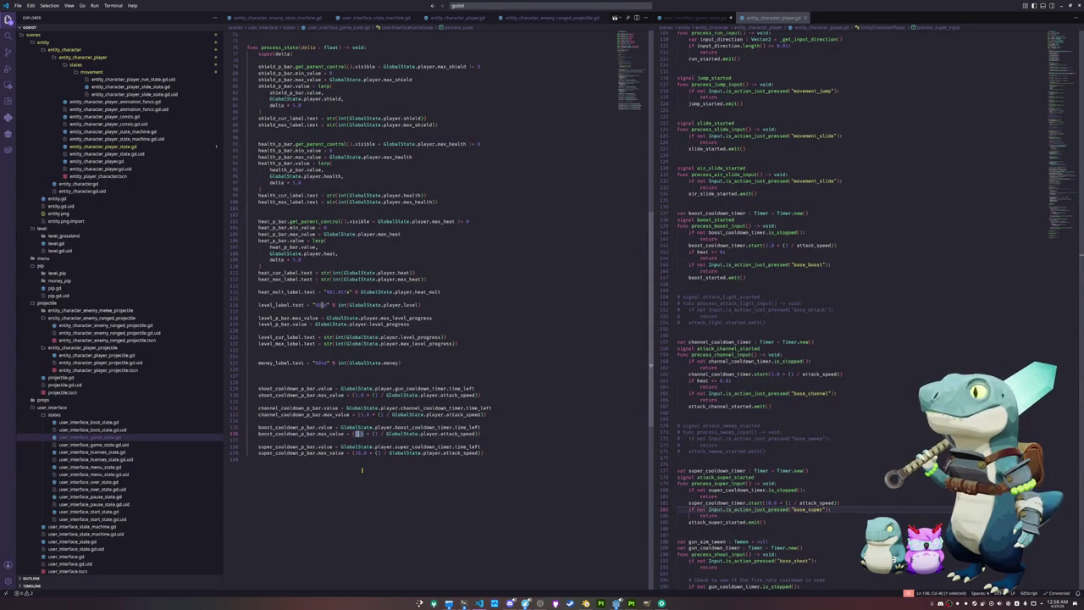
# - Move the boost bar lines above the channel lines and tidy the blank lines
pyautogui.hotkey('shift', 'Up')
pyautogui.hotkey('shift', 'Up')
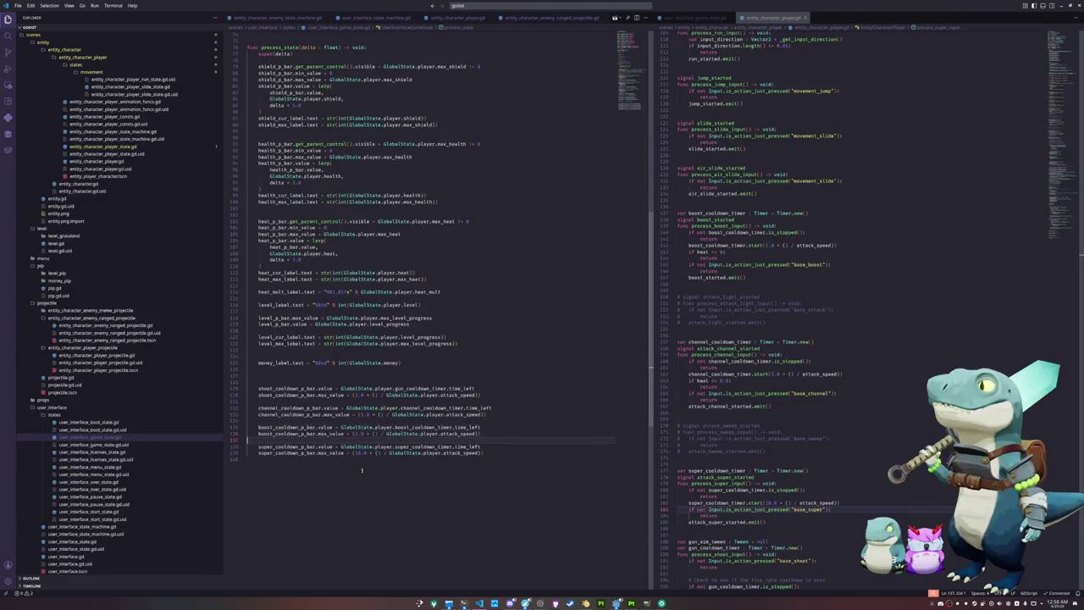
pyautogui.hotkey('alt', 'Up')
pyautogui.hotkey('alt', 'Up')
pyautogui.press('Return')
pyautogui.press('Return')
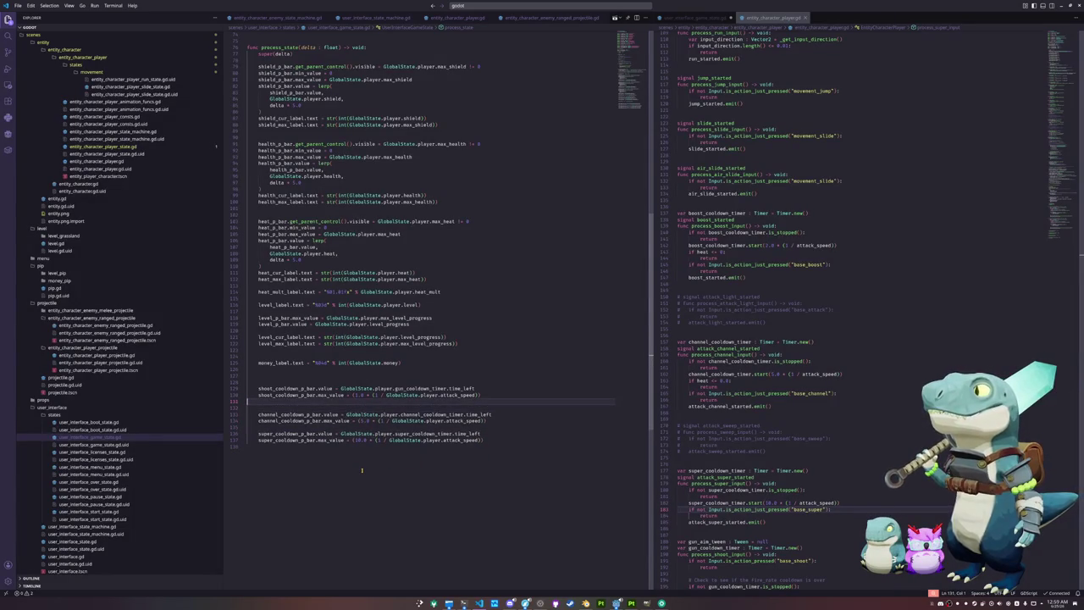
pyautogui.press('Delete')
pyautogui.press('Up')
pyautogui.press('Up')
pyautogui.press('BackSpace')
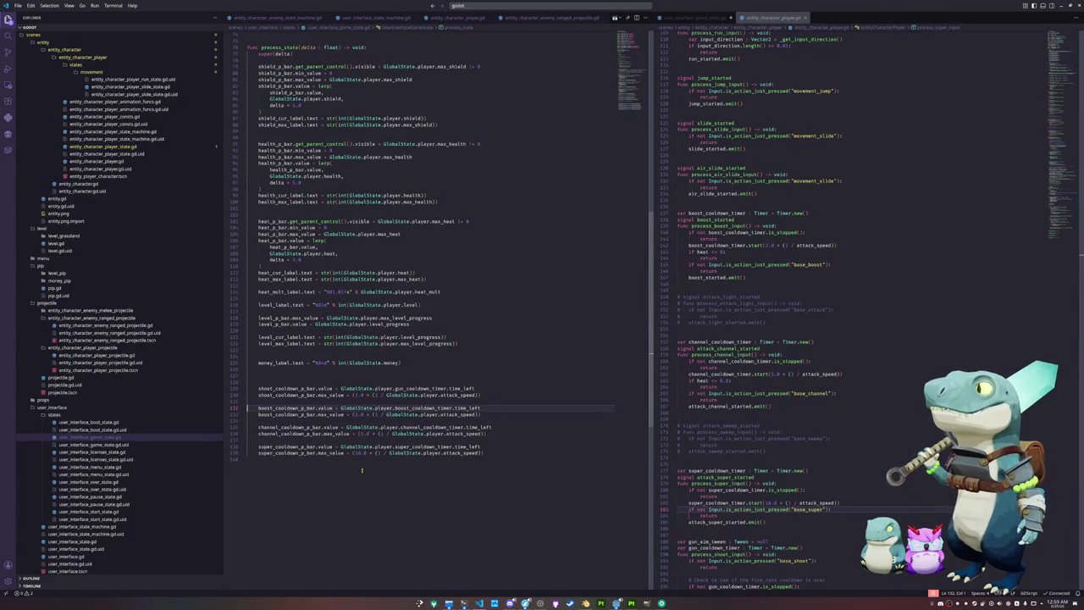
pyautogui.press('Down')
pyautogui.press('Down')
pyautogui.press('Down')
pyautogui.press('Down')
pyautogui.press('Down')
pyautogui.press('Return')
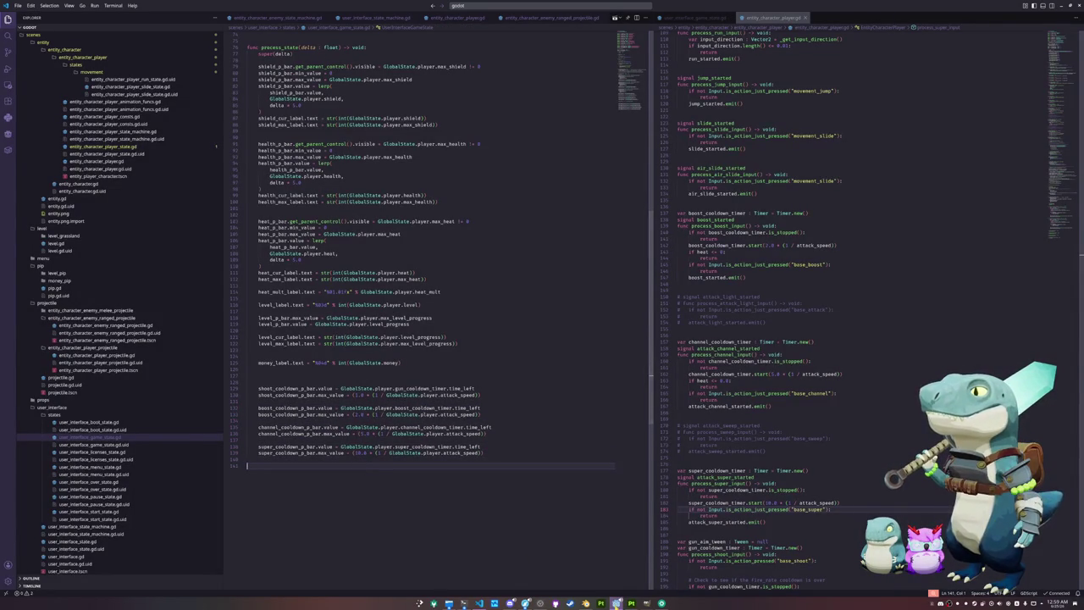
pyautogui.hotkey('alt', 'Tab')
# - Run the game with F5, start a new game, fire an ability to trigger its cooldown, and pause
pyautogui.scroll(-4, 675, 302)
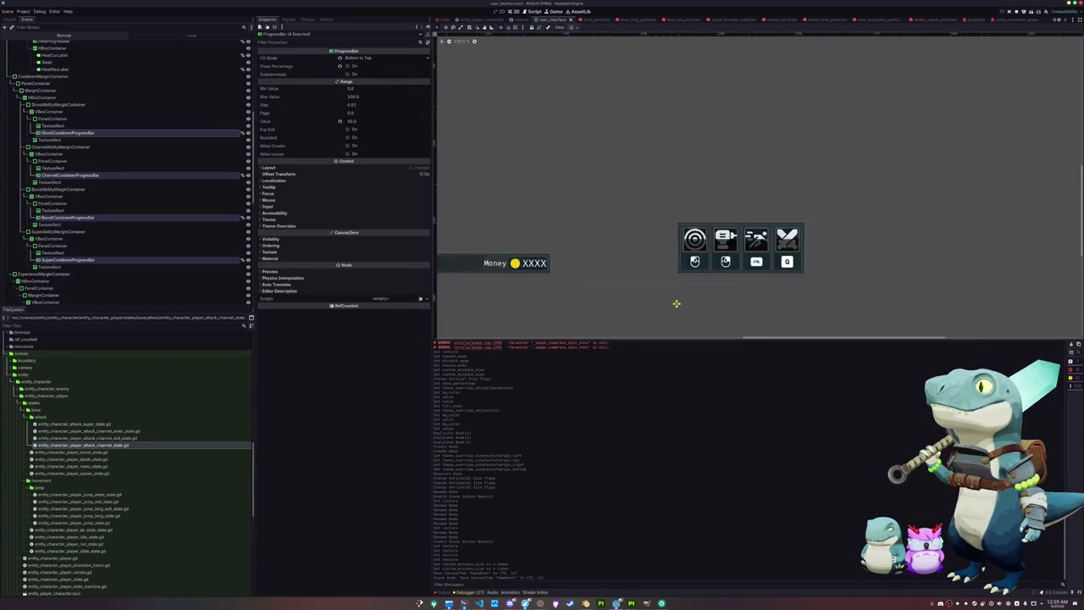
pyautogui.click(667, 304)
pyautogui.moveTo(643, 290); pyautogui.dragTo(708, 294)
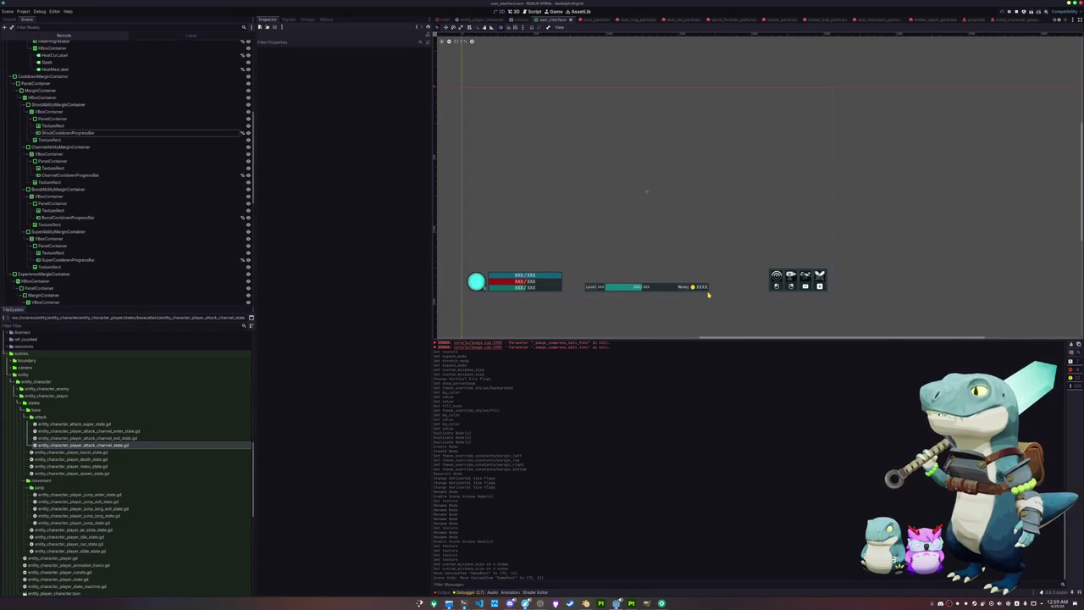
pyautogui.press('F5')
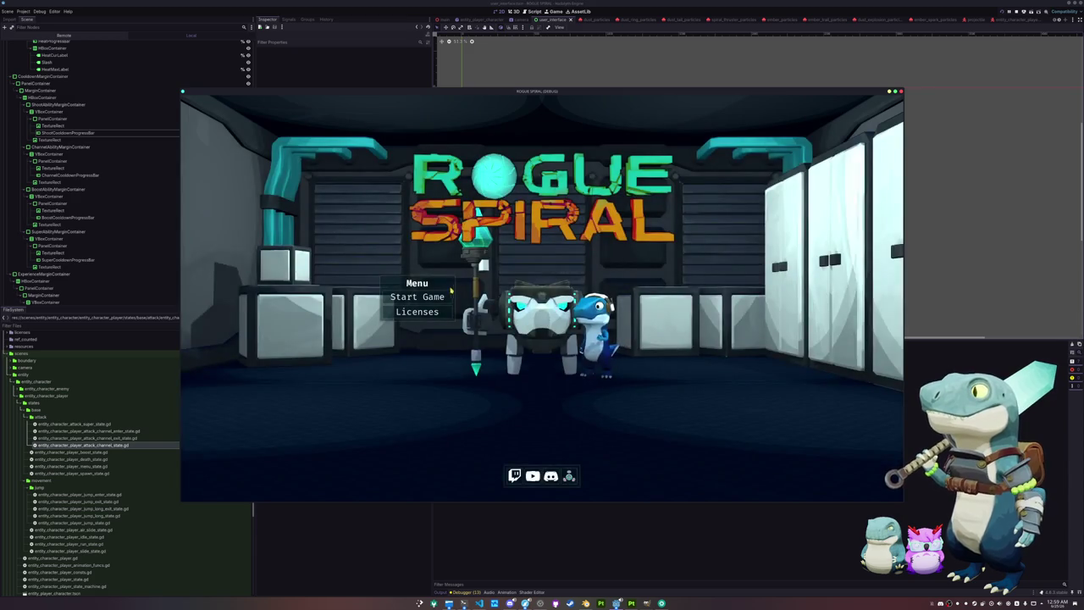
pyautogui.click(449, 294)
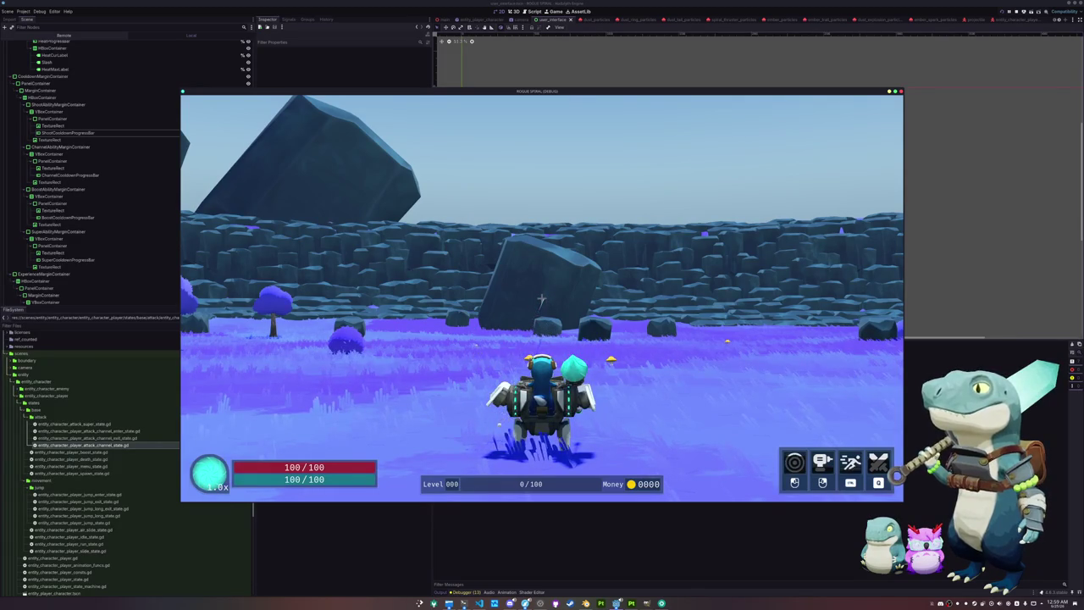
pyautogui.rightClick(543, 298)
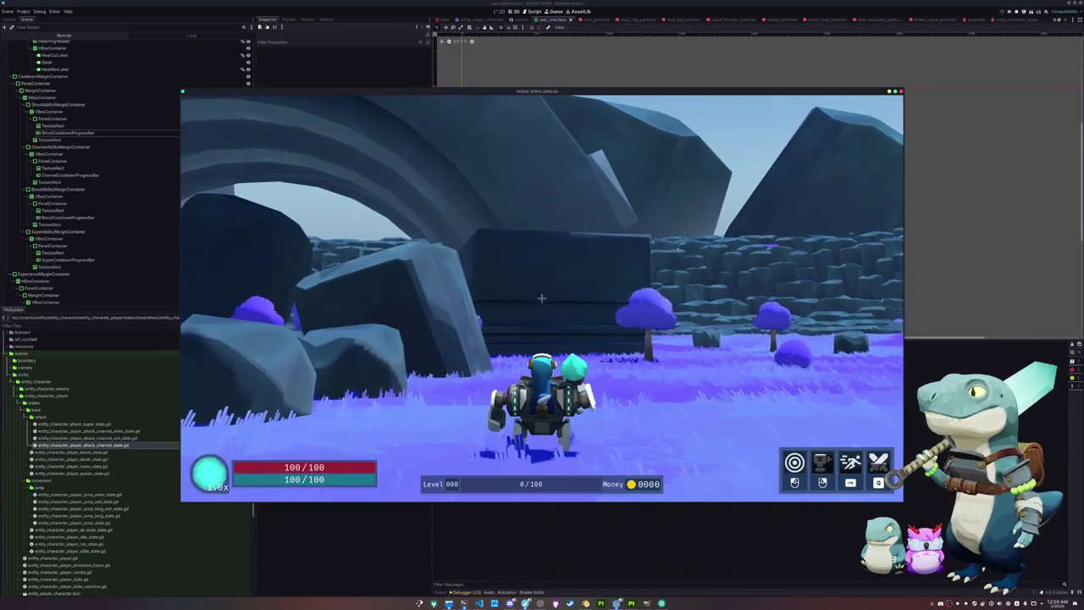
pyautogui.press('Escape')
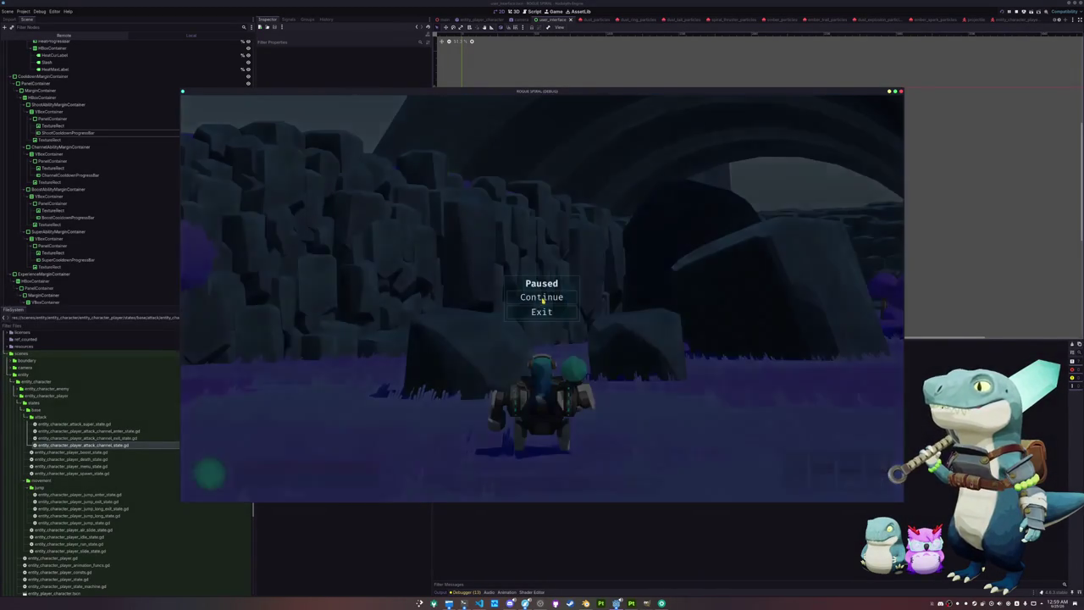
pyautogui.click(479, 602)
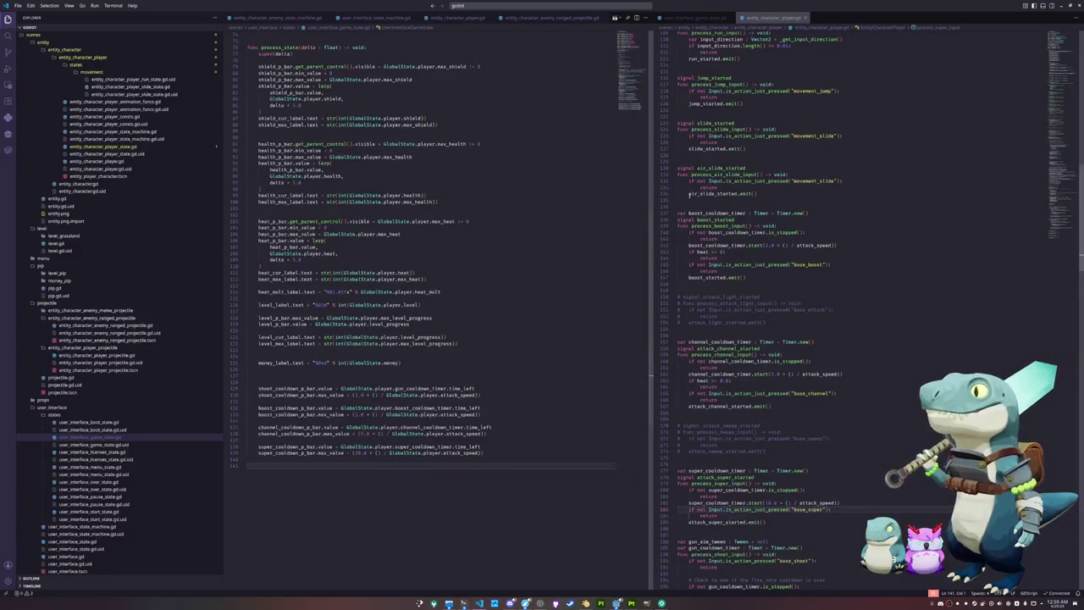
pyautogui.scroll(7, 423, 254)
pyautogui.scroll(3, 800, 161)
pyautogui.scroll(20, 800, 161)
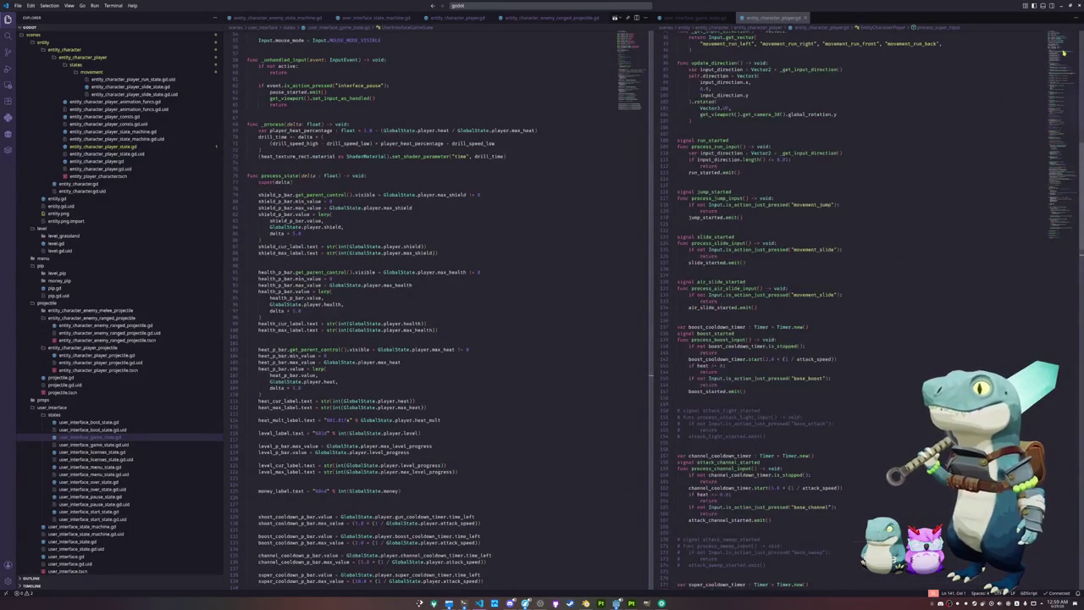
pyautogui.click(801, 272)
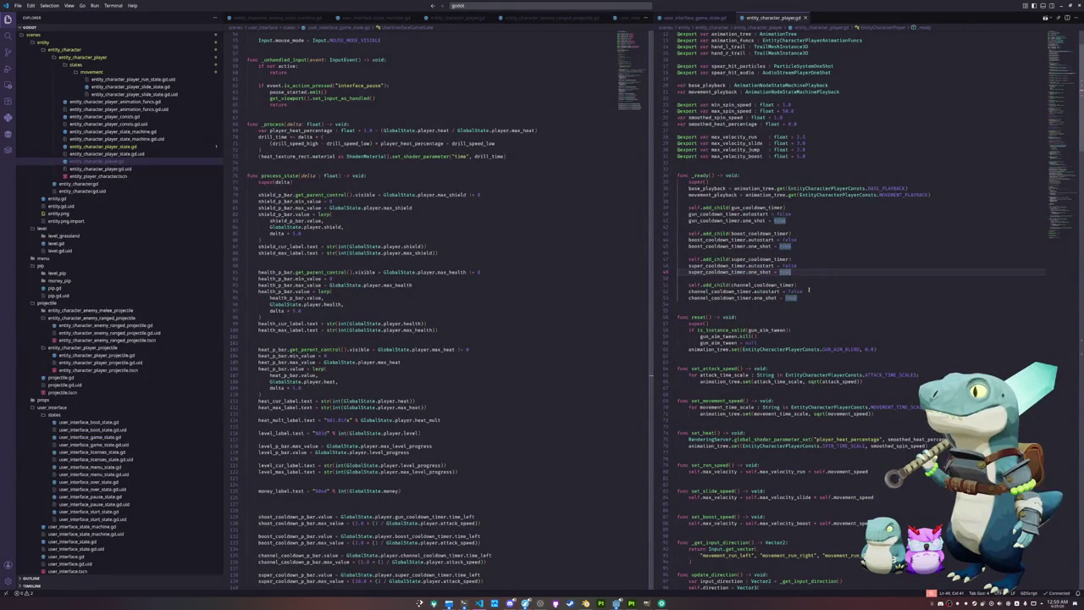
pyautogui.click(808, 297)
pyautogui.scroll(-20, 896, 274)
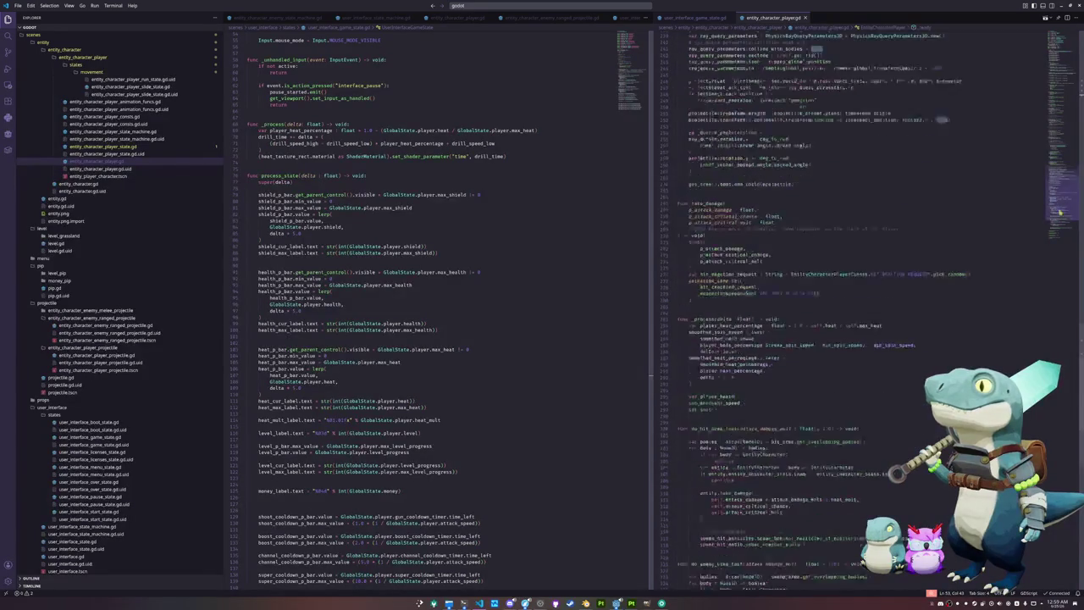
pyautogui.scroll(15, 694, 347)
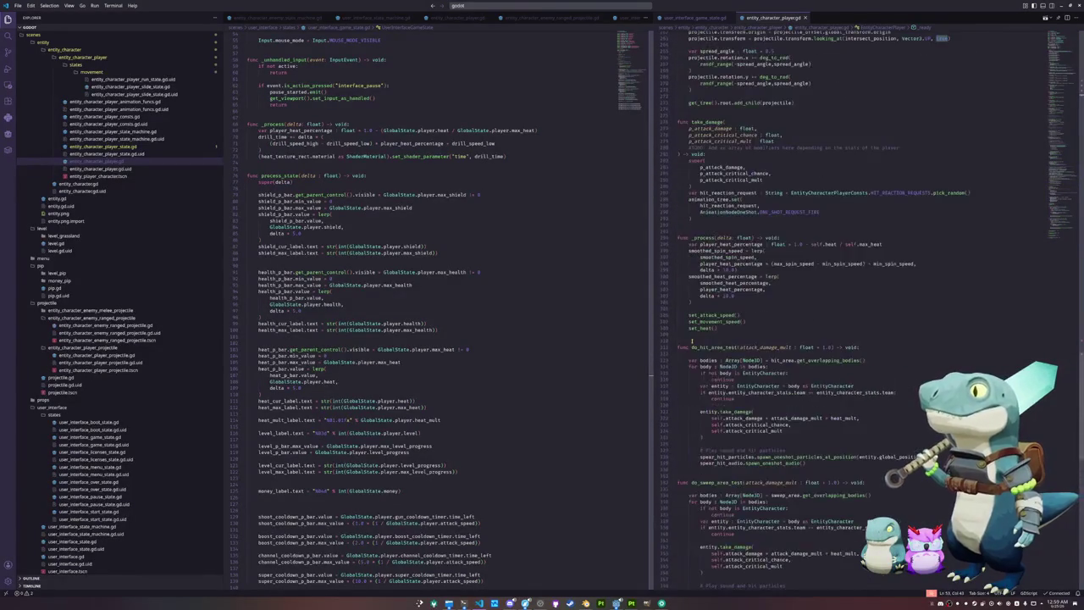
pyautogui.click(688, 341)
pyautogui.scroll(20, 688, 340)
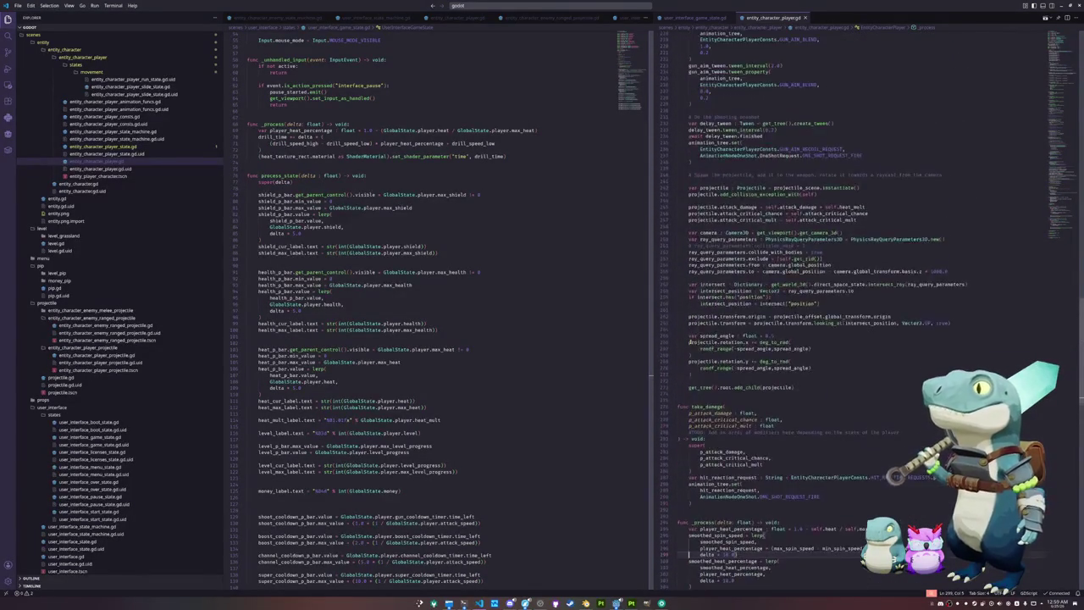
pyautogui.scroll(12, 688, 342)
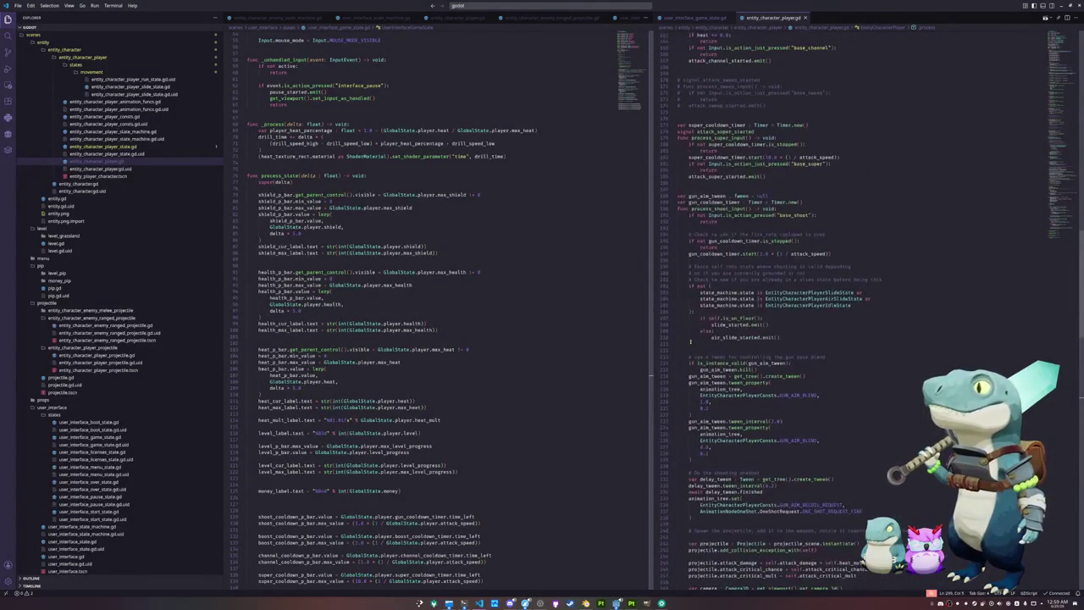
# - Move the super cooldown check below the base_super button-press check
pyautogui.click(688, 370)
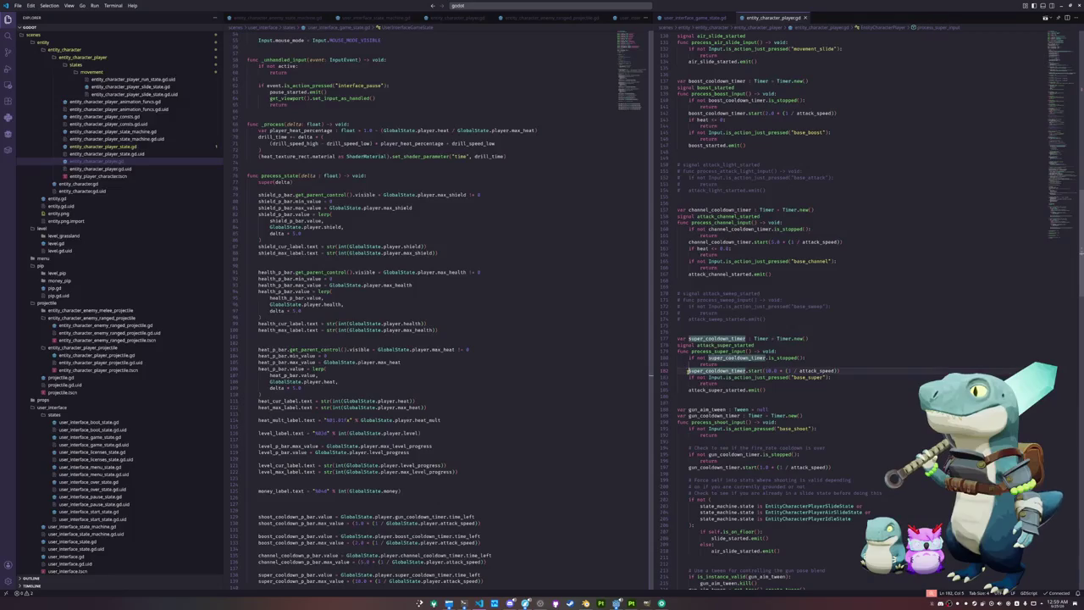
pyautogui.hotkey('shift', 'End')
pyautogui.hotkey('shift', 'Up')
pyautogui.hotkey('shift', 'Up')
pyautogui.press('BackSpace')
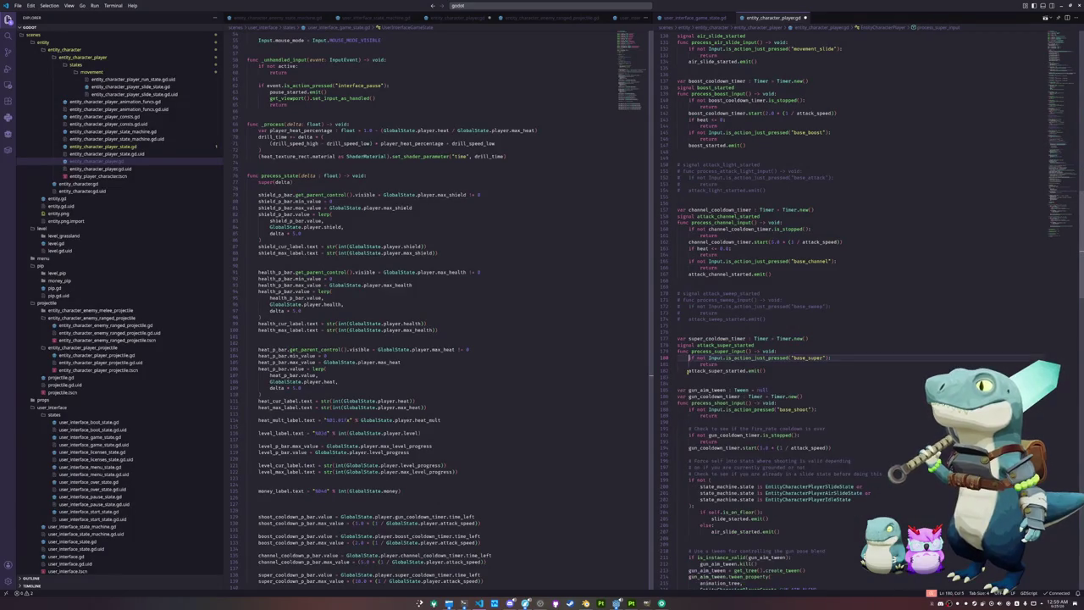
pyautogui.press('Return')
pyautogui.hotkey('ctrl', 'v')
pyautogui.press('BackSpace')
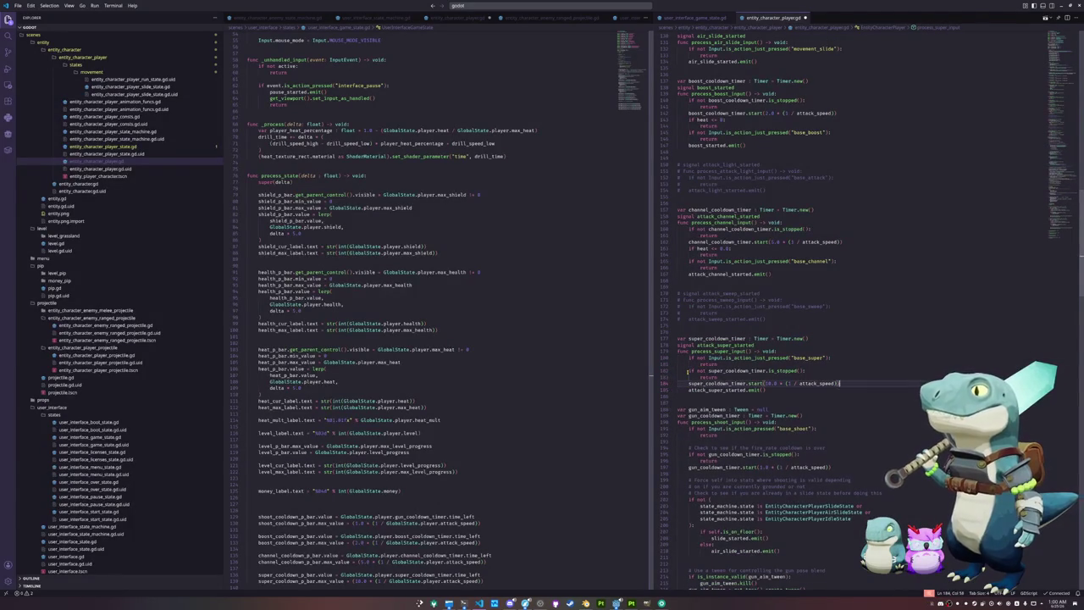
# - Move the channel cooldown and heat checks below the base_channel button-press check
pyautogui.press('Up')
pyautogui.press('Up')
pyautogui.press('Up')
pyautogui.press('Home')
pyautogui.press('Home')
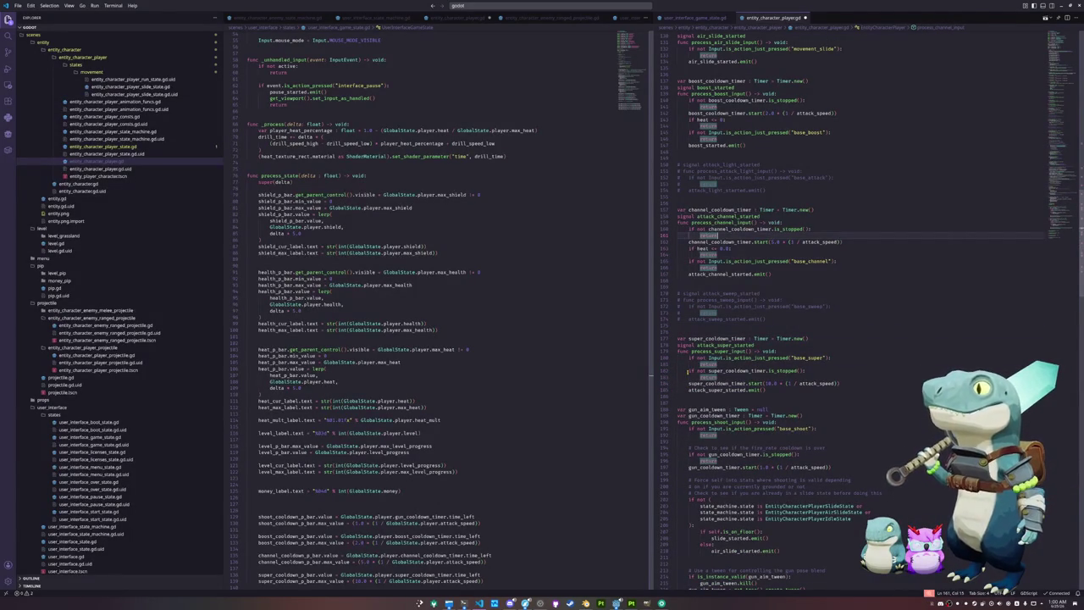
pyautogui.hotkey('shift', 'Up')
pyautogui.hotkey('shift', 'Up')
pyautogui.hotkey('ctrl', 'x')
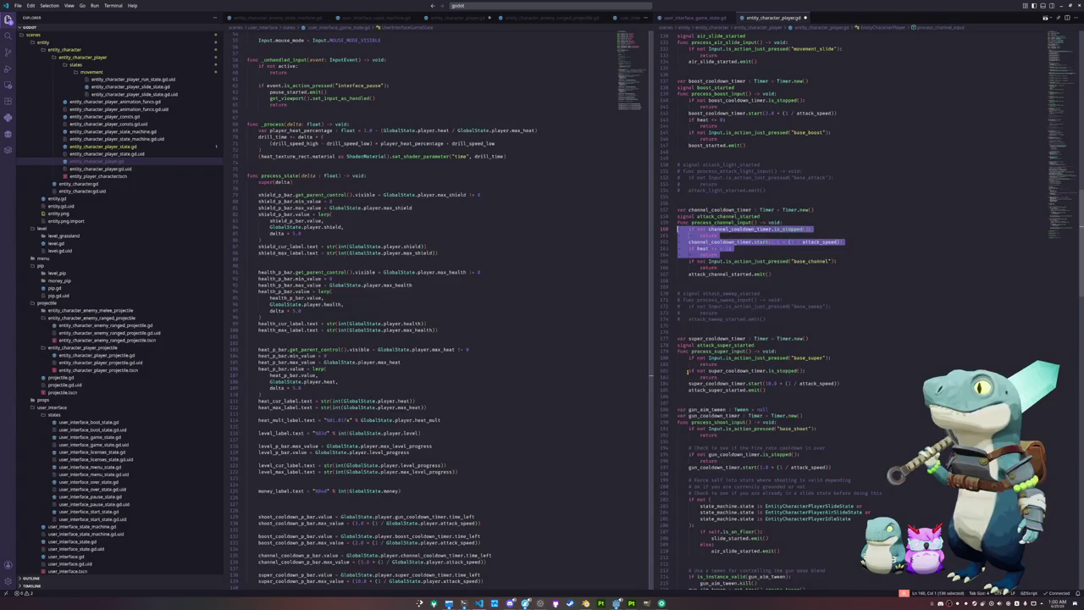
pyautogui.hotkey('shift', 'Down')
pyautogui.hotkey('alt', 'Up')
pyautogui.hotkey('alt', 'Up')
pyautogui.hotkey('alt', 'Up')
pyautogui.hotkey('ctrl', 'v')
pyautogui.press('Delete')
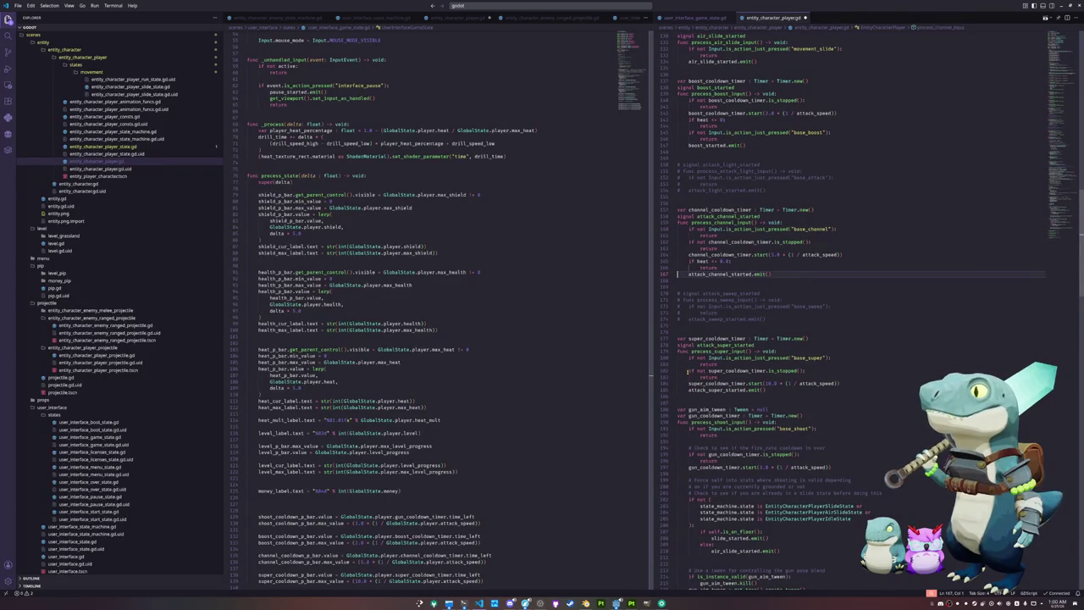
# - Move the boost cooldown and heat checks below the base_boost button-press check
pyautogui.press('Up')
pyautogui.press('Up')
pyautogui.press('Up')
pyautogui.press('Up')
pyautogui.press('Up')
pyautogui.press('Up')
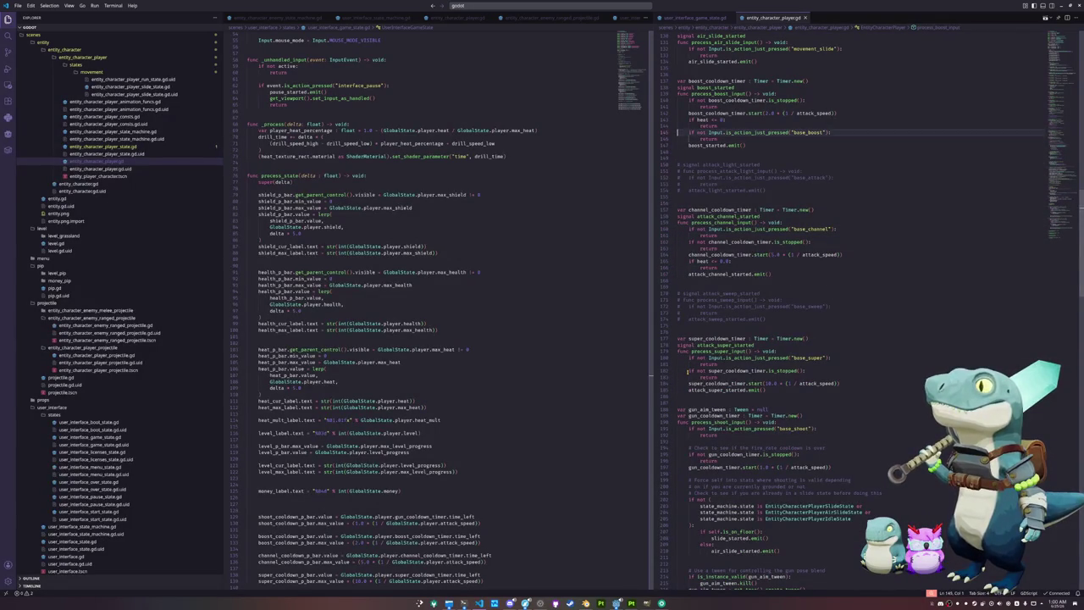
pyautogui.hotkey('shift', 'Up')
pyautogui.hotkey('shift', 'Up')
pyautogui.hotkey('shift', 'Up')
pyautogui.hotkey('ctrl', 'x')
pyautogui.hotkey('ctrl', 'v')
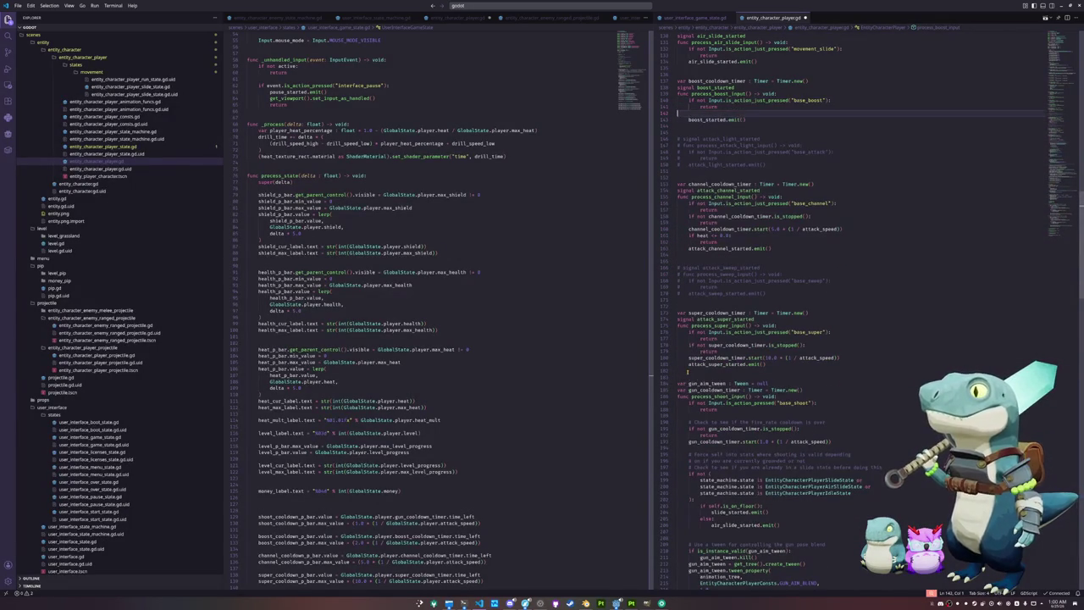
pyautogui.press('Up')
pyautogui.press('Up')
pyautogui.press('Up')
pyautogui.press('Up')
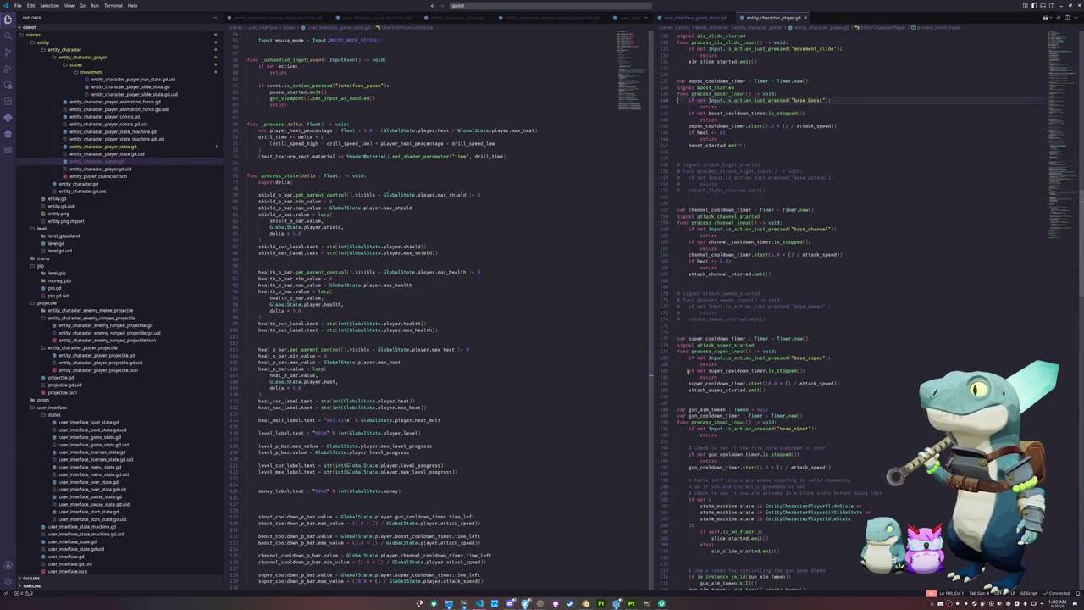
pyautogui.press('Up')
pyautogui.press('Up')
pyautogui.press('Up')
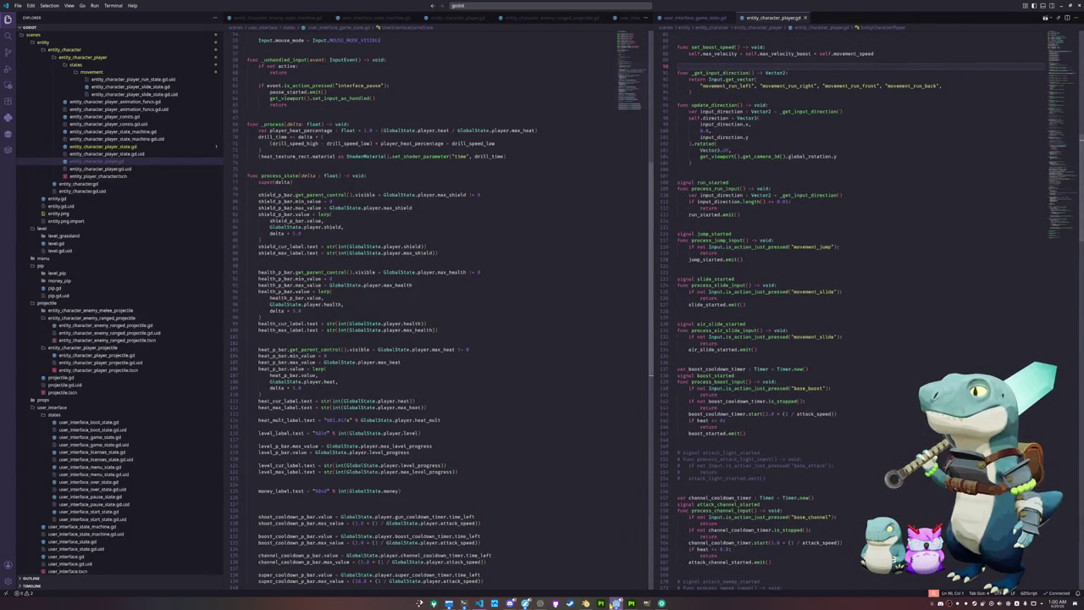
pyautogui.click(615, 602)
# - Resume the game and boost across the grassland past the large rock, draining the heat bar
pyautogui.click(559, 298)
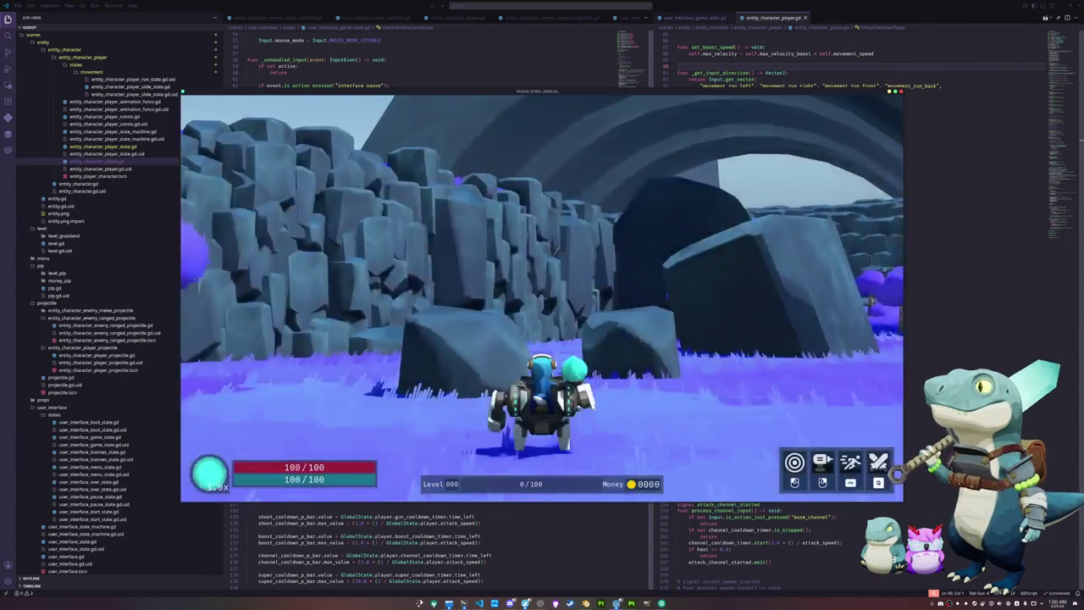
pyautogui.press('w')
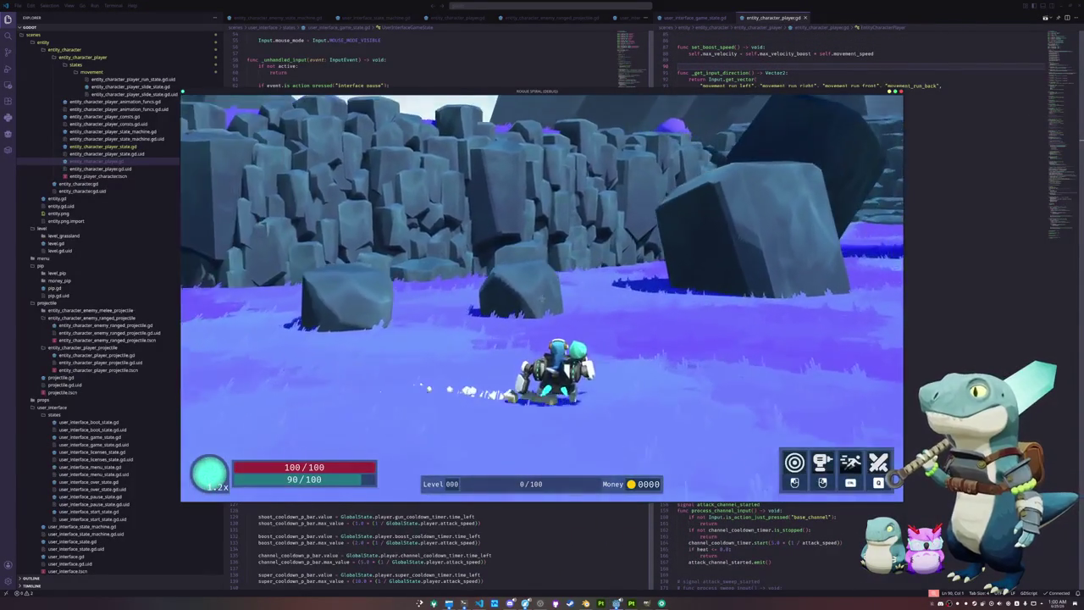
pyautogui.press('w')
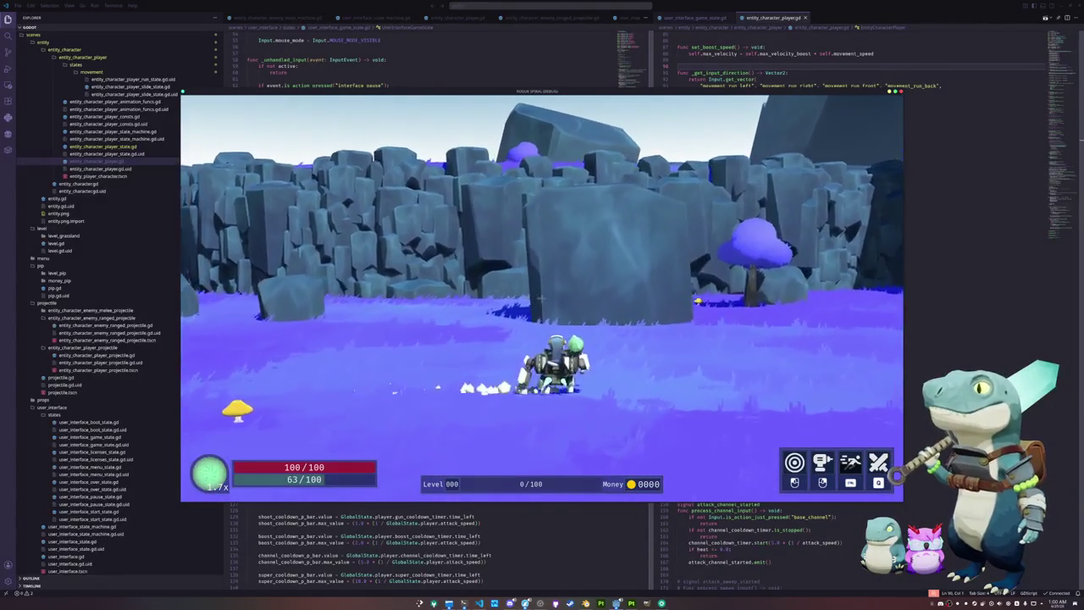
pyautogui.press('w')
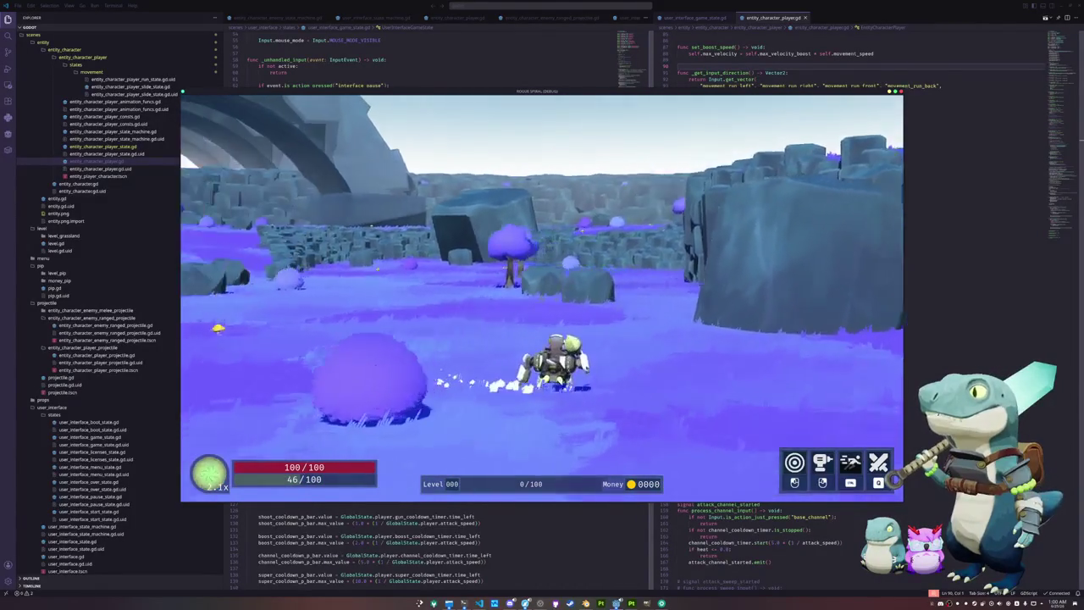
pyautogui.press('w')
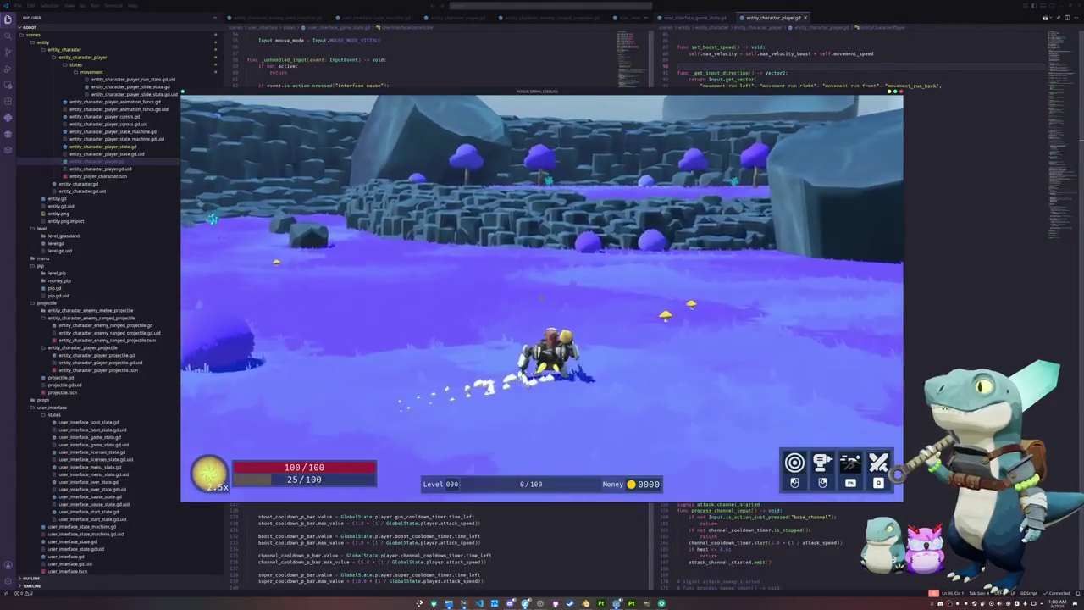
pyautogui.press('w')
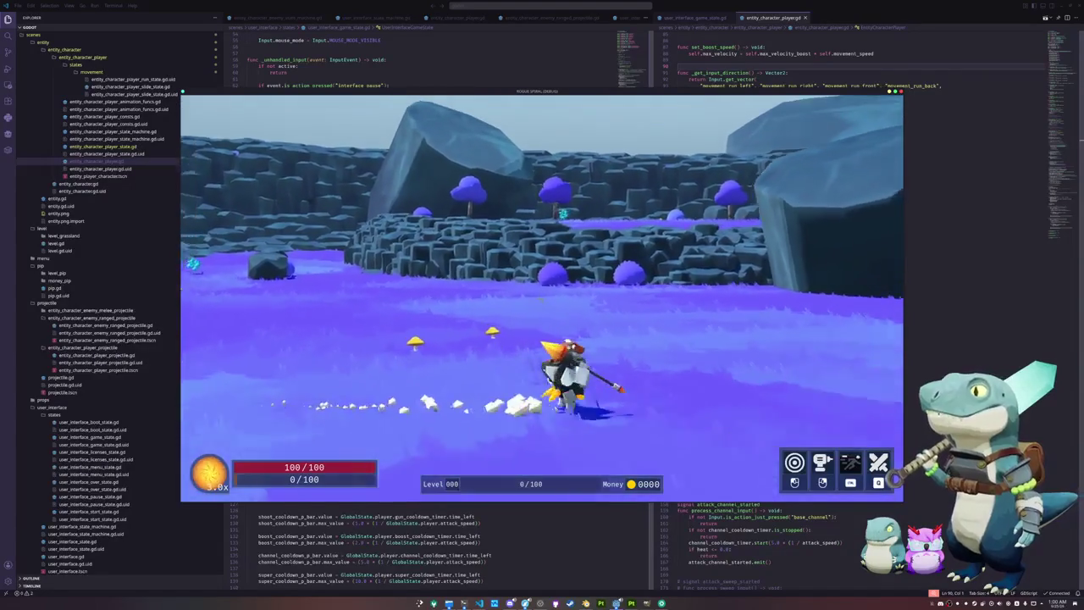
pyautogui.press('w')
pyautogui.press('w')
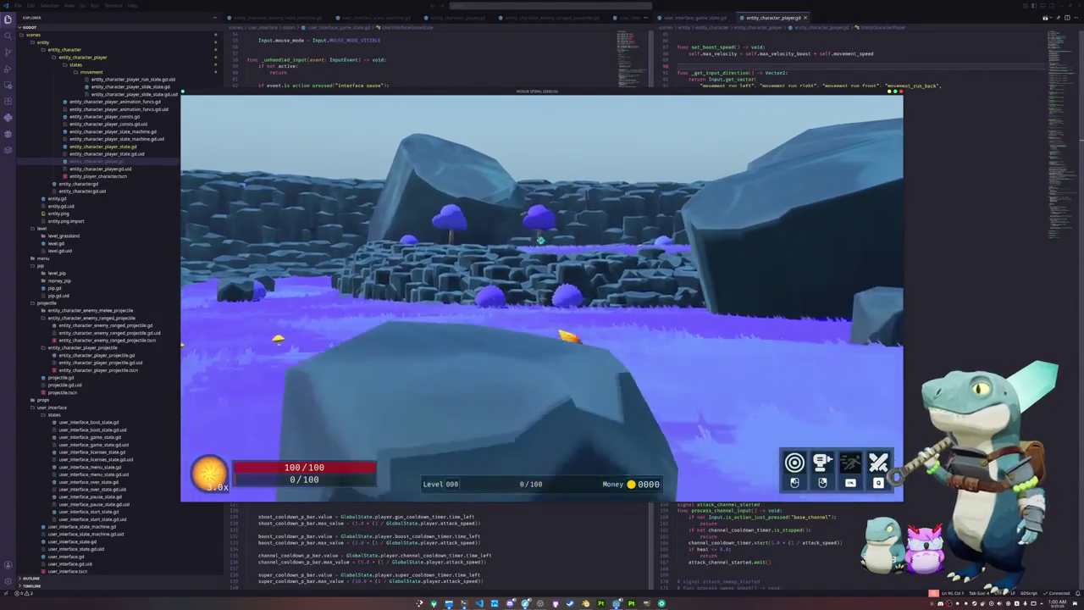
pyautogui.press('w')
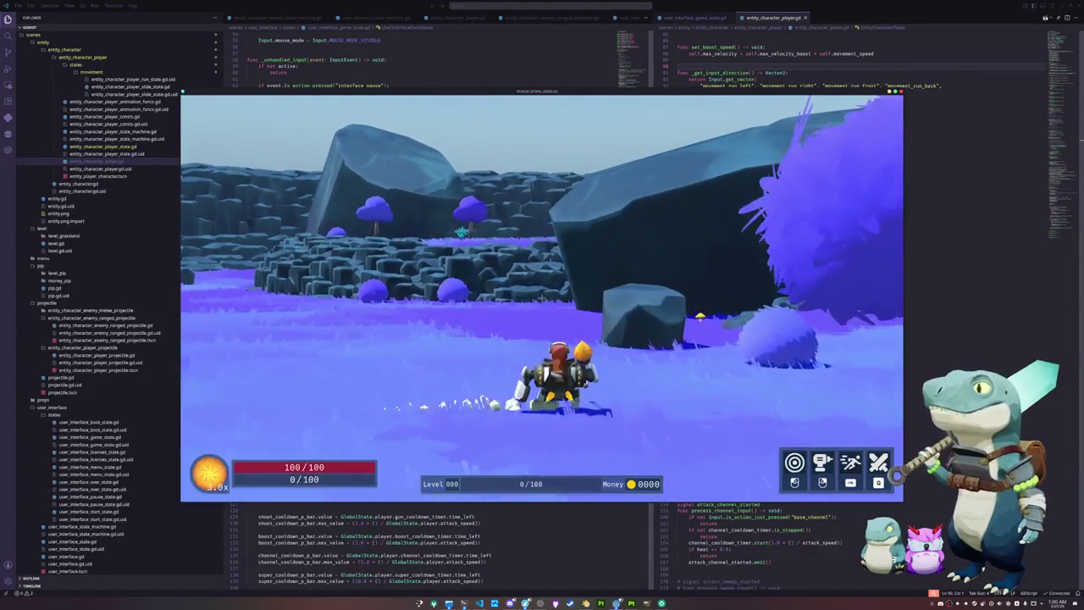
pyautogui.press('w')
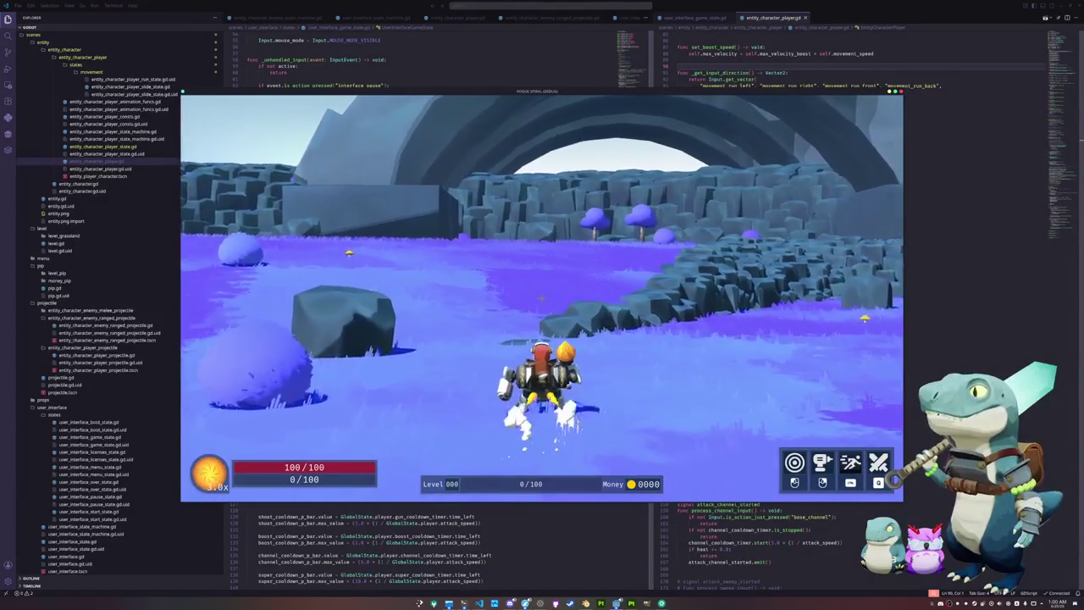
pyautogui.press('w')
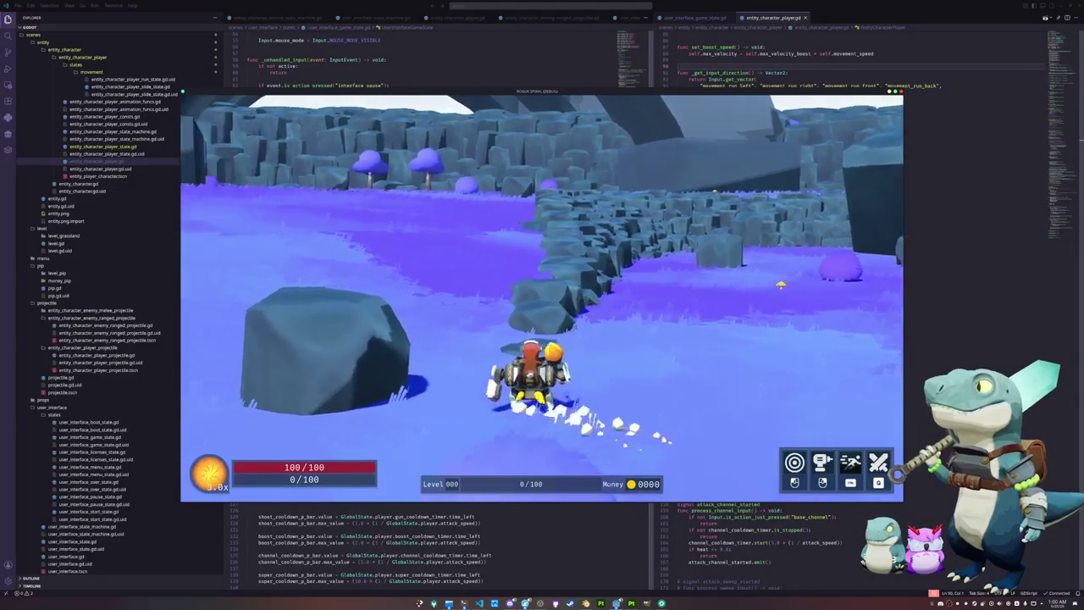
pyautogui.press('w')
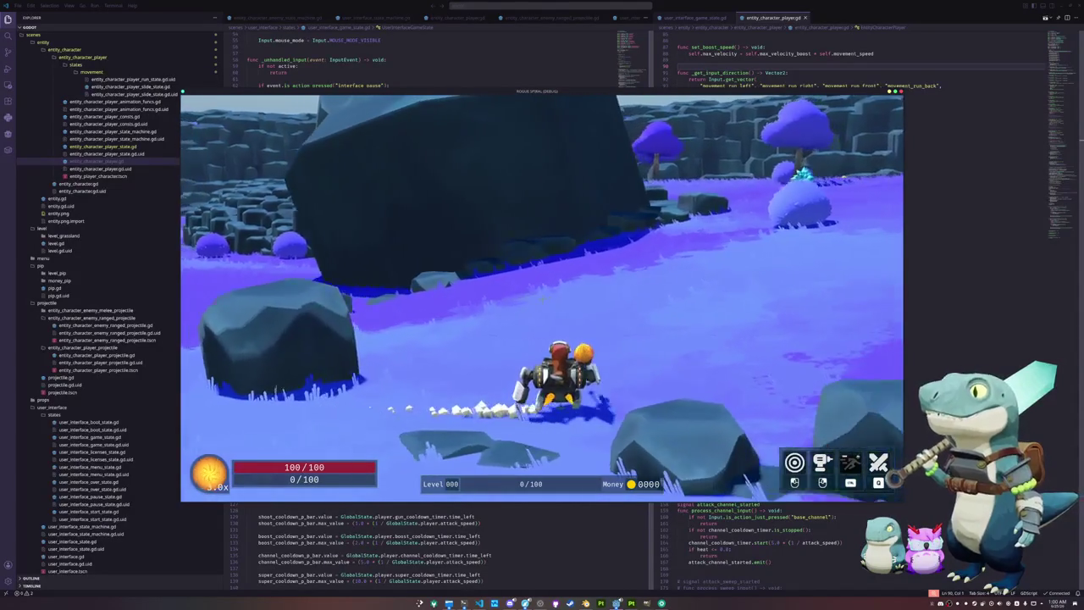
pyautogui.press('w')
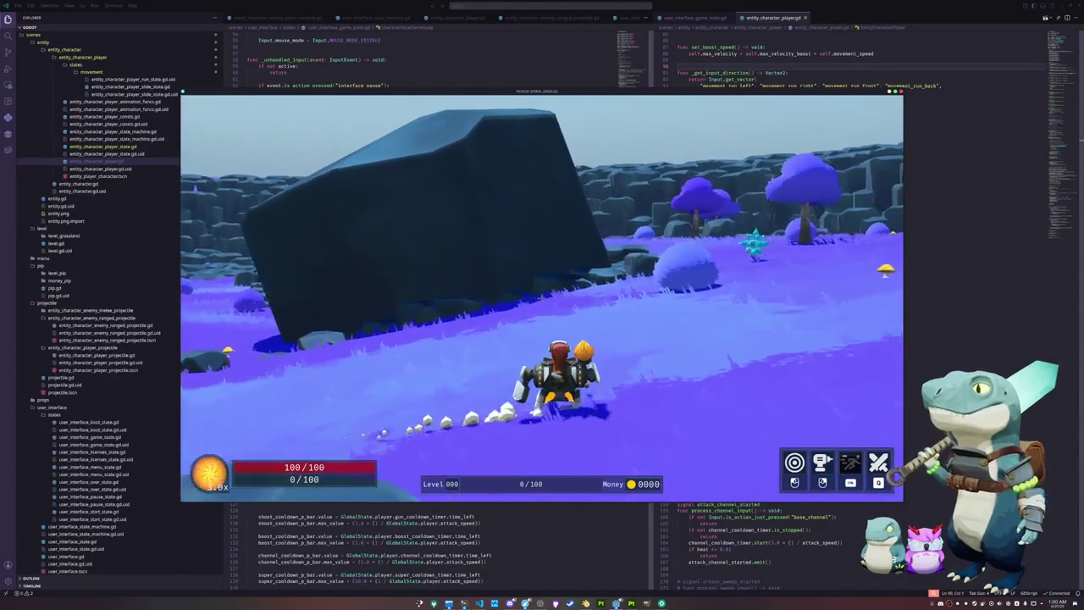
pyautogui.press('w')
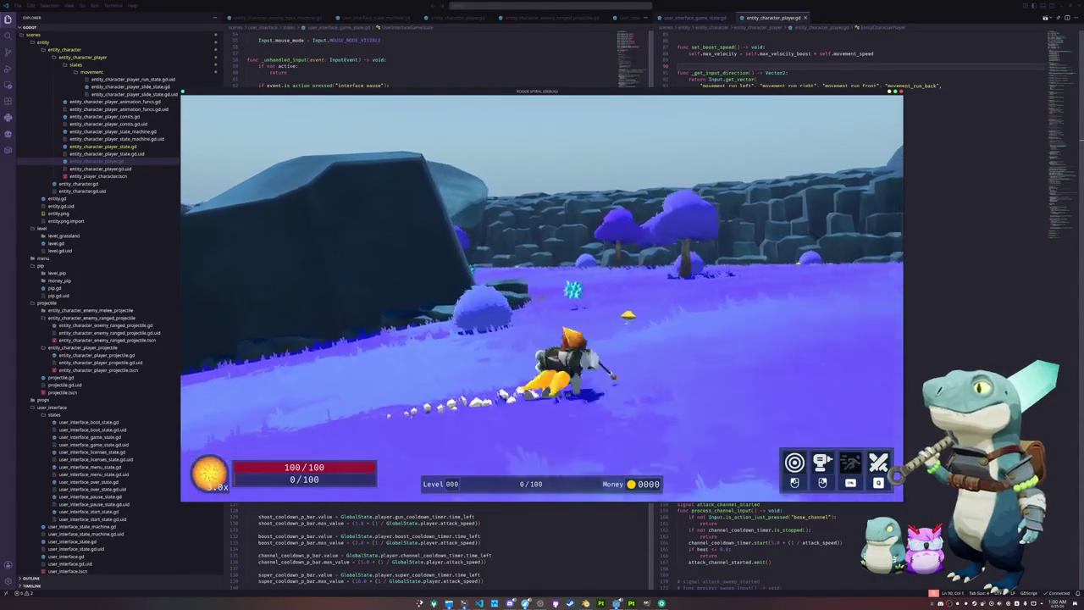
pyautogui.press('w')
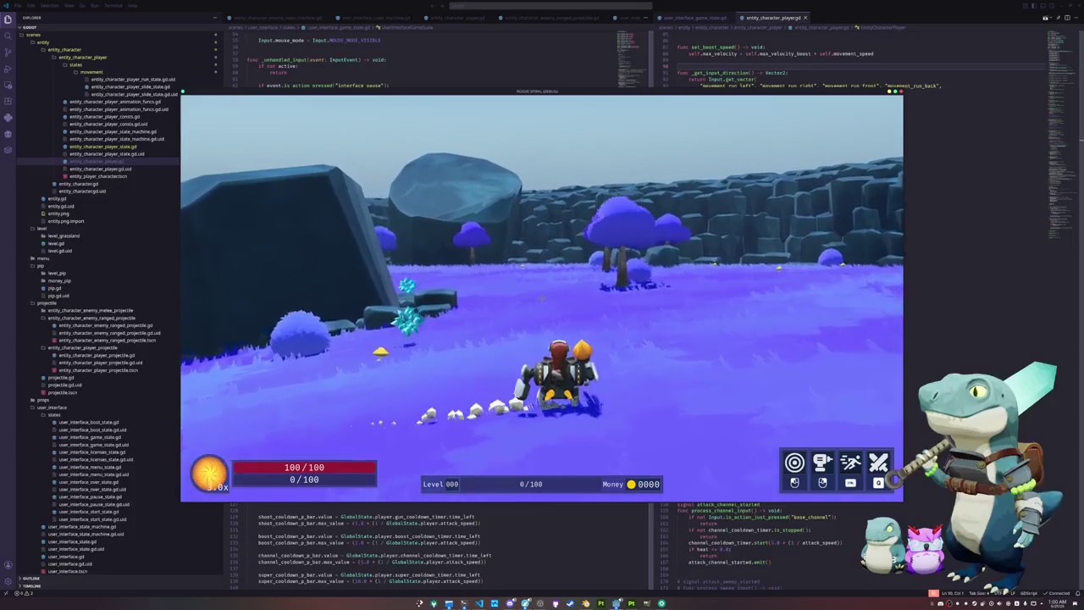
pyautogui.press('w')
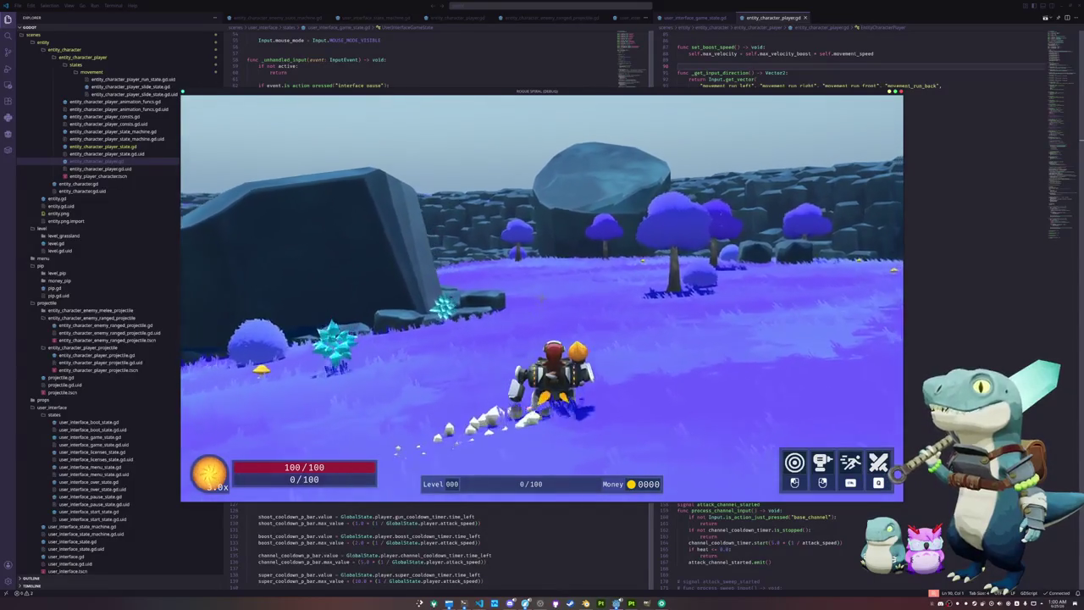
# - Advance on the crystal enemies, firing projectiles and unleashing the charged attack
pyautogui.press('w')
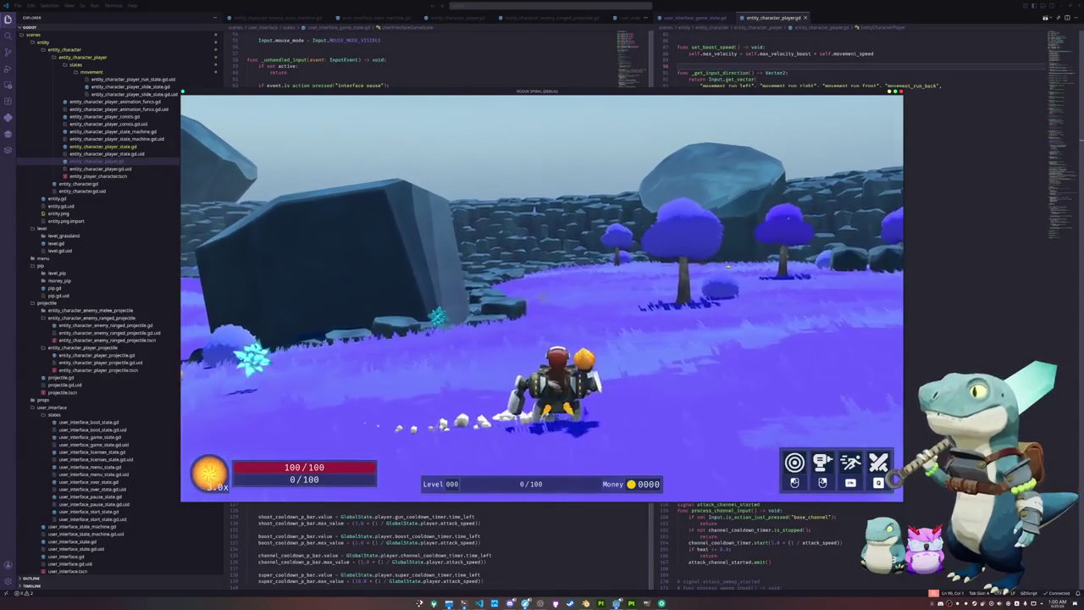
pyautogui.press('w')
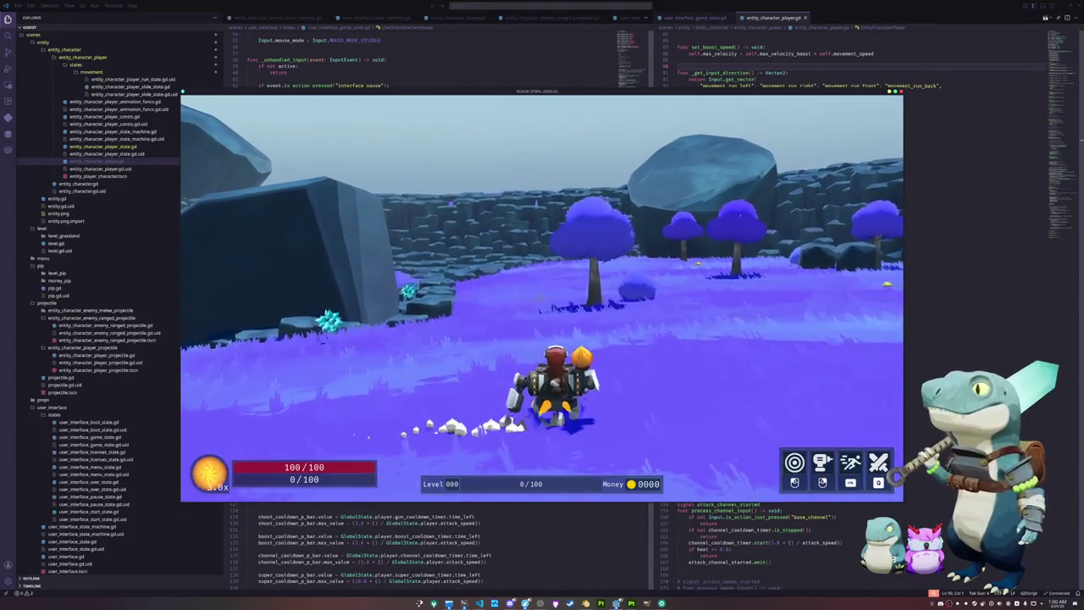
pyautogui.press('w')
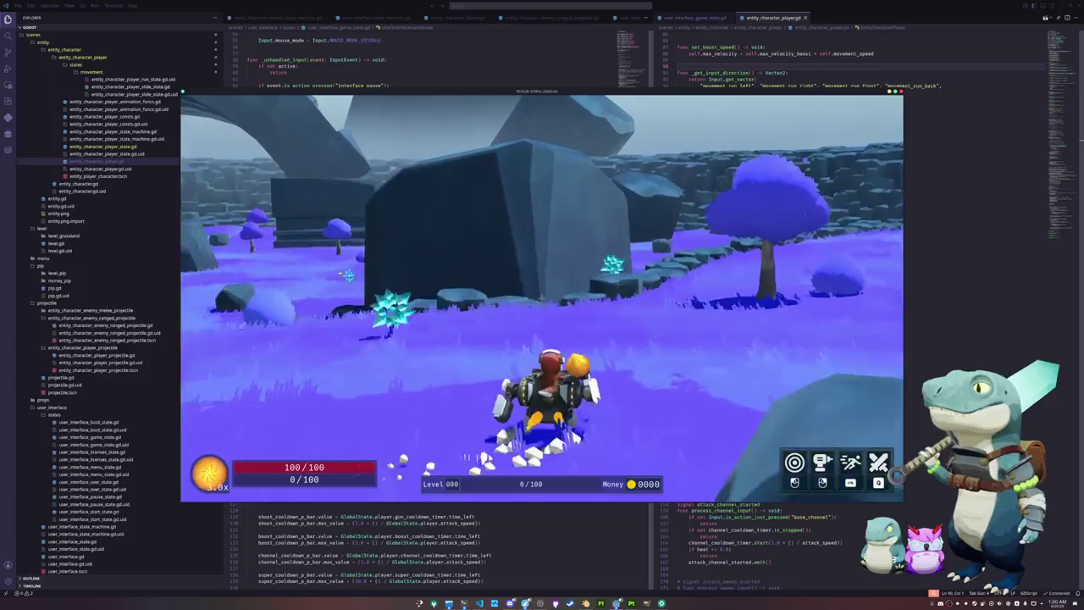
pyautogui.press('w')
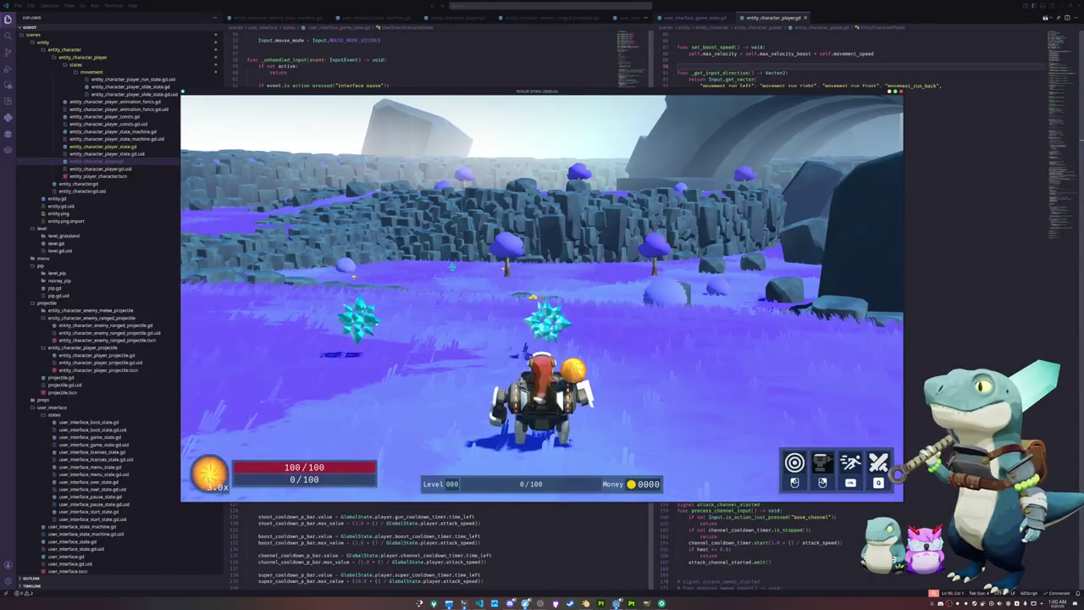
pyautogui.press('w')
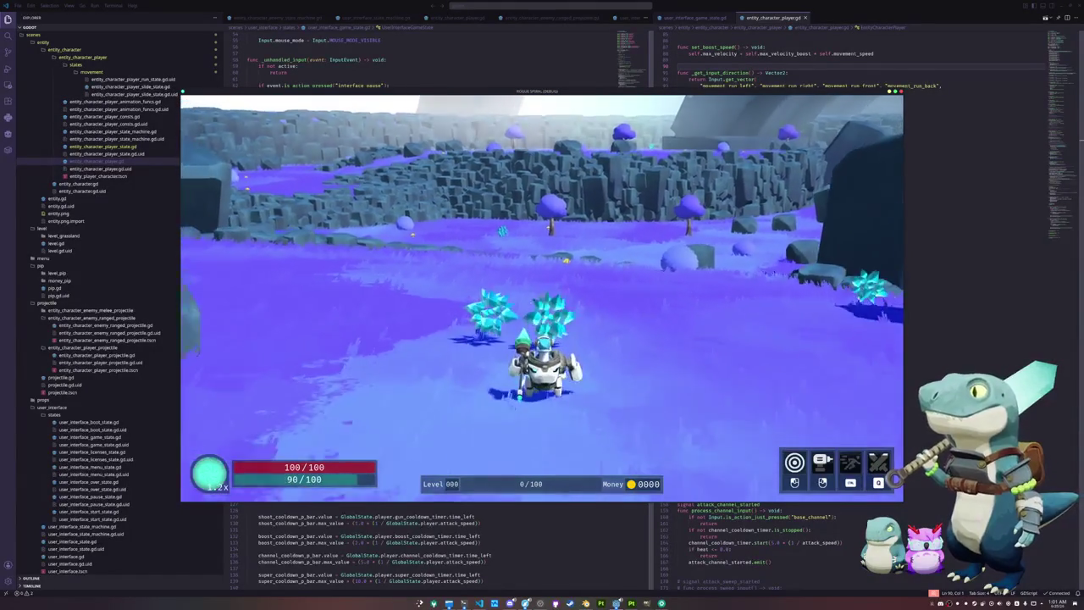
pyautogui.press('w')
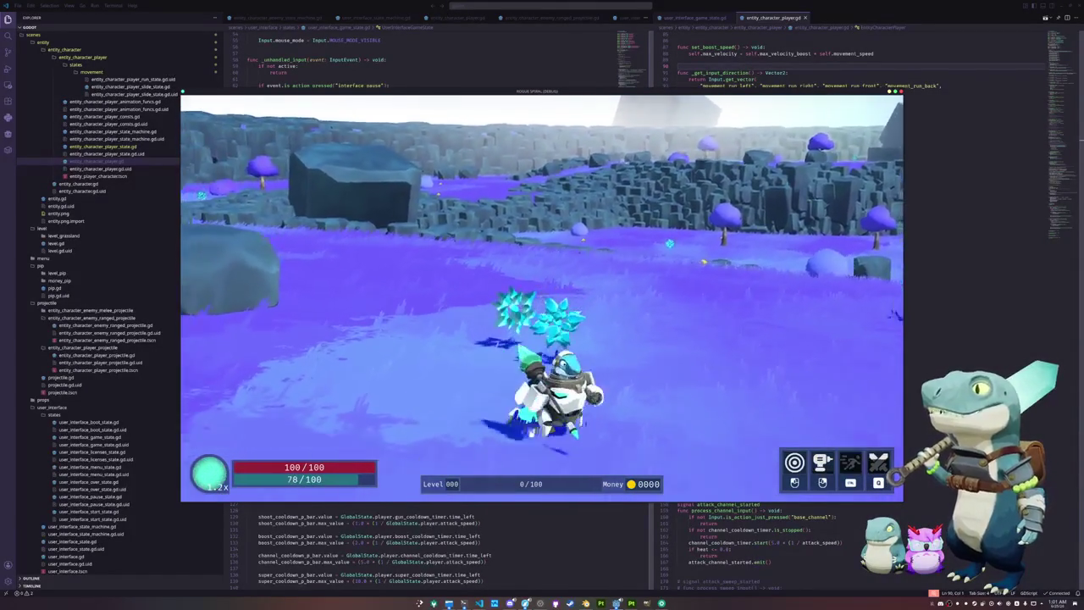
pyautogui.press('w')
pyautogui.press('w')
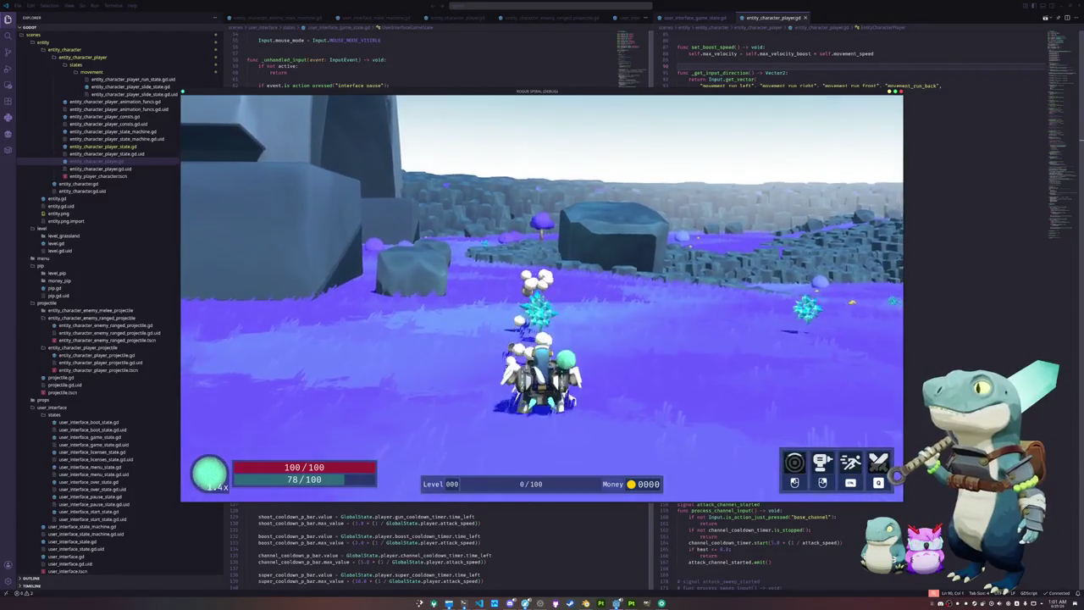
pyautogui.press('w')
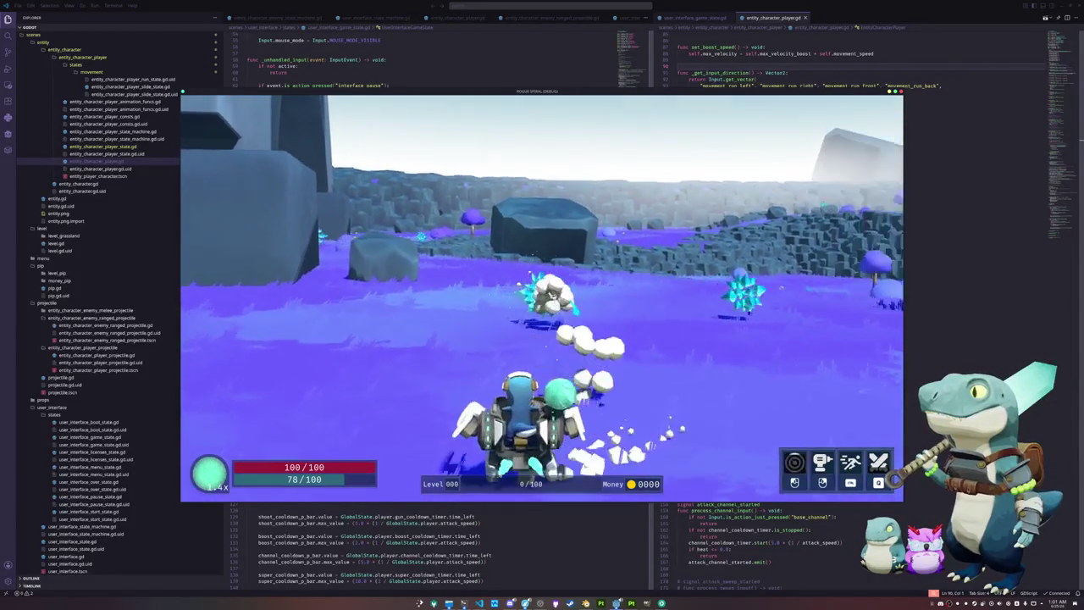
pyautogui.press('w')
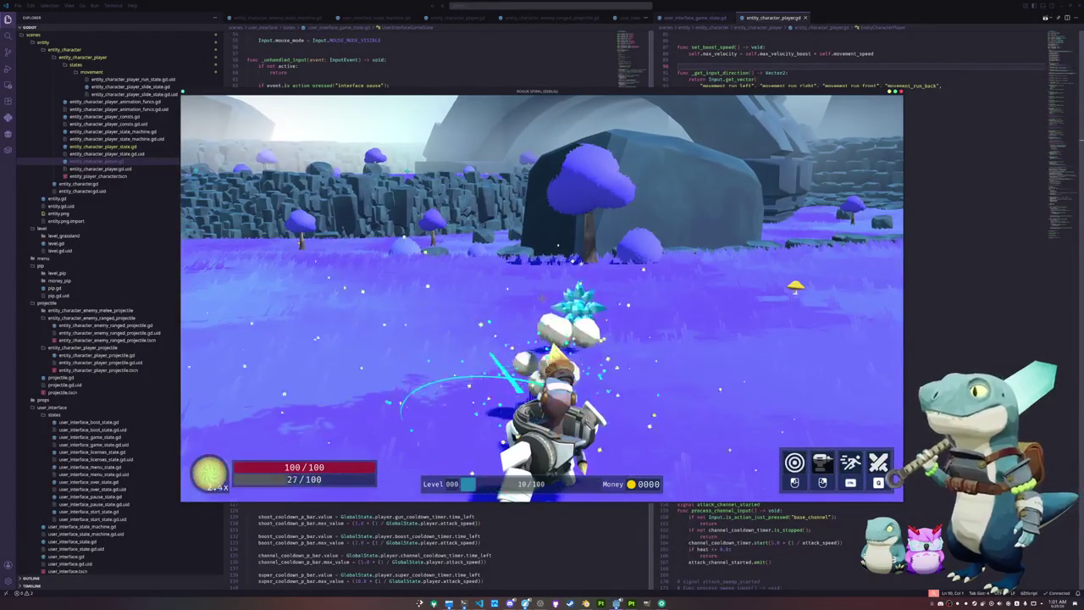
pyautogui.press('w')
pyautogui.press('w')
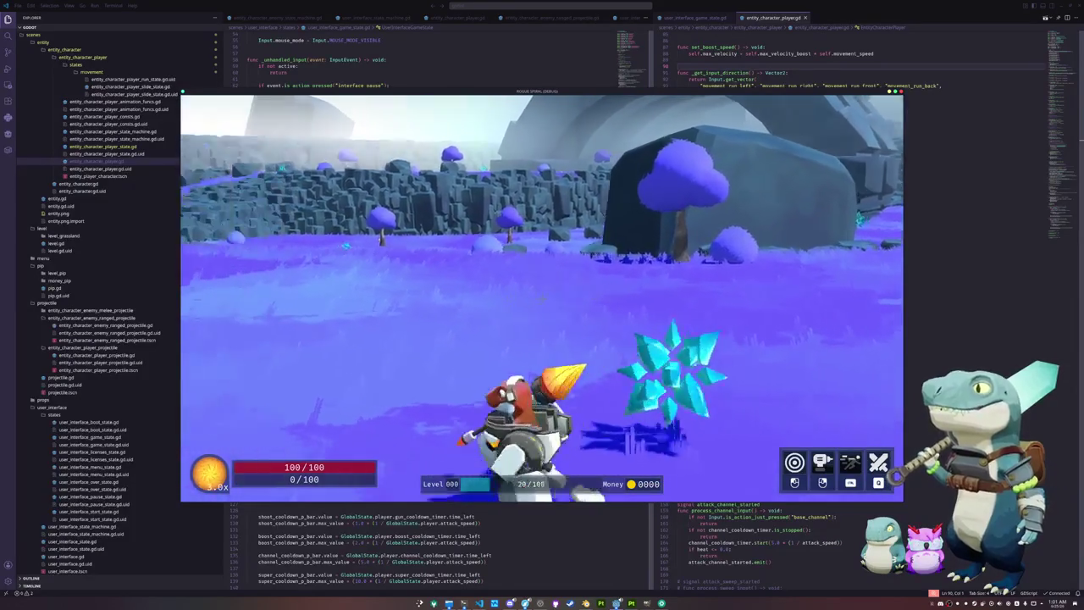
pyautogui.press('w')
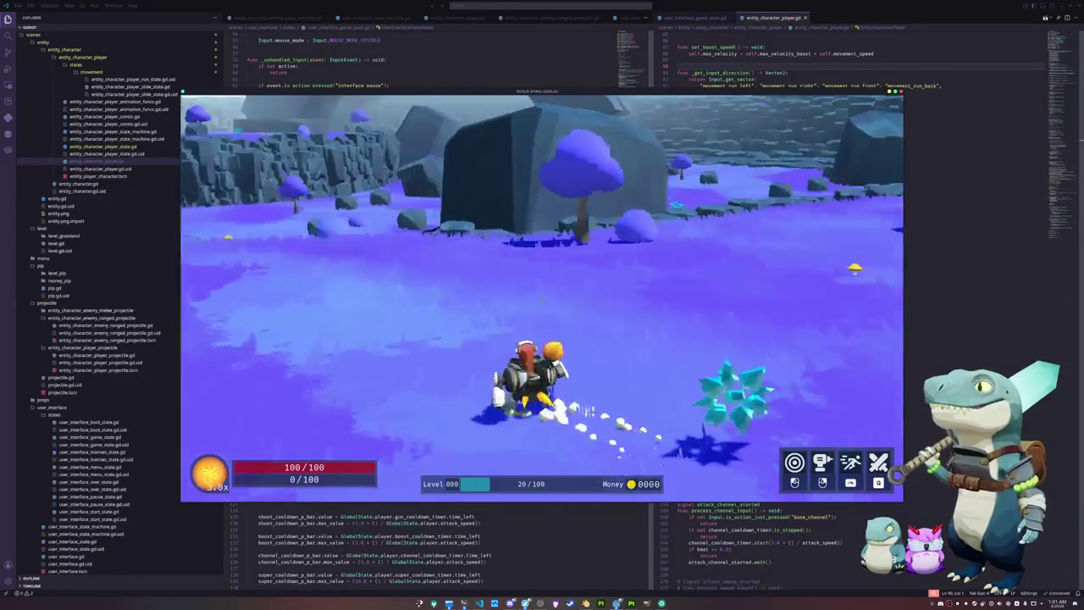
pyautogui.press('w')
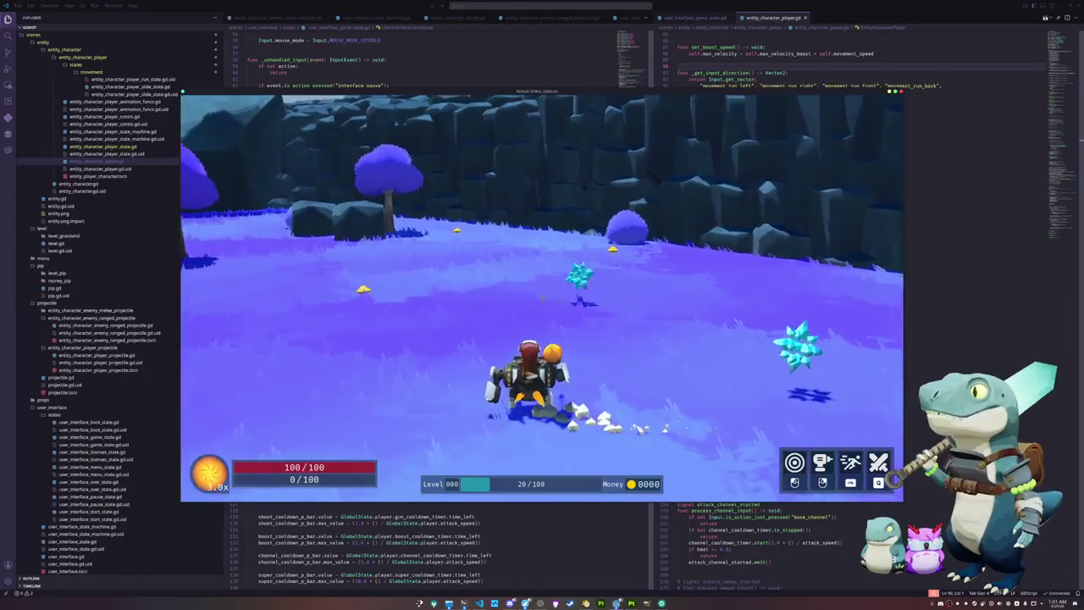
pyautogui.press('w')
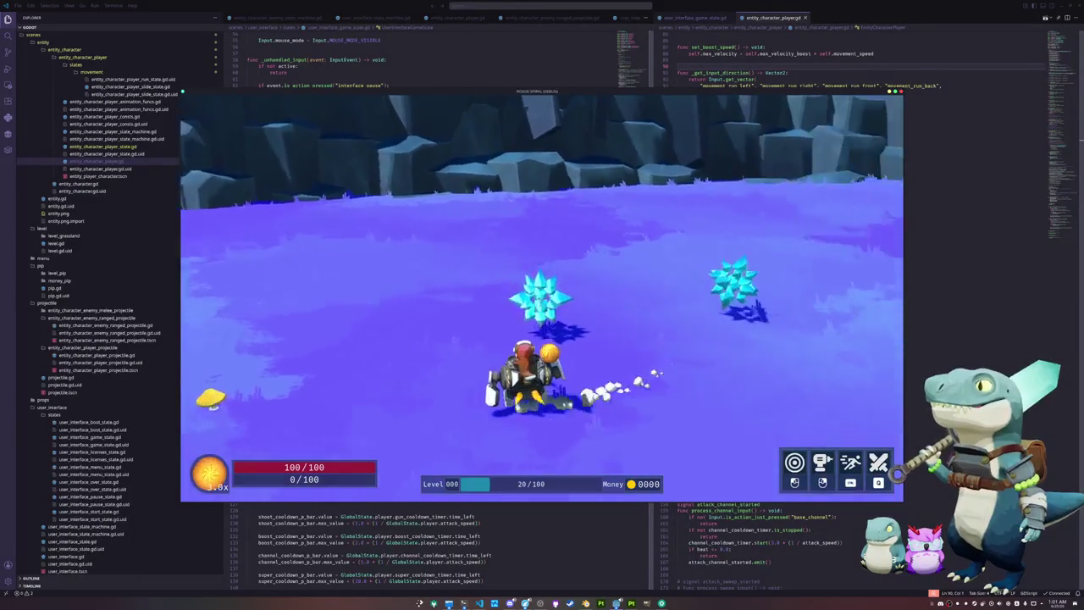
# - Launch the spear ability with Q and keep attacking the crystals, spending the blue energy
pyautogui.press('q')
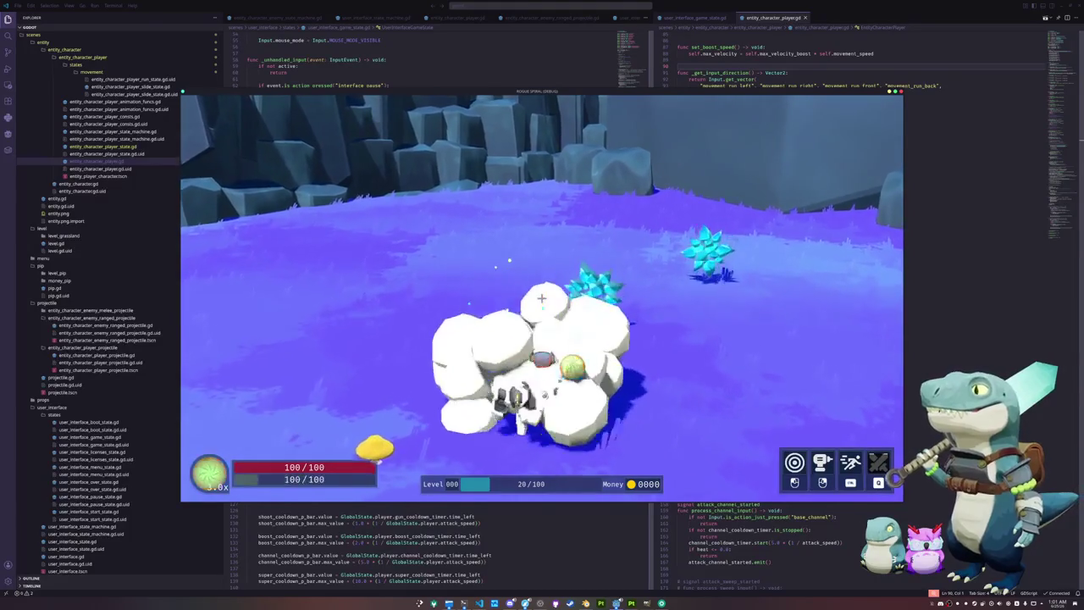
pyautogui.press('w')
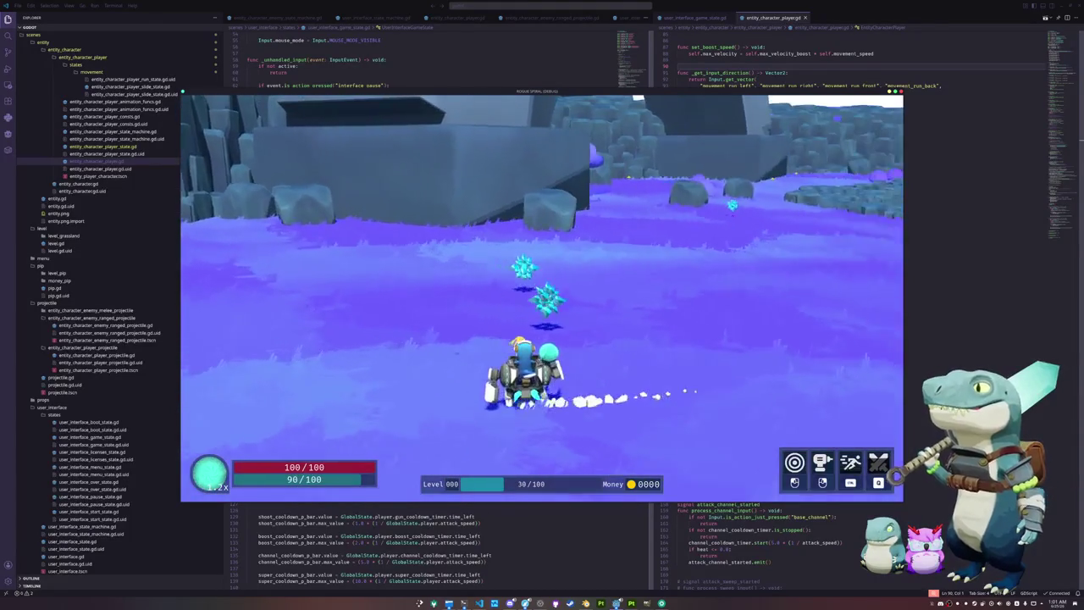
pyautogui.press('w')
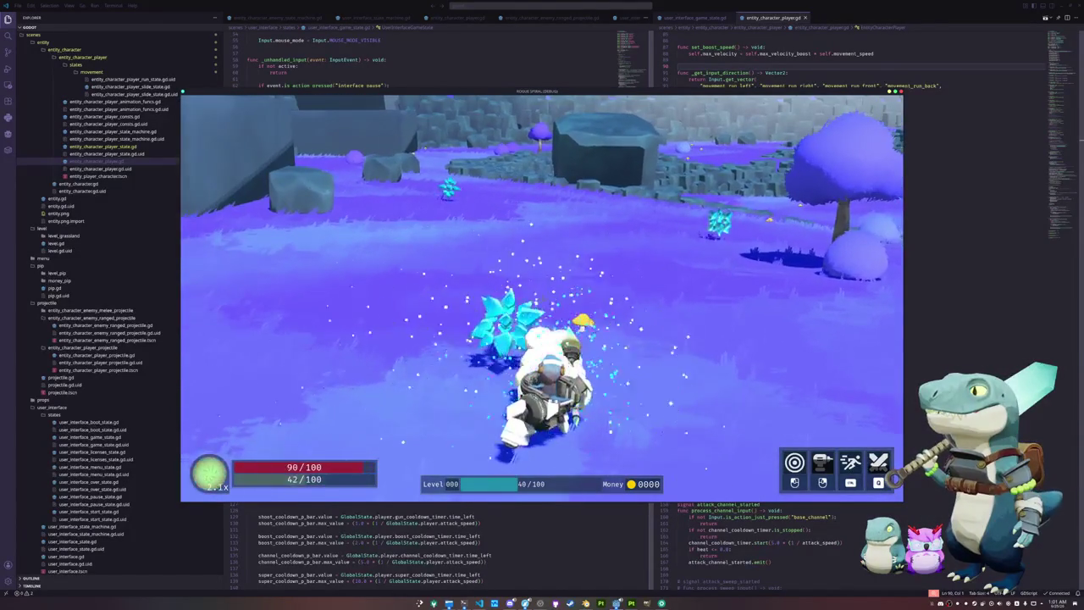
pyautogui.press('w')
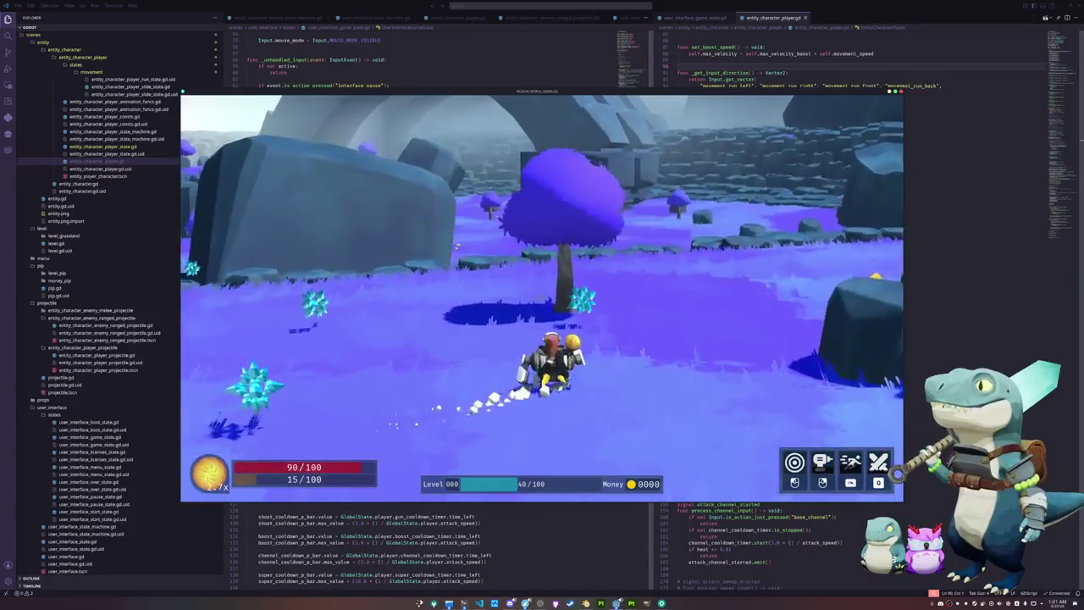
pyautogui.press('w')
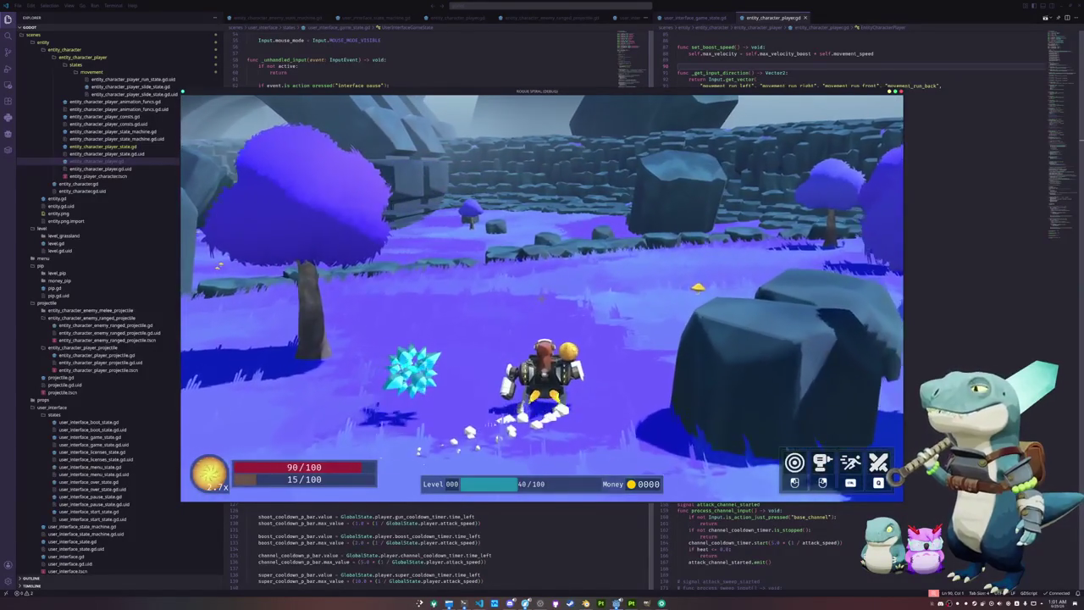
pyautogui.press('w')
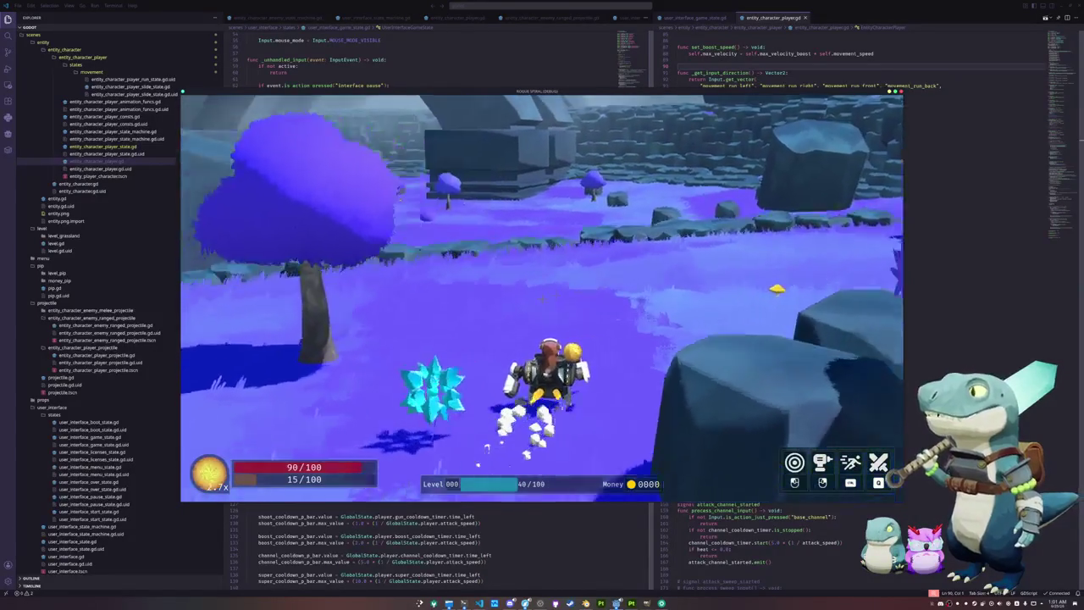
pyautogui.press('w')
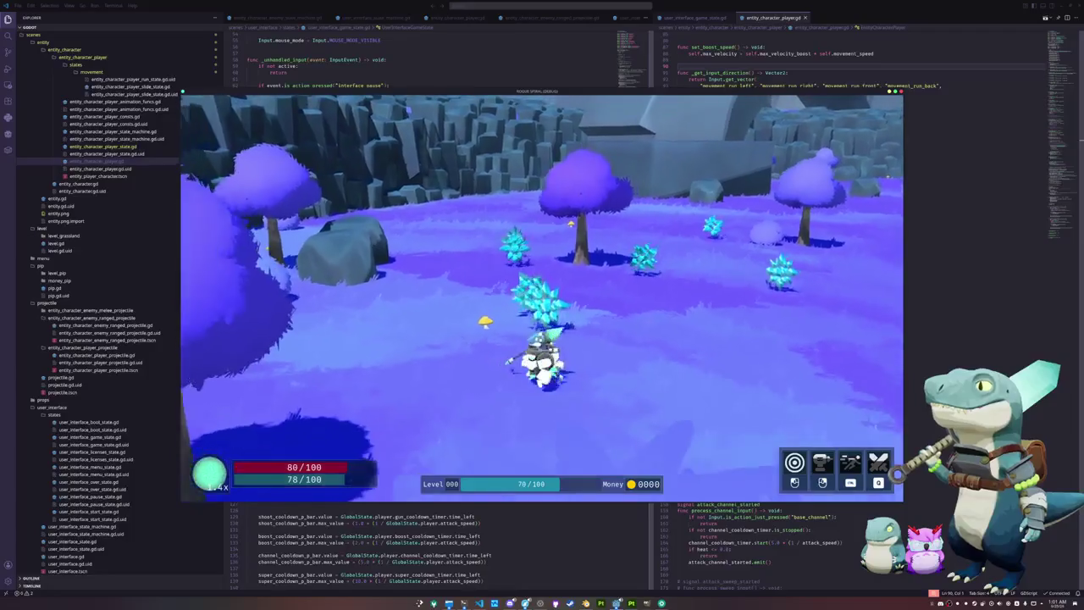
pyautogui.press('w')
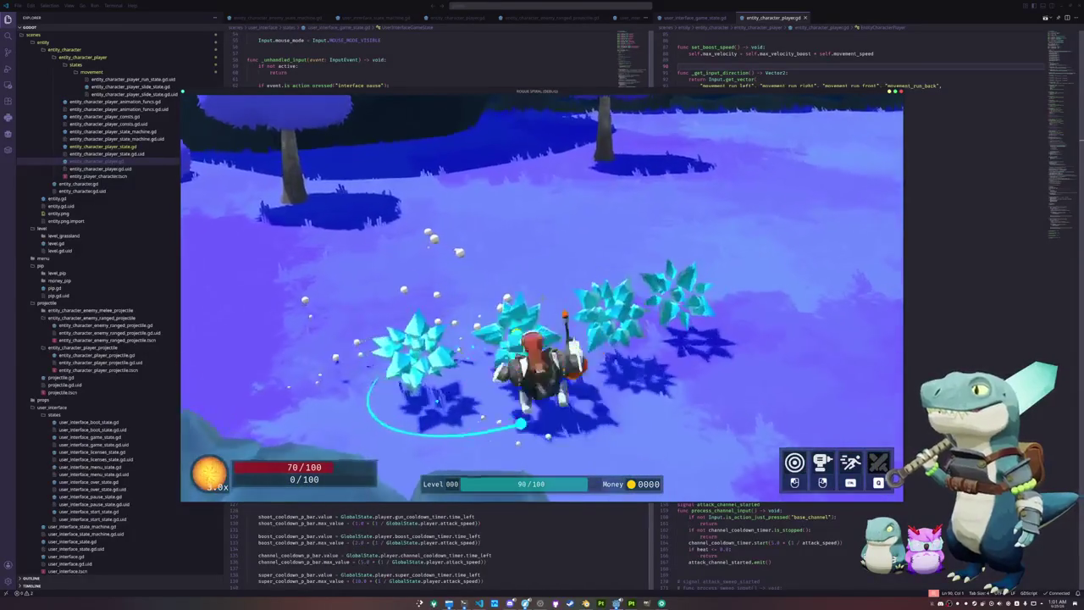
# - Keep fighting crystal enemies to level up, then pause the game and return to VS Code
pyautogui.press('w')
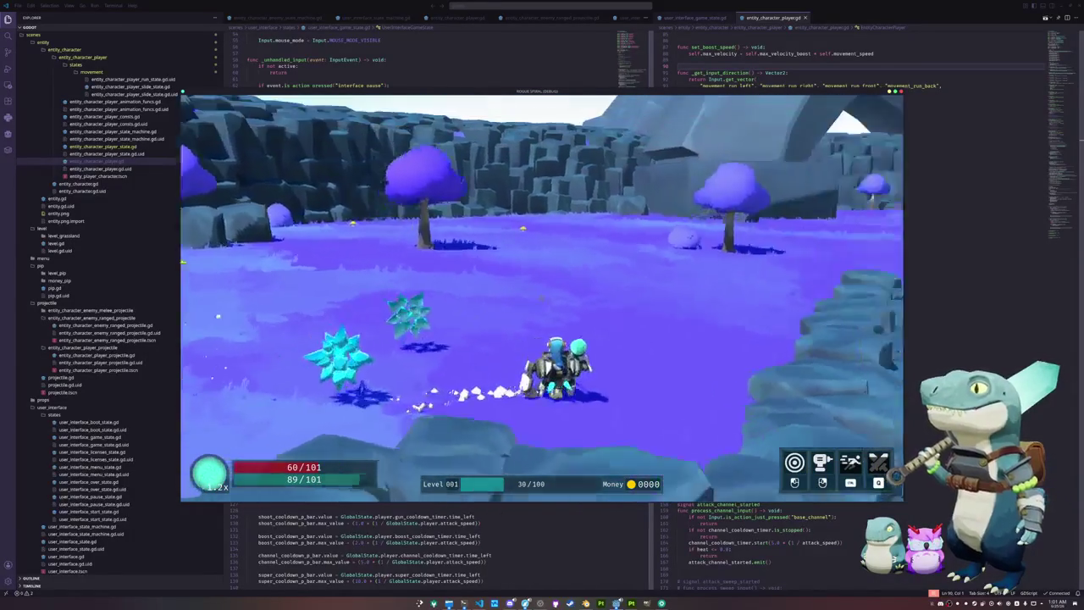
pyautogui.press('w')
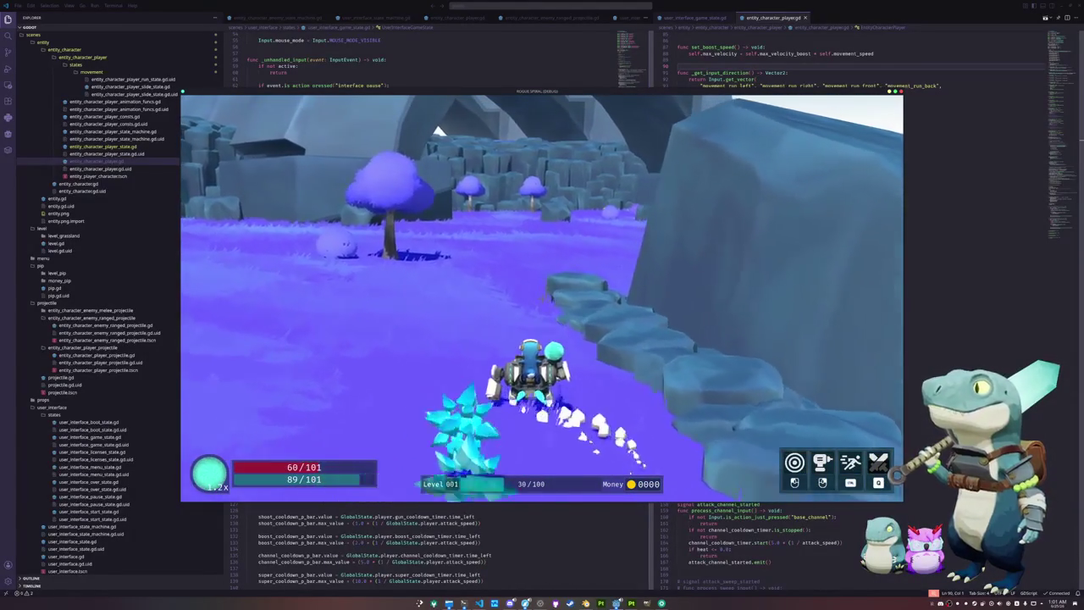
pyautogui.press('w')
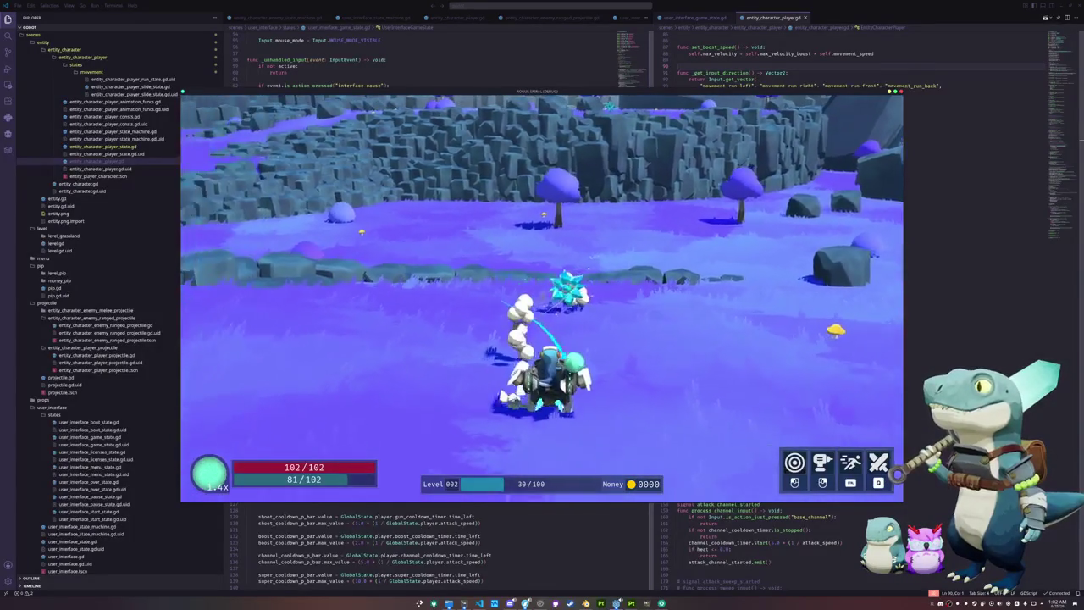
pyautogui.press('Escape')
pyautogui.click(541, 311)
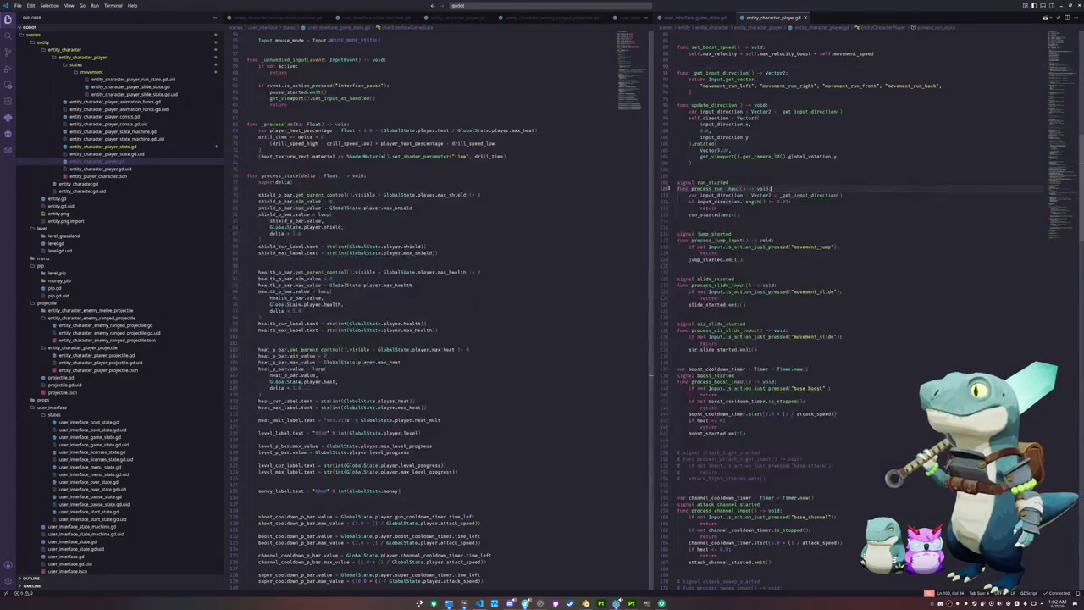
# - Open entity_character_enemy_death_state.gd, go to the line 24 drop-chance check, and relaunch with F5
pyautogui.click(477, 9)
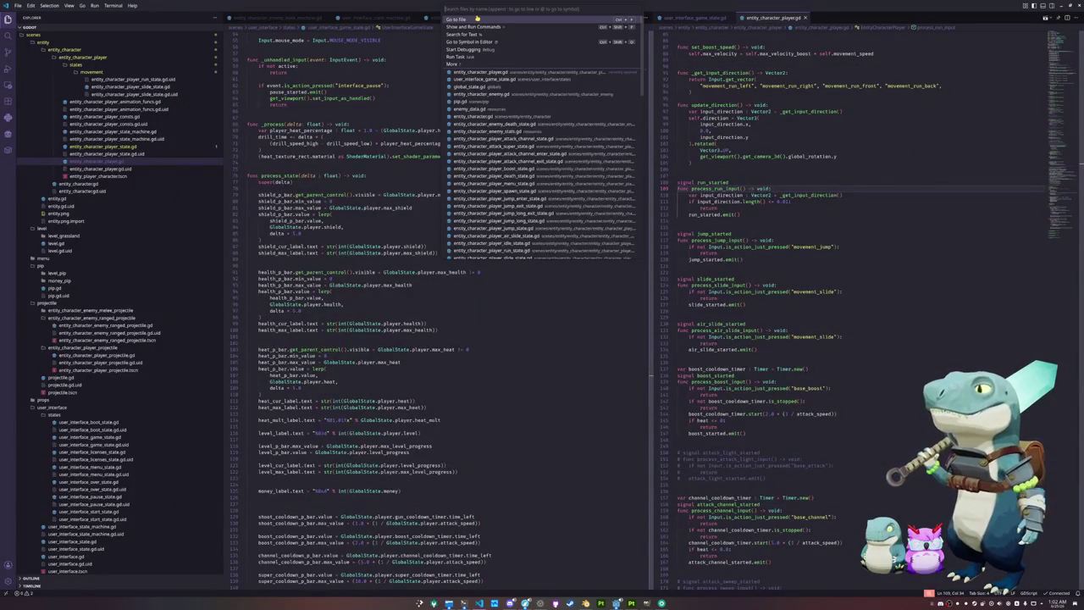
pyautogui.write('enemy_death')
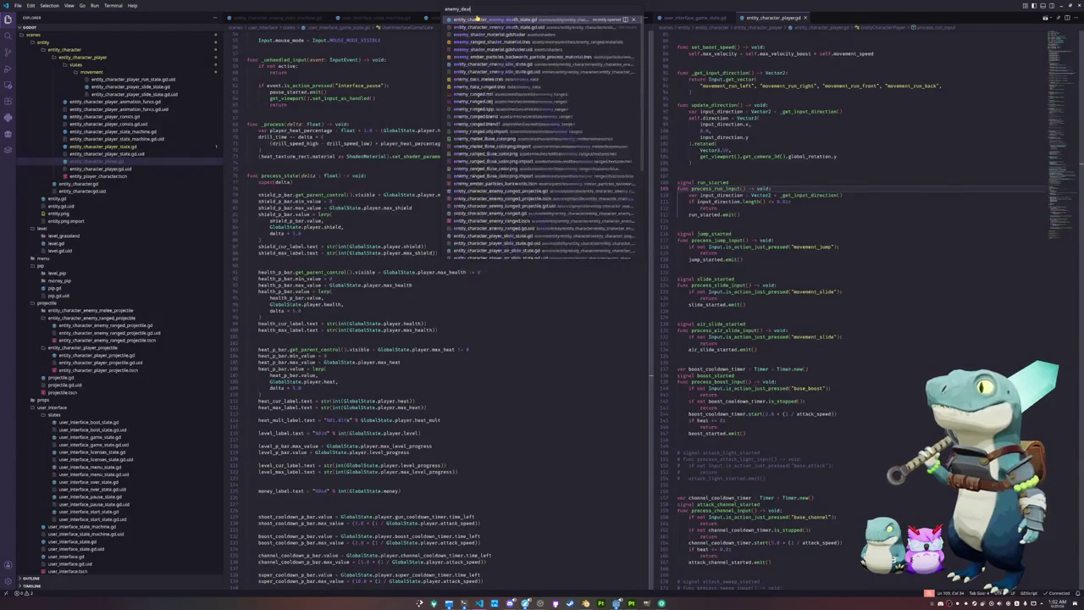
pyautogui.press('Return')
pyautogui.click(750, 181)
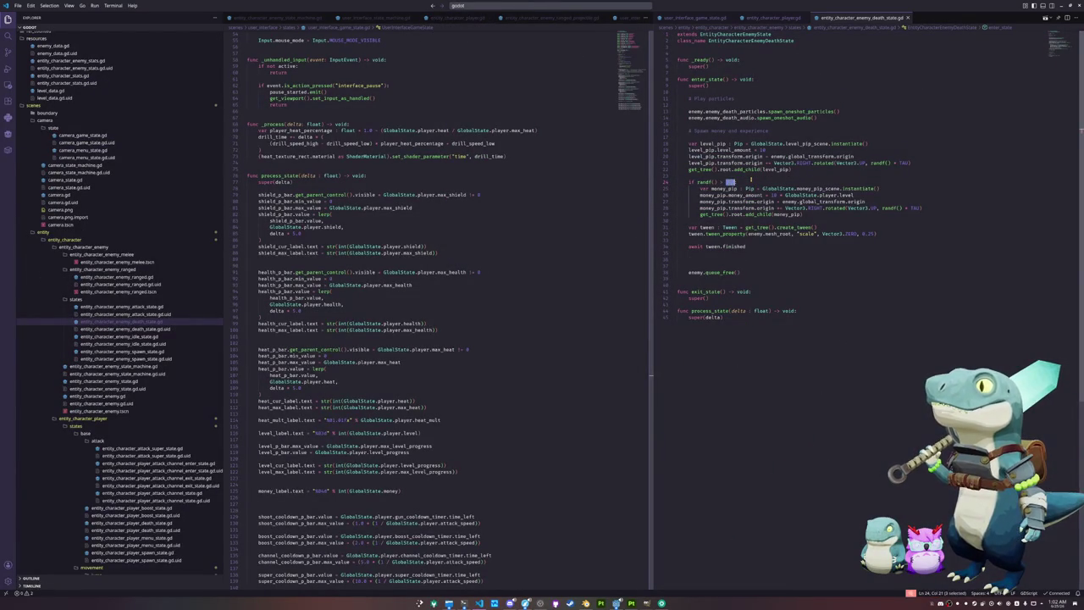
pyautogui.press('F5')
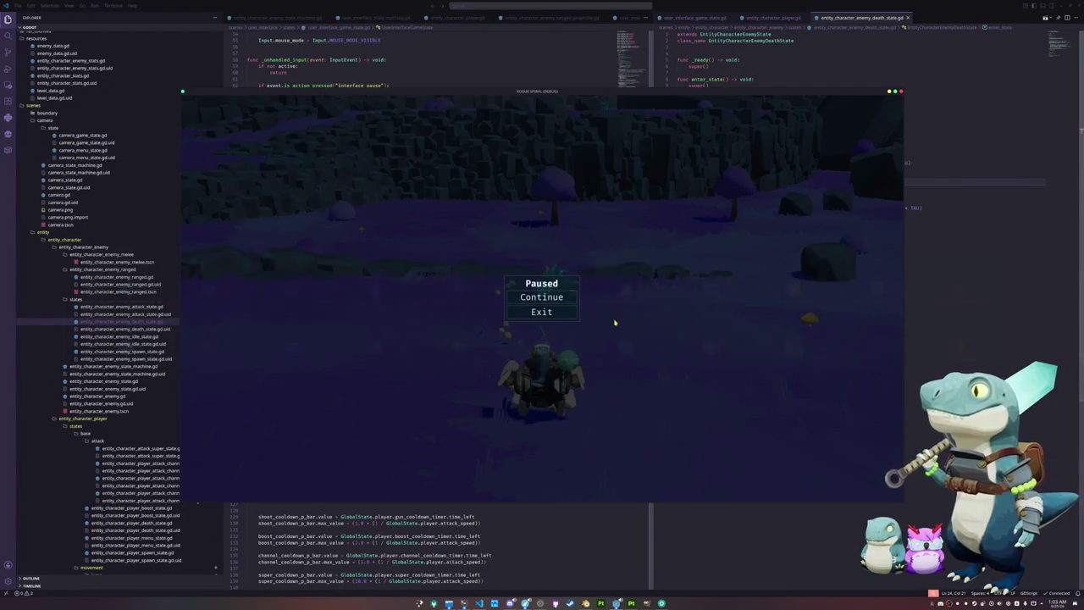
# - Resume the game and advance across the field toward the large rock, collecting experience
pyautogui.press('Escape')
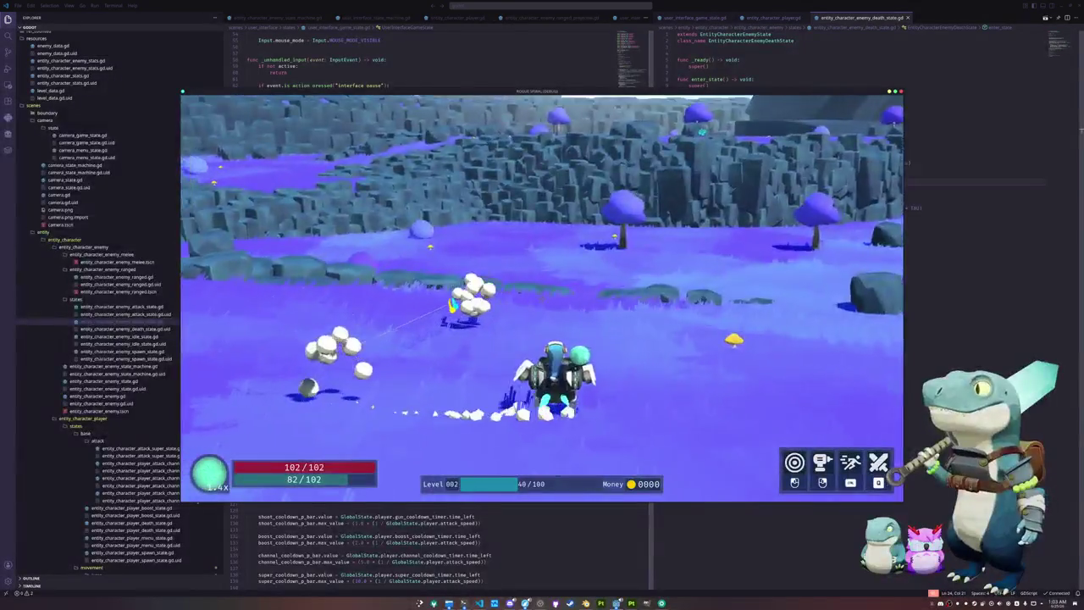
pyautogui.press('w')
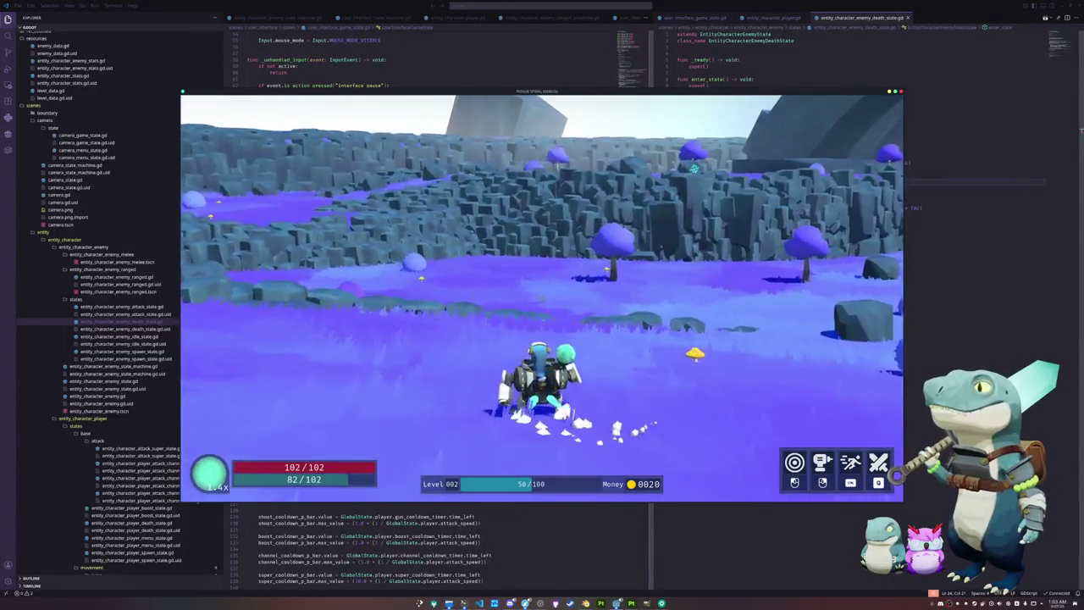
pyautogui.press('w')
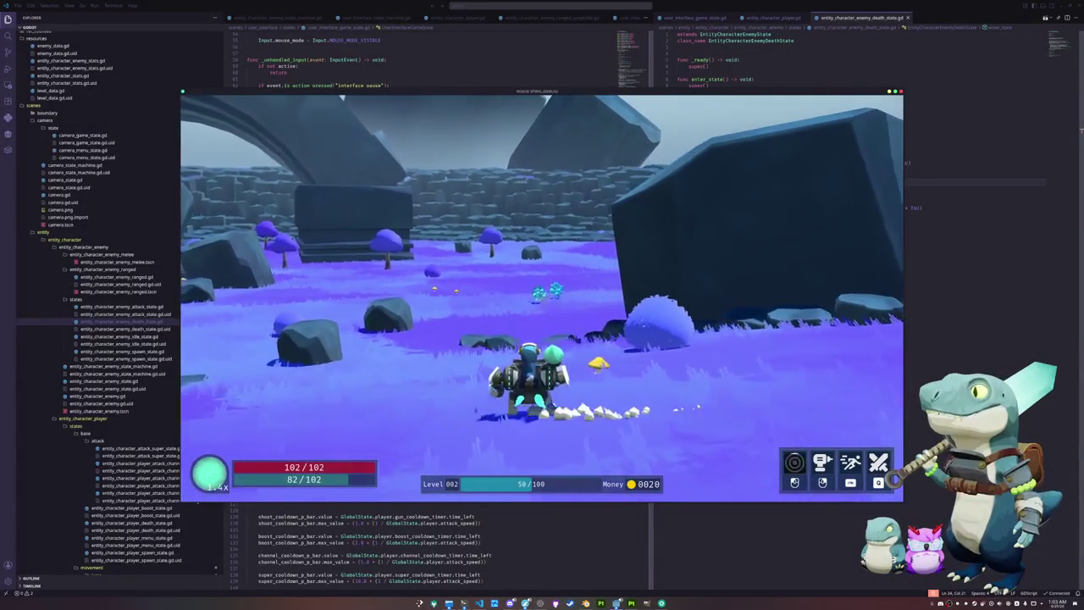
pyautogui.press('w')
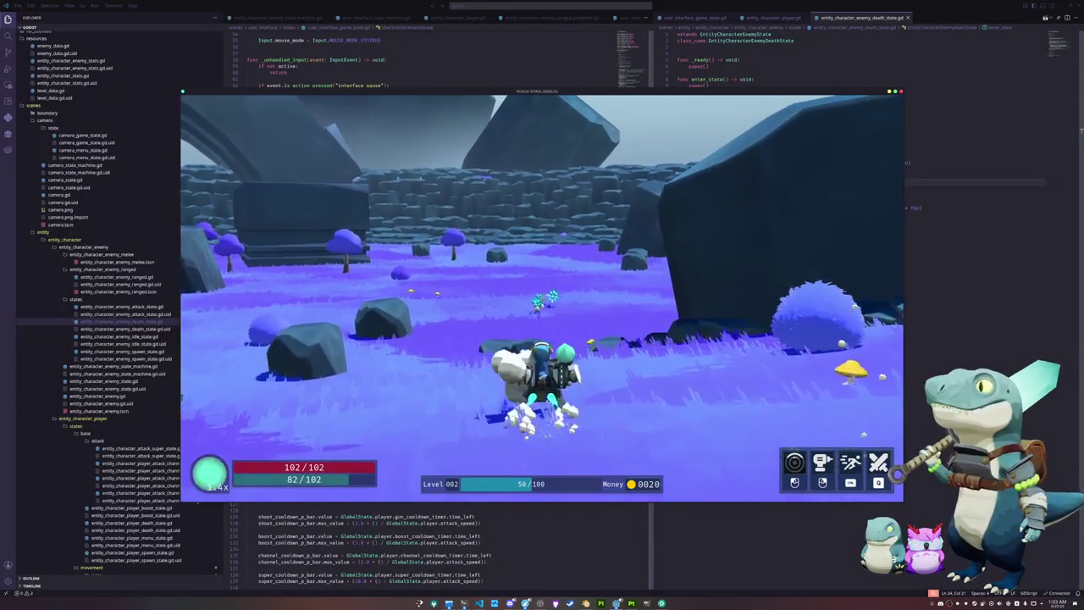
pyautogui.press('w')
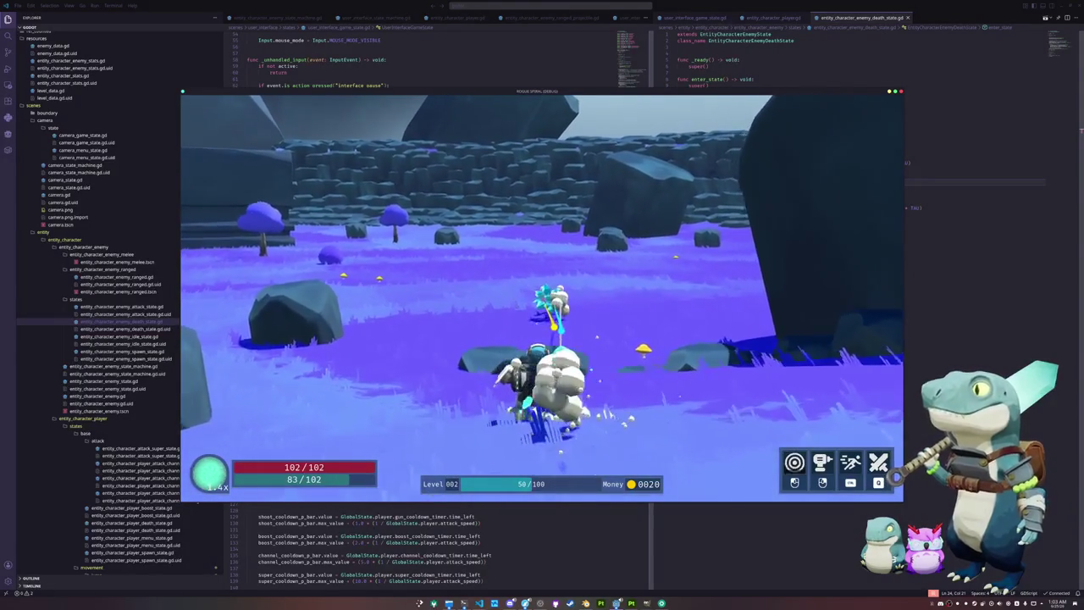
pyautogui.press('w')
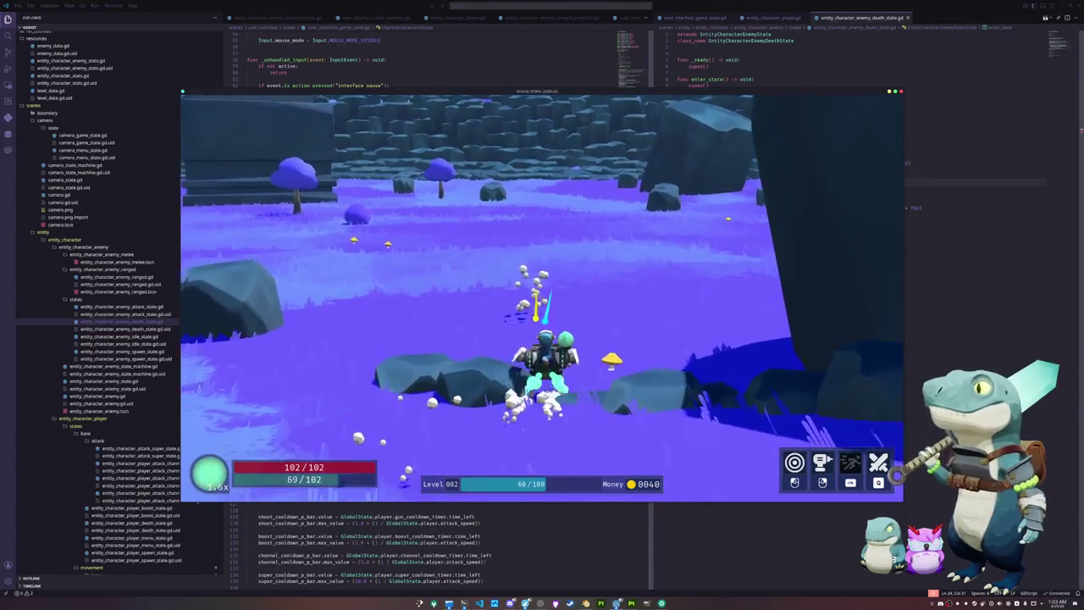
pyautogui.press('w')
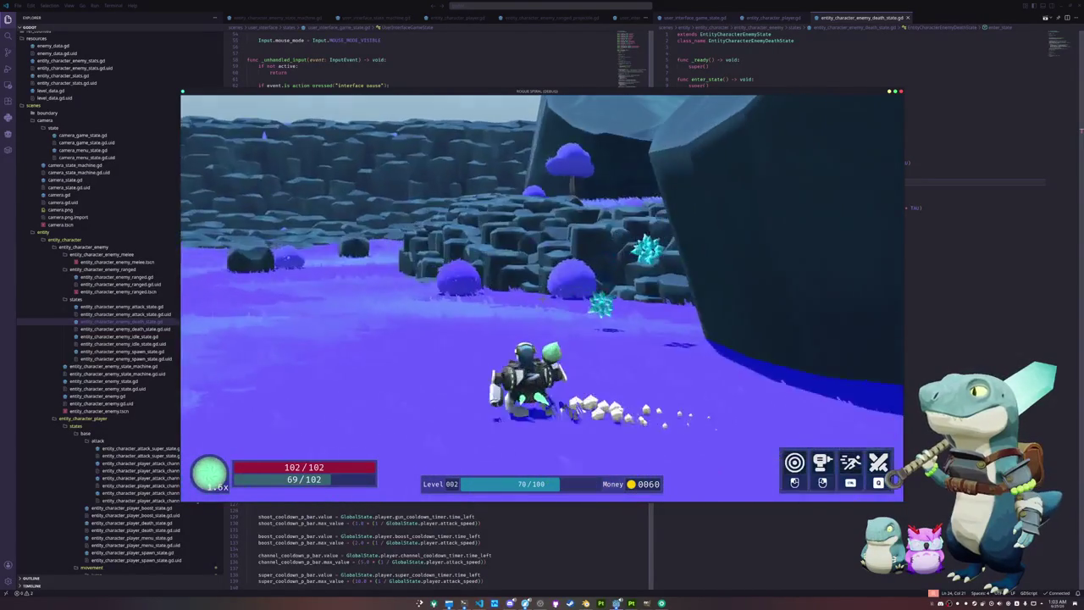
pyautogui.press('w')
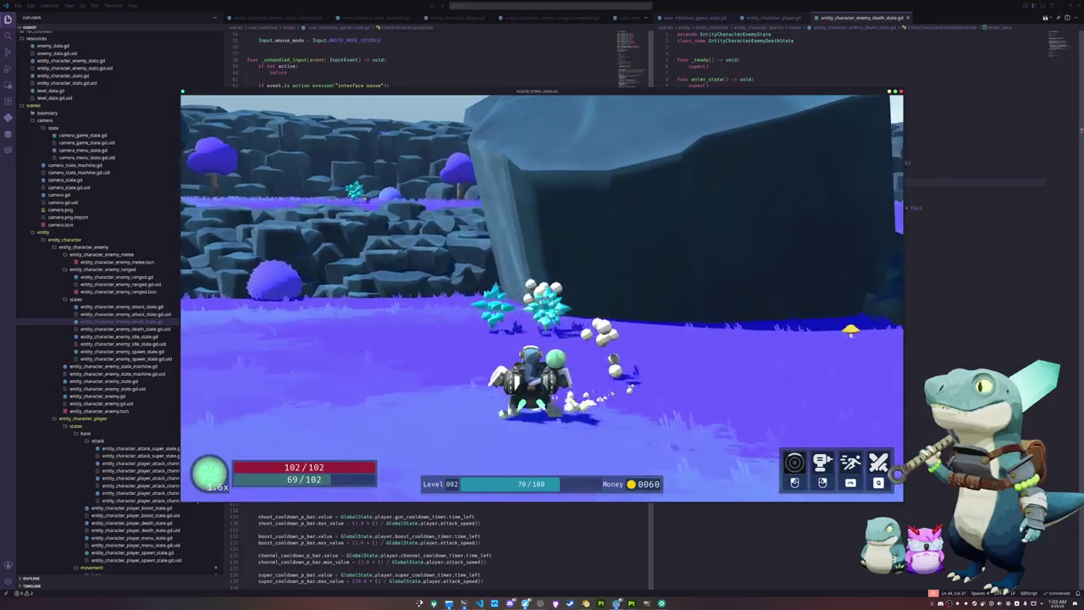
# - Defeat the crystal enemies around the rock and arch until reaching level 003 with 90 money
pyautogui.press('w')
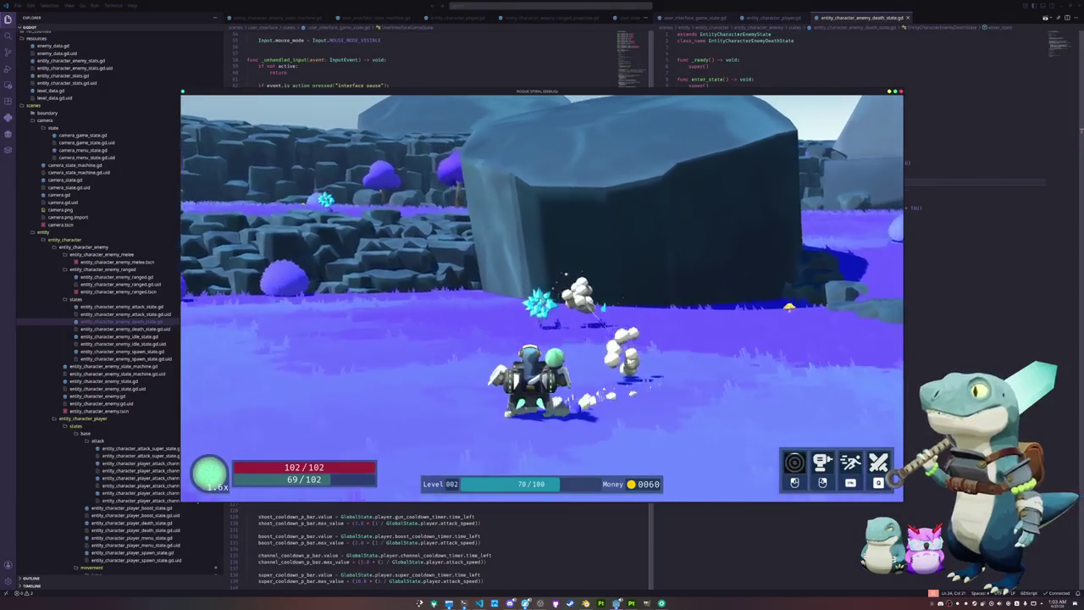
pyautogui.press('w')
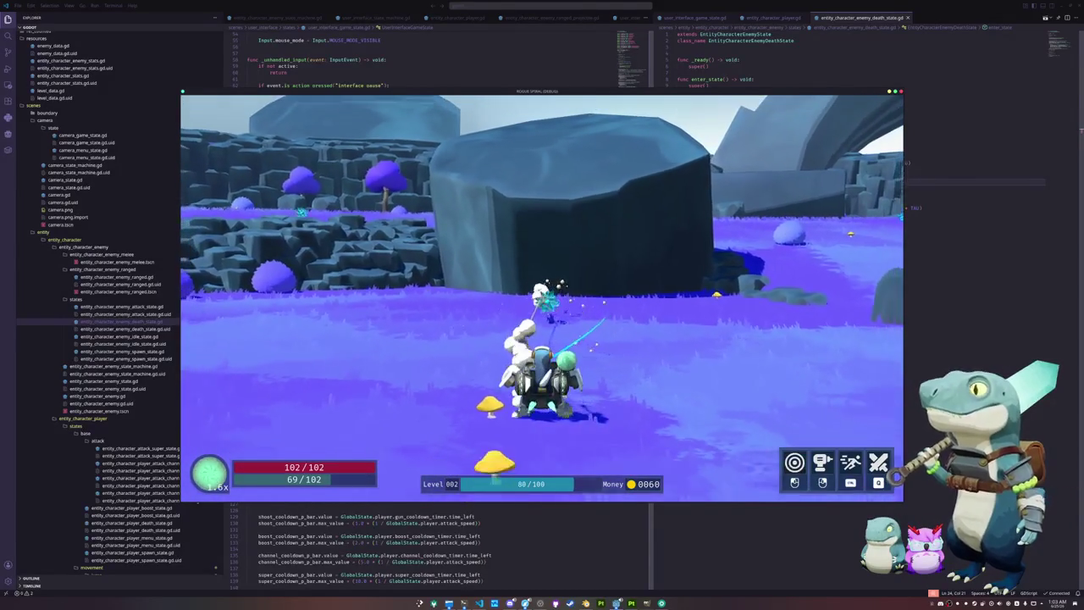
pyautogui.press('w')
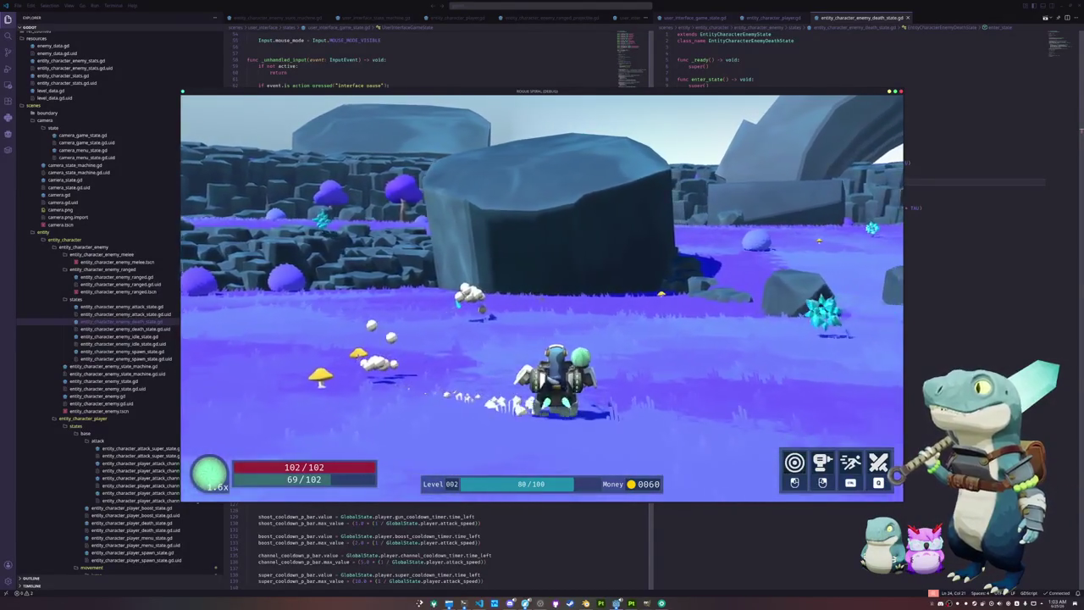
pyautogui.press('w')
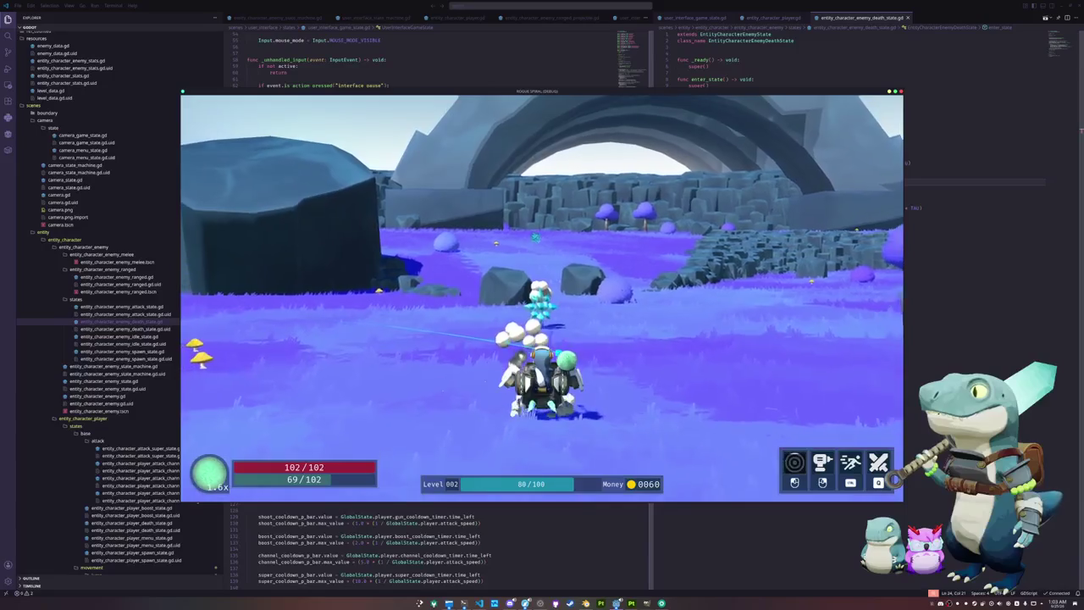
pyautogui.press('w')
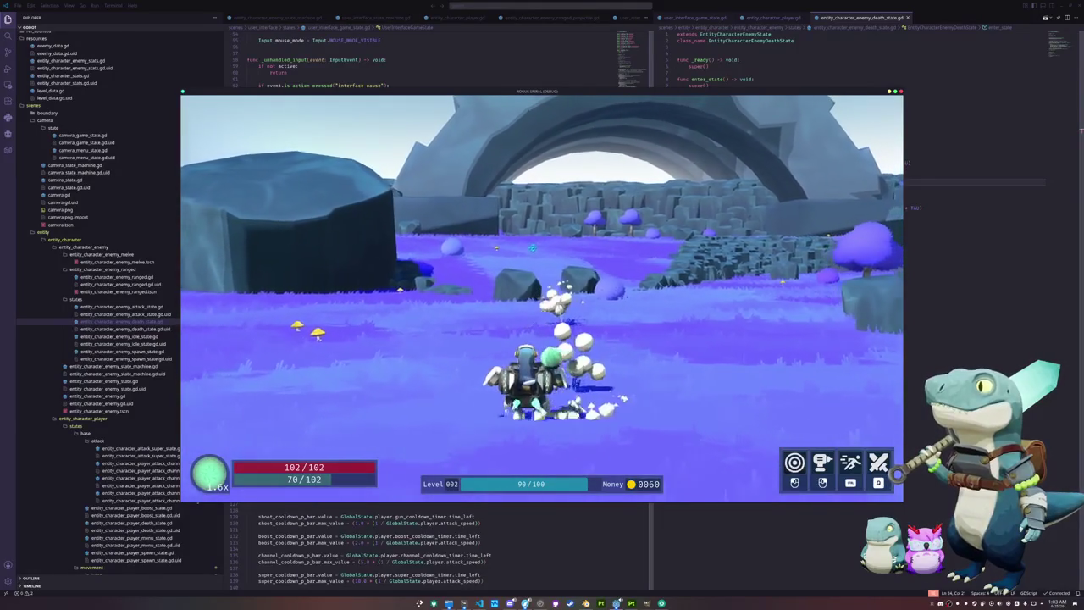
pyautogui.press('w')
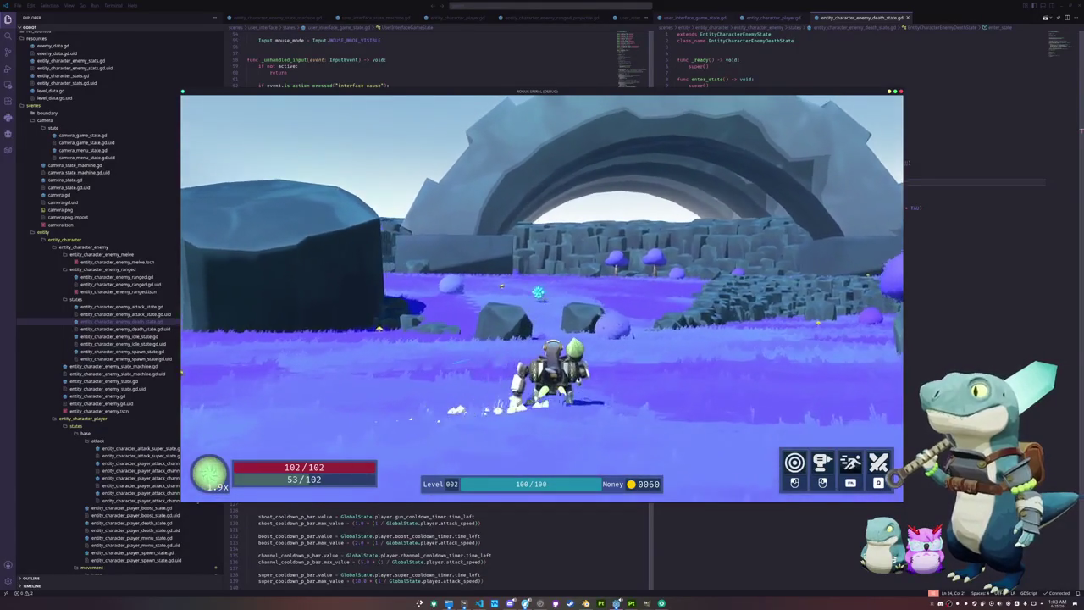
pyautogui.press('w')
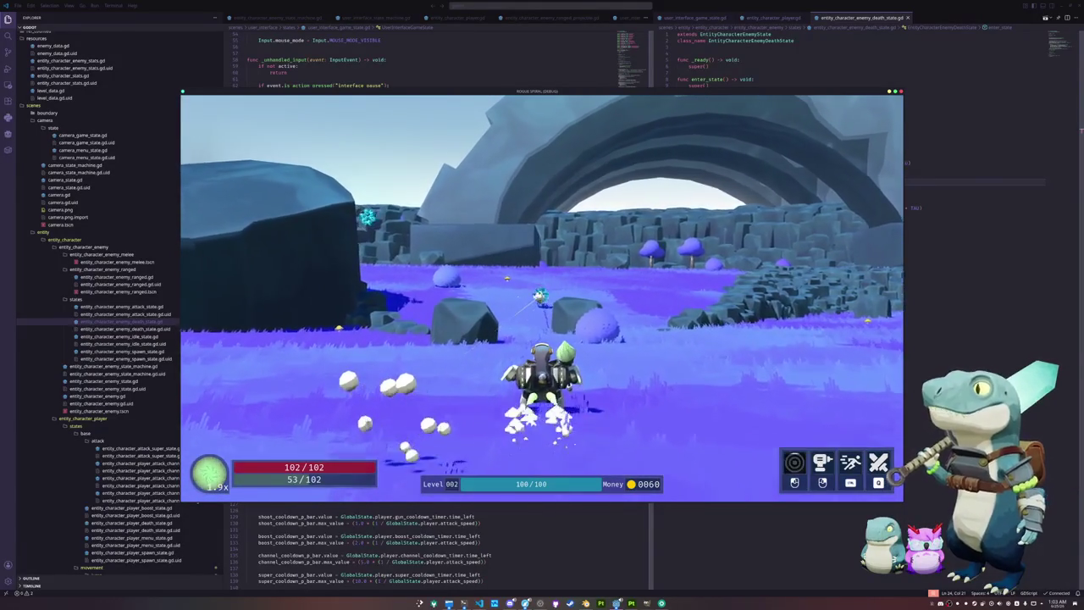
pyautogui.press('w')
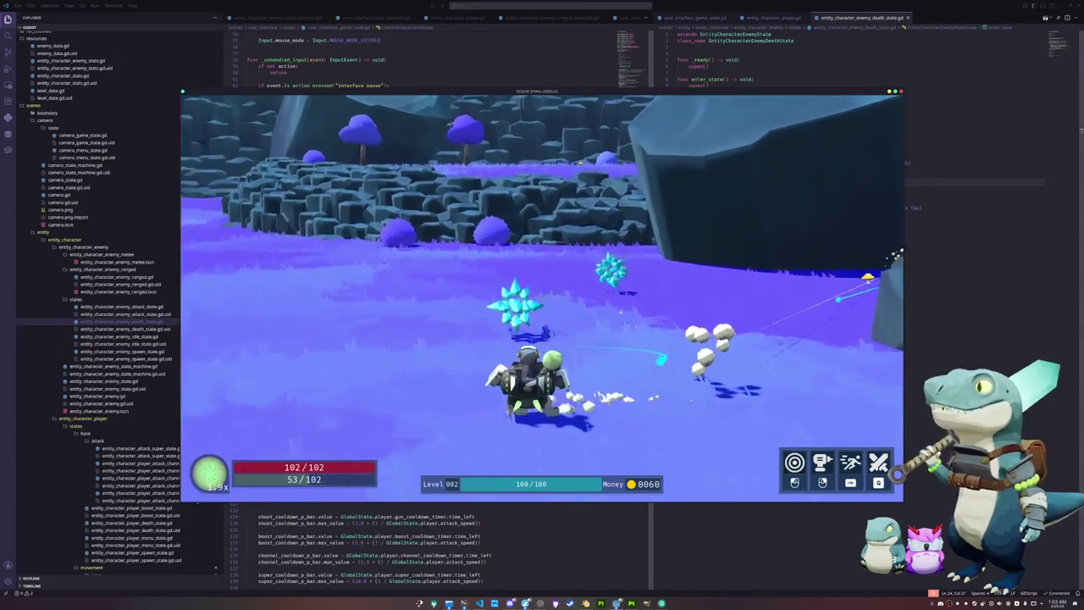
pyautogui.press('w')
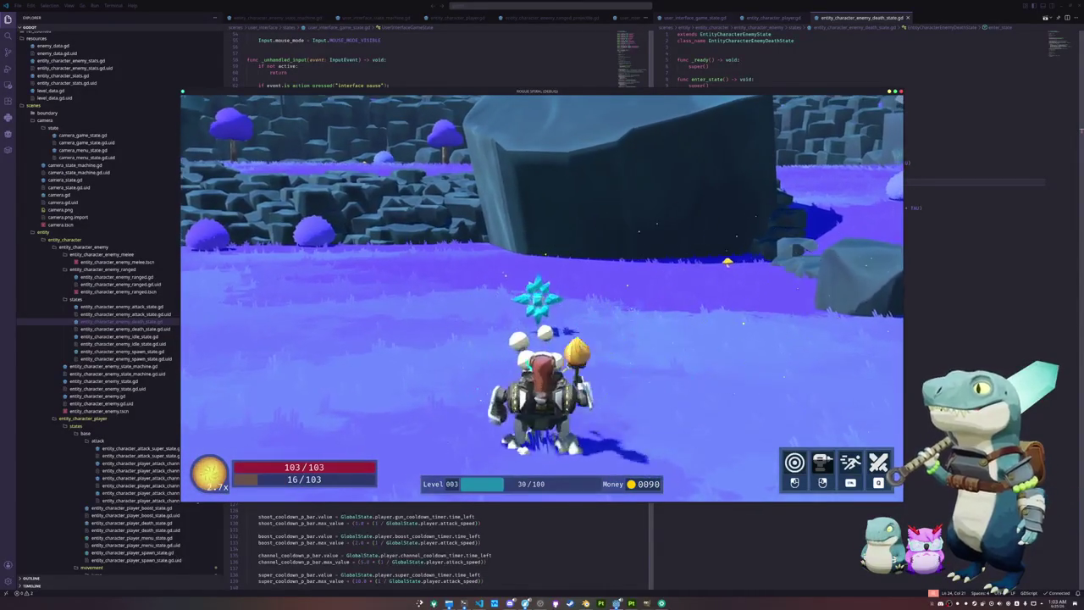
# - Dash forward firing, kill the nearby crystal enemy with the flaming lance, and collect the coins
pyautogui.press('w')
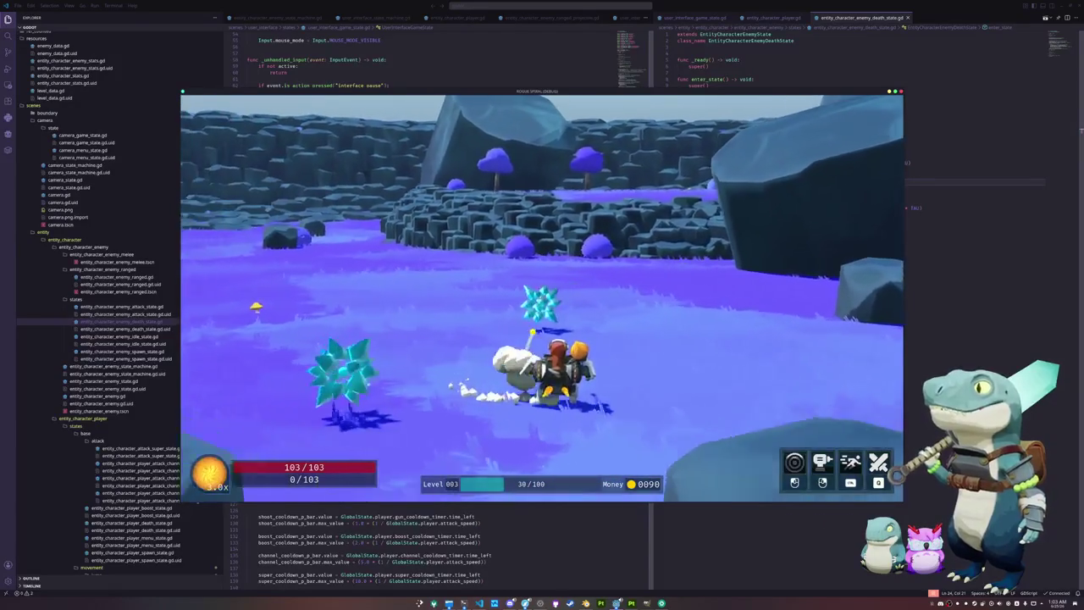
pyautogui.press('w')
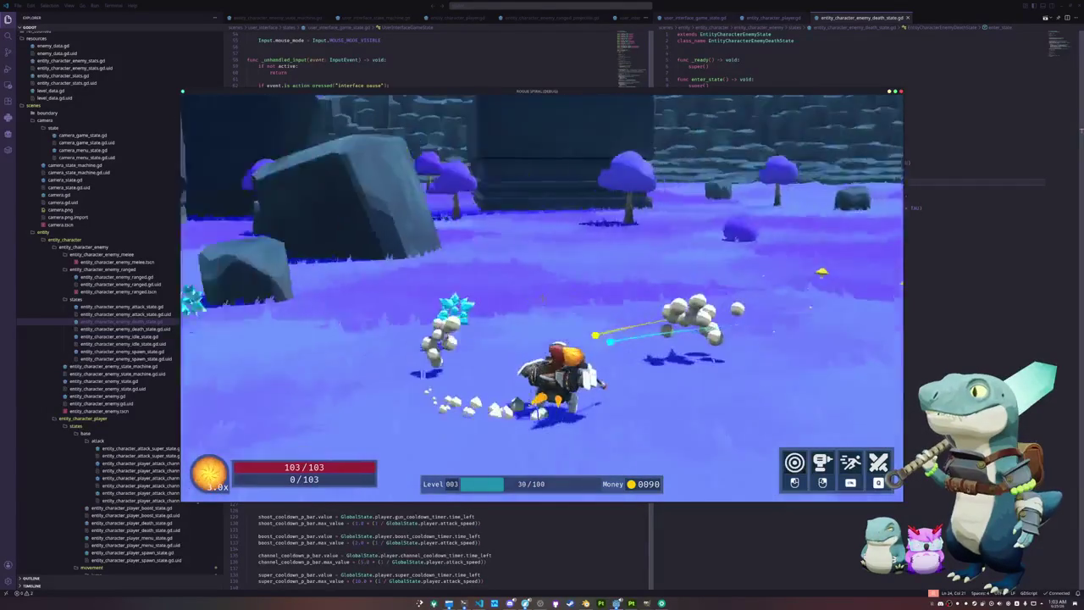
pyautogui.press('w')
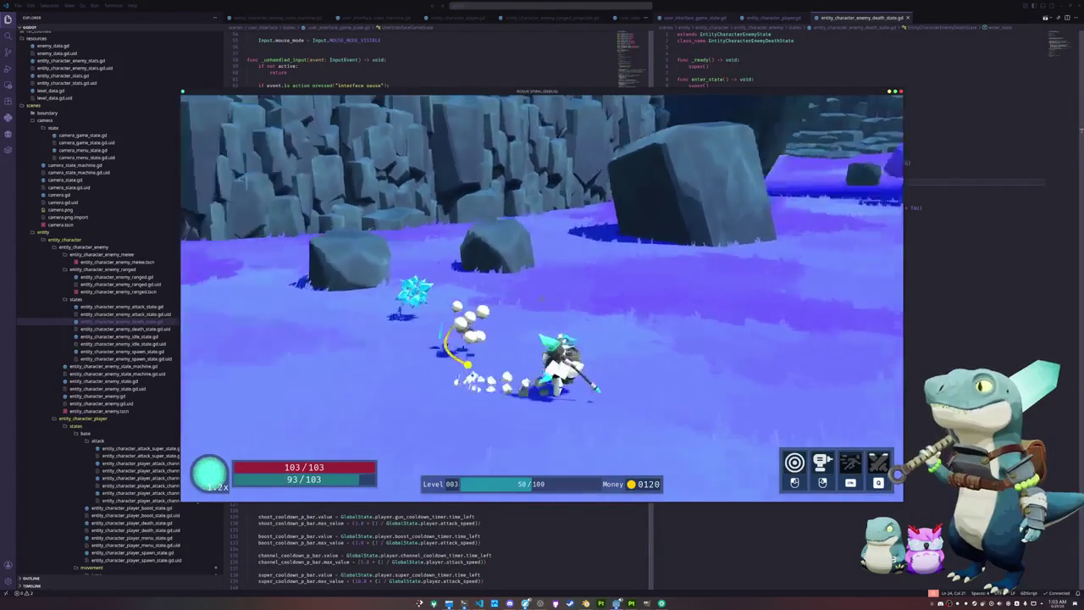
pyautogui.press('w')
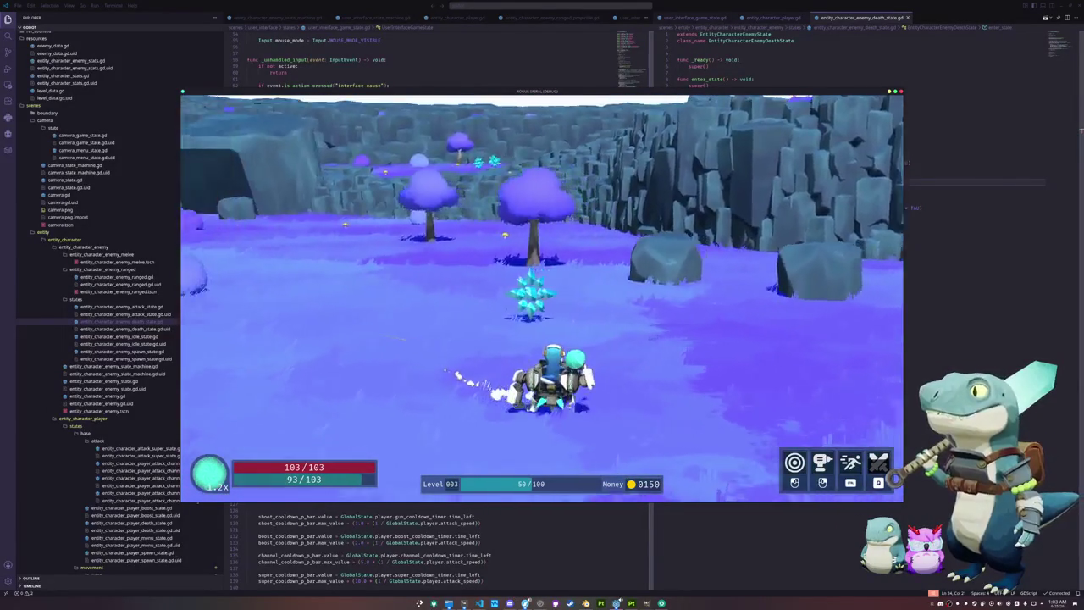
pyautogui.press('w')
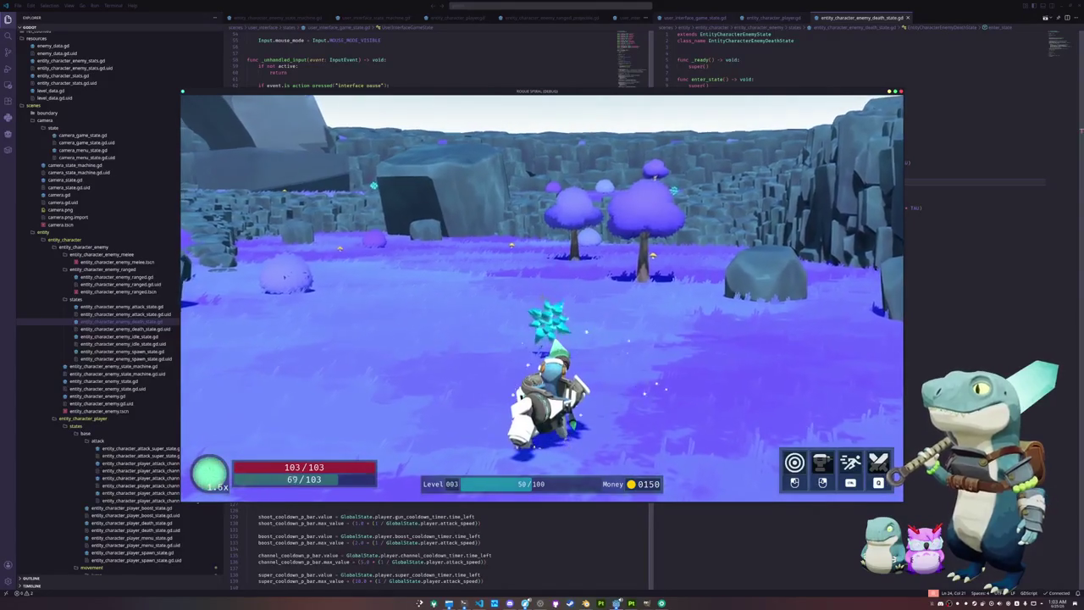
pyautogui.press('w')
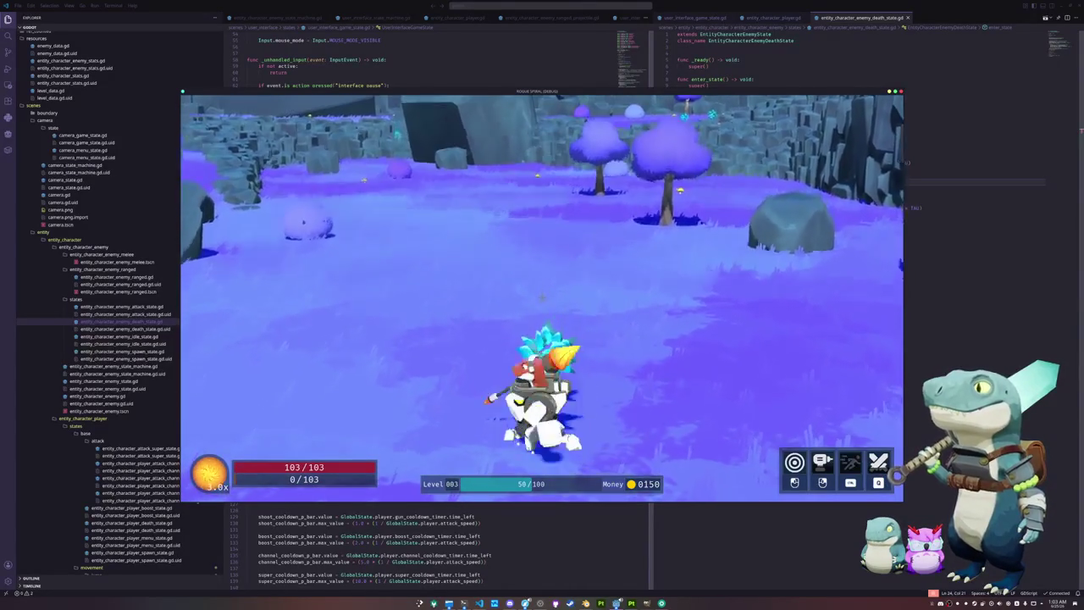
pyautogui.press('w')
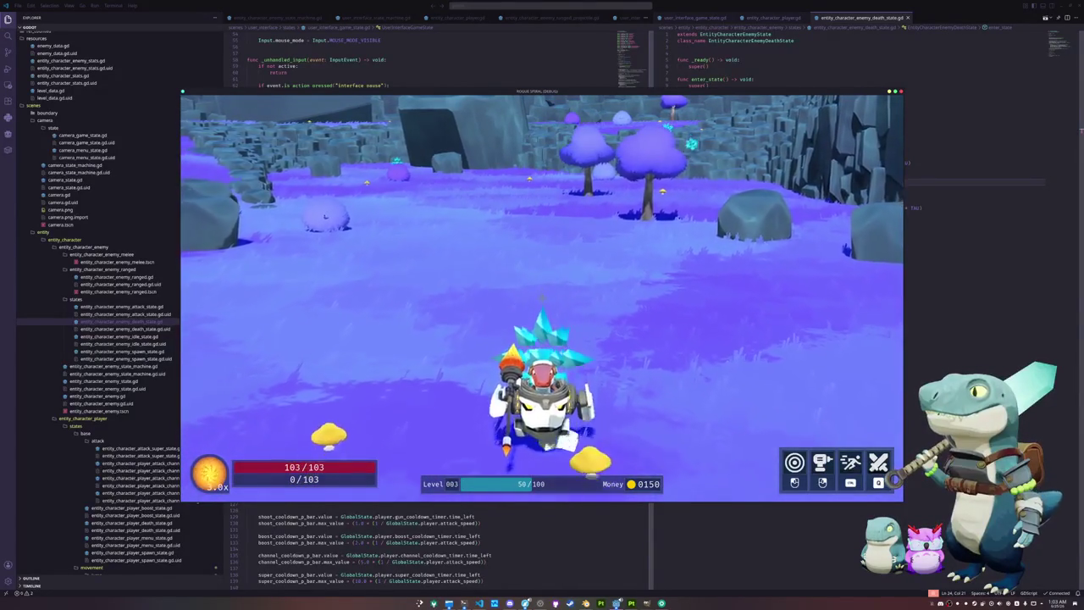
# - Run left past the crystal enemies alongside the rocks
pyautogui.press('a')
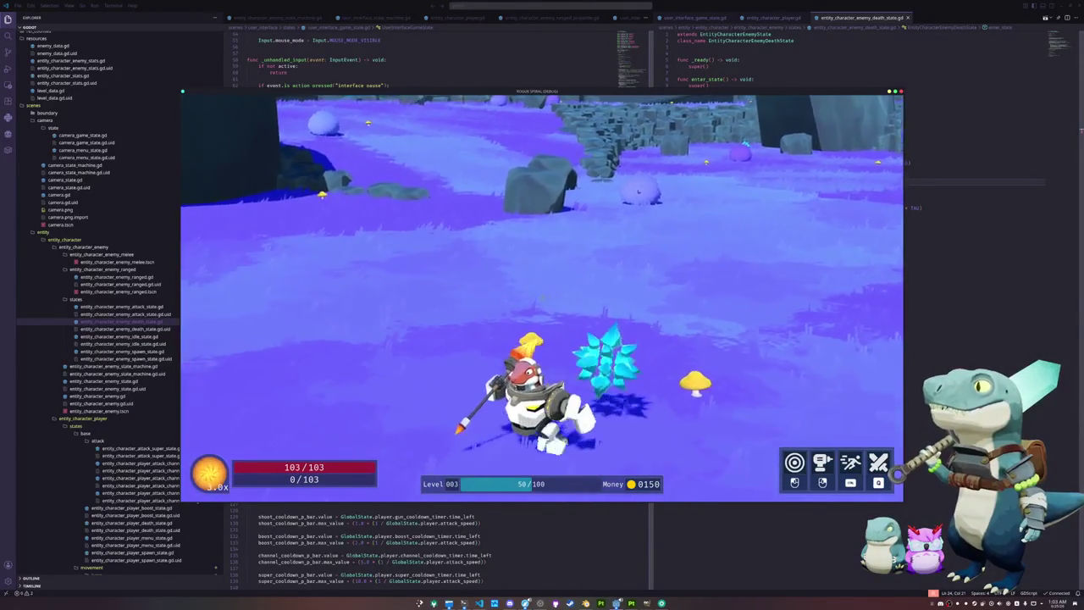
pyautogui.press('a')
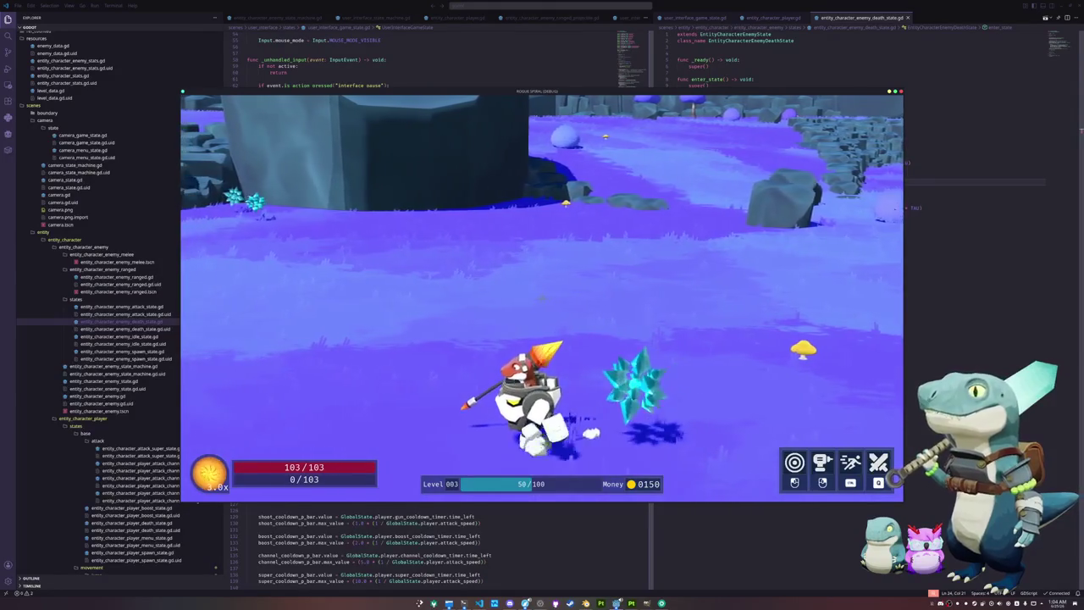
pyautogui.press('a')
pyautogui.press('a')
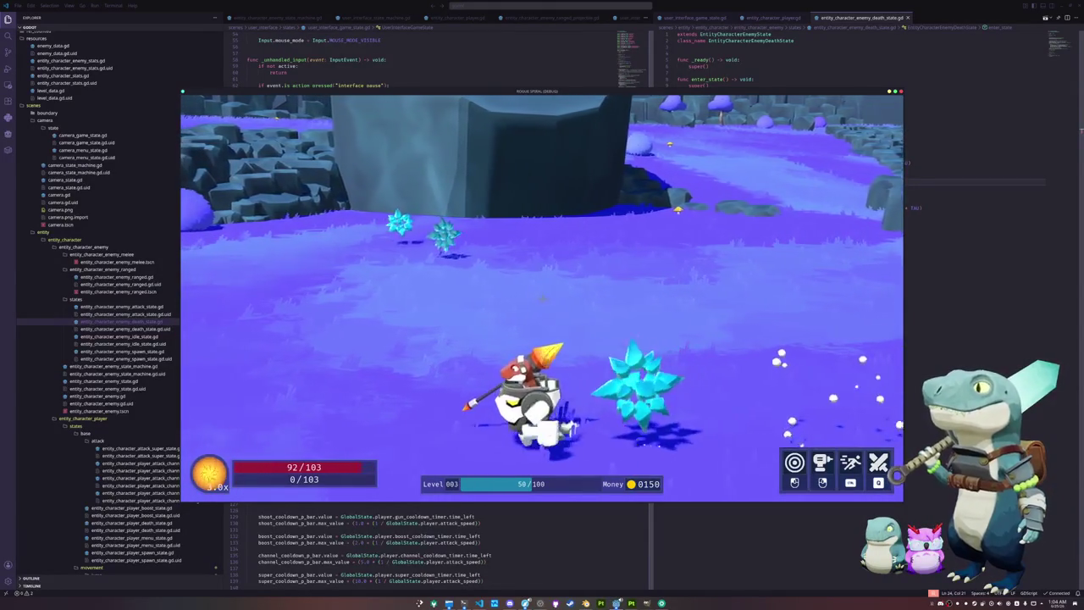
pyautogui.press('a')
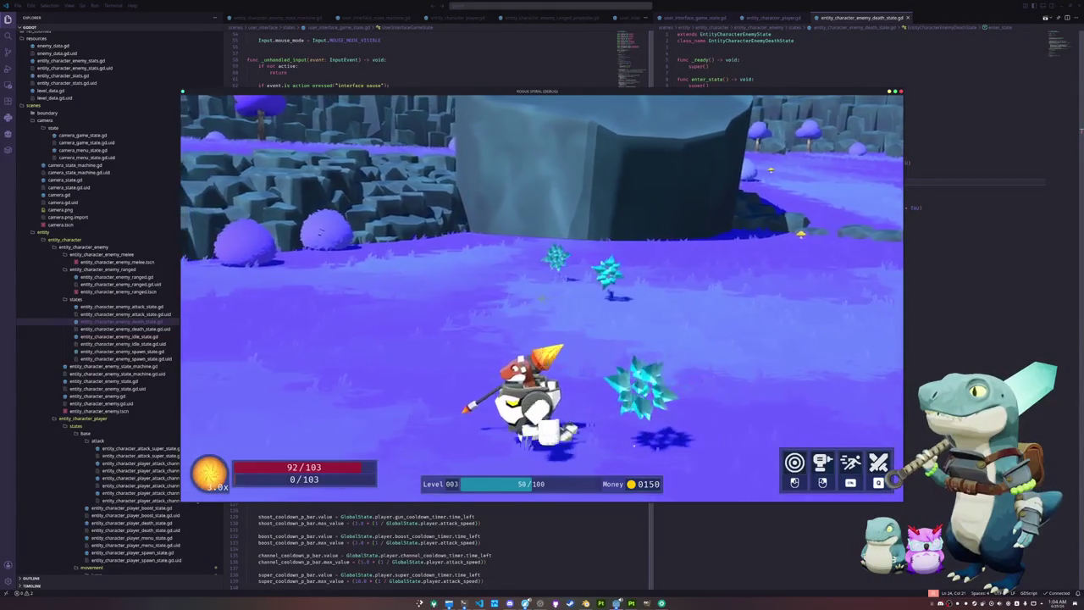
pyautogui.press('a')
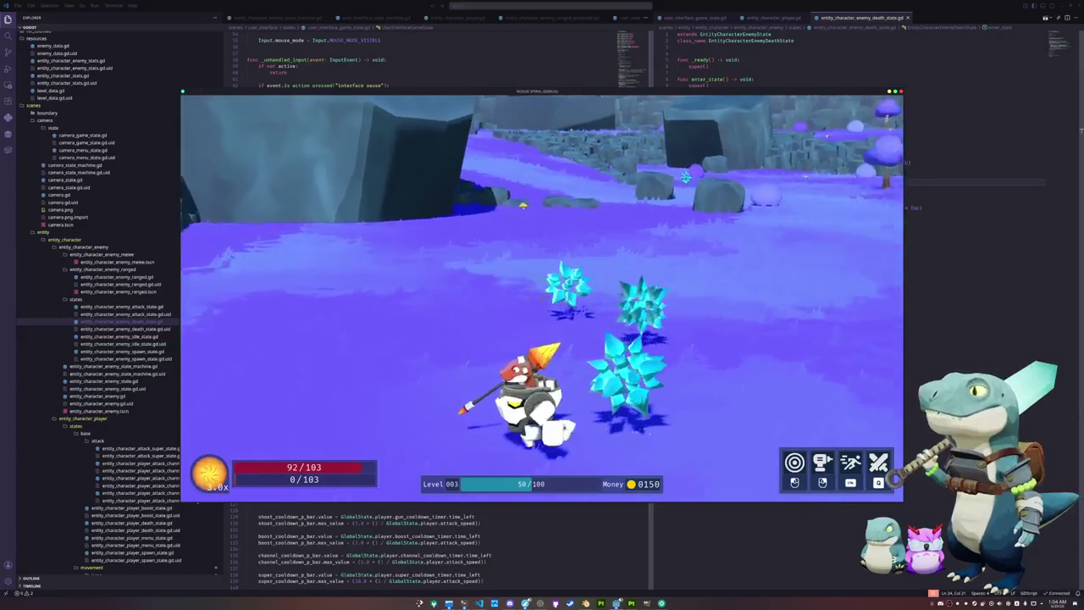
# - Circle back toward the crystal enemies, then pause and close the running game
pyautogui.press('w')
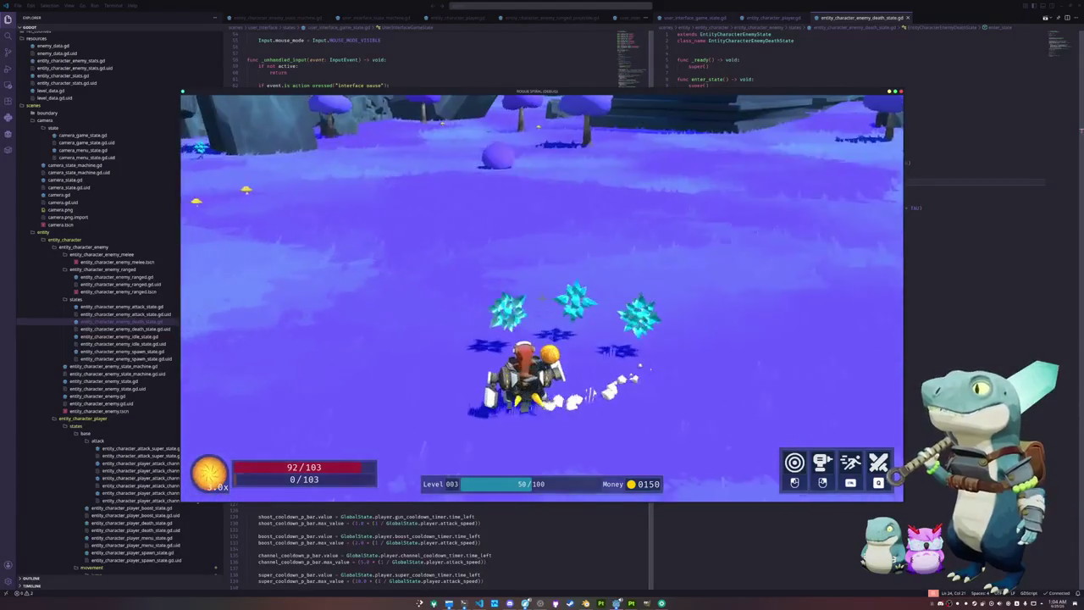
pyautogui.press('w')
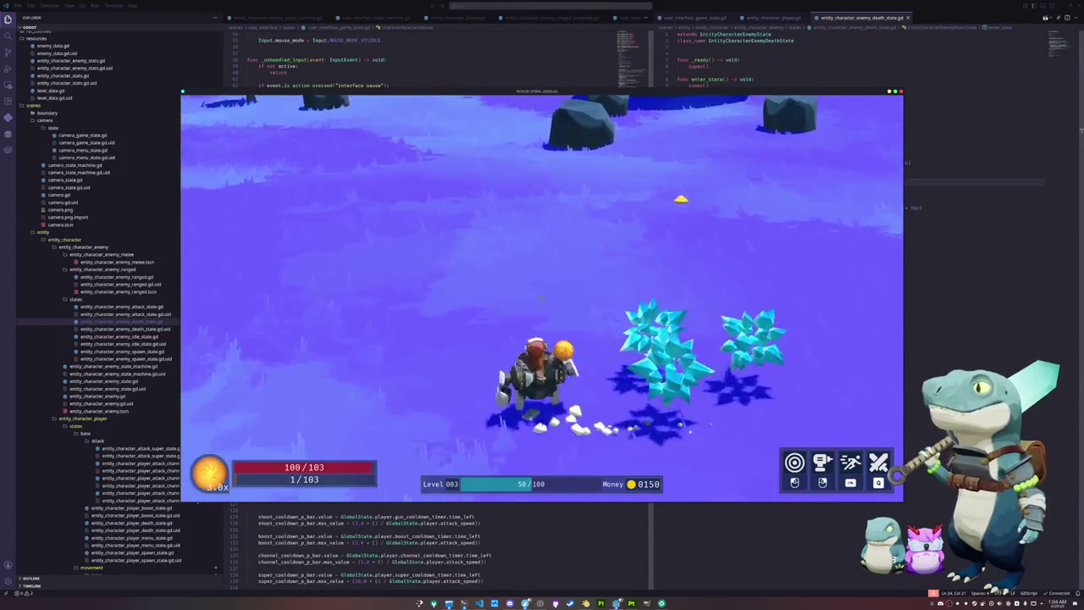
pyautogui.press('a')
pyautogui.press('w')
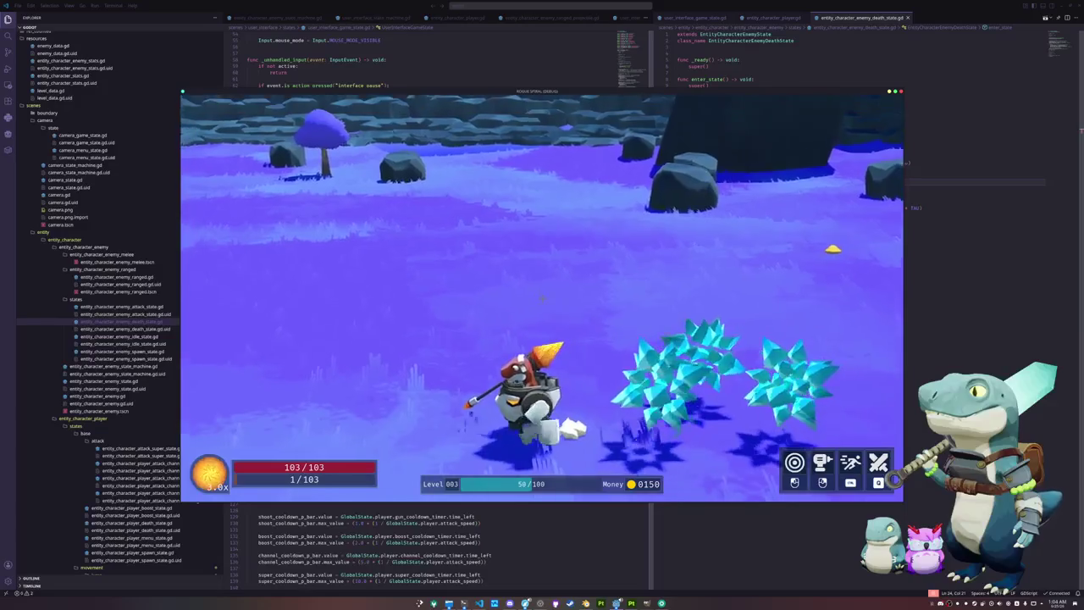
pyautogui.press('a')
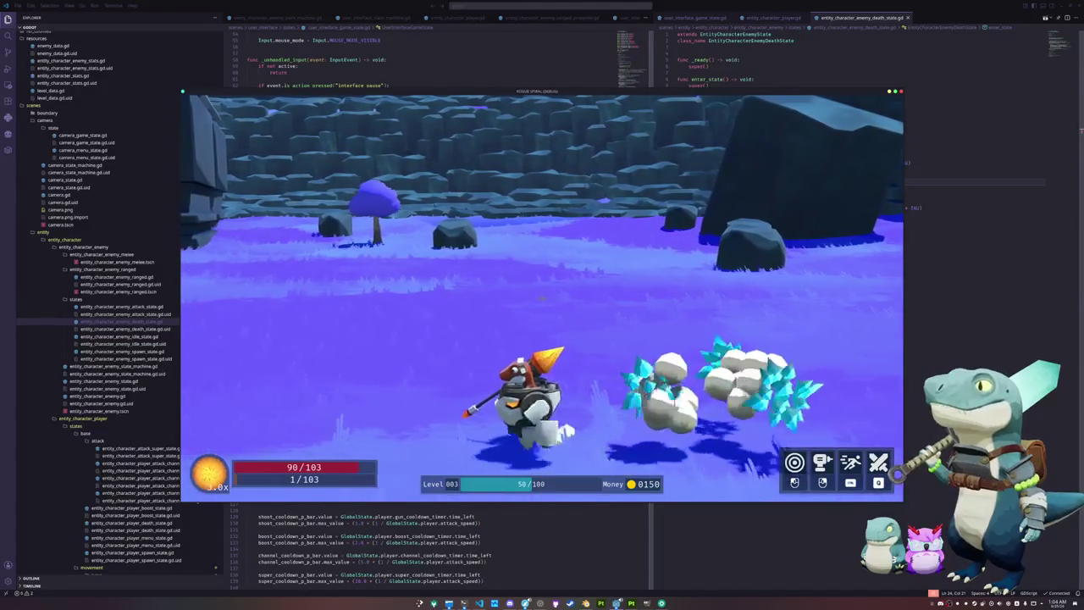
pyautogui.press('a')
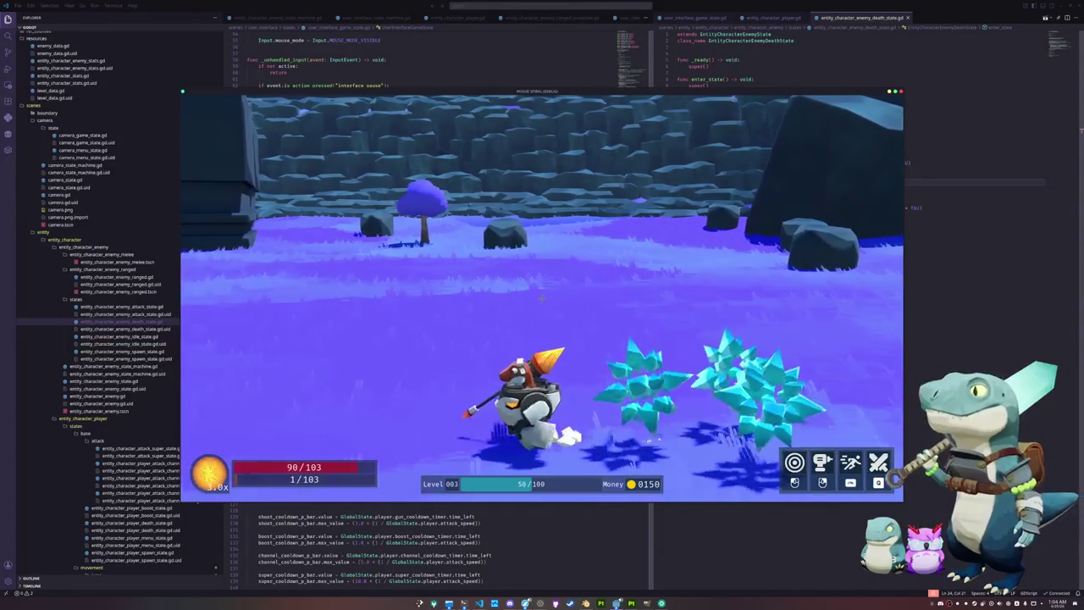
pyautogui.press('w')
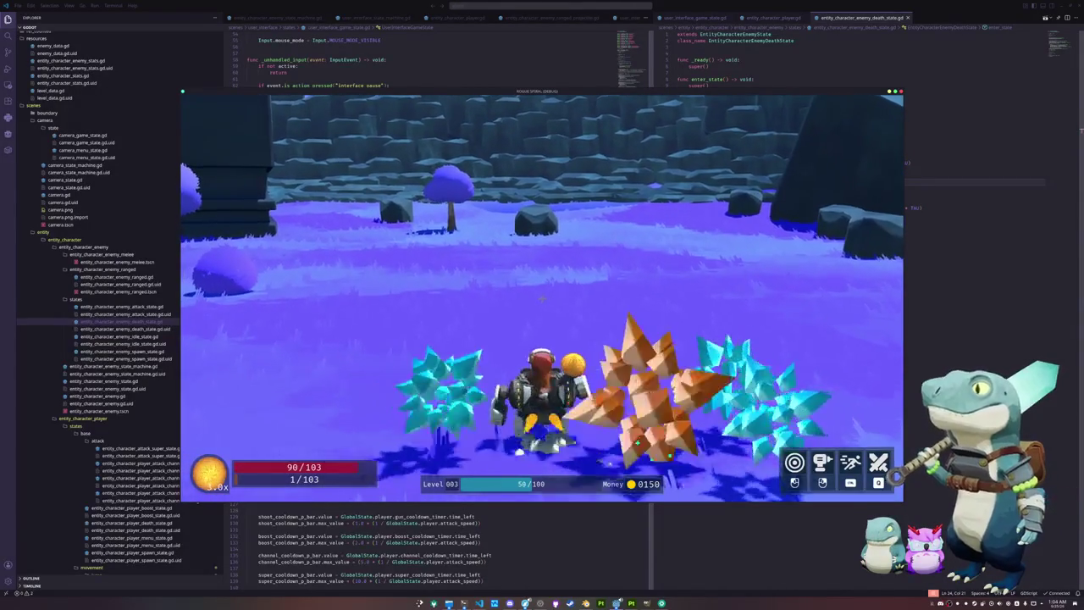
pyautogui.press('a')
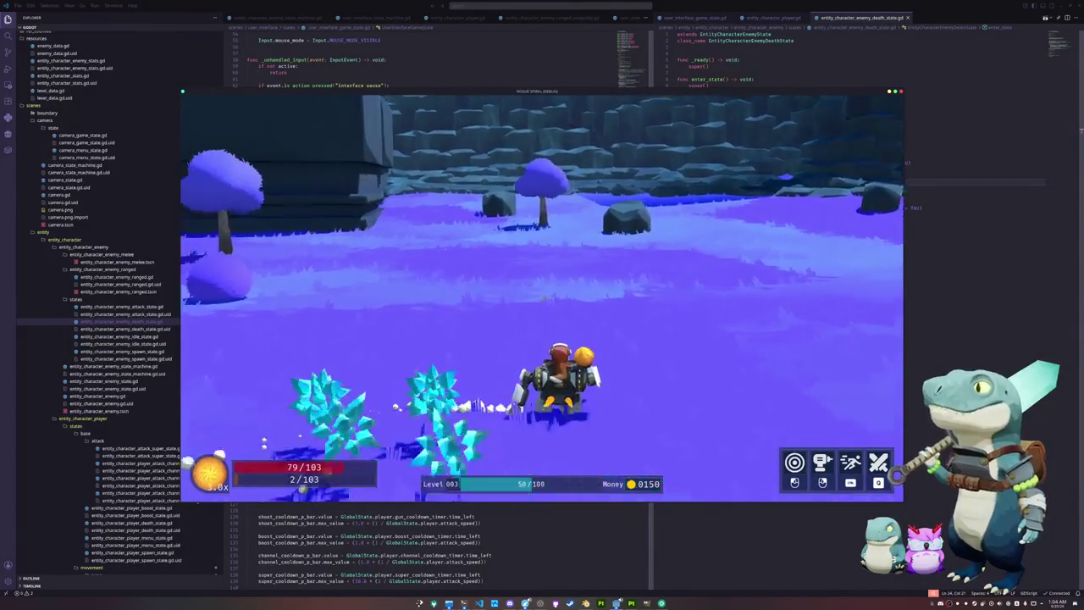
pyautogui.press('w')
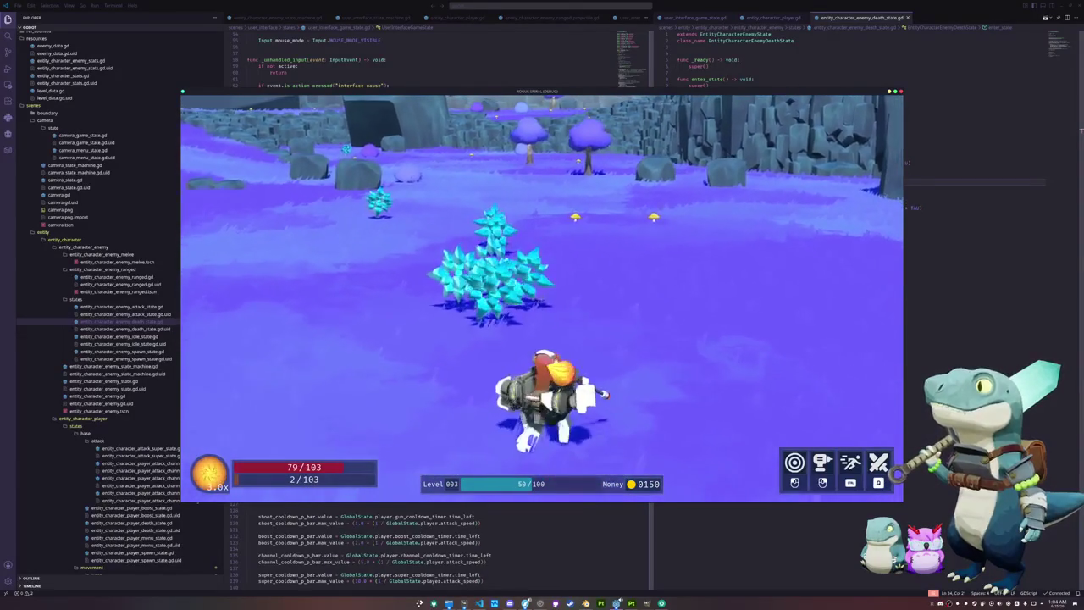
pyautogui.press('Escape')
pyautogui.click(549, 308)
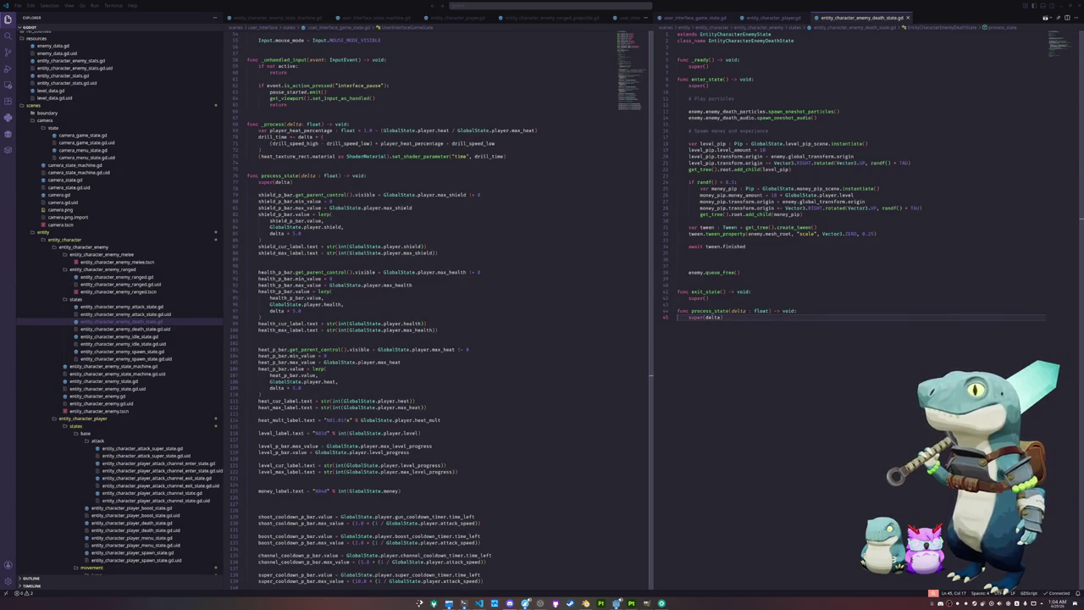
# - Delete the blank lines above enemy.queue_free() in entity_character_enemy_death_state.gd so it follows the tween wait
pyautogui.click(909, 363)
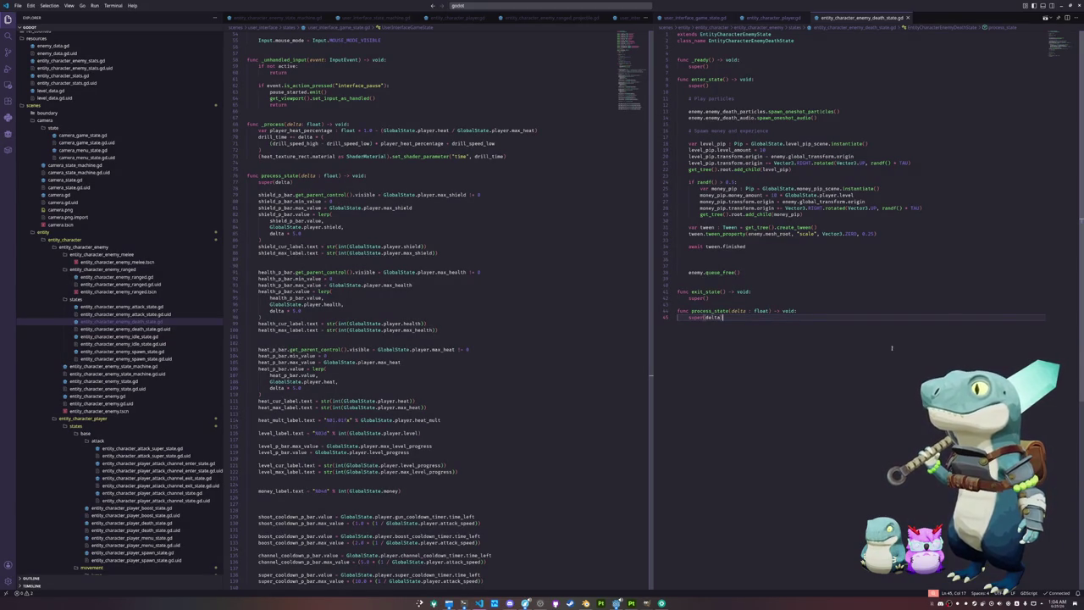
pyautogui.click(728, 305)
pyautogui.press('Return')
pyautogui.press('Up')
pyautogui.press('Up')
pyautogui.press('Up')
pyautogui.press('BackSpace')
pyautogui.press('BackSpace')
pyautogui.press('Up')
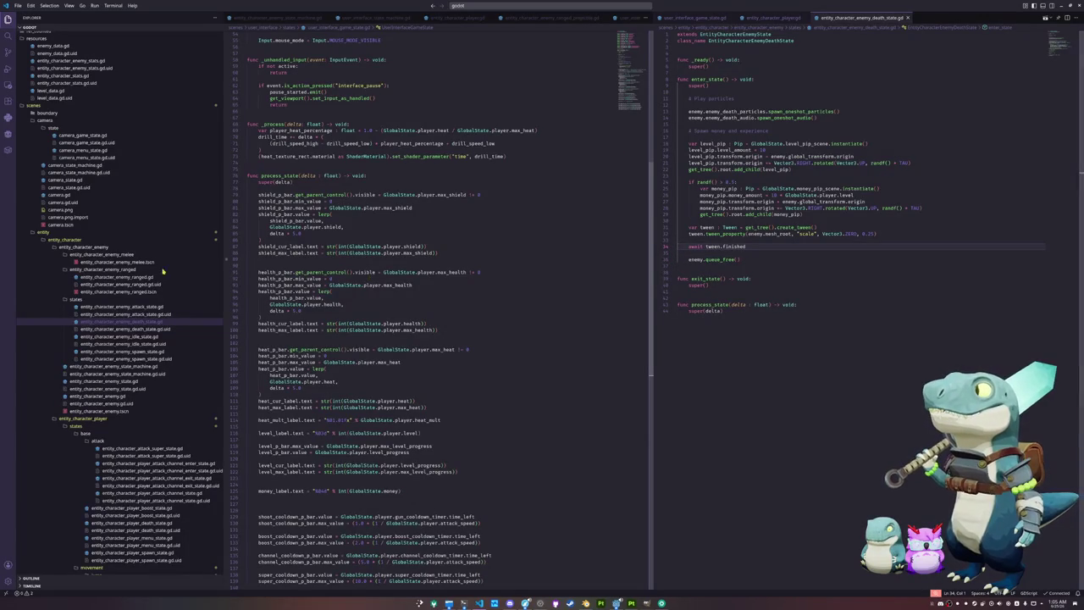
pyautogui.click(118, 336)
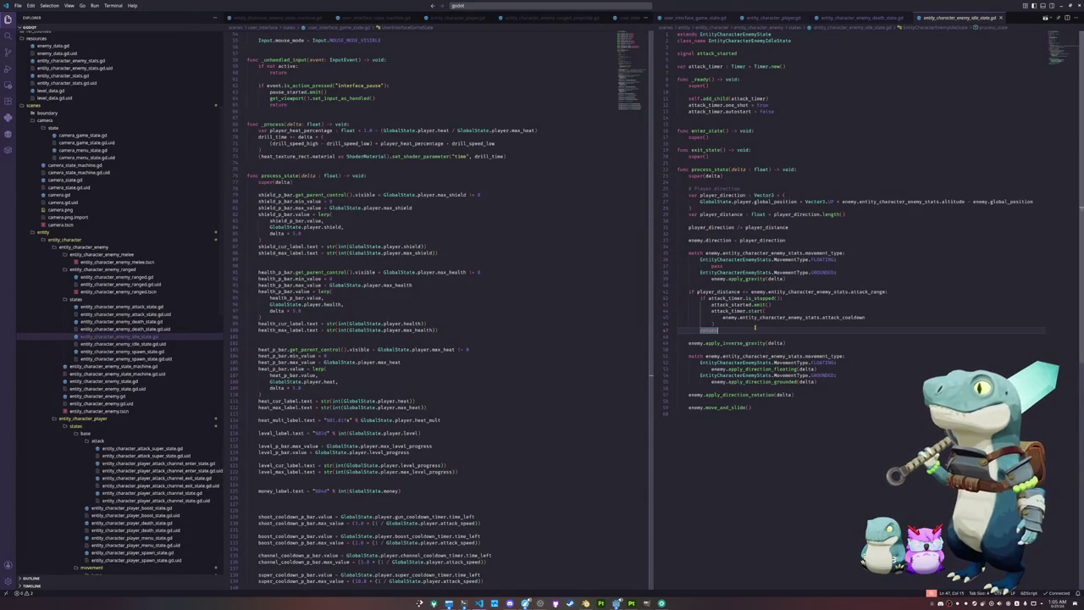
pyautogui.click(771, 284)
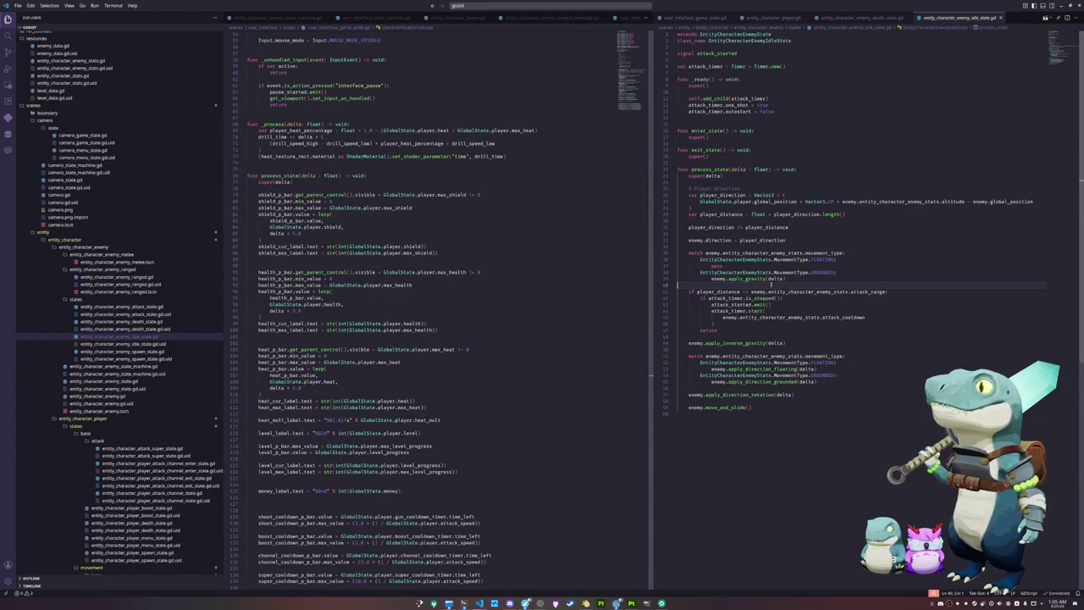
pyautogui.press('Down')
pyautogui.hotkey('ctrl', 'Right')
pyautogui.hotkey('ctrl', 'Right')
pyautogui.hotkey('ctrl', 'Right')
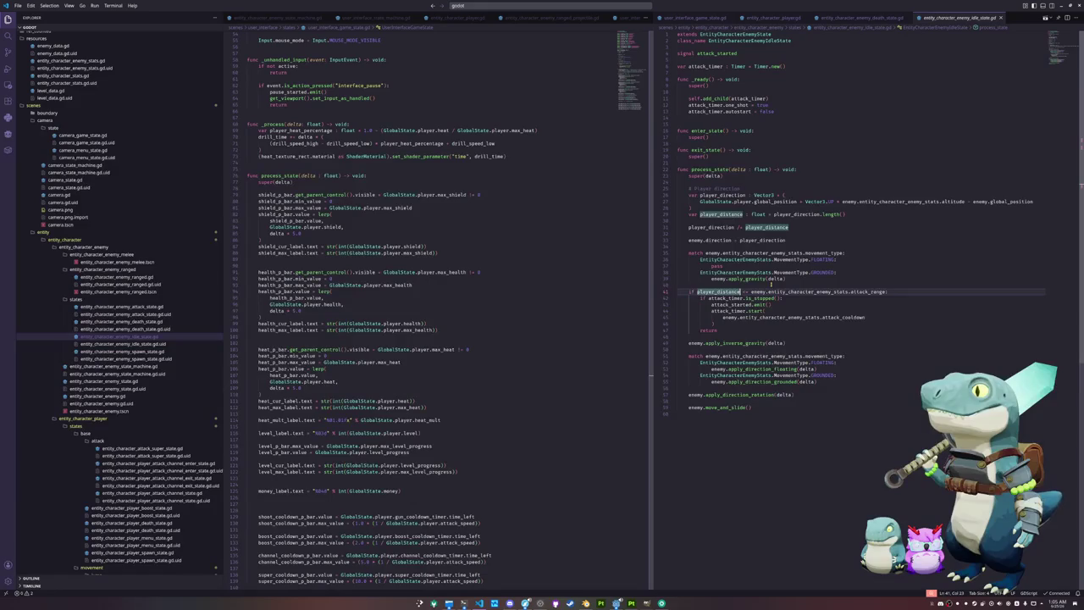
pyautogui.hotkey('ctrl', 'Right')
pyautogui.hotkey('ctrl', 'Right')
pyautogui.hotkey('ctrl', 'shift', 'Right')
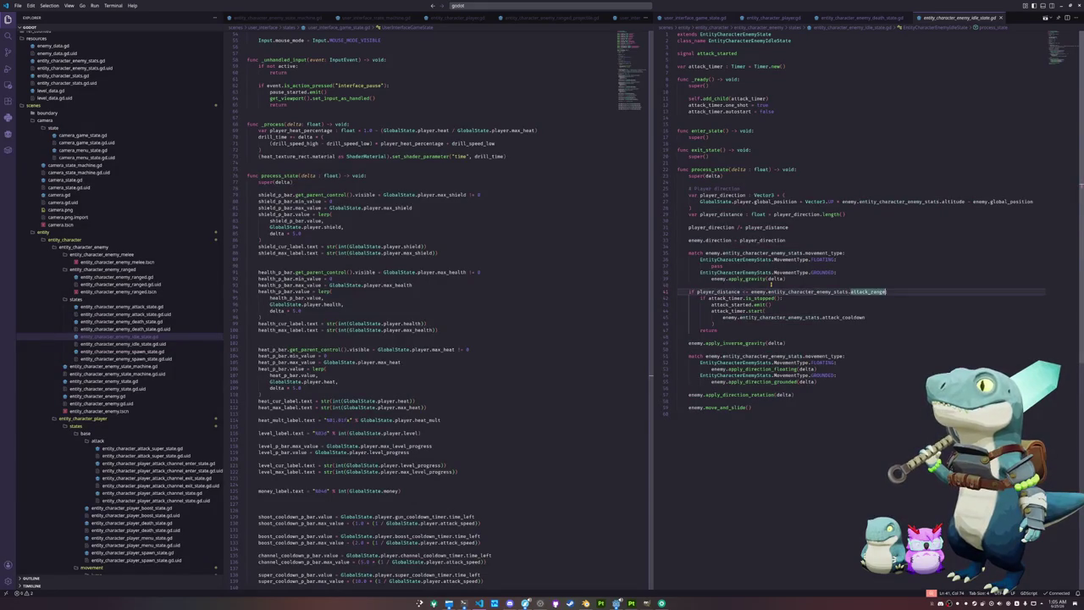
pyautogui.hotkey('ctrl', 'shift', 'Left')
pyautogui.hotkey('ctrl', 'shift', 'Left')
pyautogui.hotkey('ctrl', 'shift', 'Left')
pyautogui.press('Down')
pyautogui.press('Down')
pyautogui.press('Down')
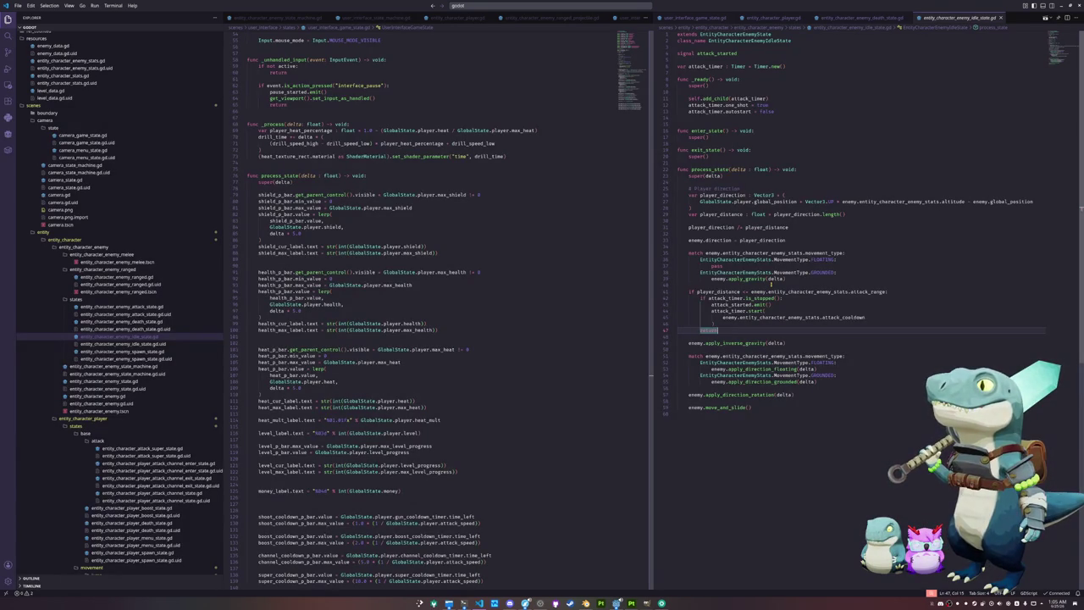
pyautogui.press('Up')
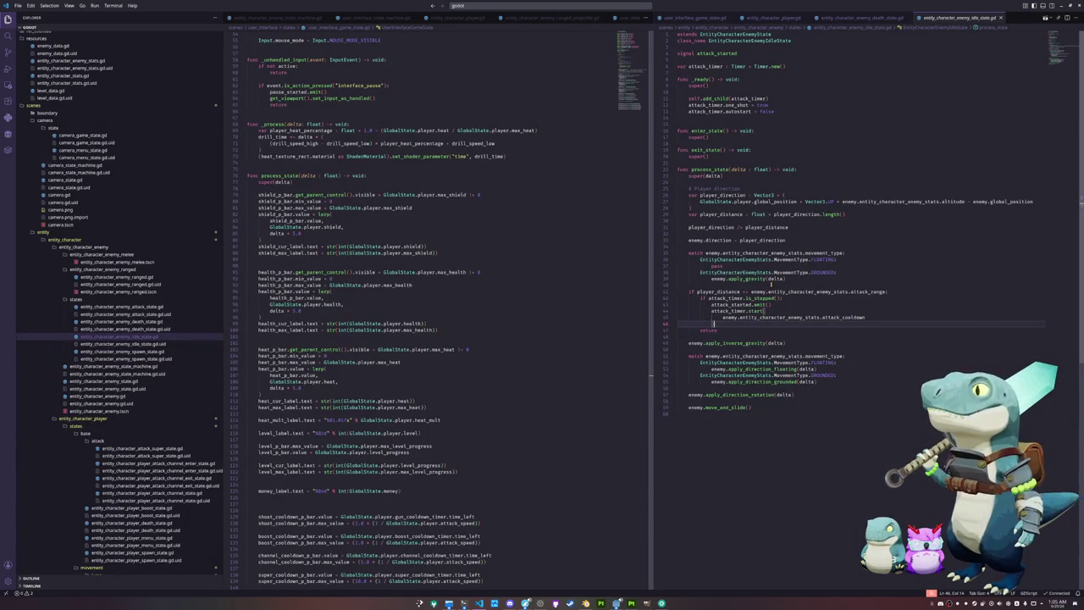
pyautogui.write(')')
pyautogui.press('Return')
pyautogui.press('Return')
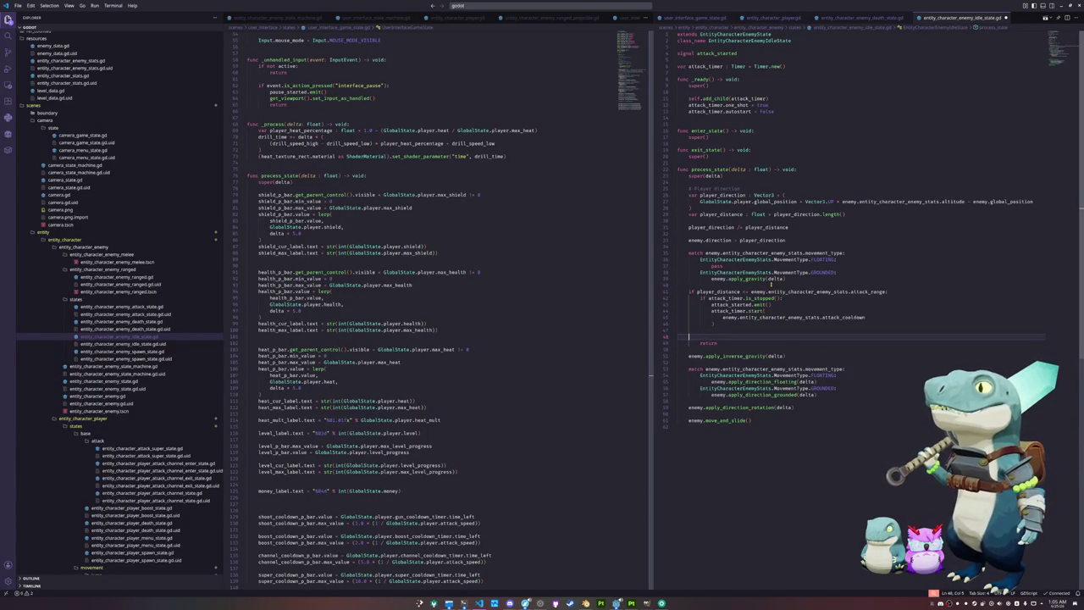
pyautogui.write('if player_direction')
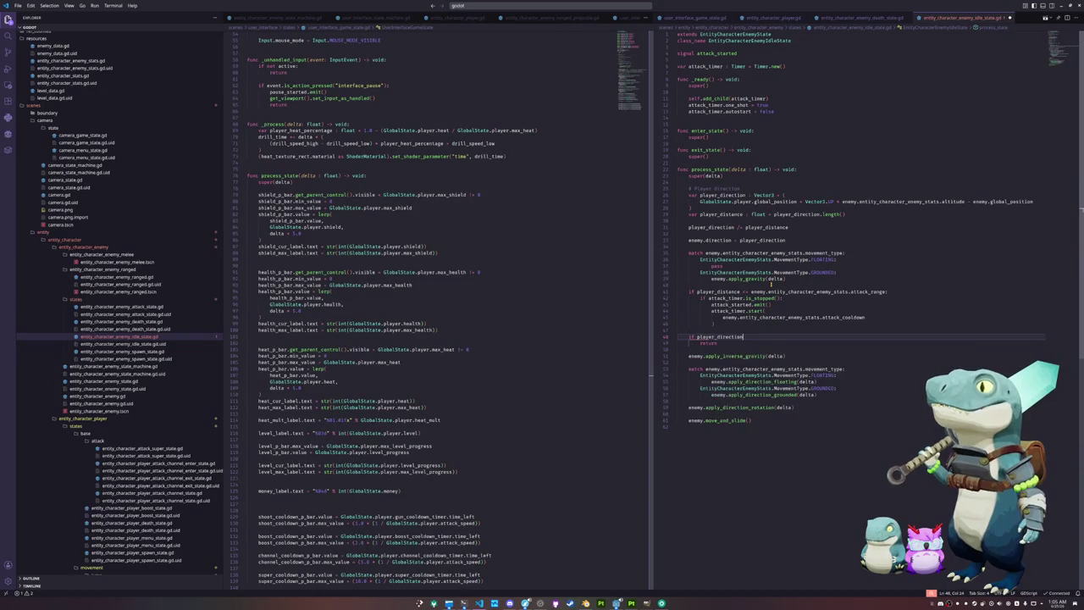
pyautogui.write('nemy')
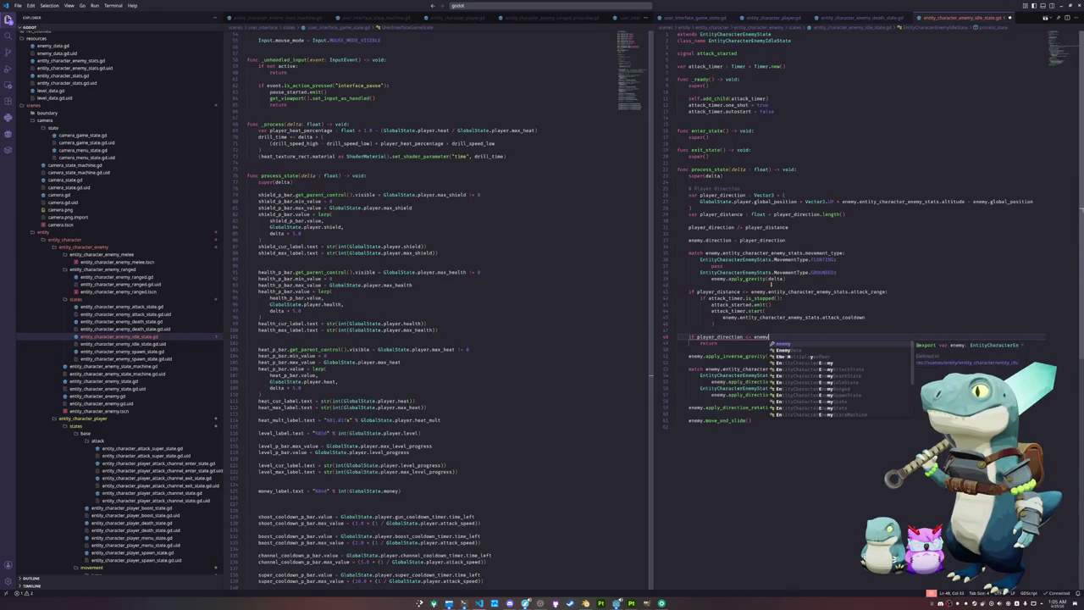
pyautogui.write('.entity')
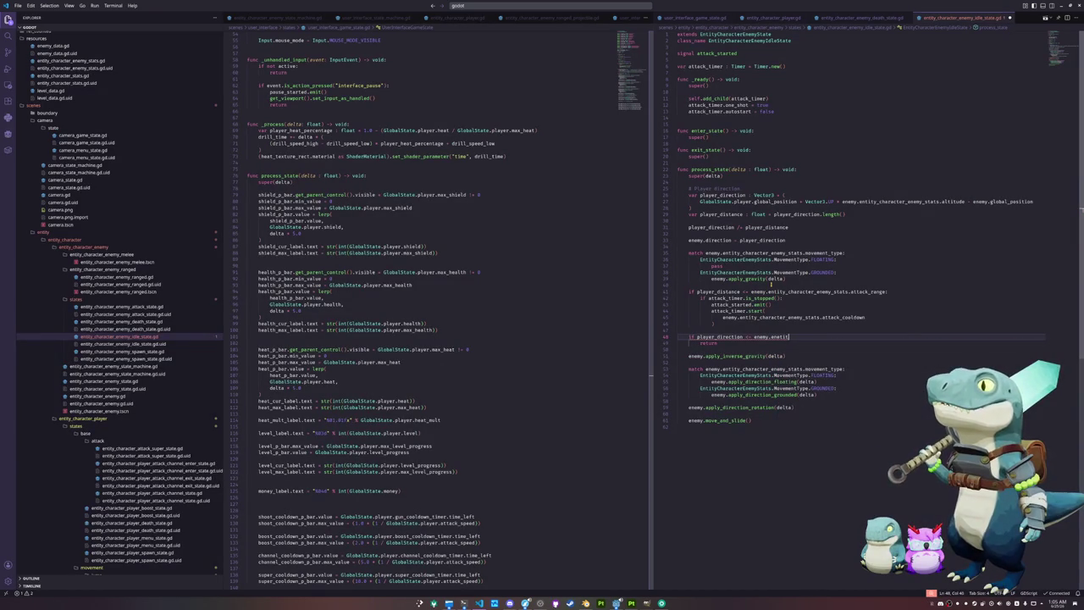
pyautogui.write('ity')
pyautogui.press('Return')
pyautogui.write('.attakc_r')
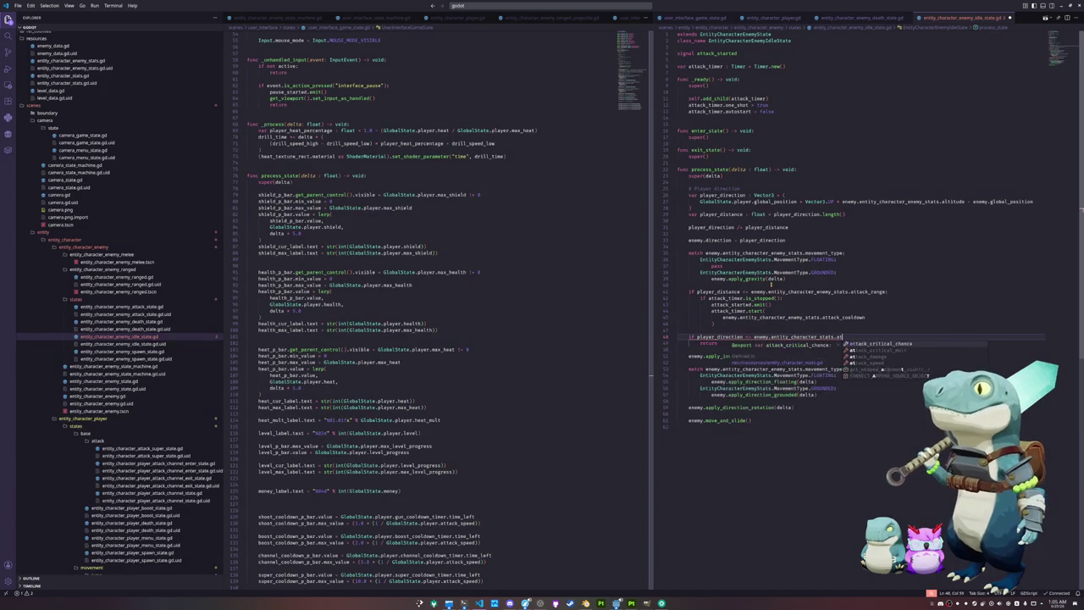
pyautogui.press('BackSpace')
pyautogui.press('BackSpace')
pyautogui.press('BackSpace')
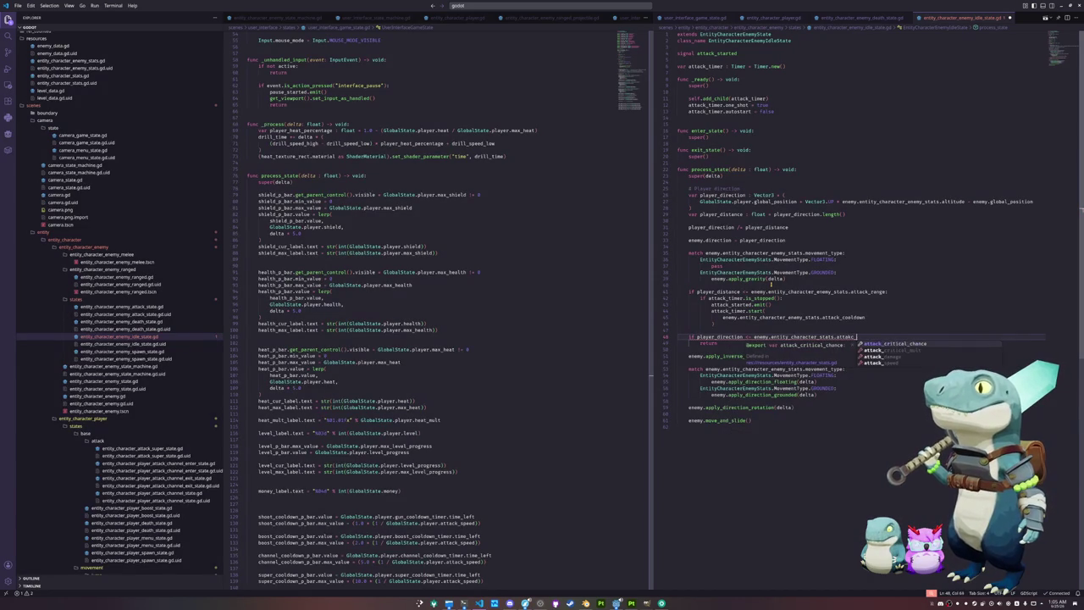
pyautogui.press('BackSpace')
pyautogui.press('BackSpace')
pyautogui.press('BackSpace')
pyautogui.write('e')
pyautogui.press('Return')
pyautogui.write('att')
pyautogui.press('Return')
pyautogui.write('0.')
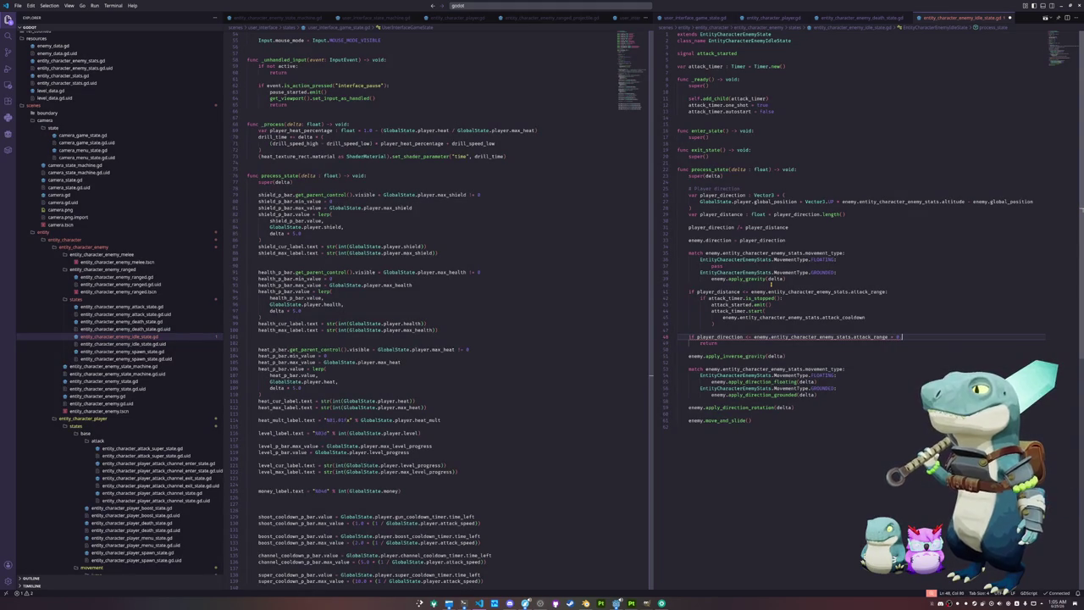
pyautogui.write('5:')
pyautogui.press('Return')
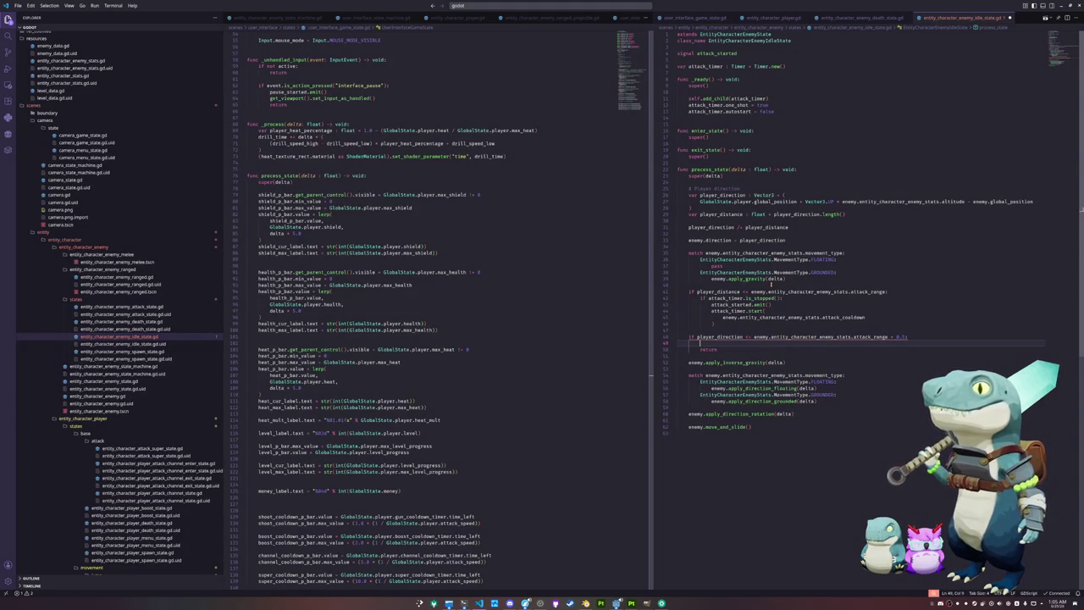
pyautogui.press('BackSpace')
pyautogui.press('BackSpace')
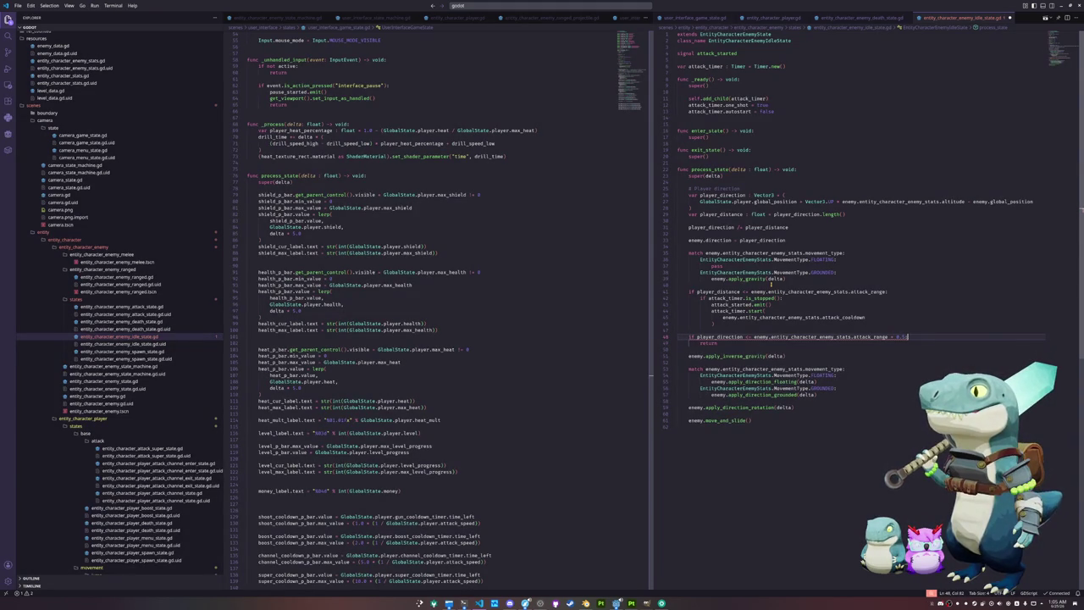
pyautogui.hotkey('ctrl', 'Left')
pyautogui.hotkey('ctrl', 'Left')
pyautogui.hotkey('ctrl', 'Left')
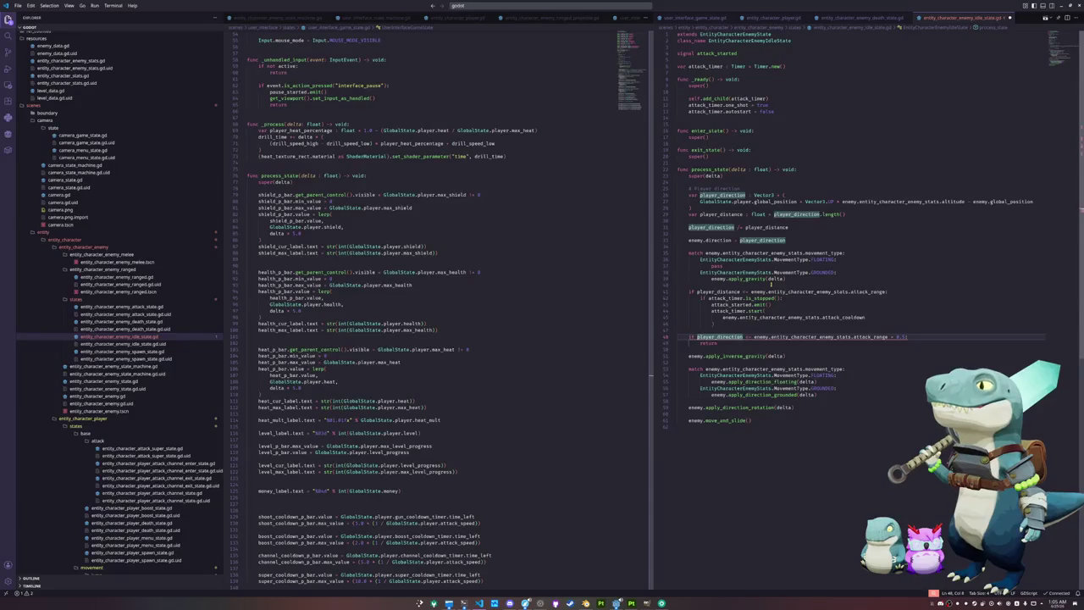
pyautogui.hotkey('ctrl', 'o')
pyautogui.hotkey('ctrl', 'p')
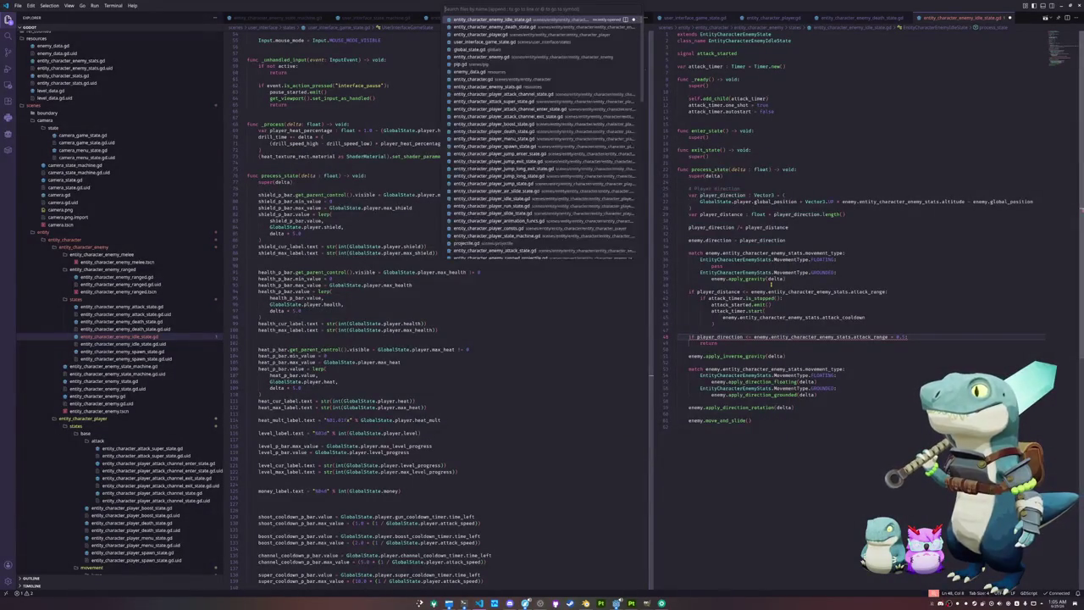
pyautogui.press('Escape')
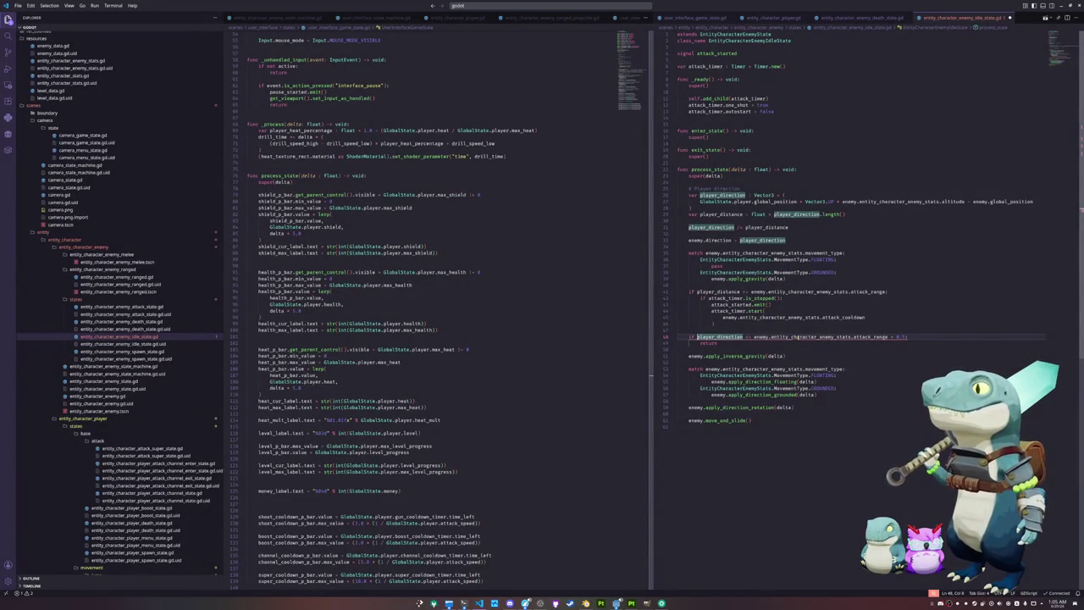
pyautogui.click(798, 337)
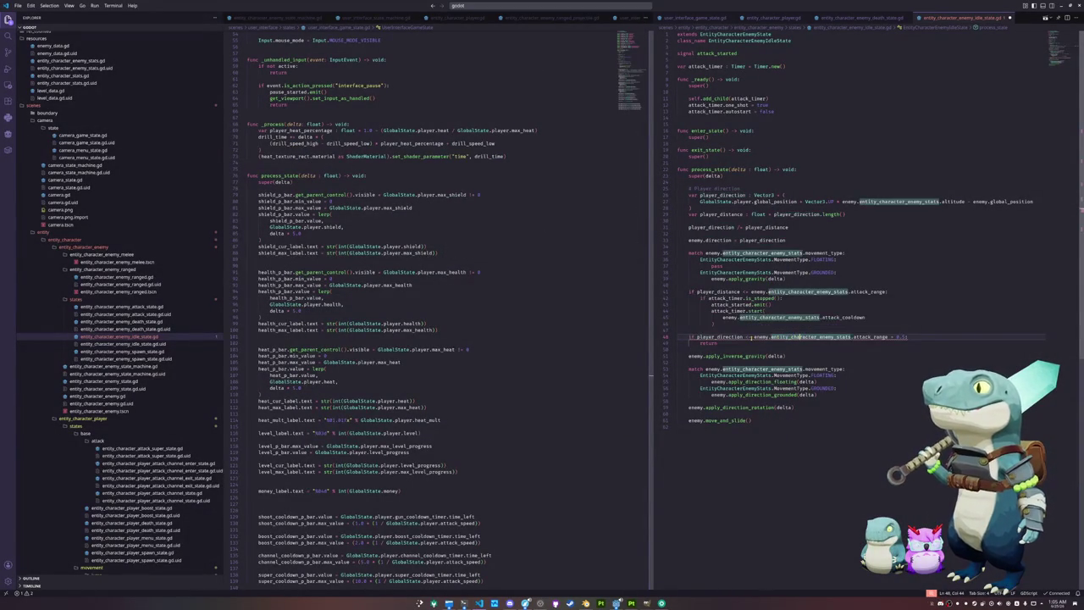
pyautogui.doubleClick(726, 337)
# - Change player_direction to player_distance on line 48 and briefly test it in the running game
pyautogui.write('player_distance')
pyautogui.moveTo(616, 603)
pyautogui.click(703, 567)
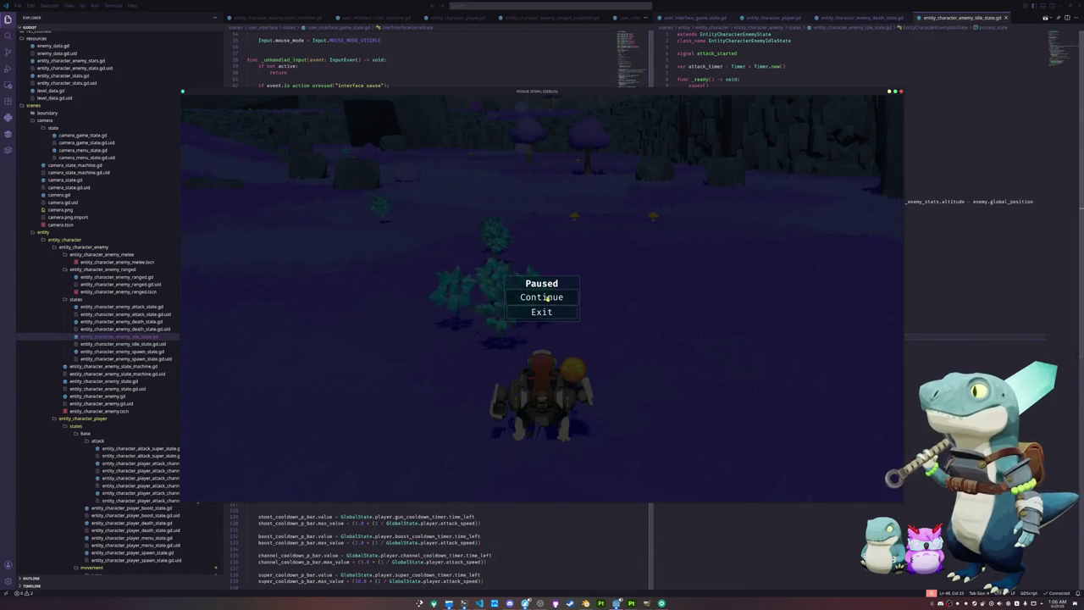
pyautogui.click(547, 298)
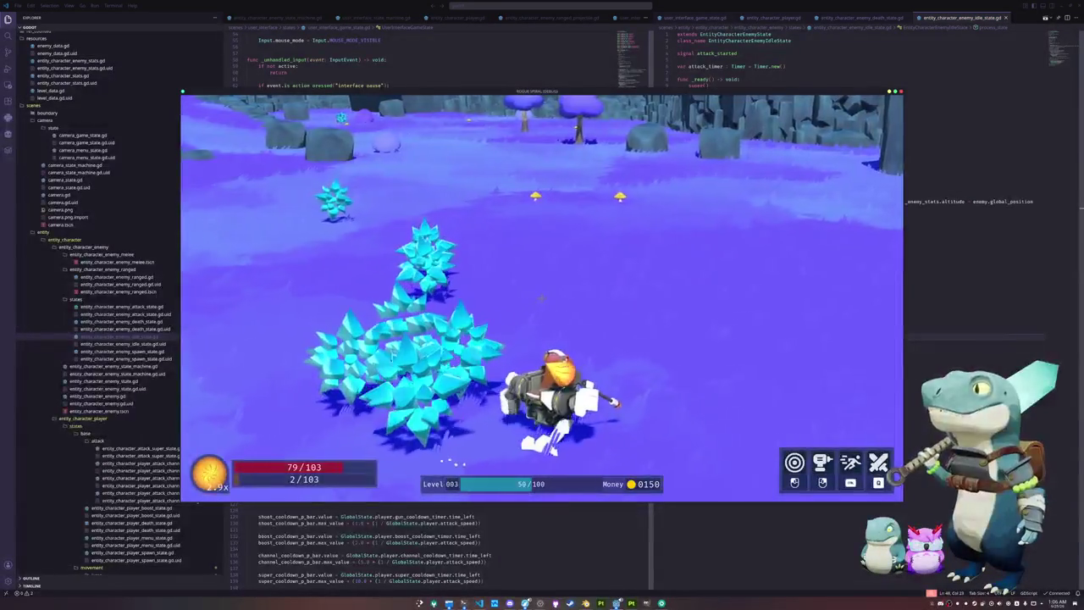
pyautogui.press('w')
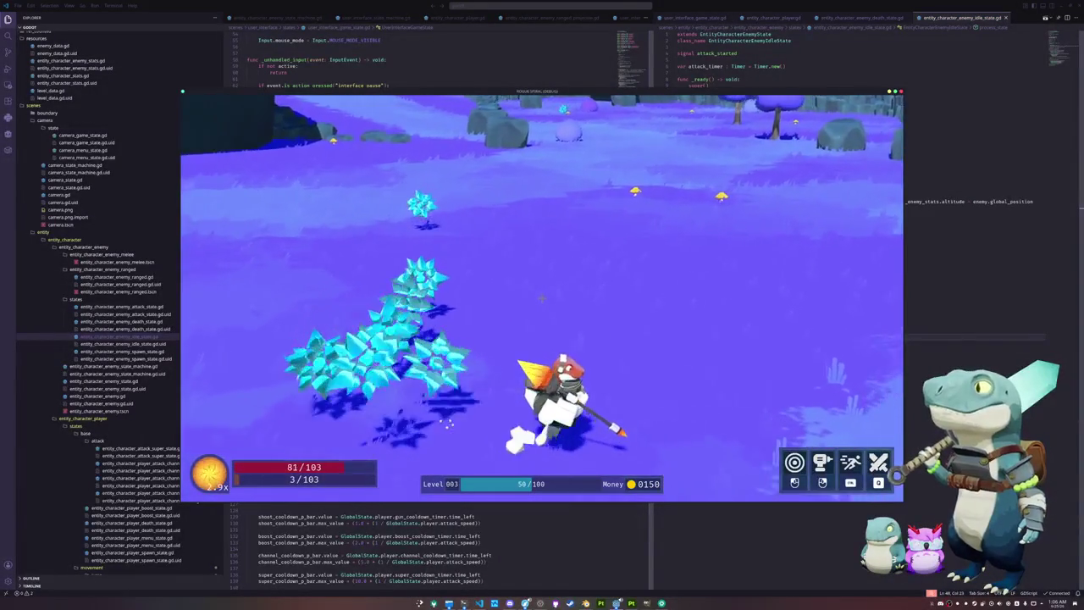
pyautogui.press('w')
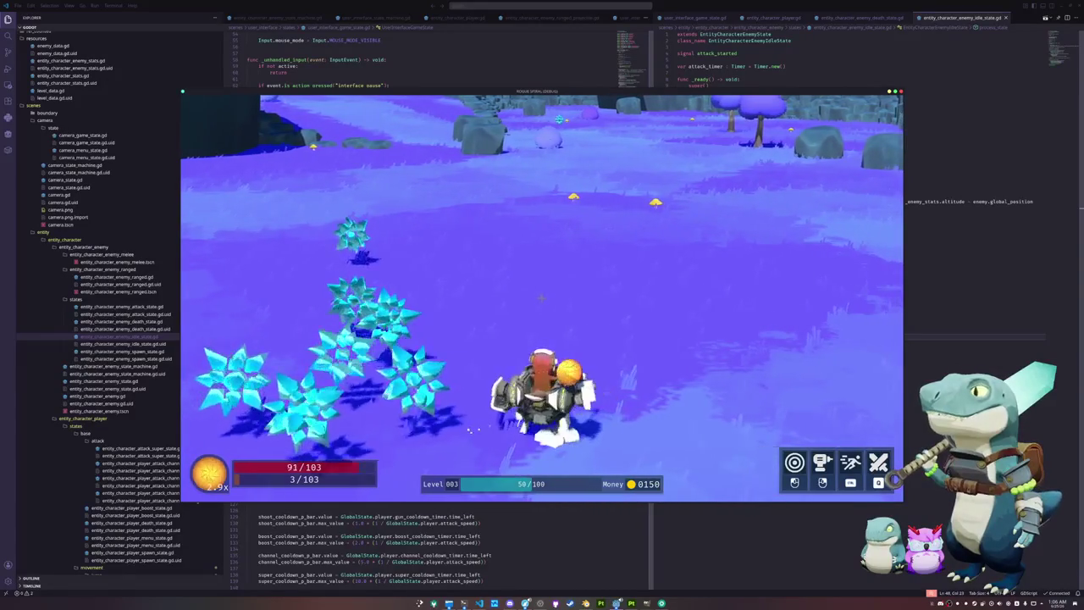
pyautogui.press('Escape')
pyautogui.click(542, 329)
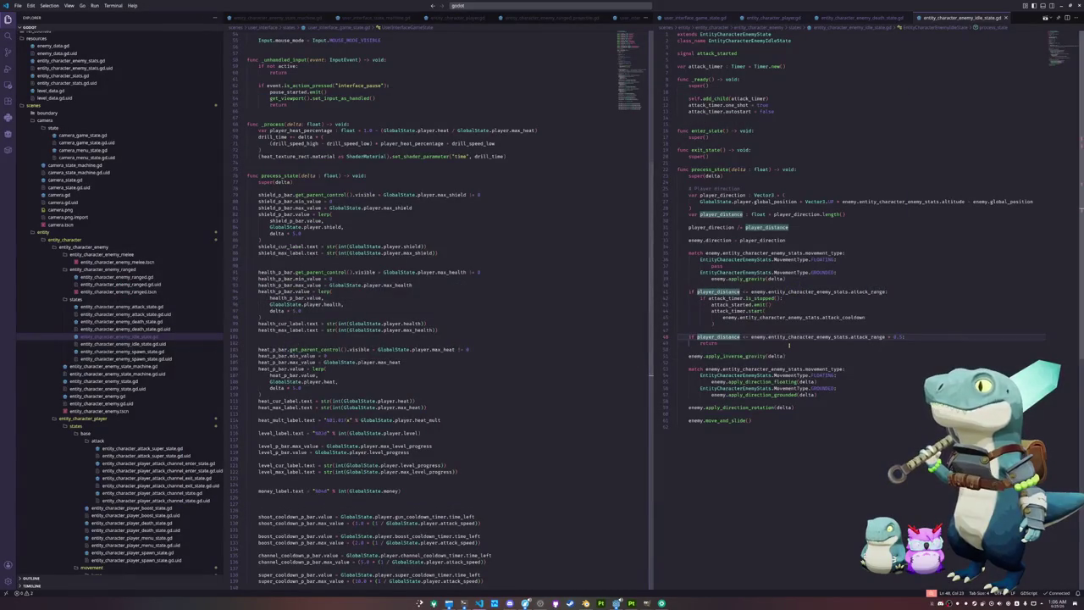
# - Go to the range margin on line 48, then play-test again until health drops to 92/103
pyautogui.press('End')
pyautogui.press('Left')
pyautogui.press('Left')
pyautogui.press('Left')
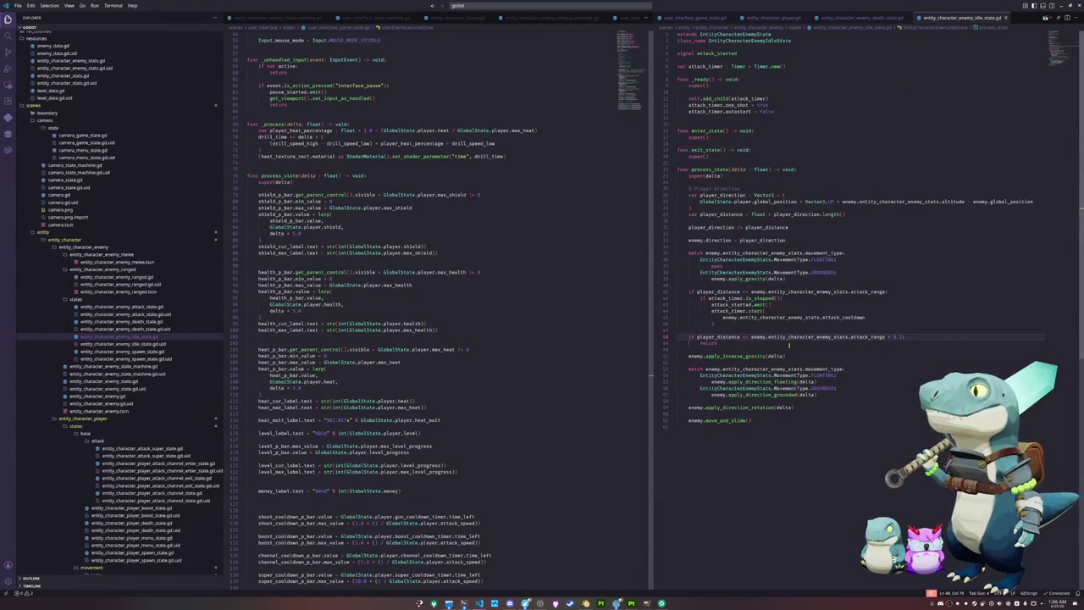
pyautogui.hotkey('alt', 'Tab')
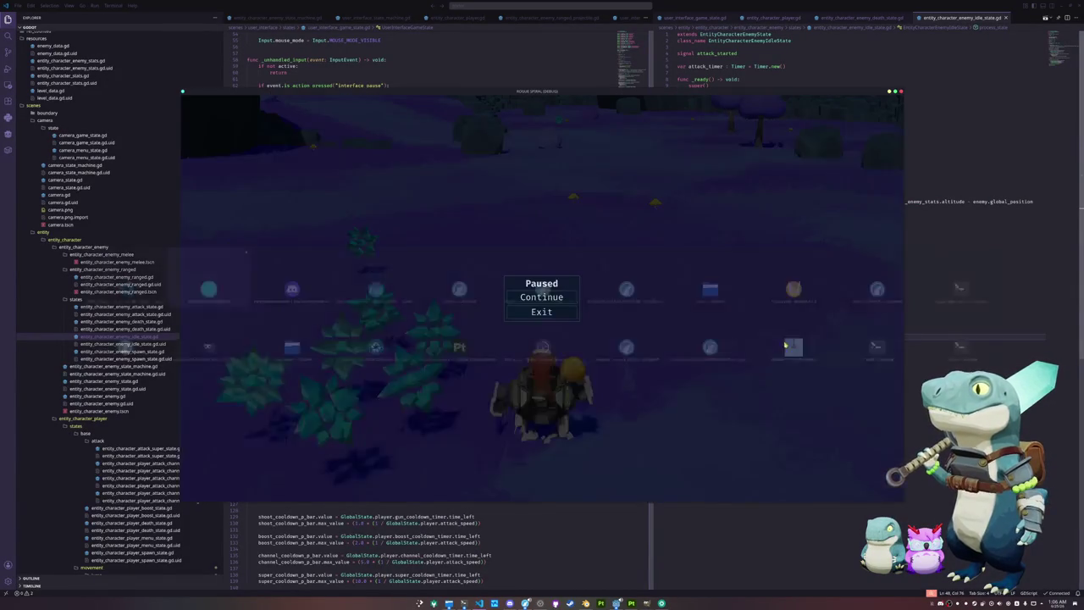
pyautogui.click(563, 307)
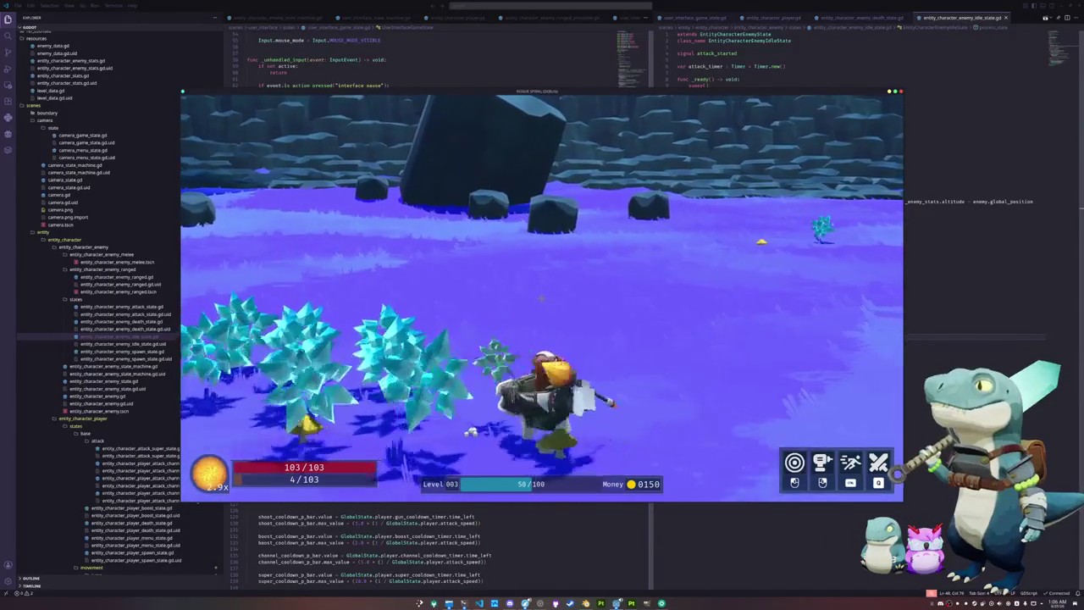
pyautogui.press('Escape')
pyautogui.click(541, 311)
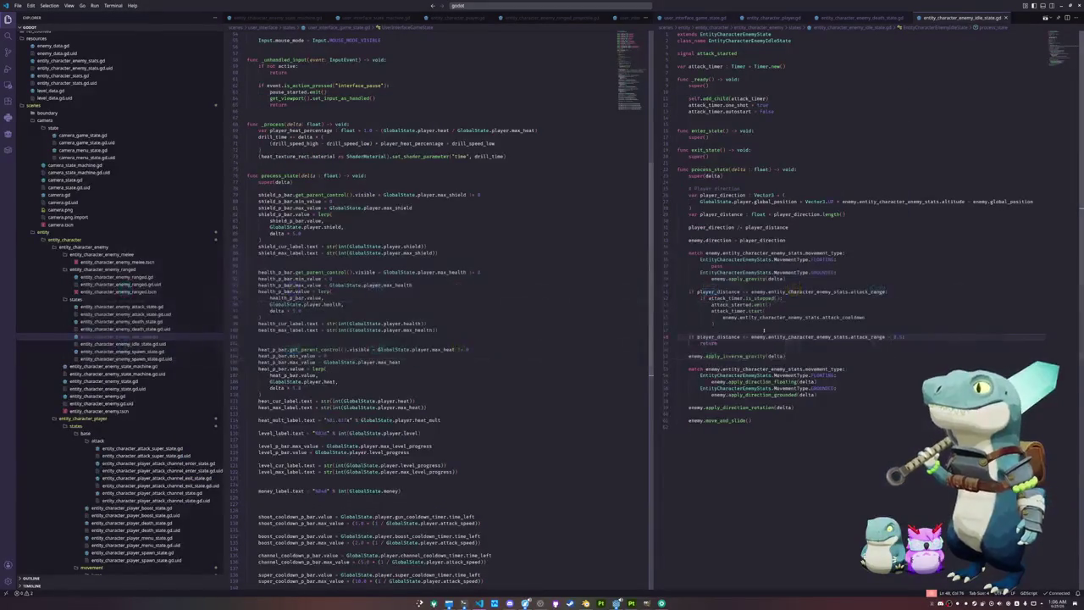
# - Change the line 48 range check margin from attack_range + 0.5 to + 1.0
pyautogui.hotkey('ctrl', 'Left')
pyautogui.hotkey('ctrl', 'Left')
pyautogui.hotkey('ctrl', 'Left')
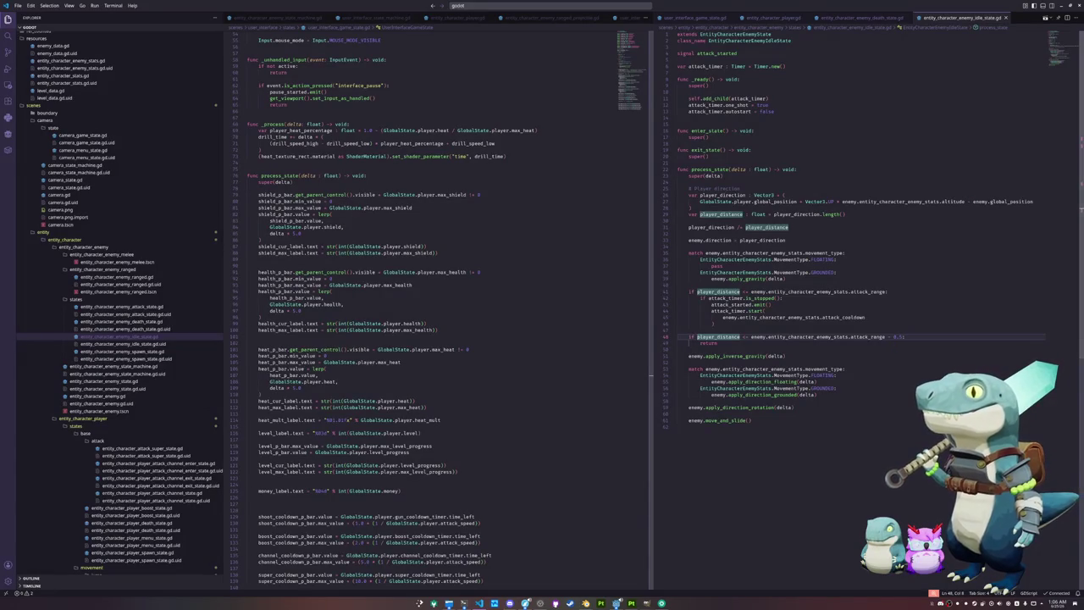
pyautogui.press('F5')
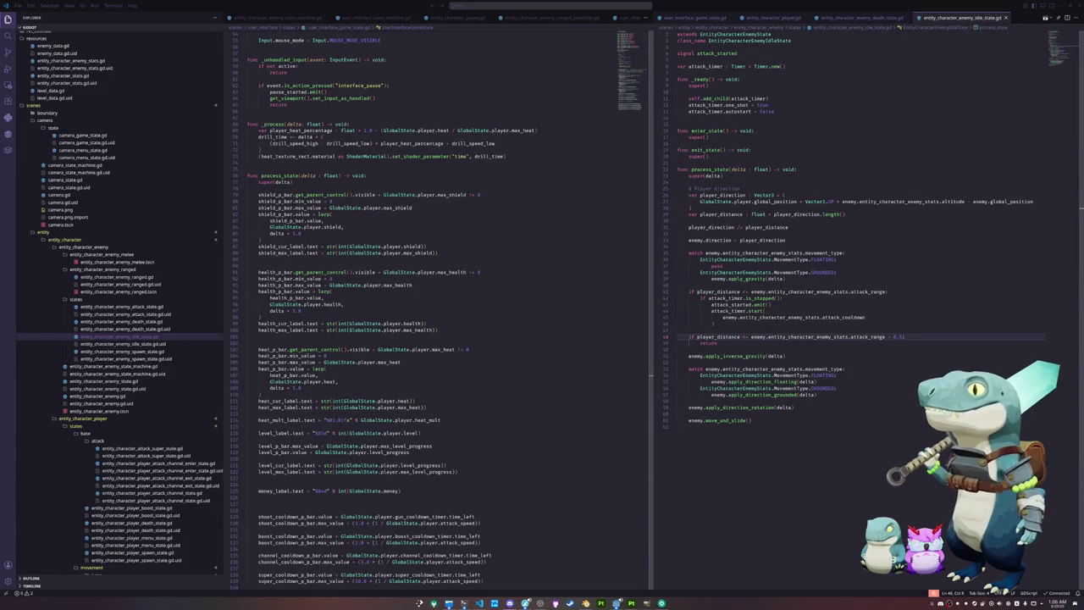
pyautogui.click(826, 352)
pyautogui.press('Up')
pyautogui.press('Up')
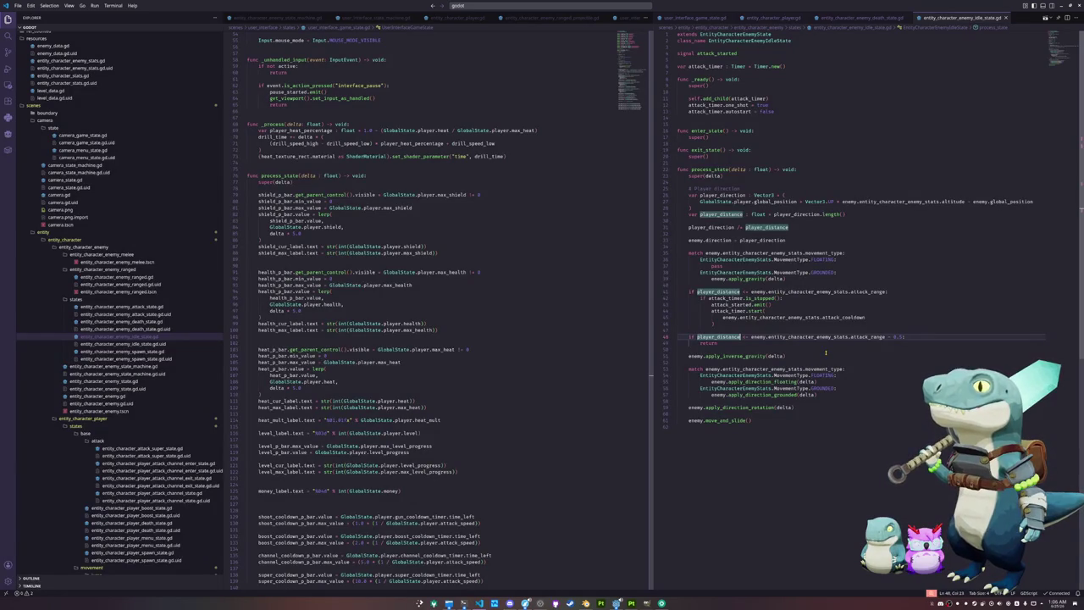
pyautogui.hotkey('ctrl', 'Right')
pyautogui.hotkey('ctrl', 'Right')
pyautogui.hotkey('ctrl', 'Right')
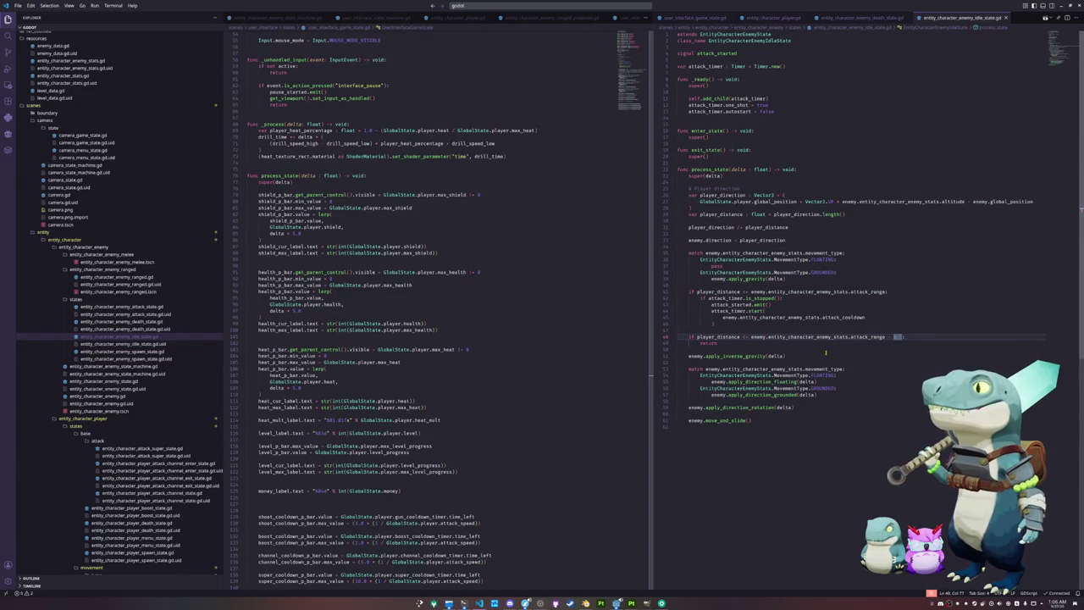
pyautogui.hotkey('ctrl', 'Left')
pyautogui.hotkey('ctrl', 'Left')
pyautogui.hotkey('ctrl', 'Left')
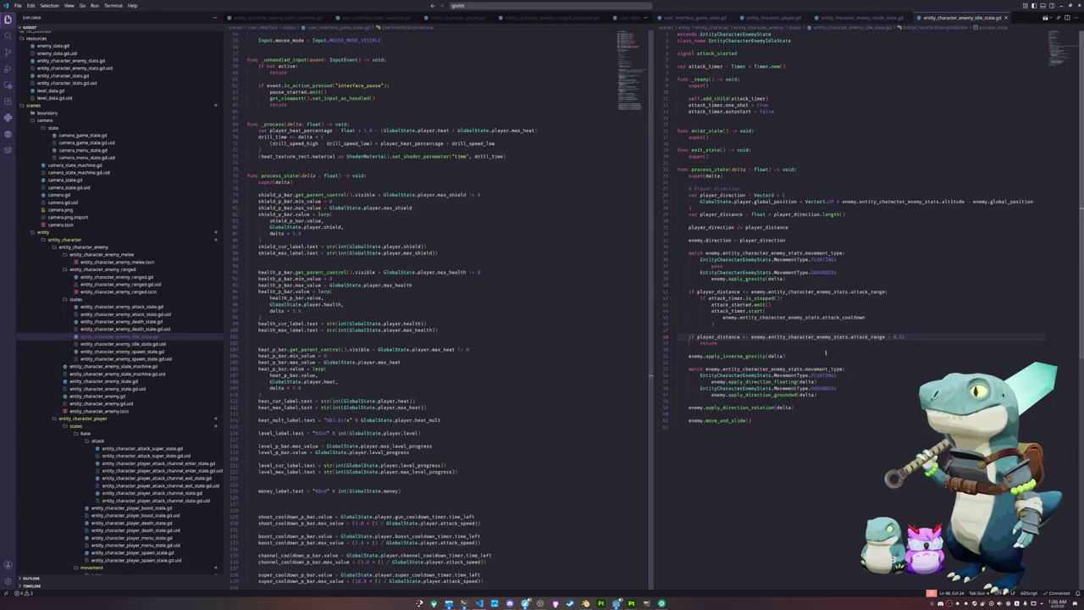
pyautogui.hotkey('ctrl', 'Right')
pyautogui.hotkey('ctrl', 'Right')
pyautogui.hotkey('ctrl', 'Right')
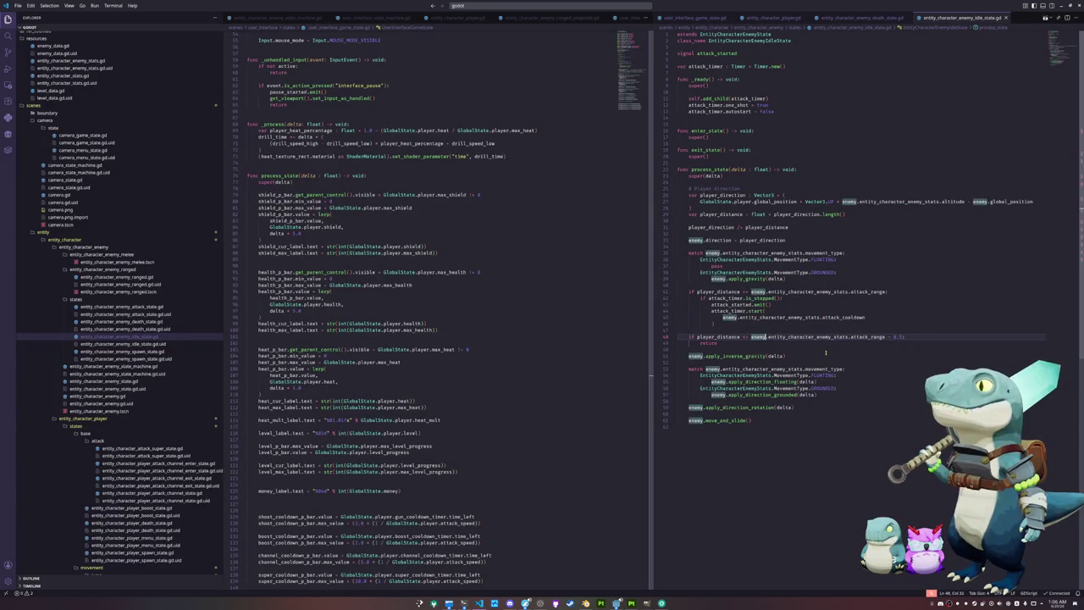
pyautogui.press('Right')
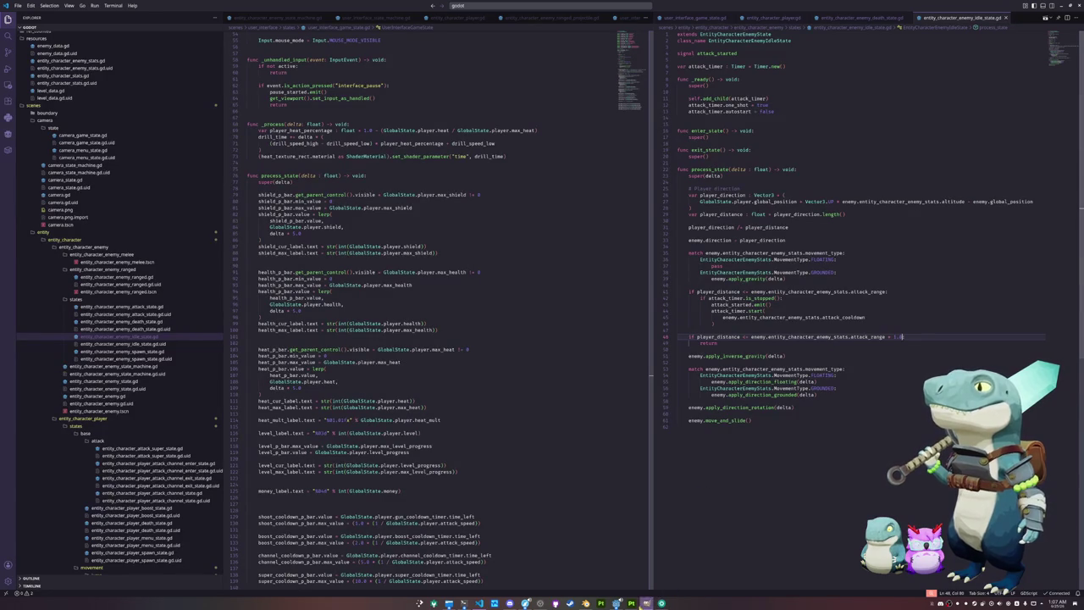
# - Resume the paused game to test the new 1.0 range margin
pyautogui.moveTo(616, 603)
pyautogui.click(703, 566)
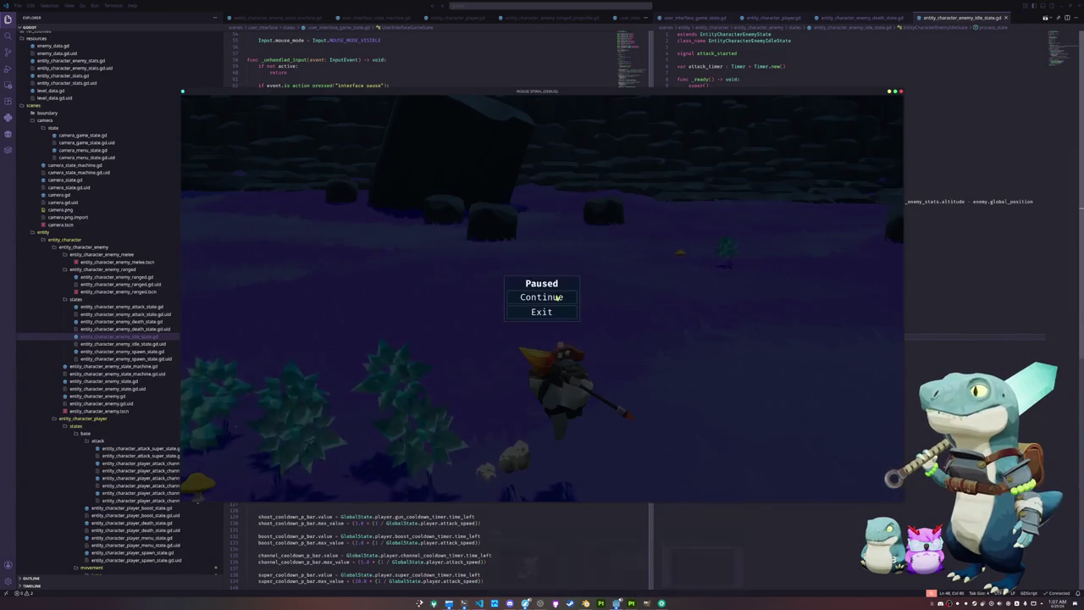
pyautogui.click(542, 296)
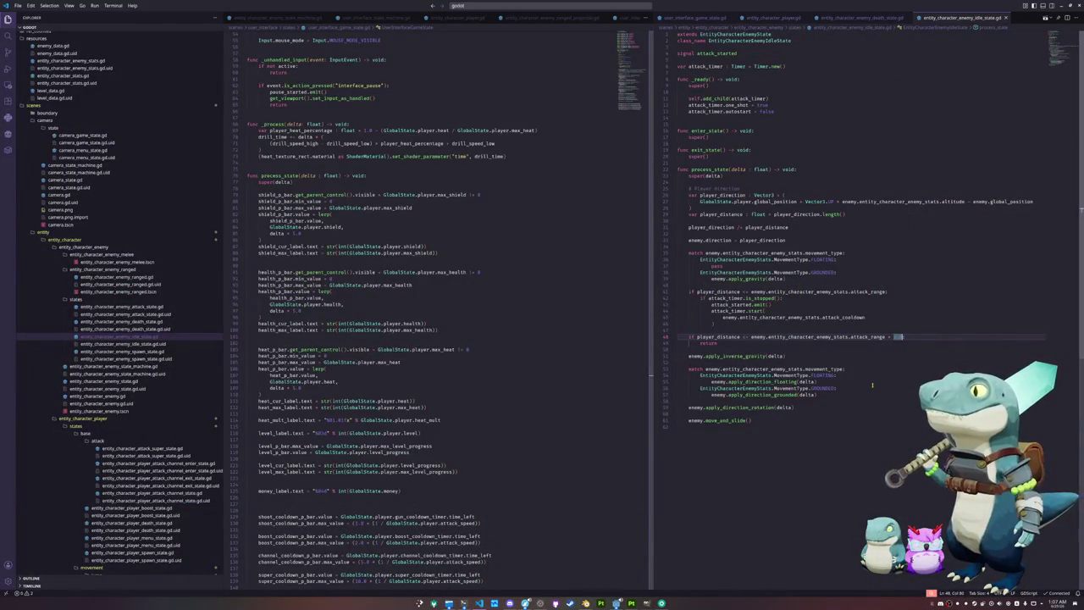
pyautogui.hotkey('ctrl', 'Left')
pyautogui.hotkey('ctrl', 'Left')
pyautogui.hotkey('ctrl', 'Left')
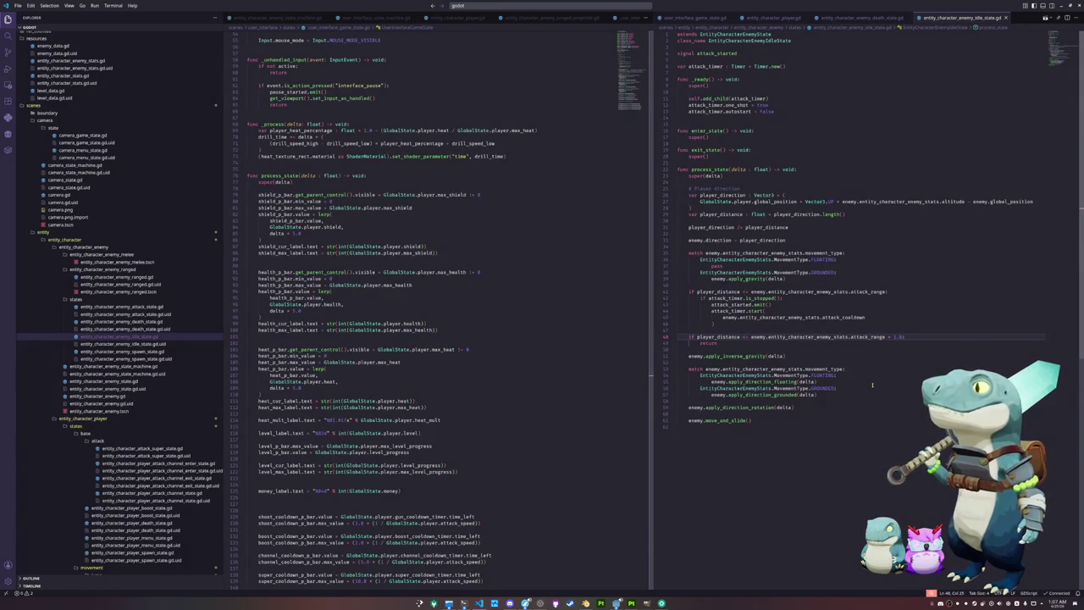
pyautogui.hotkey('ctrl', 'Right')
pyautogui.hotkey('ctrl', 'Right')
pyautogui.hotkey('ctrl', 'Right')
pyautogui.hotkey('ctrl', 'Right')
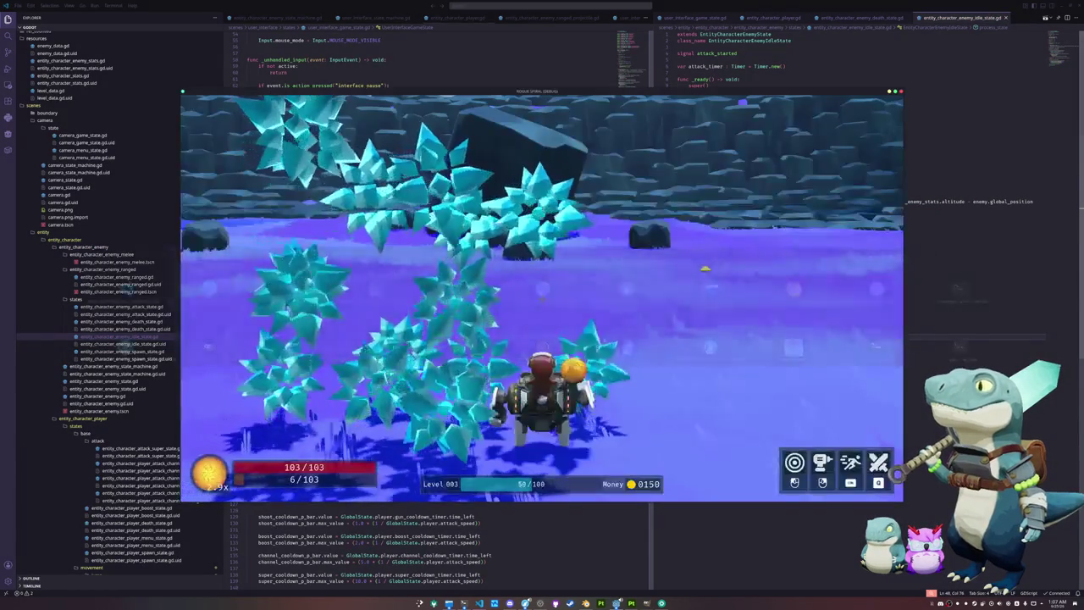
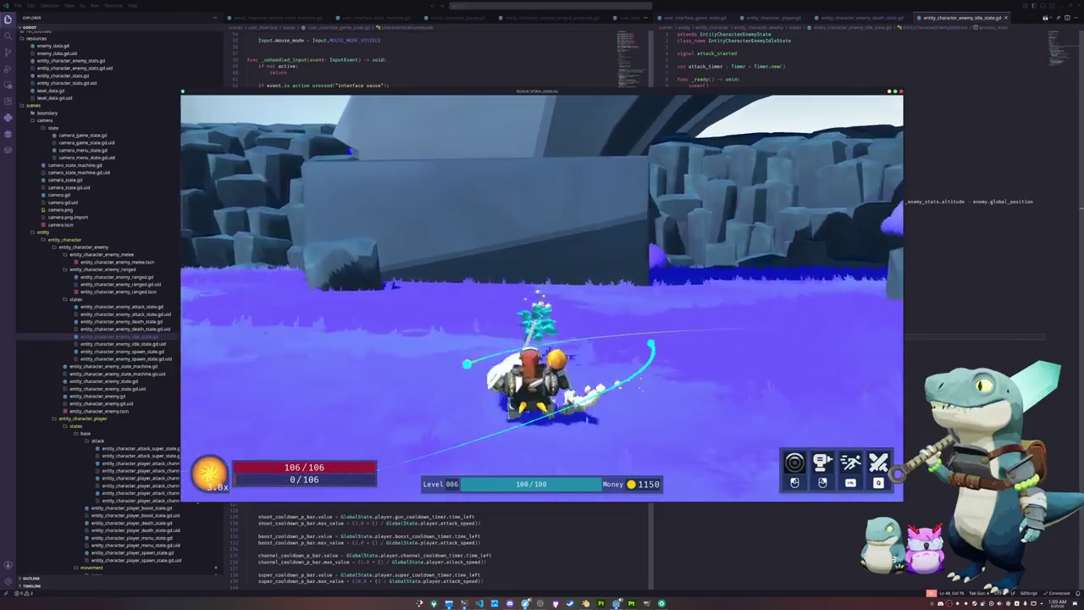
# - Run across the field and up the rock ridge, firing at the crystal enemy
pyautogui.press('w')
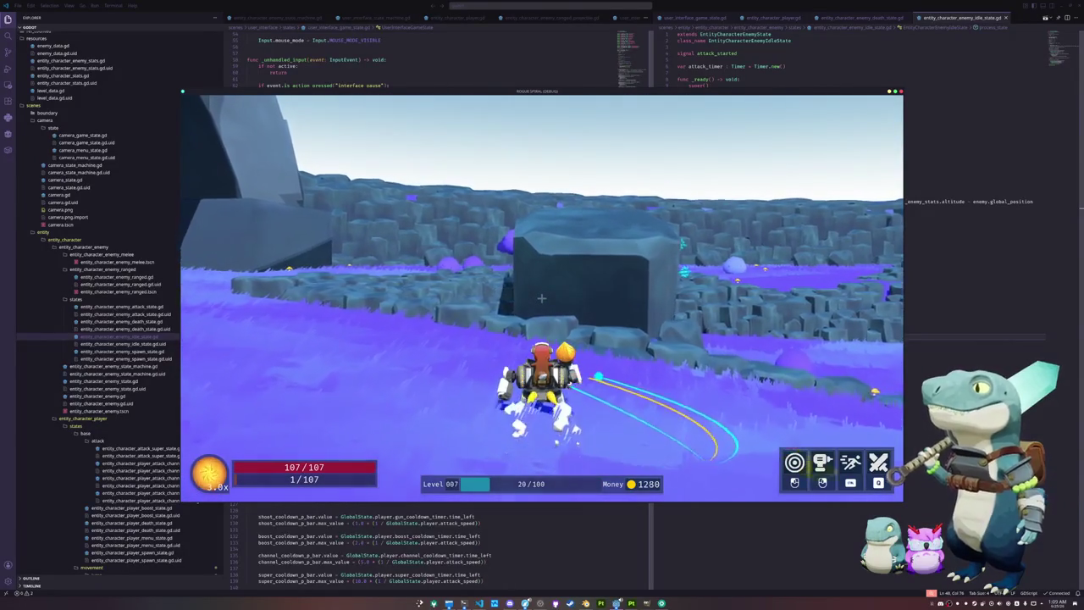
pyautogui.press('w')
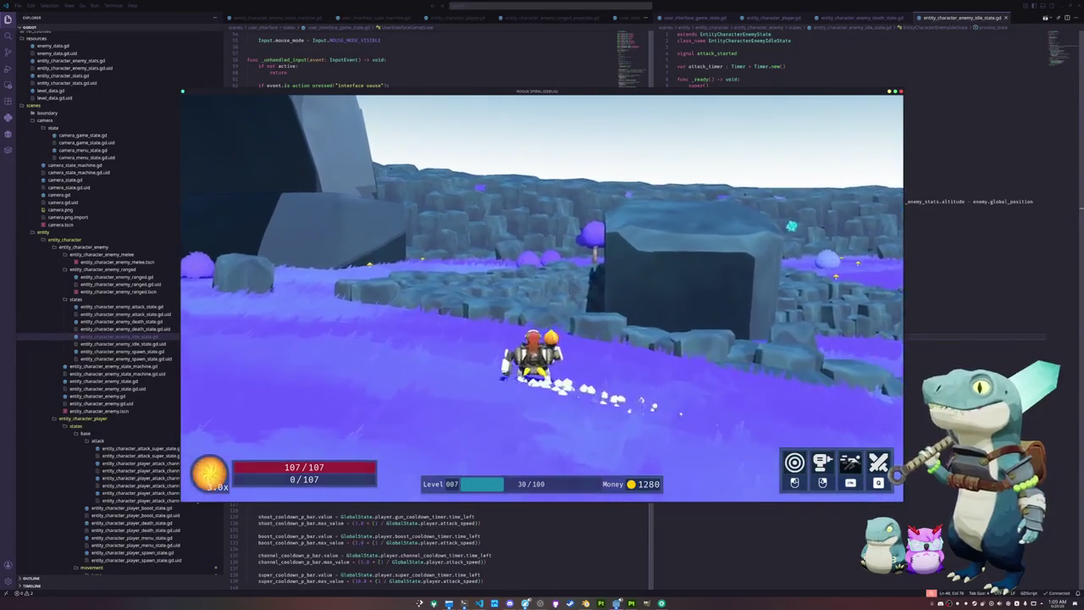
pyautogui.press('w')
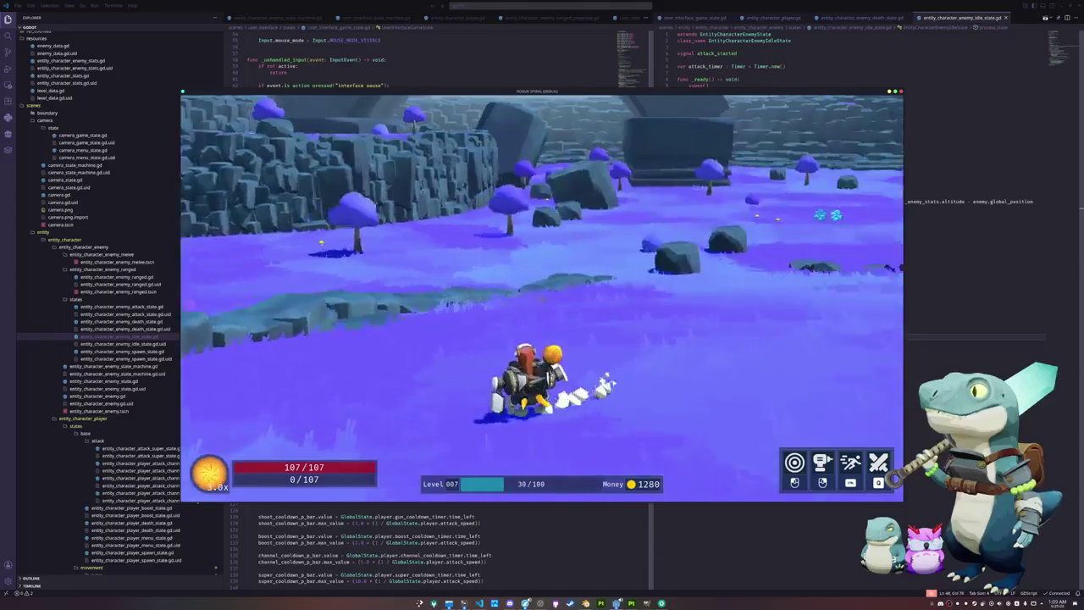
pyautogui.press('w')
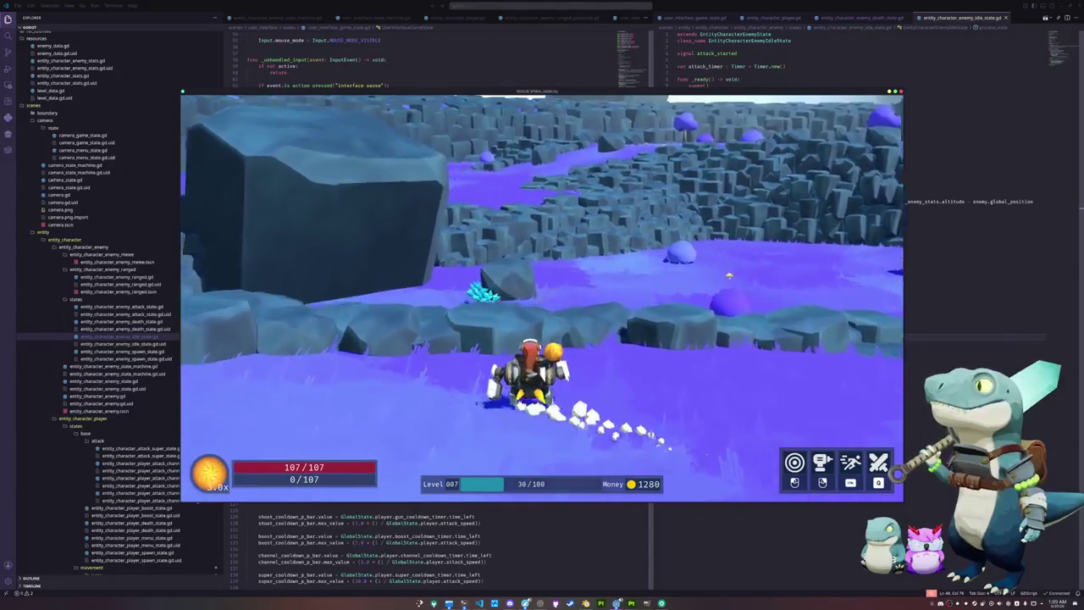
pyautogui.press('w')
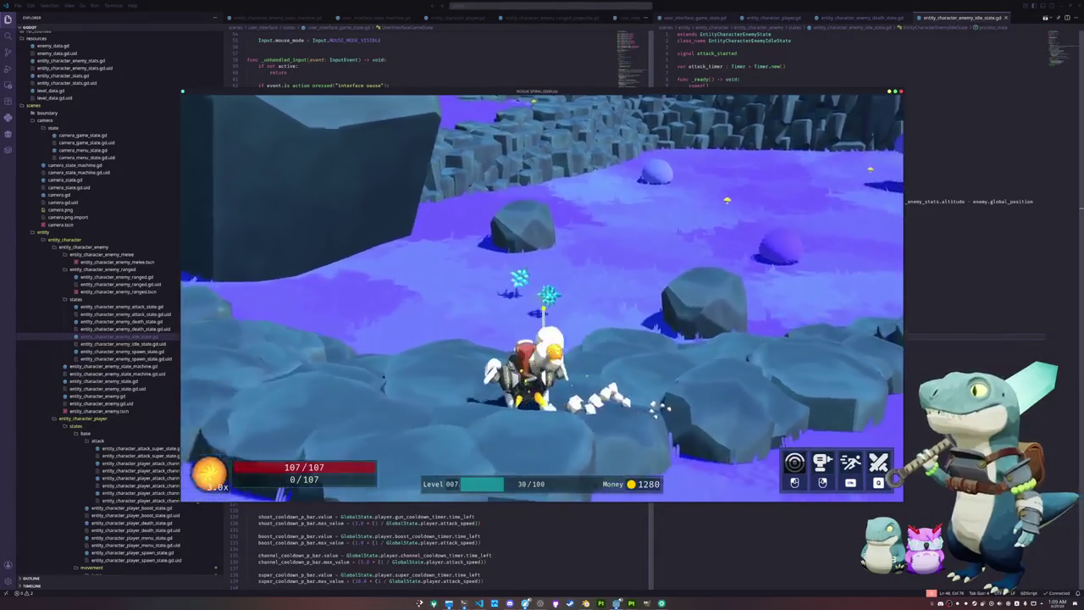
pyautogui.press('w')
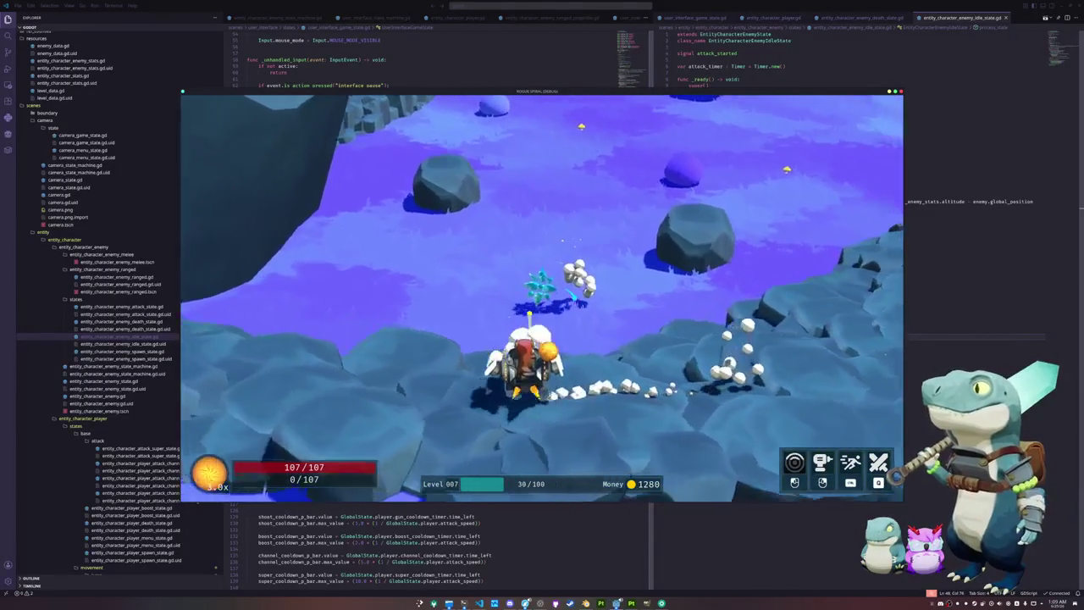
pyautogui.press('w')
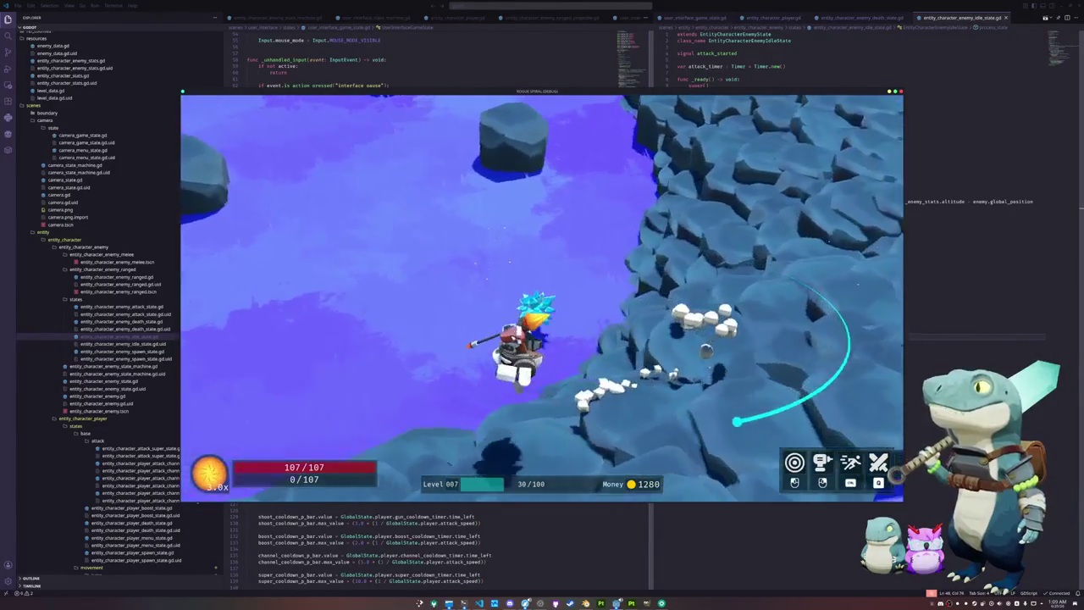
pyautogui.press('w')
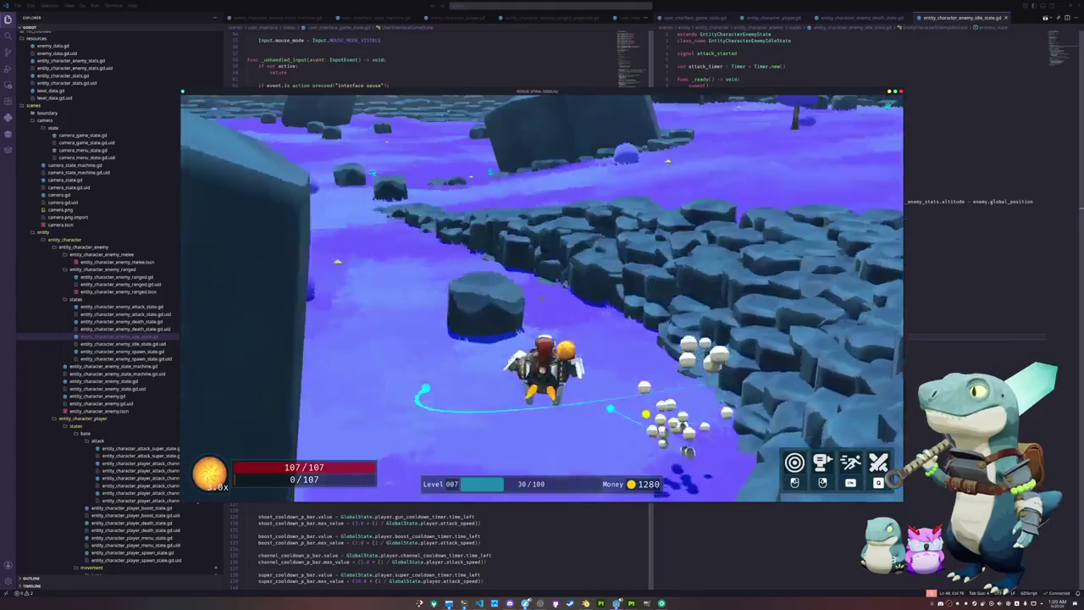
pyautogui.press('w')
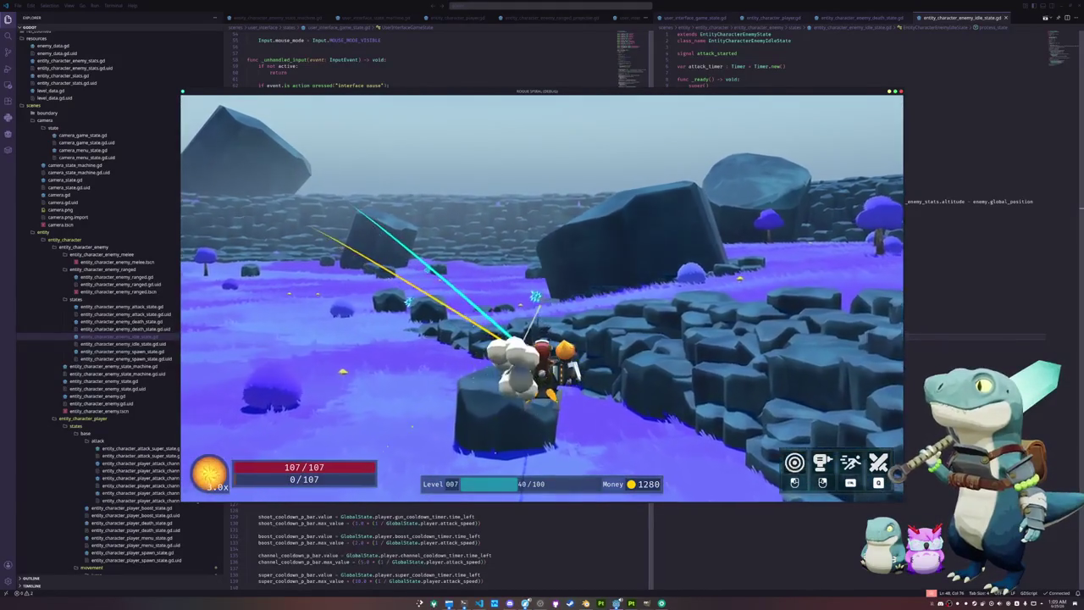
# - Drop onto the field and fight through the cluster of white enemies
pyautogui.press('w')
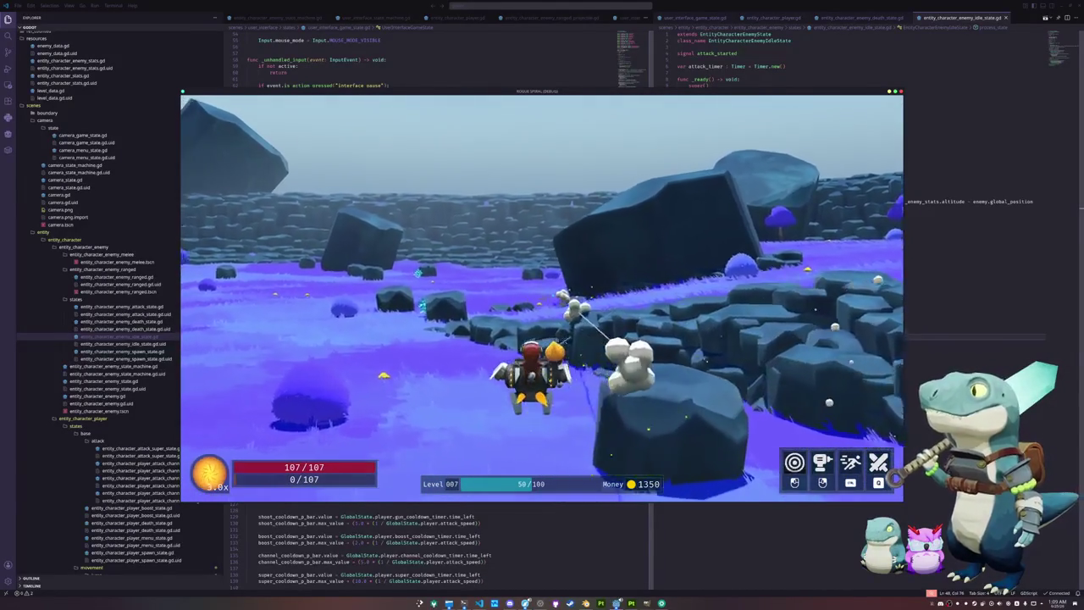
pyautogui.press('w')
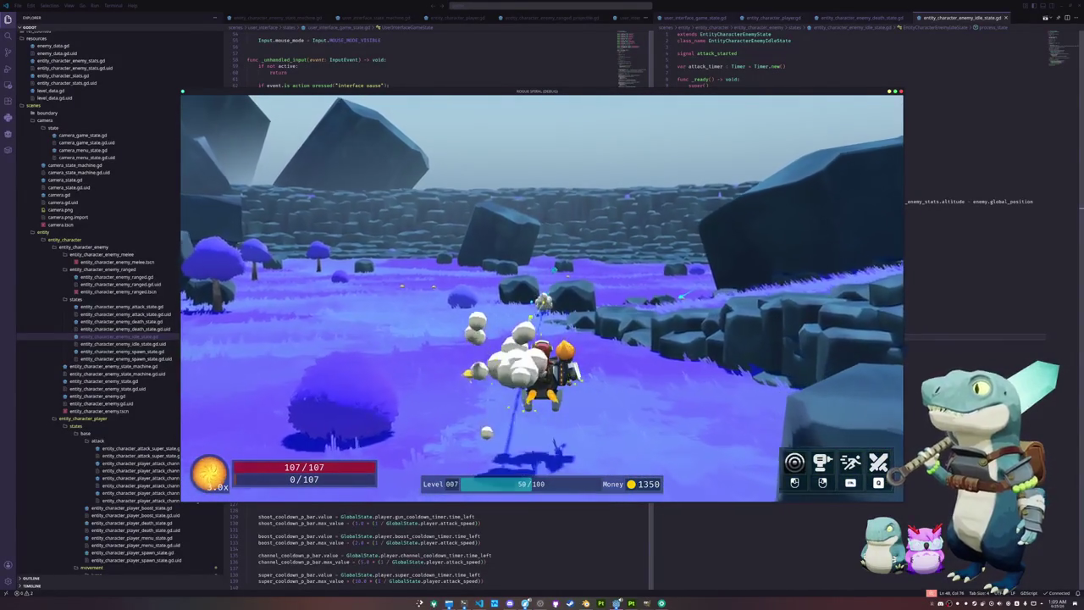
pyautogui.press('w')
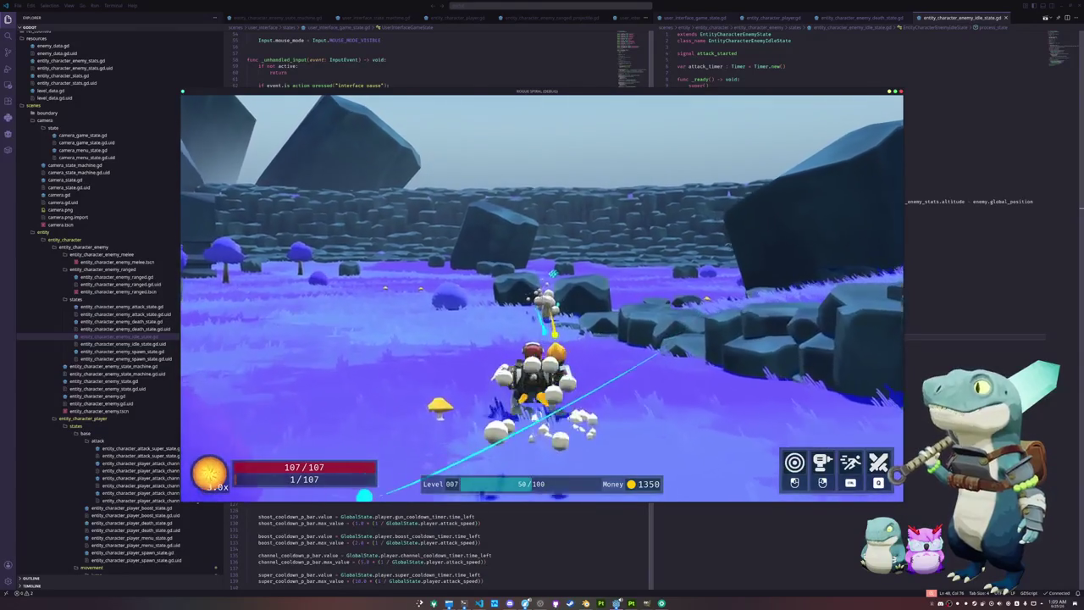
pyautogui.press('w')
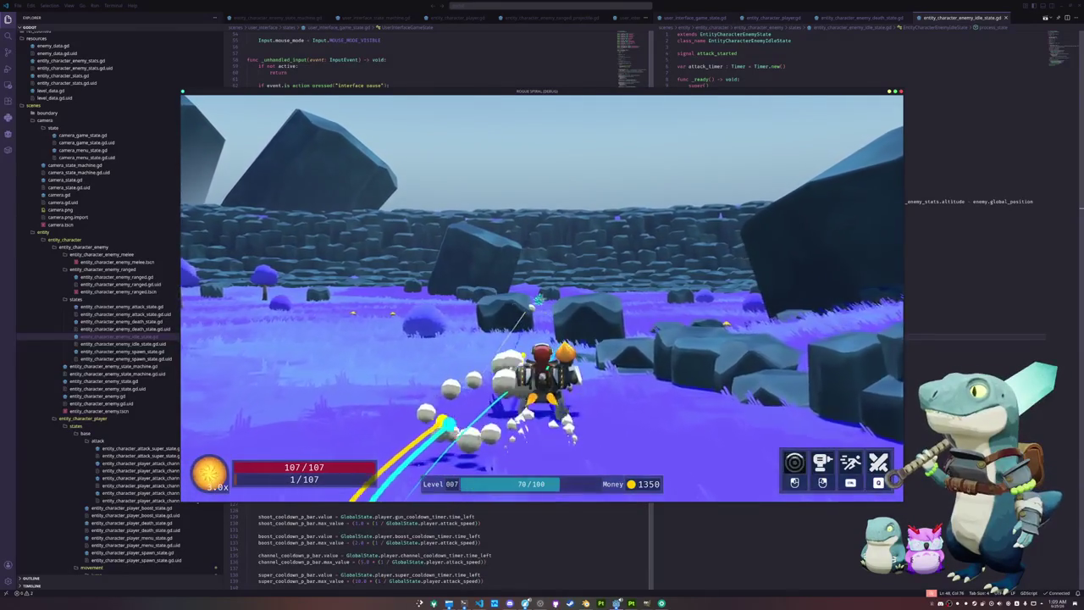
pyautogui.press('w')
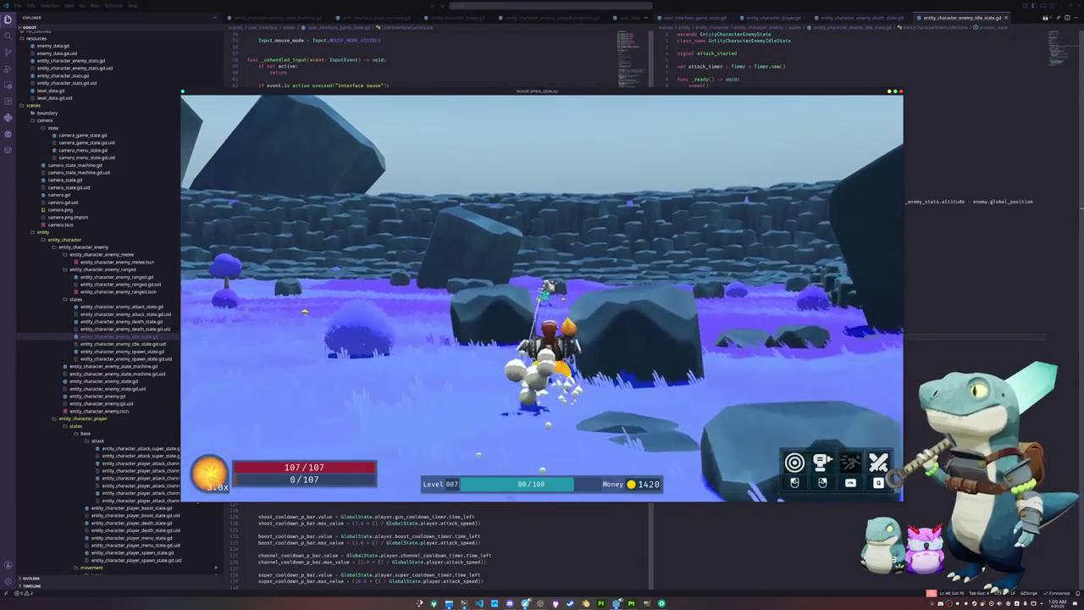
# - Clear the remaining enemies near the rock wall, trigger the boost, and pause the game
pyautogui.press('w')
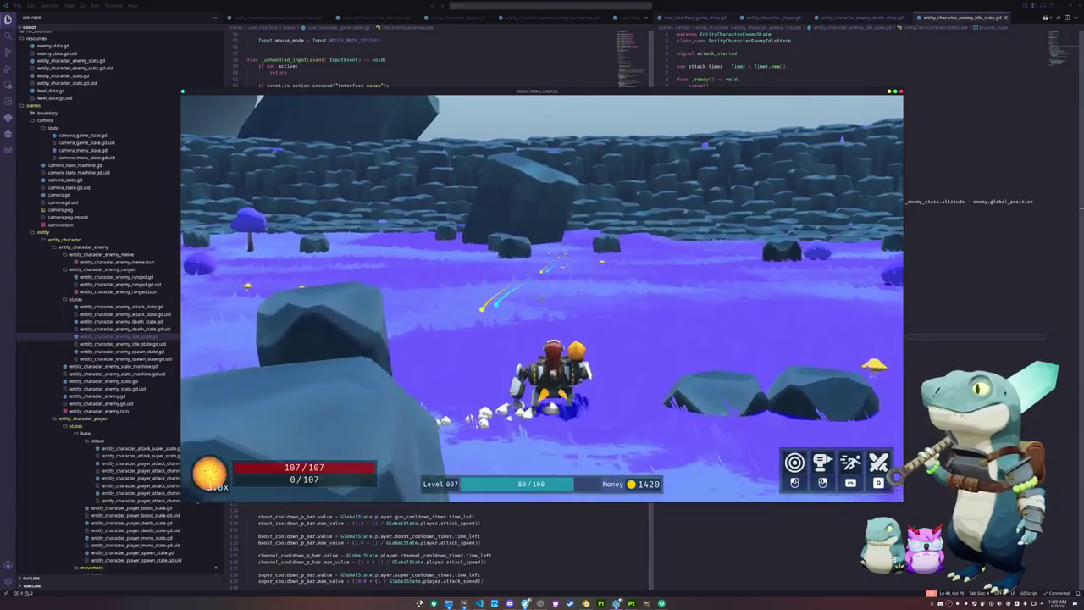
pyautogui.press('w')
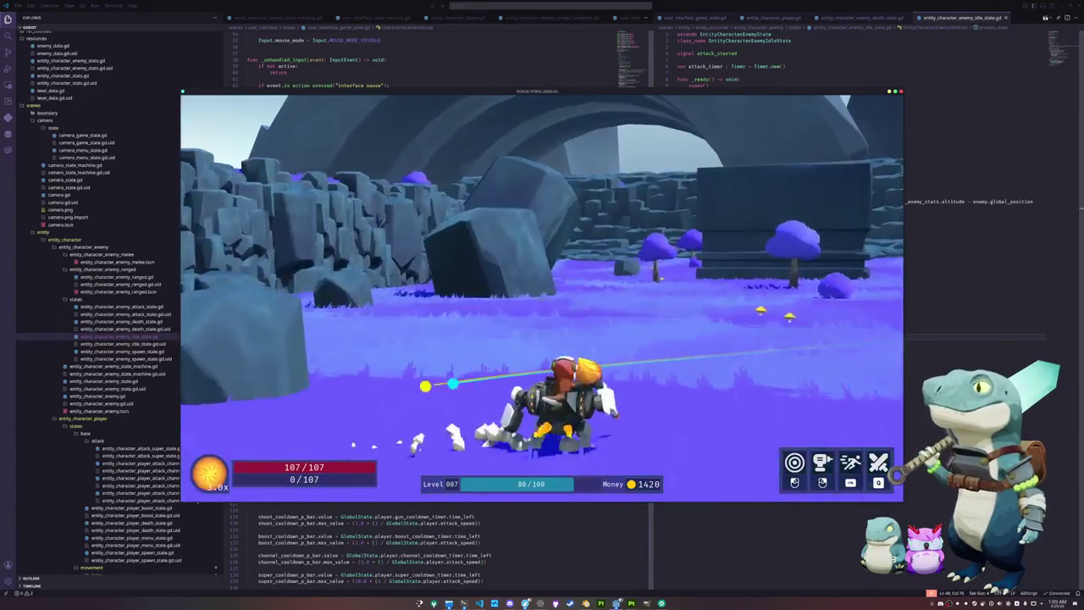
pyautogui.press('w')
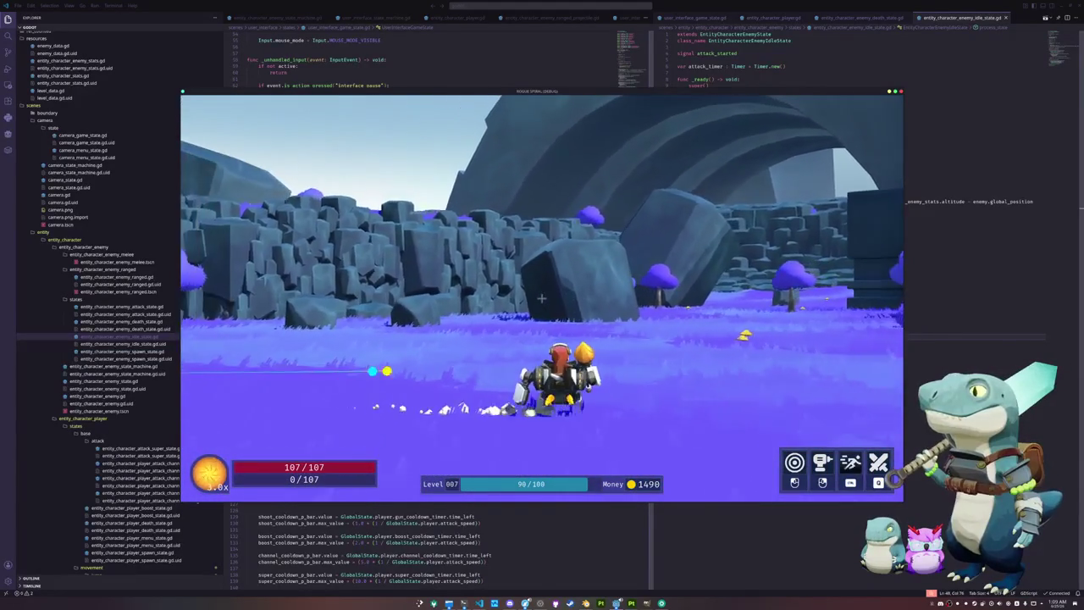
pyautogui.press('w')
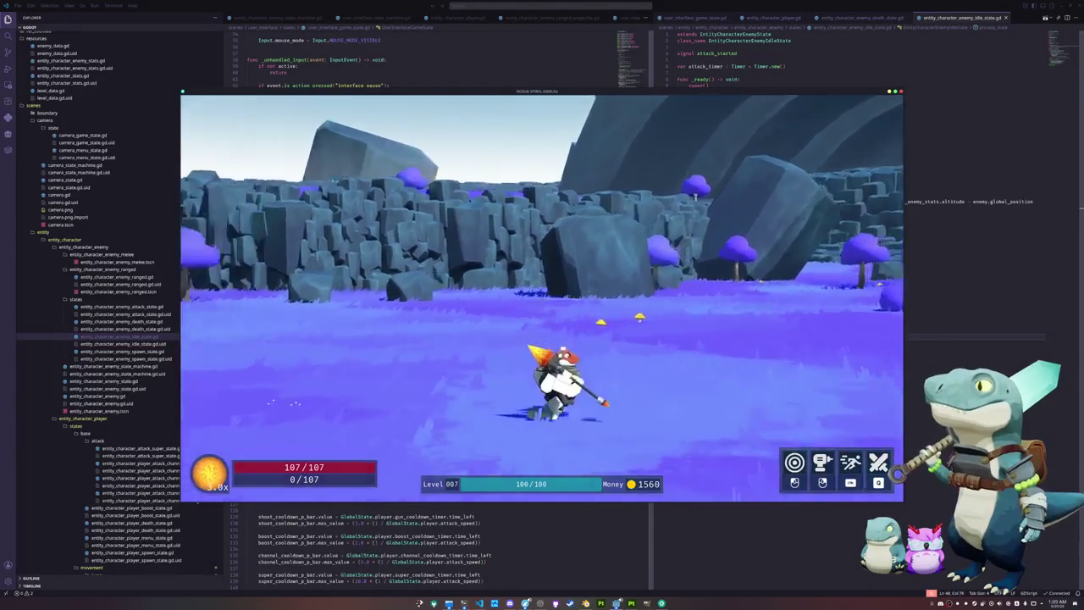
pyautogui.press('w')
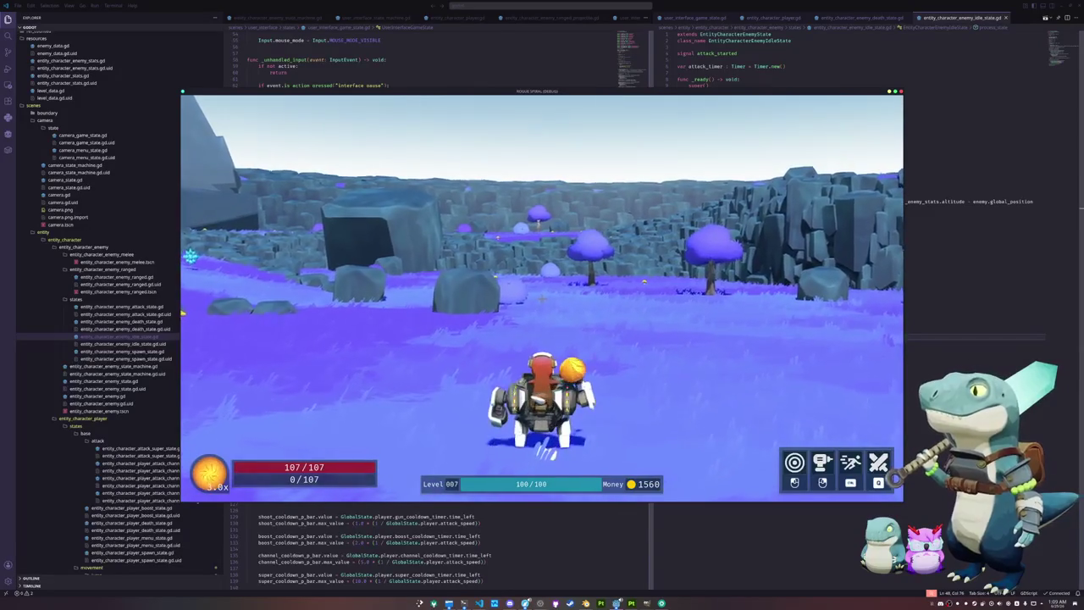
pyautogui.press('w')
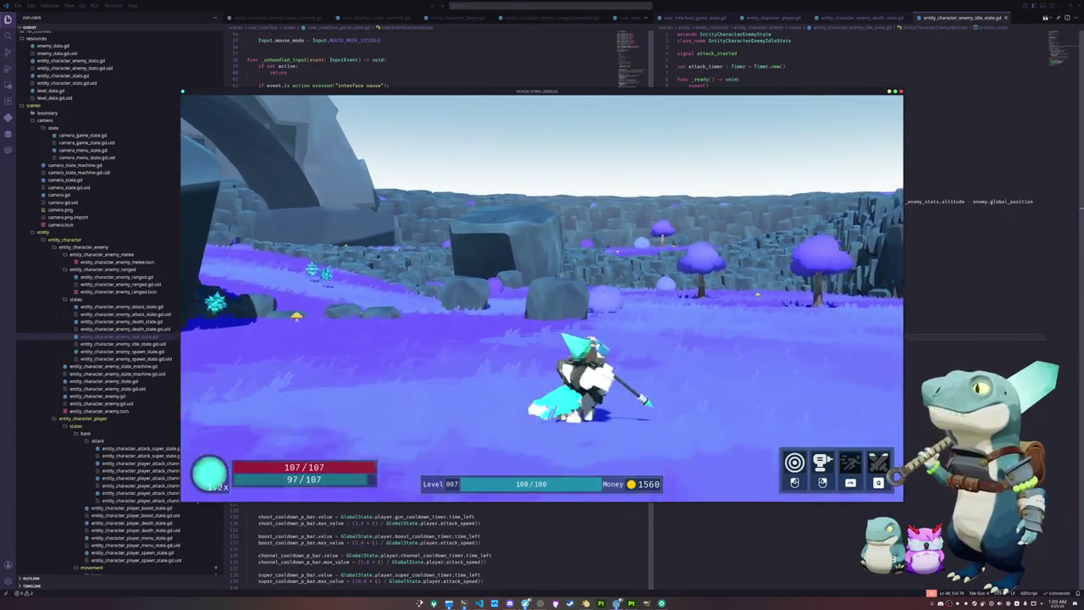
pyautogui.press('Escape')
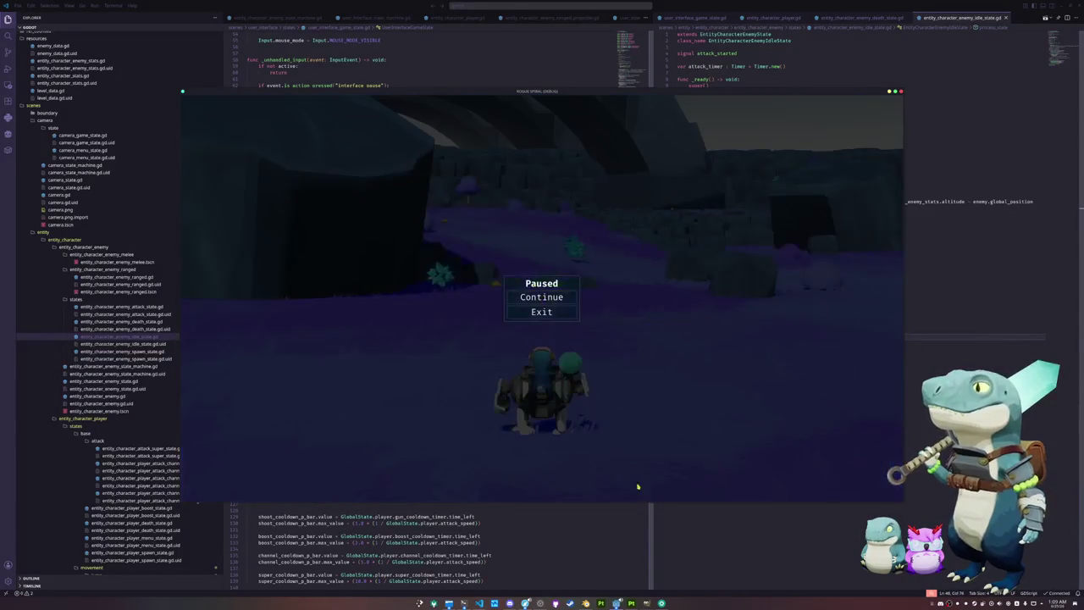
# - Return to the Godot editor and show the entity_player_character scene in the 3D workspace
pyautogui.click(545, 313)
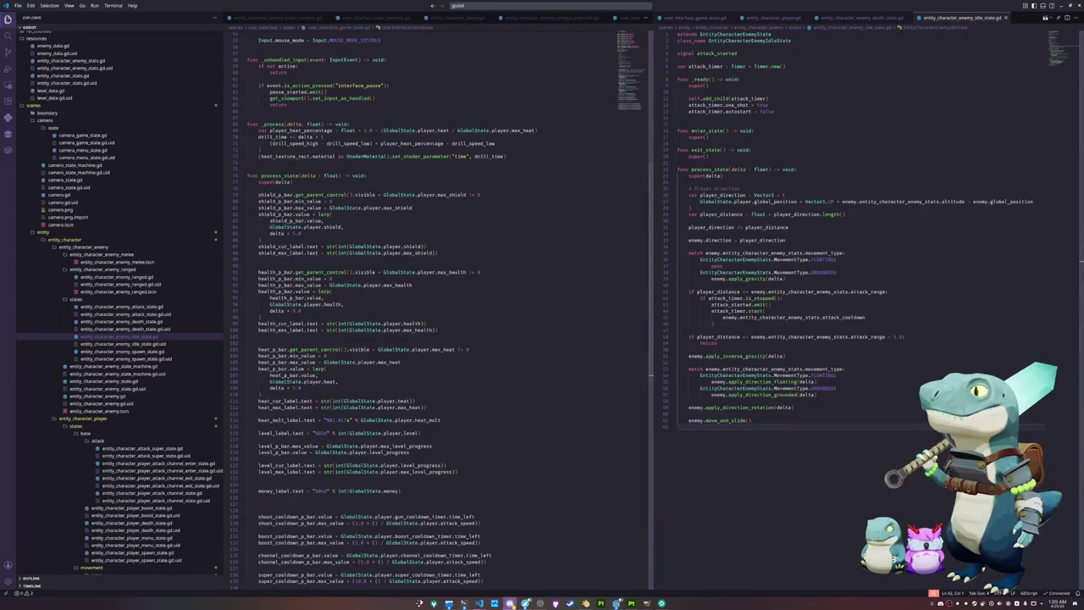
pyautogui.click(616, 602)
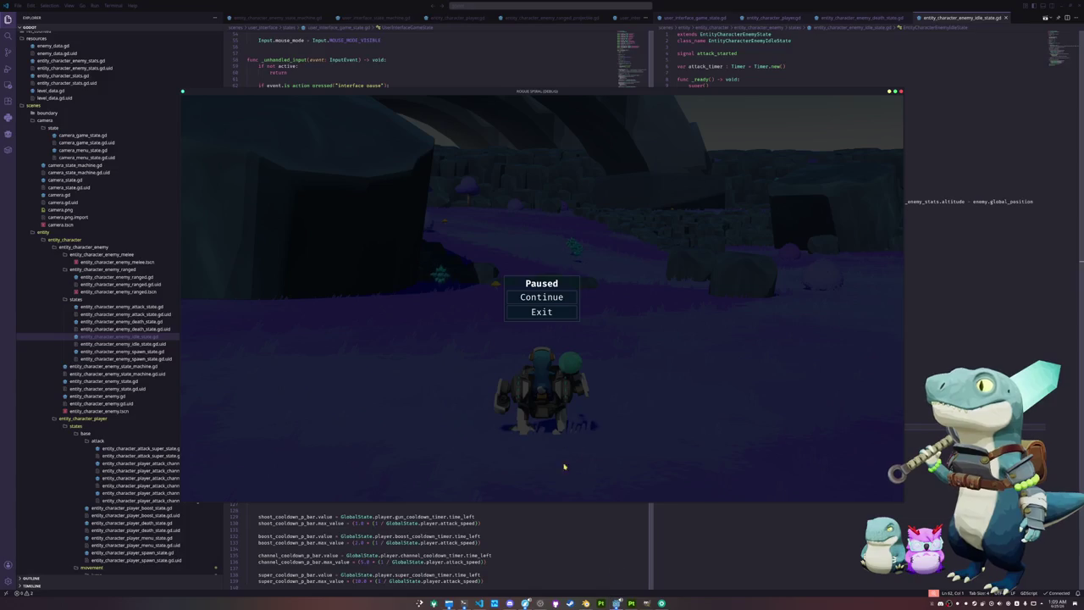
pyautogui.click(616, 603)
pyautogui.moveTo(615, 603)
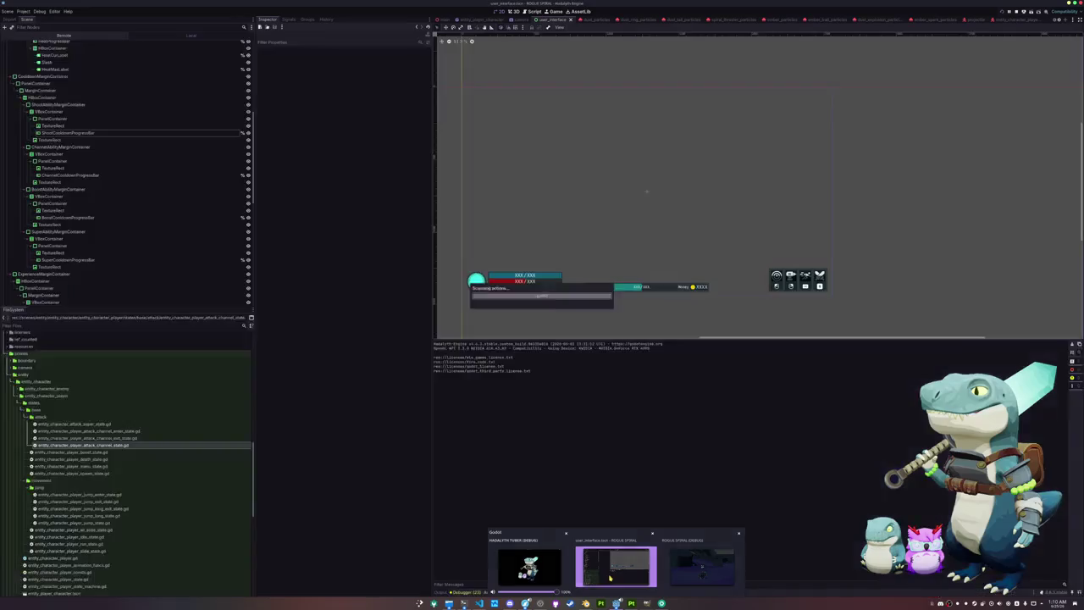
pyautogui.click(616, 567)
pyautogui.click(471, 20)
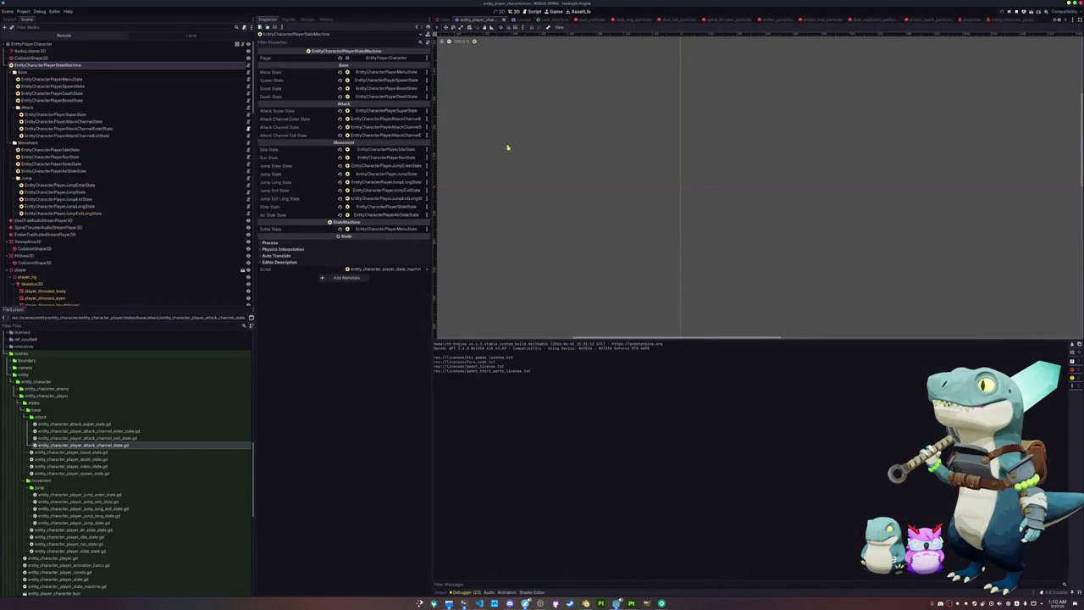
pyautogui.scroll(3, 490, 114)
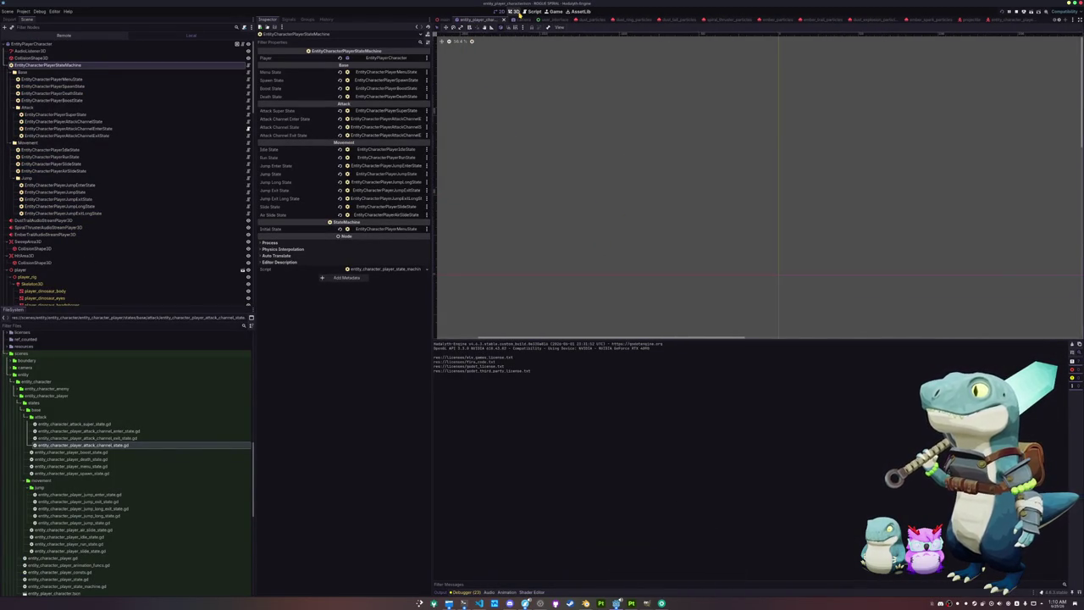
pyautogui.click(515, 11)
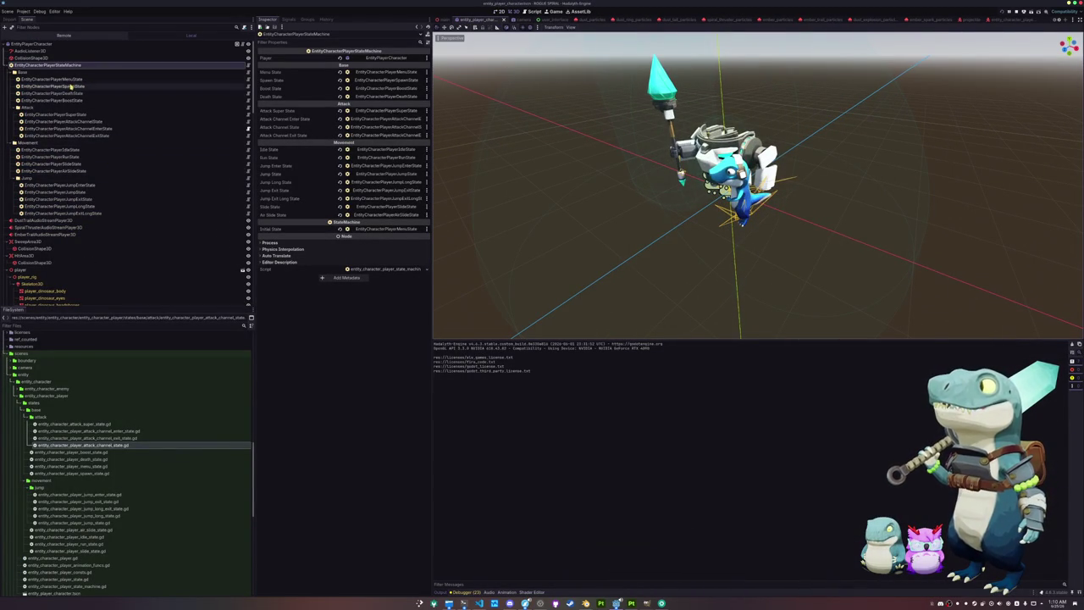
# - Set the character's sphere collision shape radius to 0.5
pyautogui.click(31, 248)
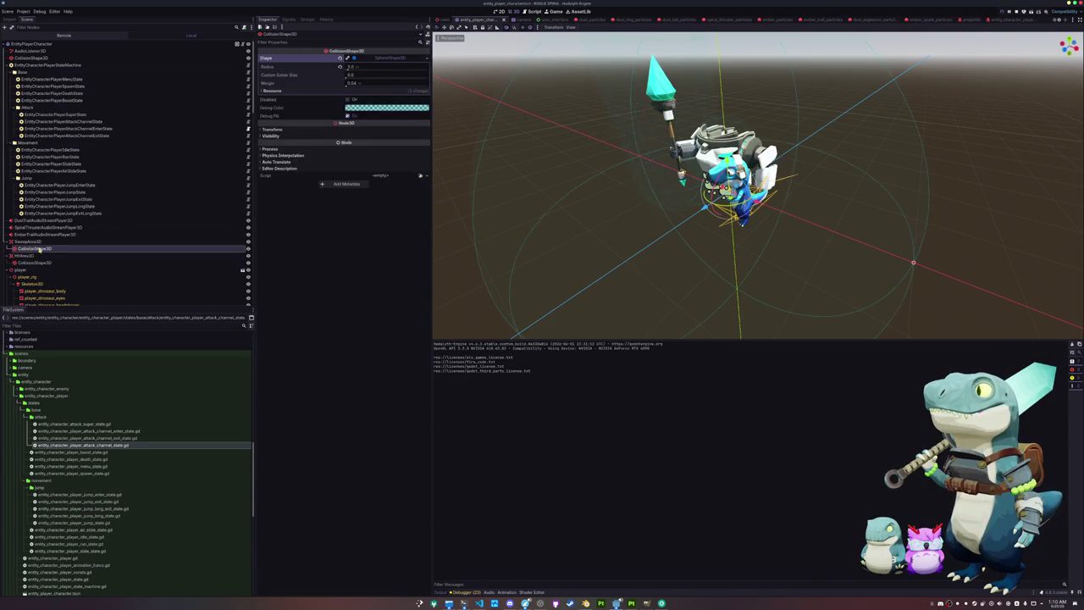
pyautogui.write('0.5')
pyautogui.press('Return')
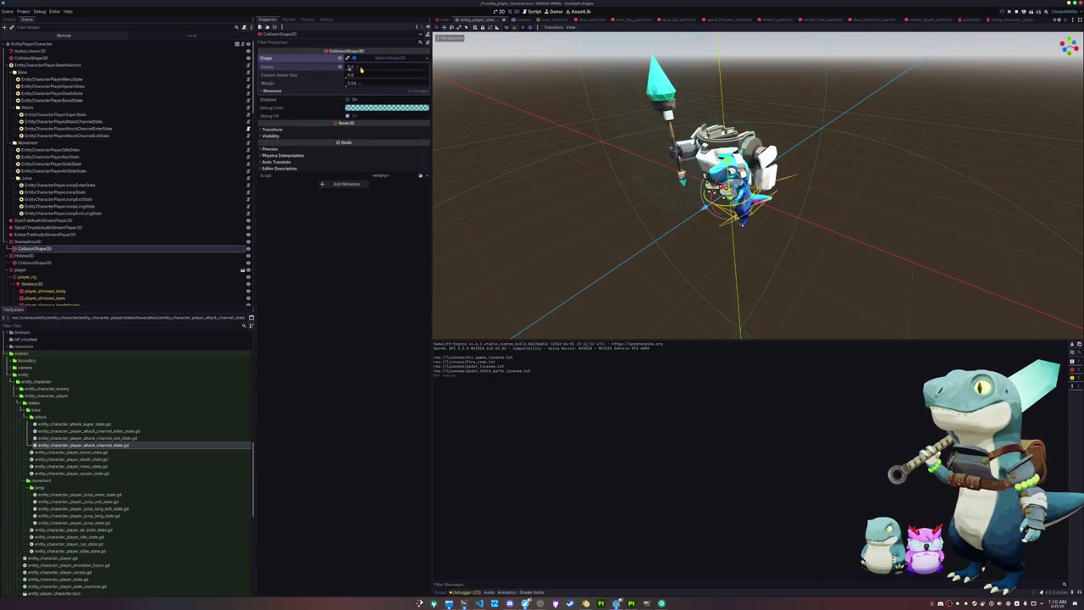
pyautogui.scroll(-5, 609, 211)
pyautogui.moveTo(621, 198); pyautogui.dragTo(598, 254)
pyautogui.click(359, 68)
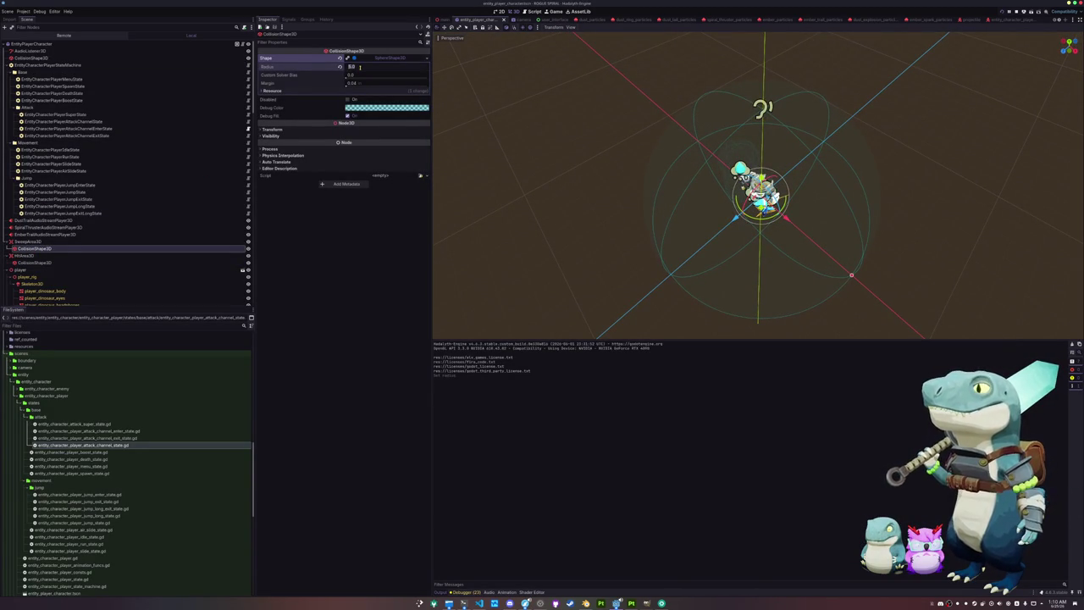
# - Drag the HitArea3D capsule to a radius of about 1.047 and a height of about 4.06
pyautogui.click(86, 263)
pyautogui.scroll(2, 526, 190)
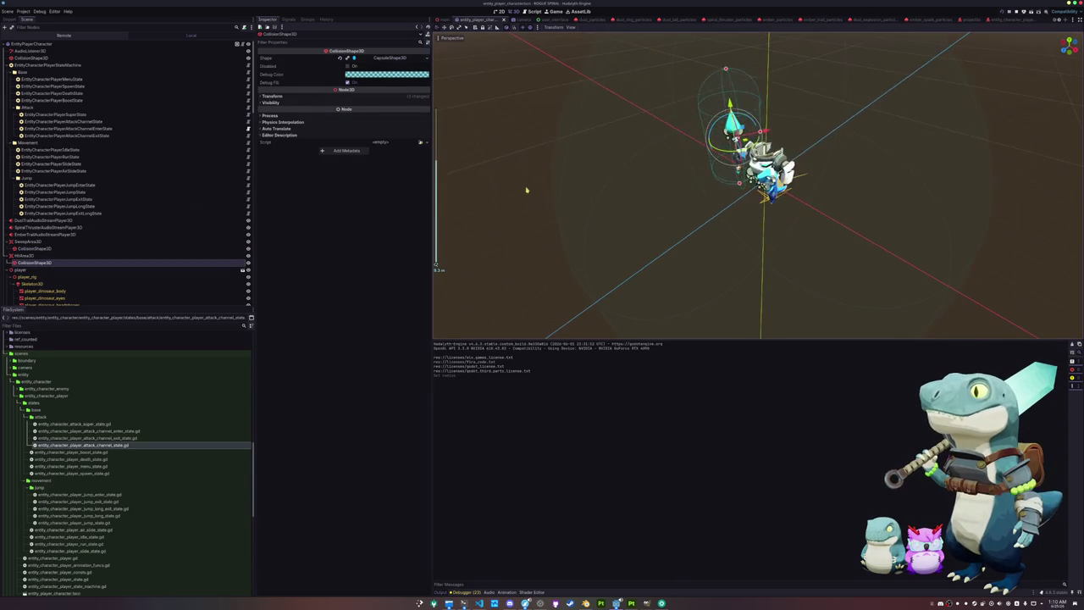
pyautogui.click(373, 59)
pyautogui.scroll(4, 527, 79)
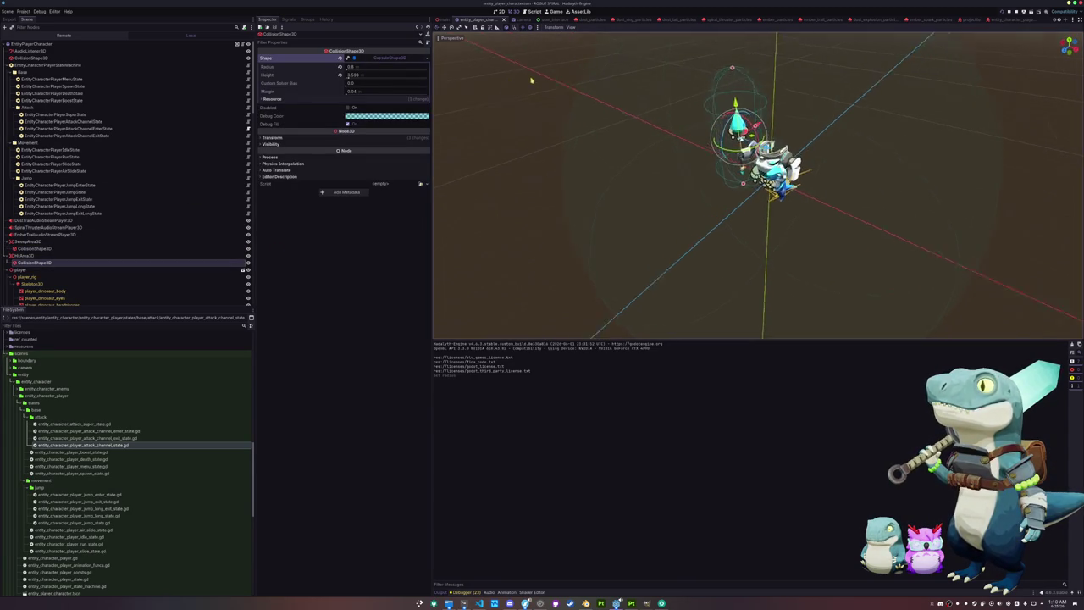
pyautogui.moveTo(635, 161)
pyautogui.mouseDown()
pyautogui.moveTo(672, 157)
pyautogui.moveTo(762, 178)
pyautogui.moveTo(766, 204)
pyautogui.mouseUp()
pyautogui.moveTo(709, 181); pyautogui.dragTo(720, 173)
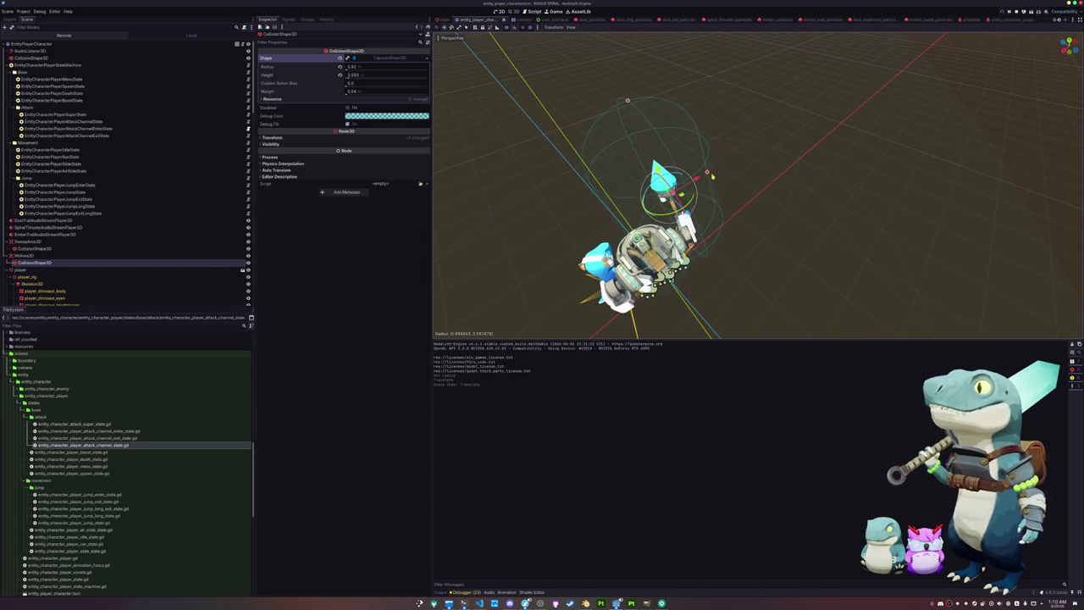
pyautogui.moveTo(627, 102)
pyautogui.mouseDown()
pyautogui.moveTo(601, 73)
pyautogui.moveTo(640, 136)
pyautogui.moveTo(696, 118)
pyautogui.mouseUp()
pyautogui.moveTo(687, 34); pyautogui.dragTo(690, 51)
pyautogui.moveTo(609, 169); pyautogui.dragTo(627, 177)
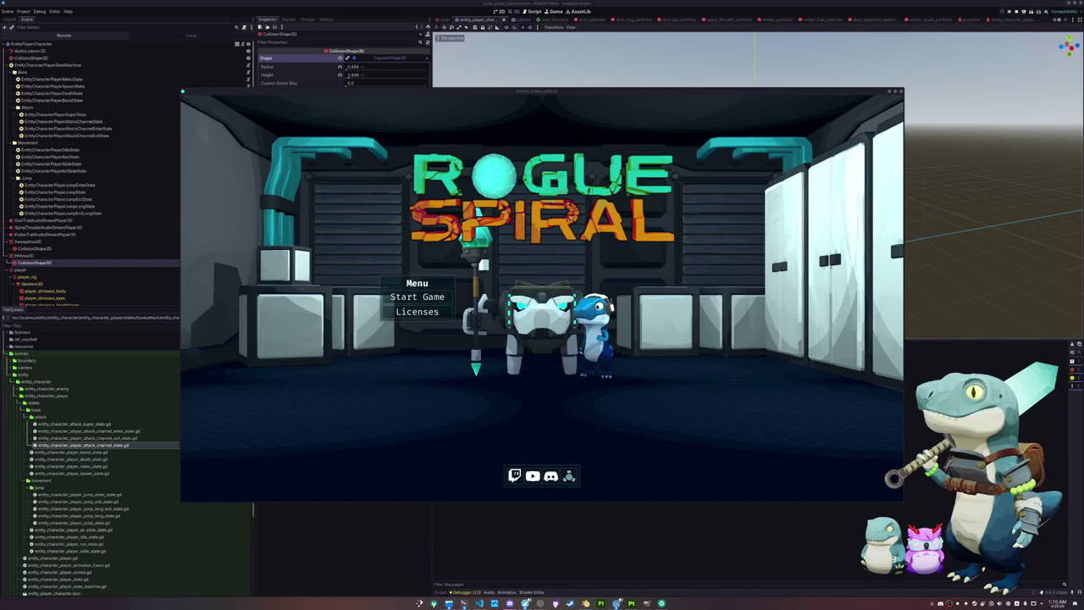
# - Start a new game, run toward the cliffs, and trigger the boost ability
pyautogui.press('Return')
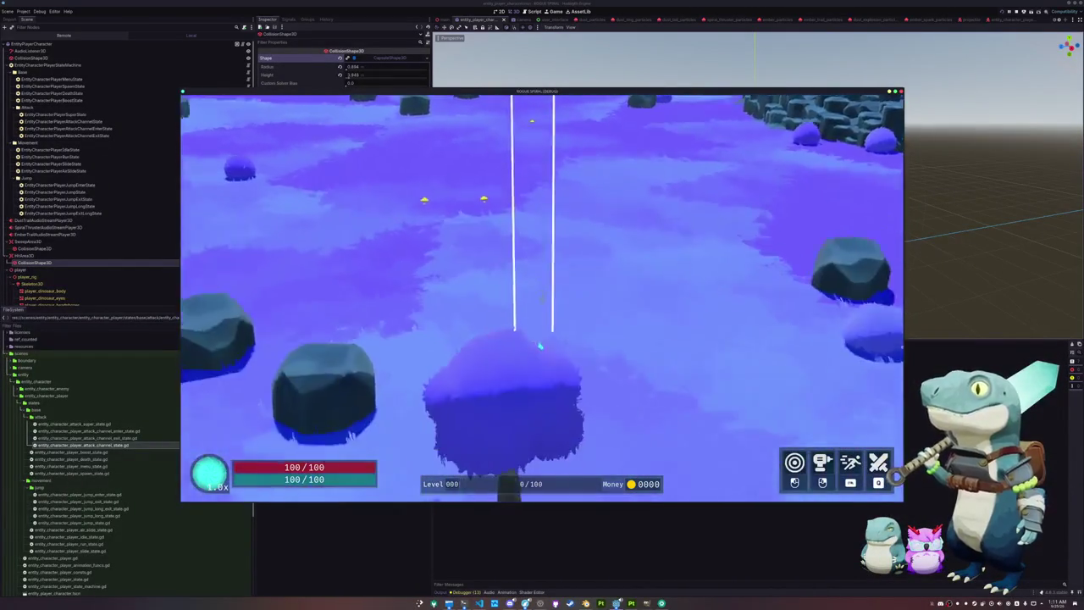
pyautogui.press('w')
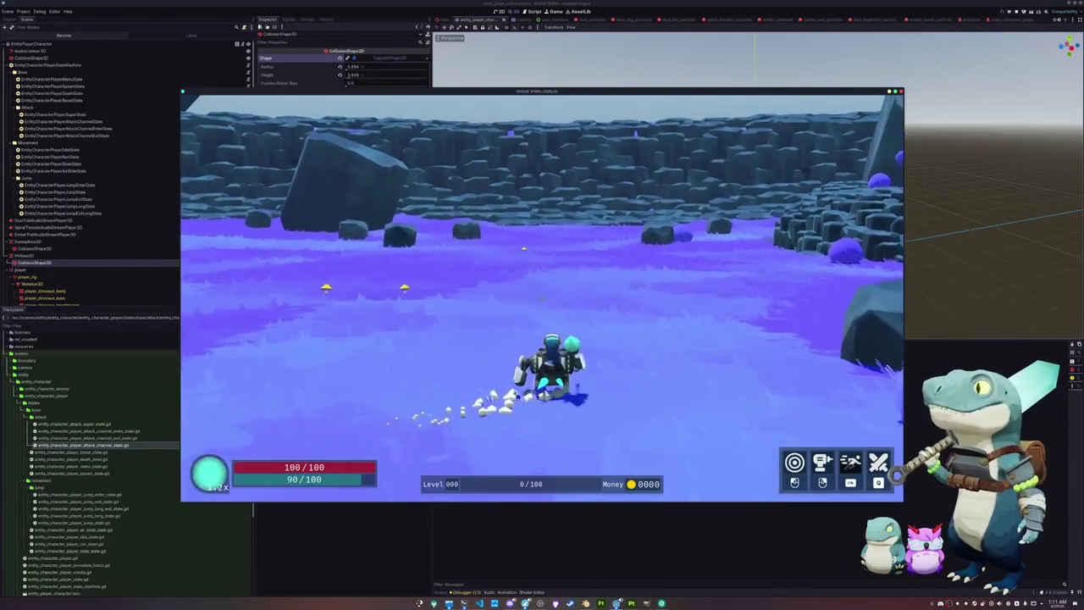
pyautogui.press('a')
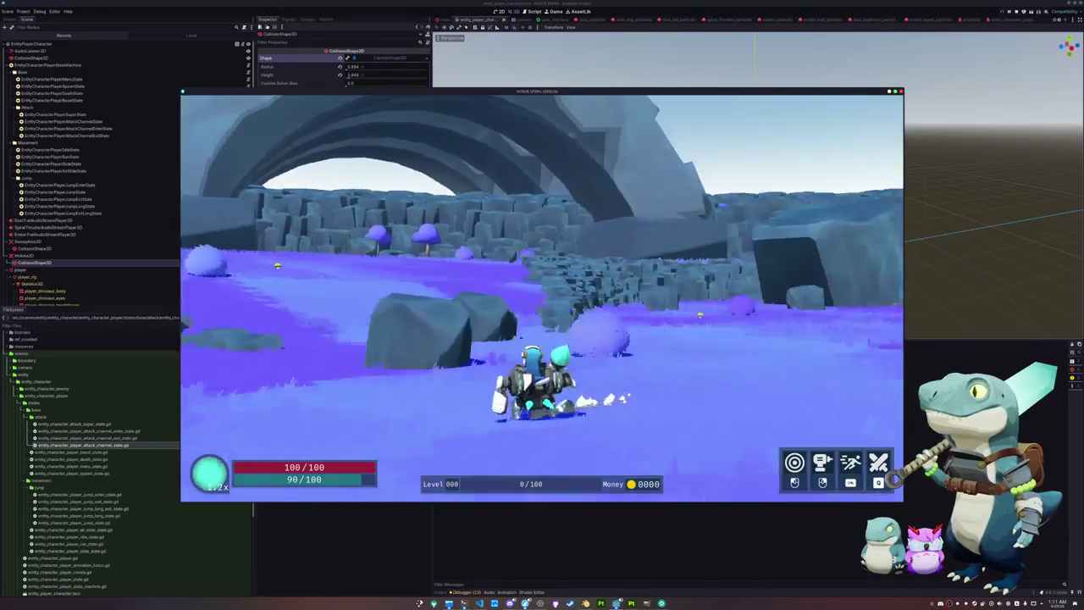
pyautogui.press('w')
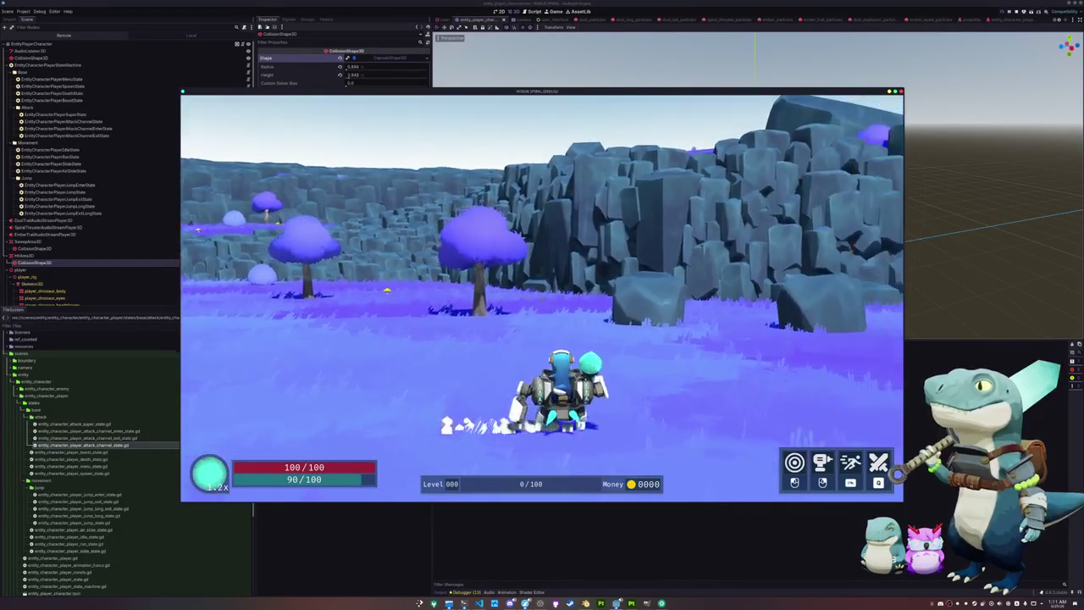
pyautogui.press('shift')
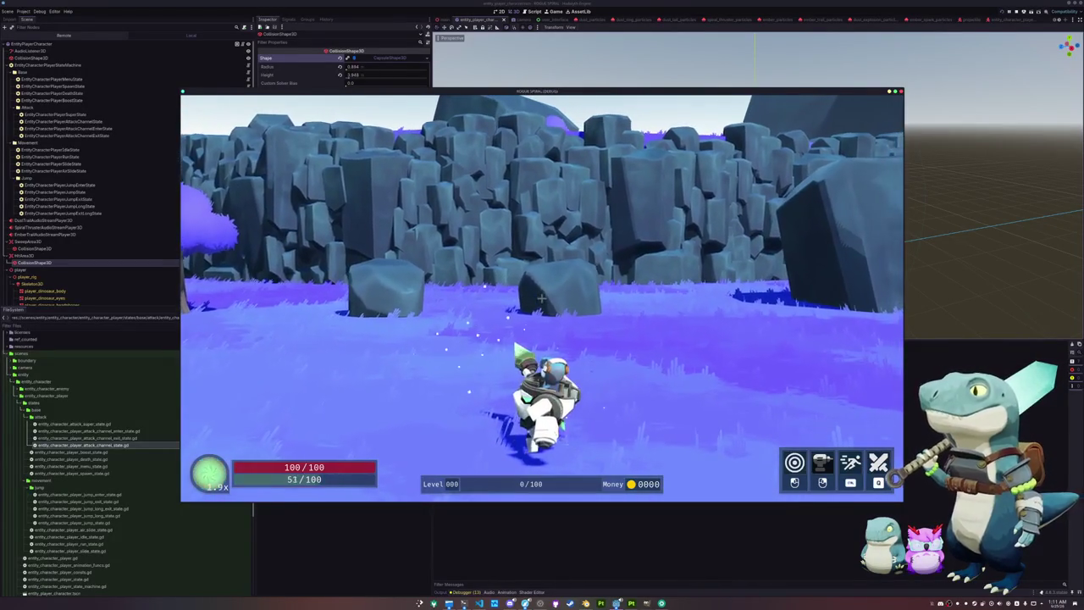
# - Pause and close the running game, then open the user_interface HUD scene
pyautogui.press('Escape')
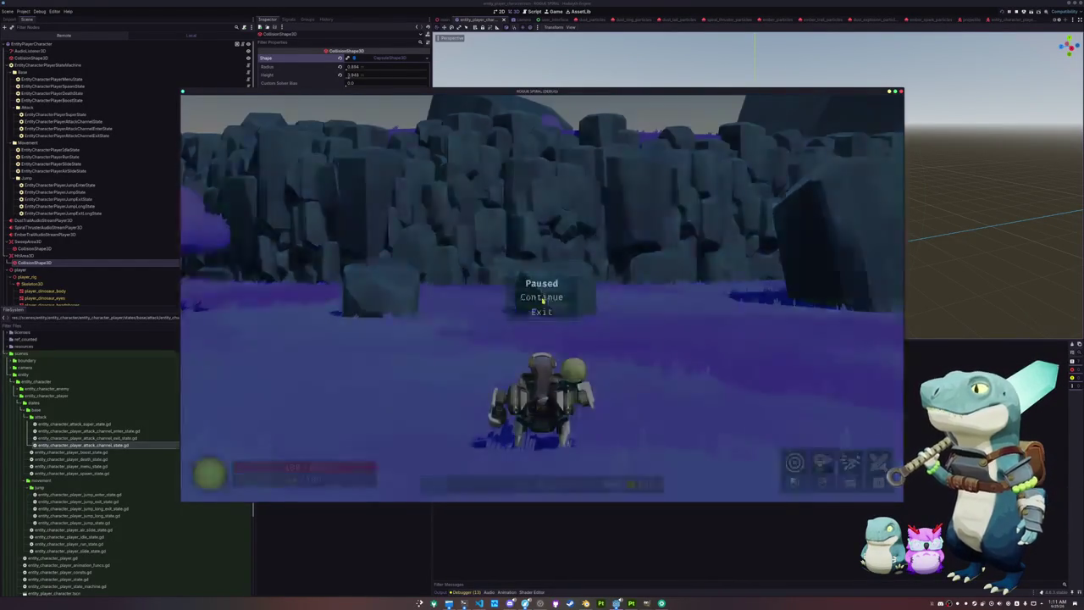
pyautogui.press('F8')
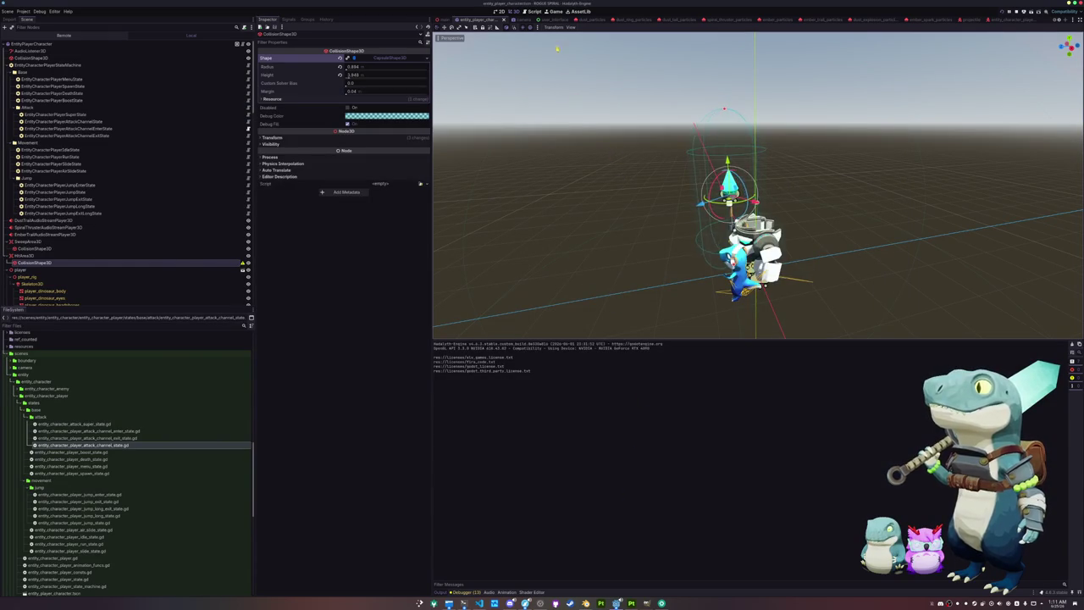
pyautogui.click(551, 20)
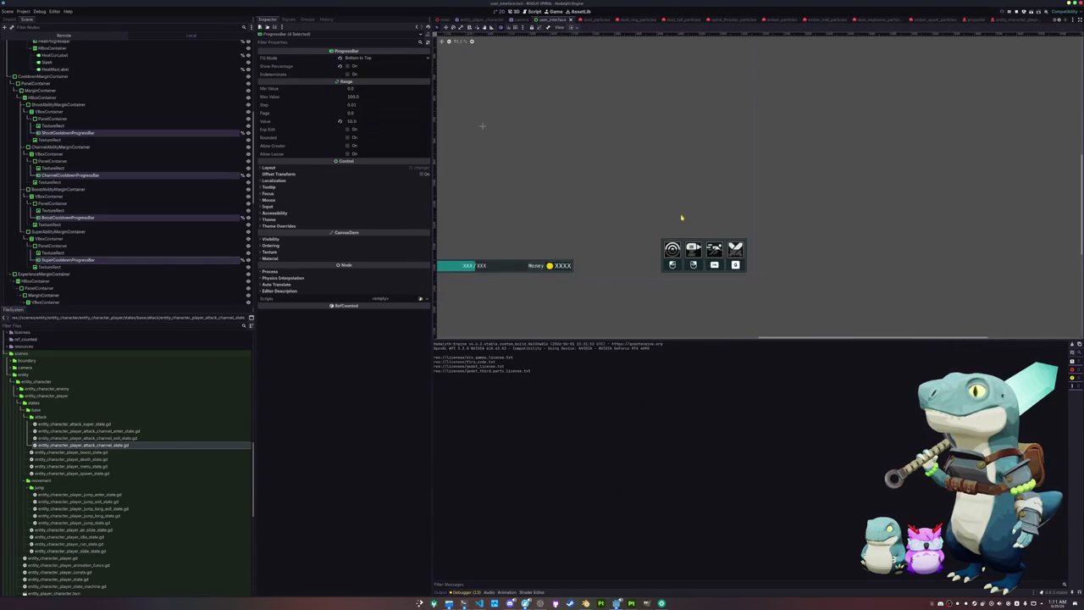
pyautogui.click(49, 225)
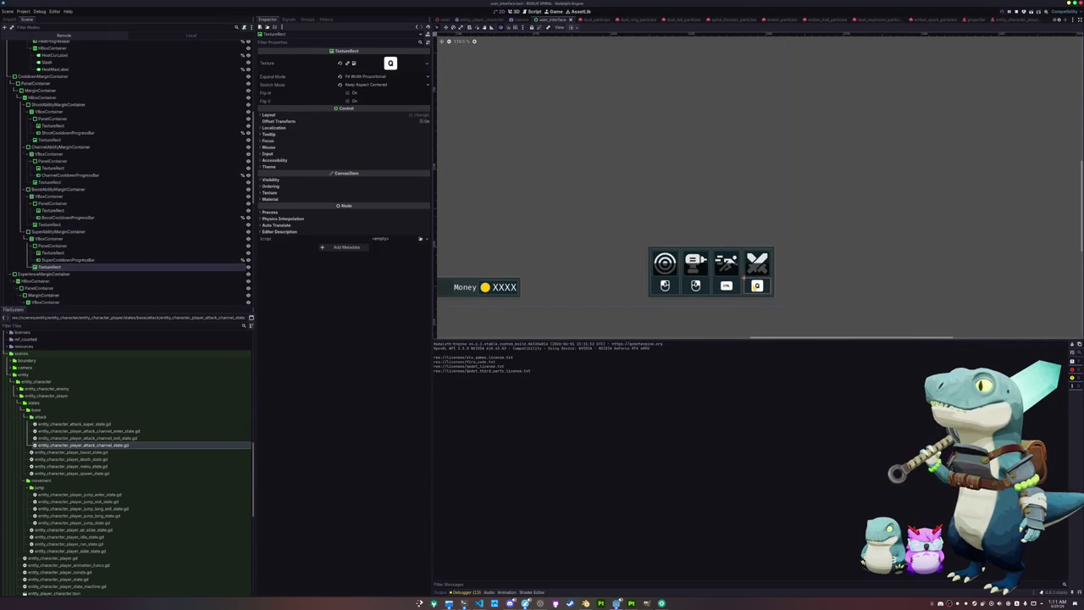
pyautogui.click(724, 265)
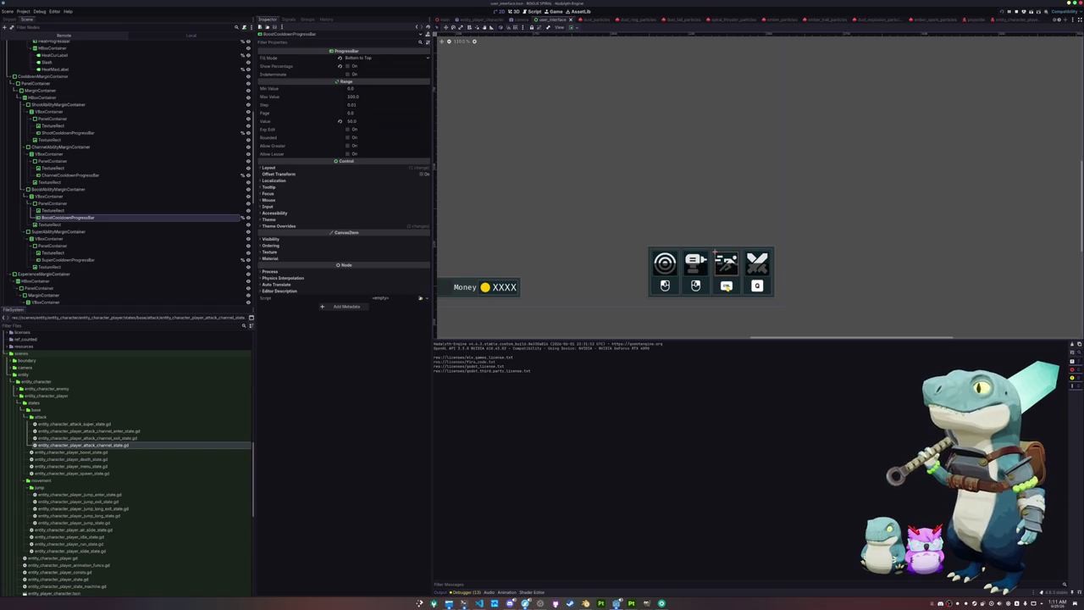
pyautogui.scroll(2, 779, 259)
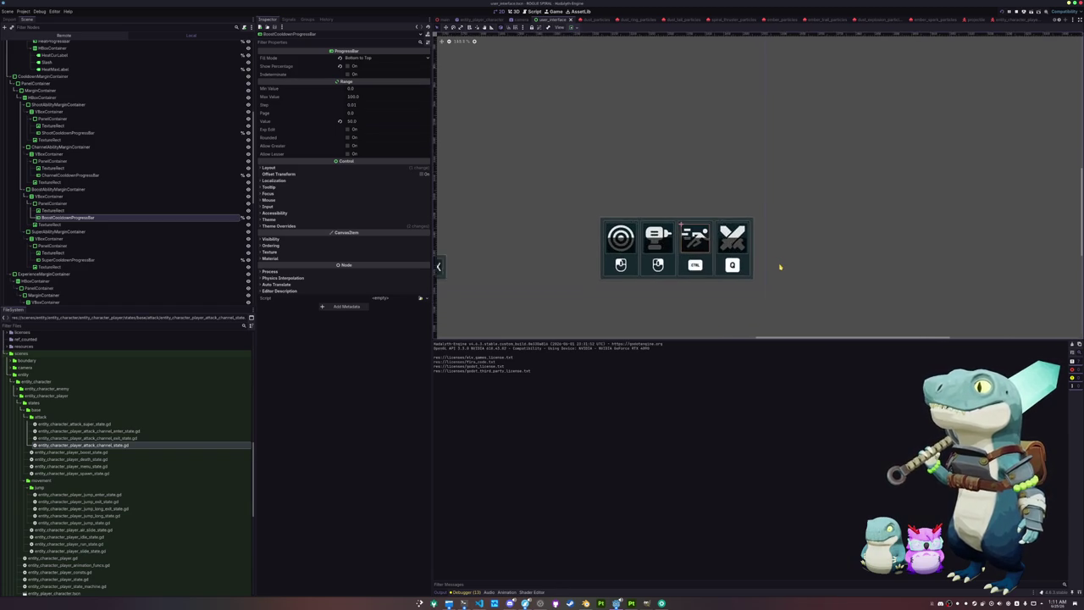
pyautogui.click(647, 265)
pyautogui.click(655, 238)
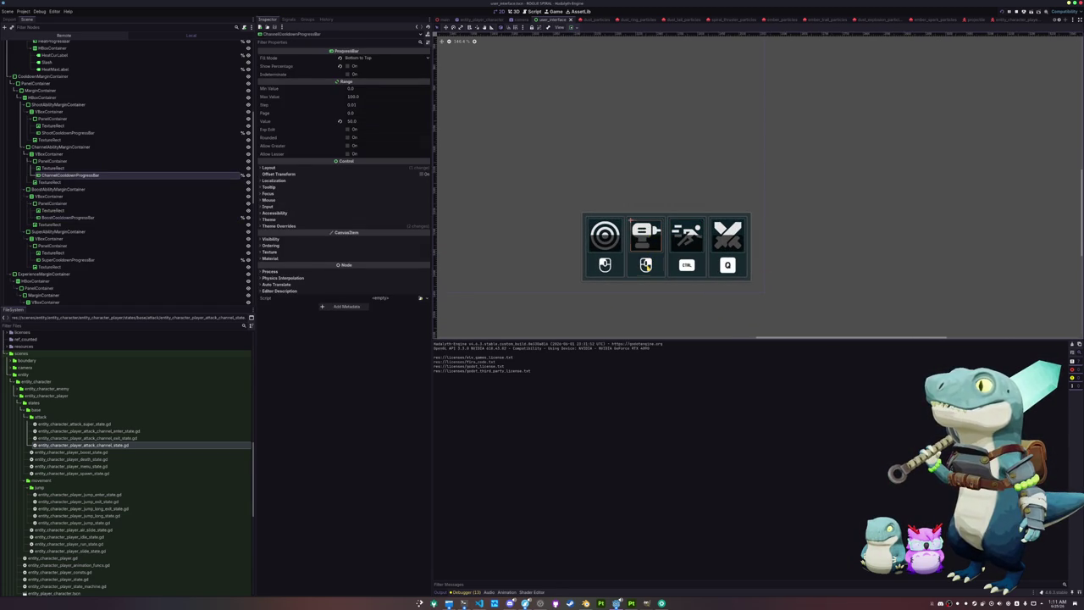
pyautogui.click(645, 265)
pyautogui.click(725, 265)
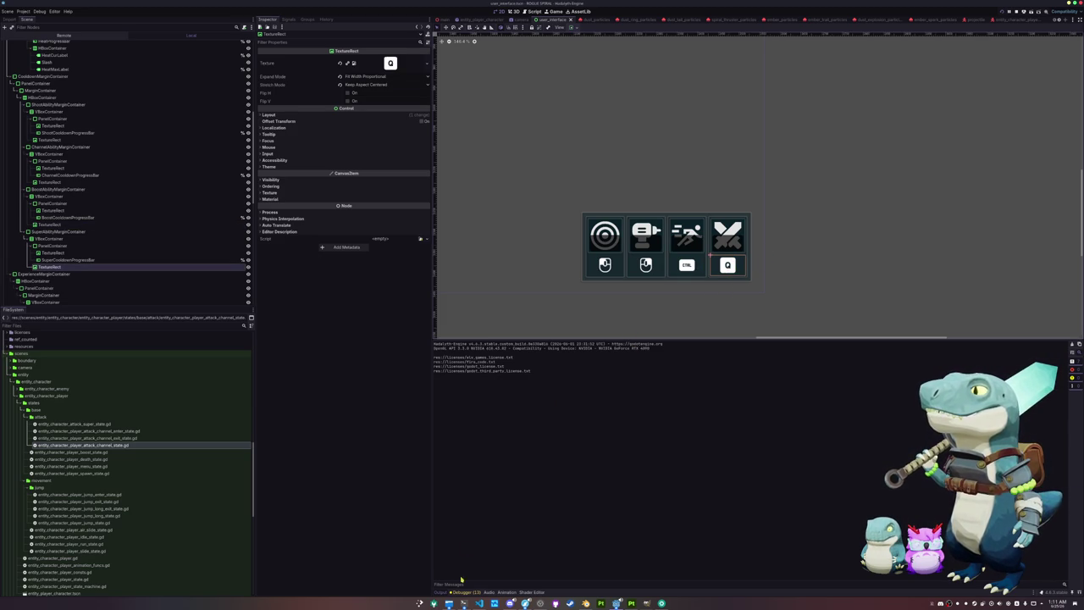
pyautogui.hotkey('alt', 'Tab')
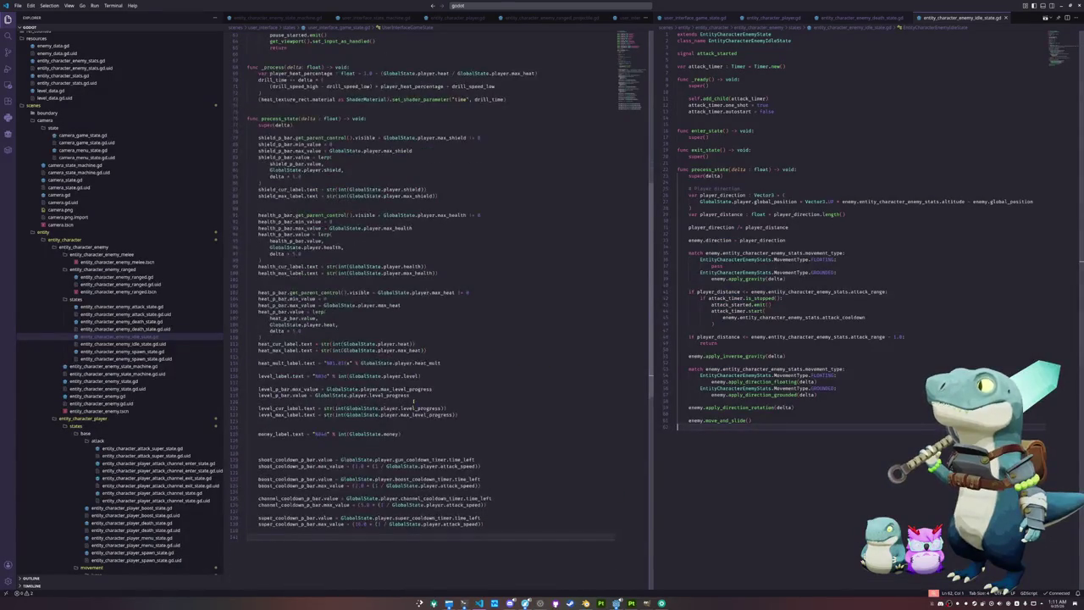
# - Open entity_character_player.gd and select the super input's cooldown check lines
pyautogui.click(716, 17)
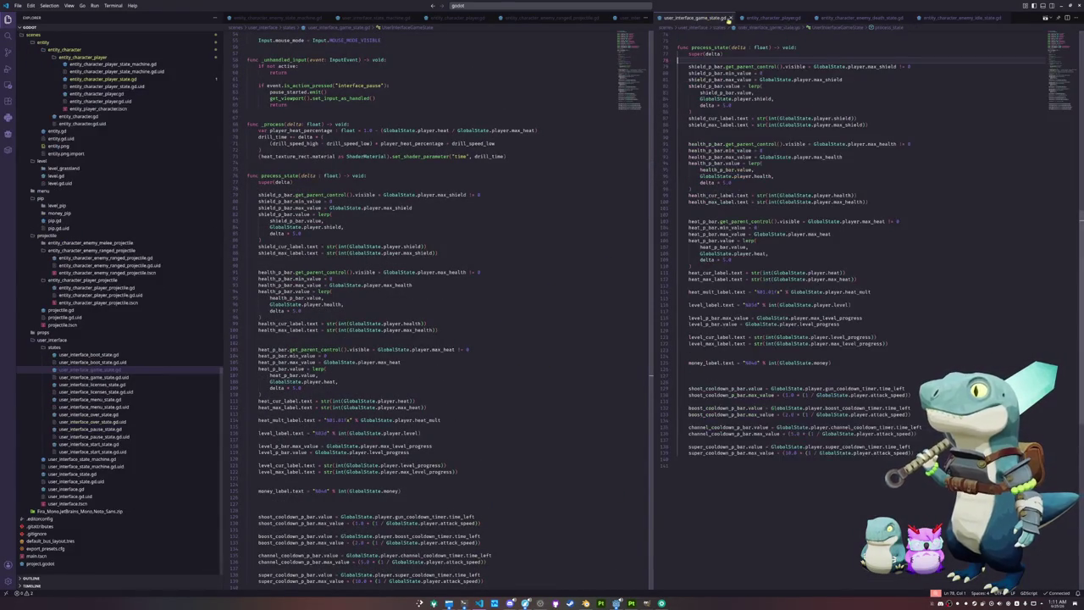
pyautogui.click(768, 18)
pyautogui.scroll(-5, 756, 368)
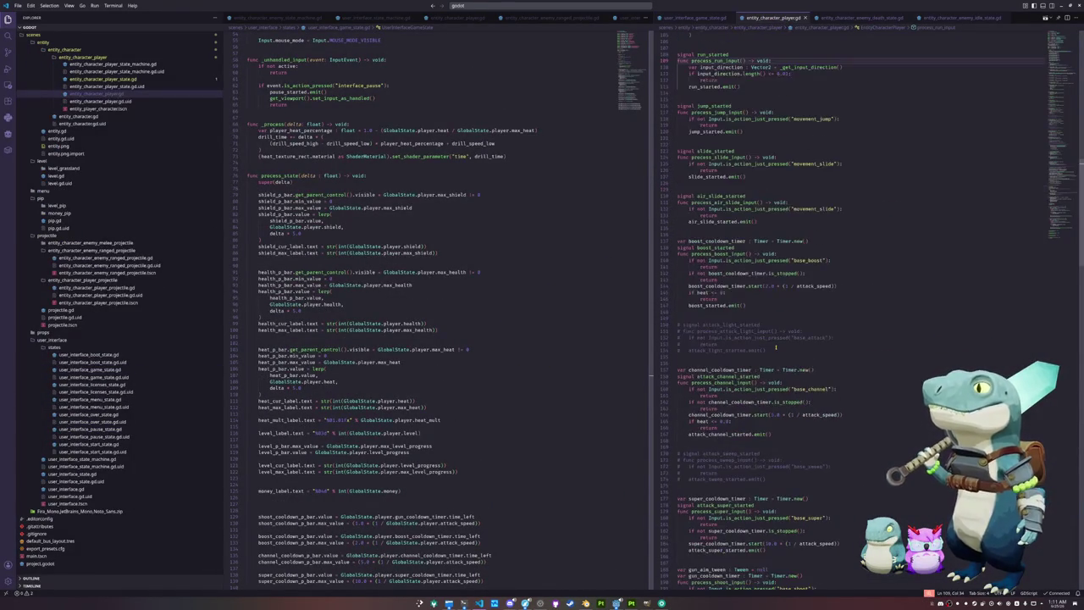
pyautogui.scroll(-5, 756, 368)
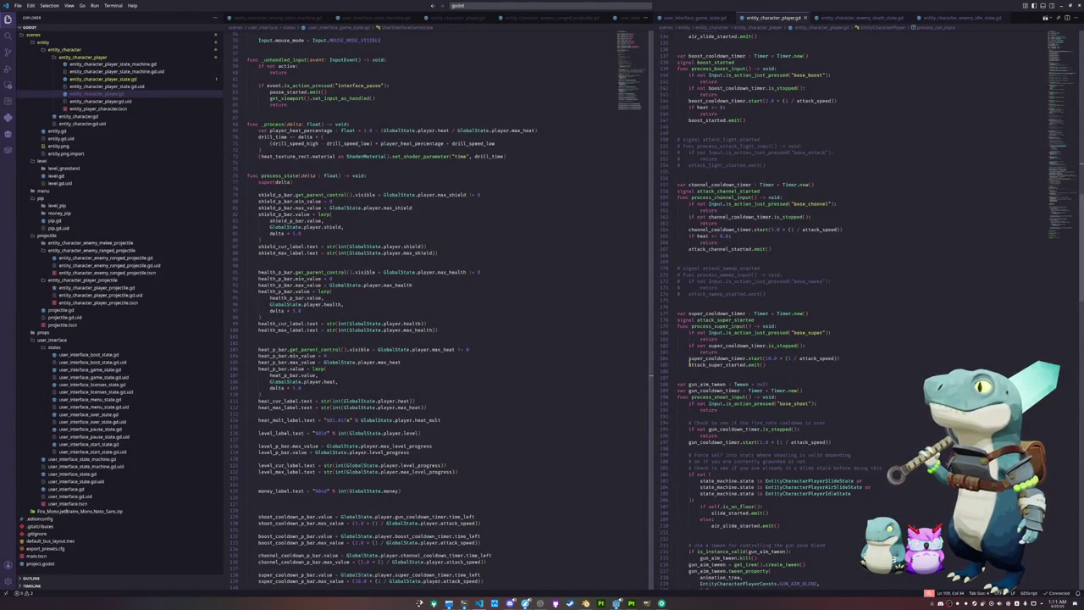
pyautogui.doubleClick(711, 339)
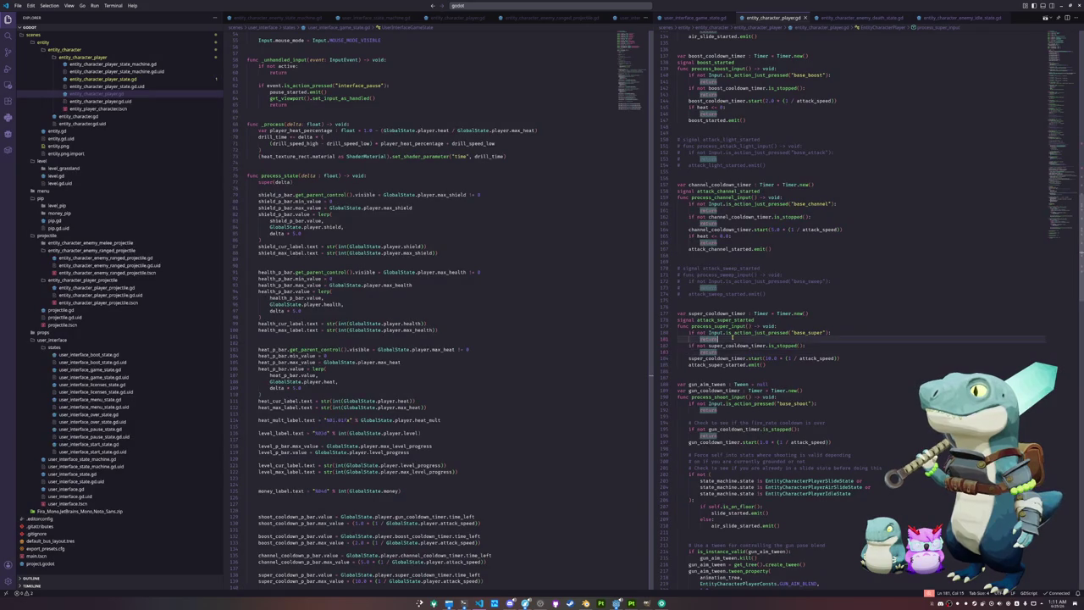
pyautogui.press('Down')
pyautogui.press('Down')
pyautogui.press('Down')
pyautogui.press('Home')
pyautogui.press('Home')
pyautogui.hotkey('shift', 'Up')
pyautogui.hotkey('shift', 'Up')
pyautogui.hotkey('shift', 'Up')
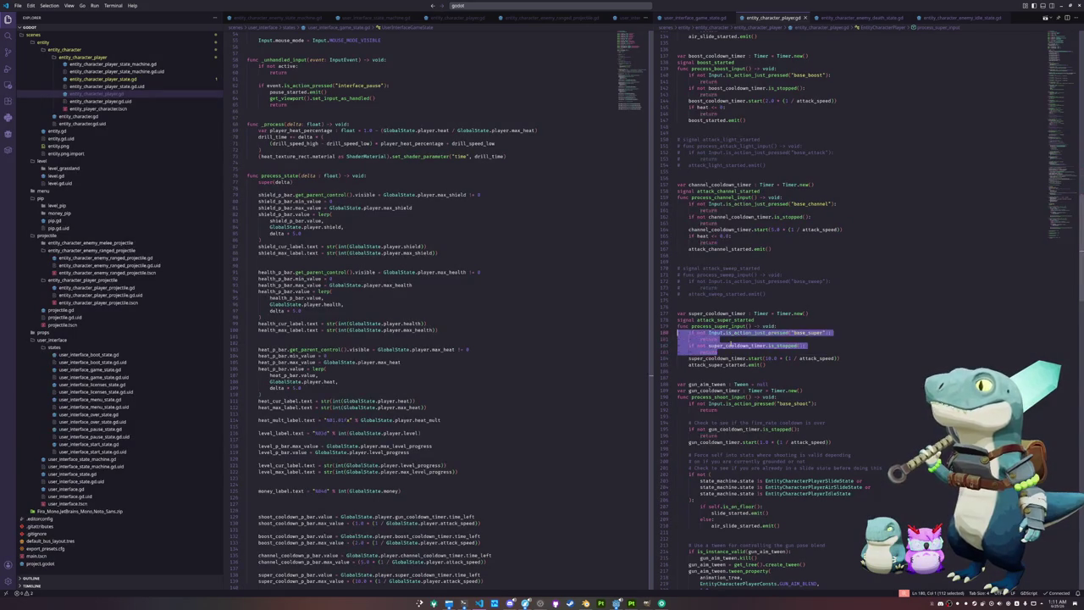
pyautogui.scroll(5, 729, 356)
# - In the channel input function, move the heat check above the cooldown check
pyautogui.click(736, 366)
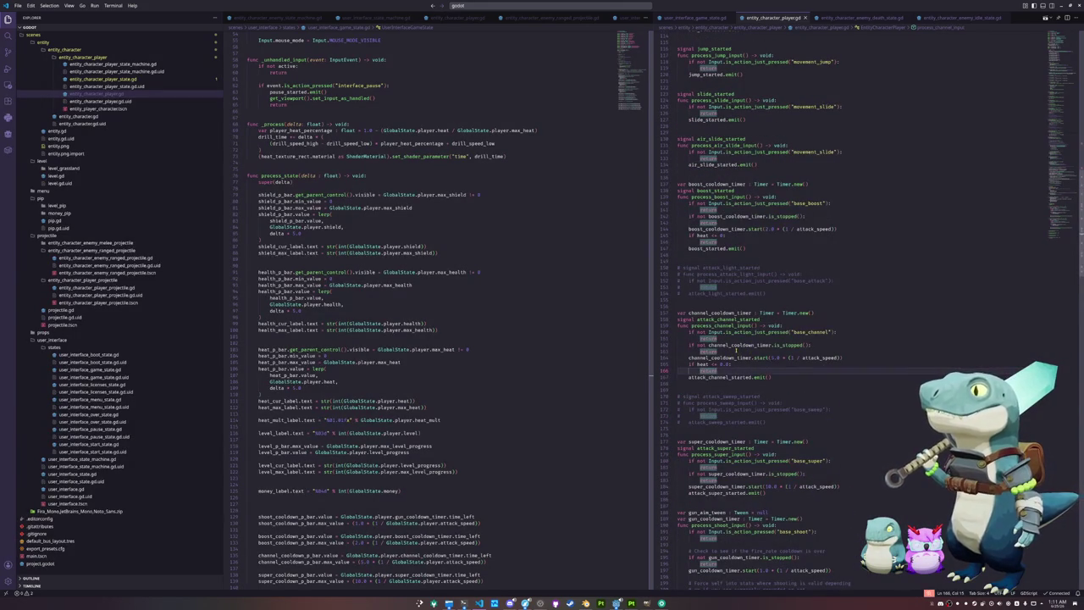
pyautogui.scroll(3, 719, 359)
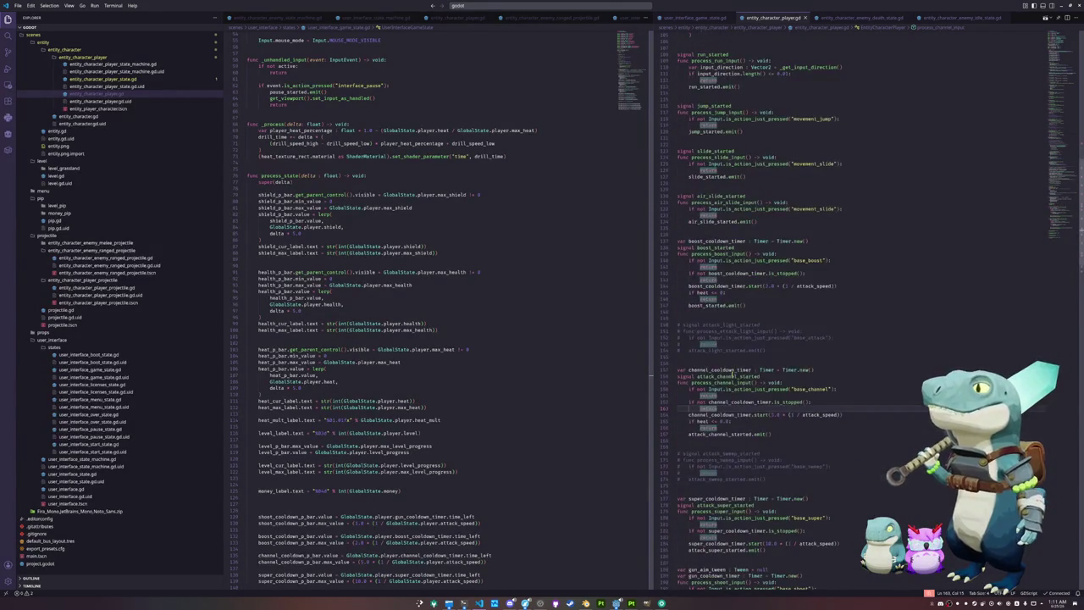
pyautogui.moveTo(729, 398)
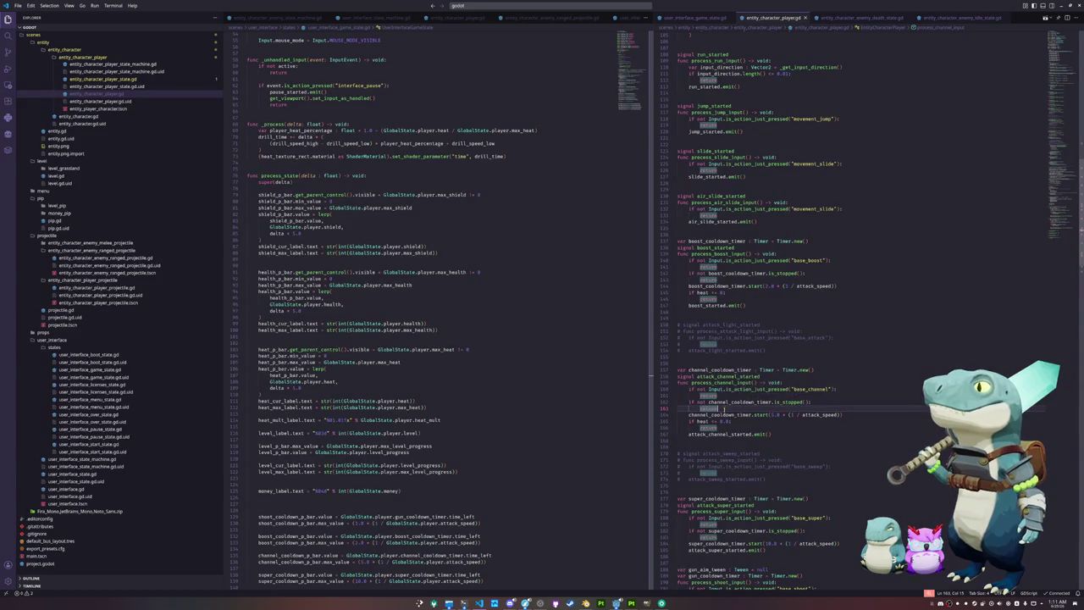
pyautogui.moveTo(728, 428); pyautogui.dragTo(675, 421)
pyautogui.hotkey('ctrl', 'c')
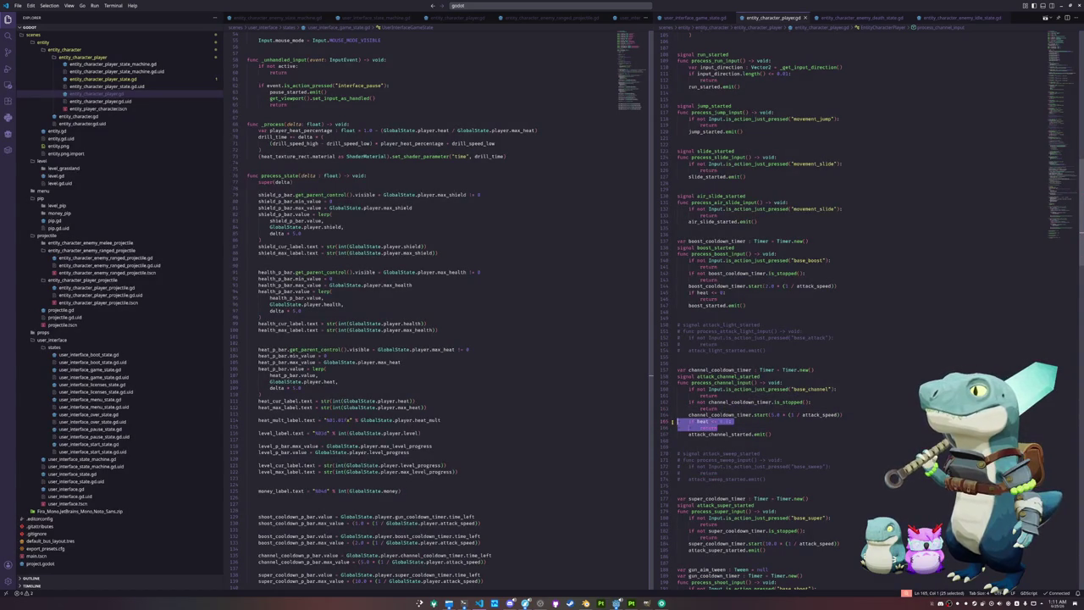
pyautogui.press('BackSpace')
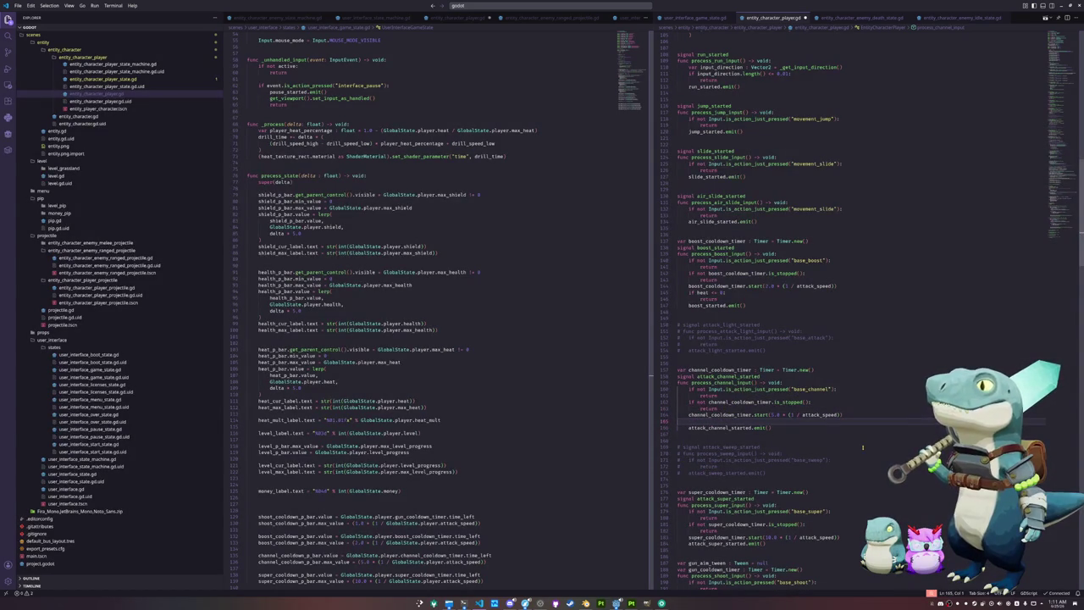
pyautogui.hotkey('ctrl', 'v')
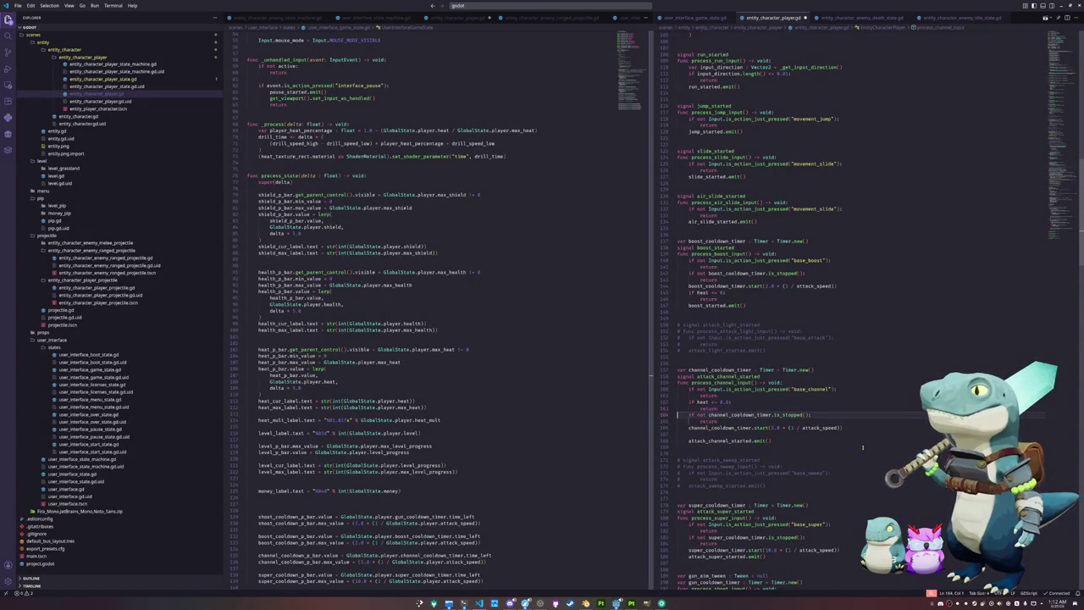
pyautogui.press('Delete')
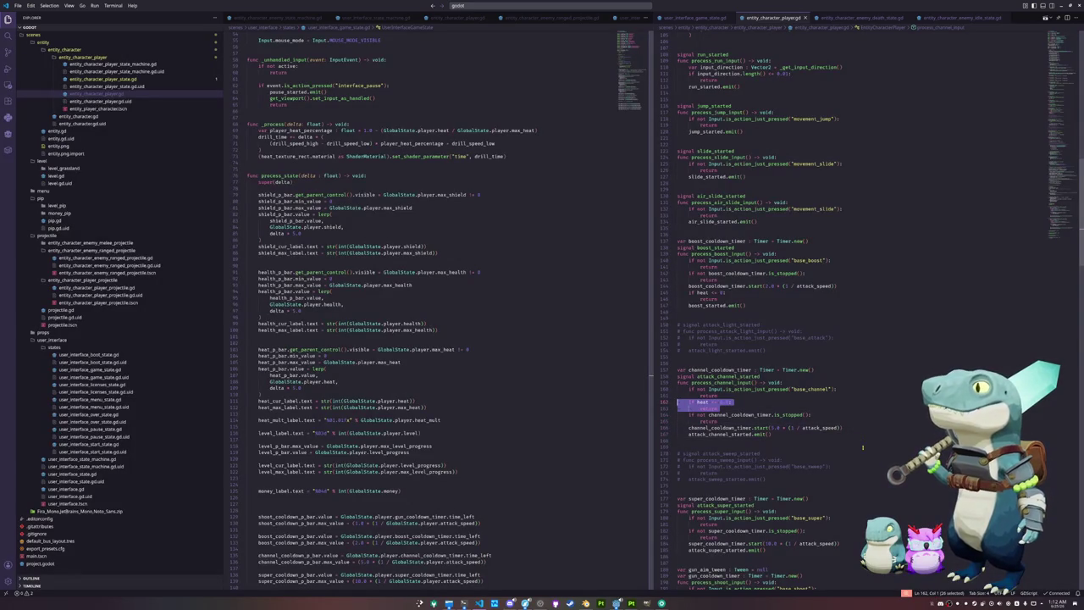
# - In the boost function, move 'if heat <= 0: return' above the is_stopped() cooldown check
pyautogui.scroll(1, 863, 447)
pyautogui.moveTo(729, 325); pyautogui.dragTo(677, 333)
pyautogui.hotkey('ctrl', 'c')
pyautogui.press('BackSpace')
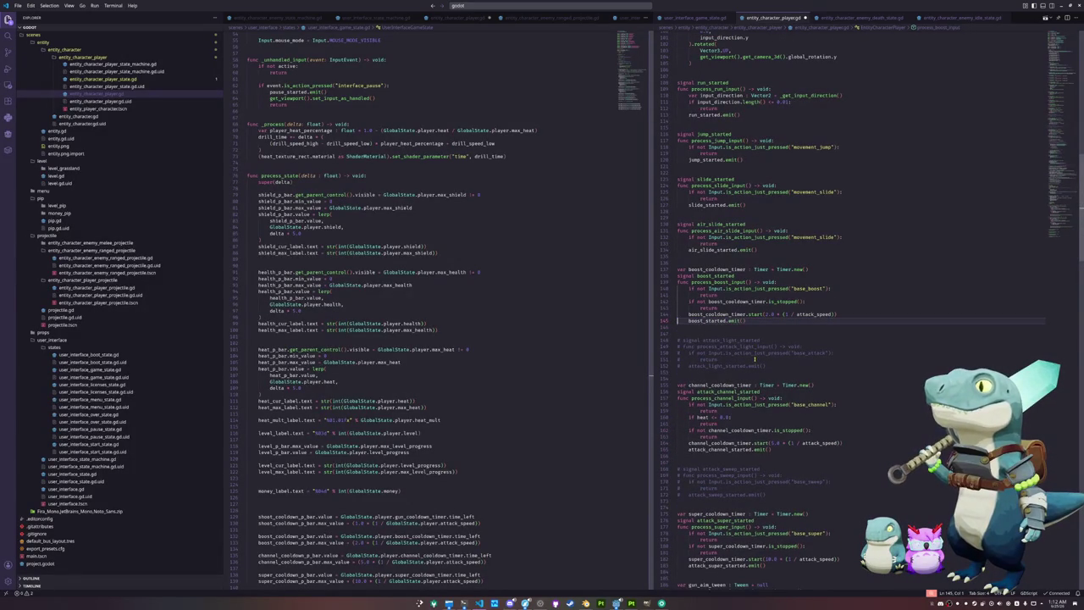
pyautogui.press('Up')
pyautogui.press('Up')
pyautogui.press('Up')
pyautogui.hotkey('ctrl', 'v')
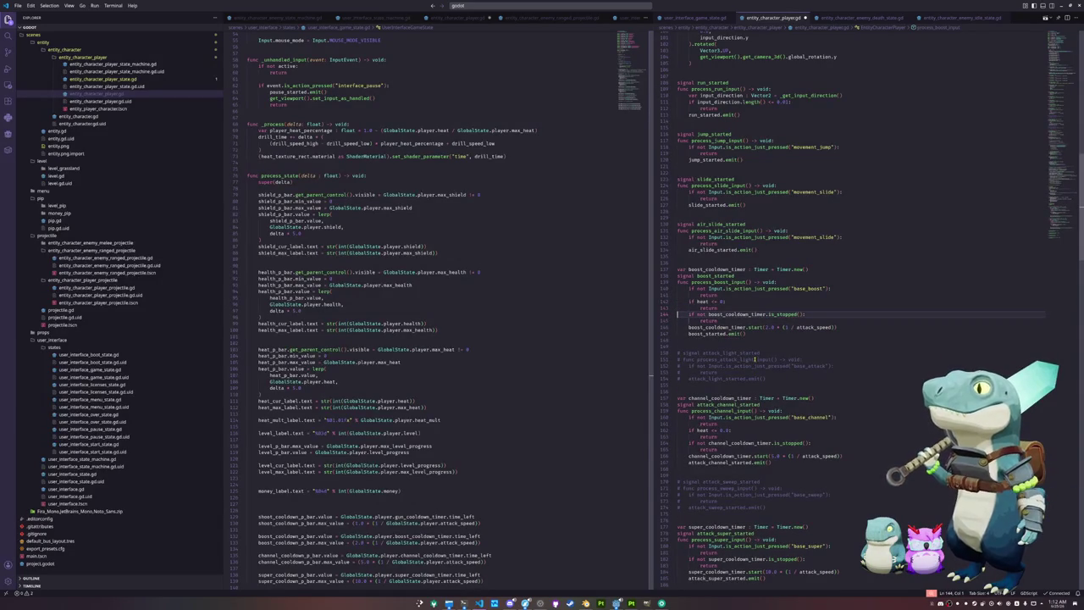
pyautogui.scroll(-4, 754, 359)
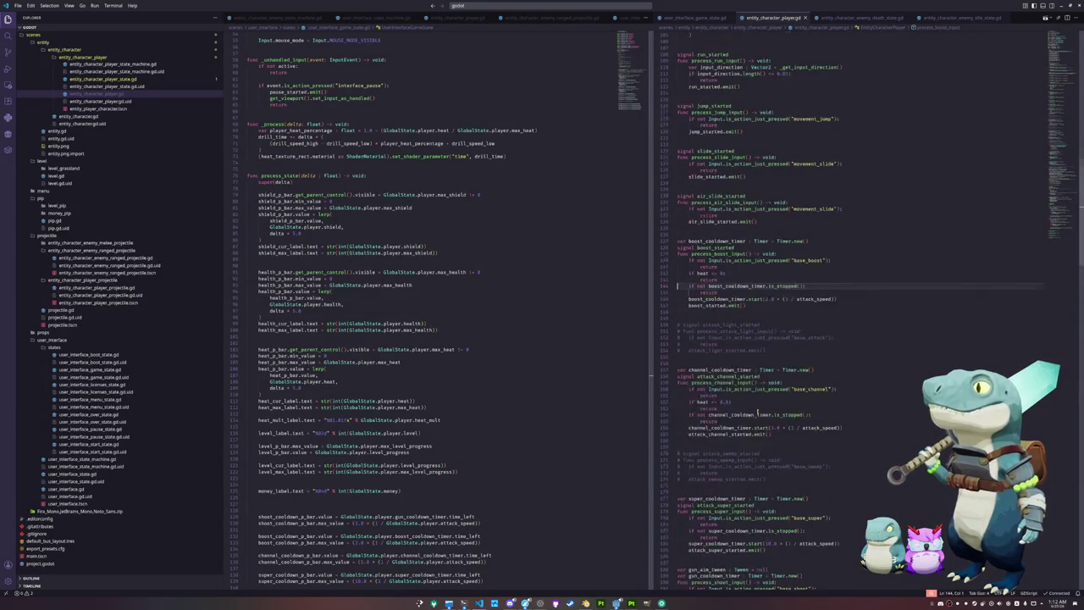
pyautogui.scroll(-5, 497, 508)
# - Add 'if GlobalState.player.heat <= 0:' setting boost_cooldown_p_bar.value to its max_value
pyautogui.click(374, 486)
pyautogui.press('Up')
pyautogui.press('Up')
pyautogui.press('Up')
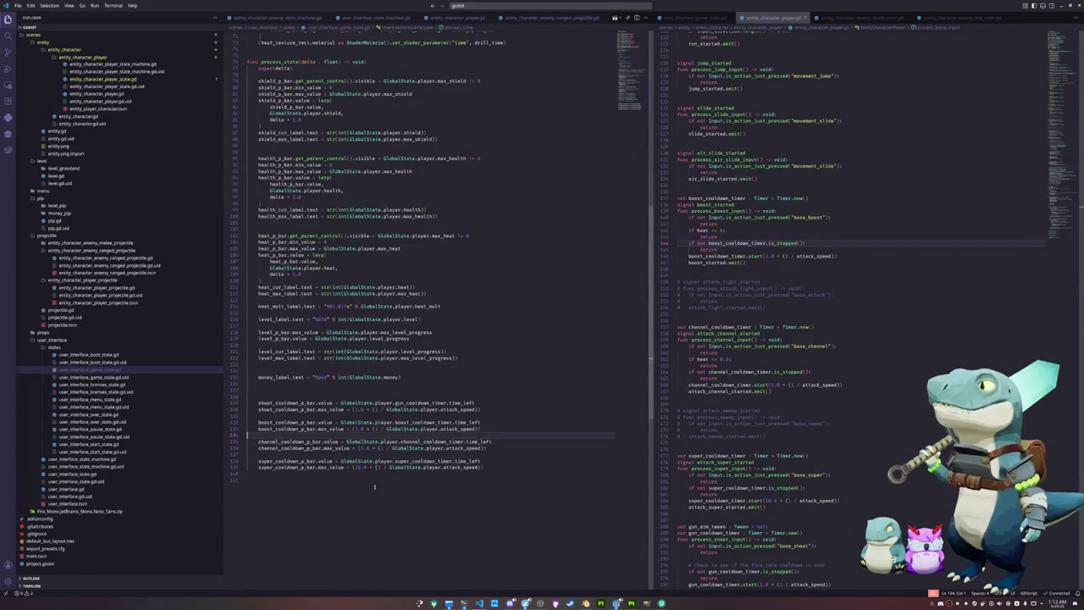
pyautogui.press('End')
pyautogui.press('Return')
pyautogui.write('if ')
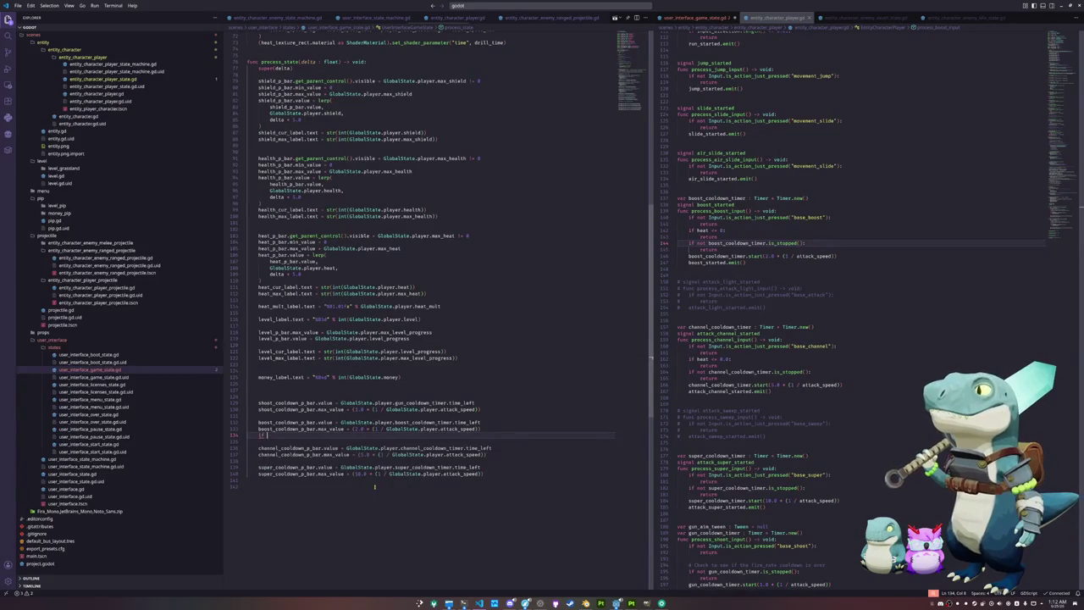
pyautogui.write('GlobalState.')
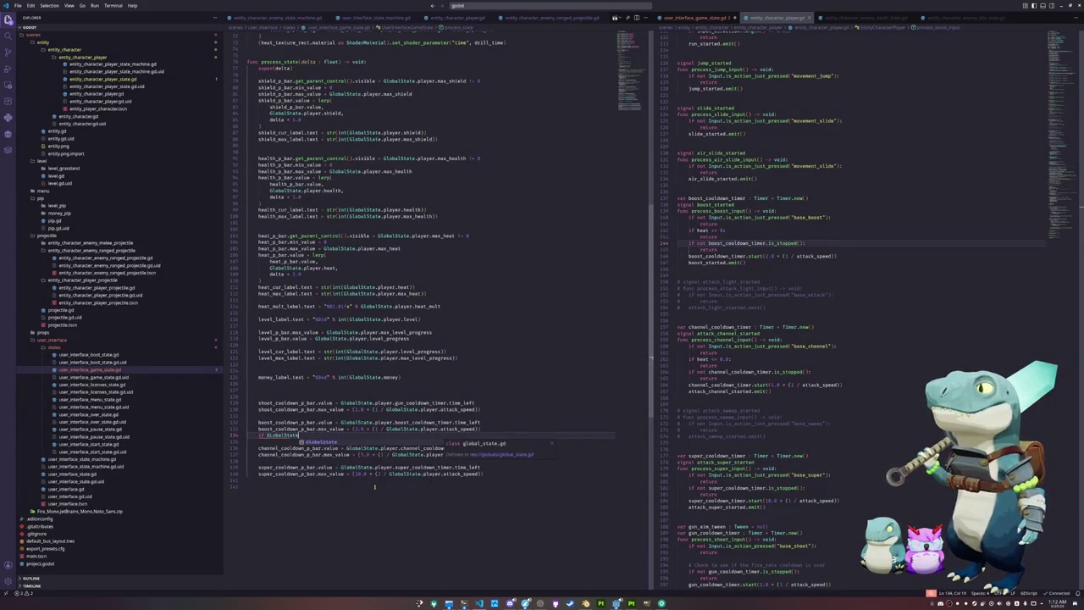
pyautogui.write('player.heat <= 0.')
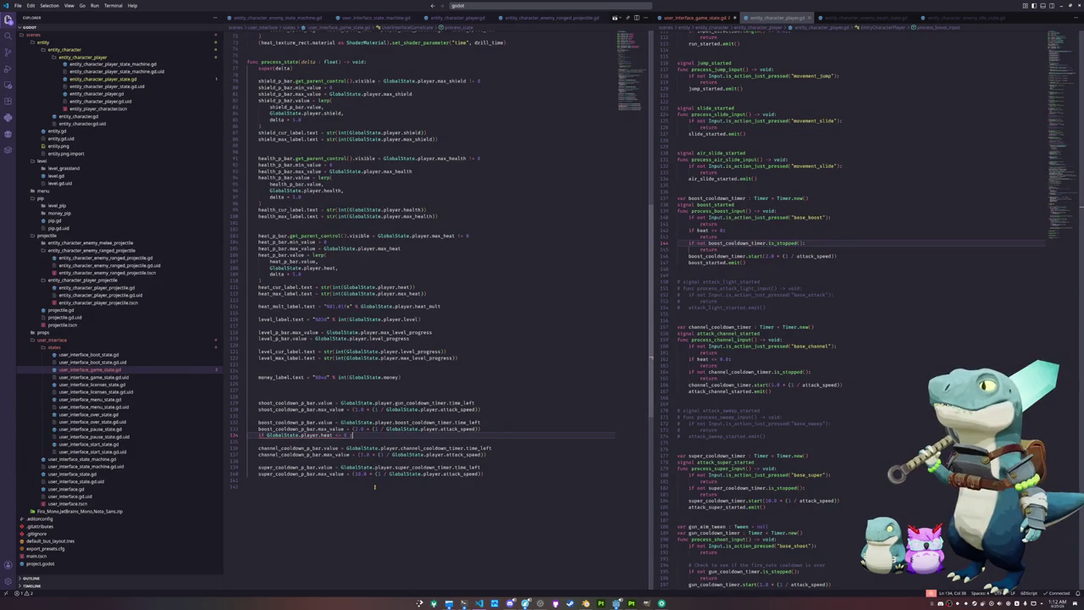
pyautogui.press('Return')
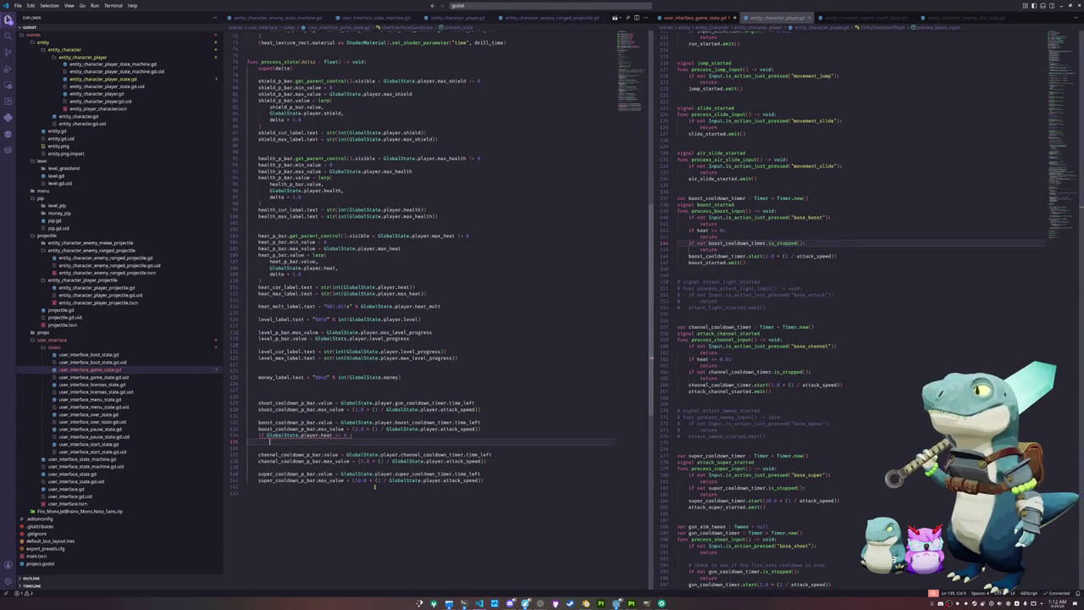
pyautogui.write('boost_cooldown_p_bar.value = b')
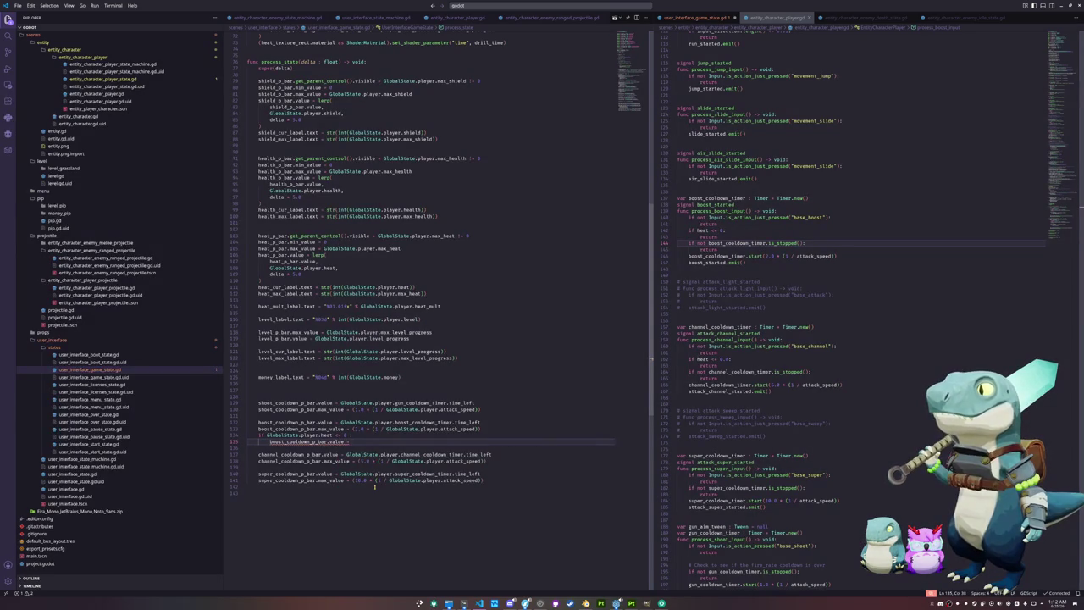
pyautogui.write('oost_cooldown_p_bar')
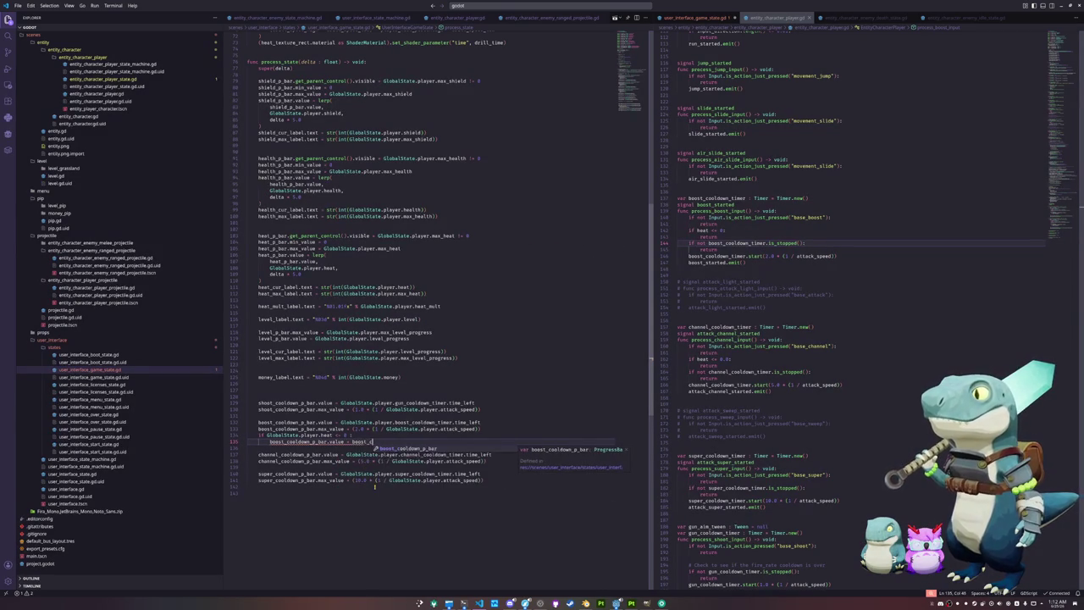
pyautogui.write('.')
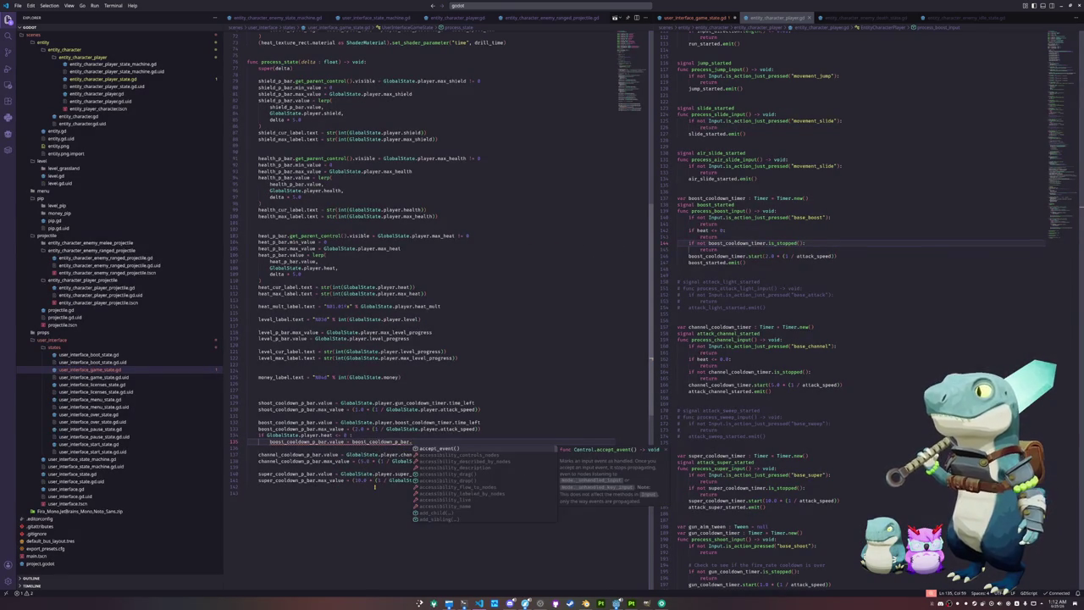
pyautogui.write('max')
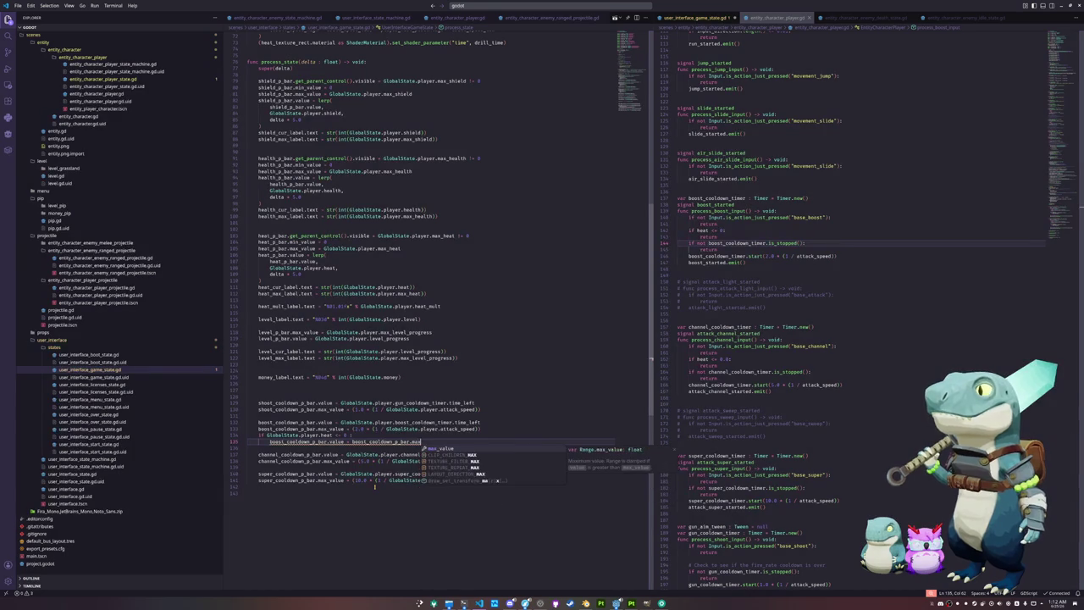
pyautogui.press('Return')
# - Duplicate the heat block below the channel lines, renaming boost to channel for channel_cooldown_p_bar
pyautogui.hotkey('shift', 'Up')
pyautogui.hotkey('shift', 'Home')
pyautogui.hotkey('shift', 'Home')
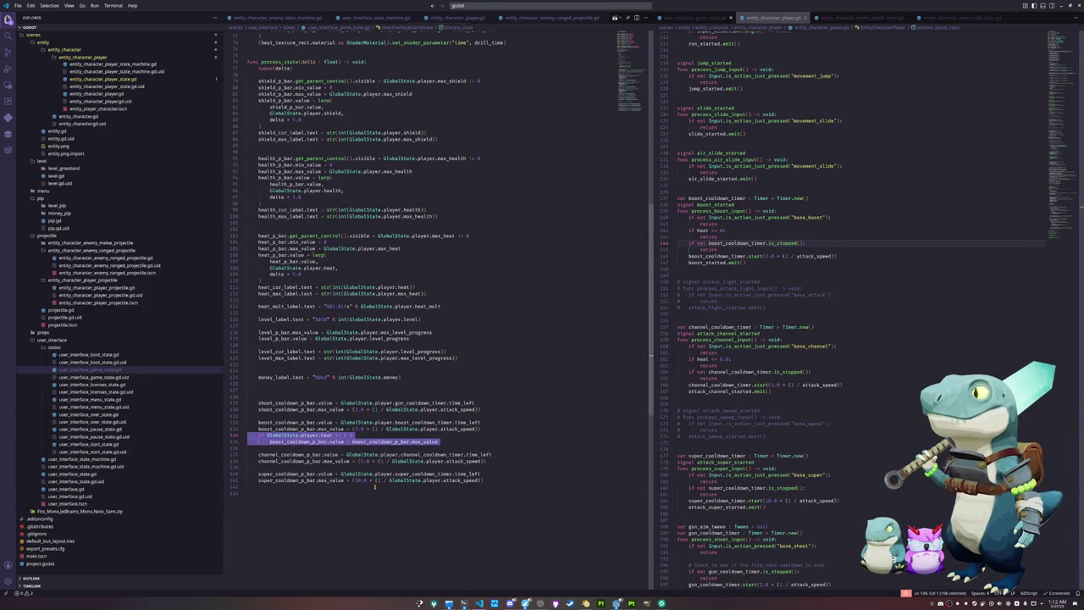
pyautogui.click(375, 487)
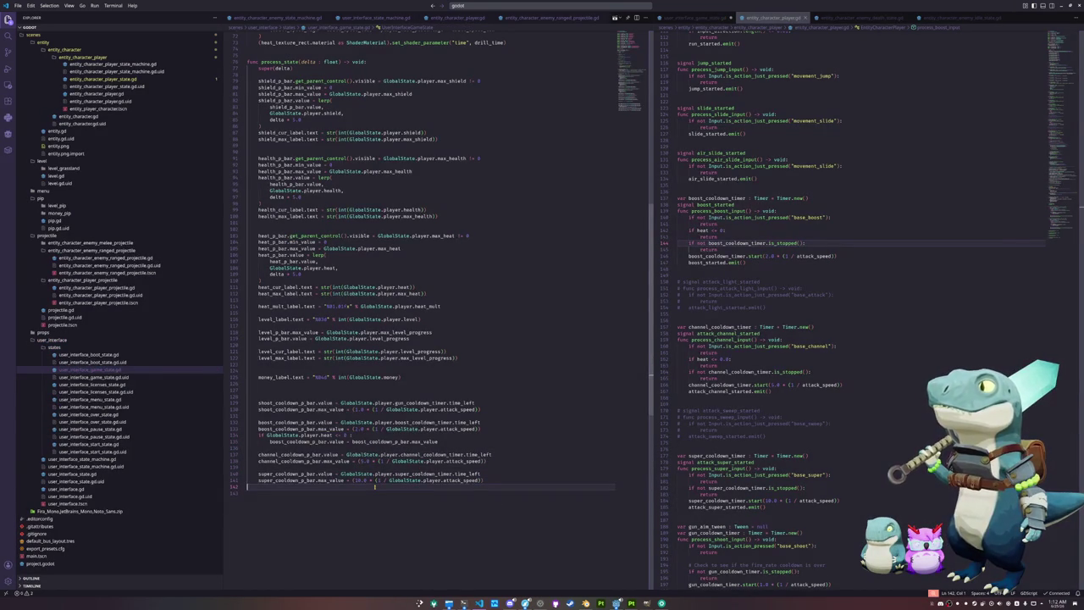
pyautogui.press('Up')
pyautogui.press('Up')
pyautogui.press('Up')
pyautogui.hotkey('ctrl', 'v')
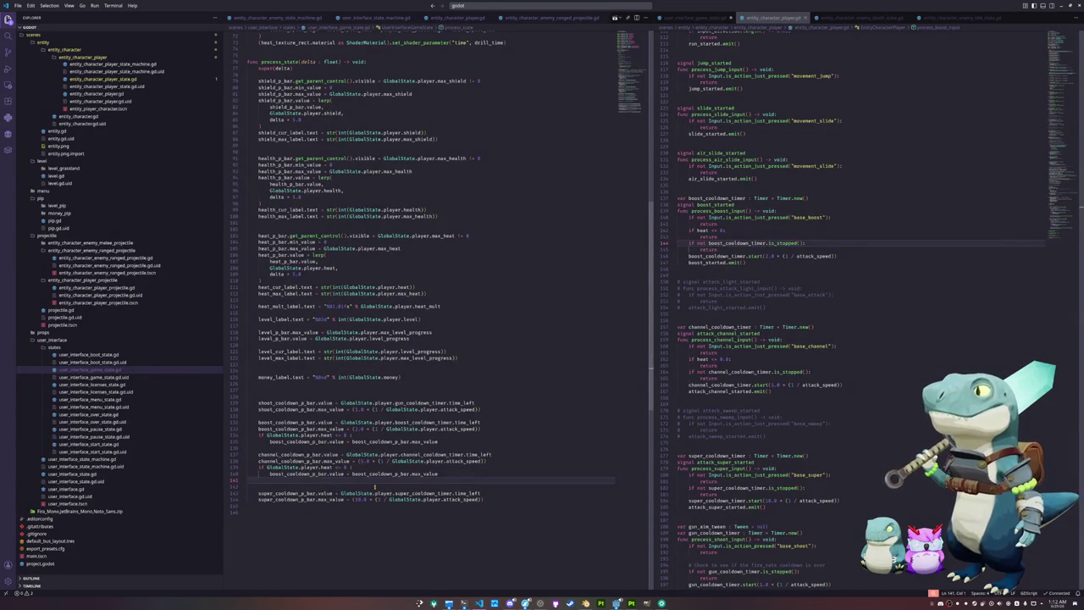
pyautogui.press('Left')
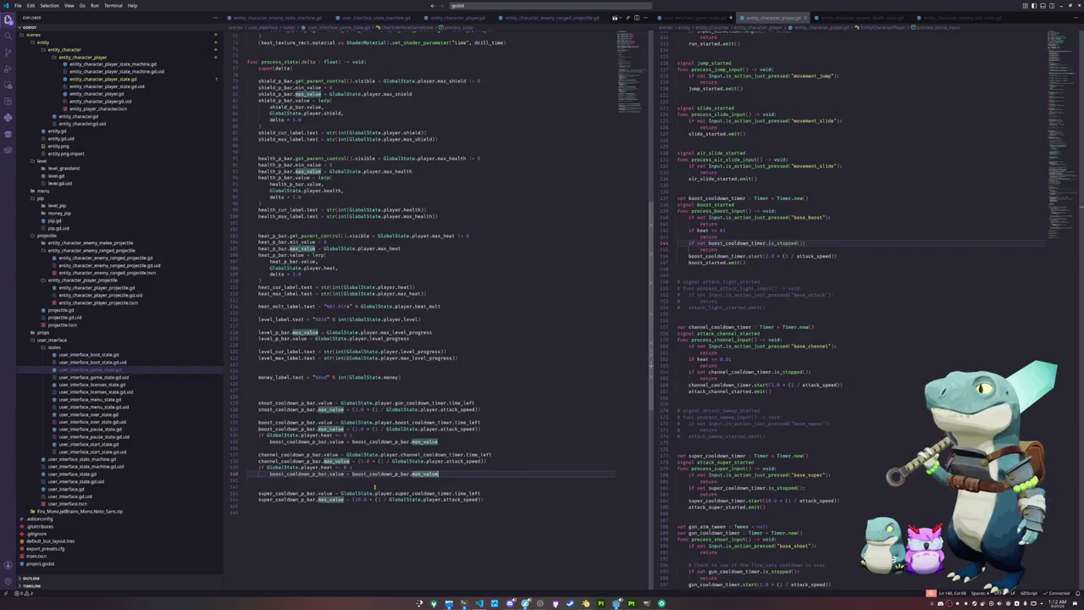
pyautogui.press('Home')
pyautogui.hotkey('shift', 'Right')
pyautogui.hotkey('shift', 'Right')
pyautogui.hotkey('shift', 'Right')
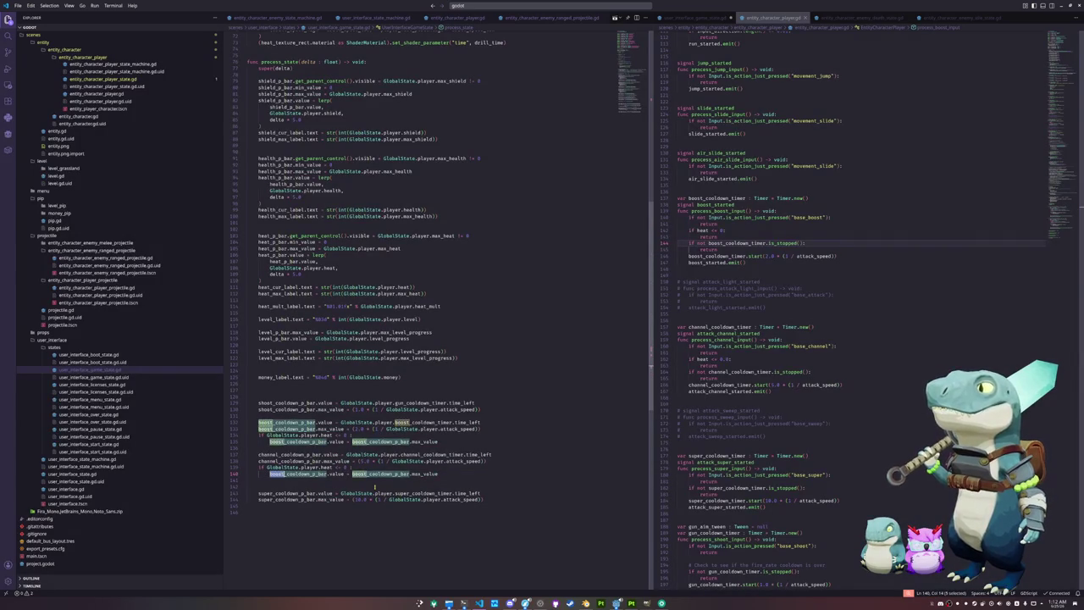
pyautogui.write('channel')
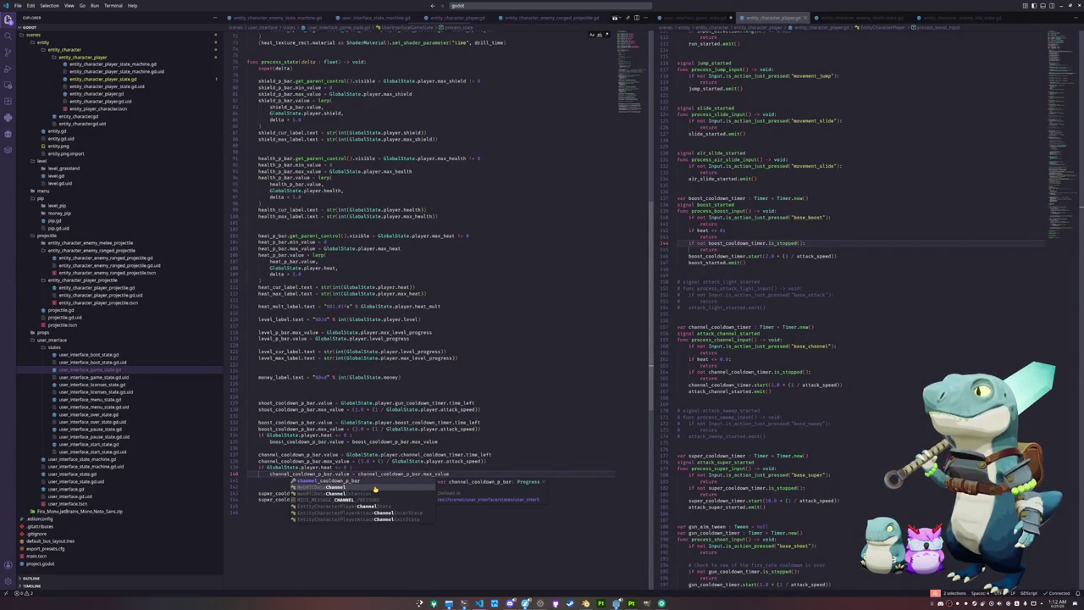
pyautogui.press('Escape')
pyautogui.press('Down')
pyautogui.press('Delete')
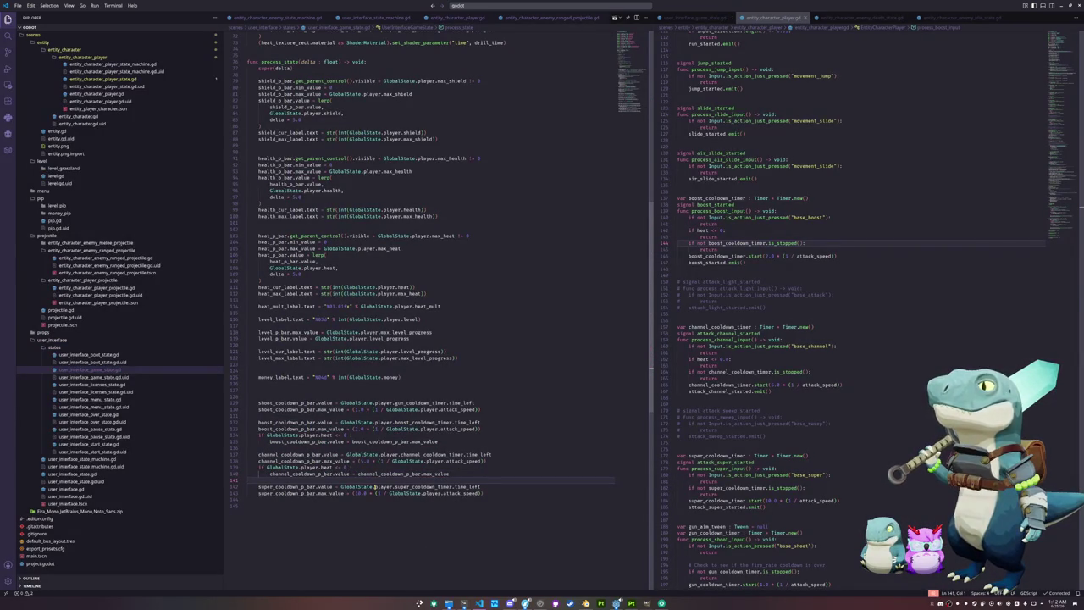
pyautogui.click(615, 603)
# - Run the game and test the cooldown bars by attacking, swapping armour, and dashing
pyautogui.press('F5')
pyautogui.click(546, 298)
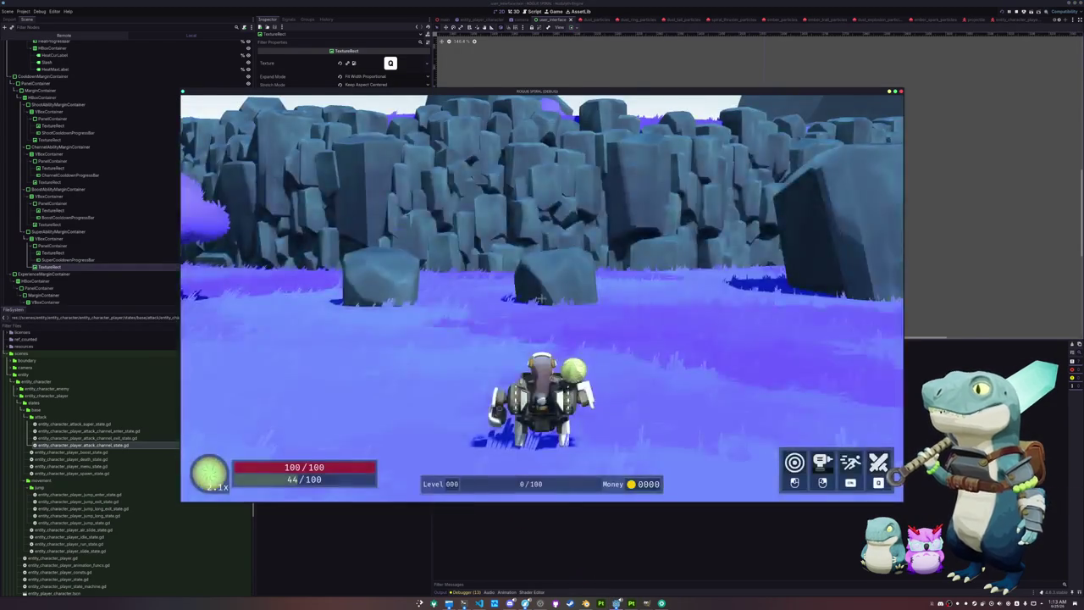
pyautogui.press('w')
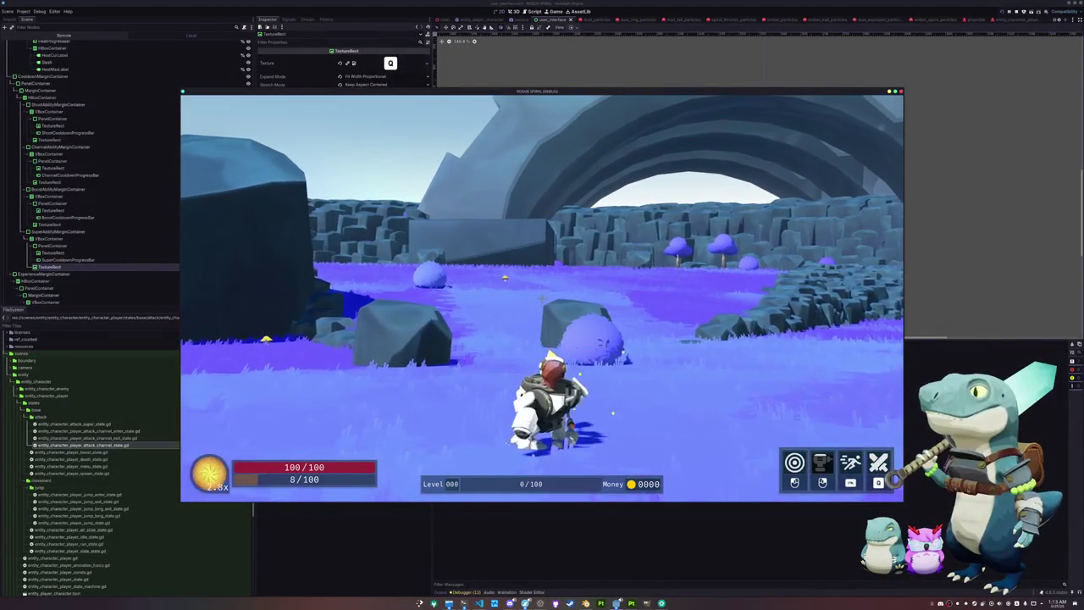
pyautogui.click(542, 298)
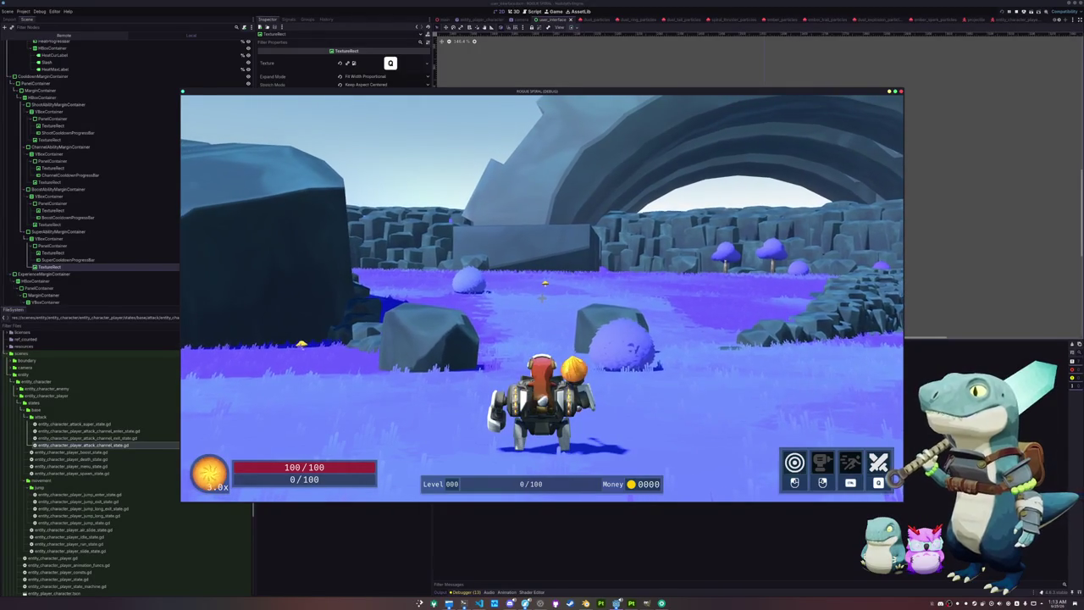
pyautogui.press('q')
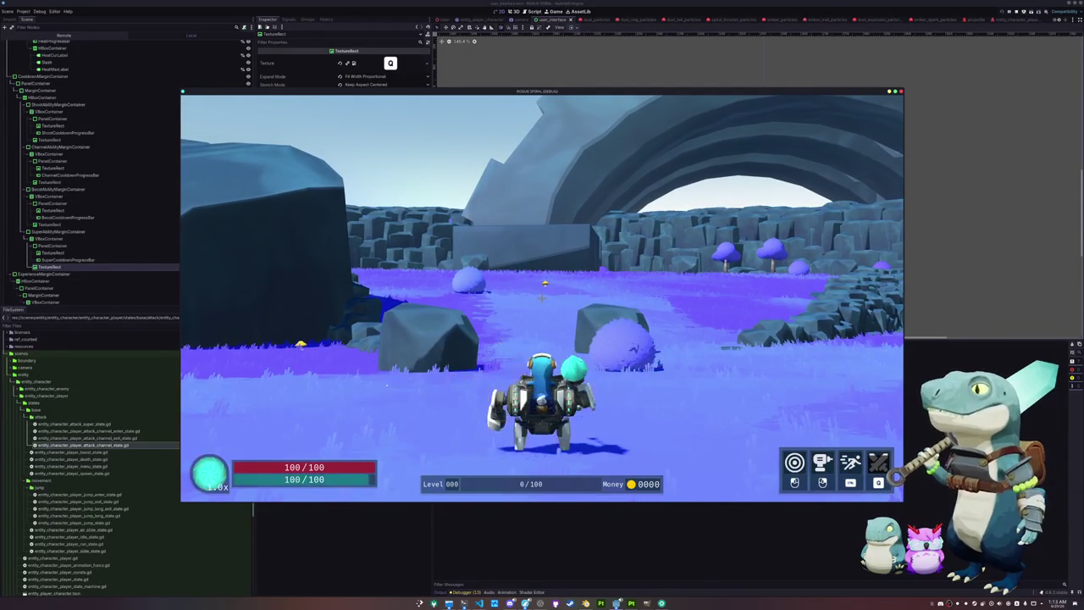
pyautogui.press('w')
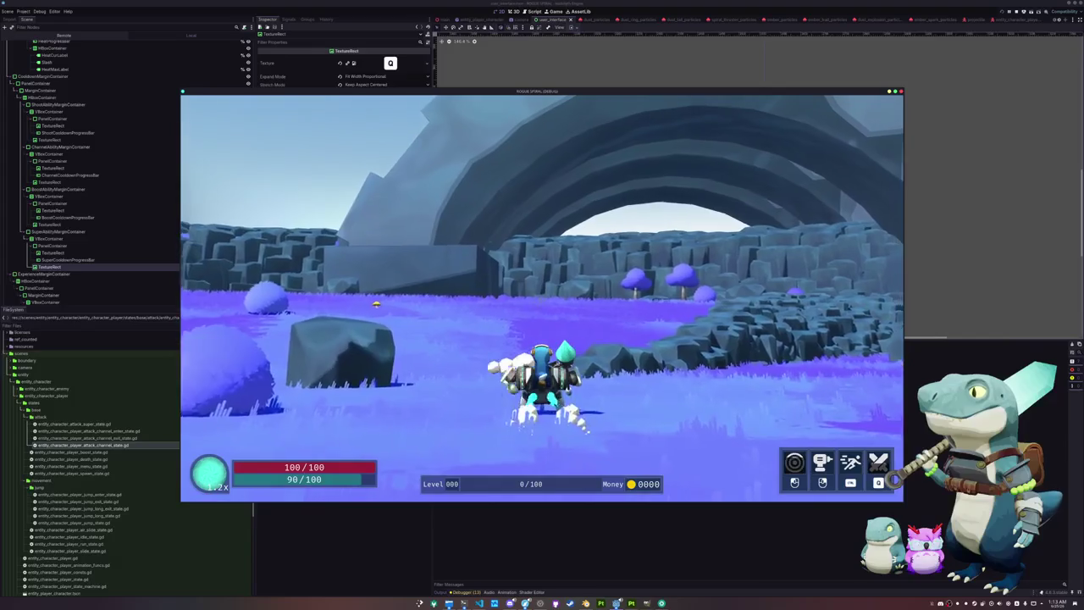
pyautogui.press('shift')
pyautogui.press('w')
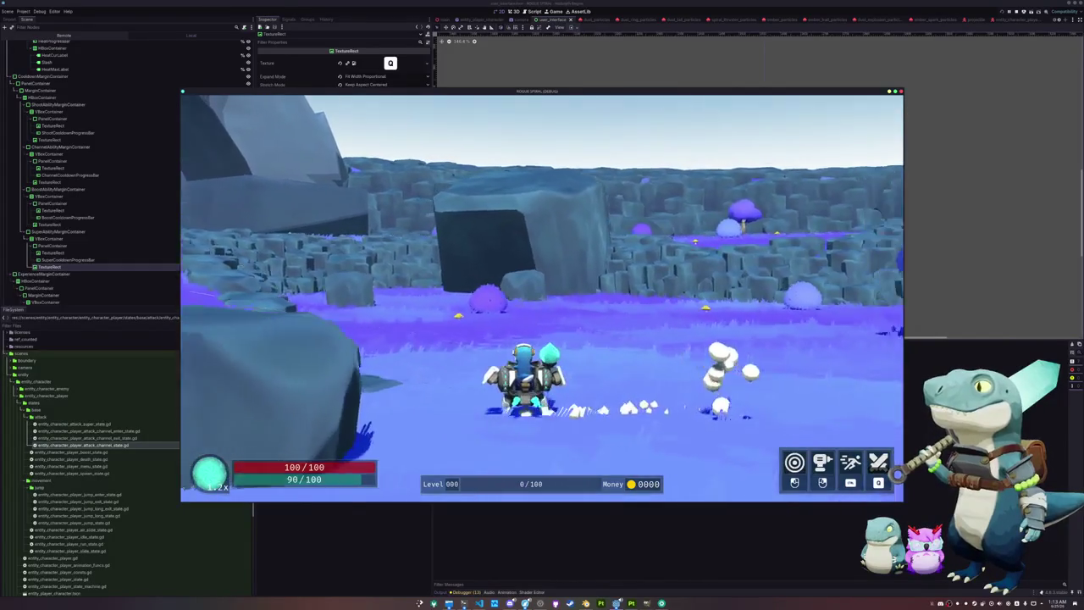
pyautogui.press('w')
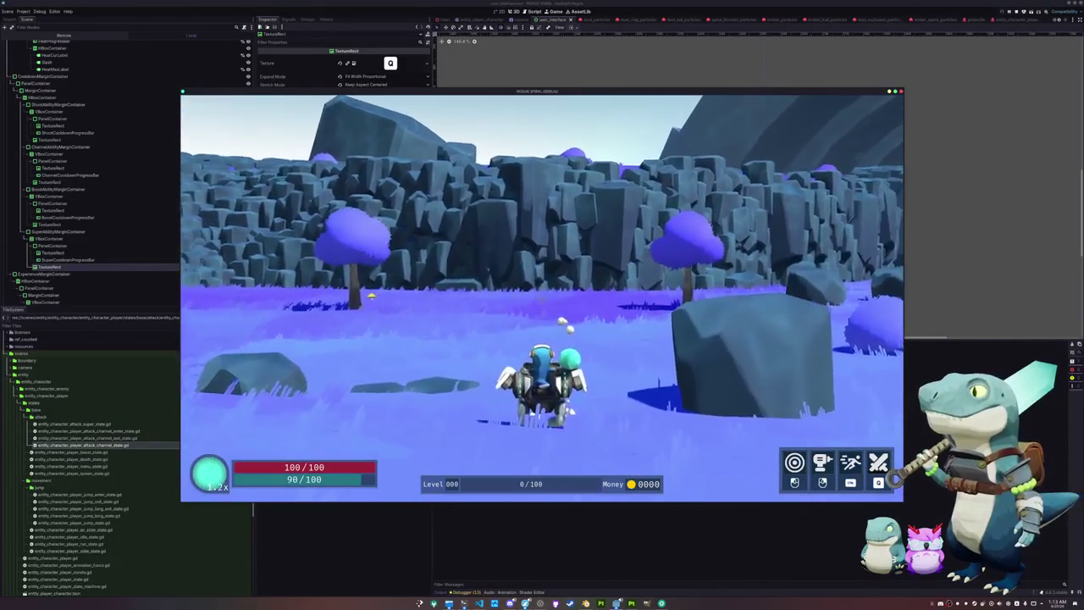
# - Exit to the title menu, replay briefly, exit again, and close the game window
pyautogui.press('Escape')
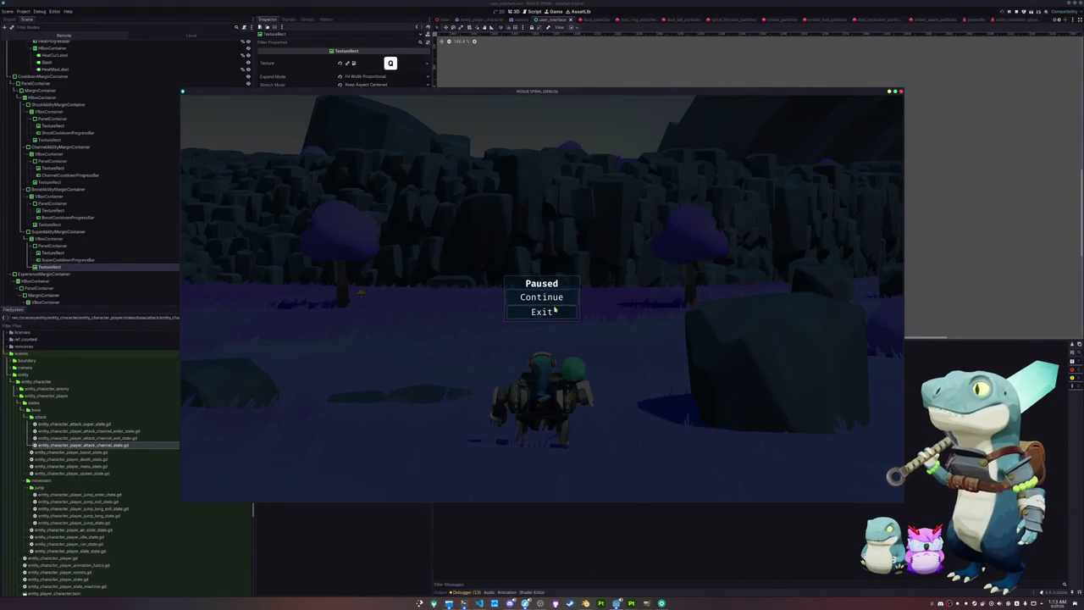
pyautogui.click(552, 298)
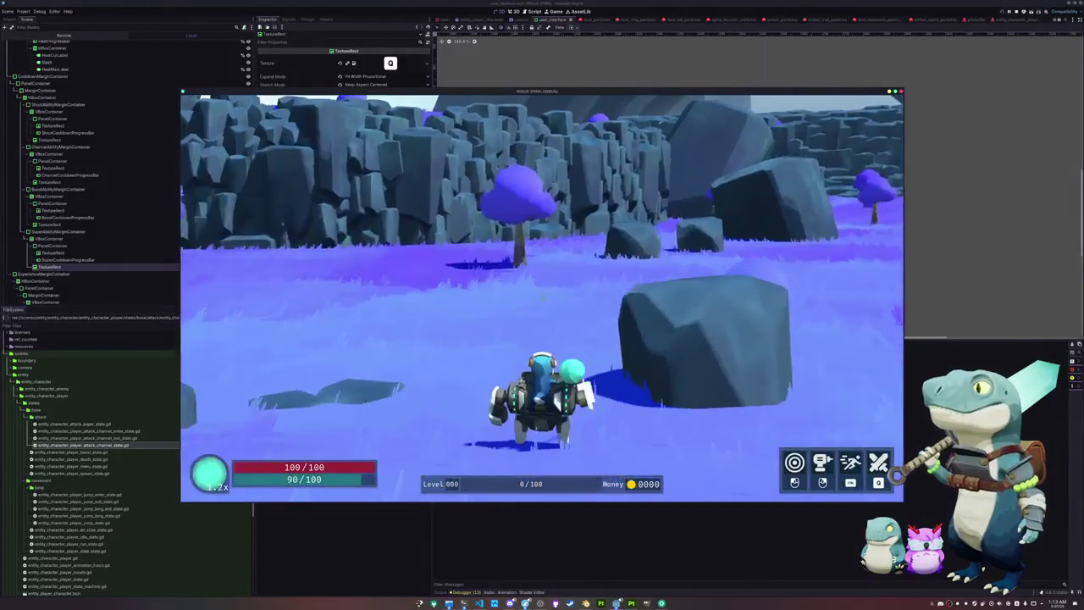
pyautogui.press('Escape')
pyautogui.click(542, 310)
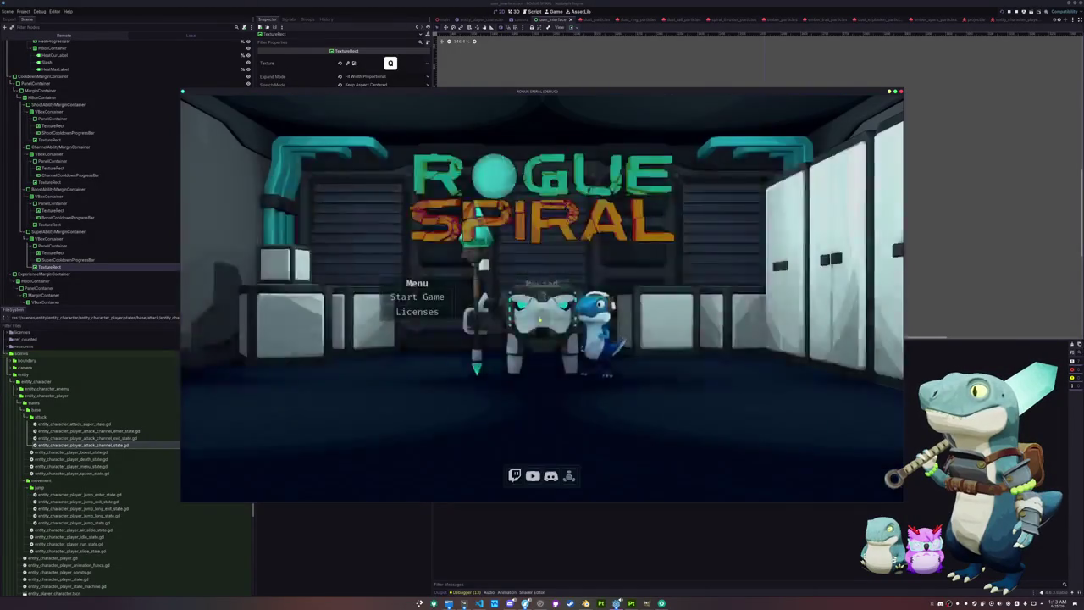
pyautogui.click(423, 297)
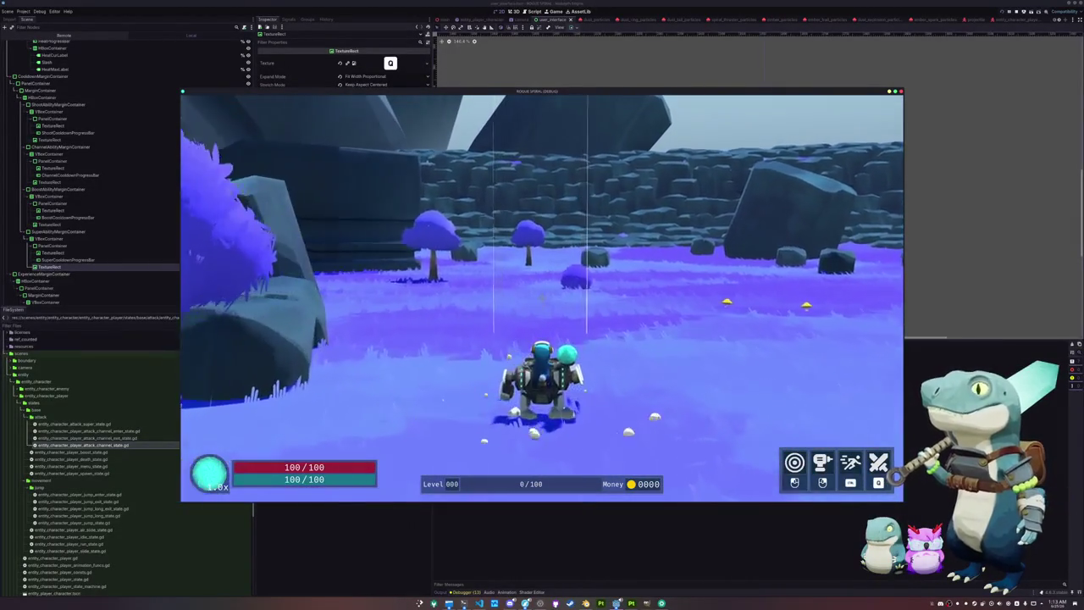
pyautogui.press('d')
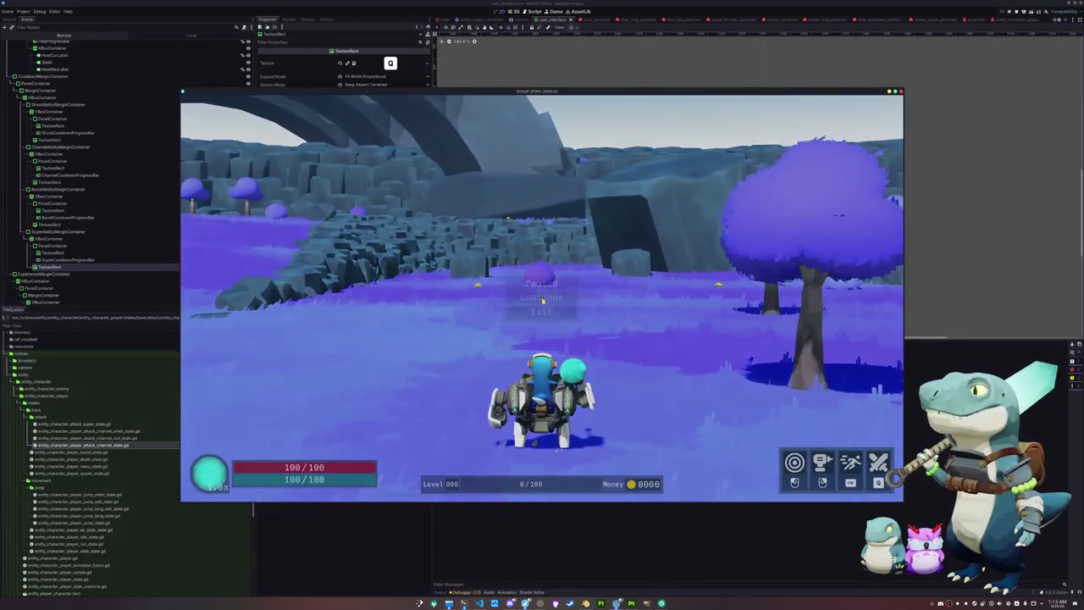
pyautogui.press('Escape')
pyautogui.click(541, 310)
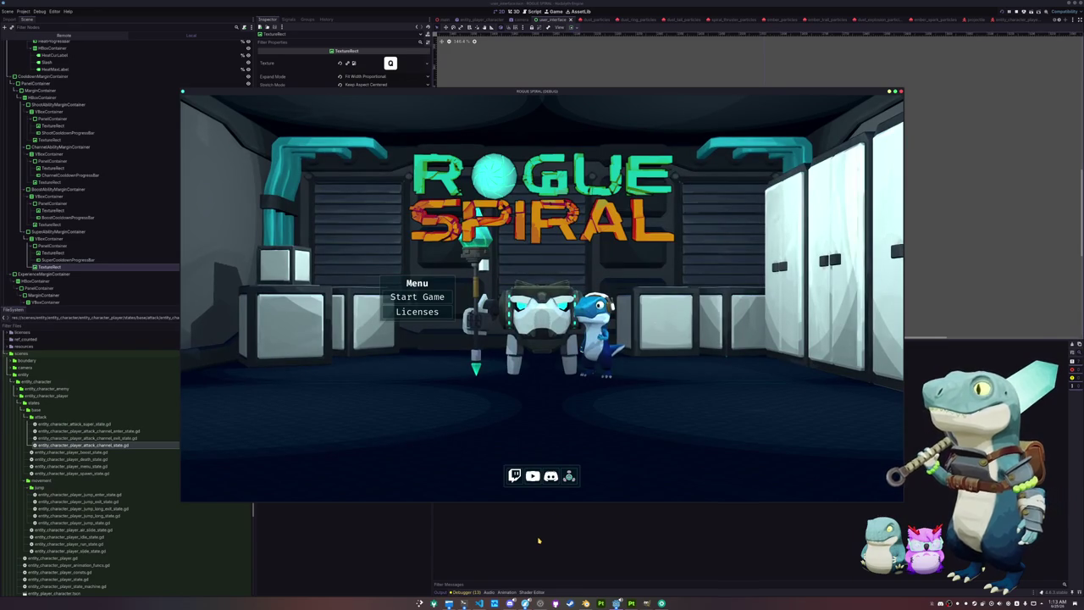
pyautogui.press('F8')
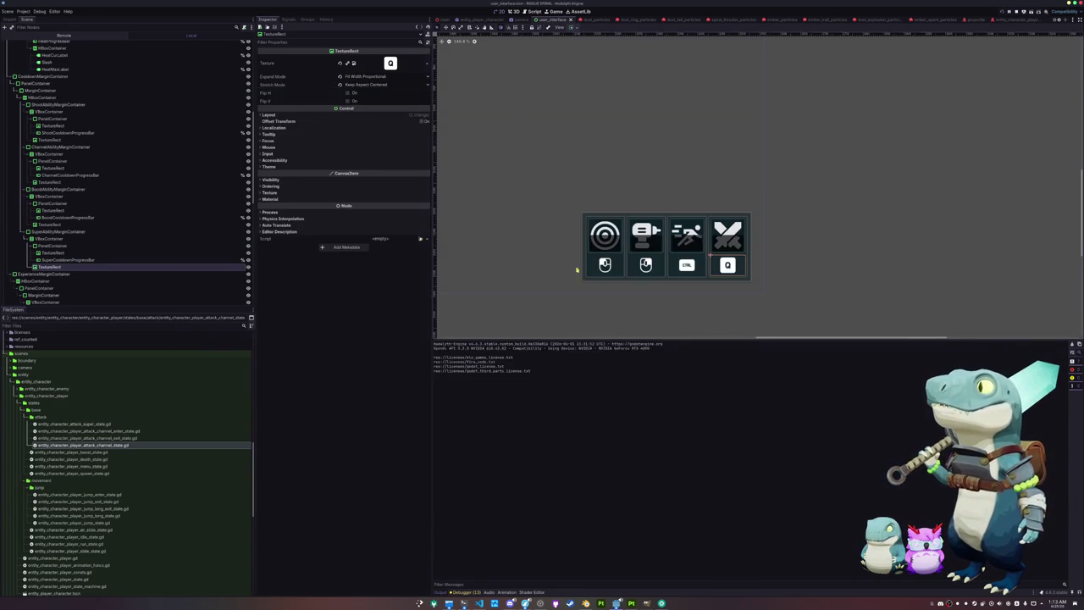
# - Select MenuRoot's logo TextureRect and browse its Input and Accessibility inspector sections
pyautogui.scroll(5, 121, 172)
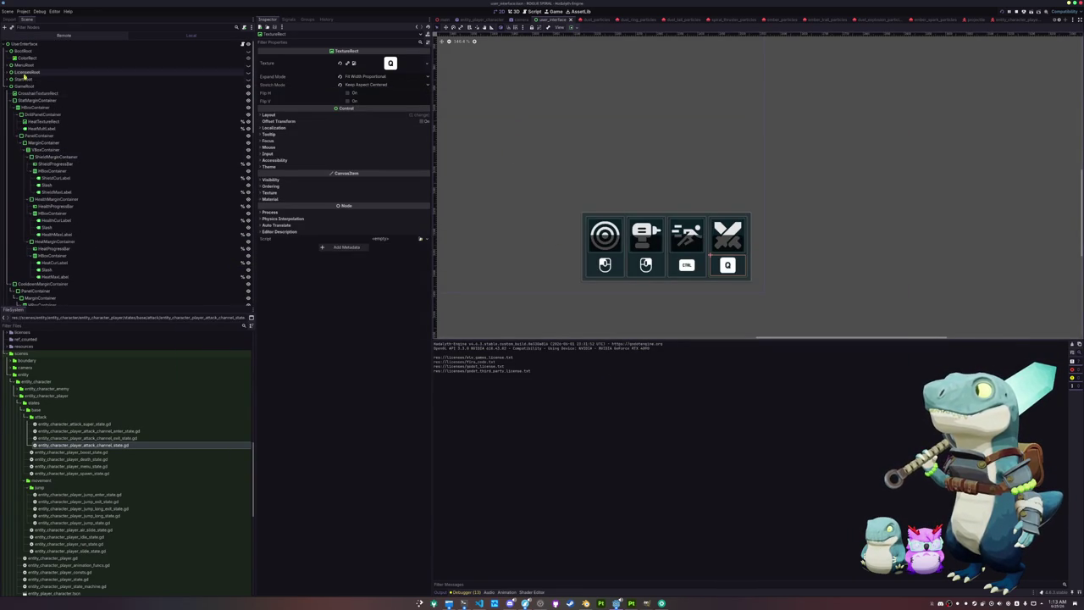
pyautogui.click(6, 65)
pyautogui.click(32, 86)
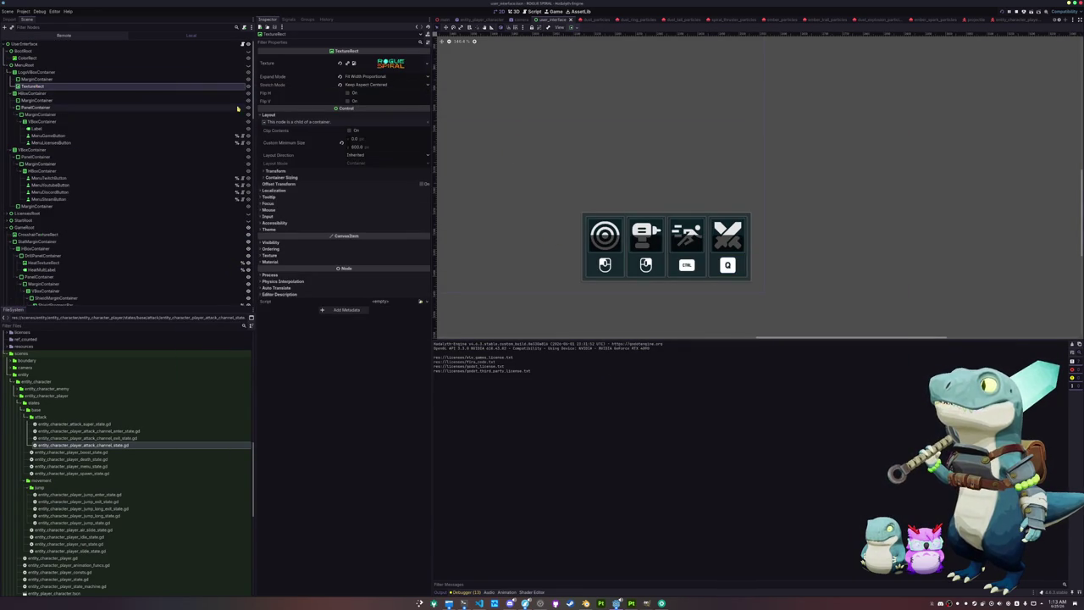
pyautogui.click(326, 216)
pyautogui.click(317, 230)
pyautogui.click(310, 217)
pyautogui.click(310, 223)
# - Collapse the remaining Inspector sections, then bring Blender to the front
pyautogui.click(310, 230)
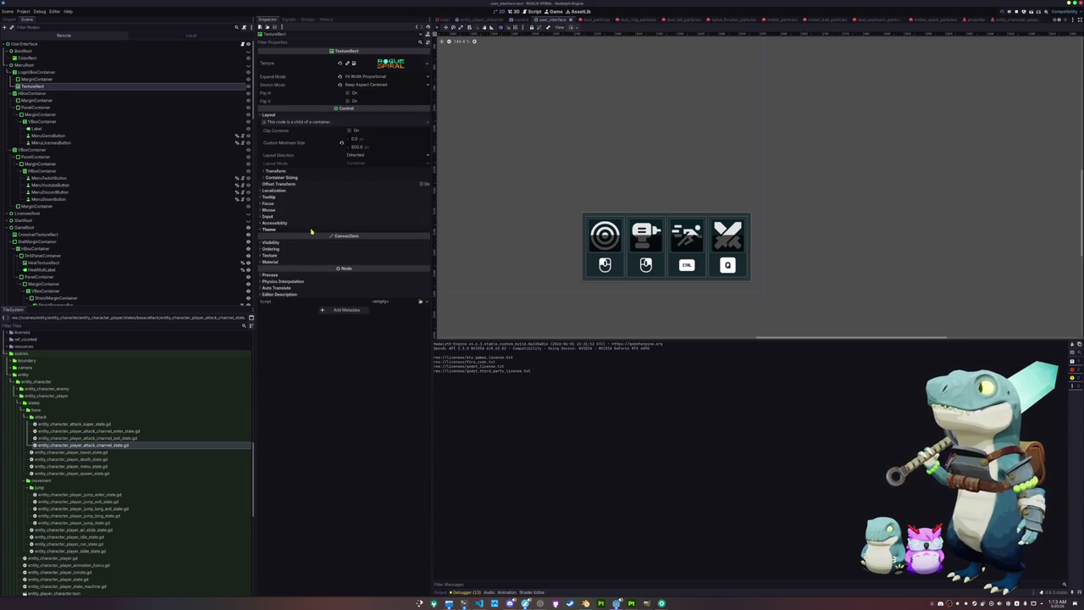
pyautogui.click(303, 255)
pyautogui.click(303, 255)
pyautogui.click(303, 249)
pyautogui.click(302, 249)
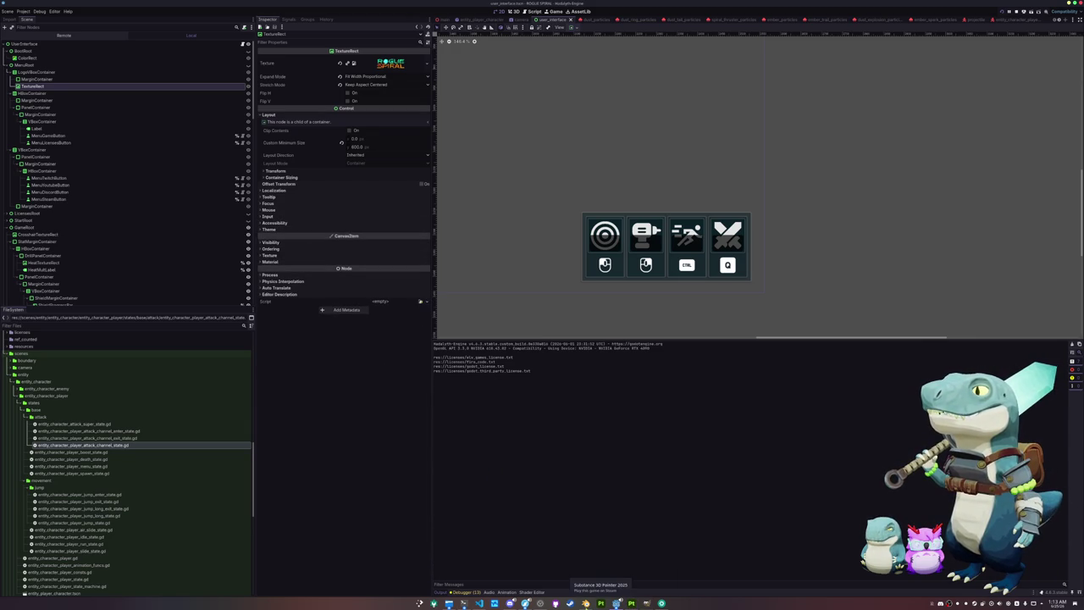
pyautogui.click(615, 602)
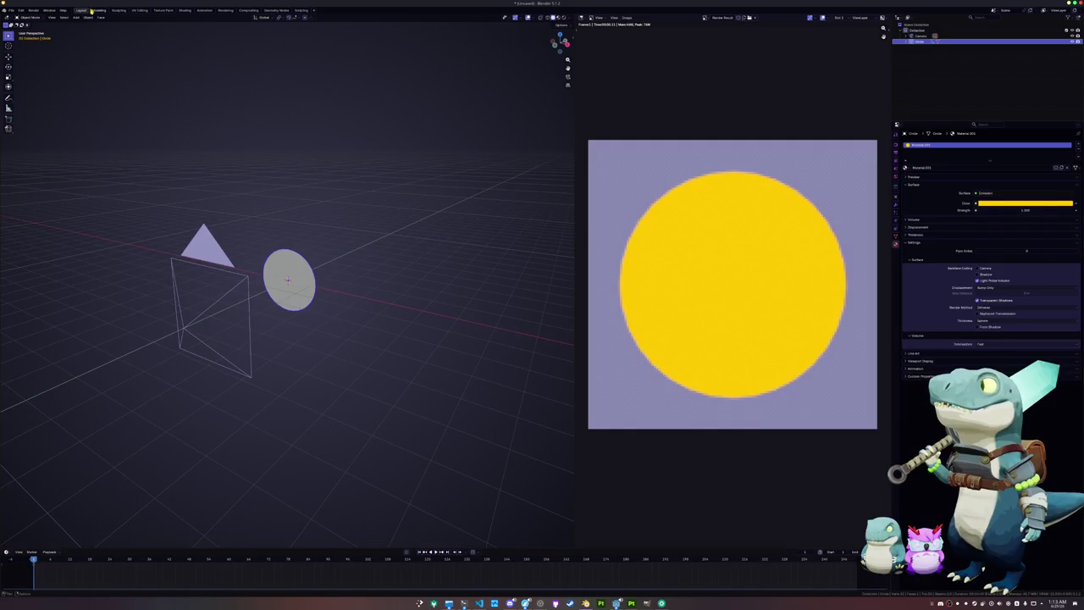
# - Open the Rogue Spiral logo .blend from recent files, discarding unsaved changes
pyautogui.click(11, 10)
pyautogui.moveTo(34, 33)
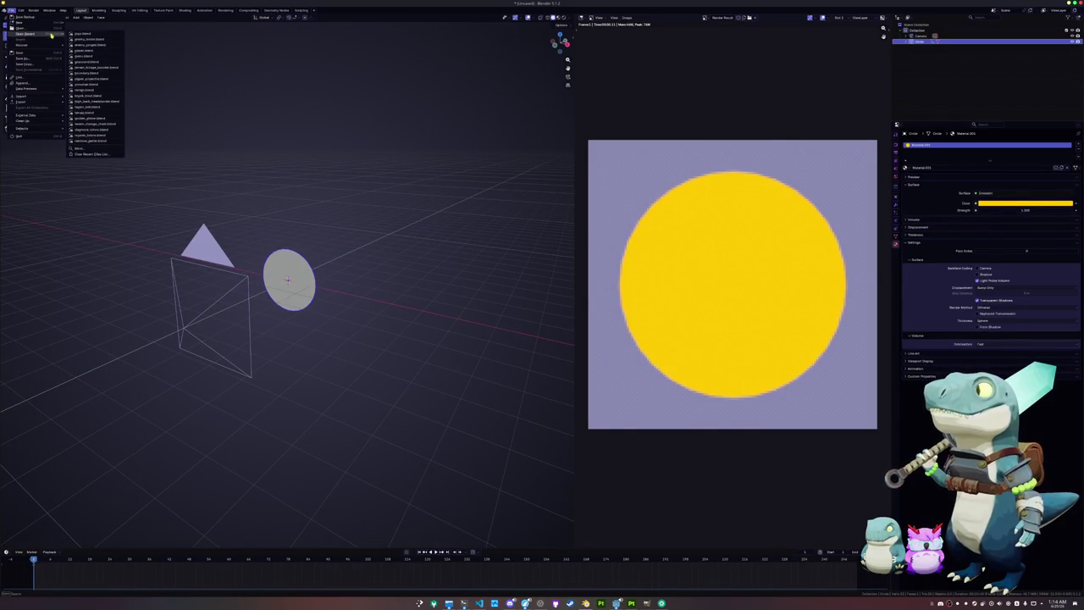
pyautogui.click(99, 35)
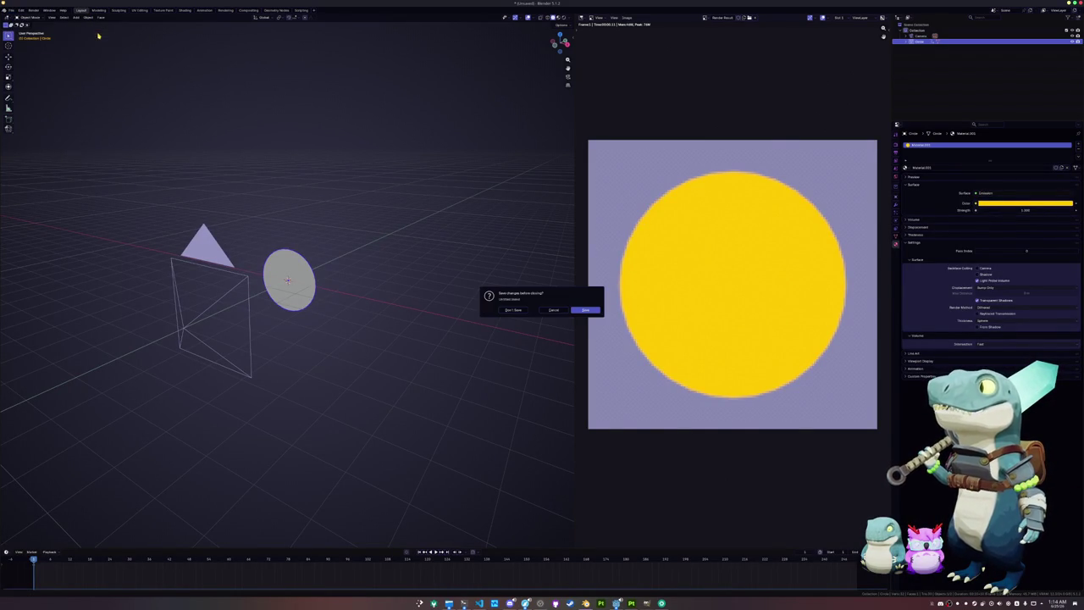
pyautogui.click(512, 309)
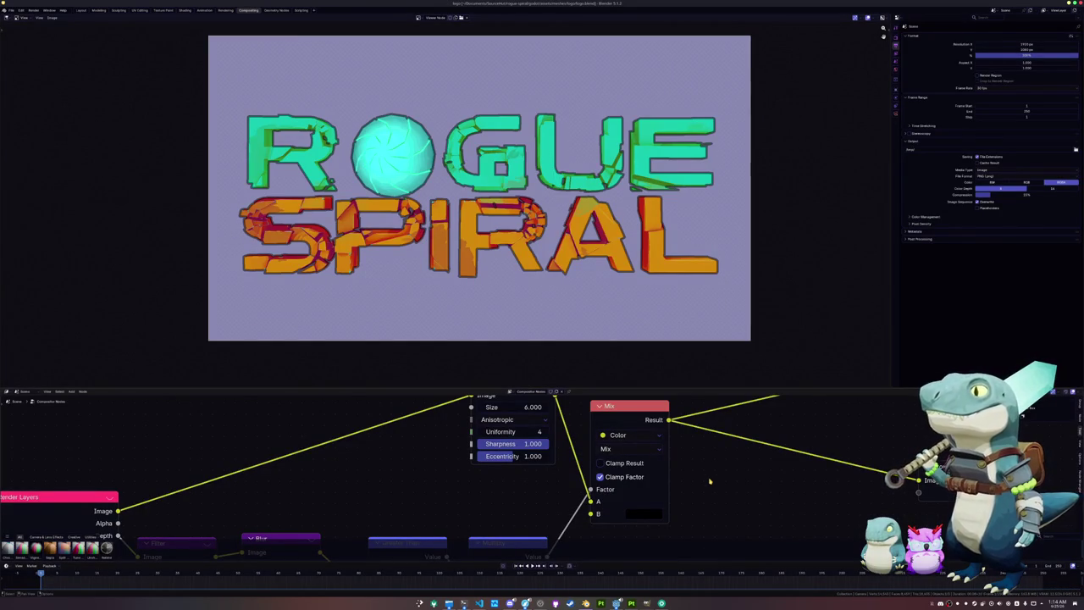
# - Add a Hue/Saturation/Value node after Mix, wired to the Viewer and Group Output
pyautogui.press('Home')
pyautogui.moveTo(601, 387); pyautogui.dragTo(601, 264)
pyautogui.hotkey('shift', 'a')
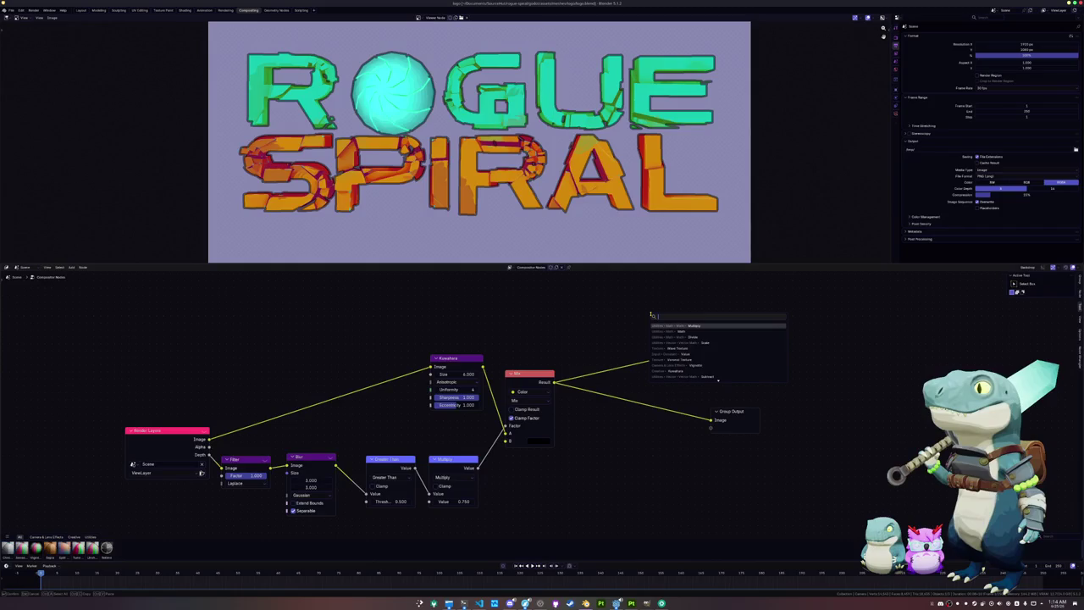
pyautogui.write('vi')
pyautogui.click(677, 331)
pyautogui.keyDown('ctrl'); pyautogui.keyDown('shift'); pyautogui.click(662, 348); pyautogui.keyUp('shift'); pyautogui.keyUp('ctrl')
pyautogui.moveTo(678, 348)
pyautogui.mouseDown()
pyautogui.moveTo(711, 420)
pyautogui.moveTo(641, 369)
pyautogui.mouseUp()
# - Try Saturation values of 1.5 and 1.25, then settle near 1.017
pyautogui.click(643, 386)
pyautogui.write('1.5')
pyautogui.press('Return')
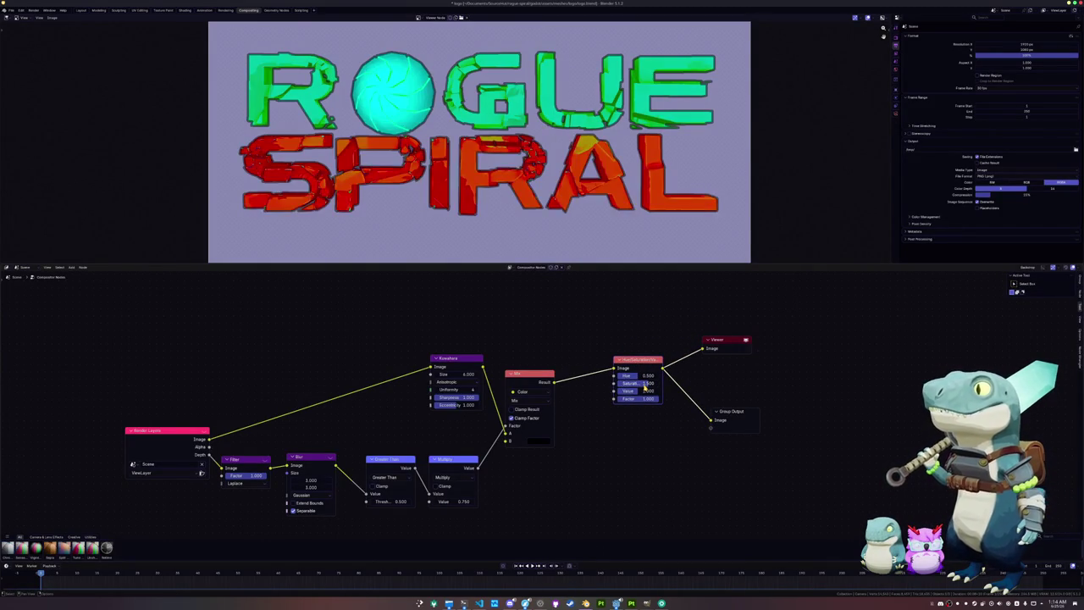
pyautogui.click(644, 384)
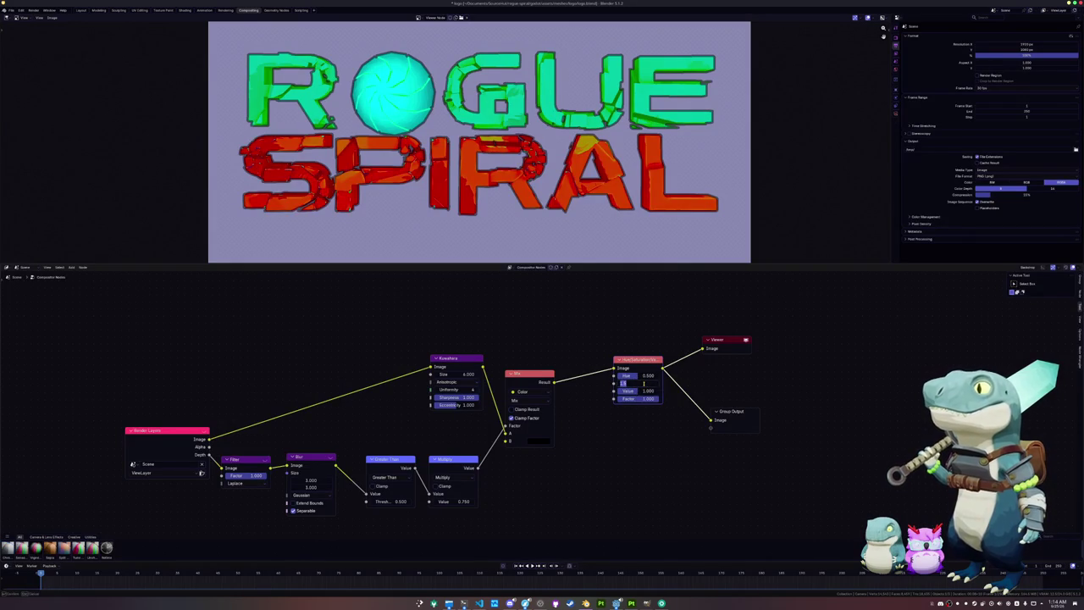
pyautogui.write('1.25')
pyautogui.press('Return')
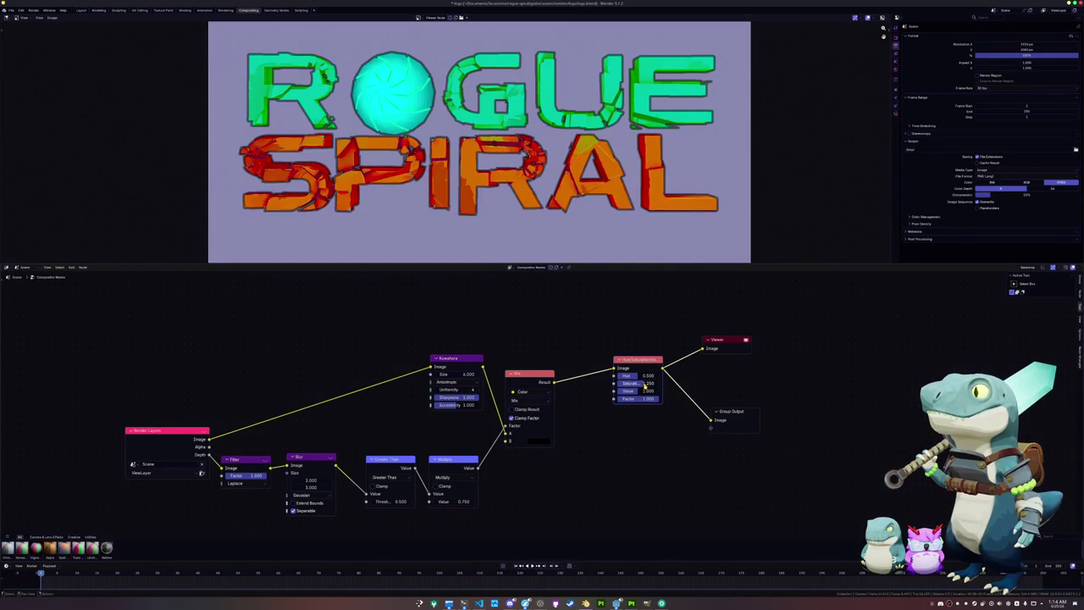
pyautogui.scroll(2, 654, 371)
pyautogui.moveTo(655, 372)
pyautogui.mouseDown()
pyautogui.moveTo(584, 413)
pyautogui.moveTo(598, 413)
pyautogui.mouseUp()
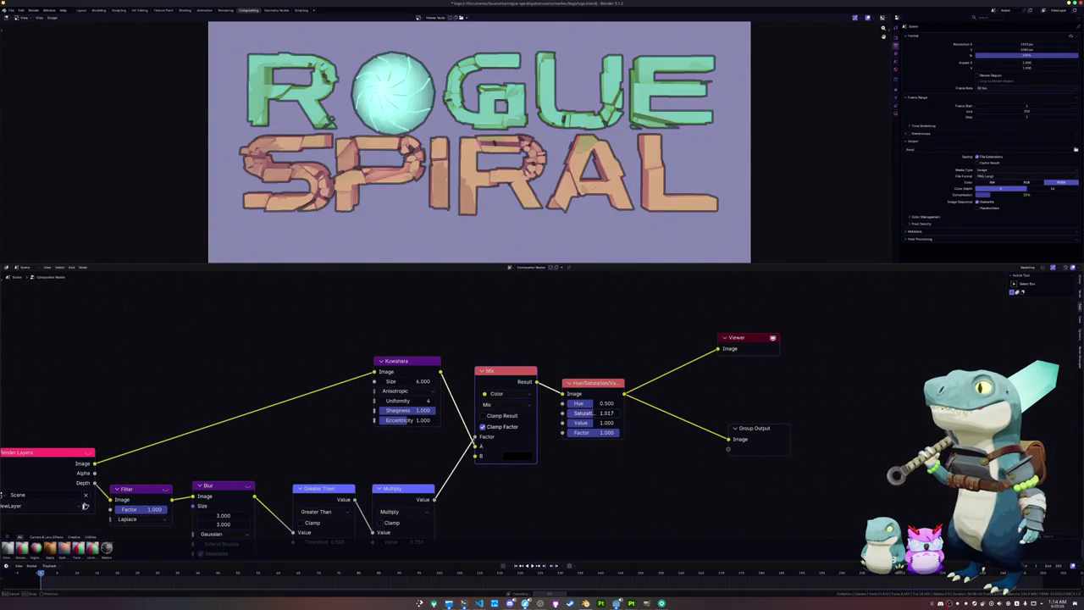
# - Reset the node's Saturation to exactly 1 and move the node up and right
pyautogui.click(598, 412)
pyautogui.write('1')
pyautogui.press('Return')
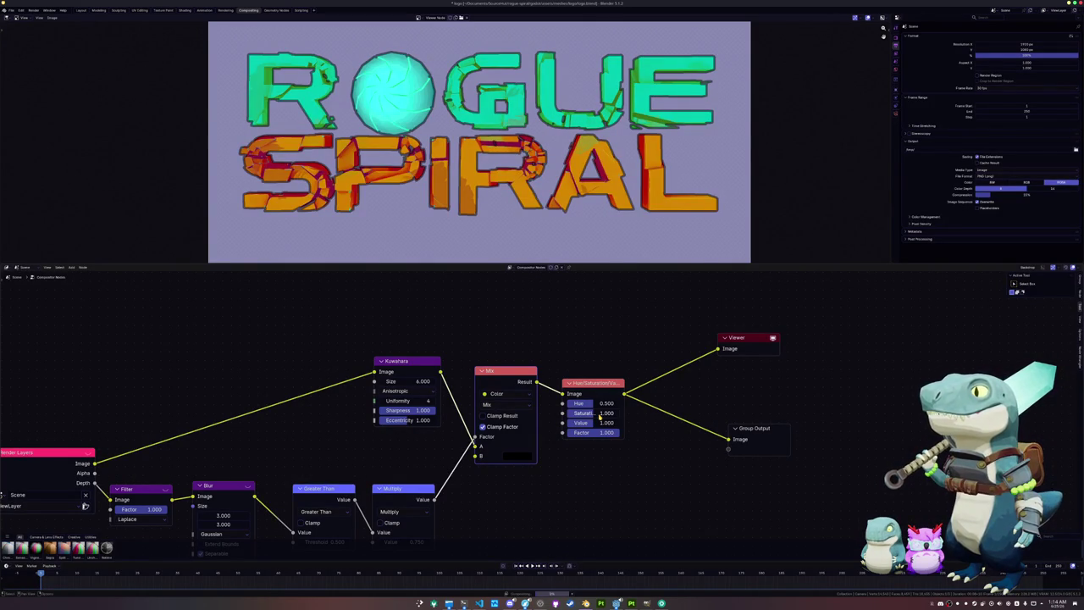
pyautogui.click(598, 414)
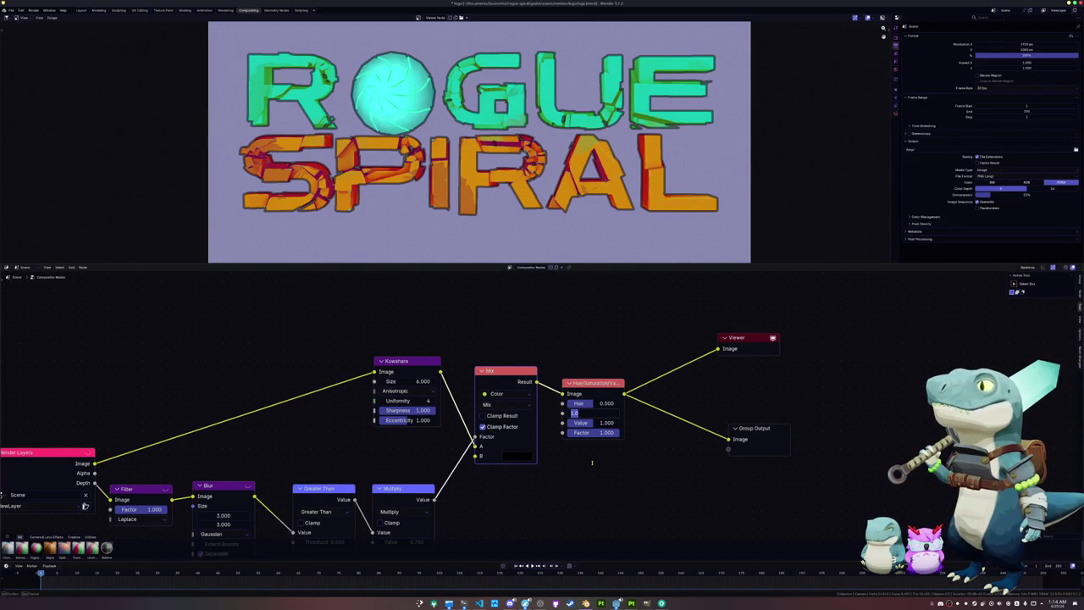
pyautogui.press('Return')
pyautogui.moveTo(593, 382); pyautogui.dragTo(625, 366)
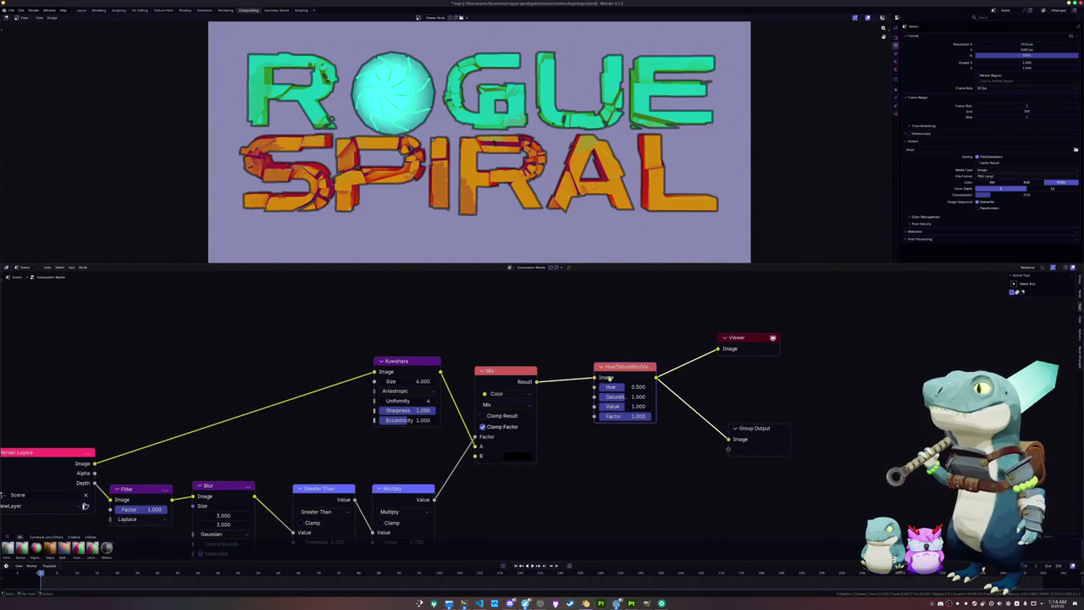
# - Link Mix Result into the Hue/Saturation/Value Image input and raise Saturation to 1.233
pyautogui.moveTo(497, 375)
pyautogui.mouseDown()
pyautogui.moveTo(478, 361)
pyautogui.moveTo(559, 310)
pyautogui.mouseUp()
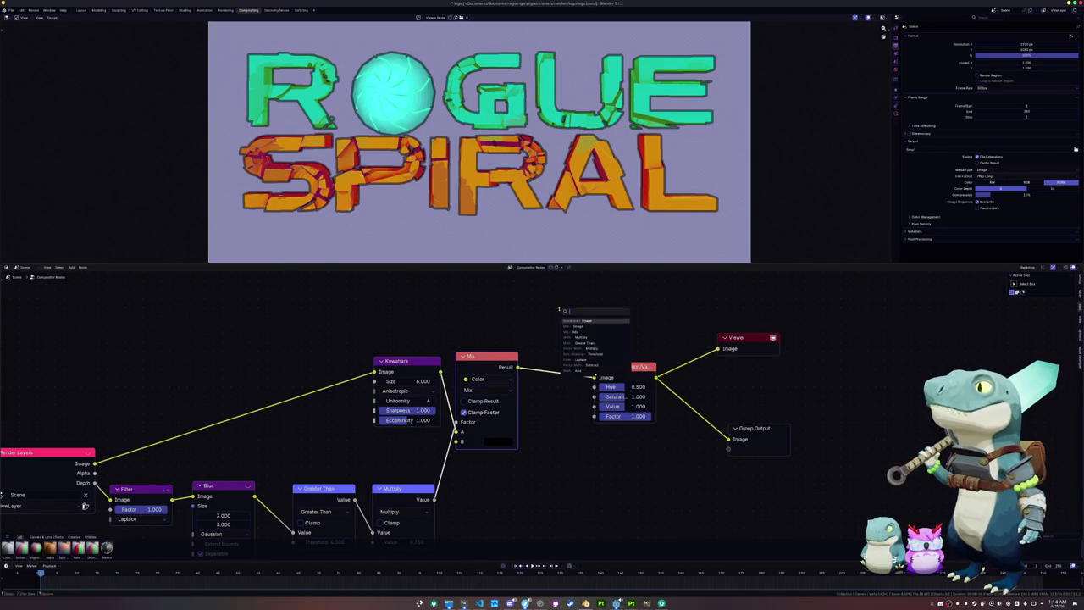
pyautogui.write('hue')
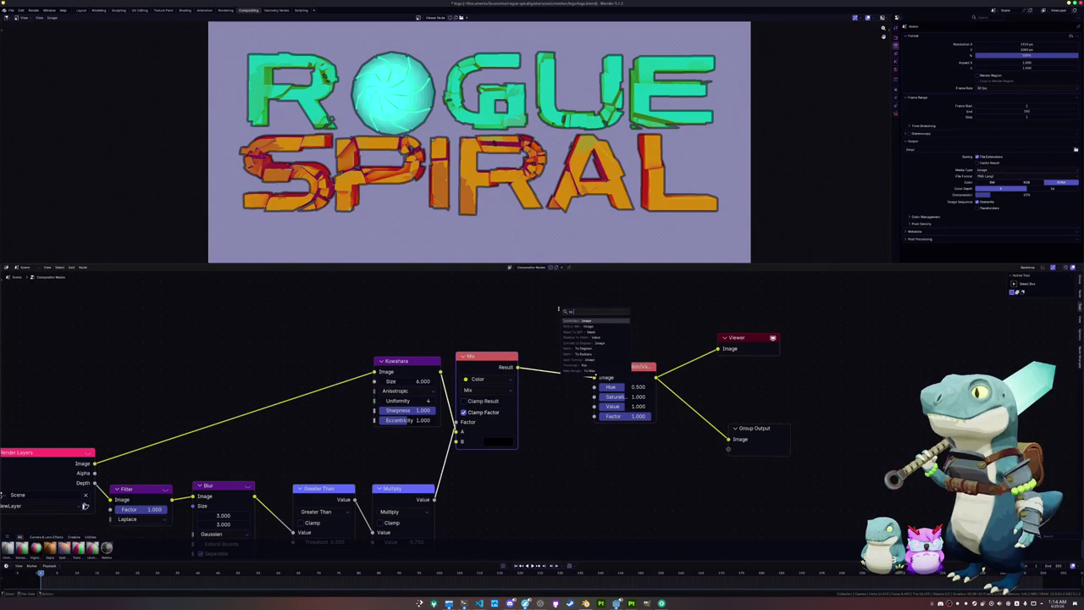
pyautogui.write('convert')
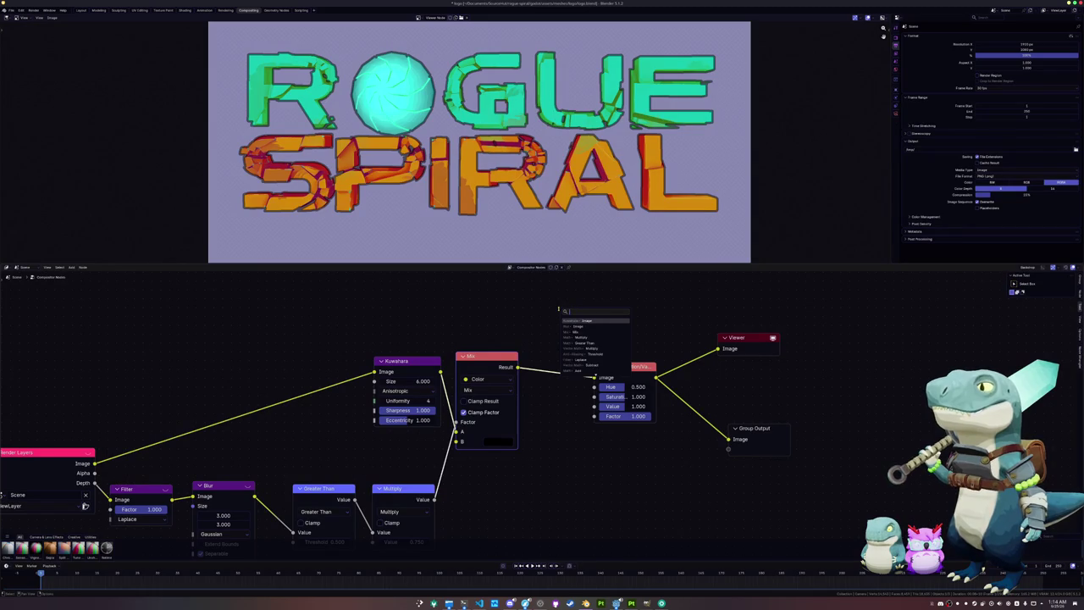
pyautogui.write('hsv')
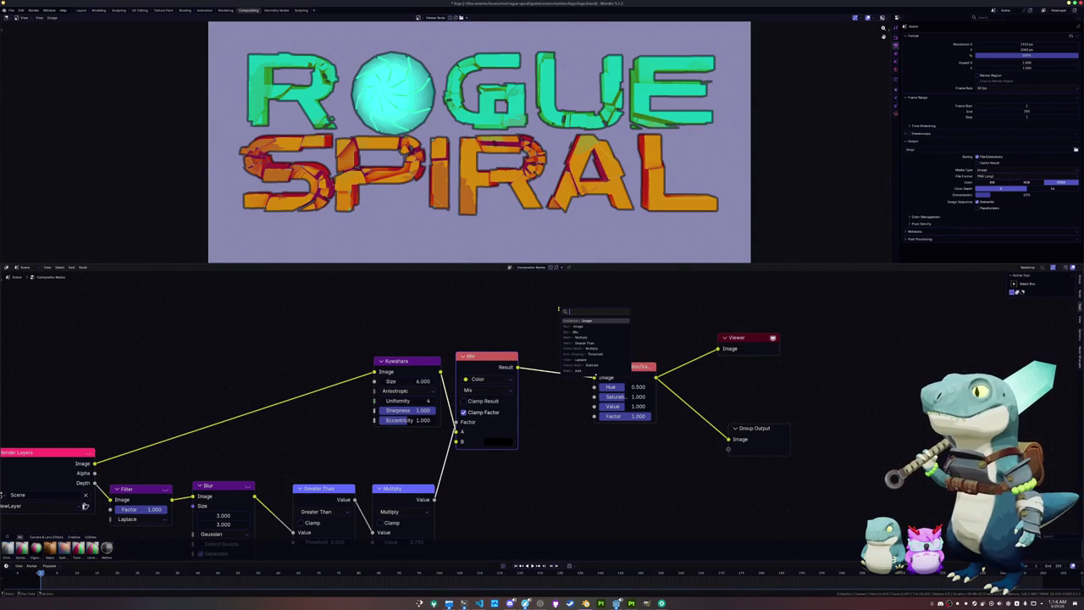
pyautogui.press('Down')
pyautogui.press('Down')
pyautogui.press('Down')
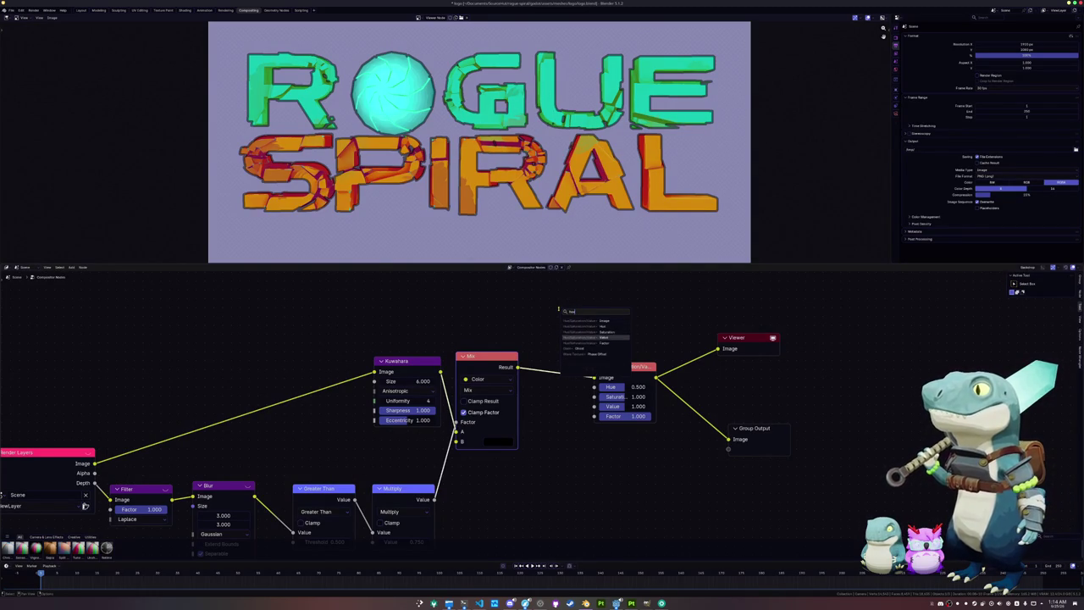
pyautogui.press('Up')
pyautogui.press('Up')
pyautogui.press('Return')
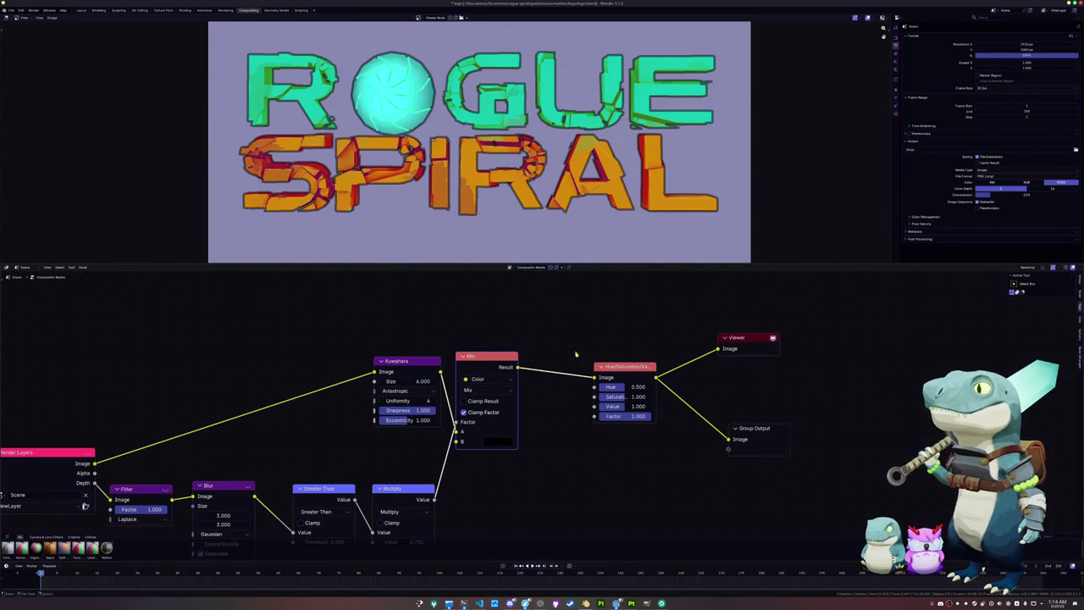
pyautogui.moveTo(621, 367); pyautogui.dragTo(565, 359)
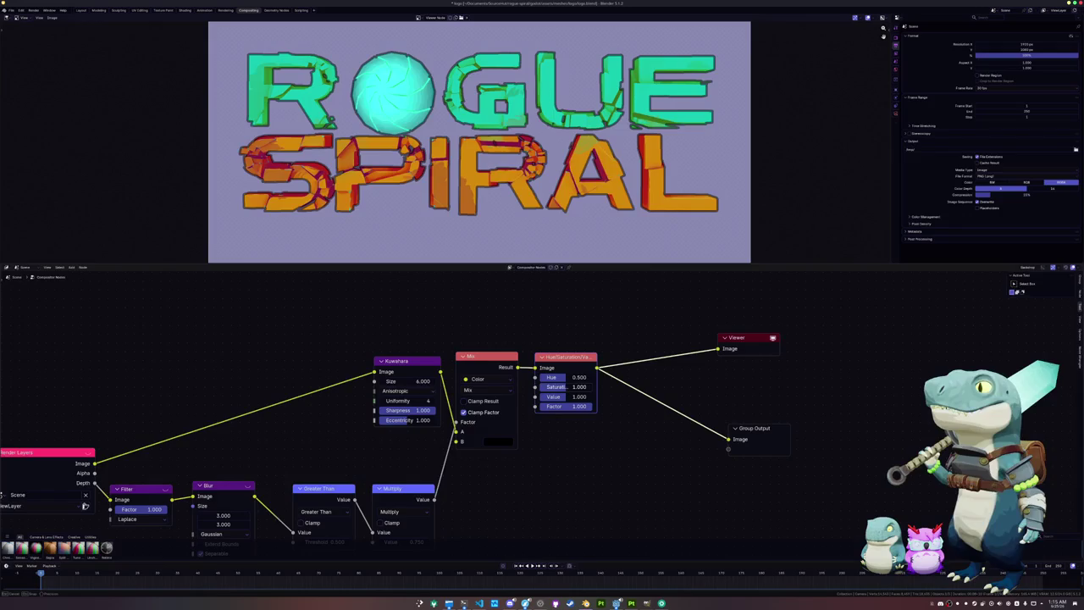
pyautogui.moveTo(557, 386); pyautogui.dragTo(577, 386)
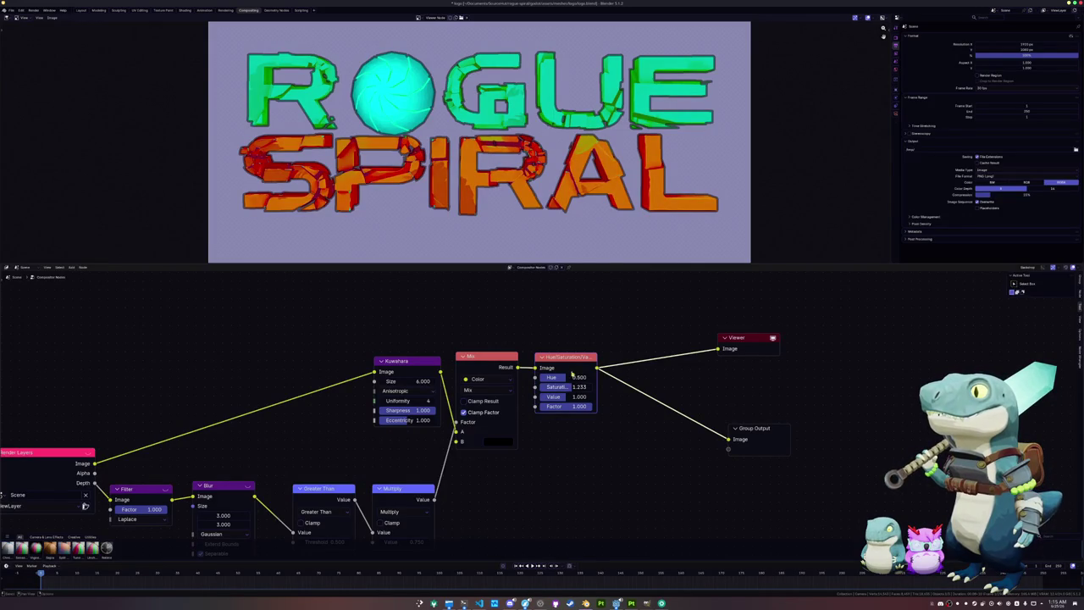
pyautogui.click(895, 38)
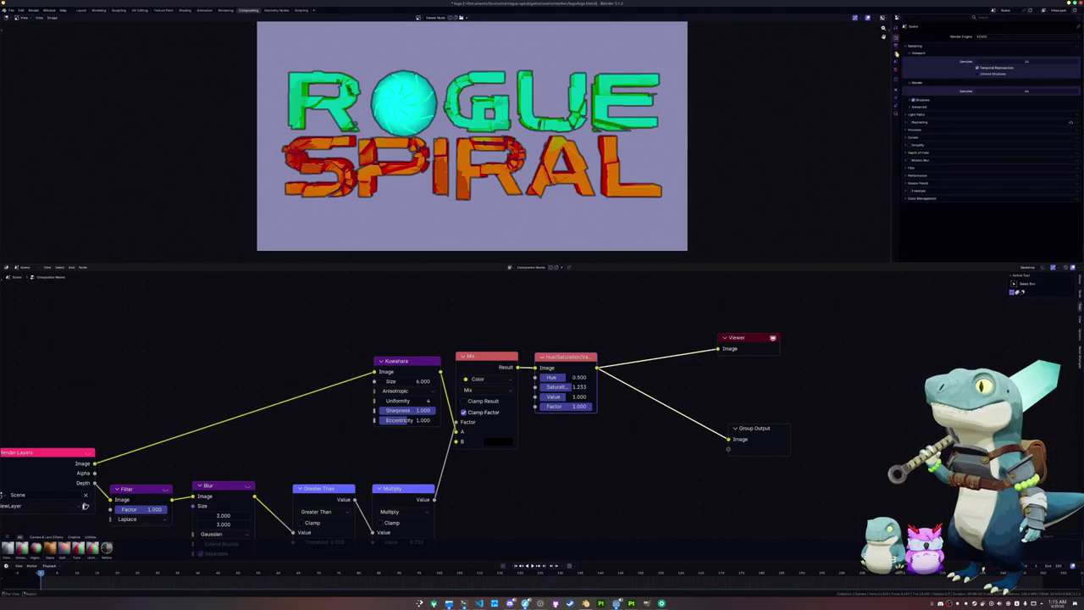
# - In Color Management, set the view to Standard and try High and Medium High Contrast looks
pyautogui.click(925, 198)
pyautogui.click(943, 216)
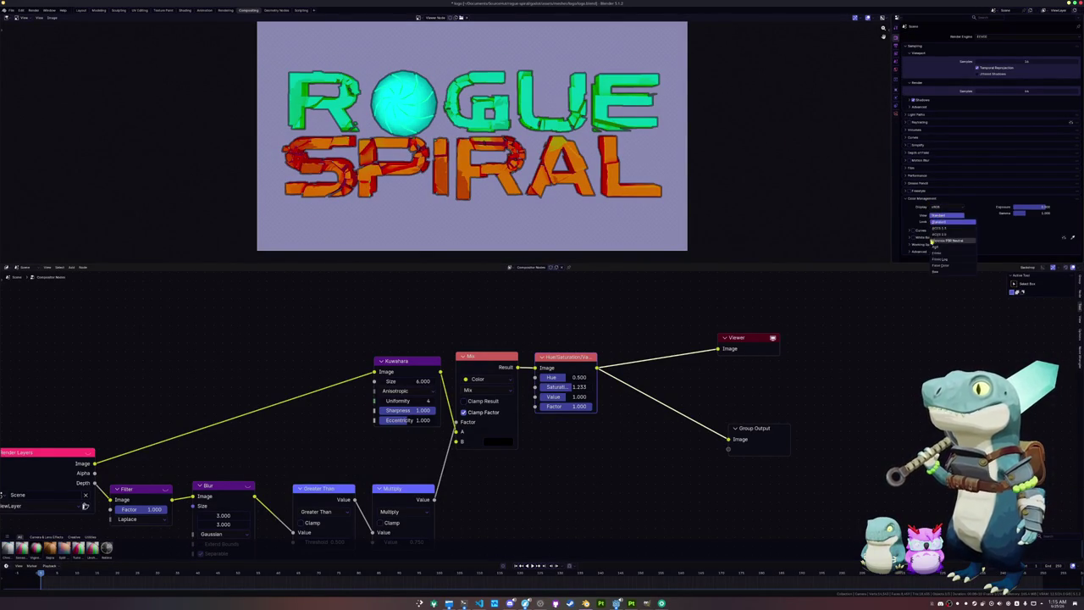
pyautogui.click(940, 222)
pyautogui.click(937, 220)
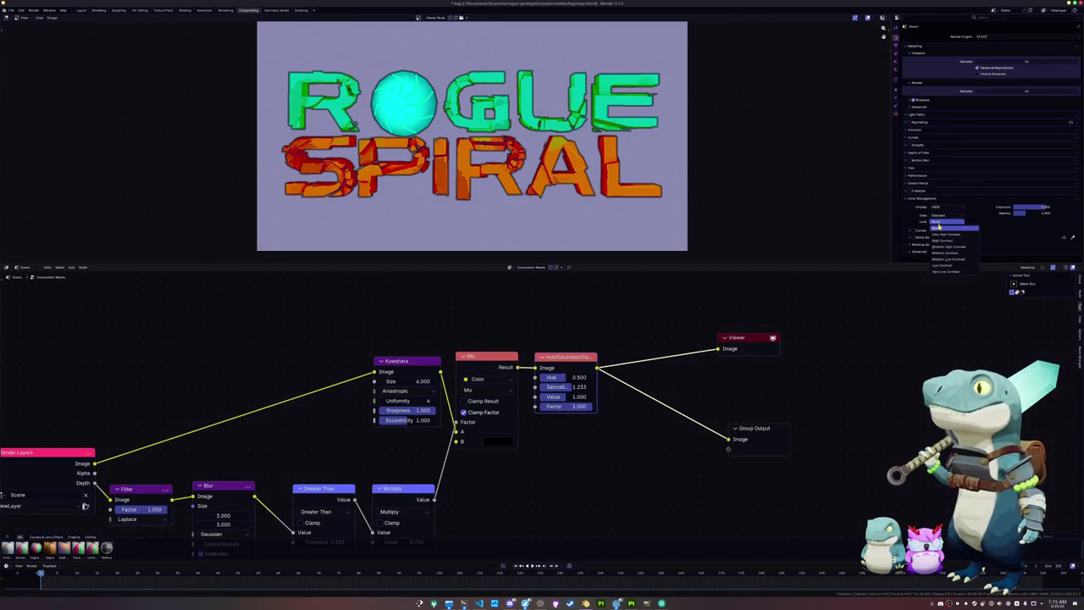
pyautogui.click(947, 241)
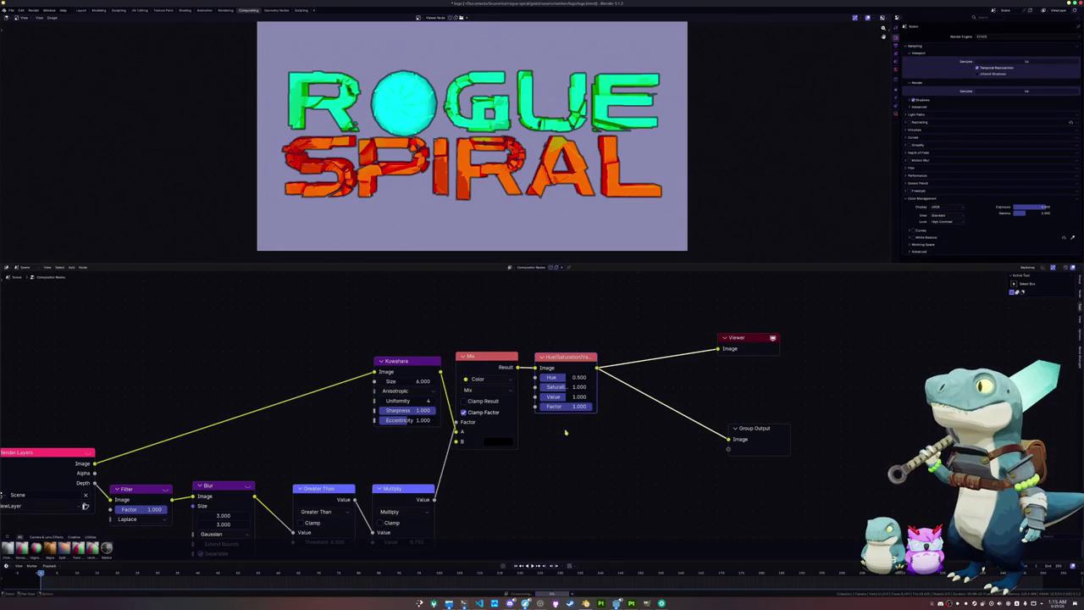
pyautogui.click(938, 220)
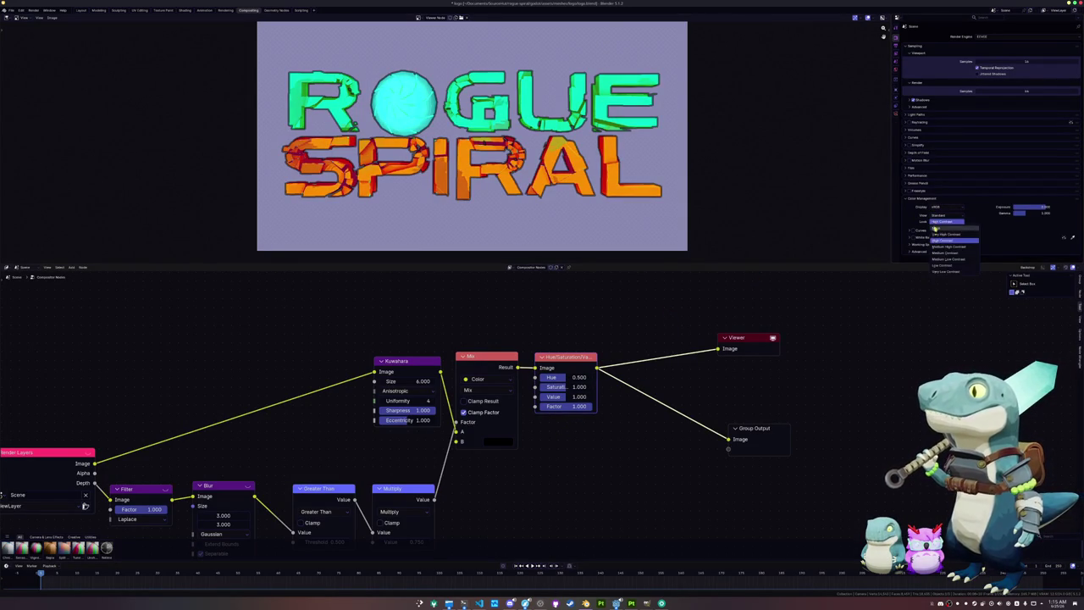
pyautogui.click(944, 250)
pyautogui.click(940, 221)
pyautogui.click(942, 230)
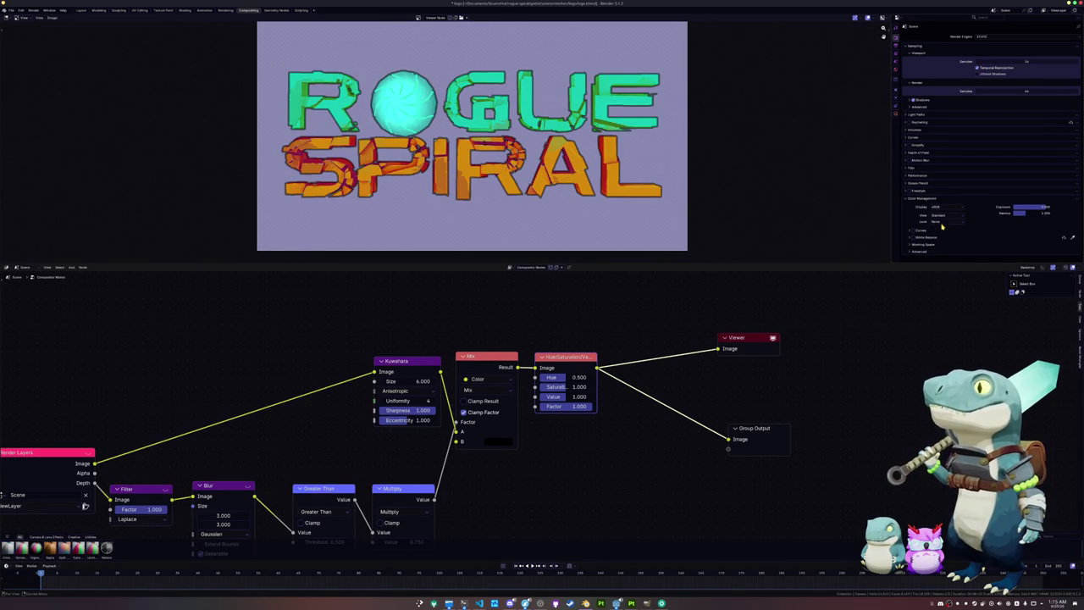
pyautogui.click(942, 223)
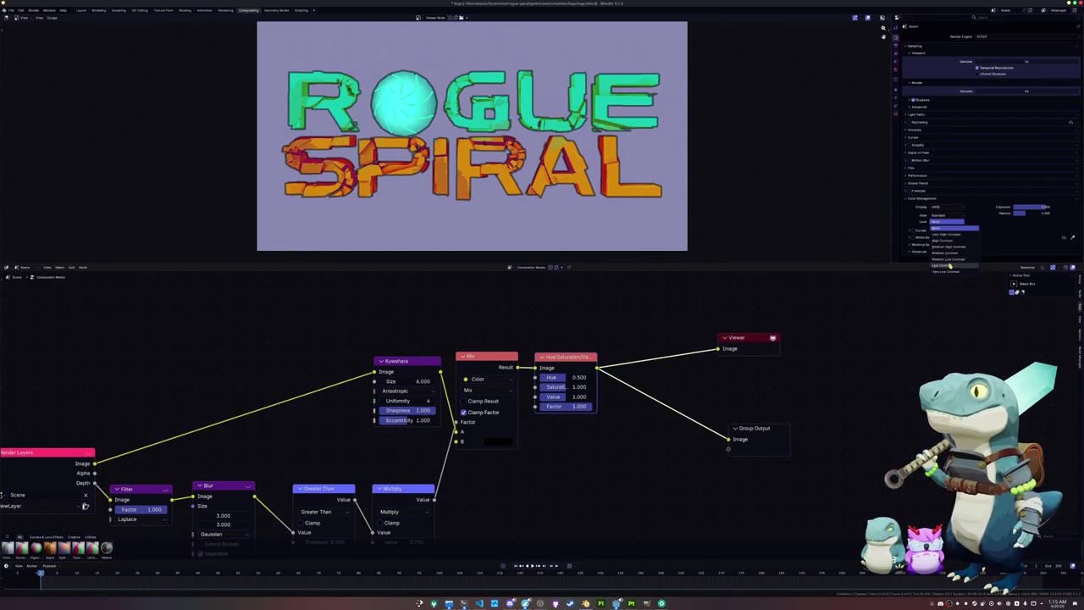
pyautogui.click(949, 243)
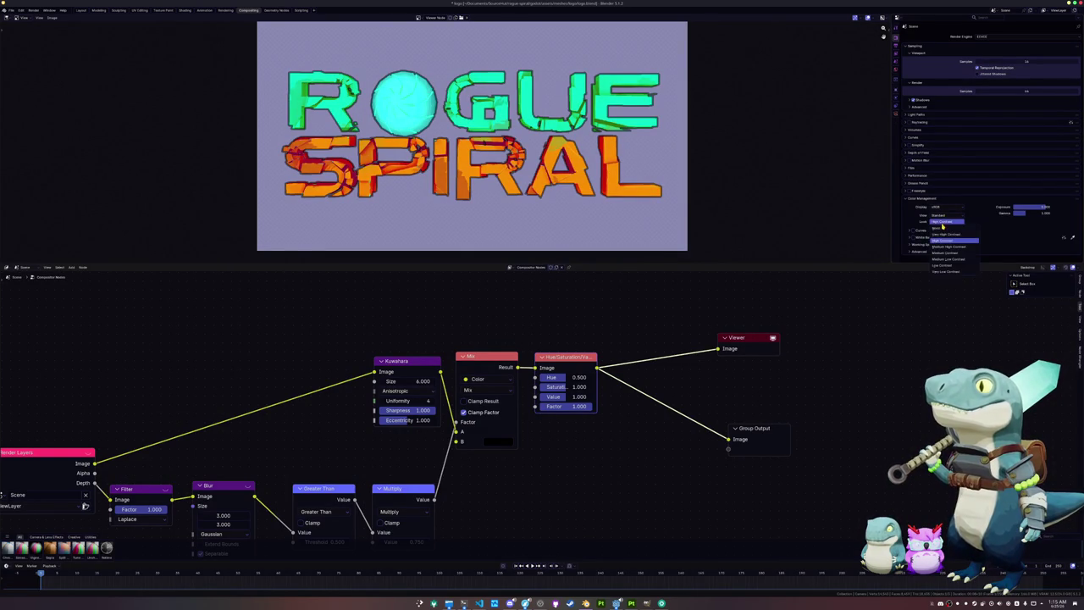
# - Compare Medium High Contrast and High Contrast, reset Look to None, and inspect White Balance and Curves
pyautogui.scroll(-1, 942, 223)
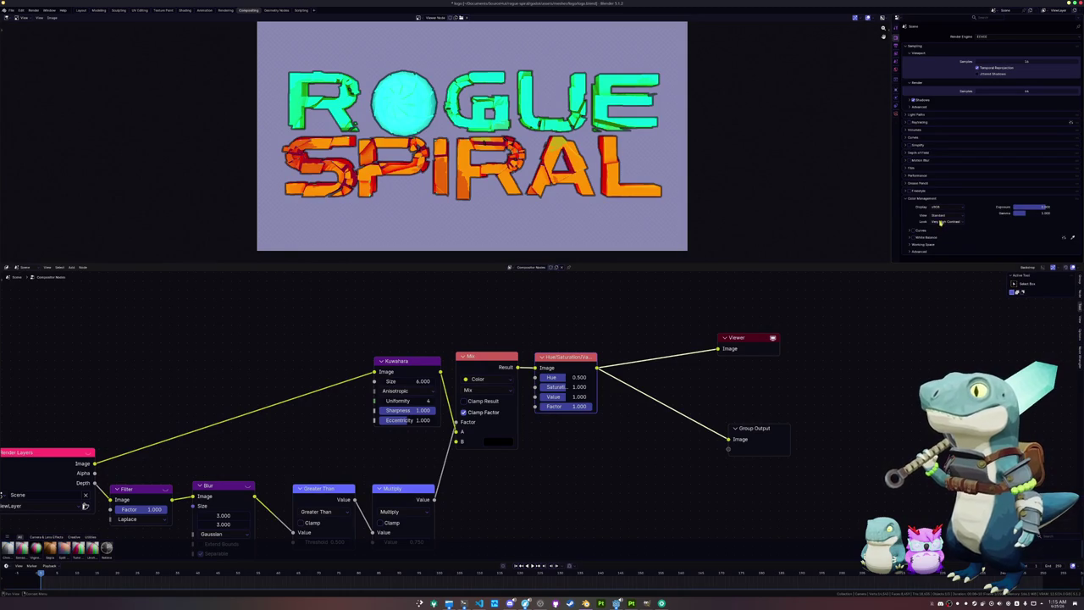
pyautogui.click(940, 223)
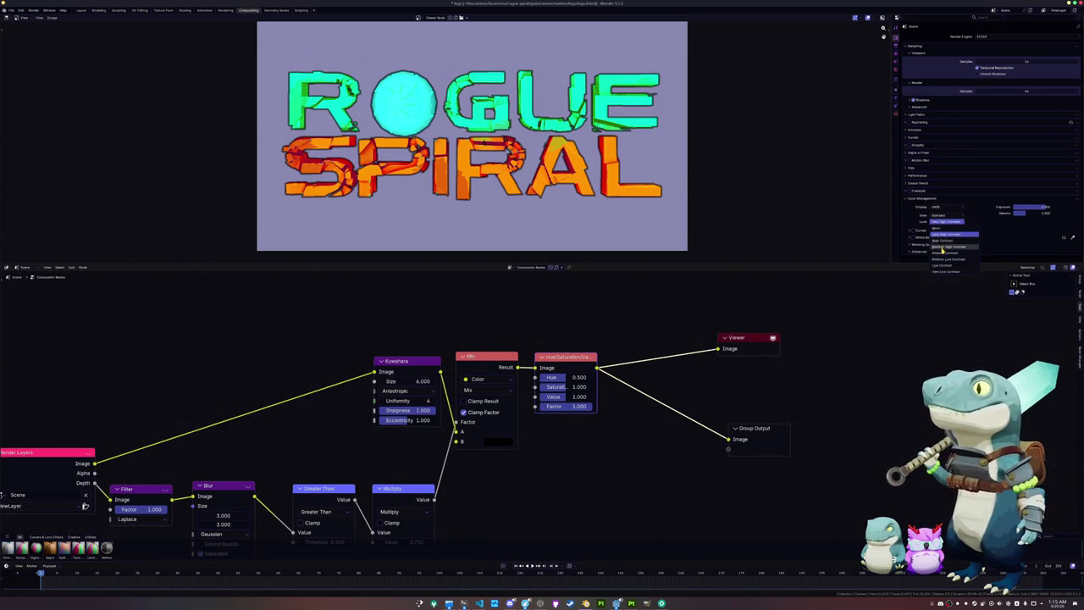
pyautogui.click(942, 248)
pyautogui.click(942, 225)
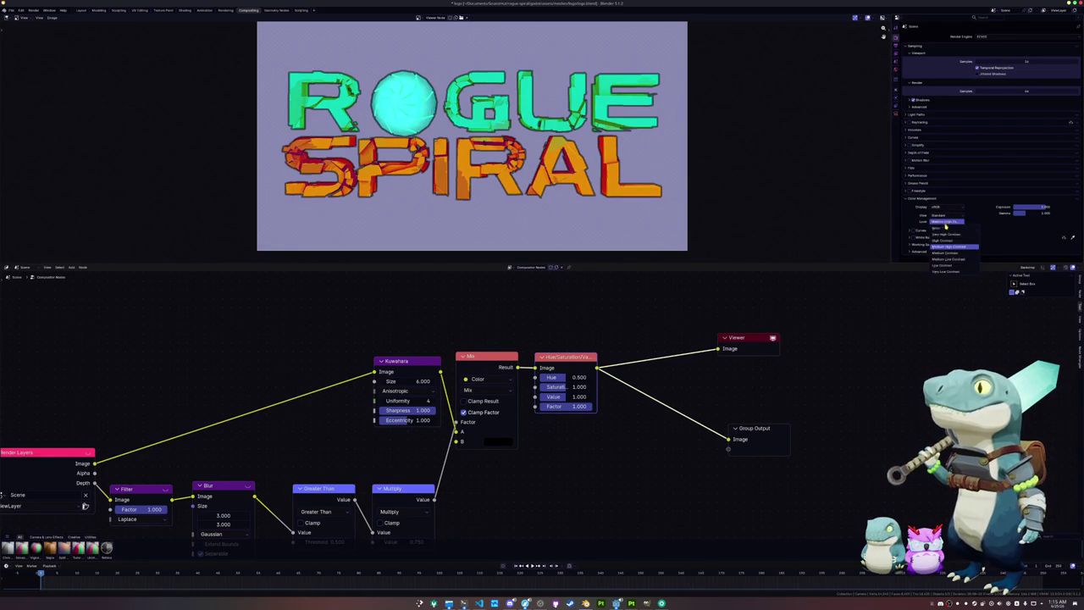
pyautogui.click(946, 243)
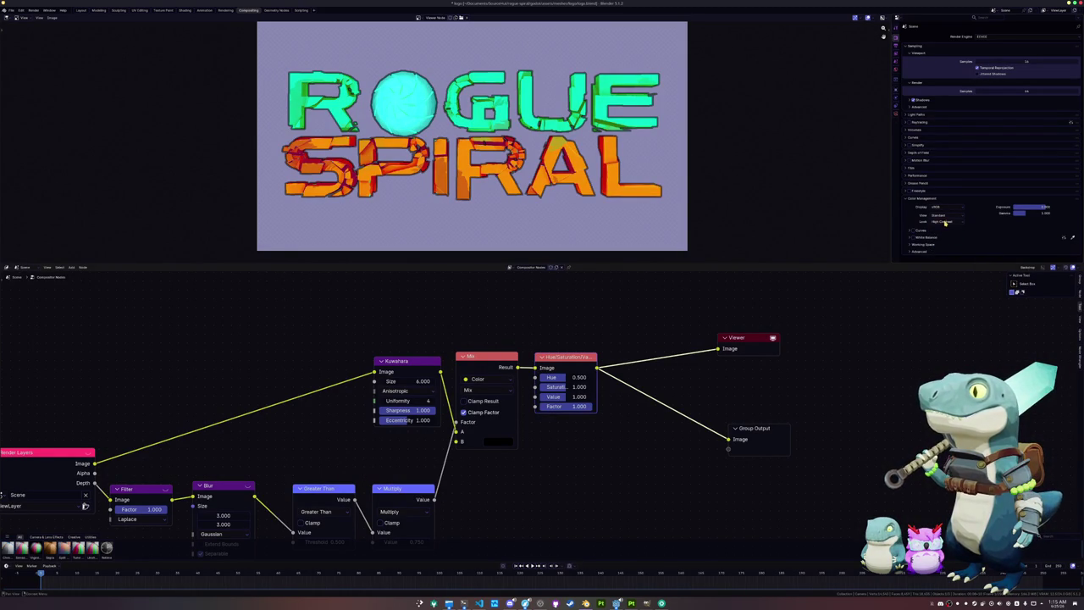
pyautogui.click(946, 224)
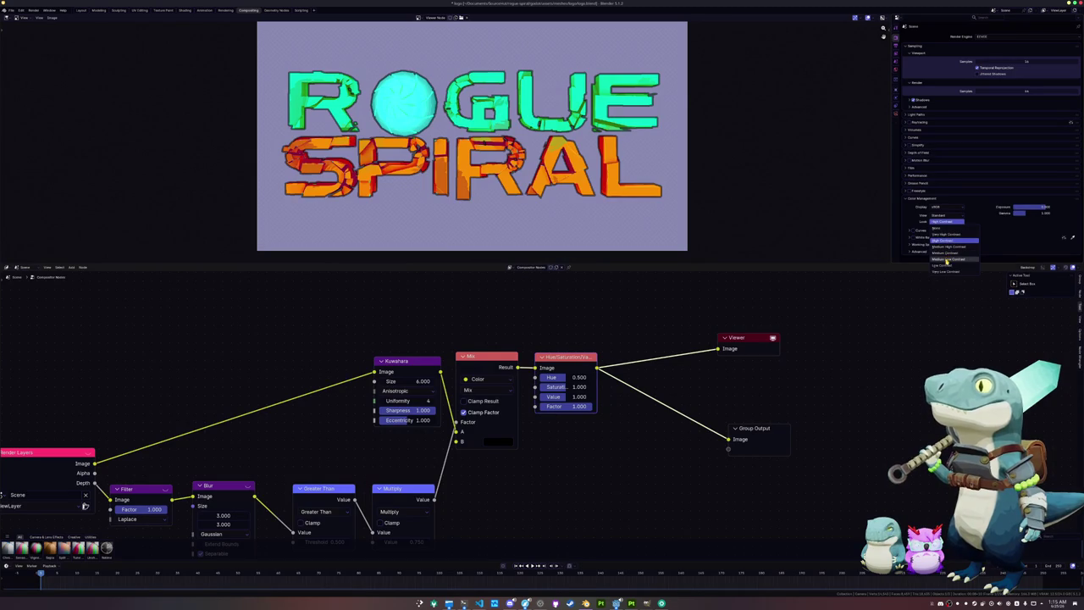
pyautogui.click(941, 228)
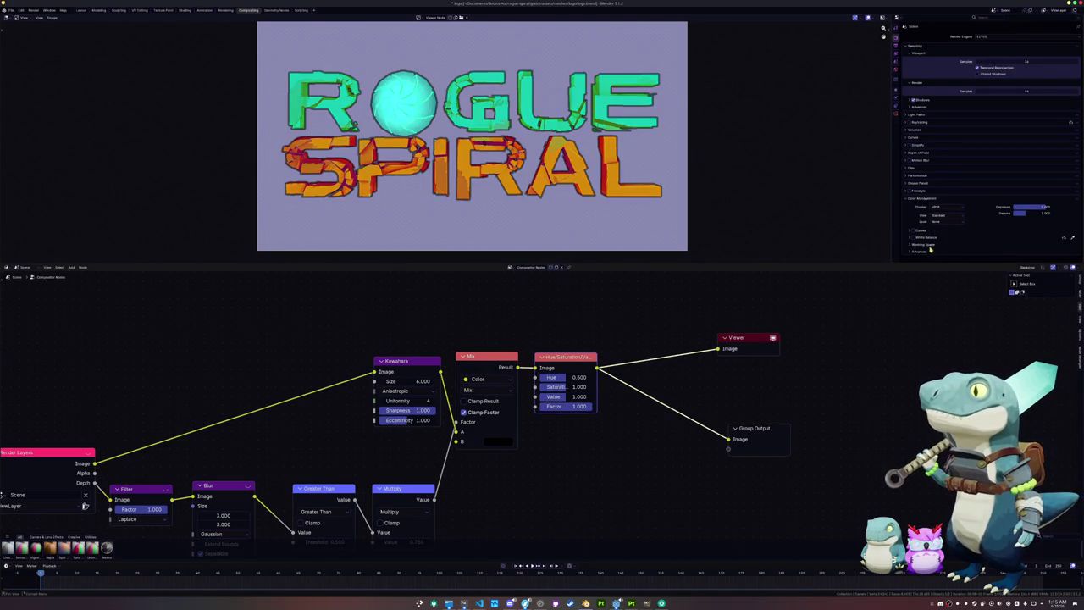
pyautogui.click(921, 244)
pyautogui.scroll(-1, 918, 246)
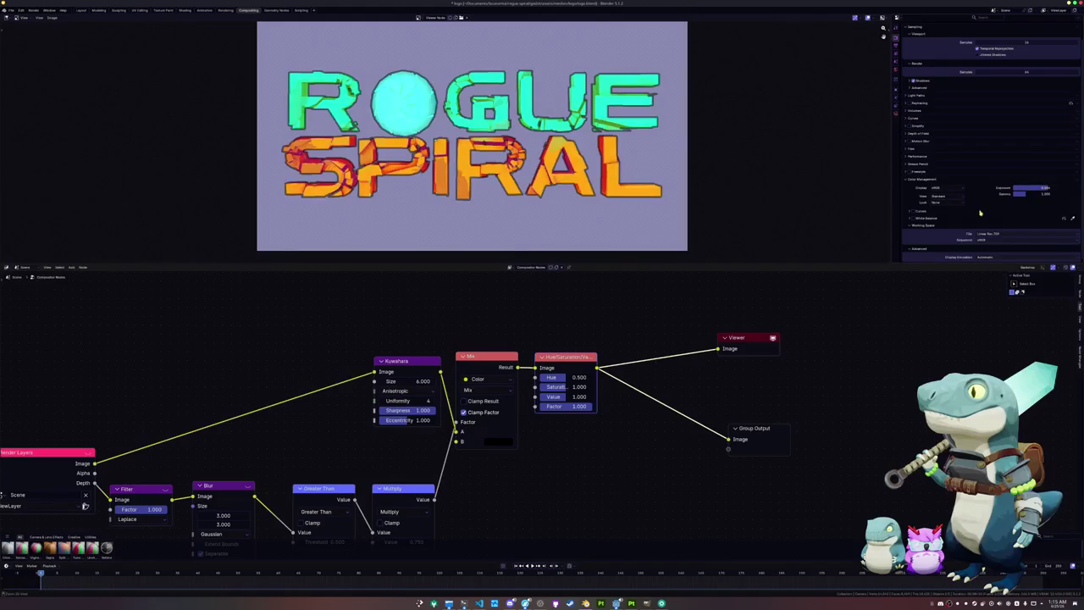
pyautogui.click(924, 220)
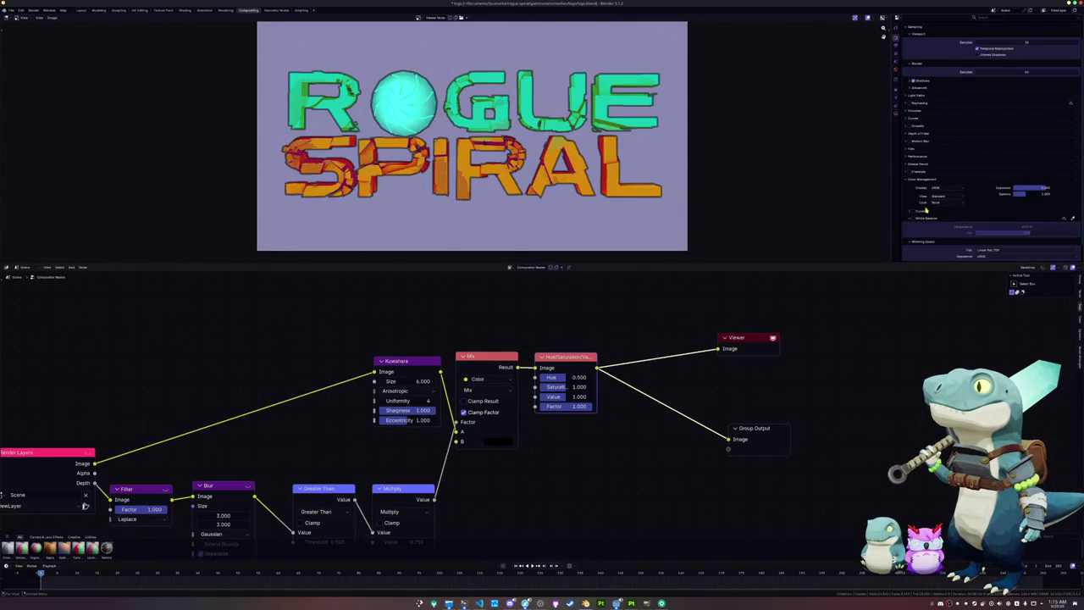
pyautogui.click(925, 212)
pyautogui.click(924, 220)
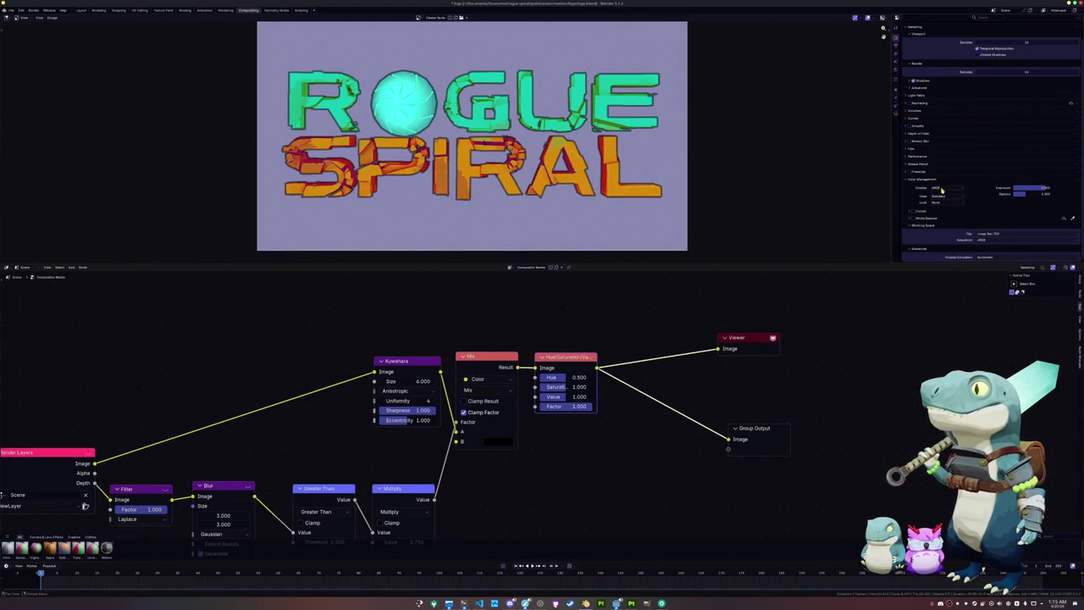
# - Keep Display sRGB and View Standard, with Look set to Medium High Contrast
pyautogui.click(942, 188)
pyautogui.click(942, 191)
pyautogui.click(940, 197)
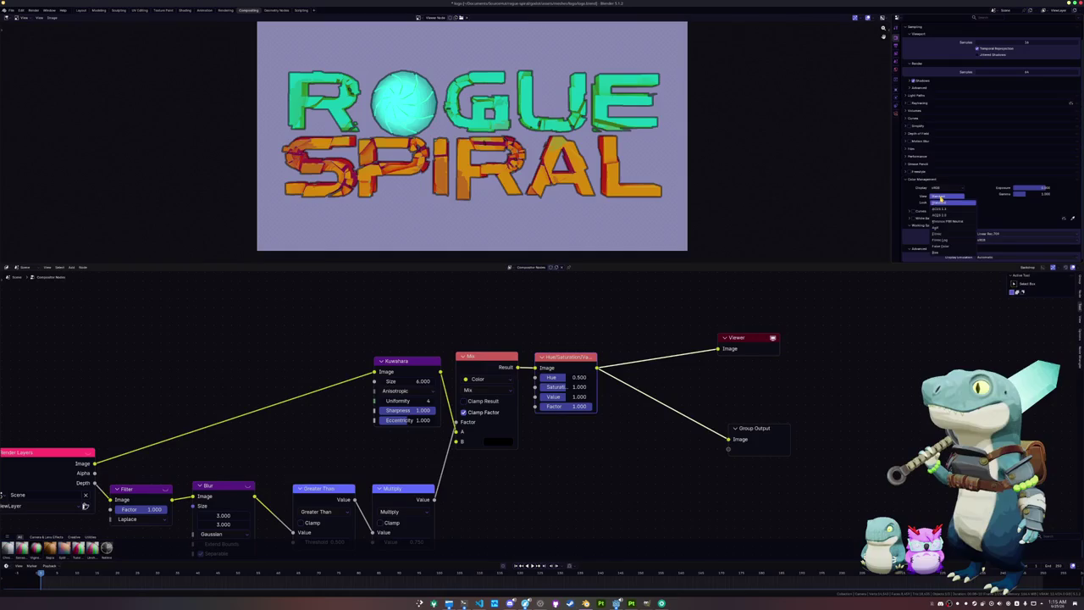
pyautogui.click(940, 196)
pyautogui.click(938, 203)
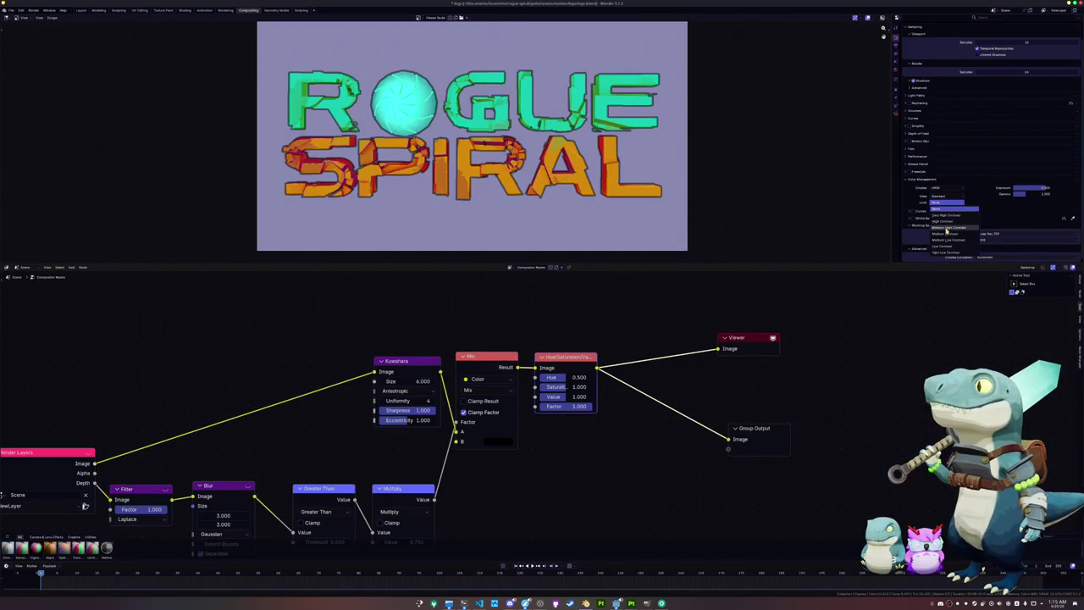
pyautogui.click(947, 229)
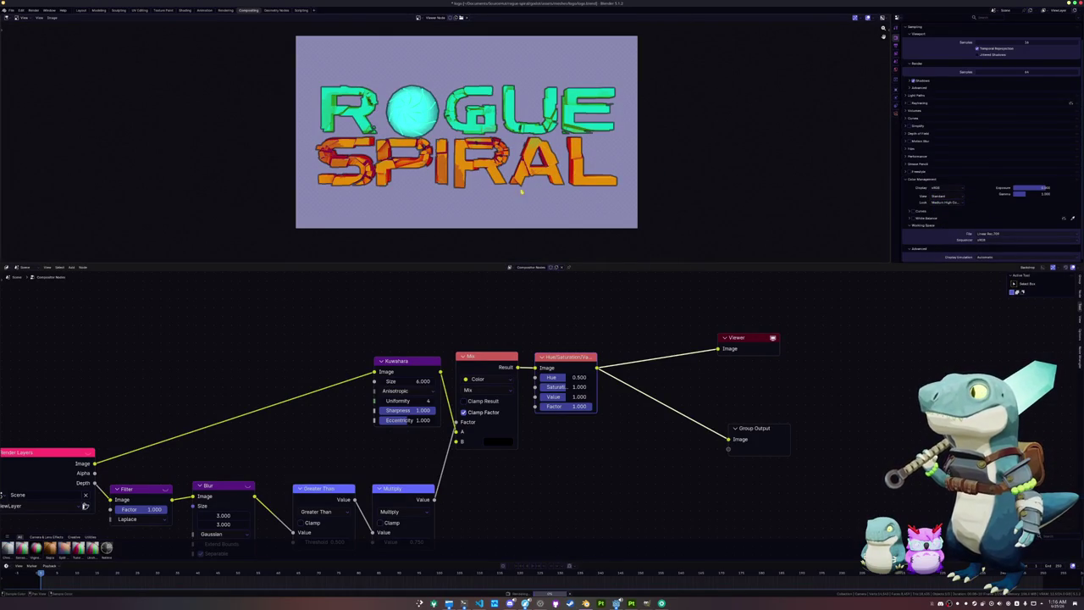
# - Save the render as an image, overwriting logo.png in the project's logo folder
pyautogui.click(51, 18)
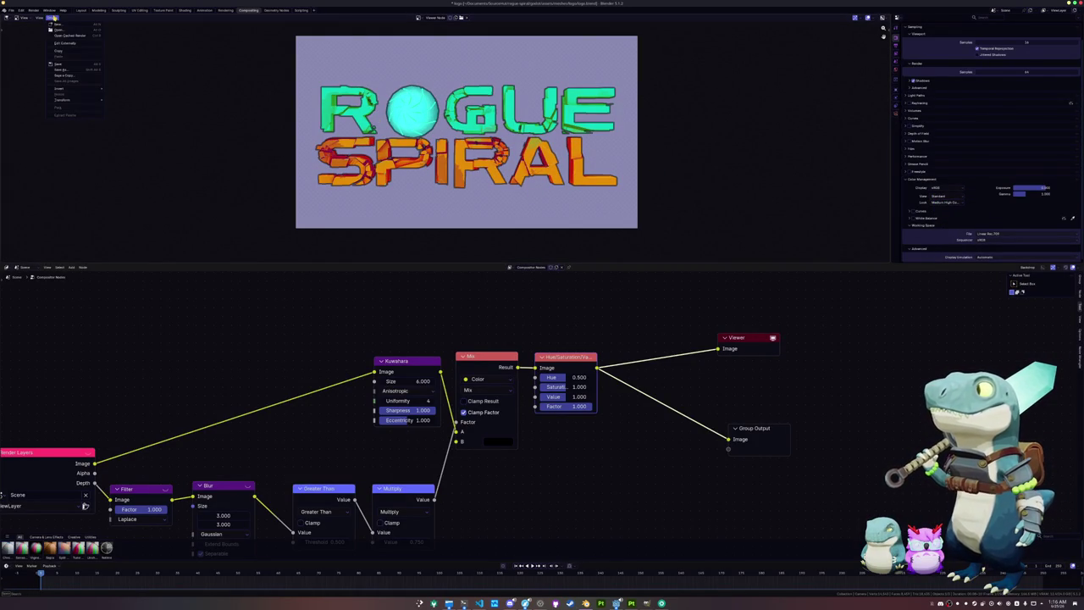
pyautogui.click(61, 69)
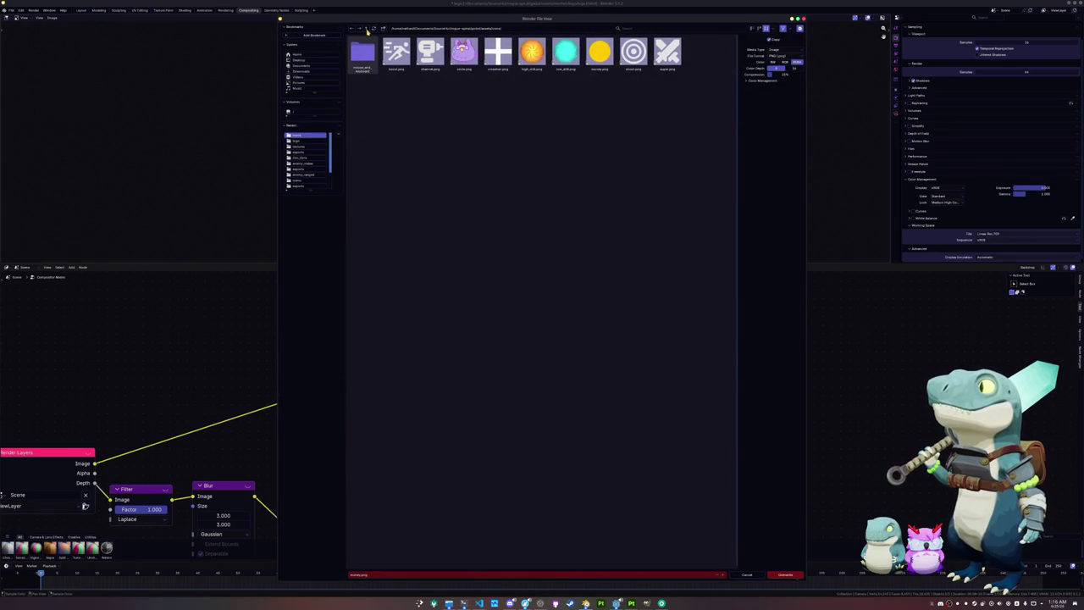
pyautogui.click(366, 28)
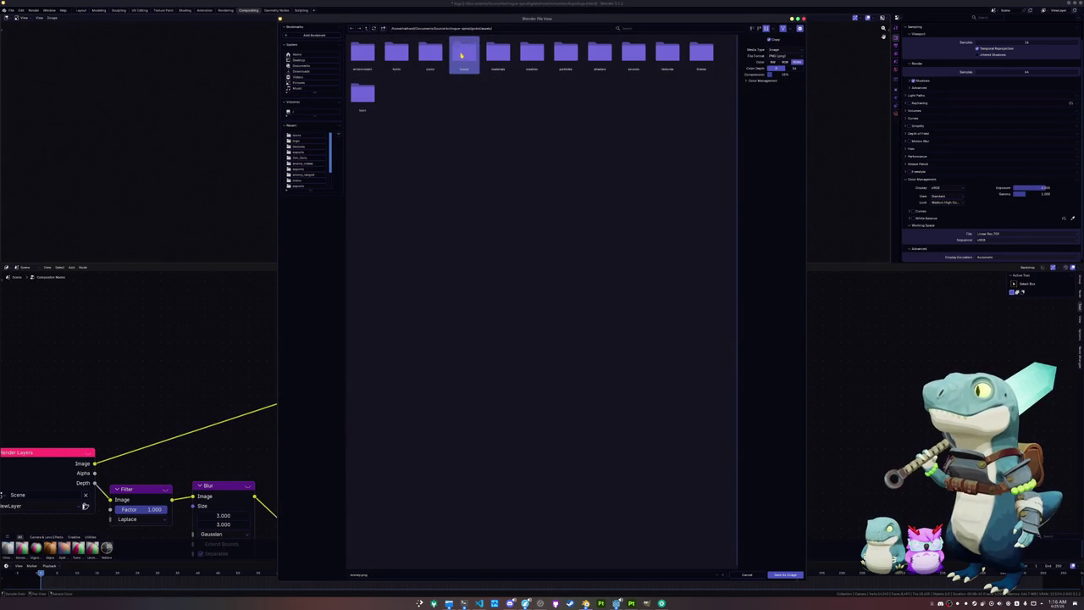
pyautogui.doubleClick(463, 54)
pyautogui.click(366, 28)
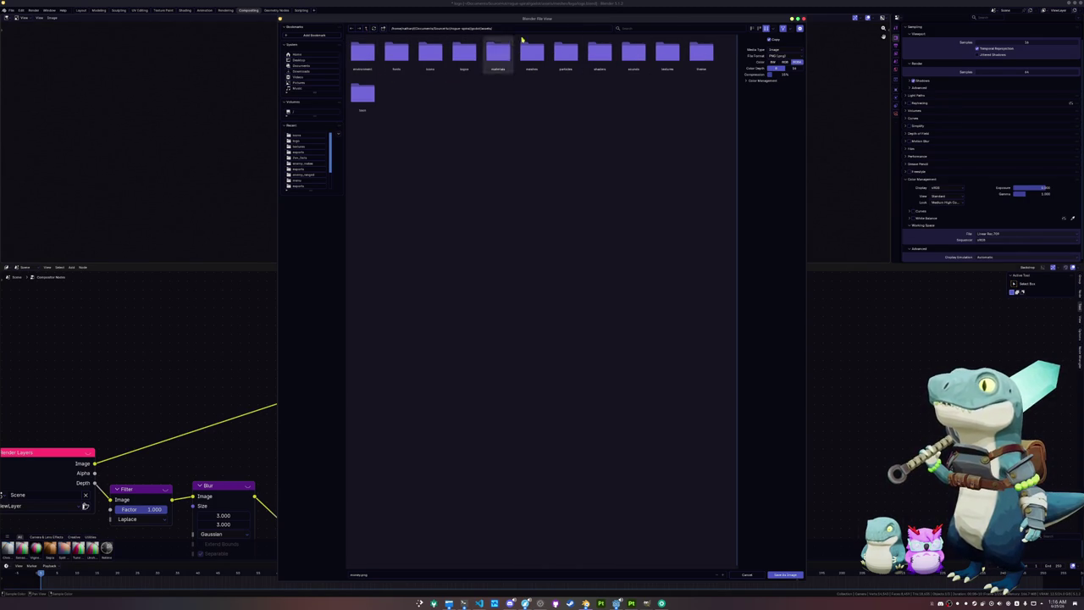
pyautogui.click(752, 28)
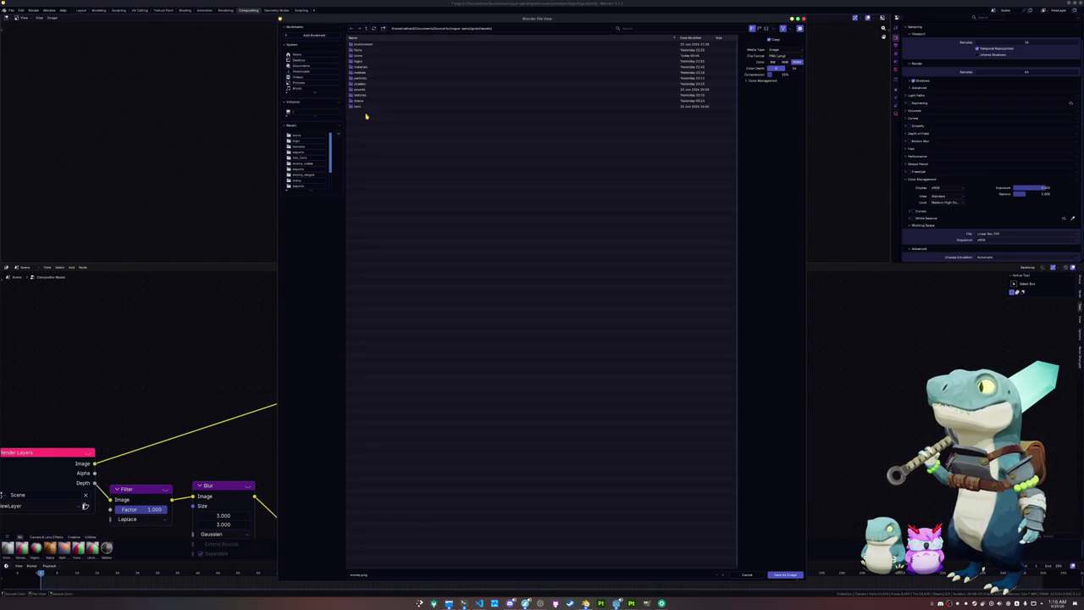
pyautogui.doubleClick(357, 72)
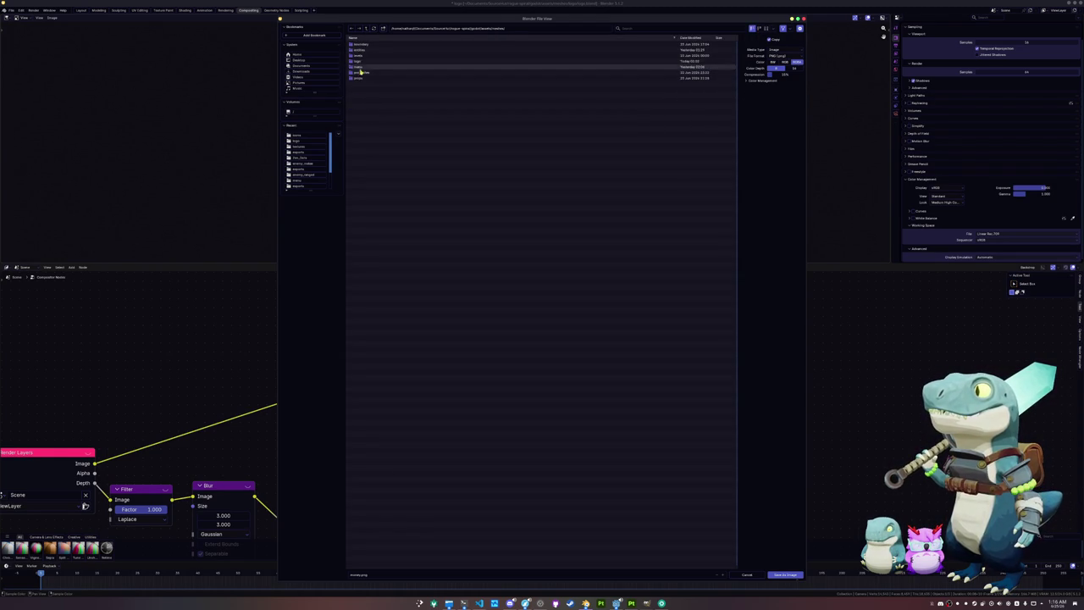
pyautogui.doubleClick(360, 61)
pyautogui.click(360, 55)
pyautogui.click(785, 575)
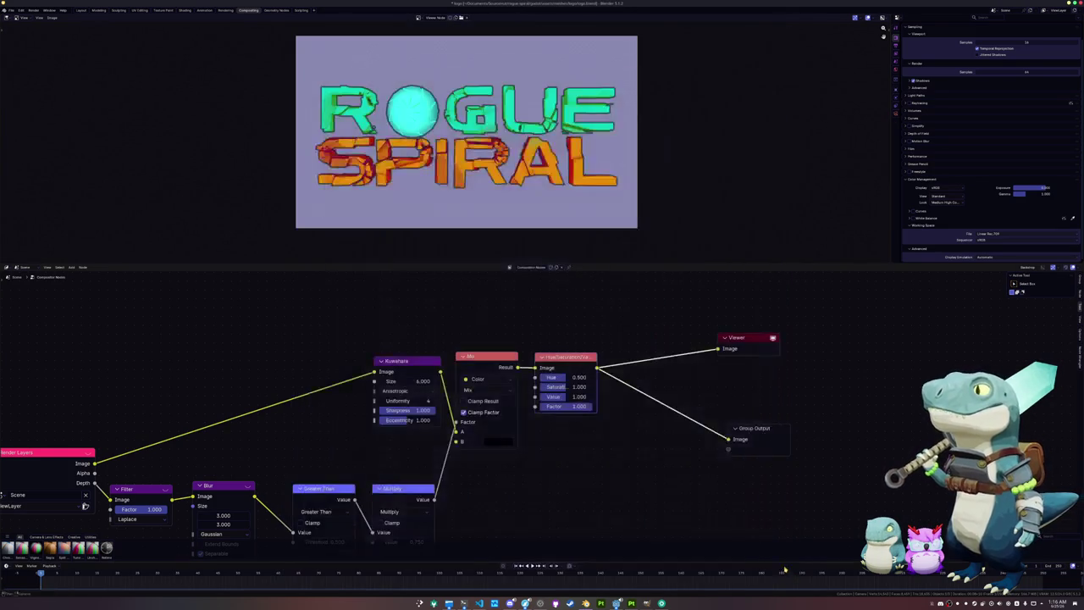
# - Check the updated logo in the running game, then show todo.txt in nano
pyautogui.click(616, 603)
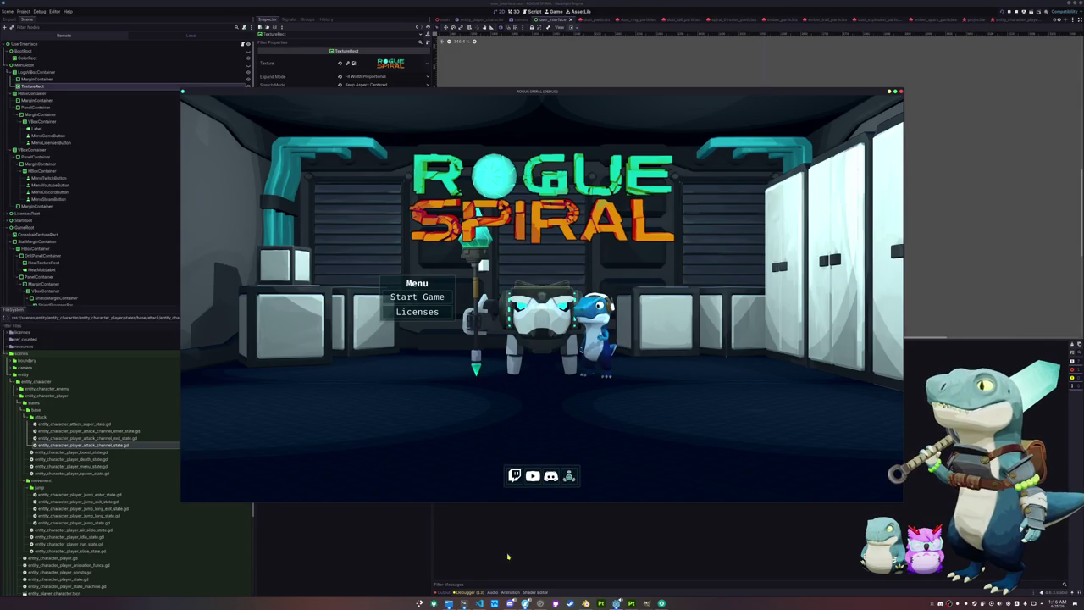
pyautogui.click(463, 602)
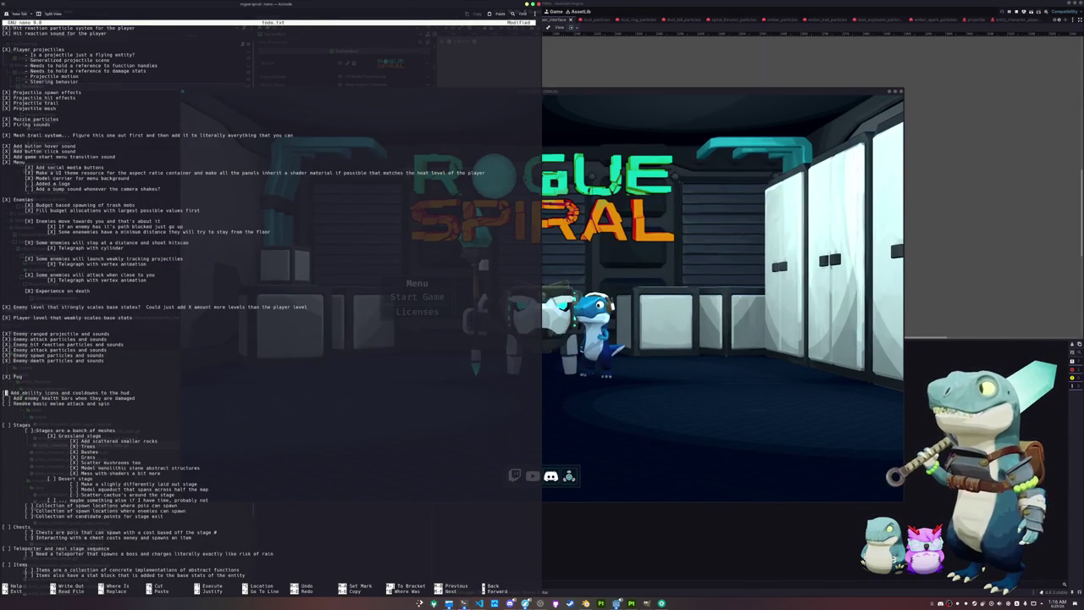
# - Mark 'Remove basic melee attack and spin' as done with an X
pyautogui.click(8, 403)
pyautogui.write('X')
pyautogui.press('Up')
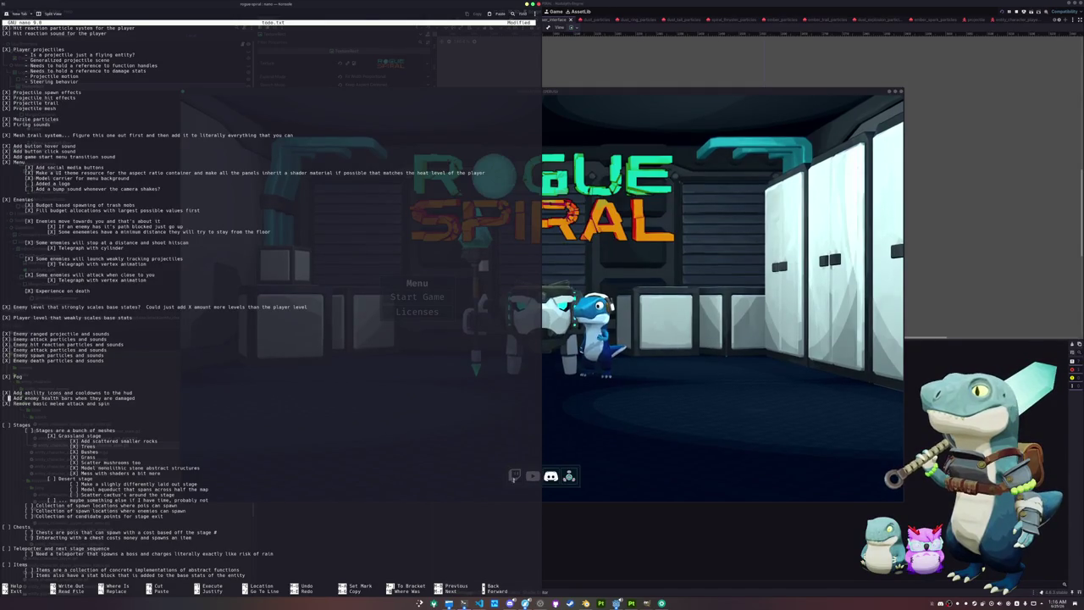
# - Switch back to the Godot editor and pan to the HUD's health panel
pyautogui.hotkey('alt', 'Tab')
pyautogui.scroll(-2, 533, 85)
pyautogui.moveTo(533, 84)
pyautogui.mouseDown()
pyautogui.moveTo(712, 203)
pyautogui.moveTo(771, 225)
pyautogui.mouseUp()
pyautogui.scroll(-1, 703, 199)
pyautogui.scroll(-4, 759, 24)
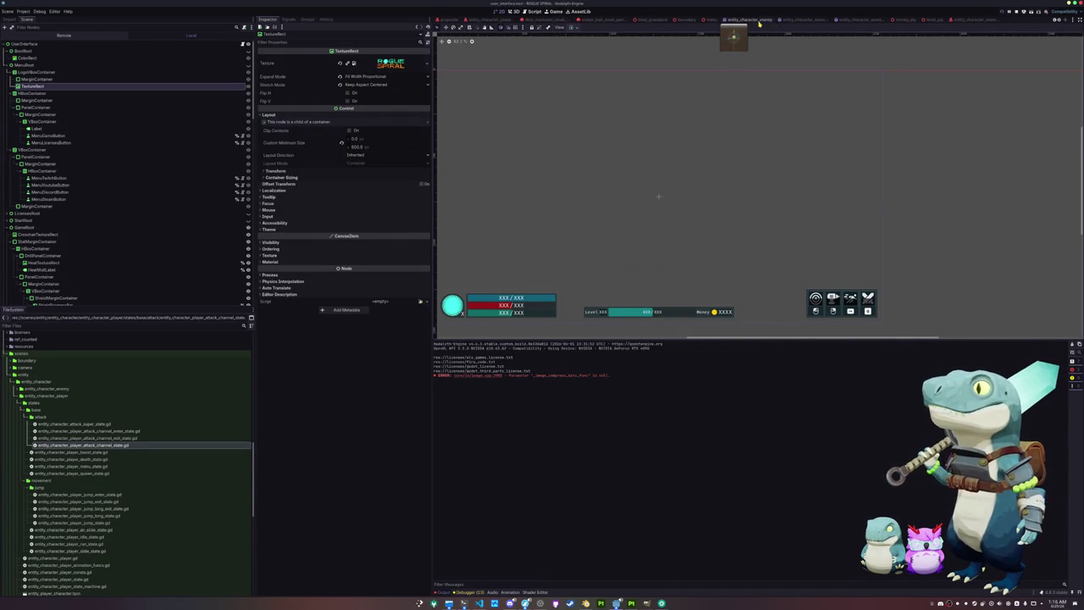
# - Open the entity_character_enemy scene and add a Node2D child to the enemy root
pyautogui.click(720, 20)
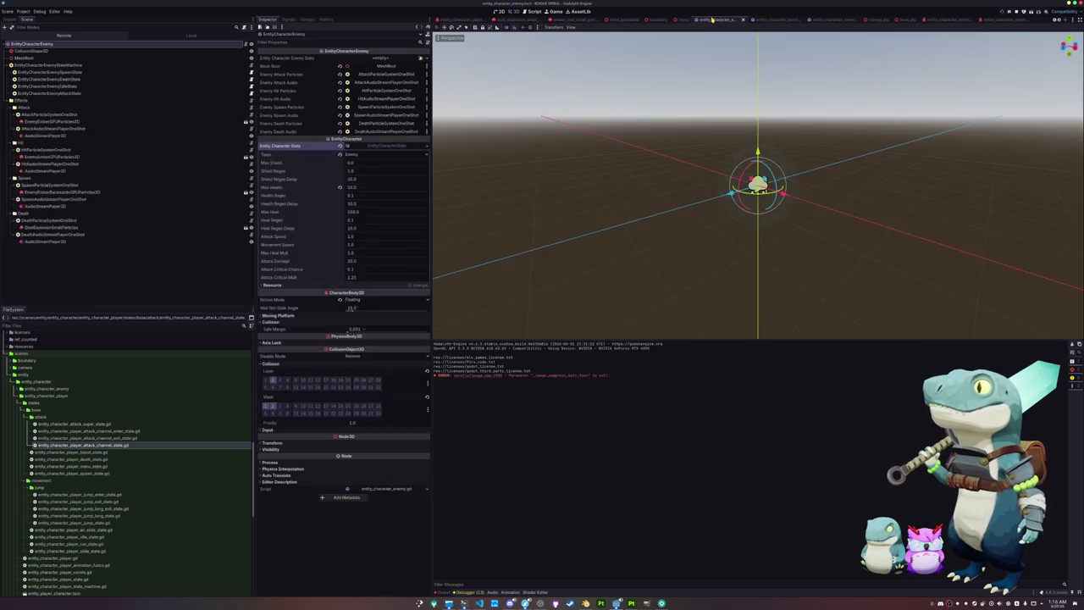
pyautogui.rightClick(90, 43)
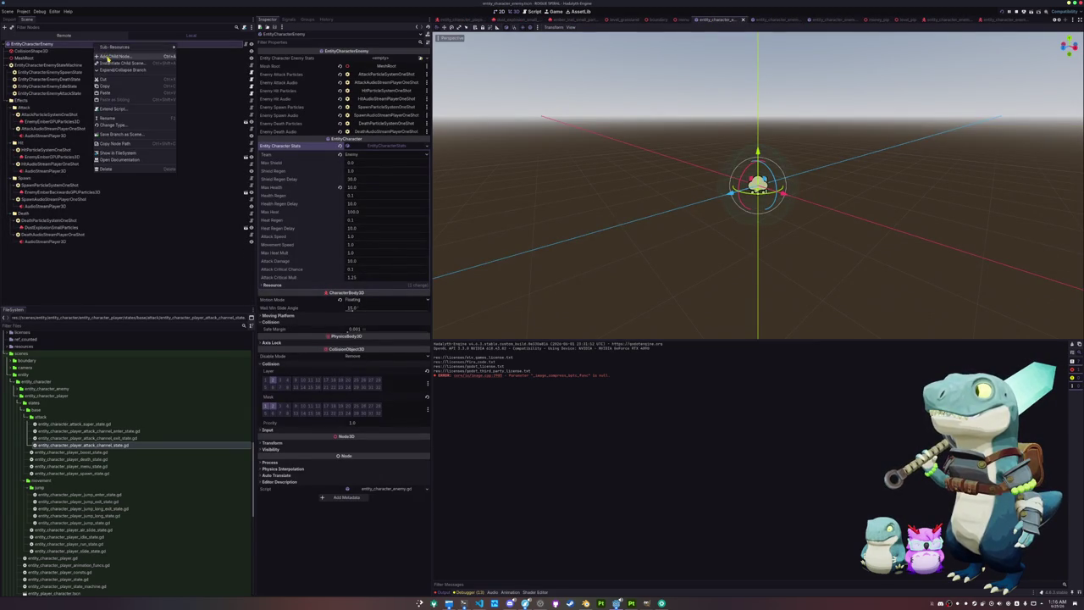
pyautogui.click(107, 60)
pyautogui.write('node2d')
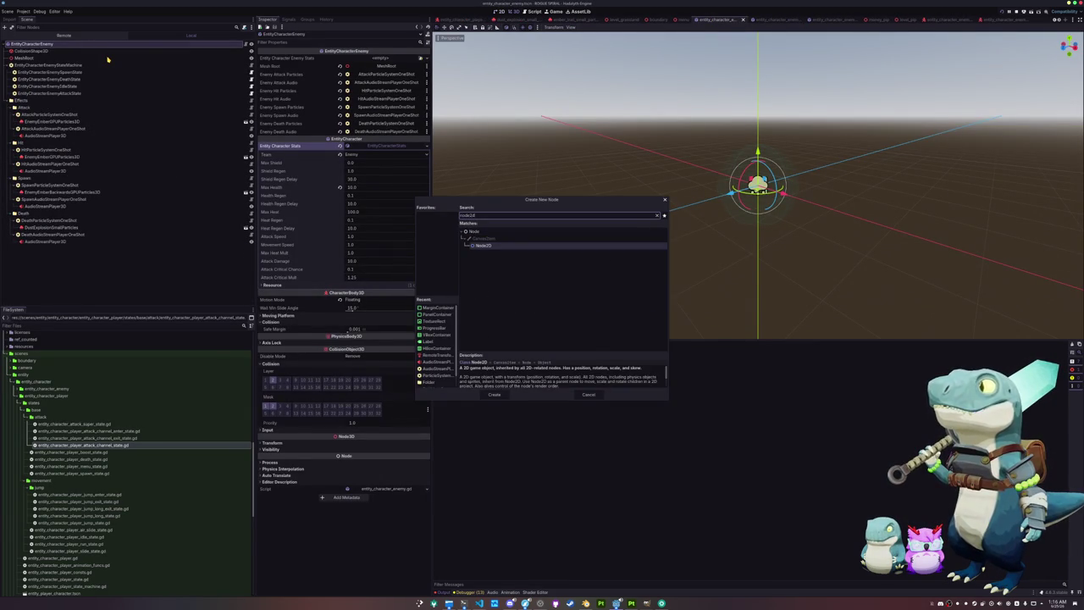
pyautogui.press('Return')
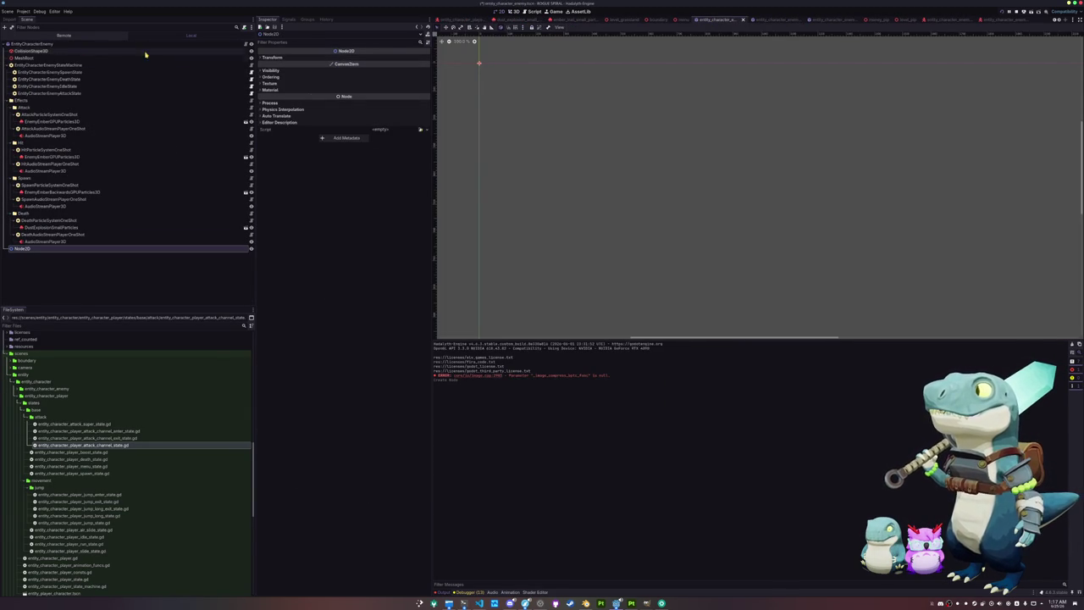
# - Add a PanelContainer under Node2D and nest a new ProgressBar inside it
pyautogui.rightClick(22, 248)
pyautogui.click(55, 257)
pyautogui.press('Escape')
pyautogui.rightClick(55, 254)
pyautogui.click(75, 257)
pyautogui.write('panelcon')
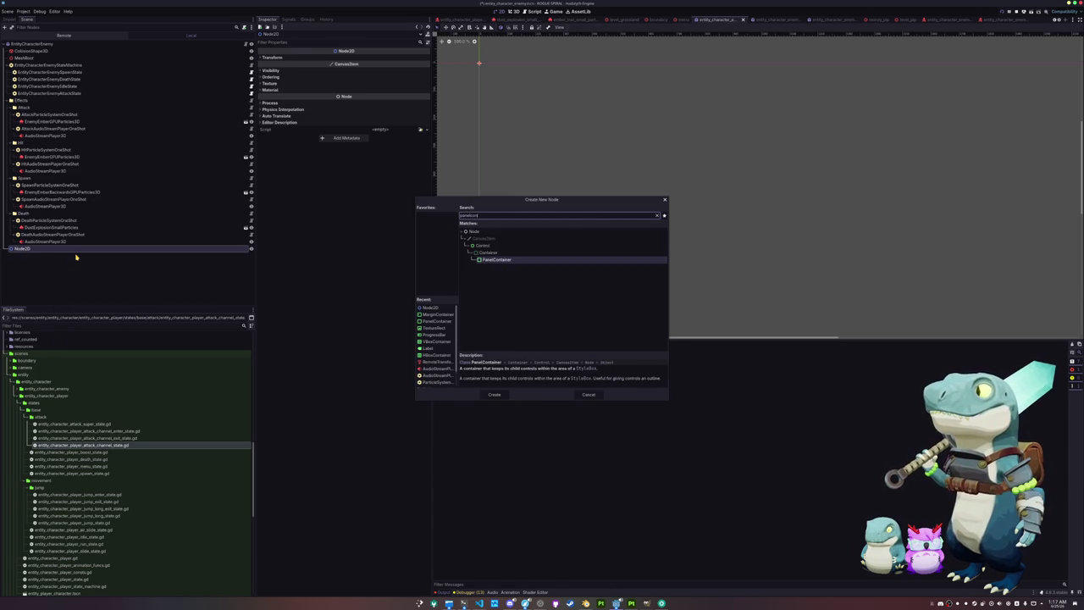
pyautogui.press('Return')
pyautogui.hotkey('ctrl', 'a')
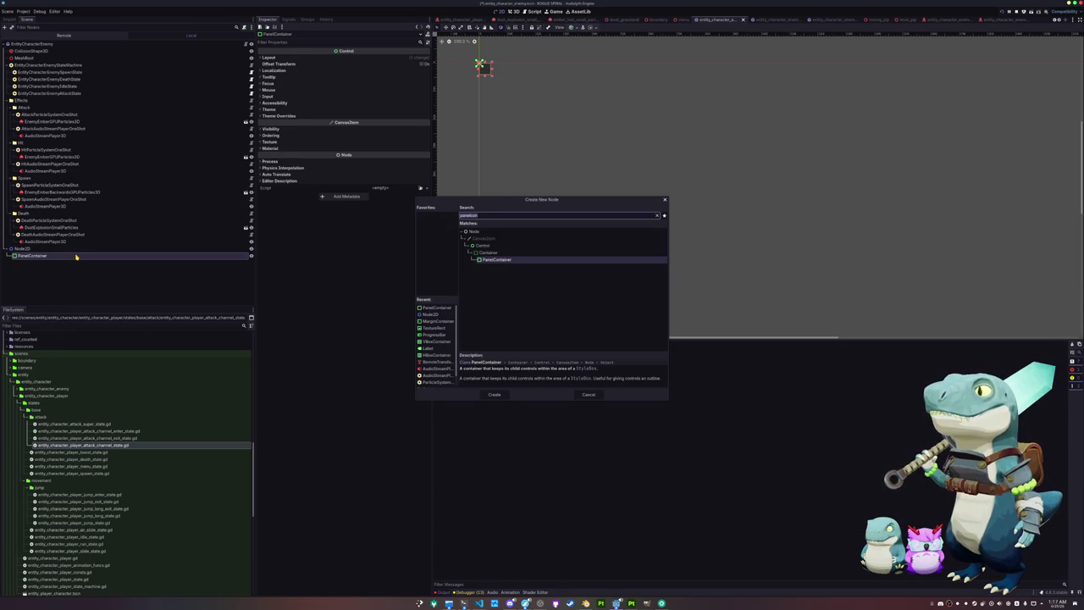
pyautogui.write('progress')
pyautogui.press('Return')
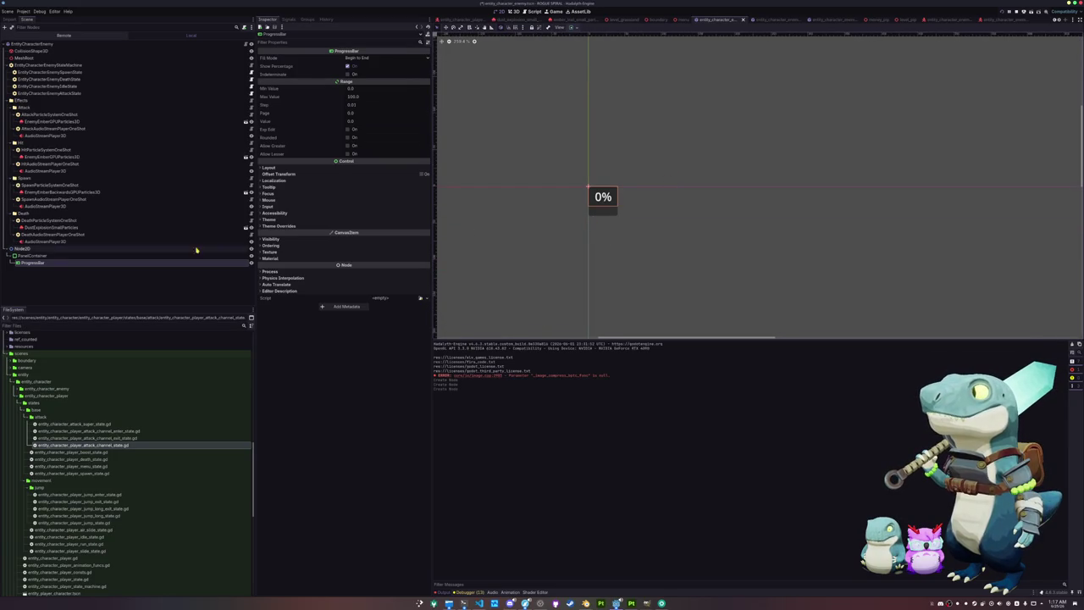
pyautogui.moveTo(104, 263)
pyautogui.mouseDown()
pyautogui.moveTo(111, 252)
pyautogui.moveTo(131, 263)
pyautogui.mouseUp()
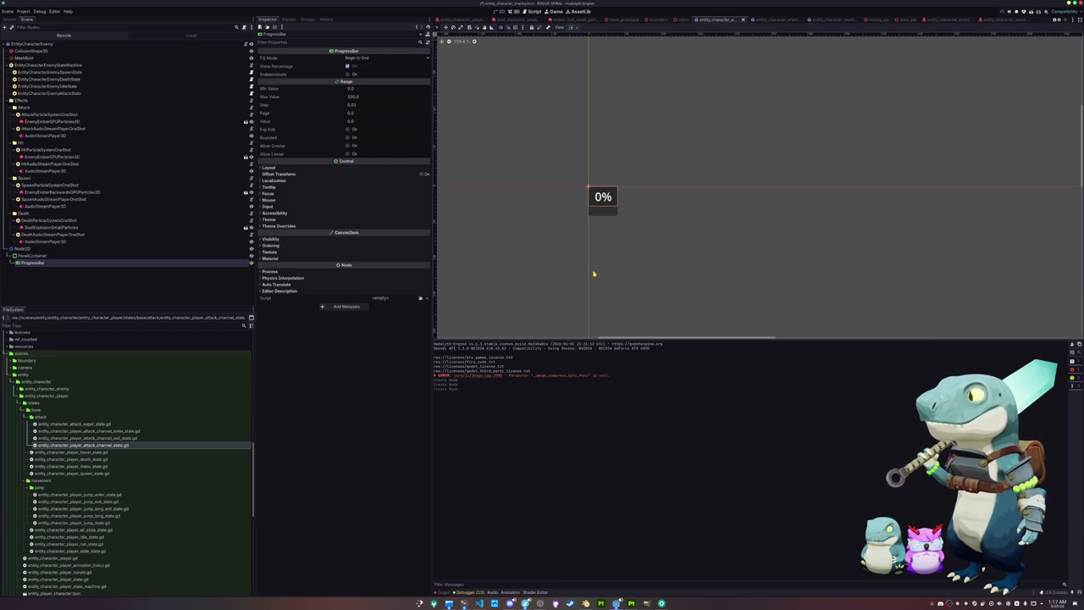
# - Add a MarginContainer child under the PanelContainer, then delete it again
pyautogui.rightClick(62, 256)
pyautogui.click(83, 261)
pyautogui.write('margin')
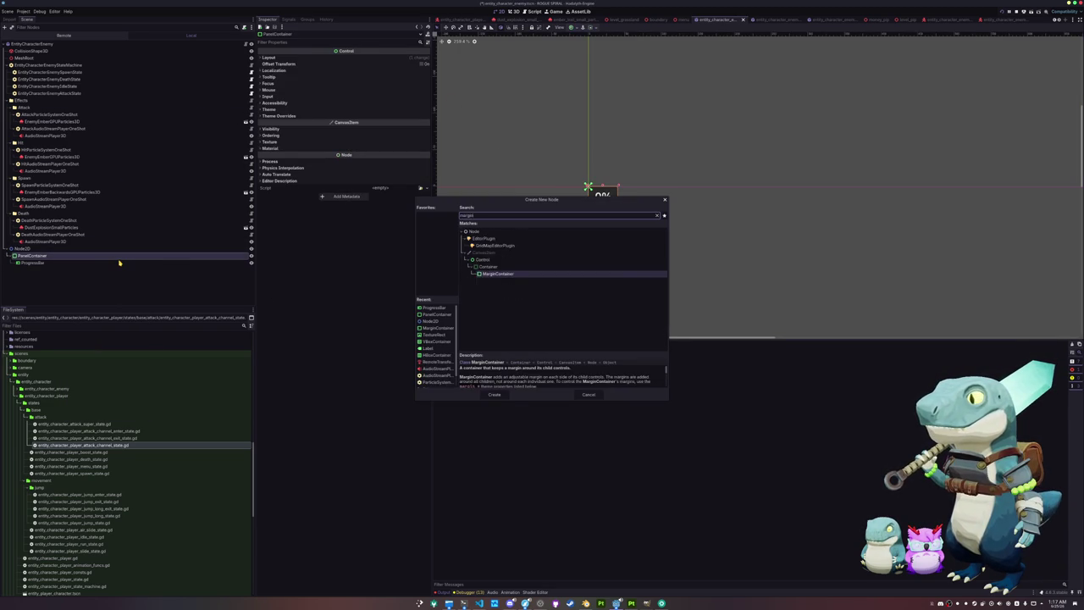
pyautogui.press('Return')
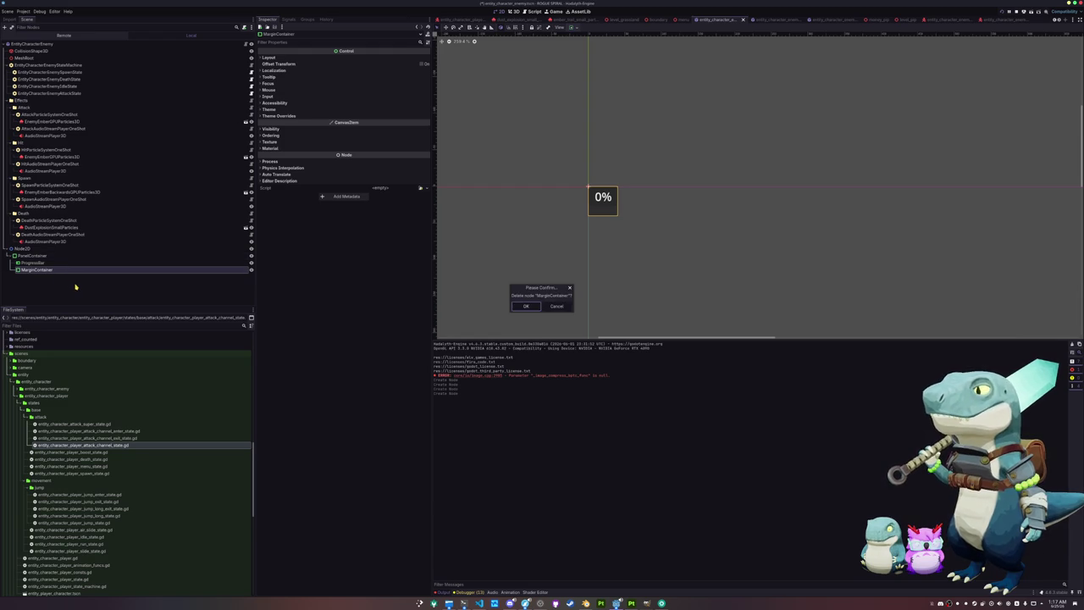
pyautogui.press('Delete')
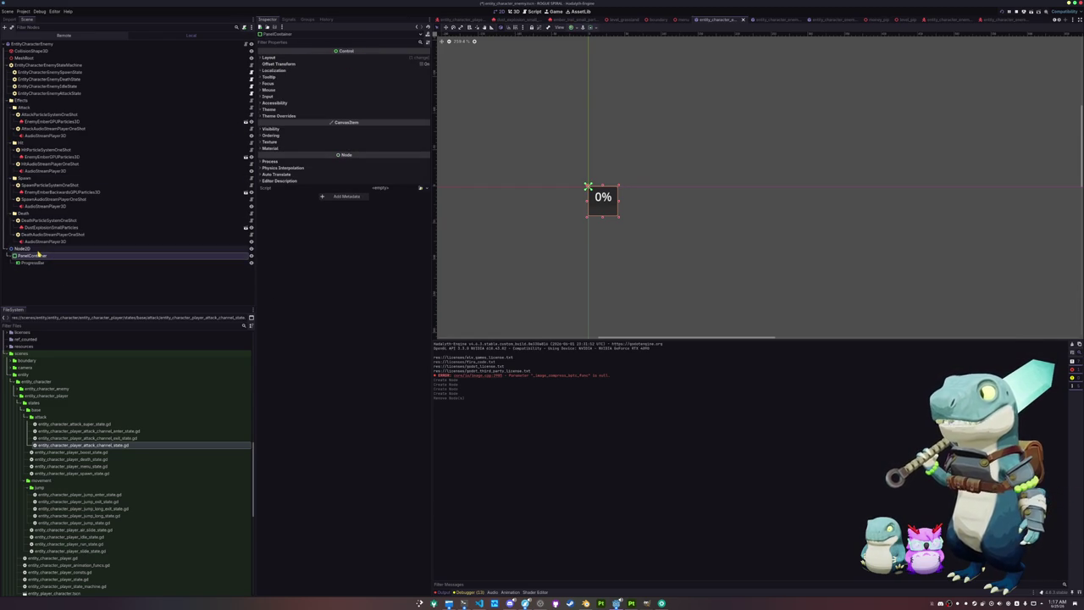
# - Assign ui_theme.tres as the PanelContainer's theme
pyautogui.click(44, 249)
pyautogui.click(34, 255)
pyautogui.click(269, 109)
pyautogui.click(420, 116)
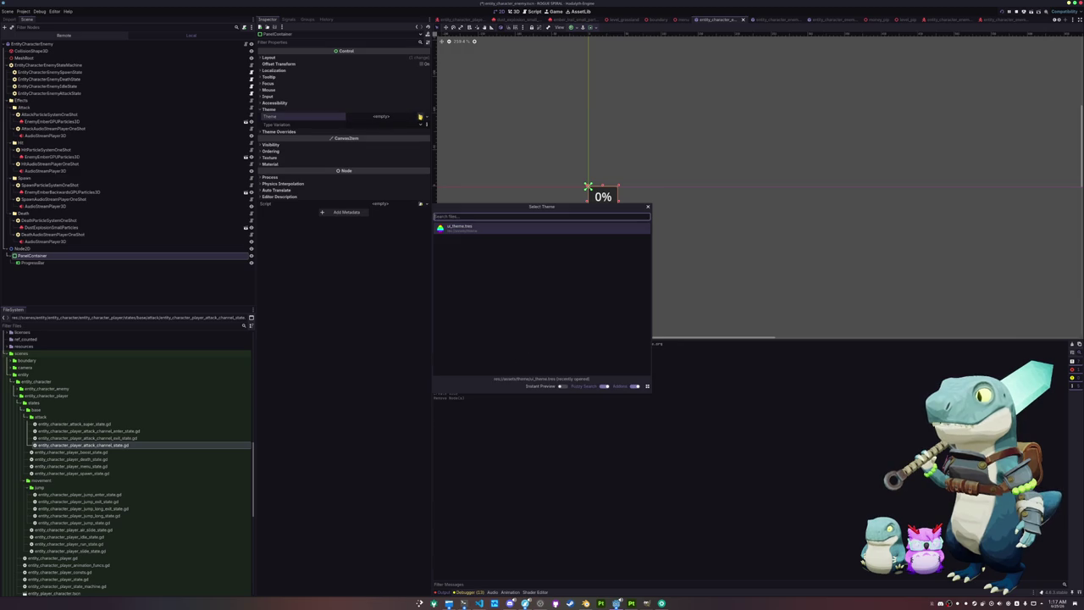
pyautogui.doubleClick(460, 226)
pyautogui.scroll(3, 512, 214)
pyautogui.scroll(-1, 513, 214)
# - Give the ProgressBar a 150 minimum width and turn off Show Percentage
pyautogui.click(34, 263)
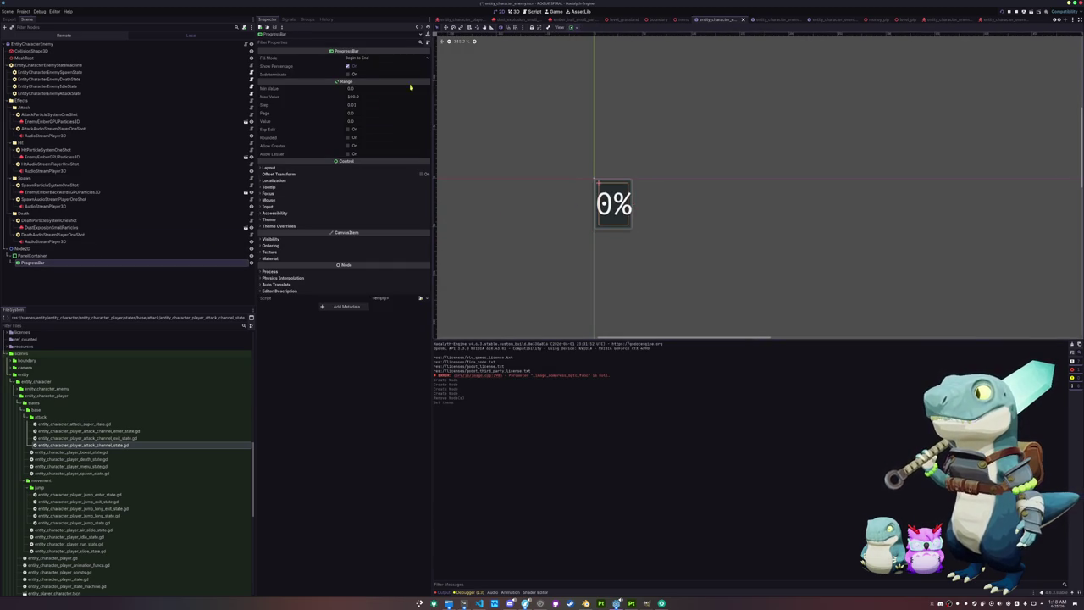
pyautogui.click(303, 168)
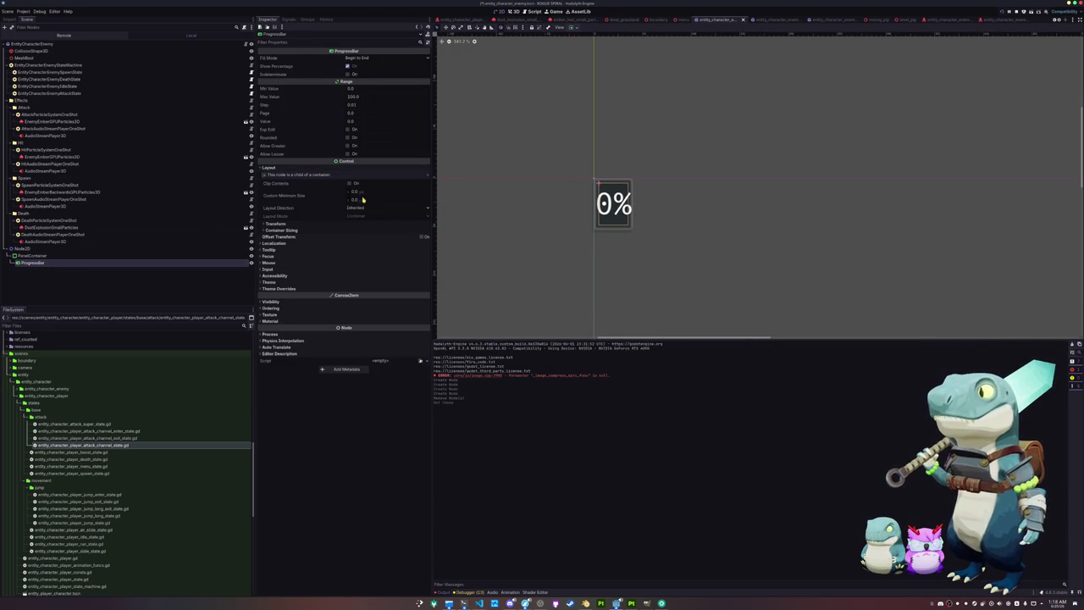
pyautogui.click(372, 191)
pyautogui.press('Return')
pyautogui.scroll(-10, 546, 213)
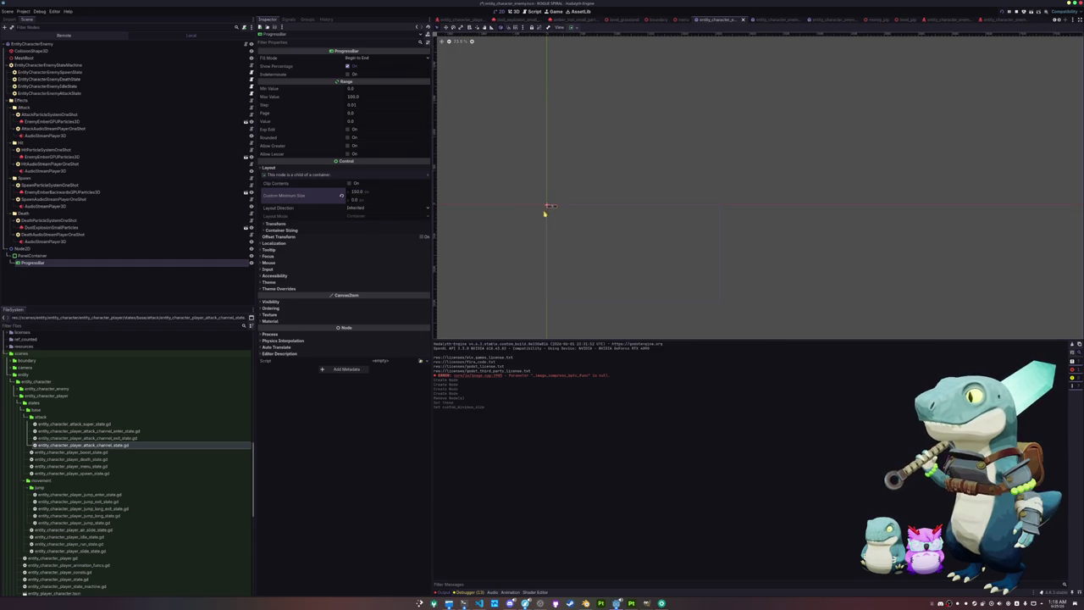
pyautogui.scroll(3, 525, 210)
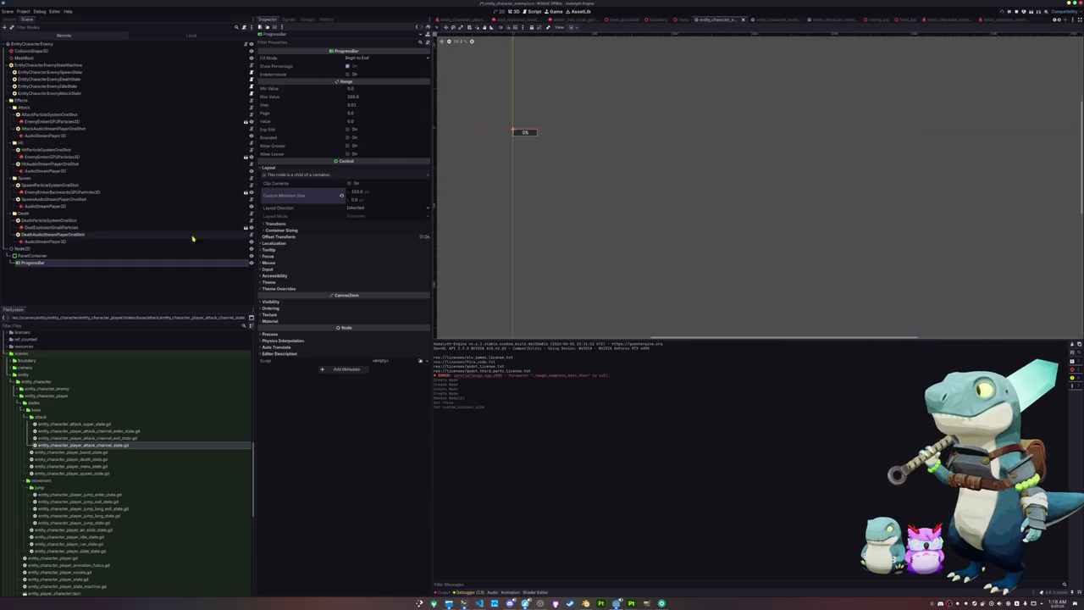
pyautogui.click(347, 66)
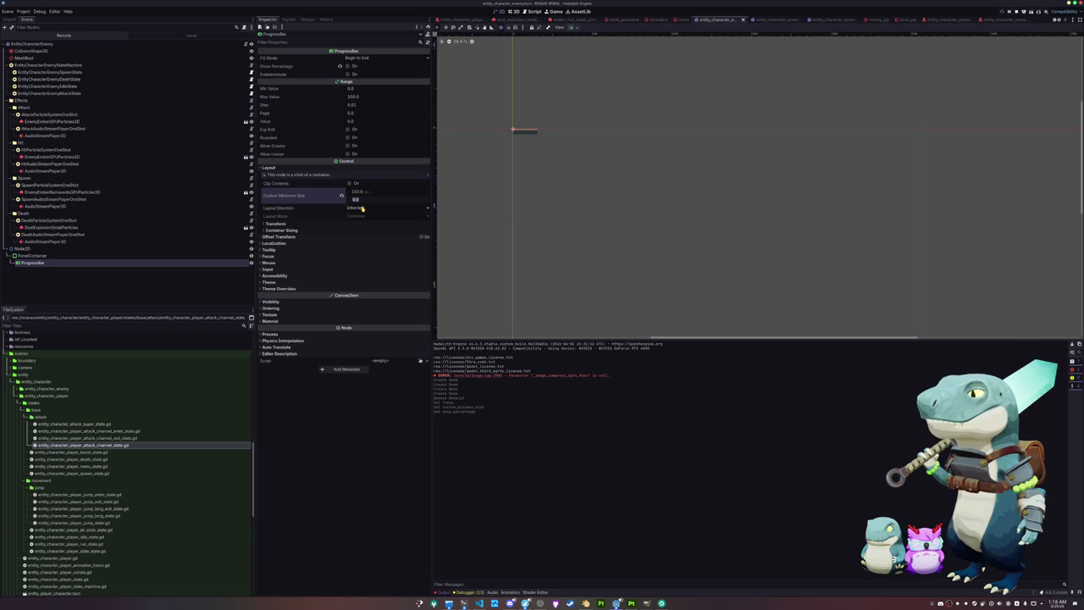
pyautogui.write('25')
pyautogui.press('Return')
pyautogui.scroll(3, 517, 147)
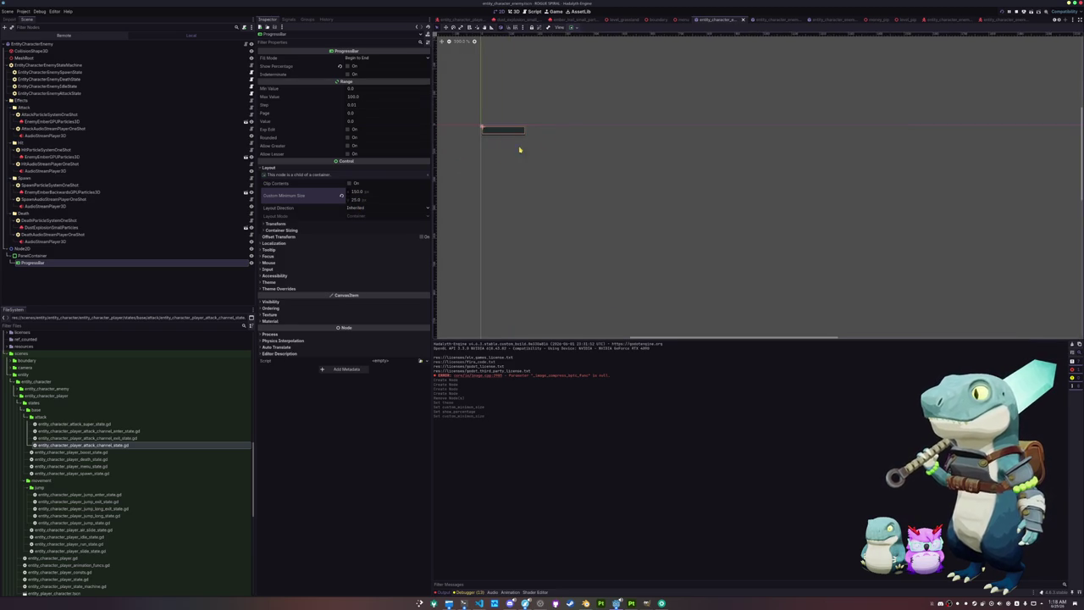
# - Apply the Center anchor preset to the PanelContainer and change its horizontal and vertical container sizing
pyautogui.click(119, 255)
pyautogui.click(582, 28)
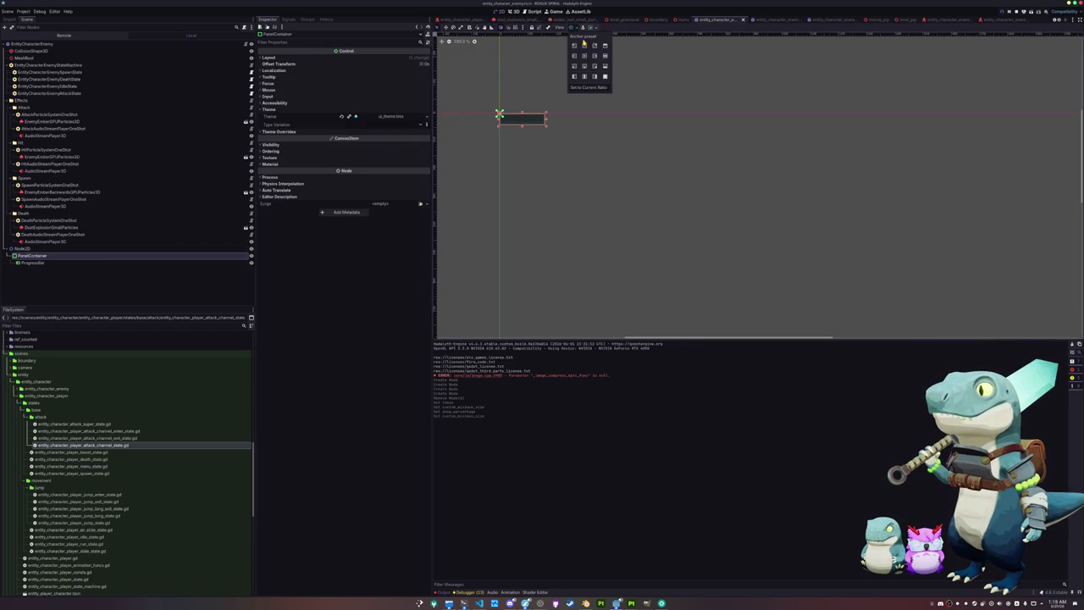
pyautogui.click(584, 55)
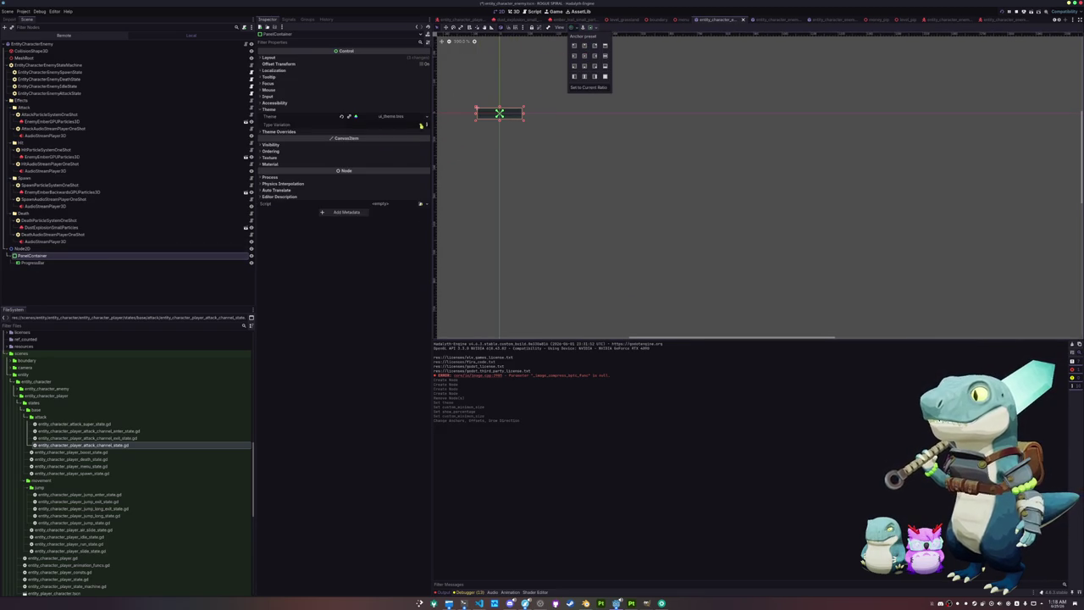
pyautogui.click(595, 29)
pyautogui.click(604, 46)
pyautogui.click(604, 74)
# - Change the ProgressBar's horizontal and vertical container sizing and drag its minimum height to 25
pyautogui.click(89, 264)
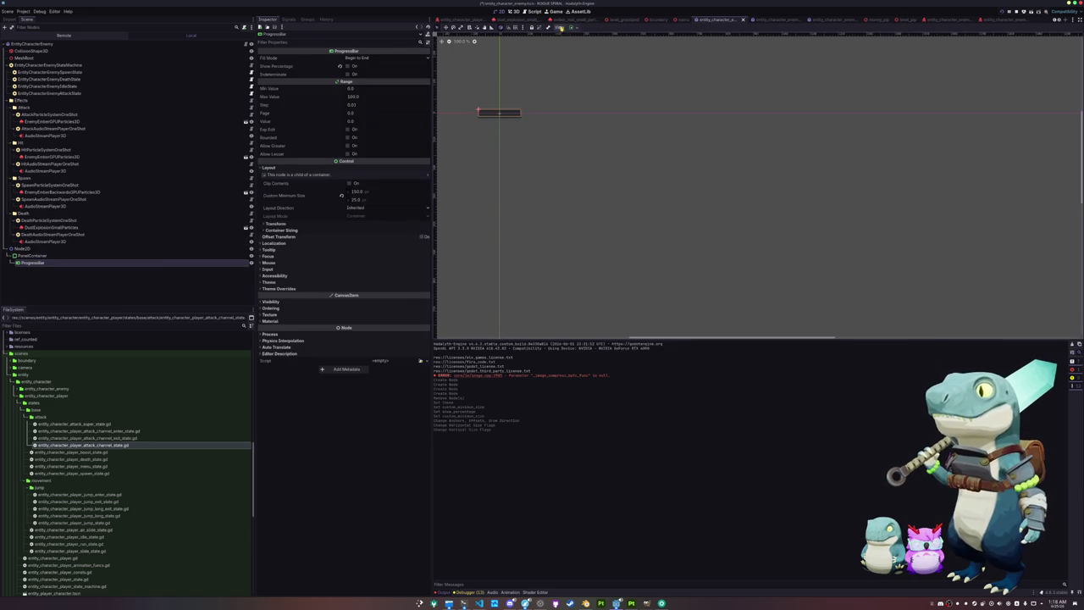
pyautogui.click(575, 28)
pyautogui.click(604, 48)
pyautogui.click(605, 73)
pyautogui.scroll(2, 533, 151)
pyautogui.scroll(3, 561, 180)
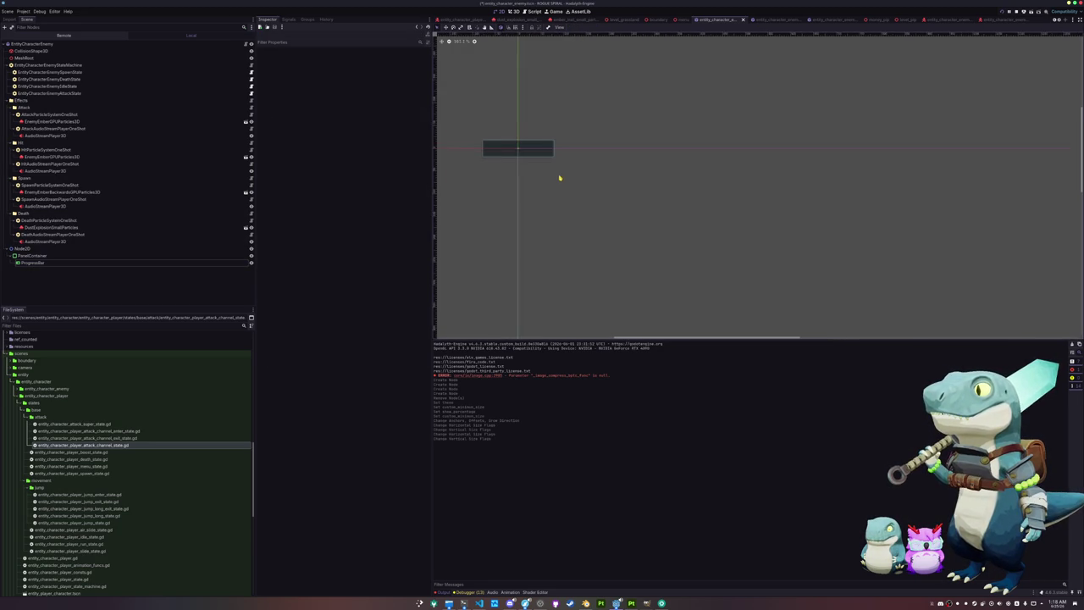
pyautogui.moveTo(355, 200); pyautogui.dragTo(359, 200)
# - Reduce the PanelContainer's height to 35 in its layout size values
pyautogui.click(106, 256)
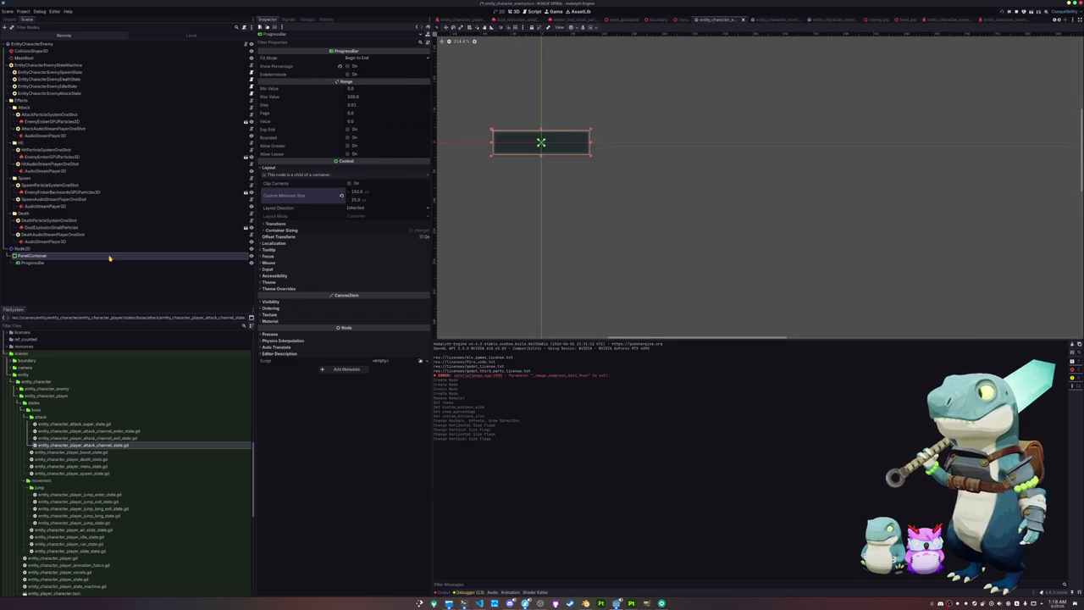
pyautogui.click(294, 59)
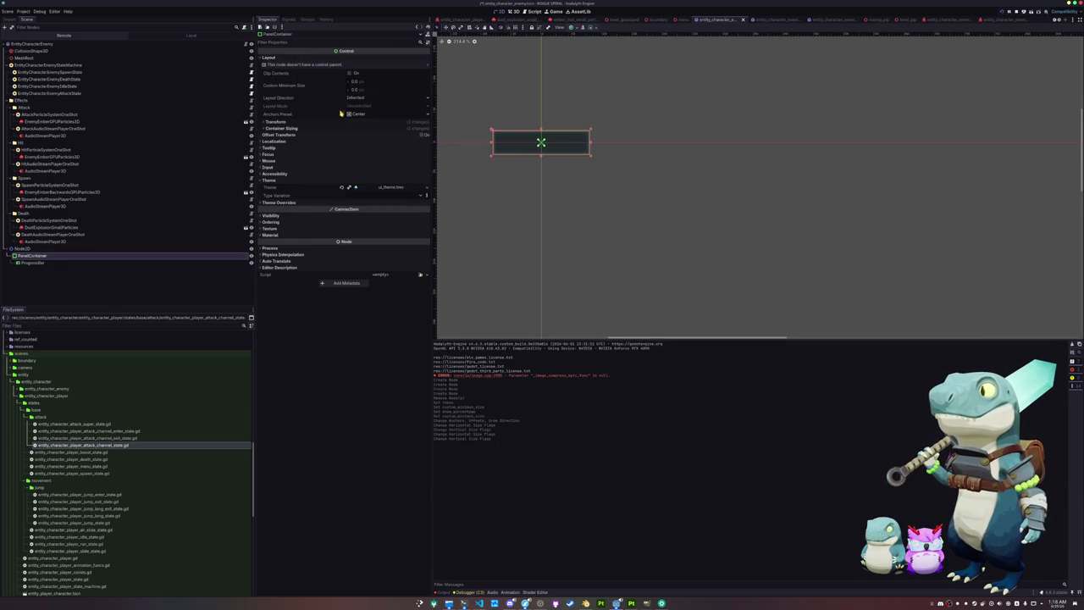
pyautogui.click(275, 121)
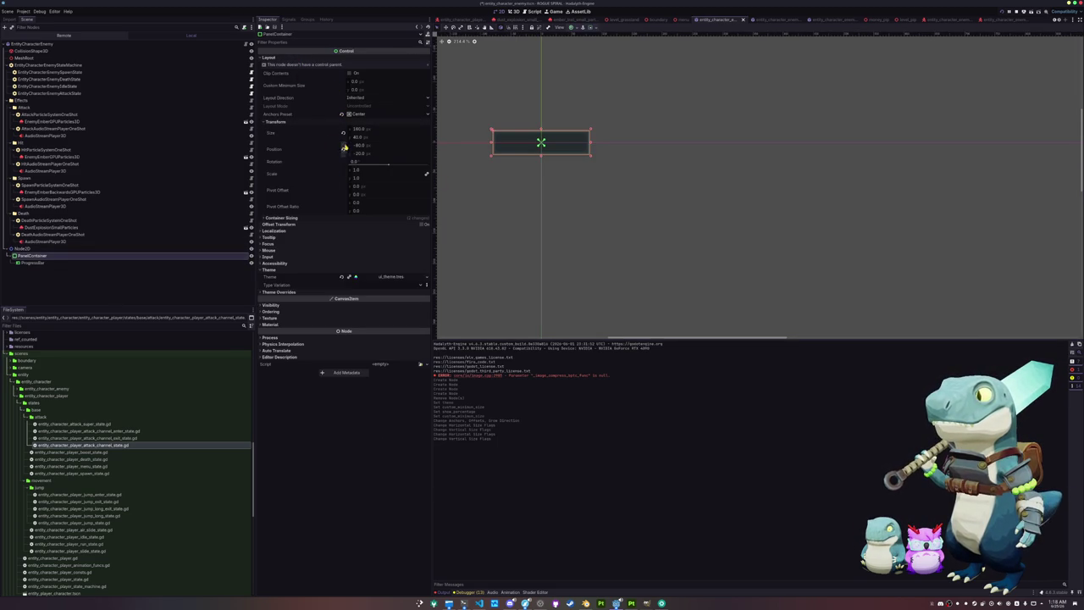
pyautogui.click(344, 133)
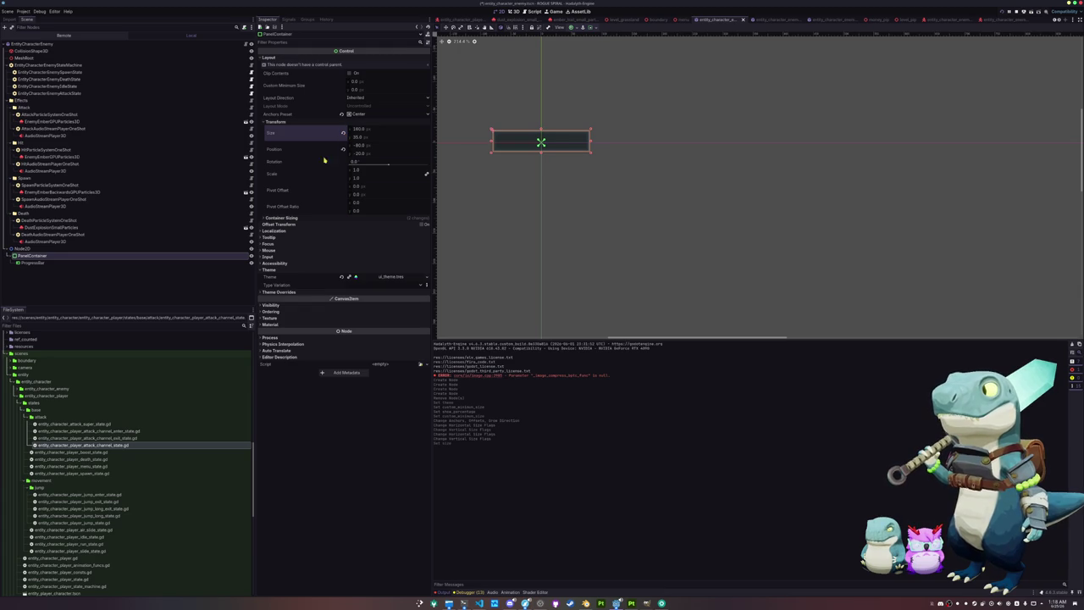
# - Set the ProgressBar's minimum height to 15
pyautogui.click(90, 266)
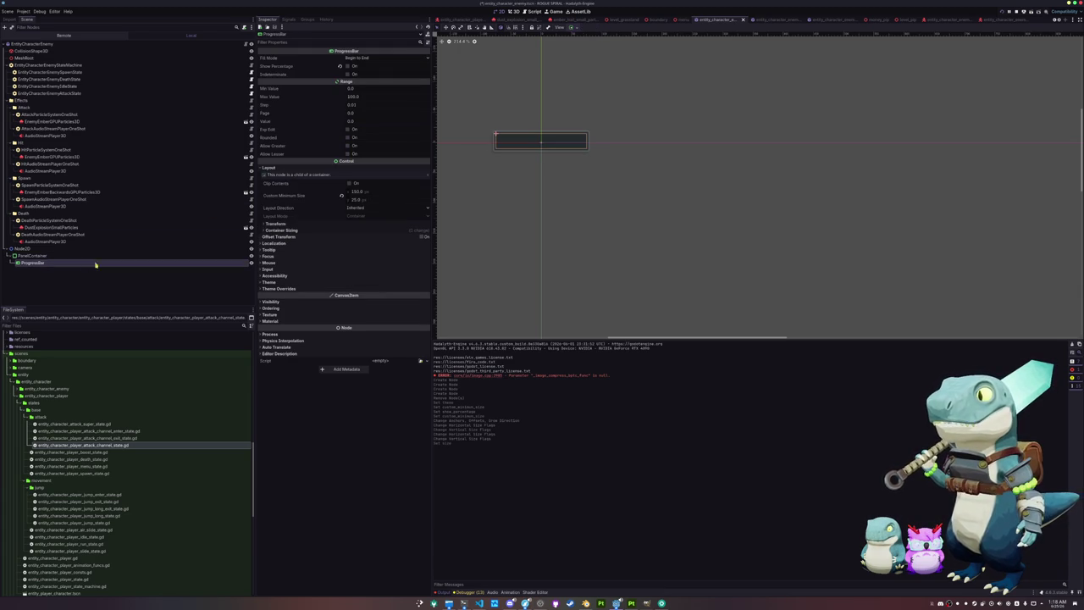
pyautogui.click(356, 199)
pyautogui.write('15')
pyautogui.press('Return')
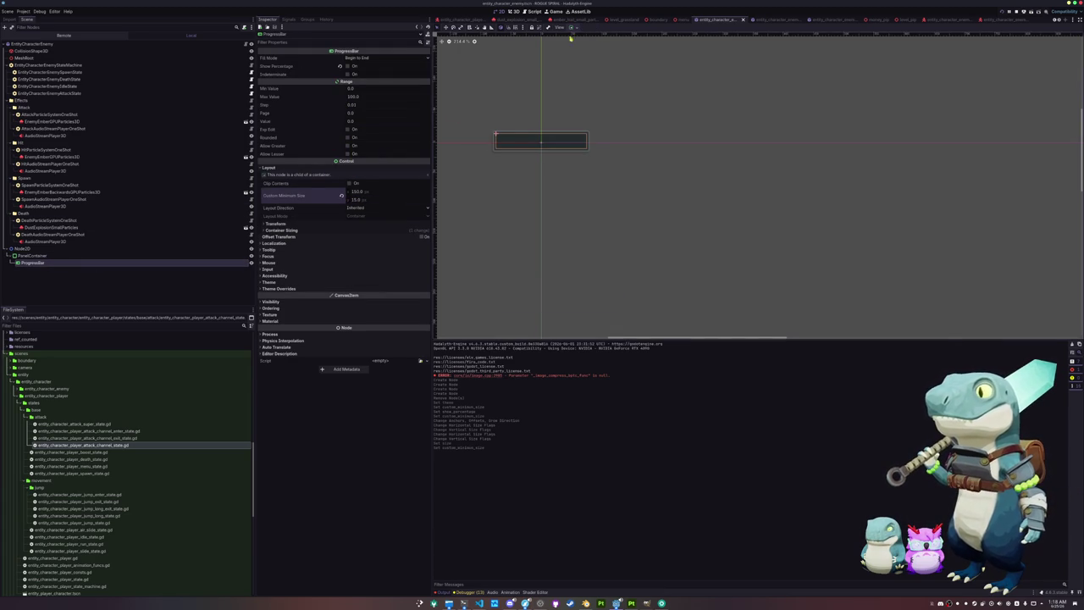
pyautogui.click(298, 230)
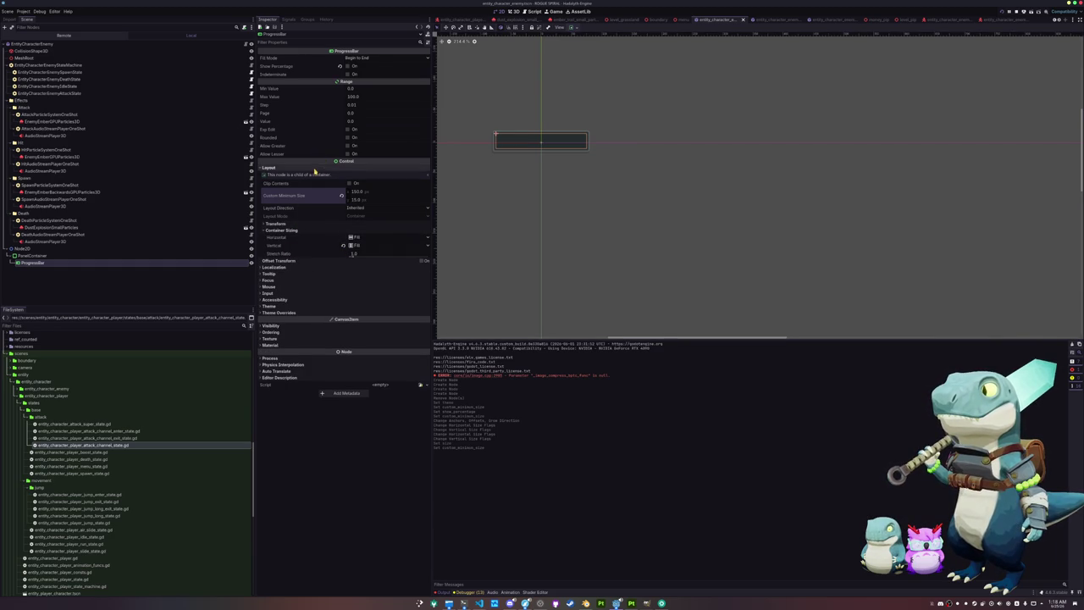
pyautogui.click(307, 225)
# - Shrink the PanelContainer's height to 25, re-centre it on the origin, and save the scene
pyautogui.click(76, 255)
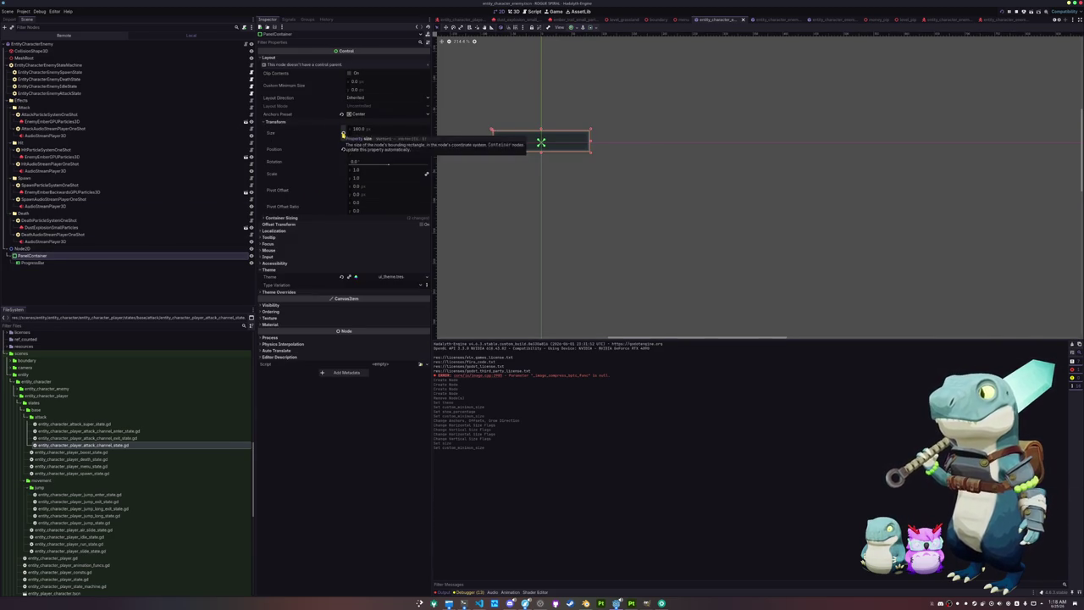
pyautogui.click(342, 134)
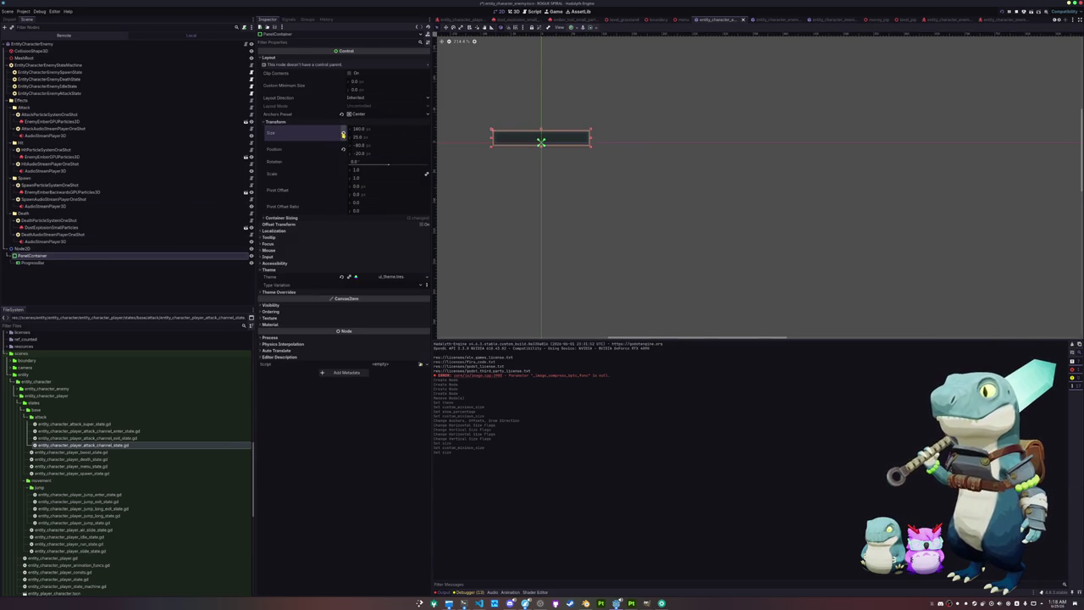
pyautogui.click(576, 28)
pyautogui.click(585, 57)
pyautogui.hotkey('ctrl', 's')
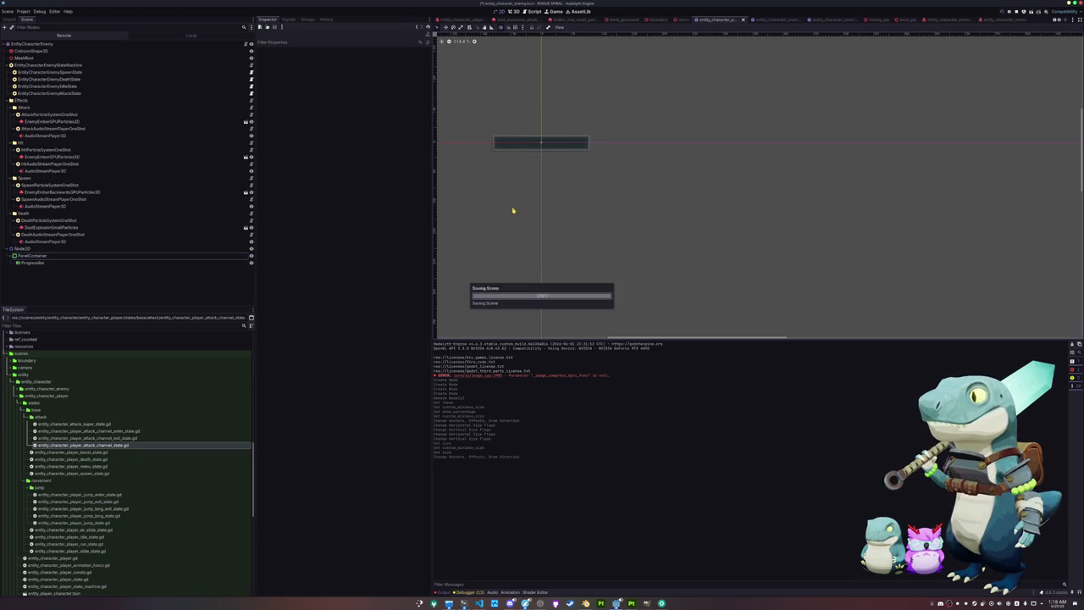
# - Rename the ProgressBar node to HealthBarProgressBar
pyautogui.click(532, 143)
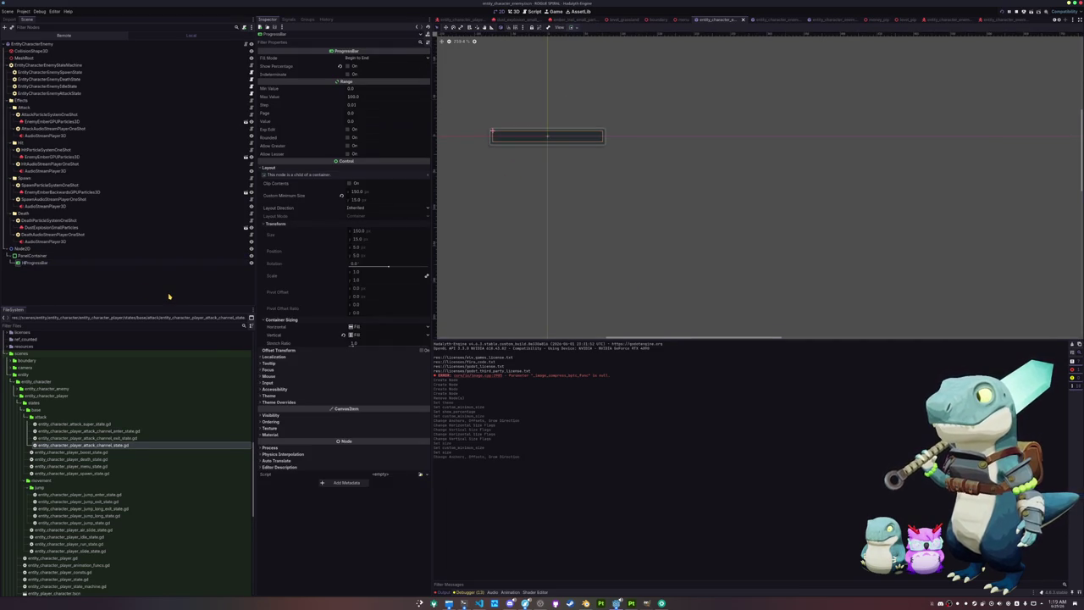
pyautogui.write('lthBar')
pyautogui.press('Return')
# - Rename the Node2D above it to HealthBarRoot and save the scene
pyautogui.press('Up')
pyautogui.press('Up')
pyautogui.press('F1')
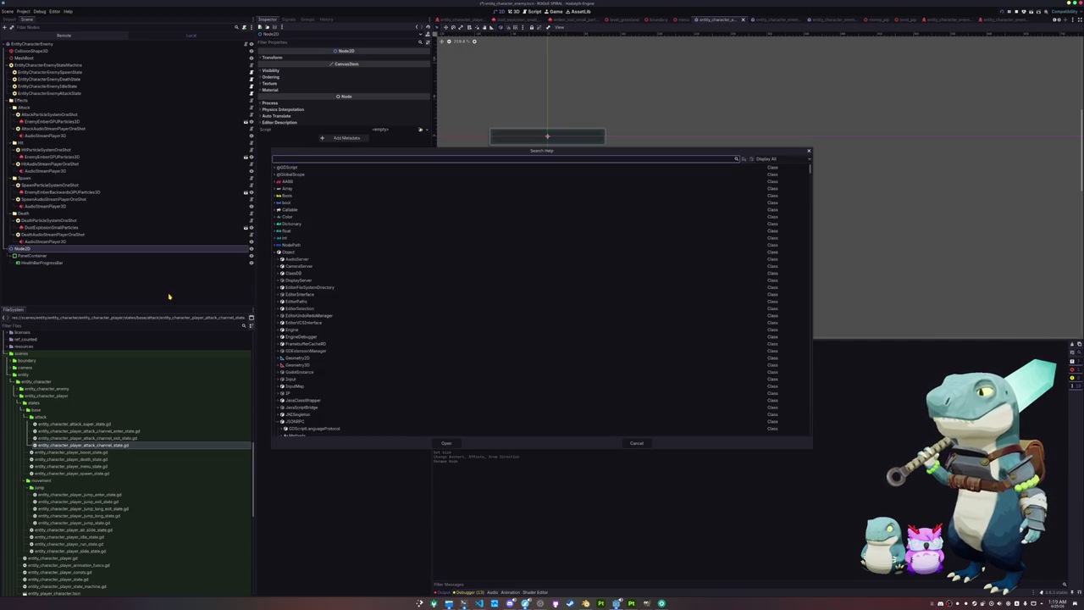
pyautogui.press('Escape')
pyautogui.write('ealthBarRoot')
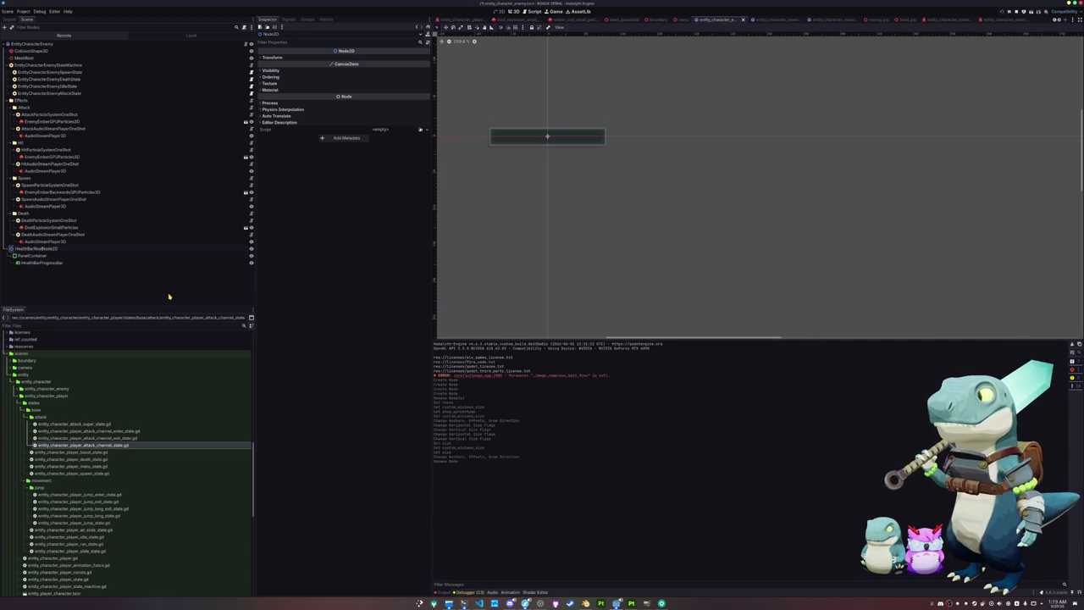
pyautogui.hotkey('shift', 'End')
pyautogui.press('Delete')
pyautogui.press('Return')
pyautogui.press('Down')
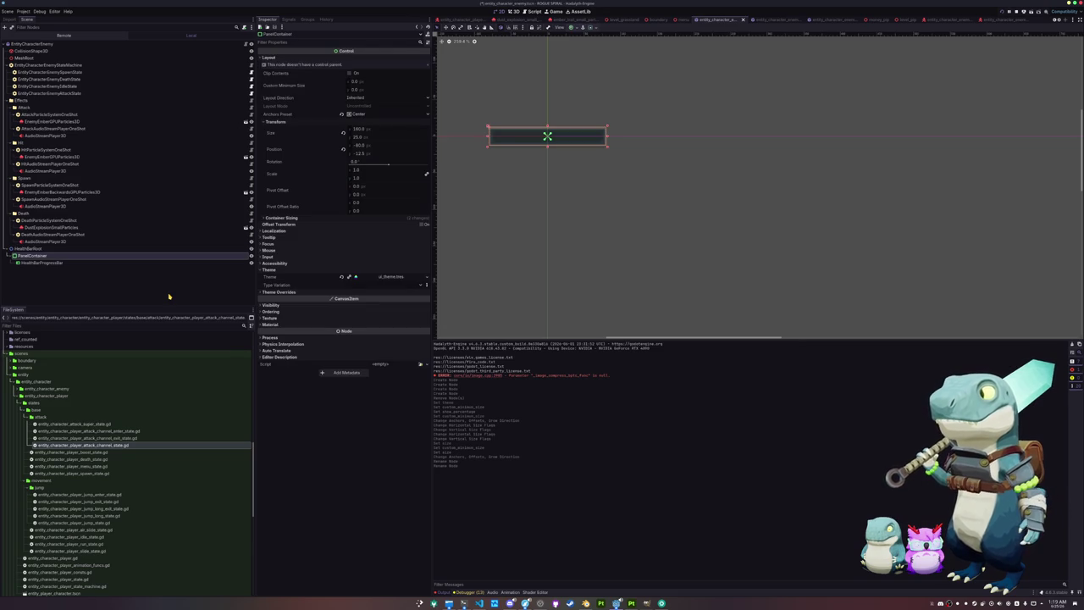
pyautogui.hotkey('ctrl', 's')
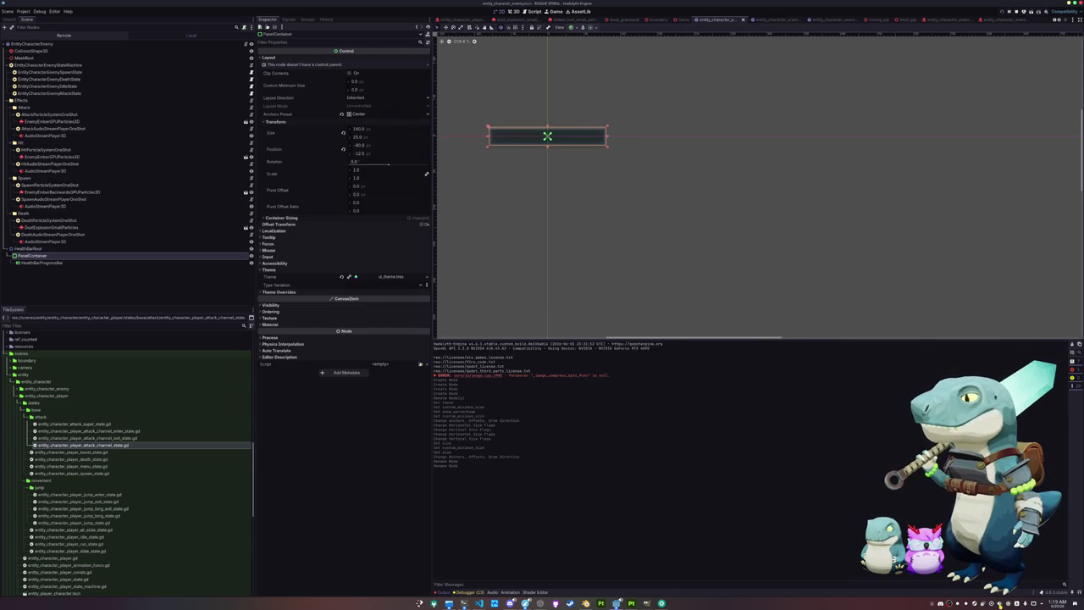
# - Switch the system audio output device, then select the EntityCharacterEnemy root node
pyautogui.click(999, 602)
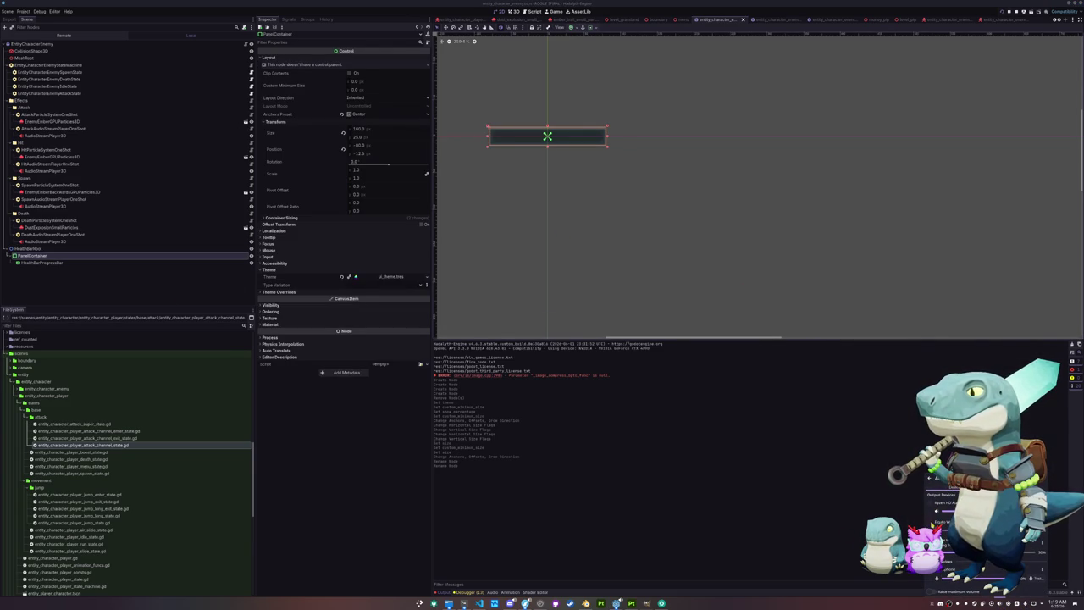
pyautogui.click(931, 503)
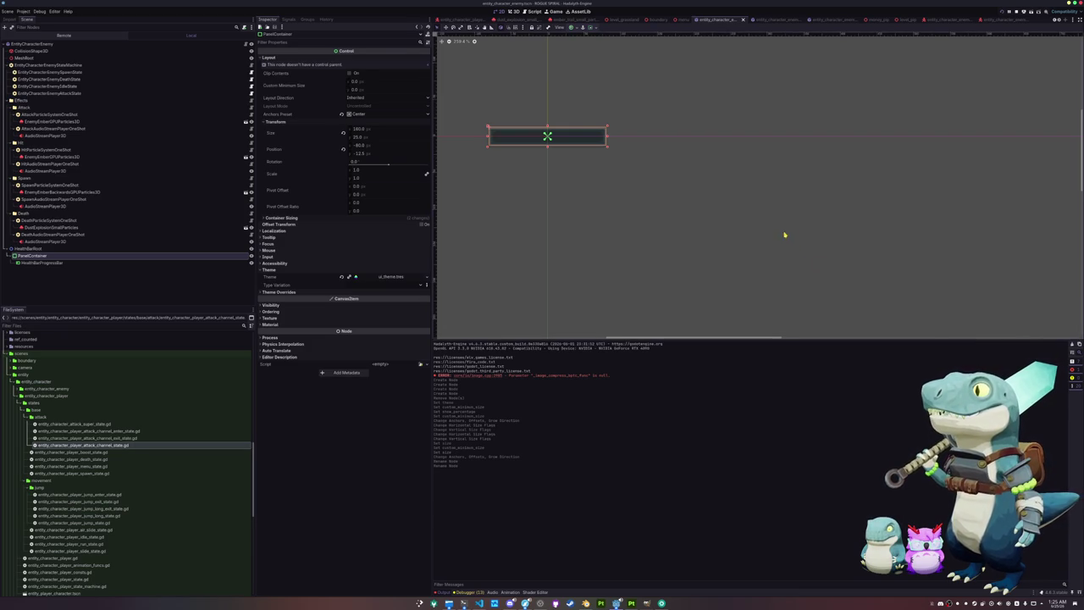
pyautogui.scroll(-2, 575, 222)
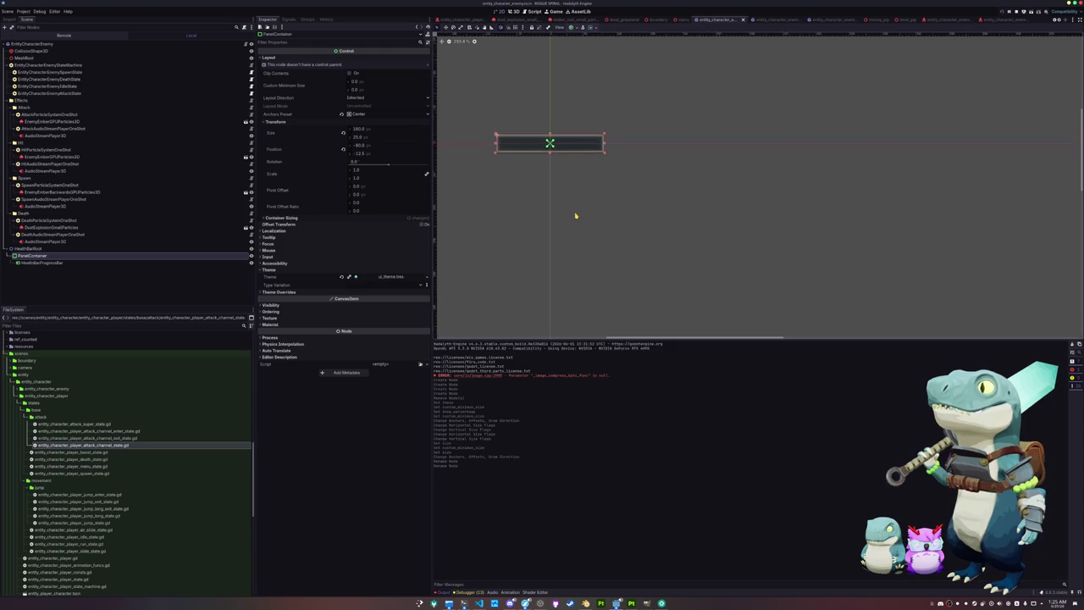
pyautogui.click(244, 44)
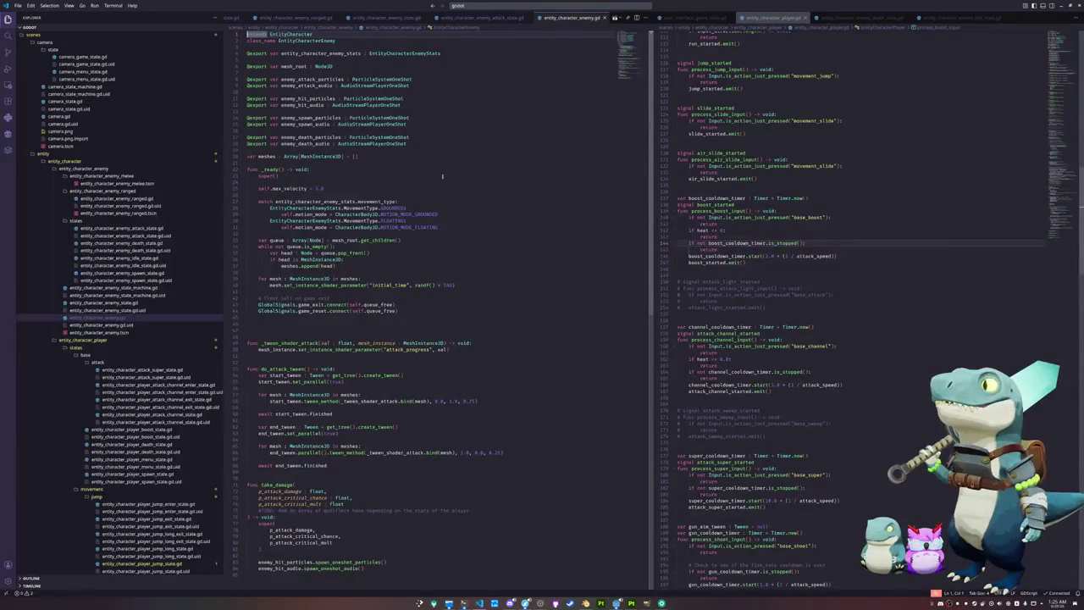
# - Add exported health_bar_root (Node3D) and health_bar_p_bar (ProgressBar) variables after the existing exports
pyautogui.click(407, 180)
pyautogui.click(344, 150)
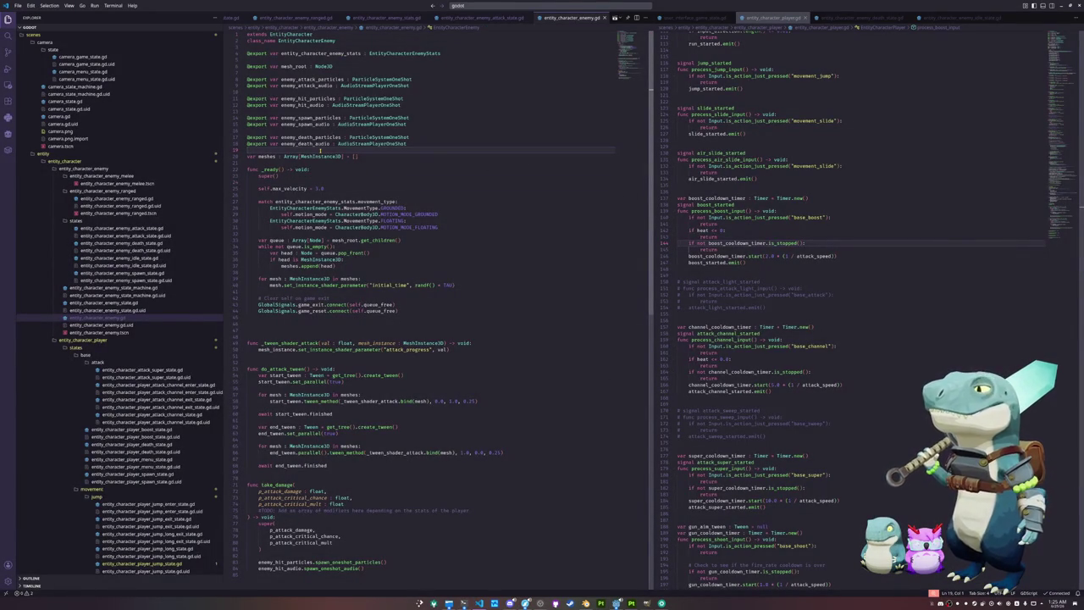
pyautogui.press('Return')
pyautogui.press('Return')
pyautogui.press('Up')
pyautogui.write('@expo')
pyautogui.write('ar ')
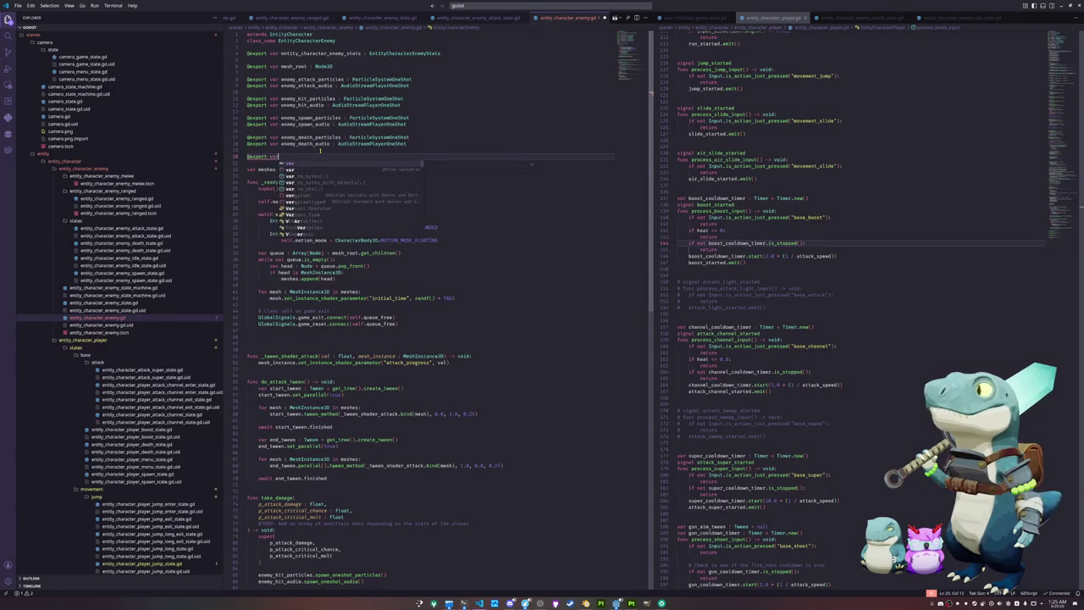
pyautogui.write('health_bar')
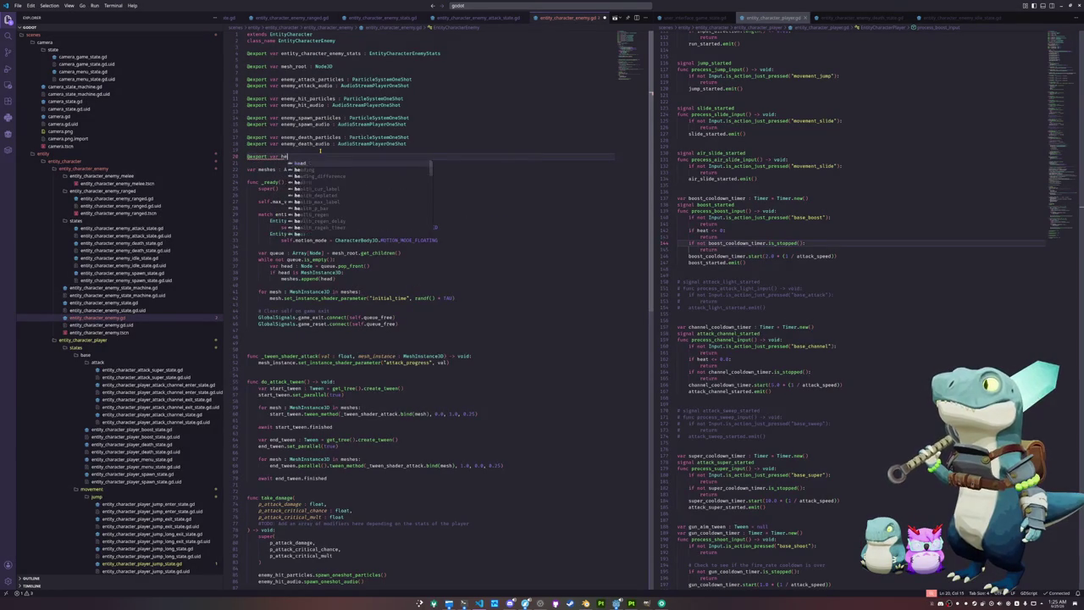
pyautogui.write('_red')
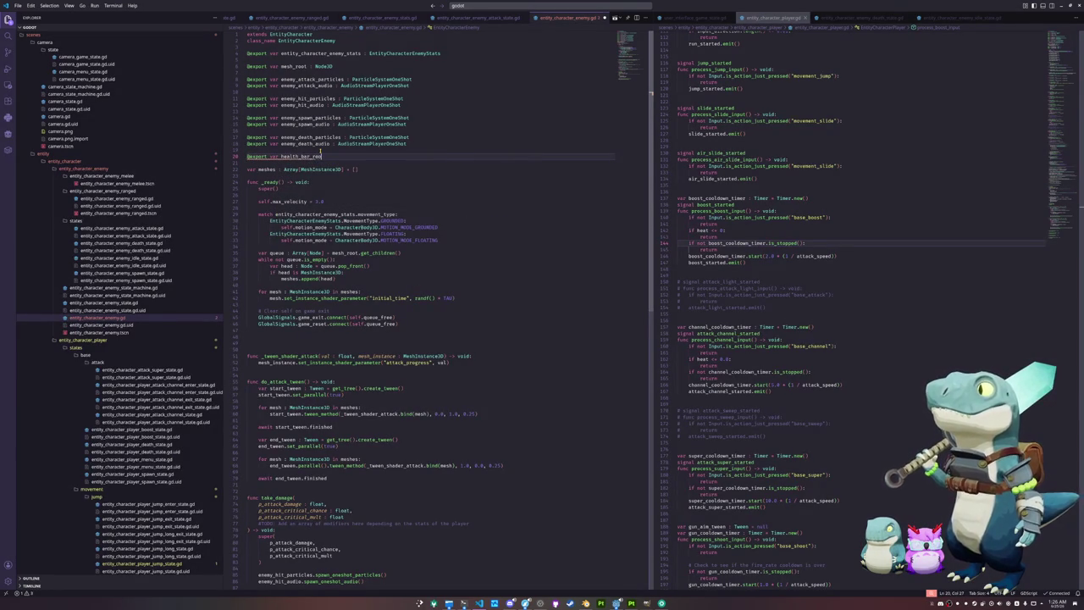
pyautogui.write('ode3D')
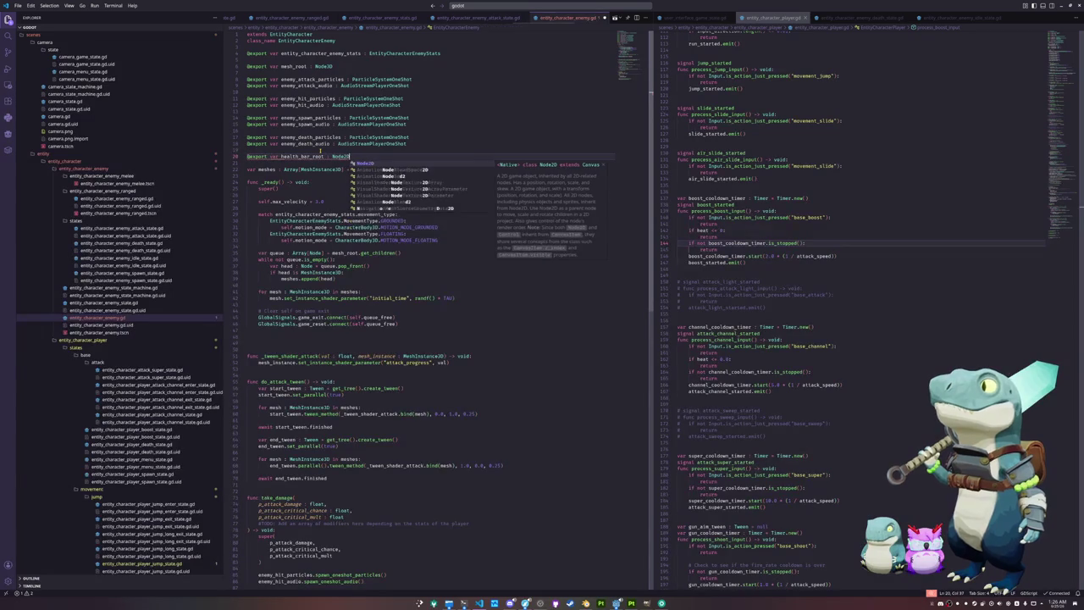
pyautogui.press('Return')
pyautogui.press('Return')
pyautogui.write('@exportrt var hea')
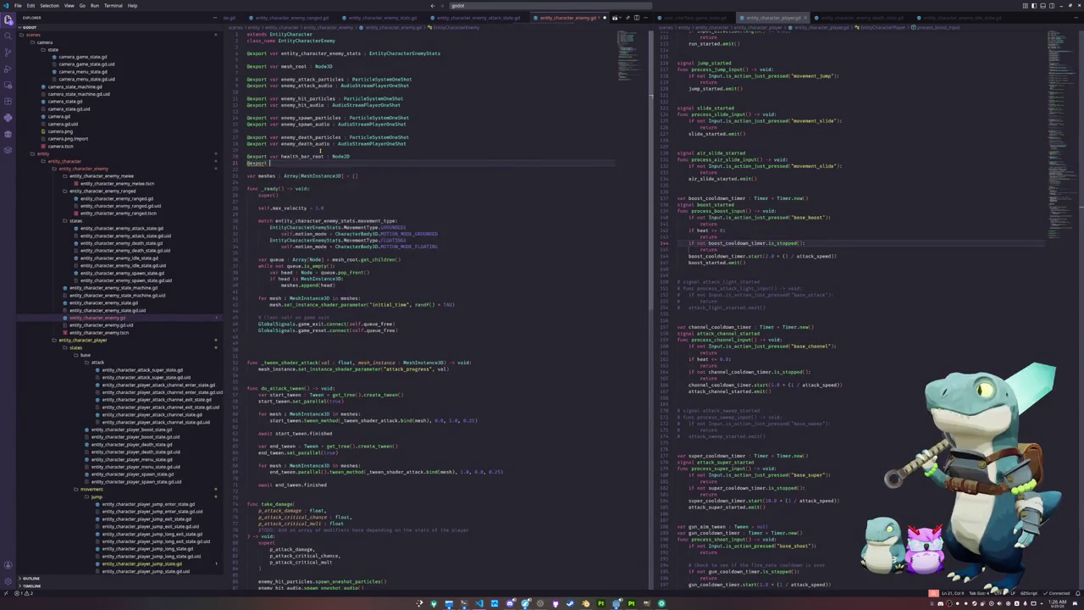
pyautogui.write('th_bar_')
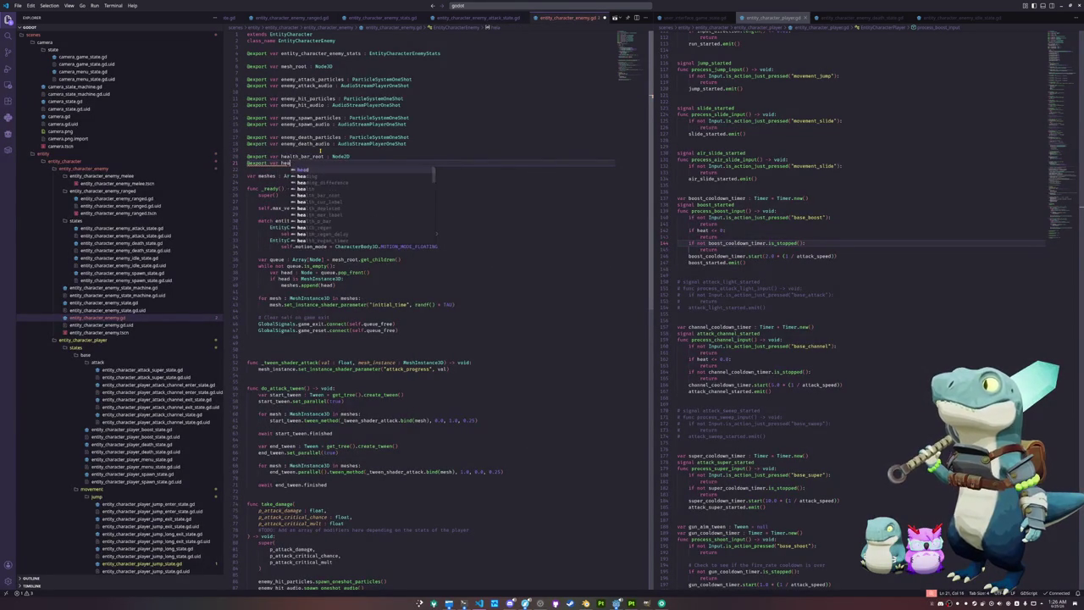
pyautogui.write('p')
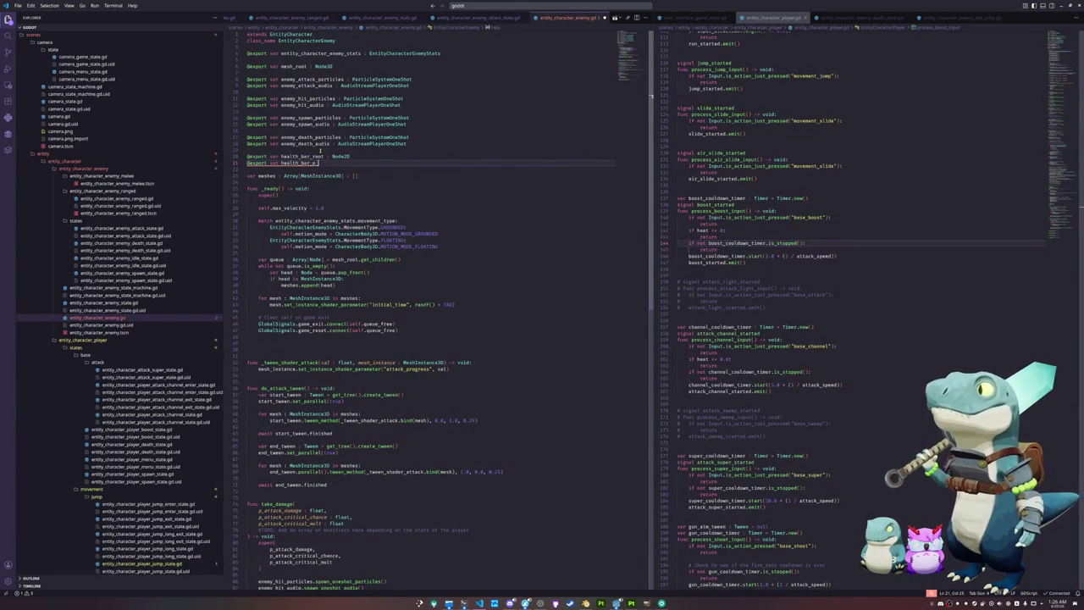
pyautogui.write(': ProgressBar')
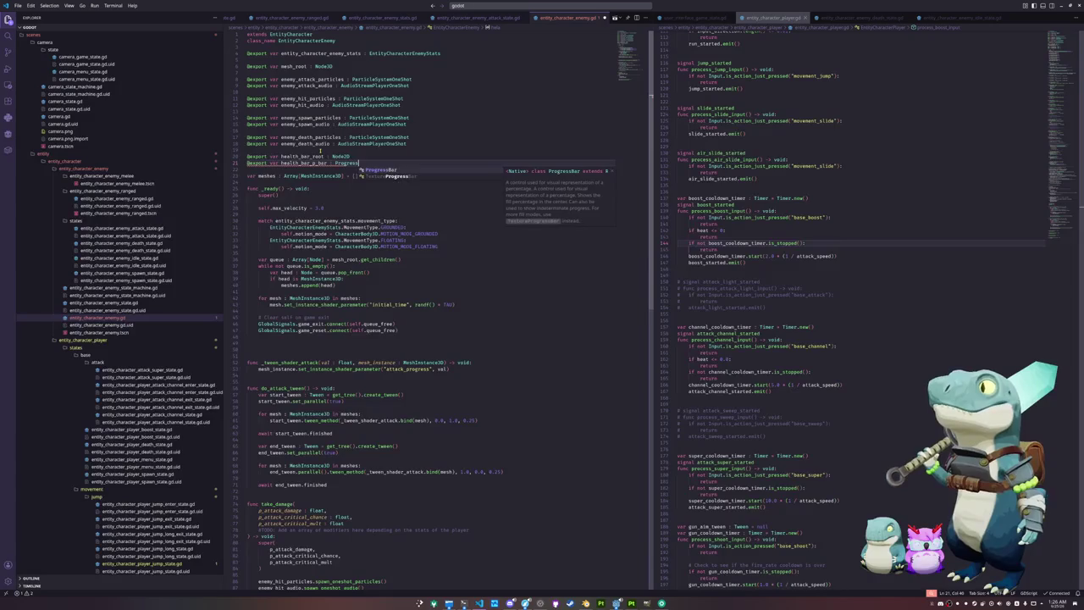
pyautogui.press('Escape')
# - Add an onready health_bar_timer : Timer variable initialised with Timer.new()
pyautogui.press('Down')
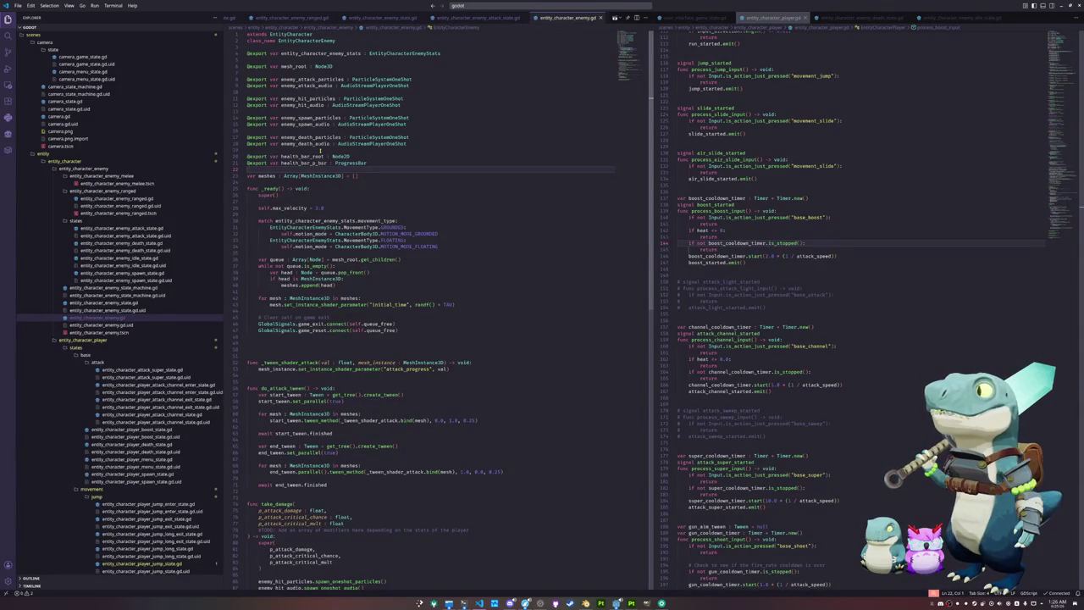
pyautogui.press('Return')
pyautogui.write('nready v')
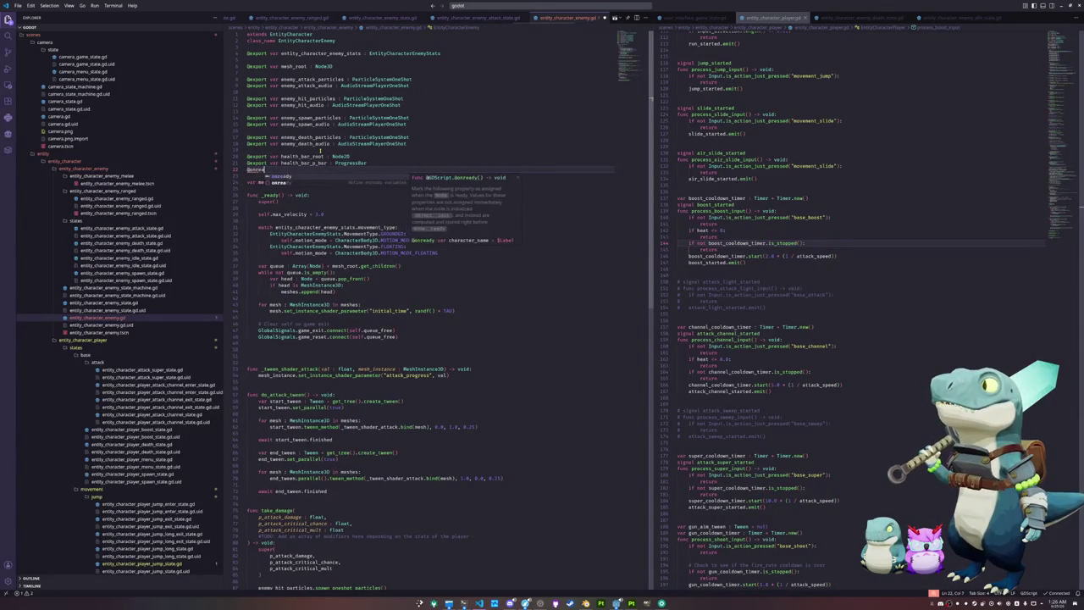
pyautogui.write('ar health_bar_timer : T')
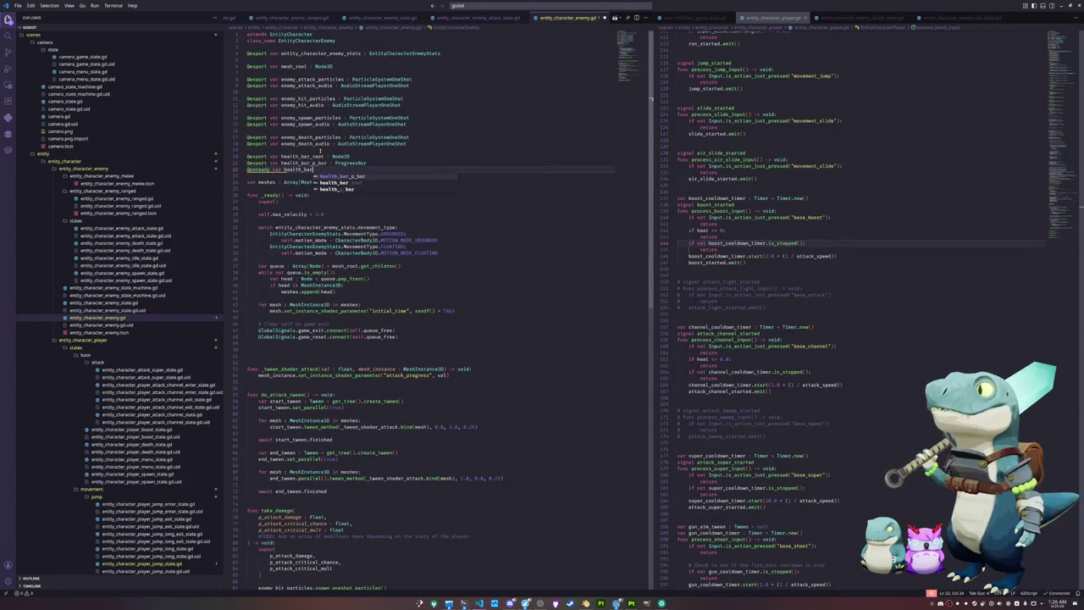
pyautogui.write('imer = ')
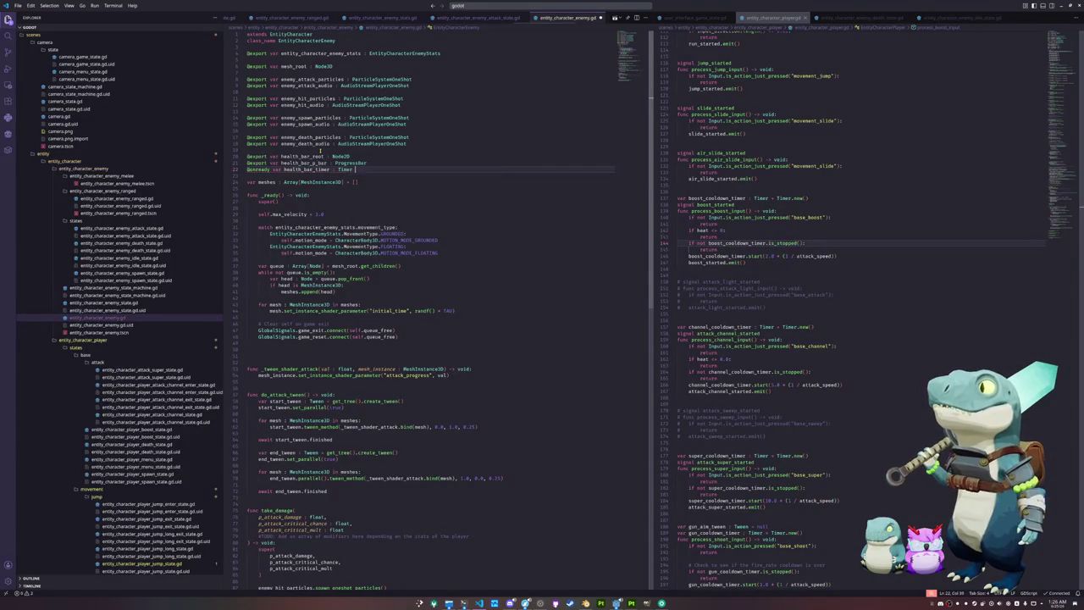
pyautogui.write('Timer.new()')
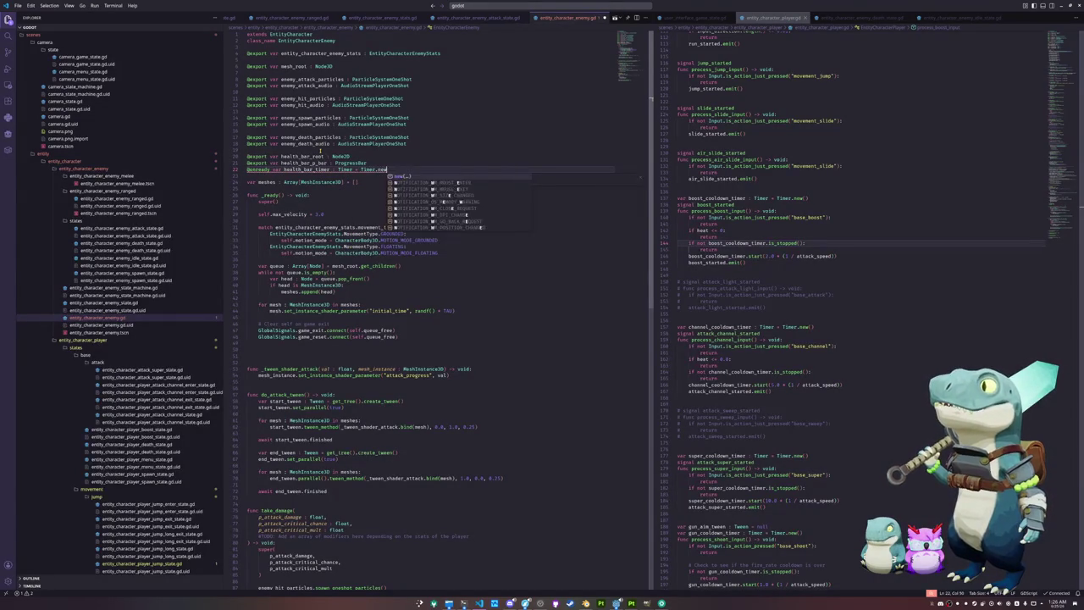
# - In _ready, add health_bar_timer as a child with self.add_child(health_bar_timer)
pyautogui.press('Down')
pyautogui.press('Down')
pyautogui.press('Down')
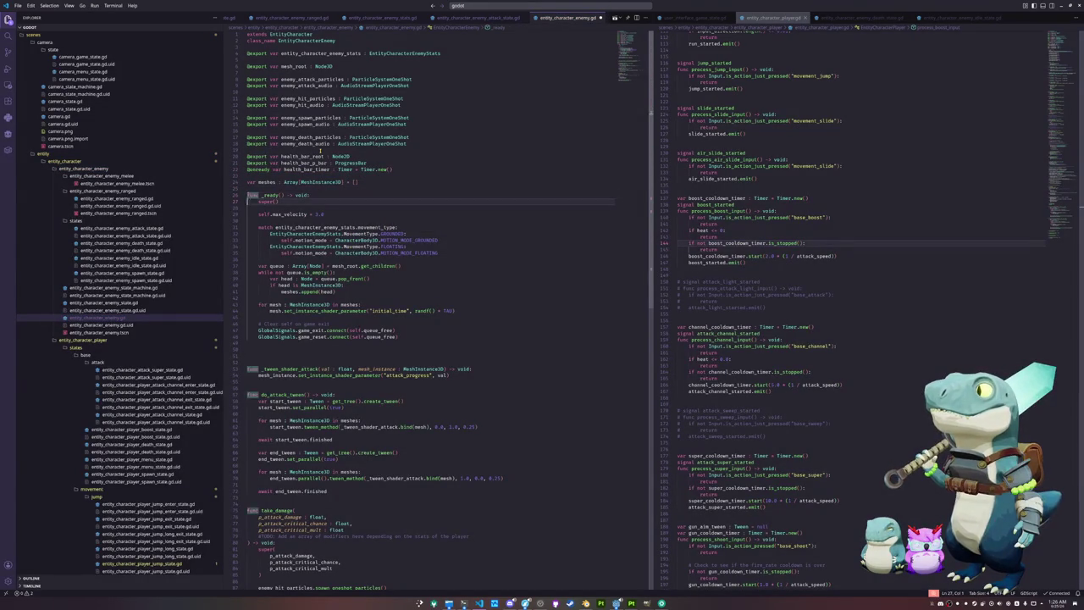
pyautogui.press('Return')
pyautogui.write('self.add')
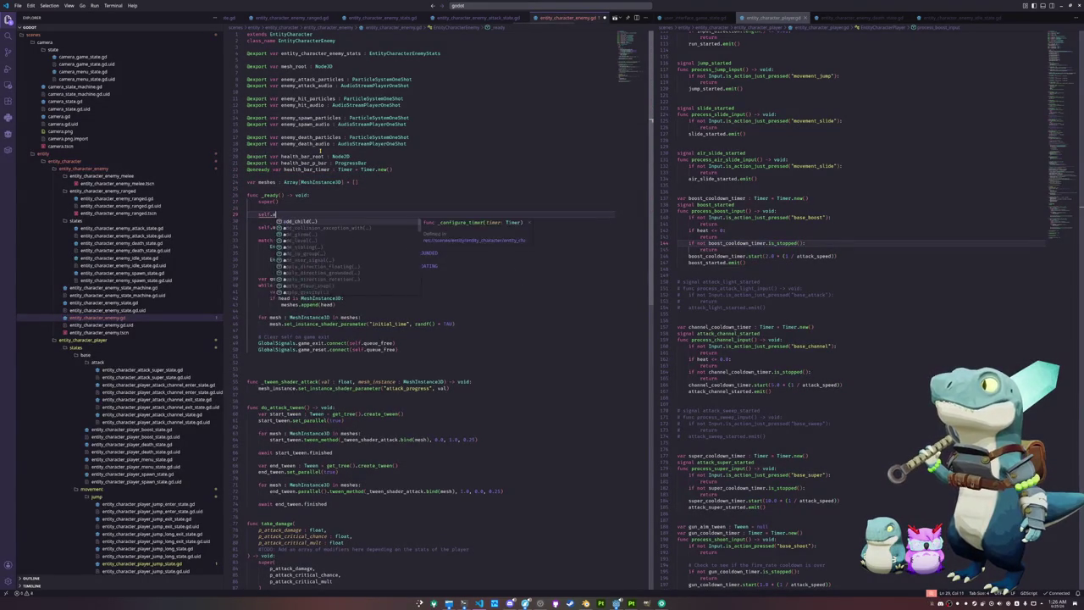
pyautogui.press('Return')
pyautogui.write('health_bar_t')
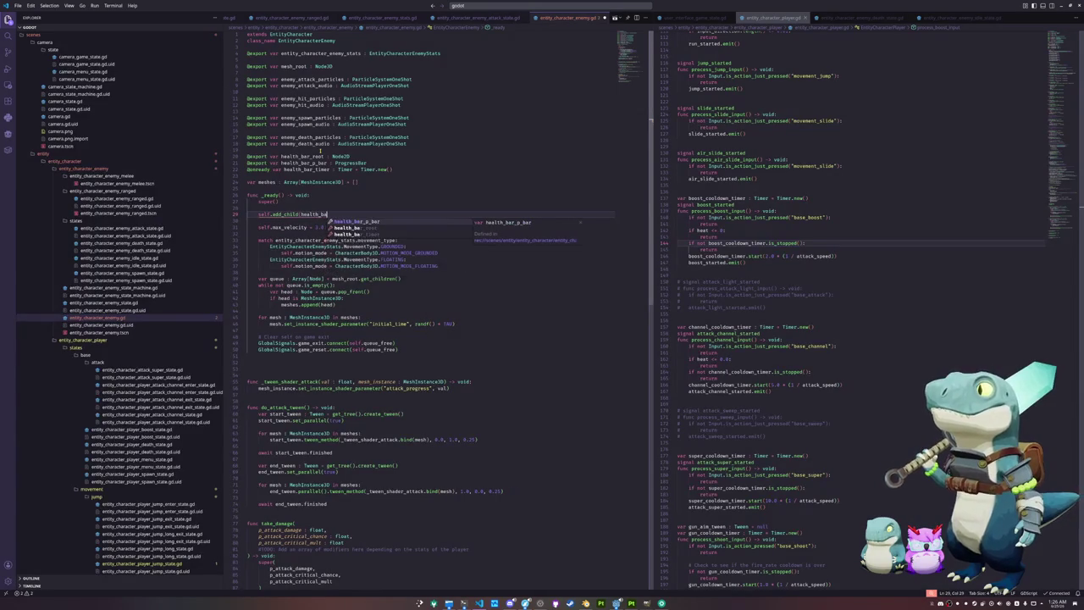
pyautogui.write('imer)')
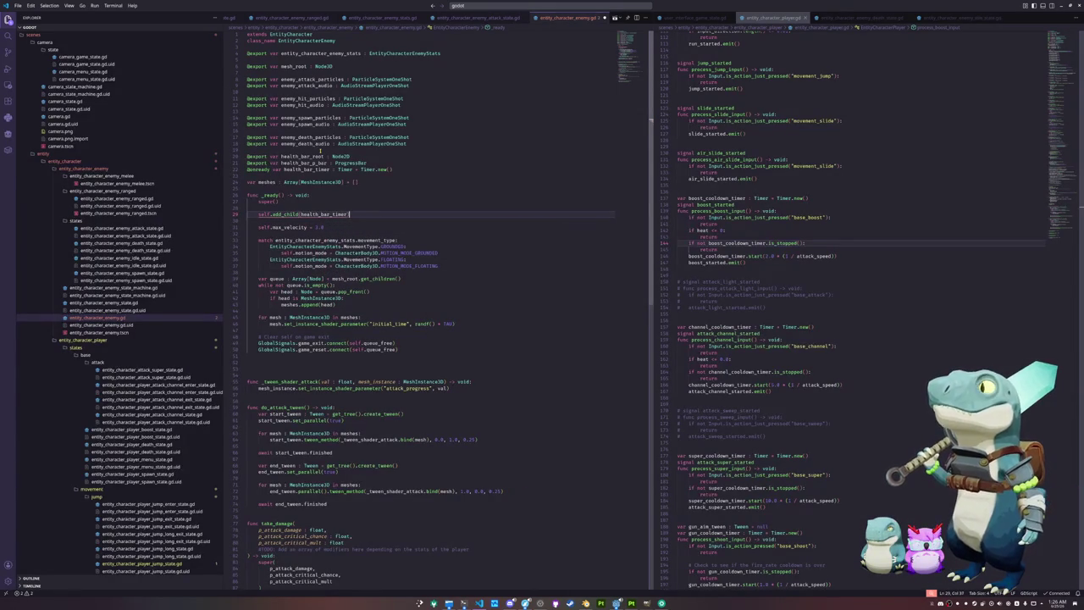
pyautogui.press('Return')
# - Set health_bar_timer.autostart = false and health_bar_timer.one_shot = true
pyautogui.write('health_bar')
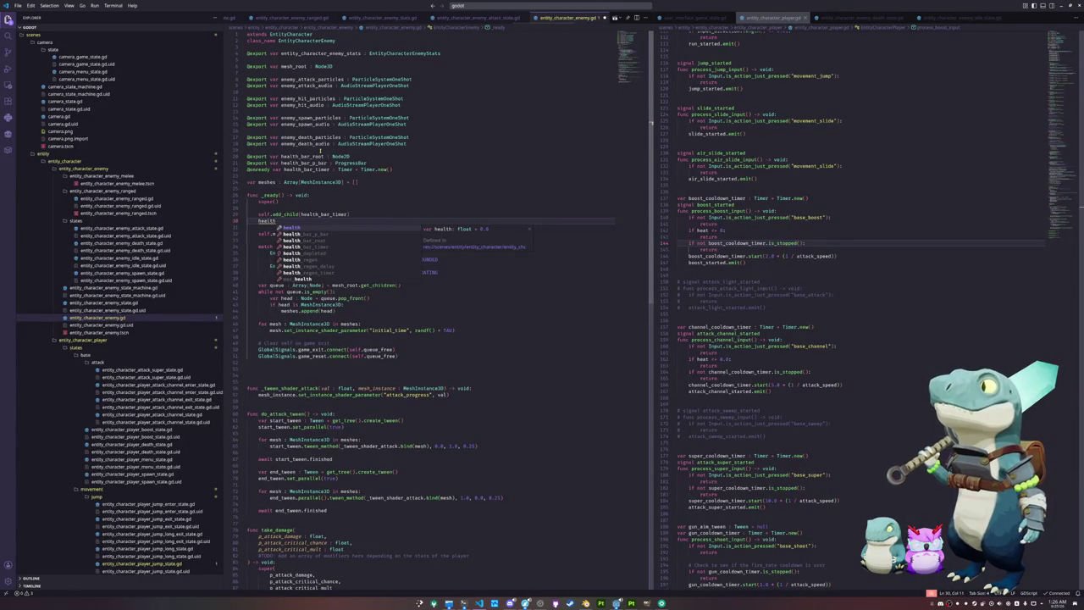
pyautogui.write('_timer.')
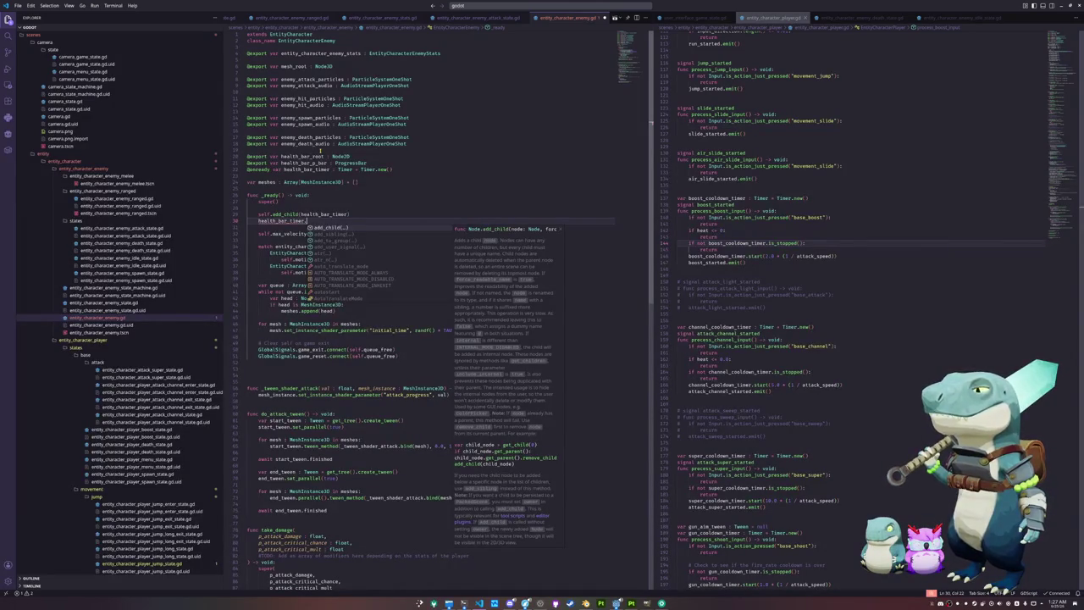
pyautogui.write('autostart = f')
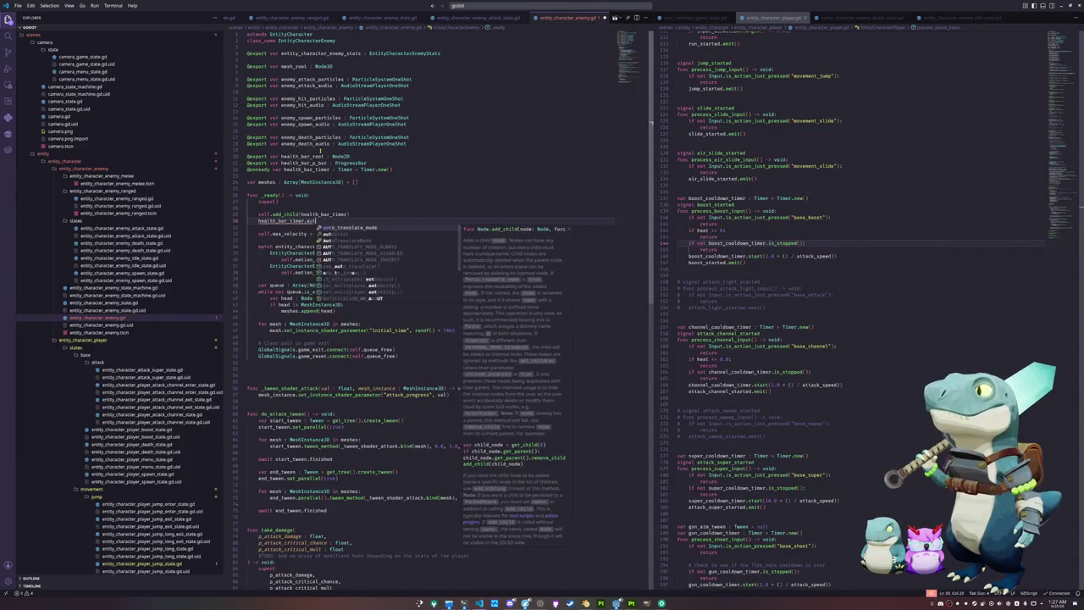
pyautogui.write('alse')
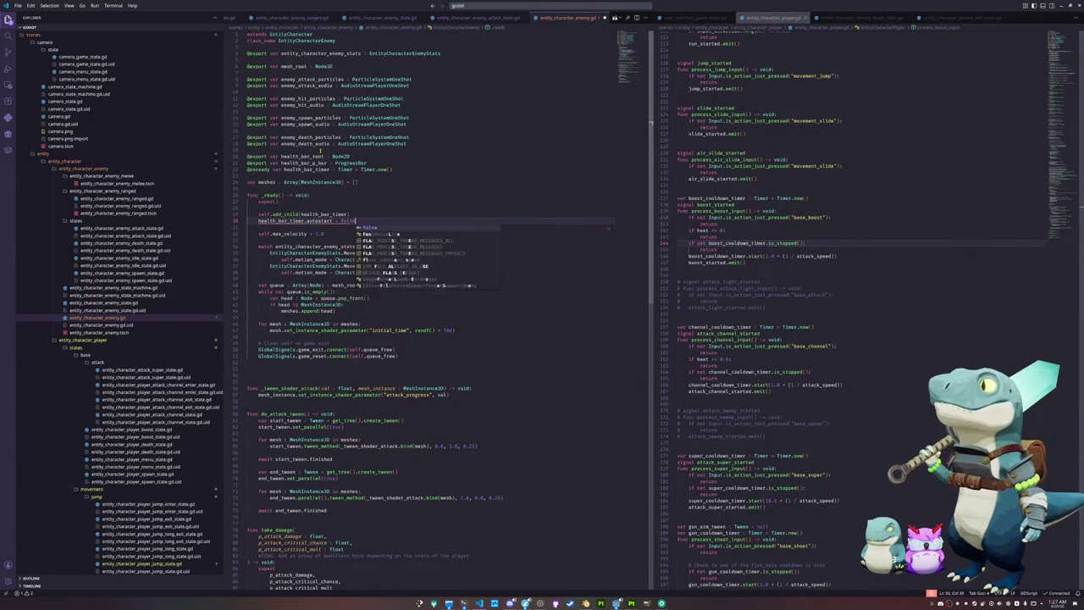
pyautogui.press('Return')
pyautogui.write('health_bar_t')
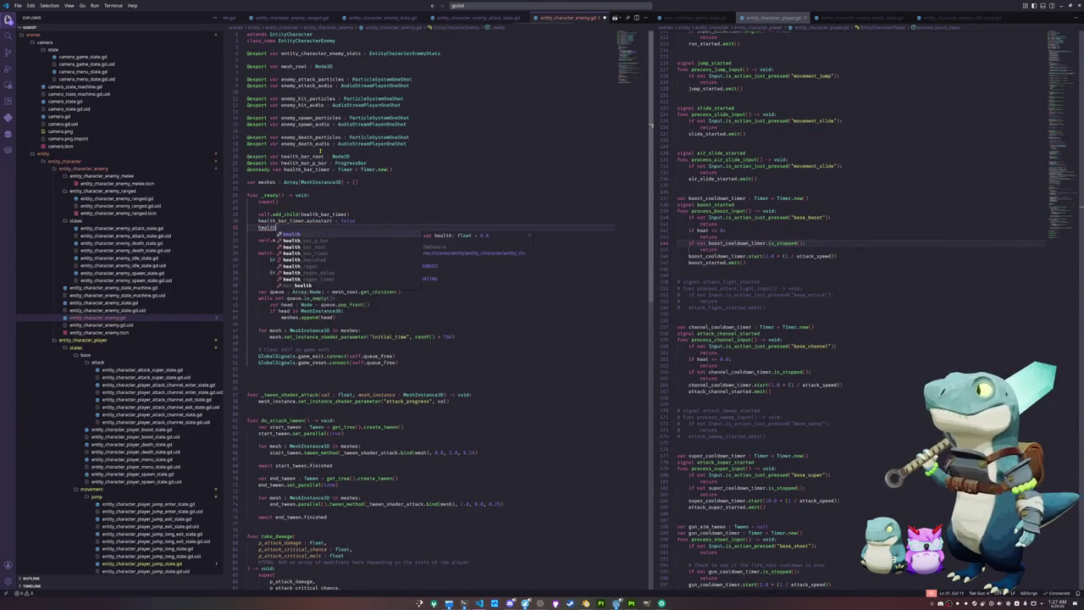
pyautogui.write('imer.onesho')
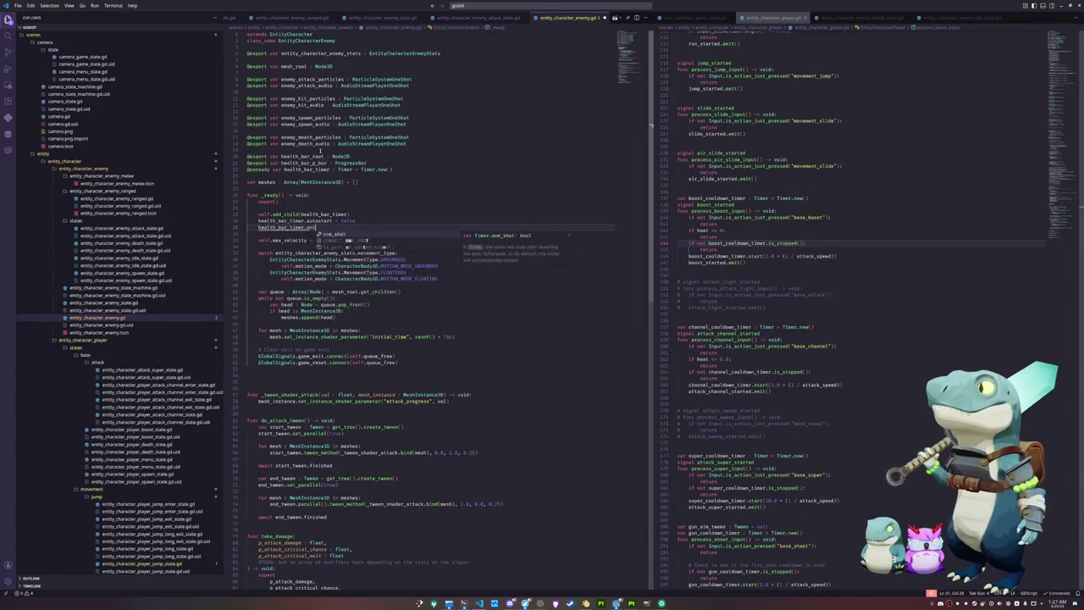
pyautogui.write('e')
pyautogui.press('Return')
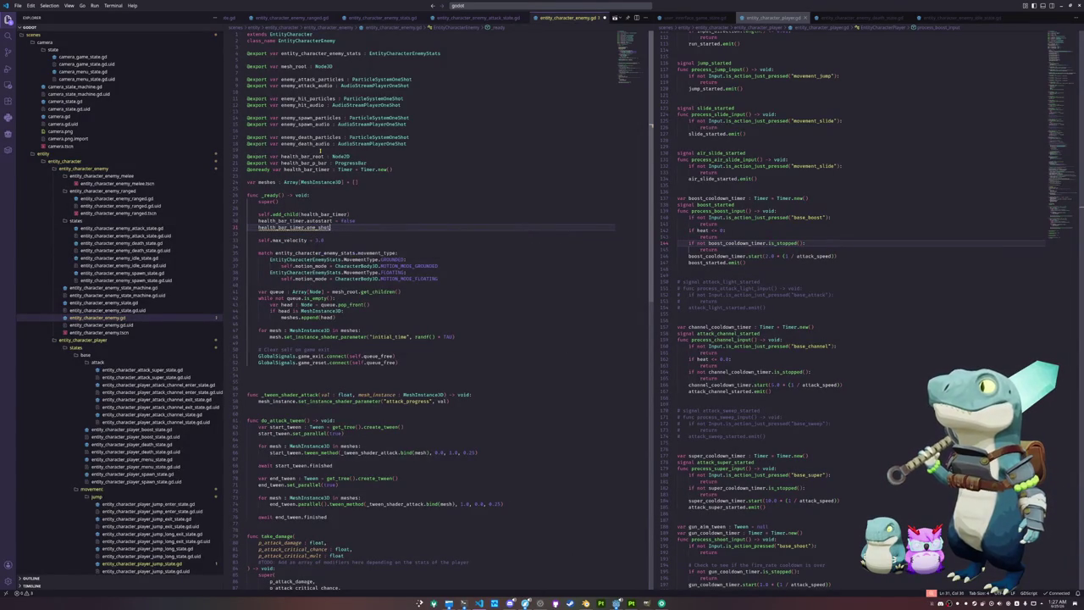
pyautogui.write('true')
pyautogui.press('Down')
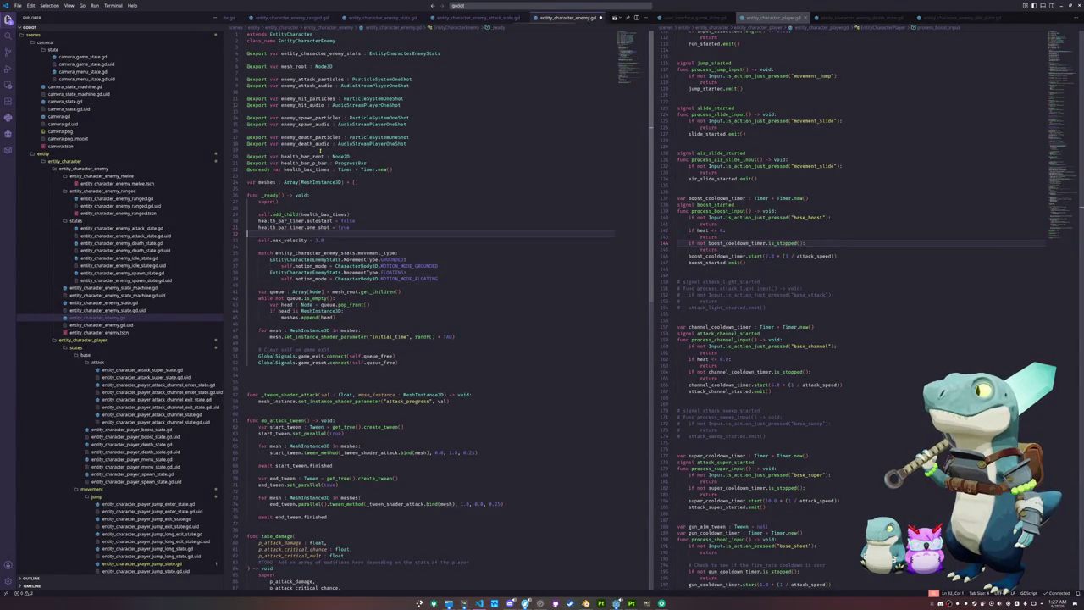
# - Connect health_bar_timer.timeout to _on_health_bar_timer_timeout, leaving a blank line before the tween shader function
pyautogui.press('Return')
pyautogui.write('health')
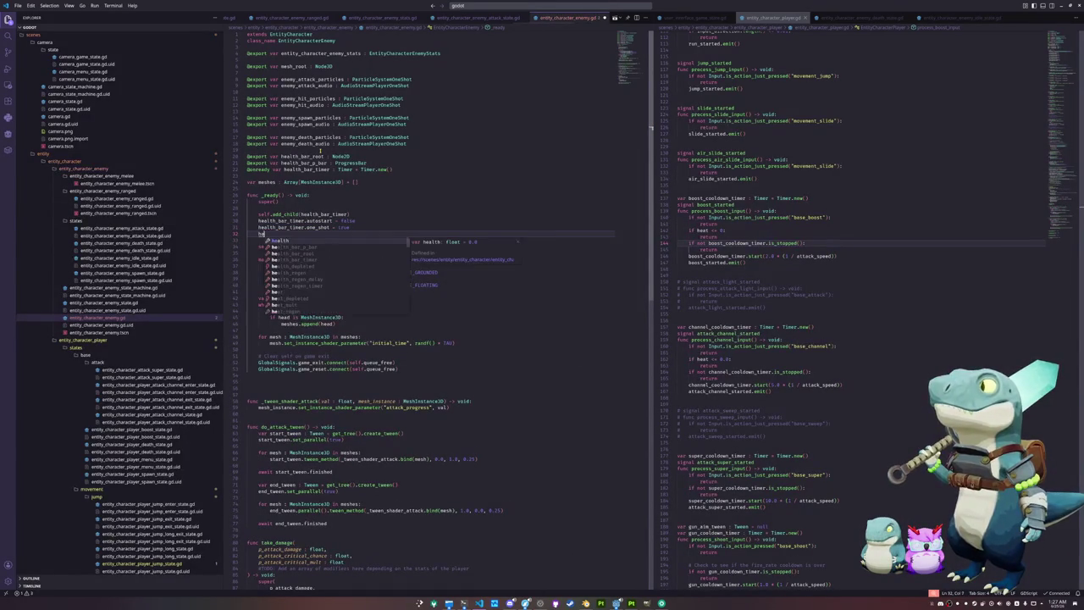
pyautogui.write('_bar_timer.t')
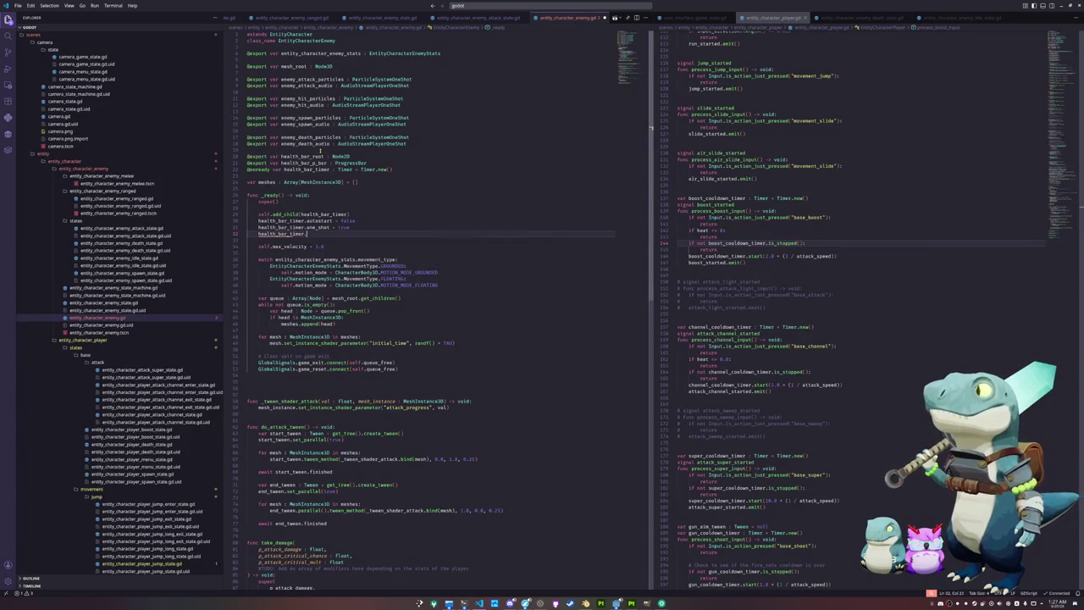
pyautogui.write('imeout.connect')
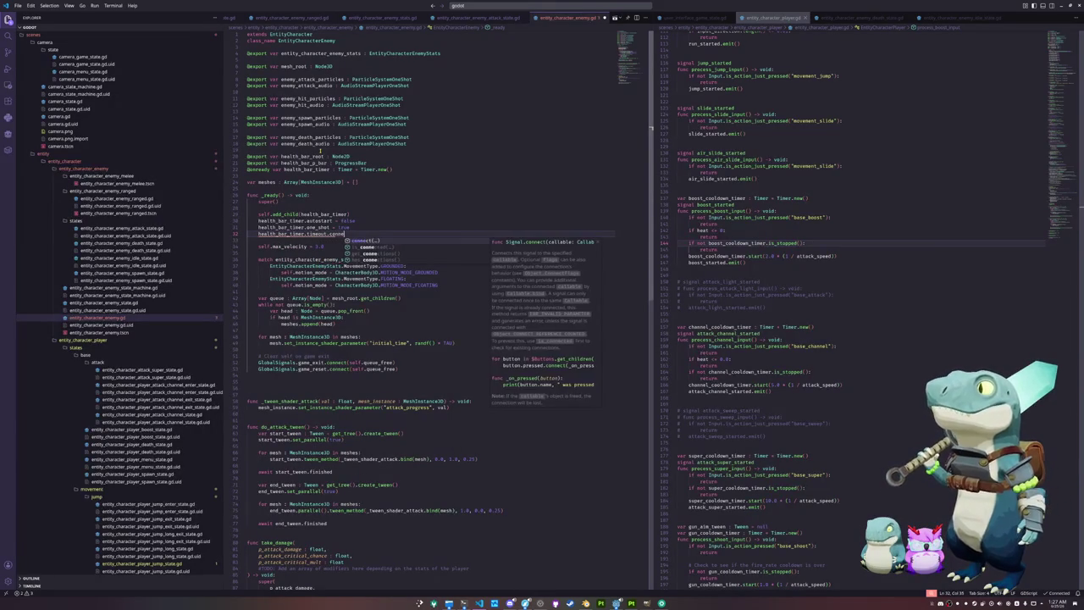
pyautogui.write('(_on_health_')
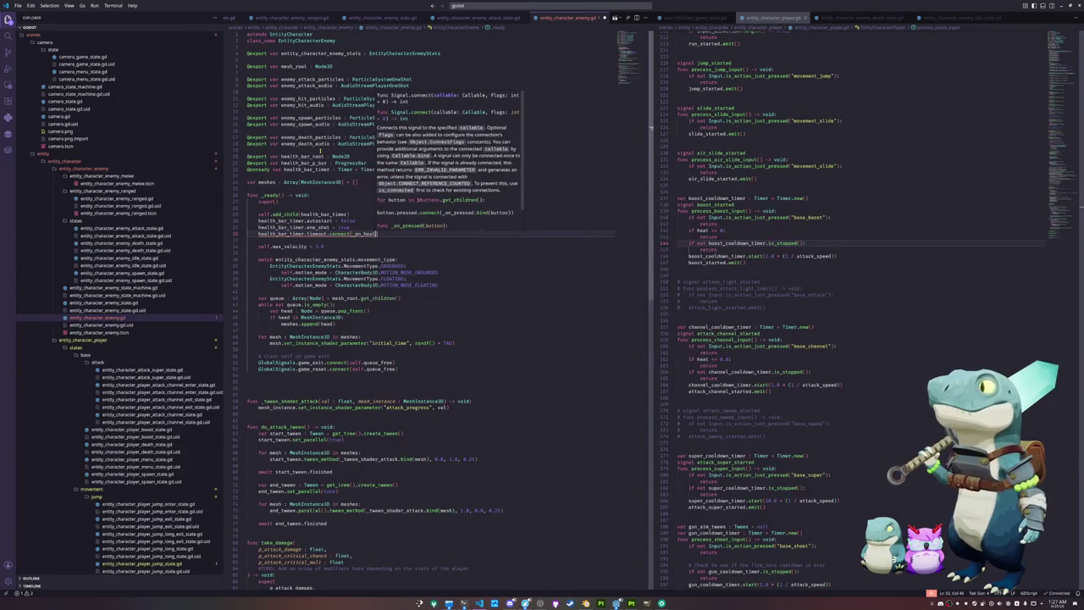
pyautogui.write('bar_timer_timeo')
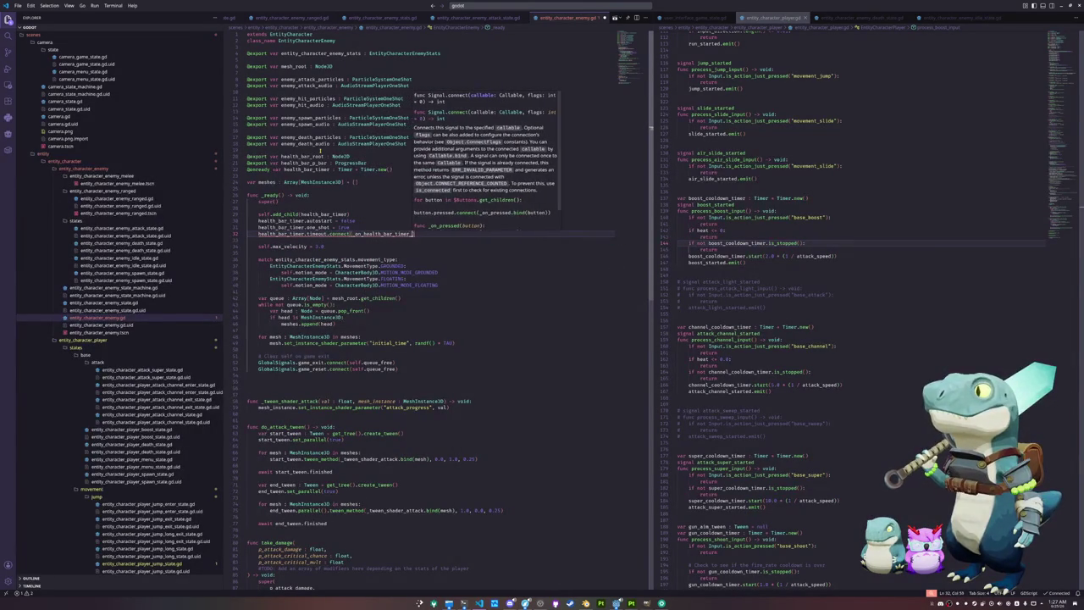
pyautogui.write('ut)')
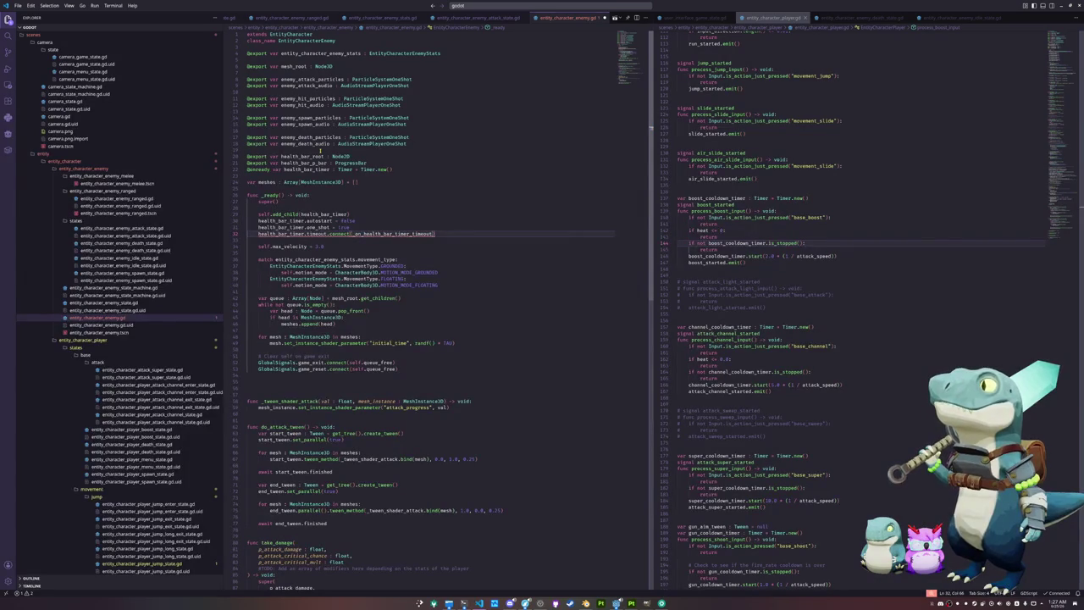
pyautogui.press('Left')
pyautogui.hotkey('ctrl', 'shift', 'Left')
pyautogui.press('End')
pyautogui.press('Down')
pyautogui.press('Down')
pyautogui.press('Down')
pyautogui.press('Down')
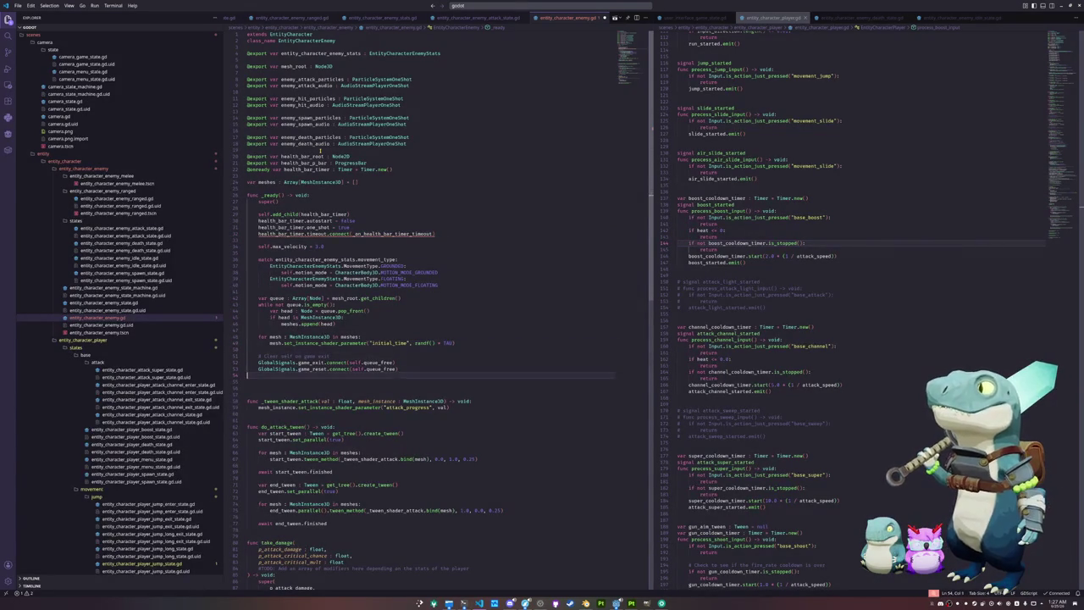
pyautogui.press('Return')
# - Write an empty _on_health_bar_timer_timeout() -> void function containing pass
pyautogui.write('func _on_health_bar_timer_timeout(')
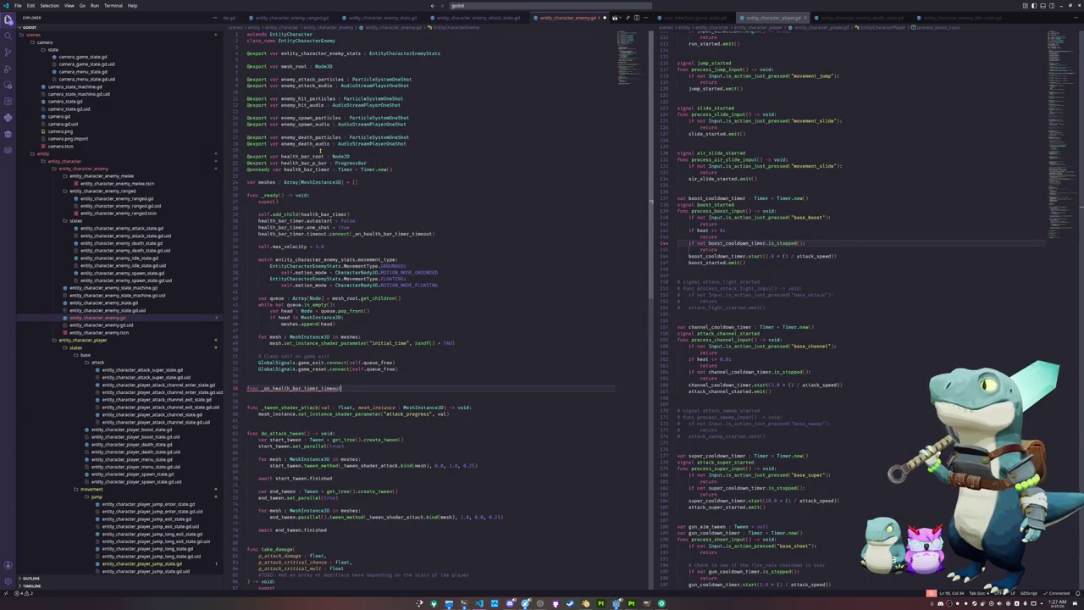
pyautogui.write('id:')
pyautogui.press('Return')
pyautogui.write('pass')
pyautogui.press('Down')
pyautogui.press('Down')
pyautogui.press('Down')
pyautogui.press('Down')
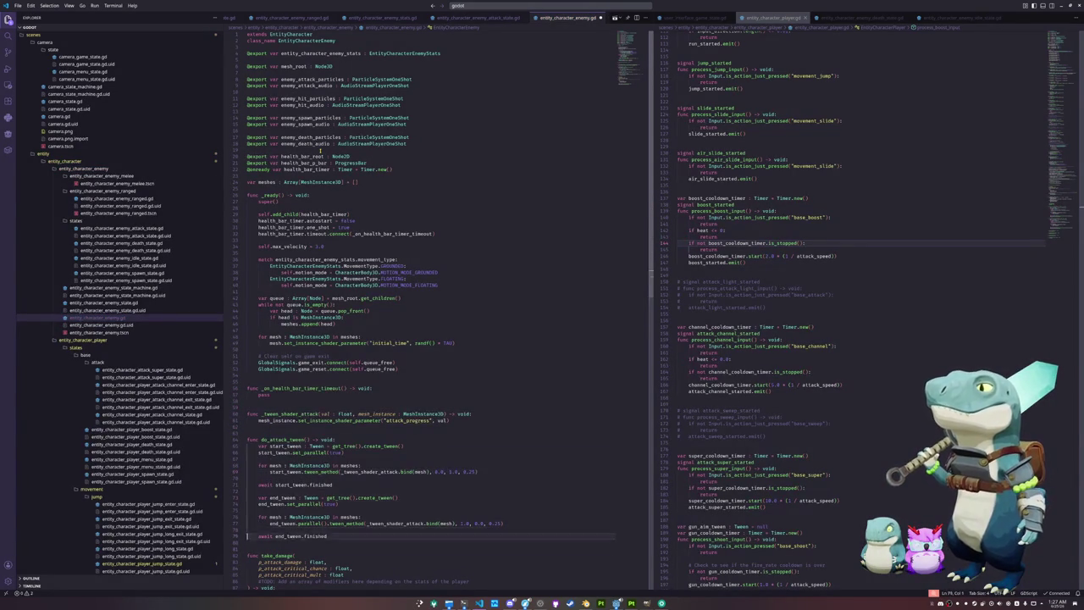
# - Call health_bar_timer.start(10.0) at the end of take_damage and add a blank line above the callback's pass
pyautogui.press('Return')
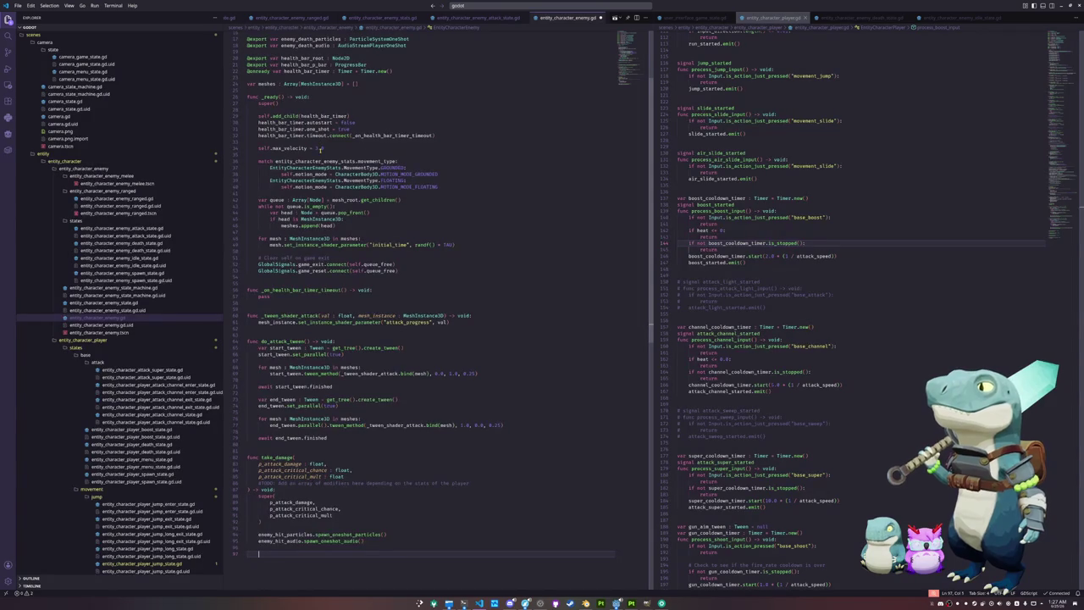
pyautogui.write('health_bar_ti')
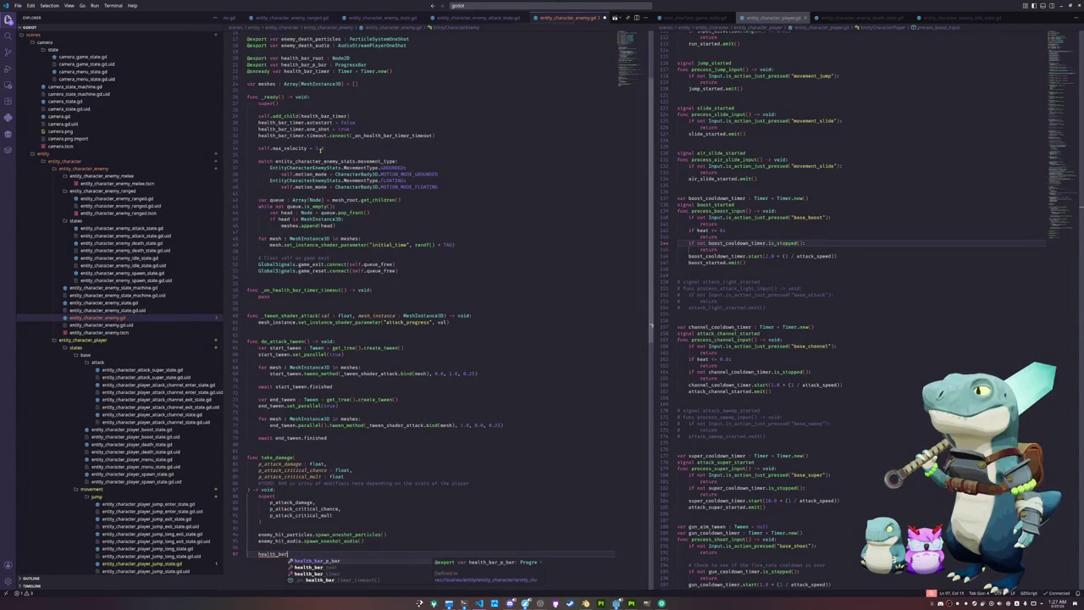
pyautogui.write('mer.start')
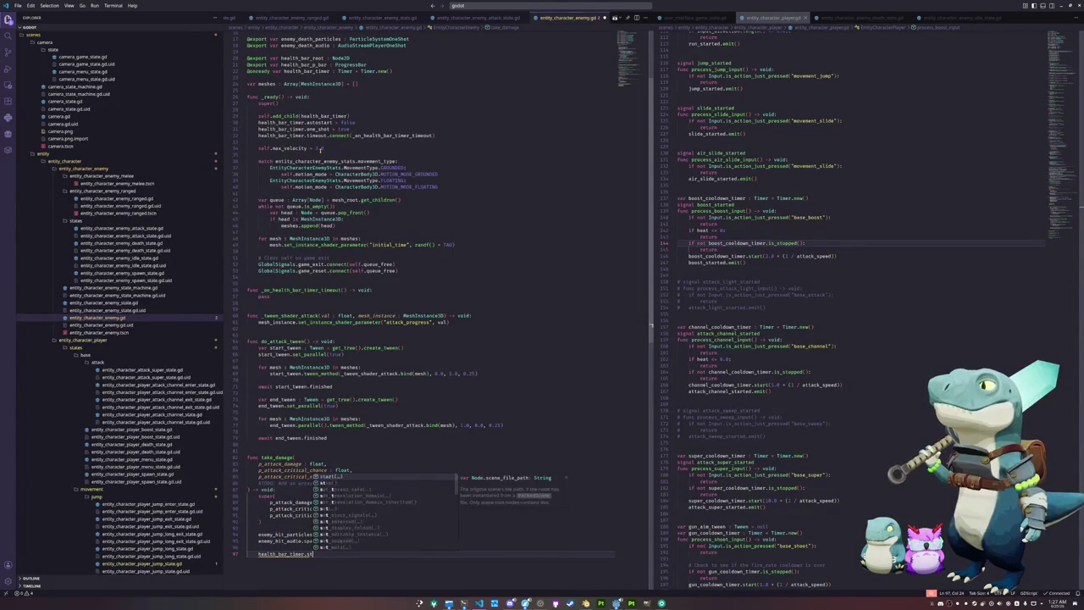
pyautogui.write('(')
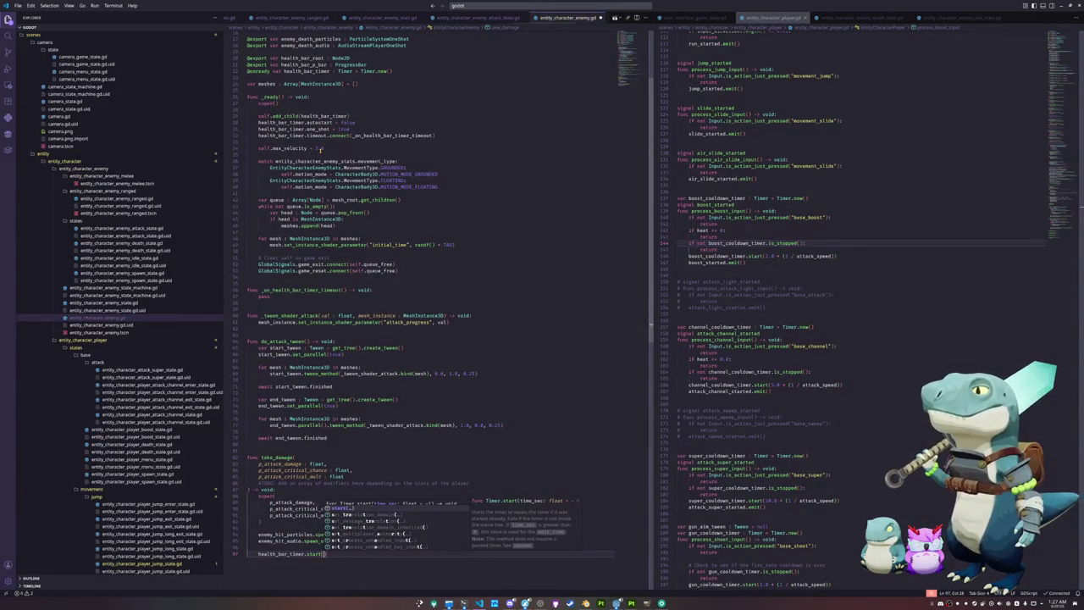
pyautogui.write('10.0')
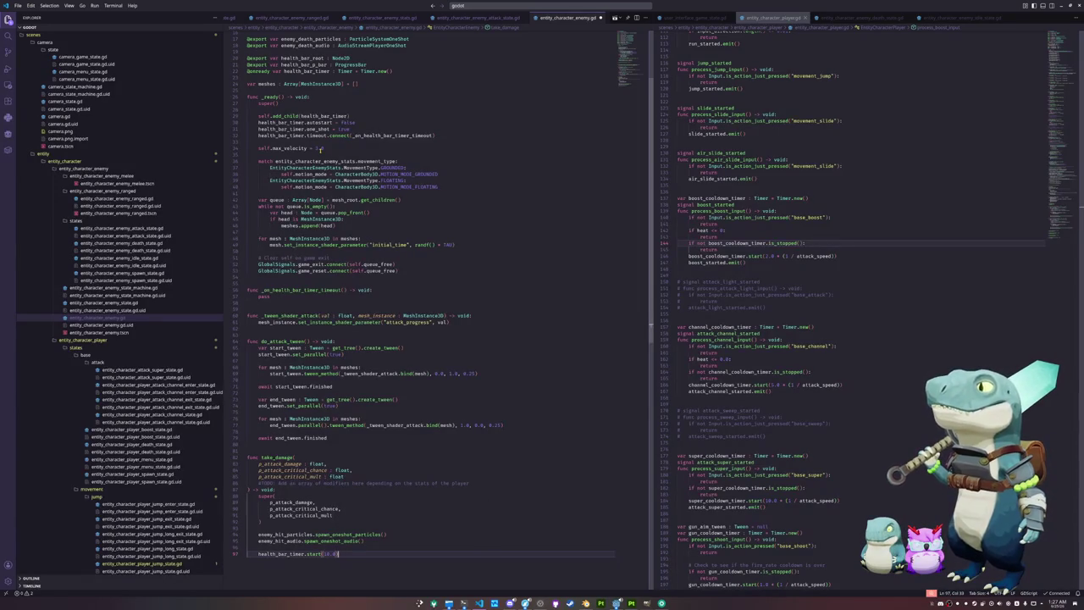
pyautogui.press('Up')
pyautogui.press('Up')
pyautogui.press('Up')
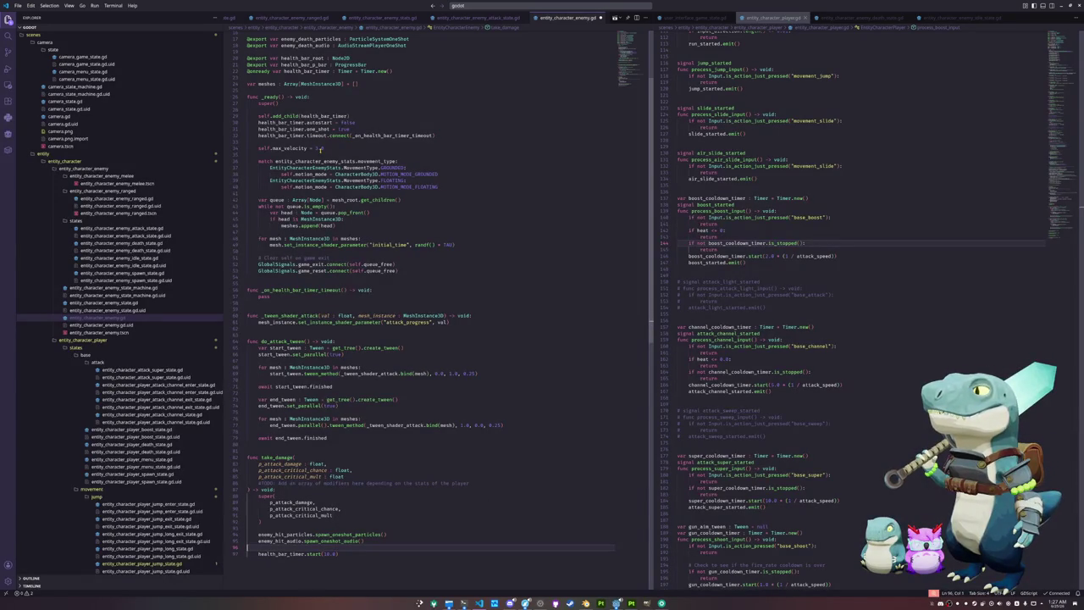
pyautogui.press('Down')
pyautogui.press('Down')
pyautogui.press('Down')
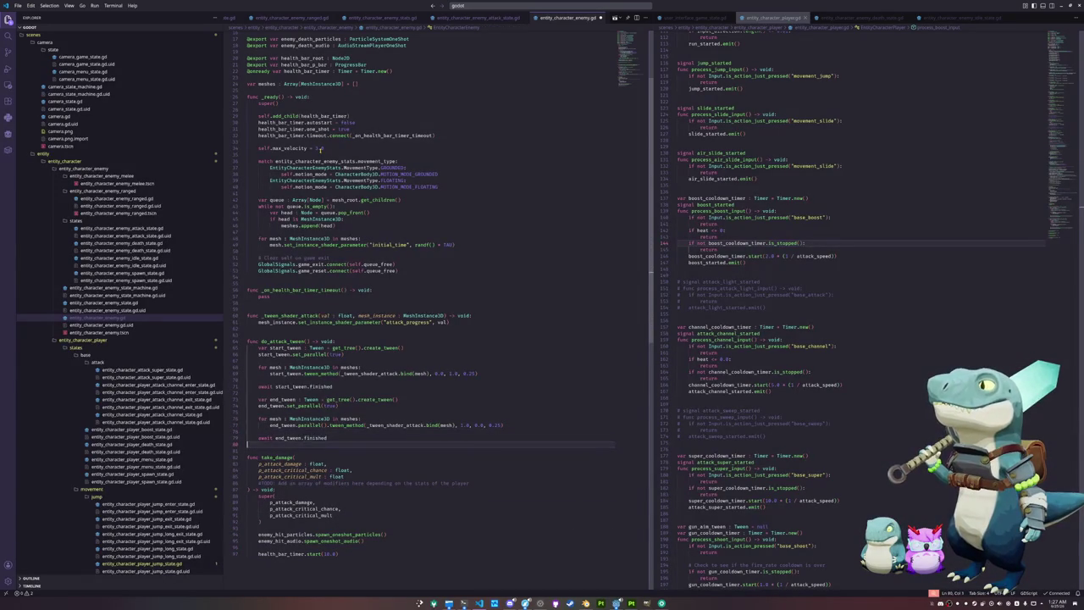
pyautogui.press('Up')
pyautogui.press('Up')
pyautogui.press('Up')
pyautogui.press('Up')
pyautogui.press('Up')
pyautogui.press('Down')
pyautogui.press('Down')
pyautogui.press('Home')
pyautogui.press('Return')
pyautogui.press('Return')
pyautogui.press('Up')
pyautogui.press('Up')
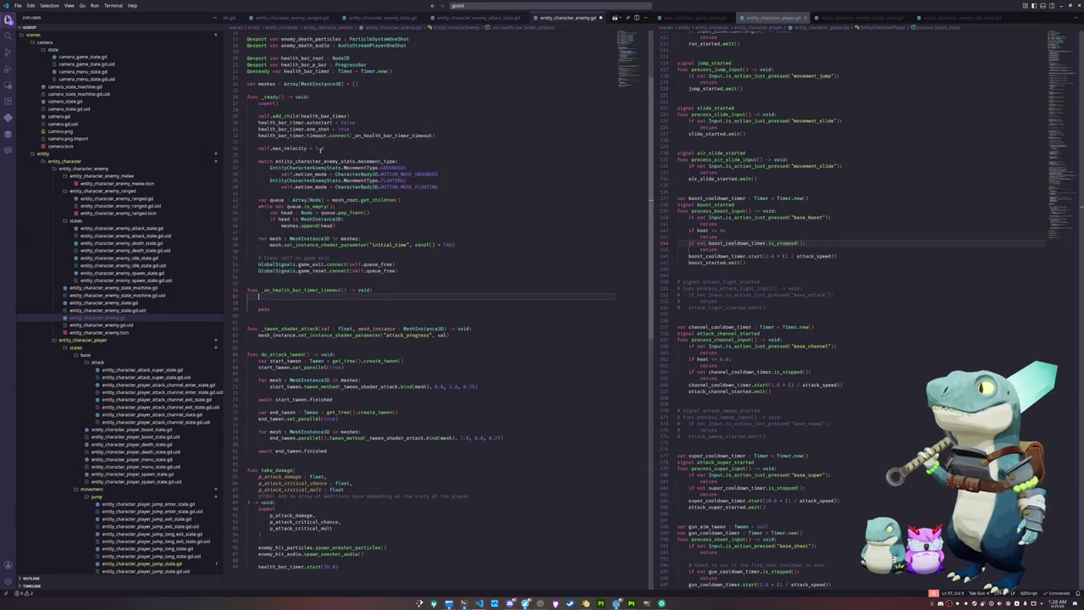
pyautogui.scroll(4, 320, 149)
# - Add health_bar_root.visible = false after the timeout connection in _ready
pyautogui.click(267, 214)
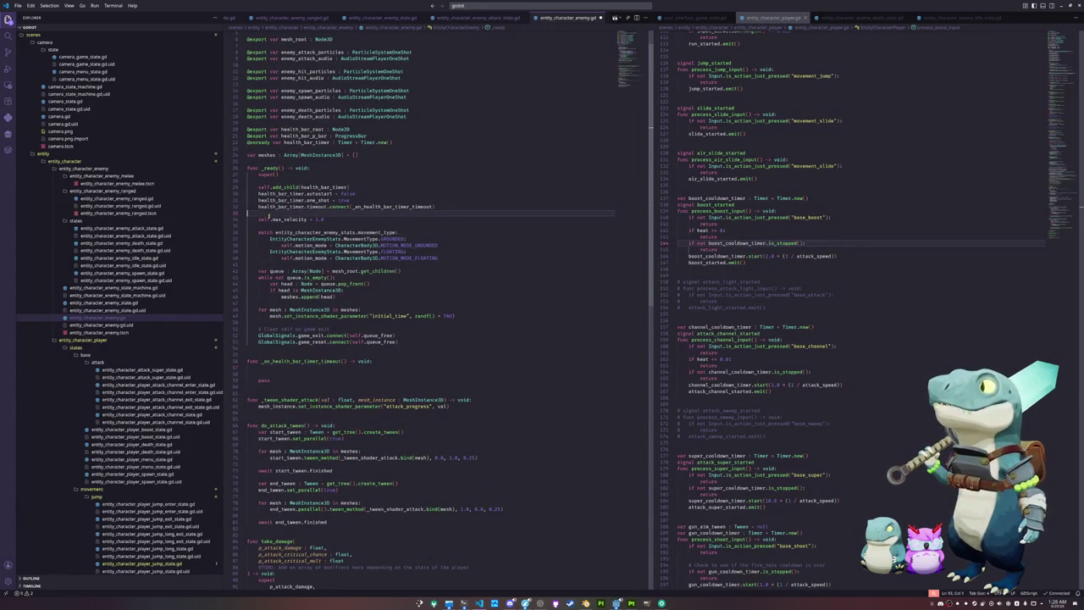
pyautogui.press('Return')
pyautogui.press('Return')
pyautogui.press('Up')
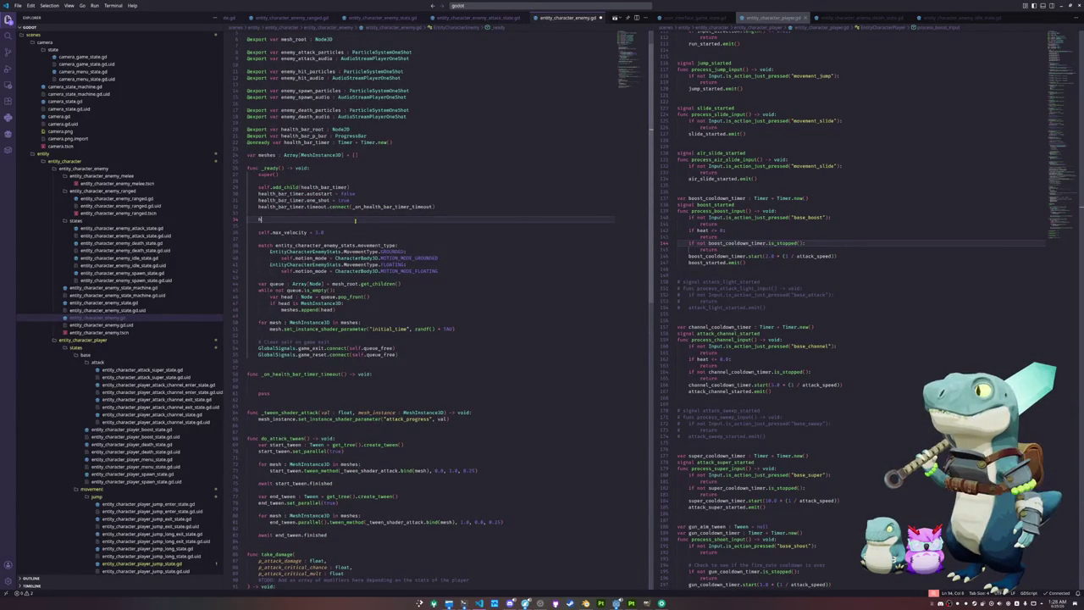
pyautogui.write('ealth_bar_root.visible = false')
pyautogui.press('Escape')
pyautogui.press('Down')
pyautogui.press('Down')
pyautogui.press('Up')
pyautogui.press('Up')
pyautogui.press('Home')
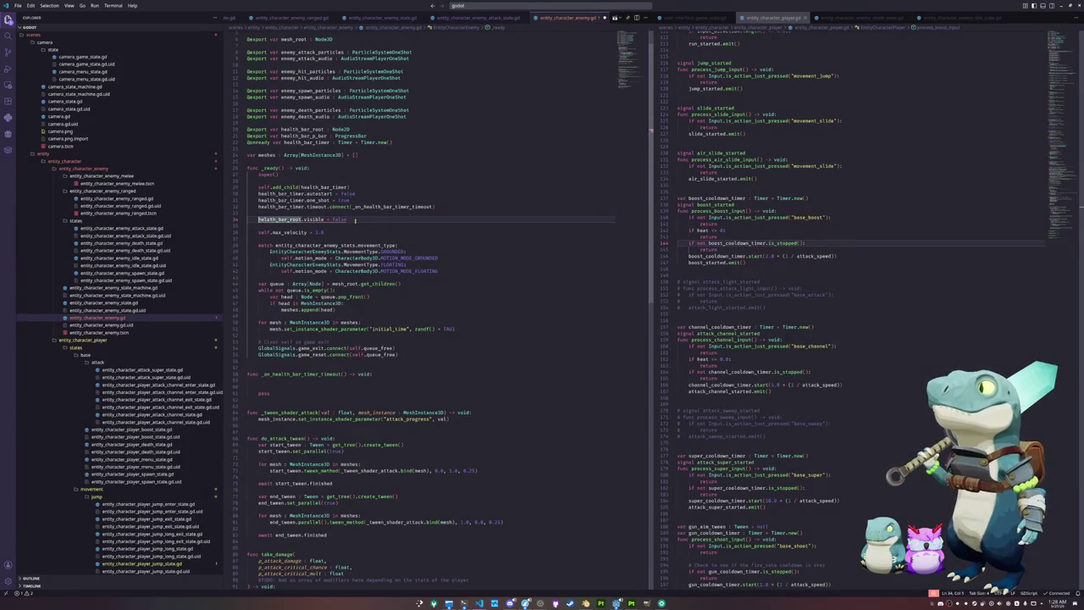
pyautogui.hotkey('ctrl', 'shift', 'Right')
pyautogui.write('health_bar_root')
# - Save the enemy script and add blank lines at the end of the file
pyautogui.hotkey('ctrl', 's')
pyautogui.press('Down')
pyautogui.press('Down')
pyautogui.press('Down')
pyautogui.press('Down')
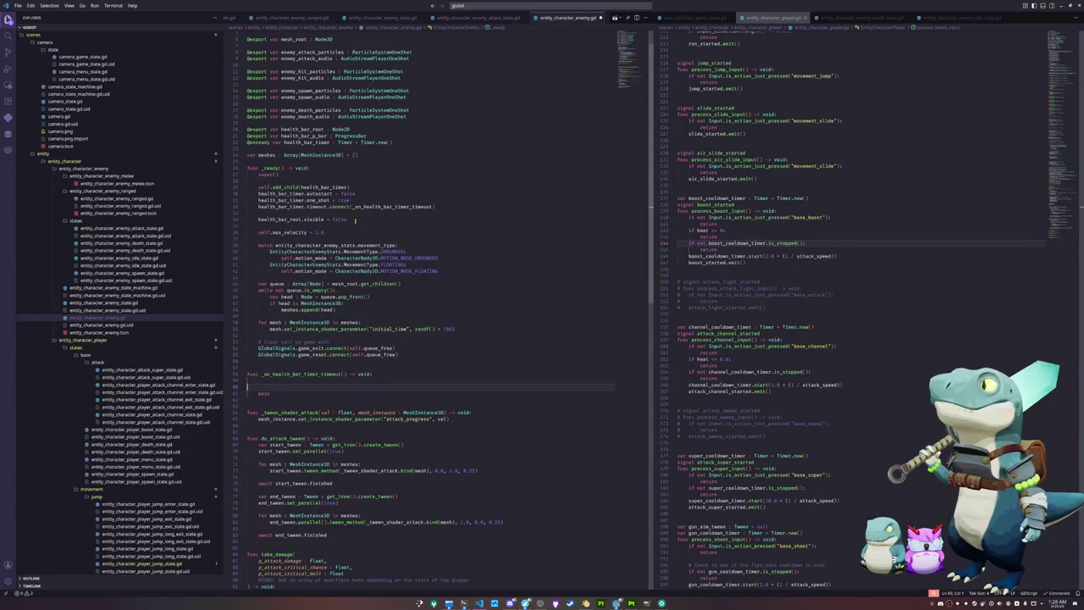
pyautogui.press('Down')
pyautogui.press('Down')
pyautogui.press('Down')
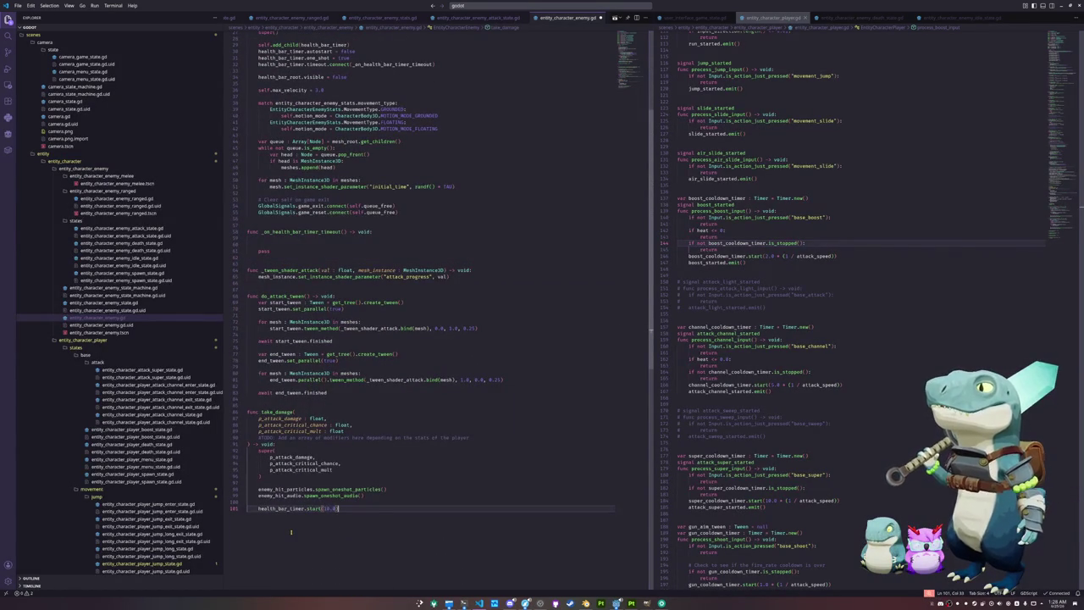
pyautogui.press('Return')
pyautogui.press('Return')
pyautogui.press('Return')
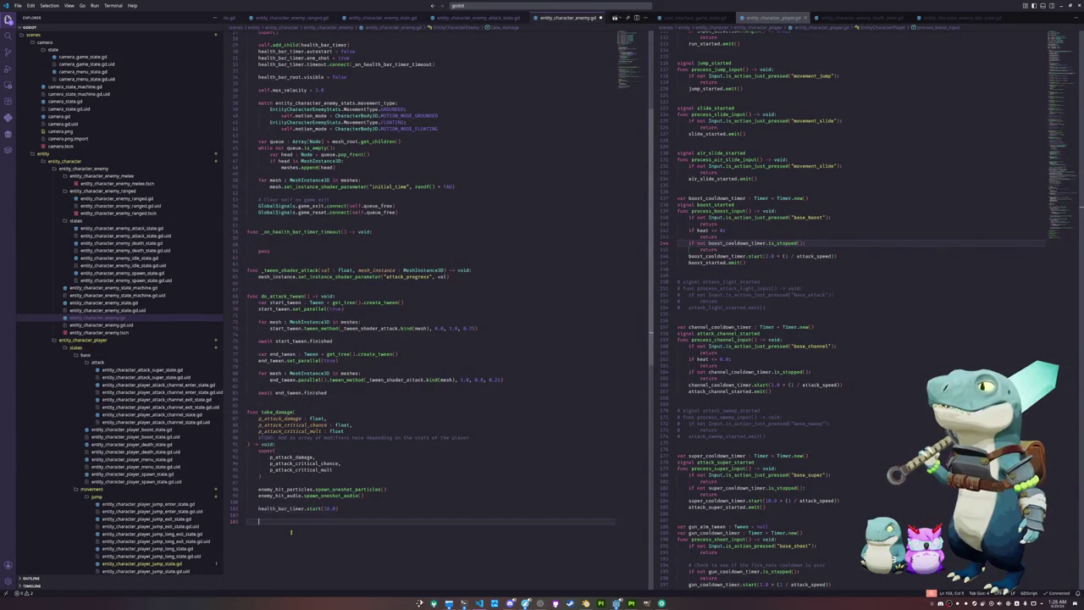
# - Declare func _physics_process(delta) at the end of the enemy script, calling super(delta)
pyautogui.press('BackSpace')
pyautogui.write('func _physics_process(delta: float) -> void:')
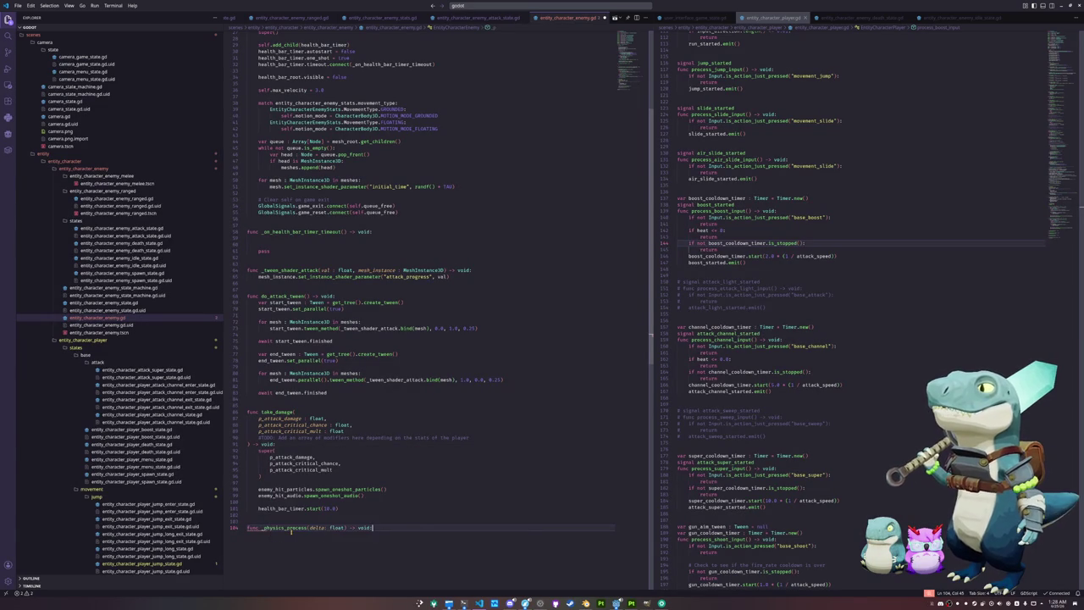
pyautogui.press('Return')
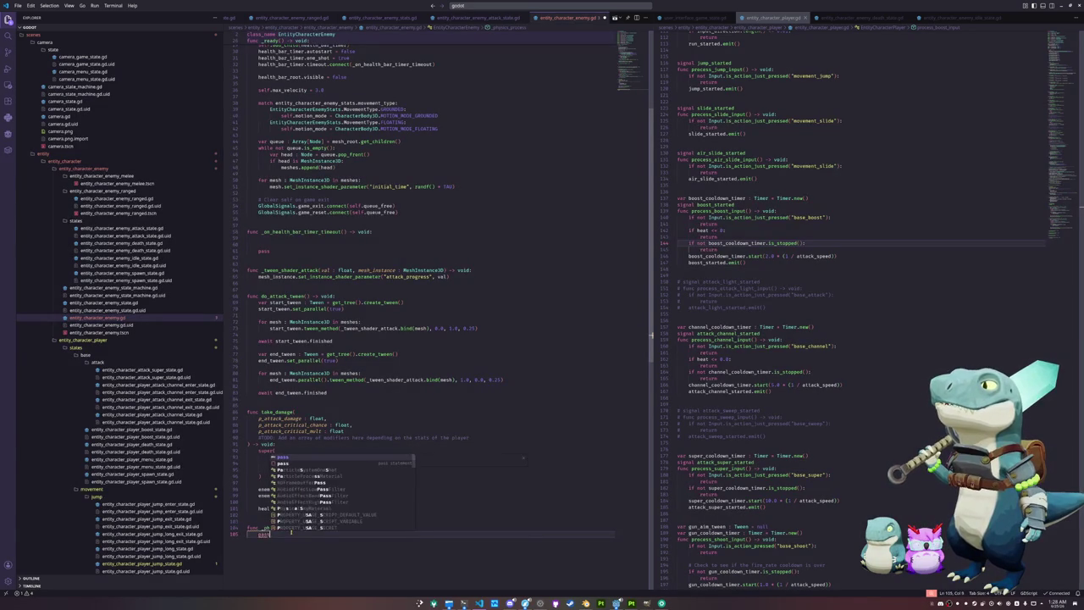
pyautogui.write('su')
pyautogui.press('Return')
pyautogui.write('(delta')
pyautogui.press('Return')
pyautogui.press('Return')
pyautogui.press('Return')
pyautogui.press('Return')
# - Return early if health_bar_timer.is_stopped(), remove the pass placeholder, and begin health_bar_root.global_position
pyautogui.press('Up')
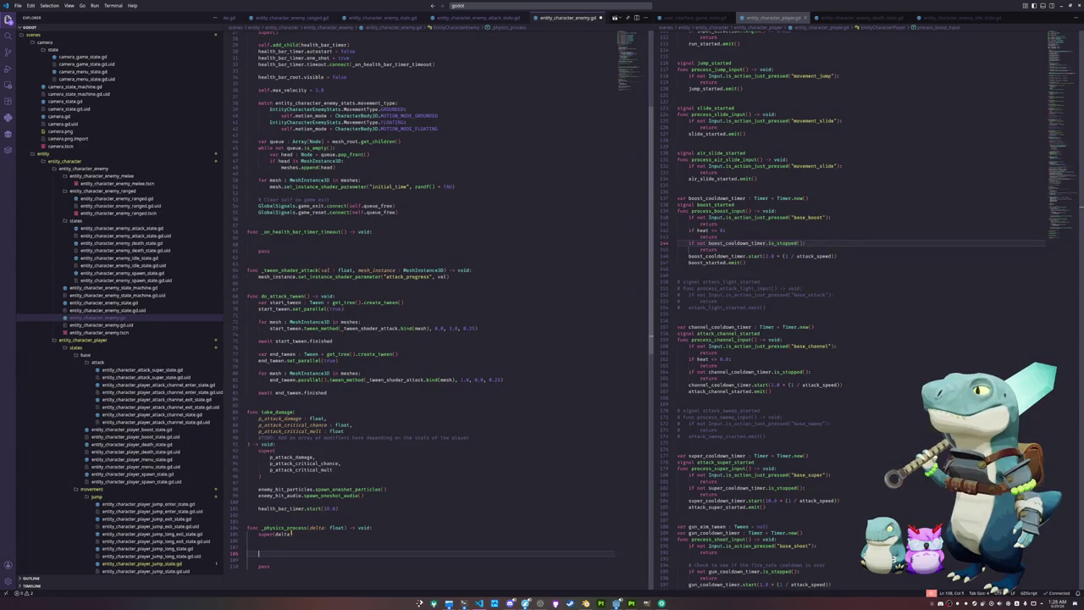
pyautogui.write('if health_bar')
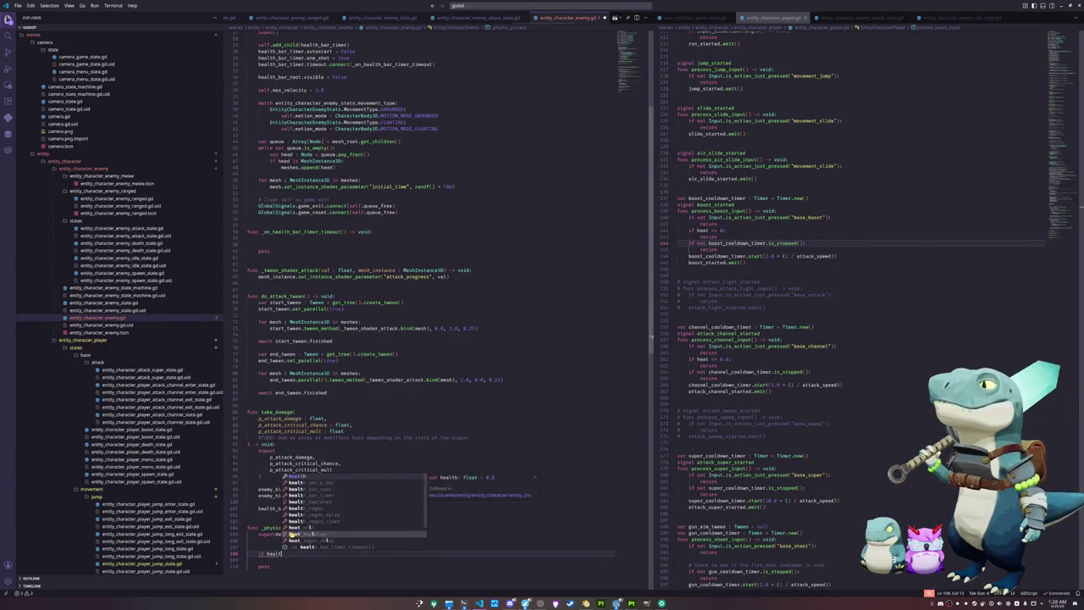
pyautogui.write('_root.visible')
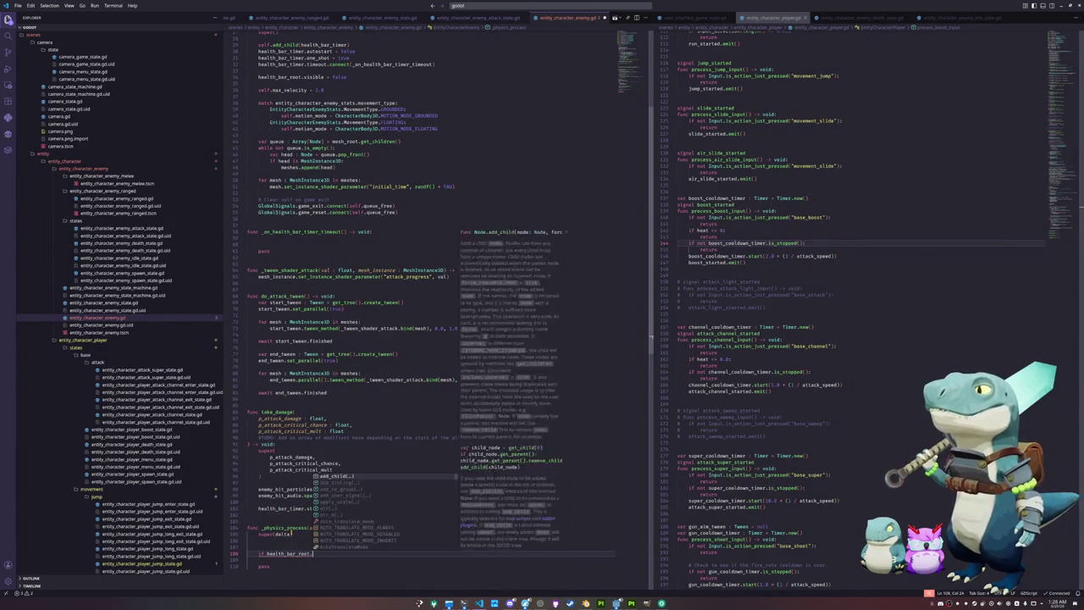
pyautogui.write(':')
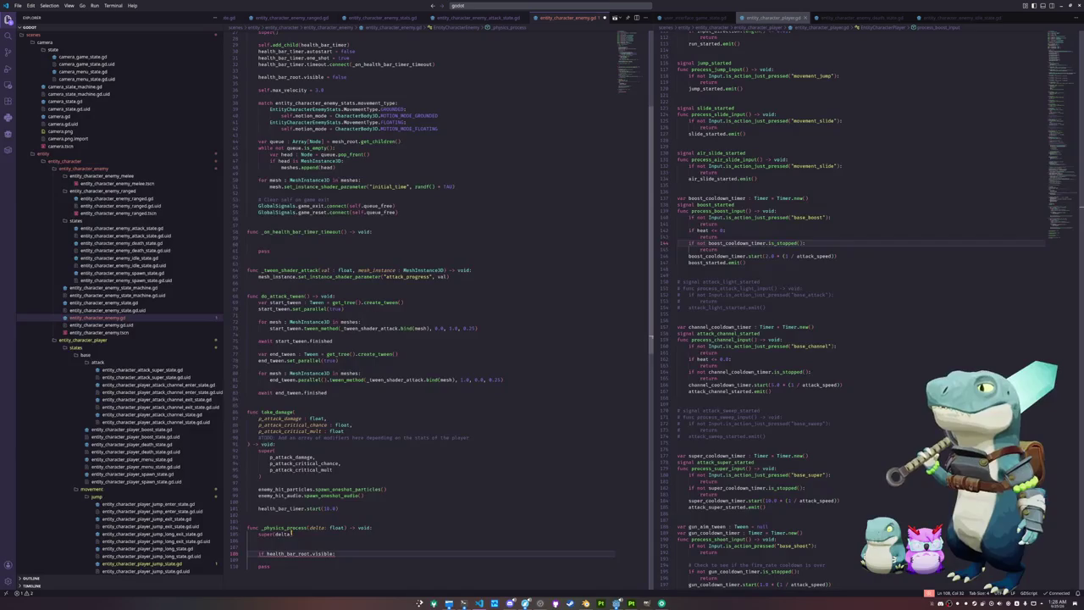
pyautogui.hotkey('shift', 'Home')
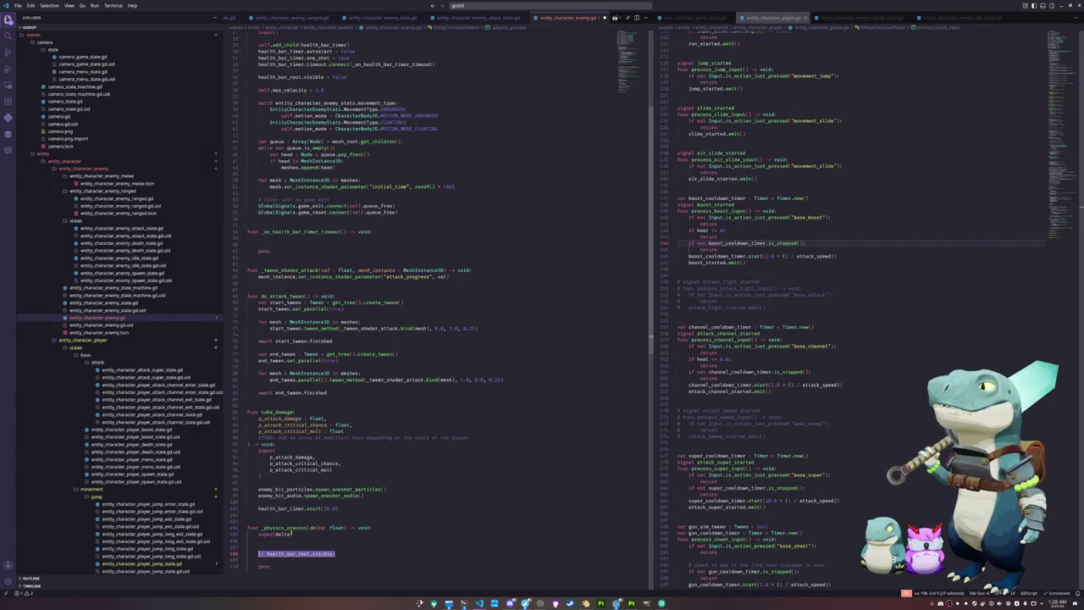
pyautogui.write('if not health')
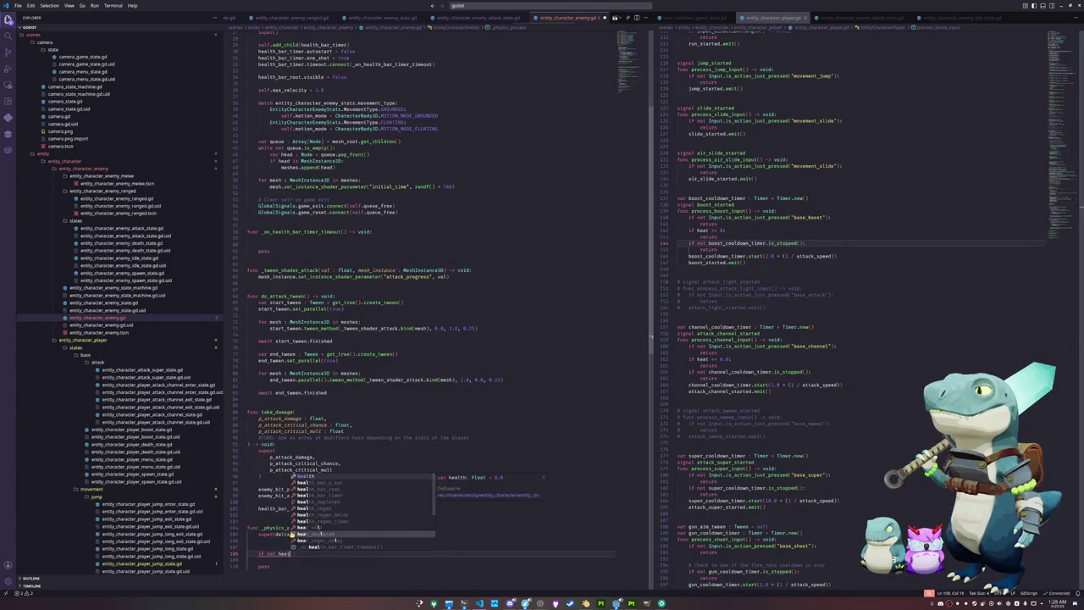
pyautogui.write('_bar_timer.is_stop')
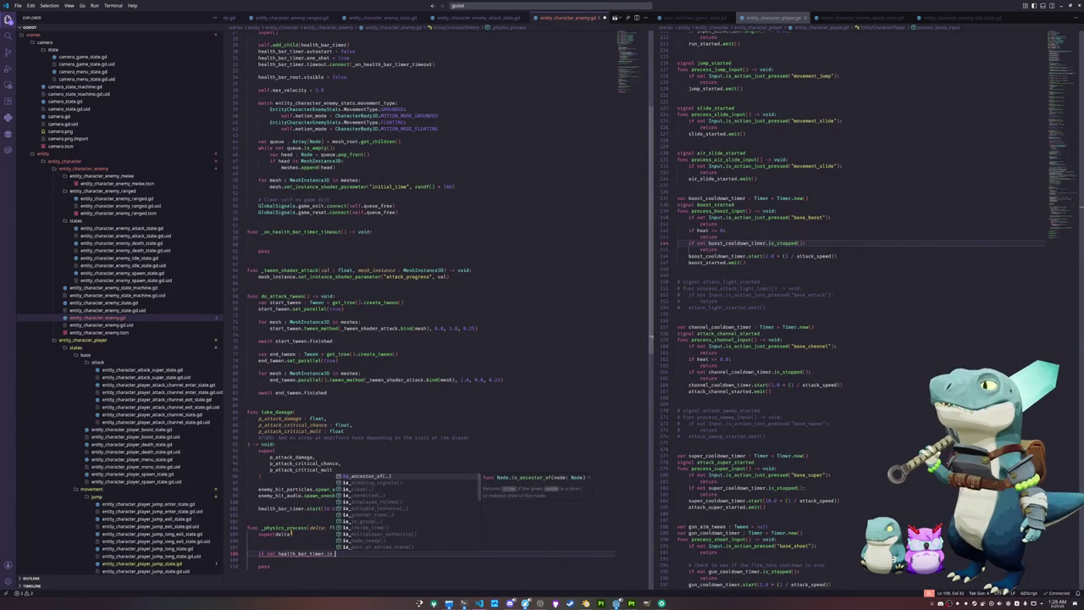
pyautogui.press('Tab')
pyautogui.write(':')
pyautogui.press('Return')
pyautogui.write('return')
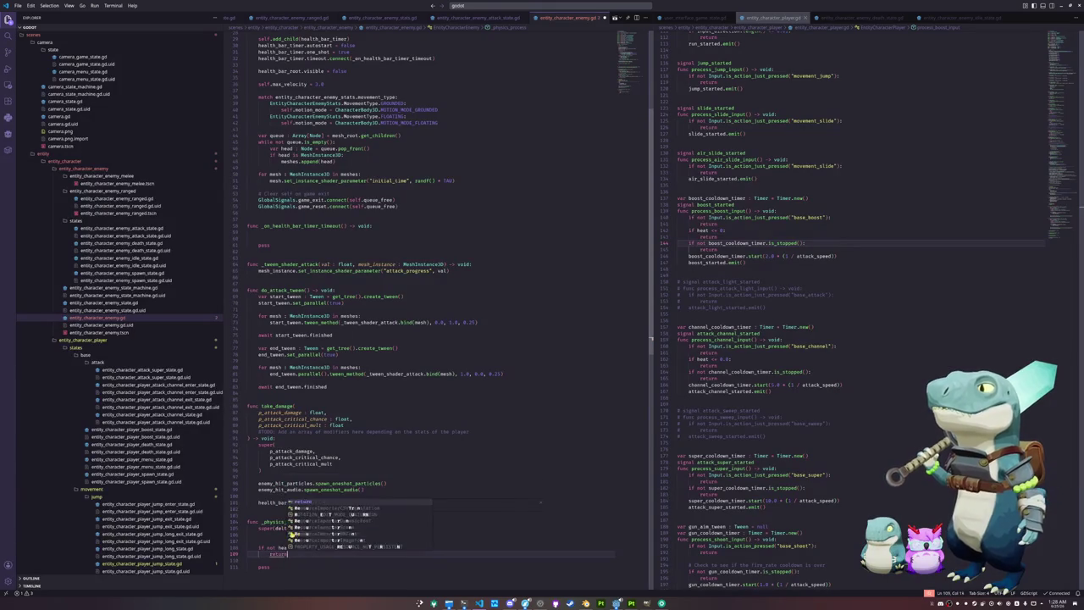
pyautogui.press('Up')
pyautogui.hotkey('ctrl', 'shift', 'Left')
pyautogui.press('BackSpace')
pyautogui.press('Down')
pyautogui.press('Down')
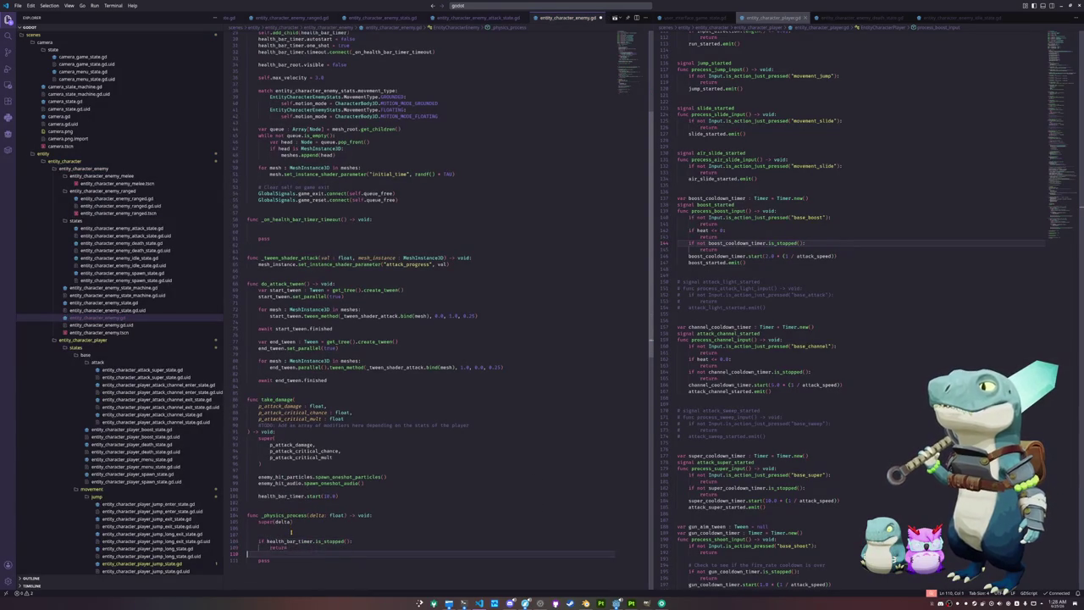
pyautogui.press('Return')
pyautogui.hotkey('ctrl', 'shift', 'k')
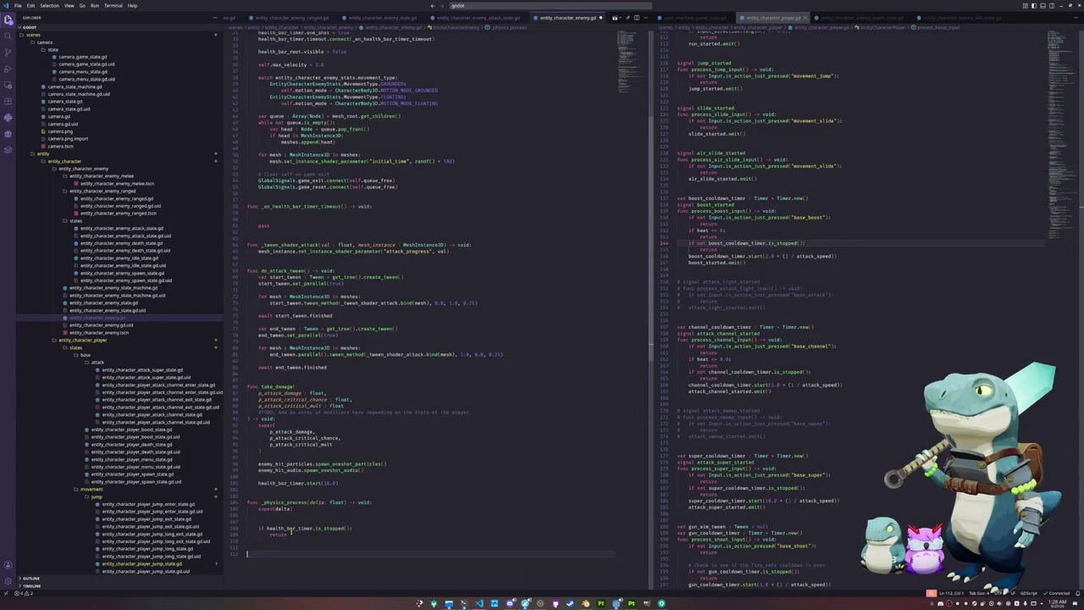
pyautogui.write('health_bar_roo')
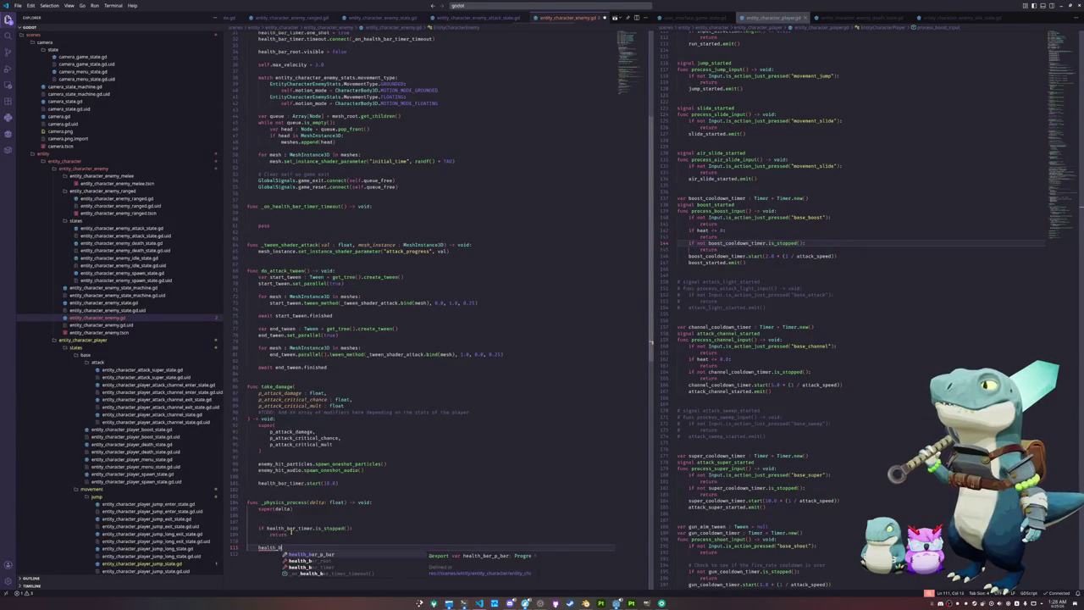
pyautogui.write('t.global')
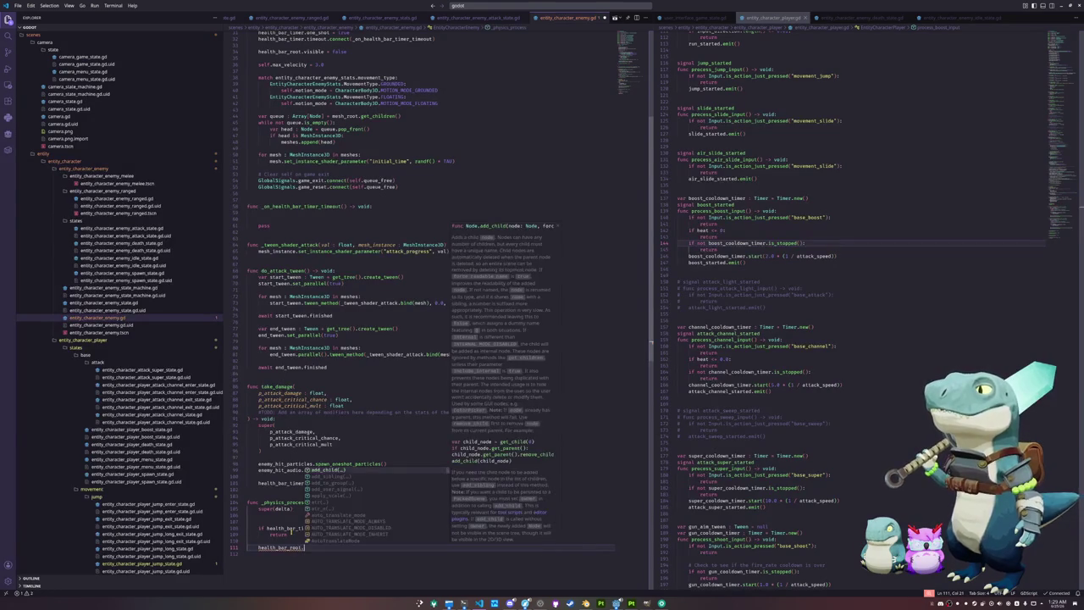
# - Complete the health_bar_root.global_position line and open a blank line above it
pyautogui.press('Return')
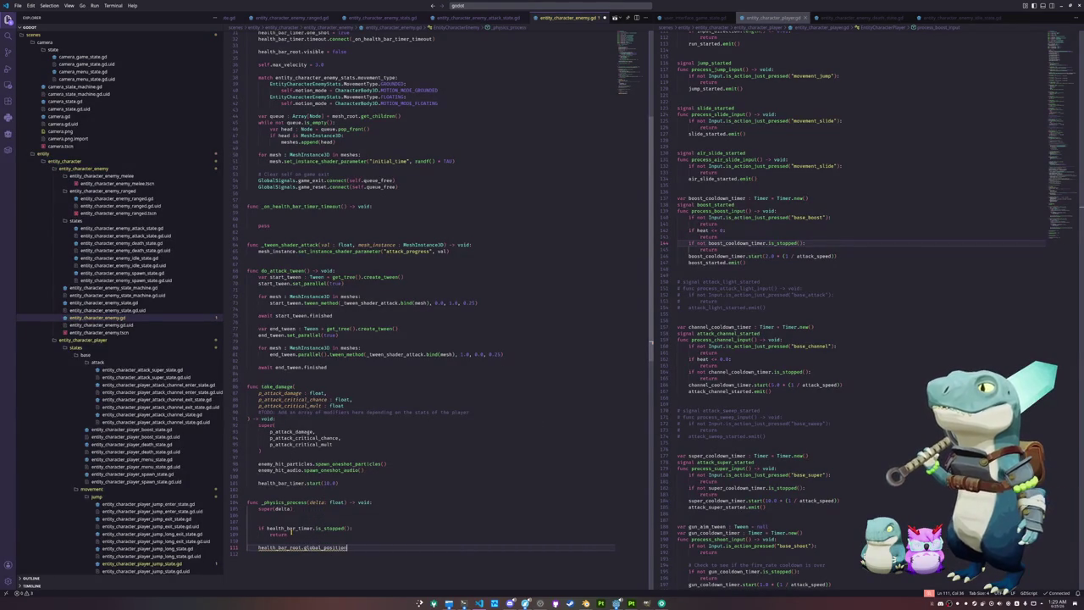
pyautogui.press('BackSpace')
pyautogui.press('BackSpace')
pyautogui.press('Home')
pyautogui.press('Return')
pyautogui.press('Return')
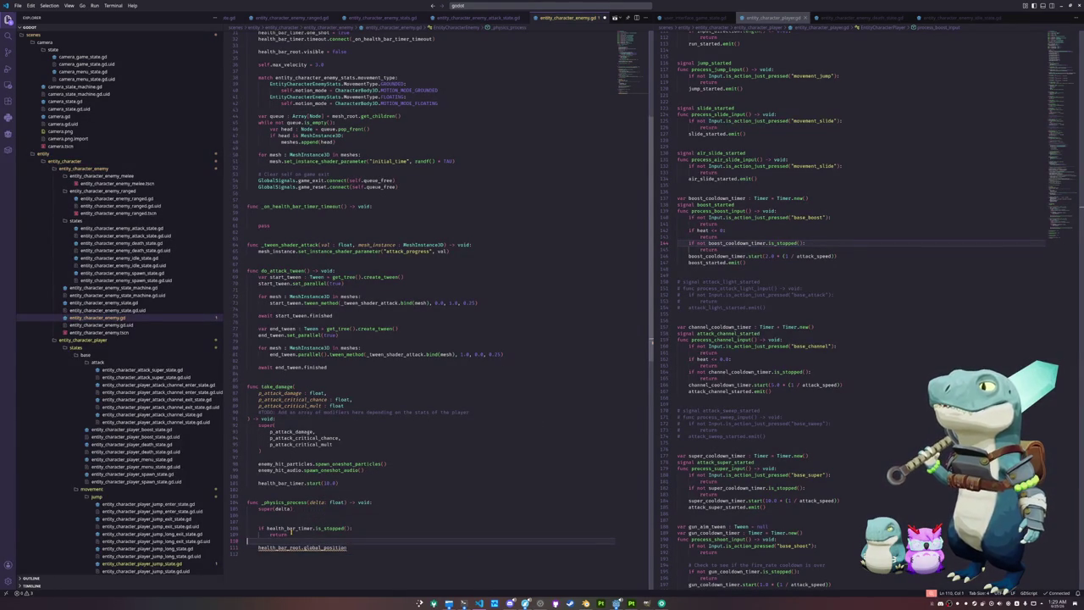
# - Set health_bar_root.visible from get_camera_3d().is_position_in_frustum(self.global_position + Vector3.UP)
pyautogui.write('health_bar')
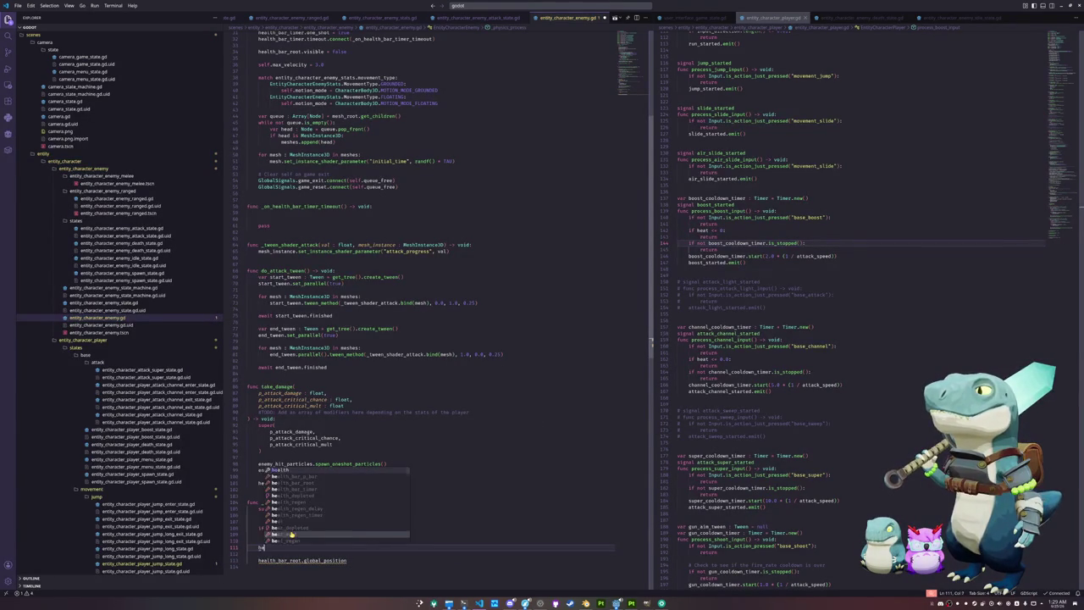
pyautogui.write('_root')
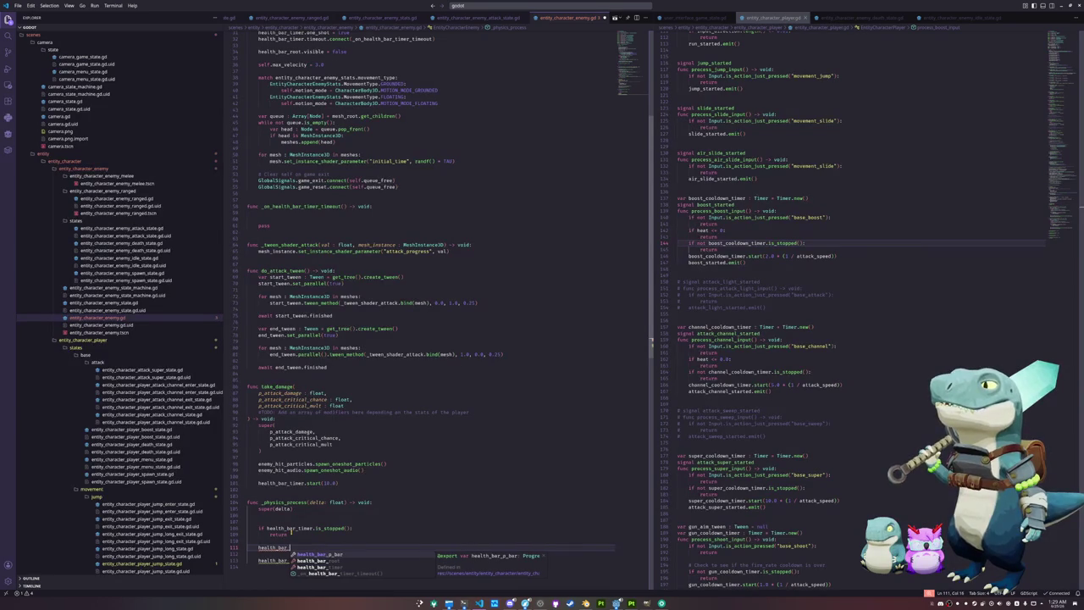
pyautogui.write('.visible =')
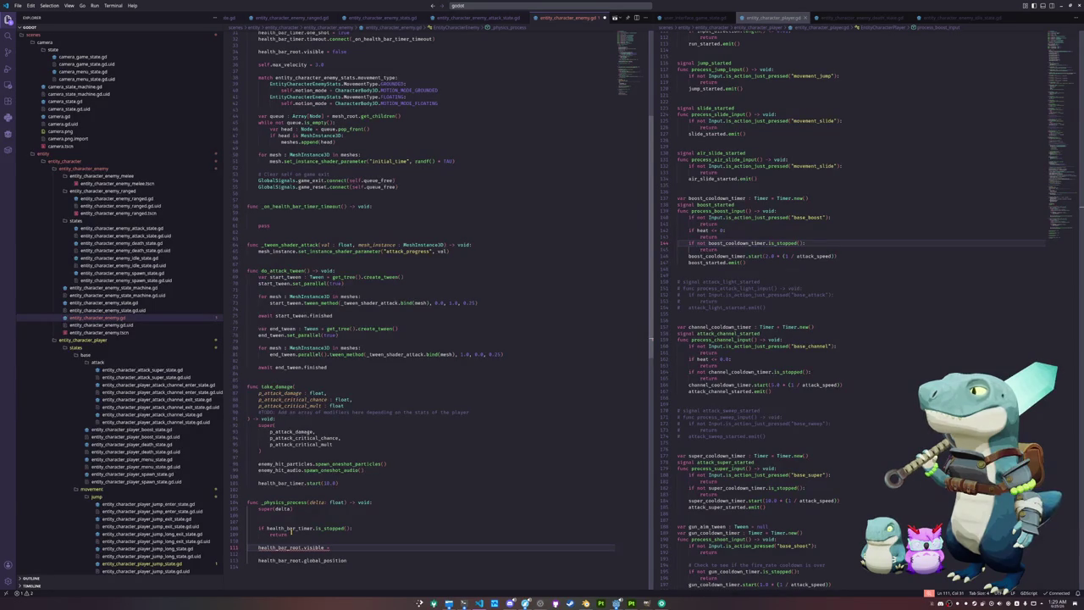
pyautogui.write('et_viewport(')
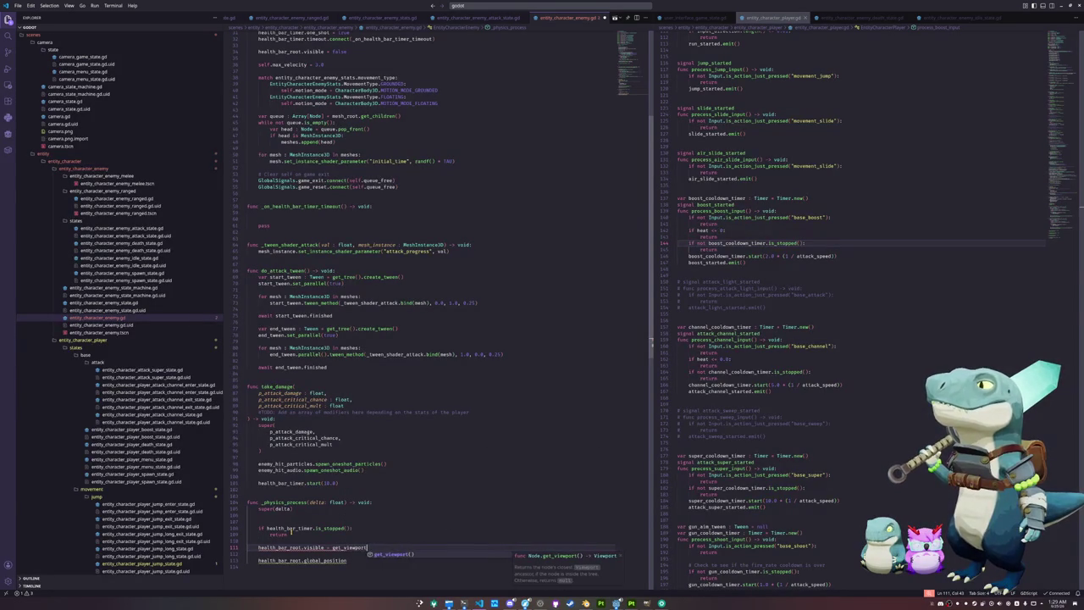
pyautogui.write(').get_camera')
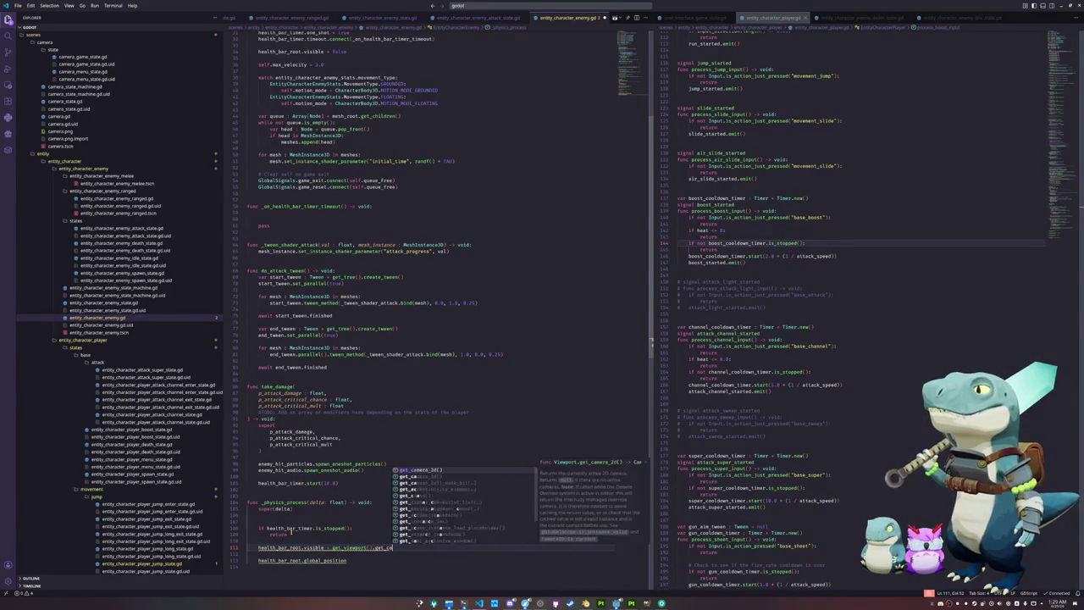
pyautogui.write('_3d().is_')
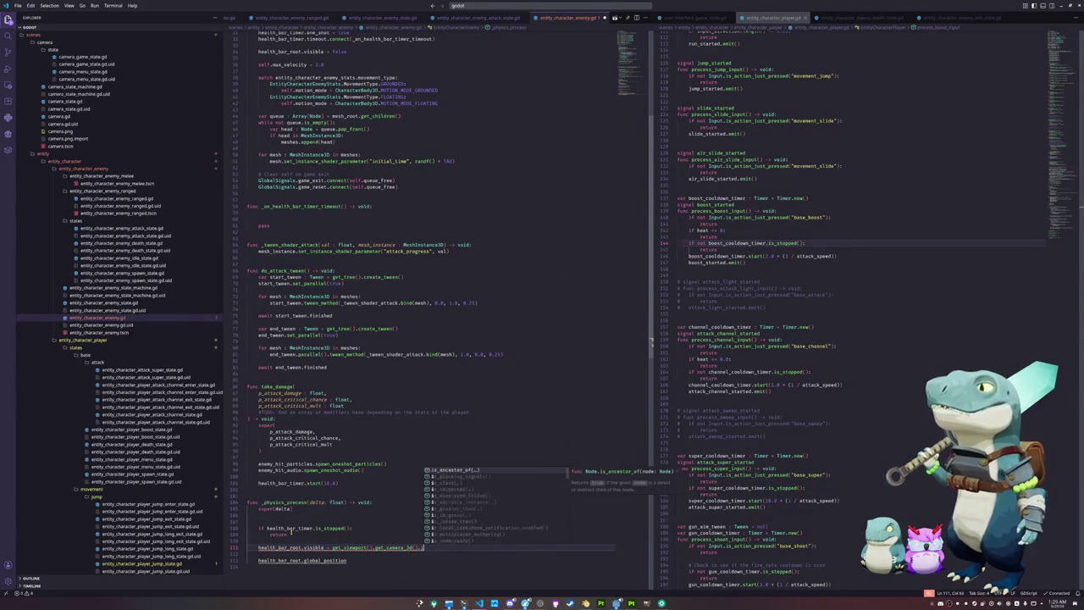
pyautogui.write('inside')
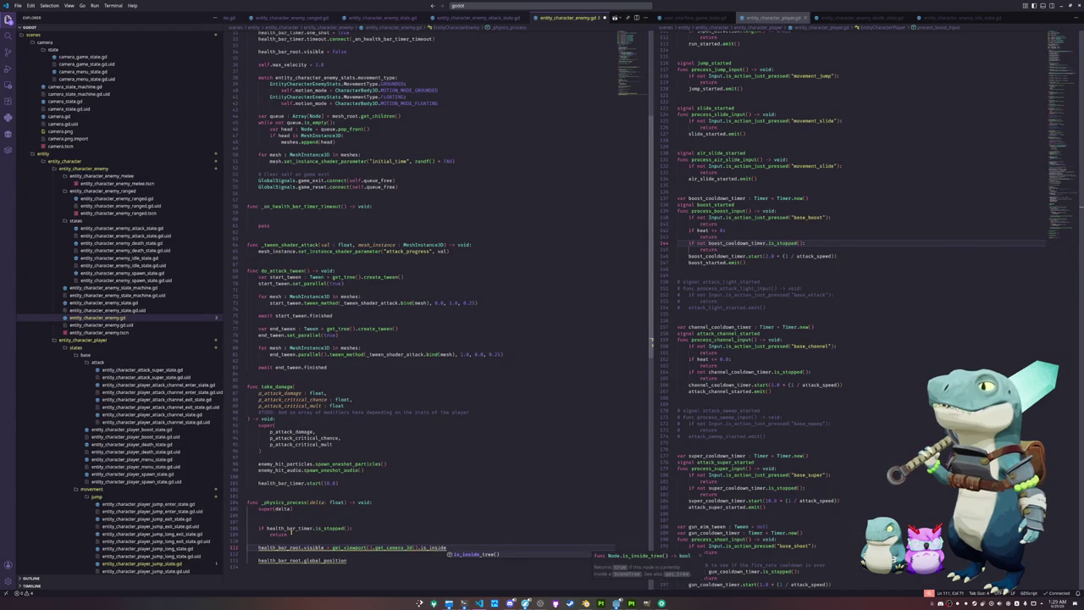
pyautogui.press('BackSpace')
pyautogui.press('BackSpace')
pyautogui.press('BackSpace')
pyautogui.write('position')
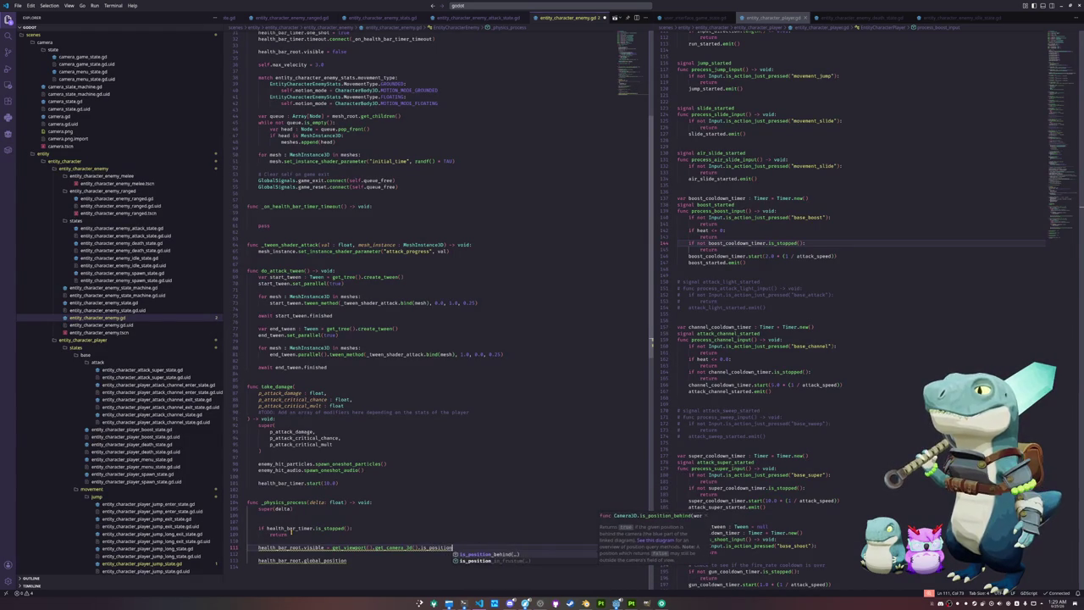
pyautogui.press('Down')
pyautogui.press('Return')
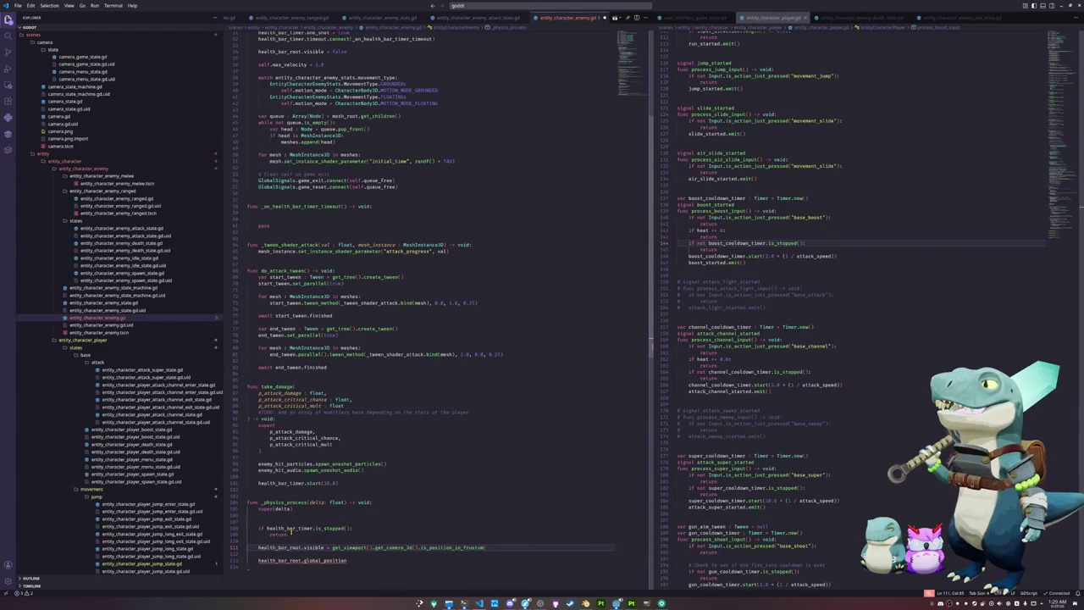
pyautogui.write('self.global_po')
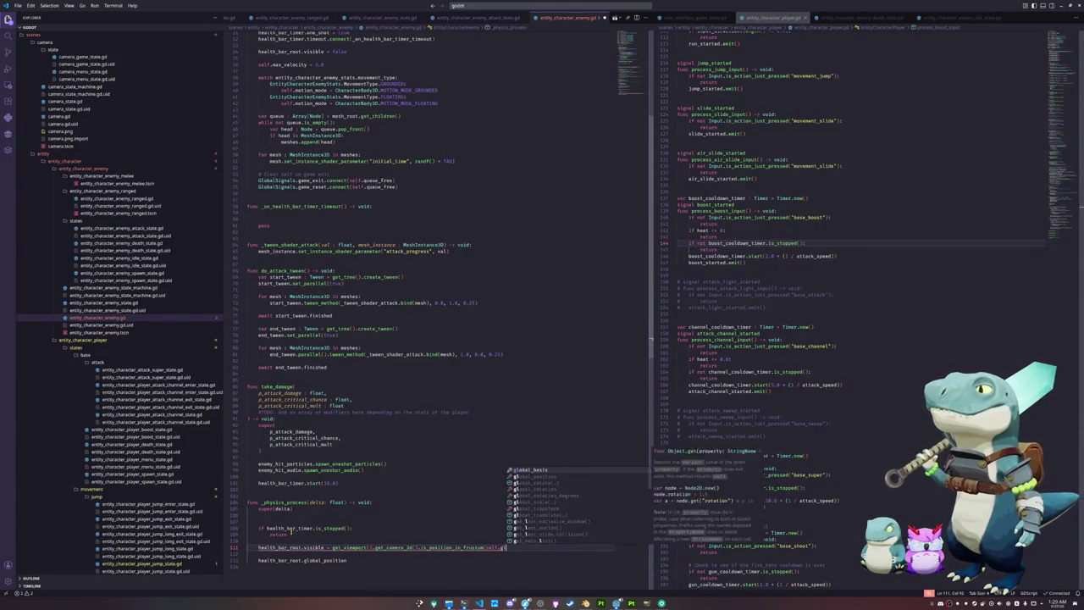
pyautogui.press('Return')
pyautogui.write('+ Vector3.UP')
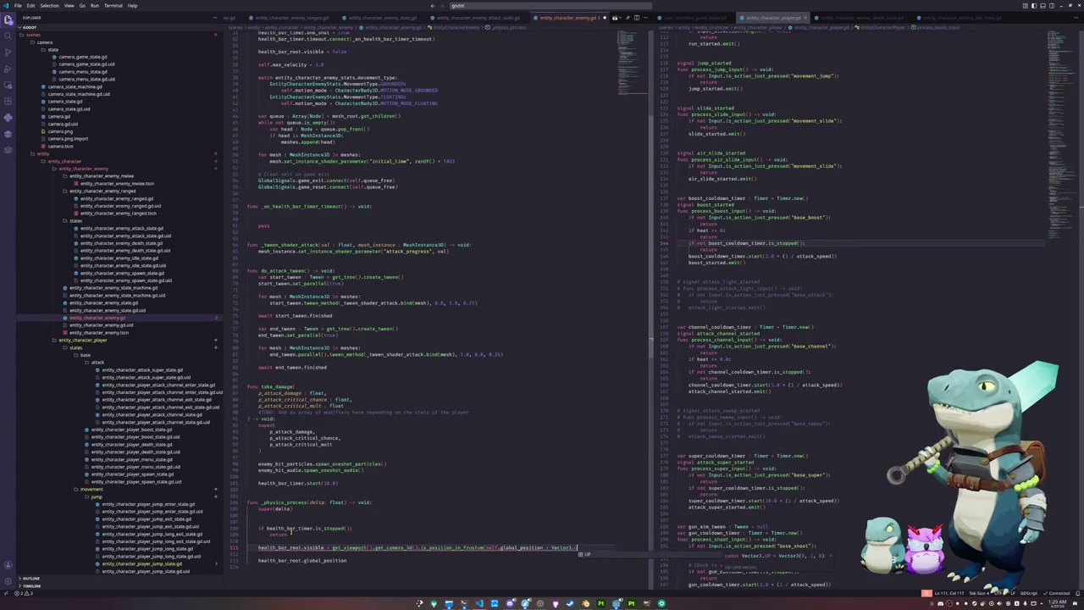
pyautogui.write(')')
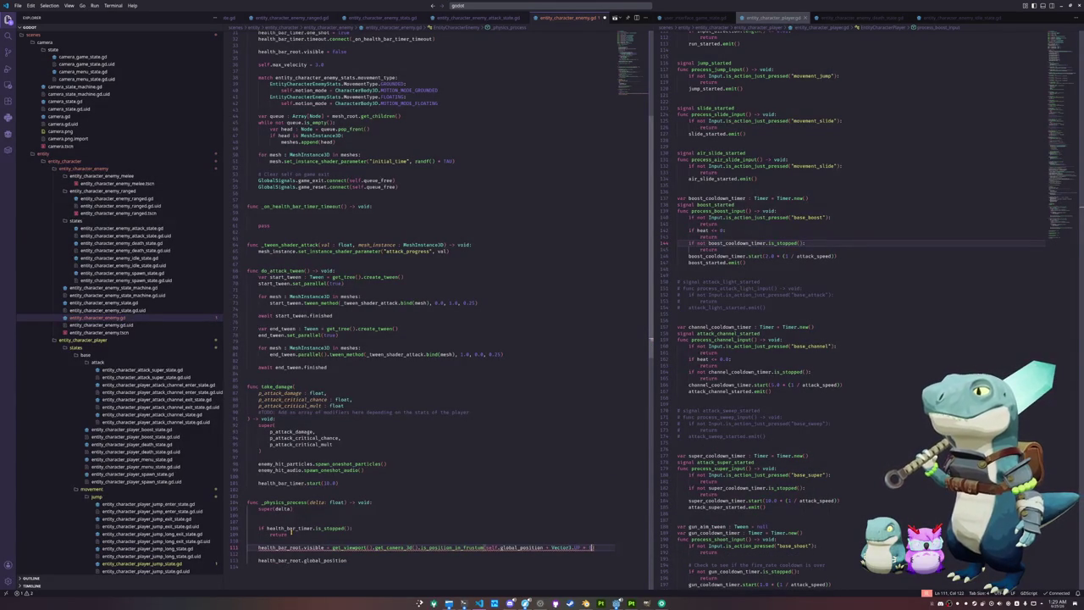
pyautogui.press('Down')
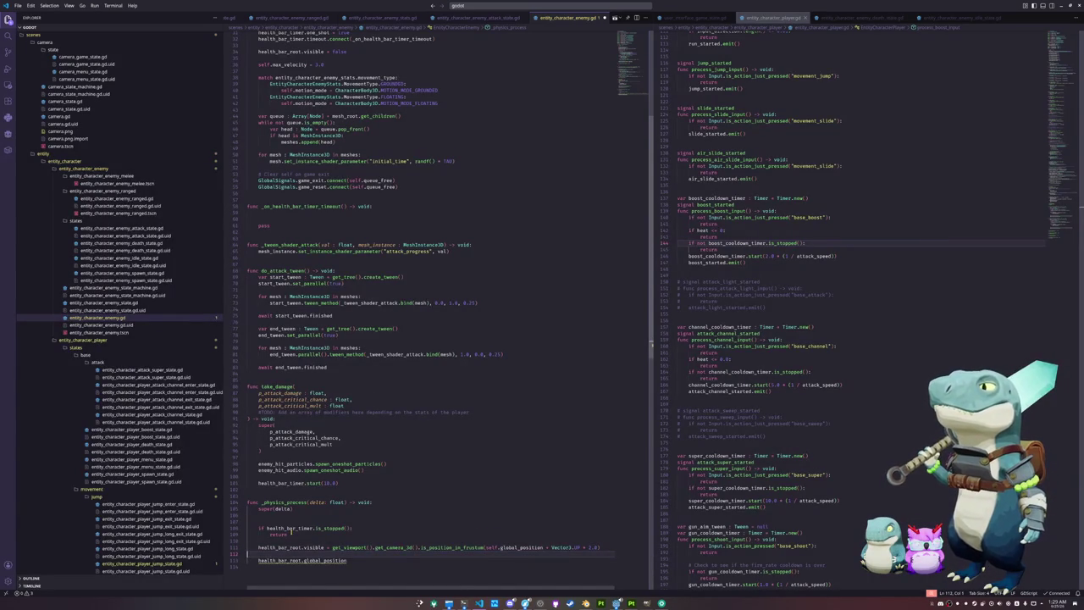
pyautogui.press('Return')
pyautogui.write('if health_b')
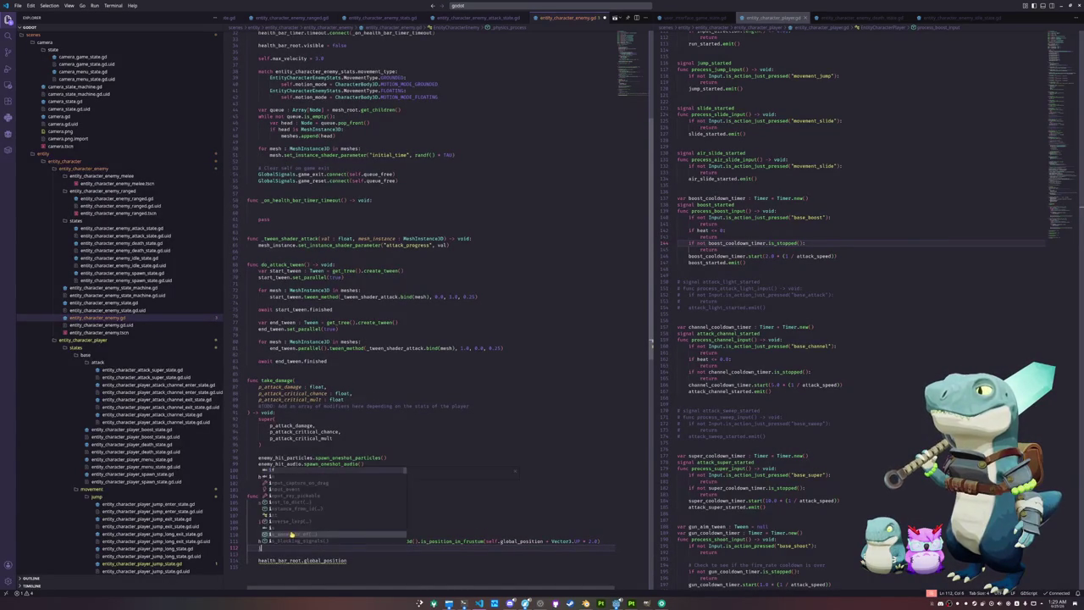
pyautogui.write('ar_root')
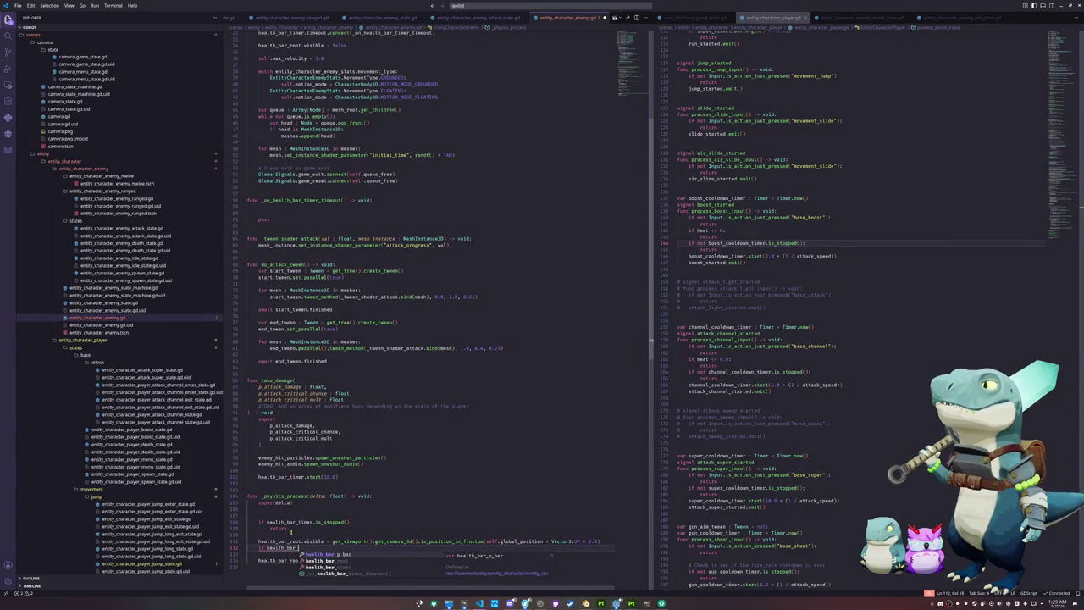
# - Replace the unfinished 'if health_bar_root' line with global_position = unproject_position(self.global_position + Vector3.UP * 2.0)
pyautogui.press('Up')
pyautogui.press('Up')
pyautogui.press('Up')
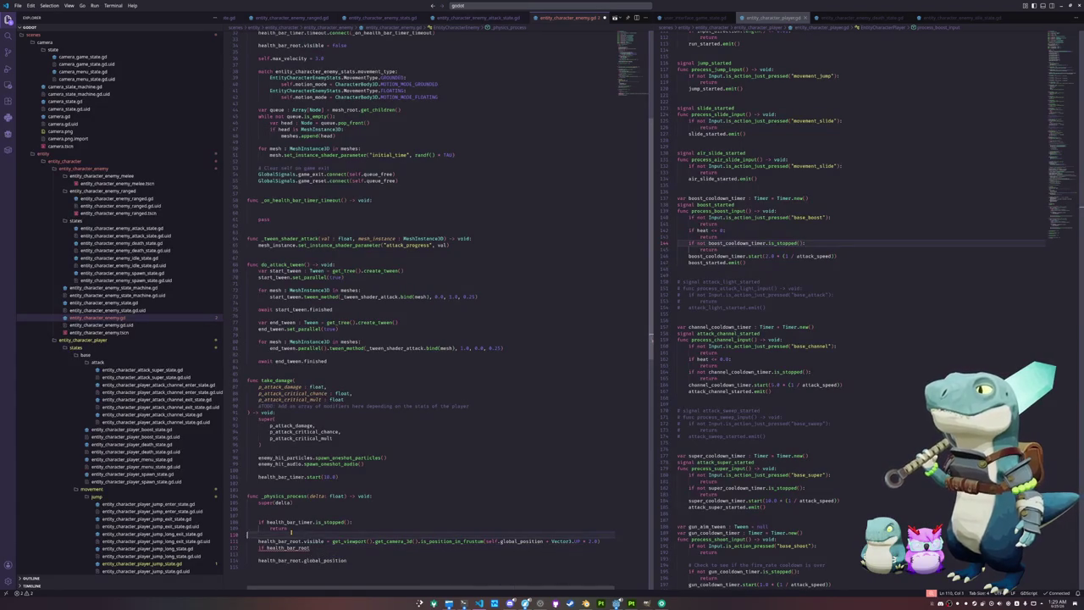
pyautogui.hotkey('ctrl', 'Left')
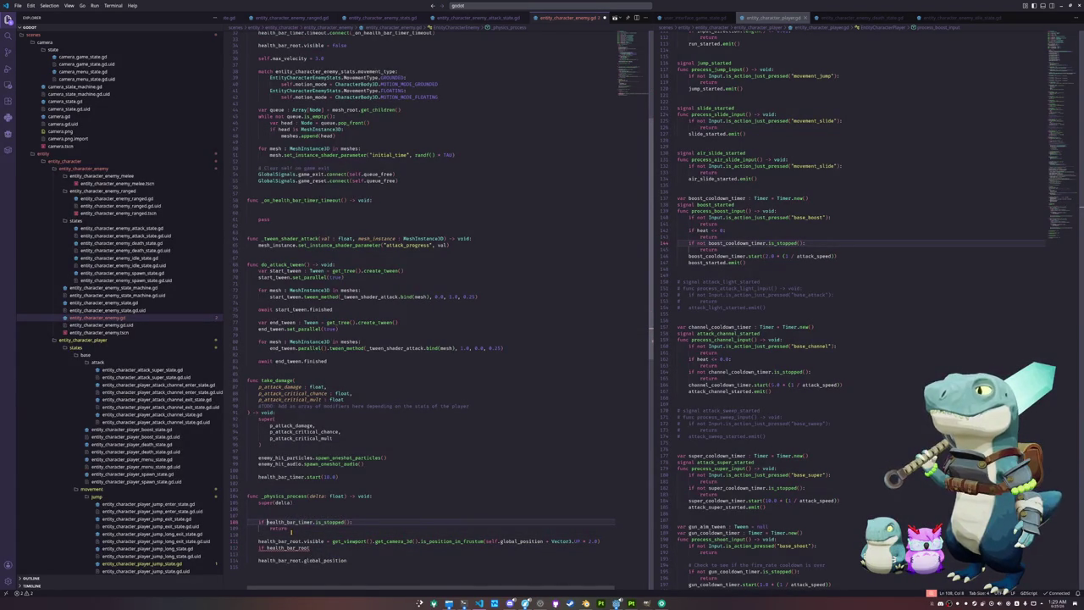
pyautogui.press('Down')
pyautogui.press('Down')
pyautogui.press('Down')
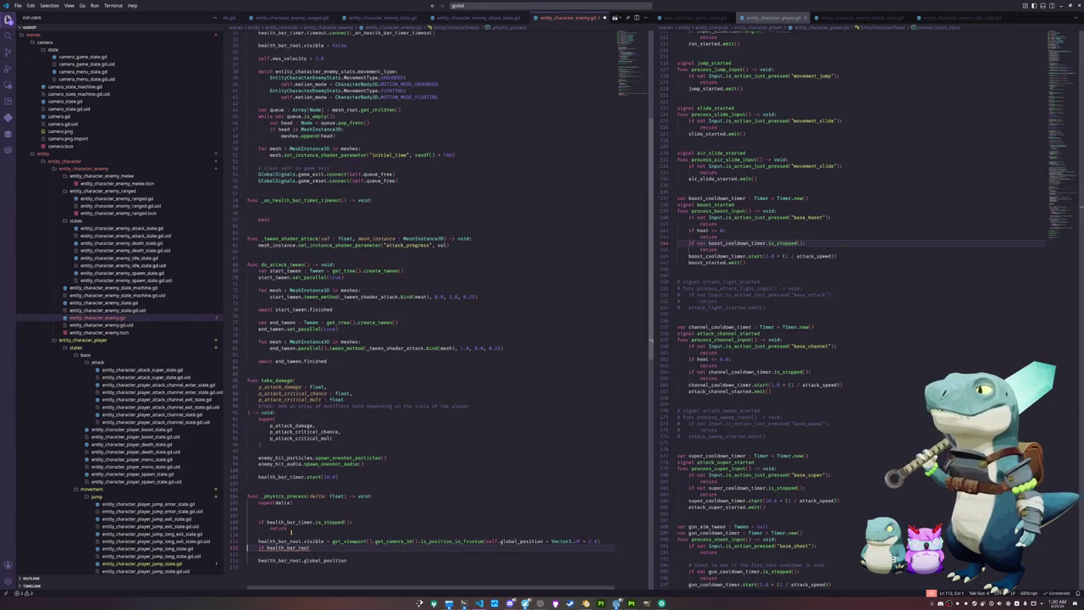
pyautogui.press('End')
pyautogui.hotkey('shift', 'Home')
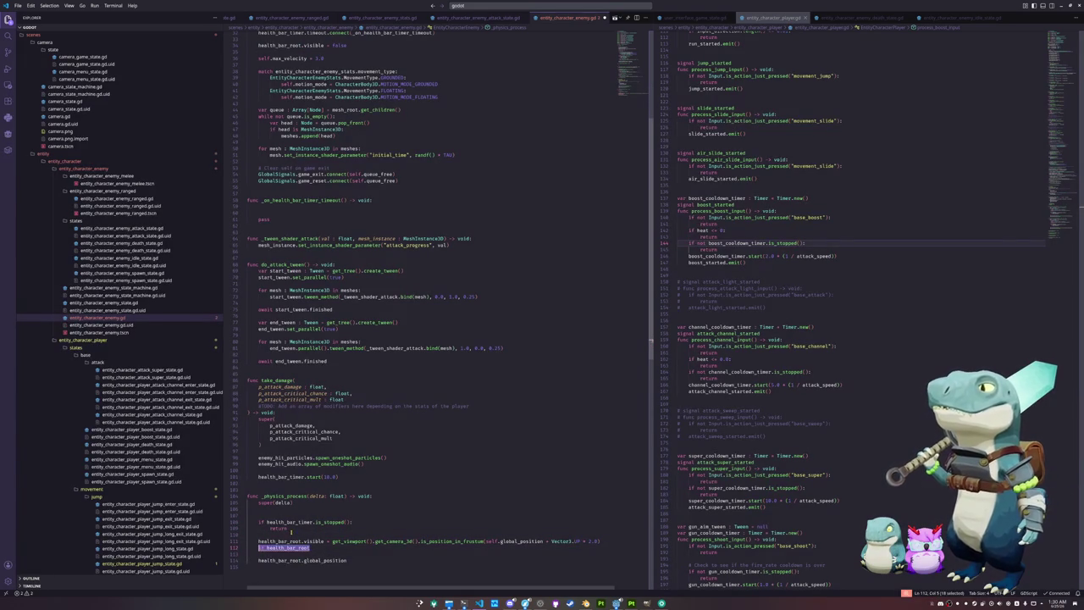
pyautogui.press('BackSpace')
pyautogui.press('Tab')
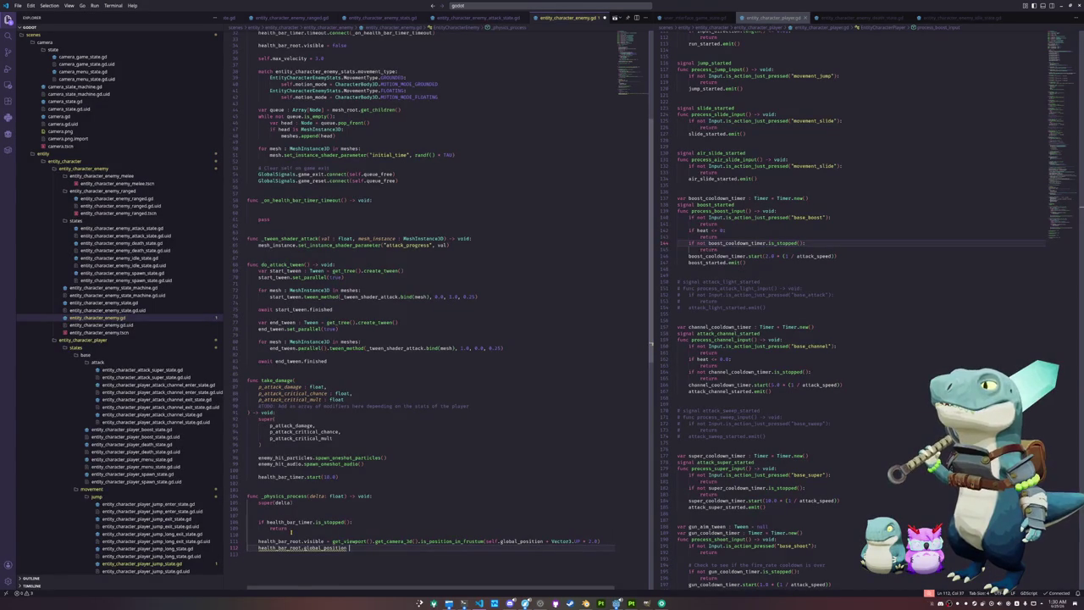
pyautogui.write('= get_viewport().get_camera')
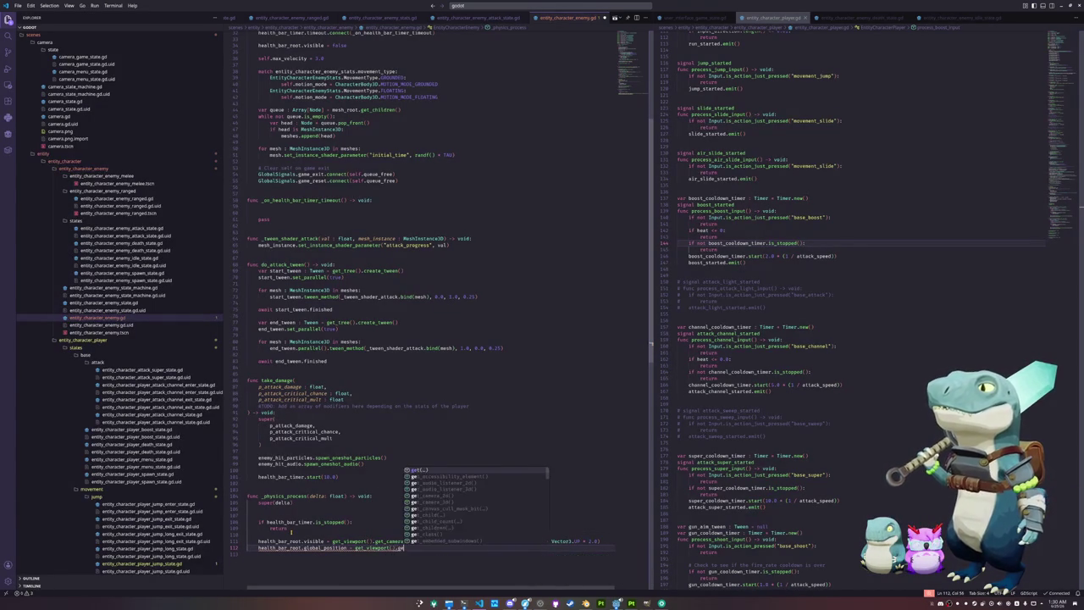
pyautogui.write('_3d().')
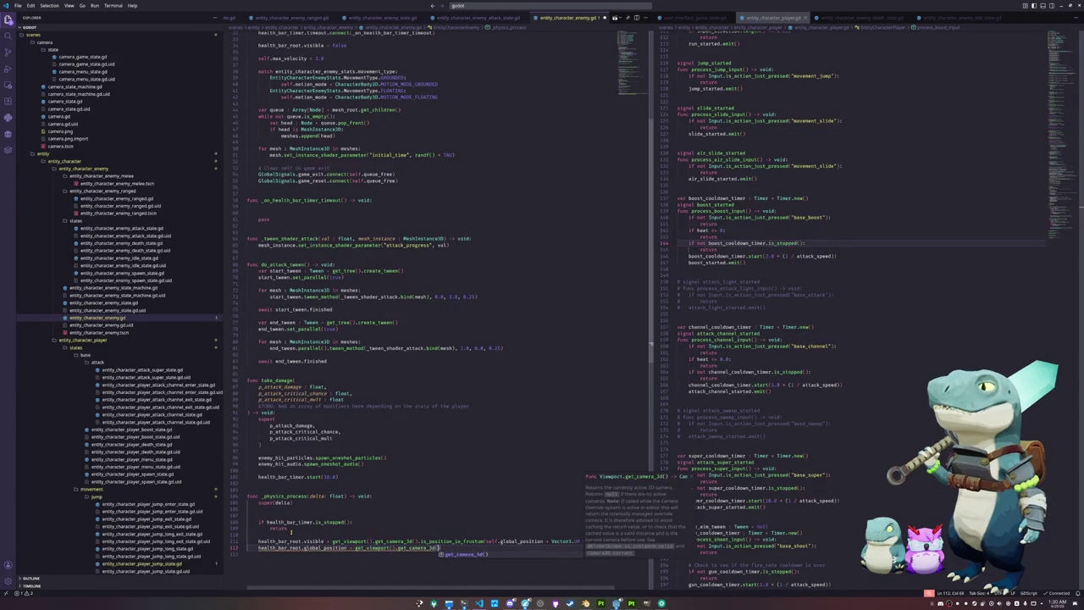
pyautogui.write('unproject_position(')
pyautogui.press('Return')
pyautogui.write('self.global_position + ')
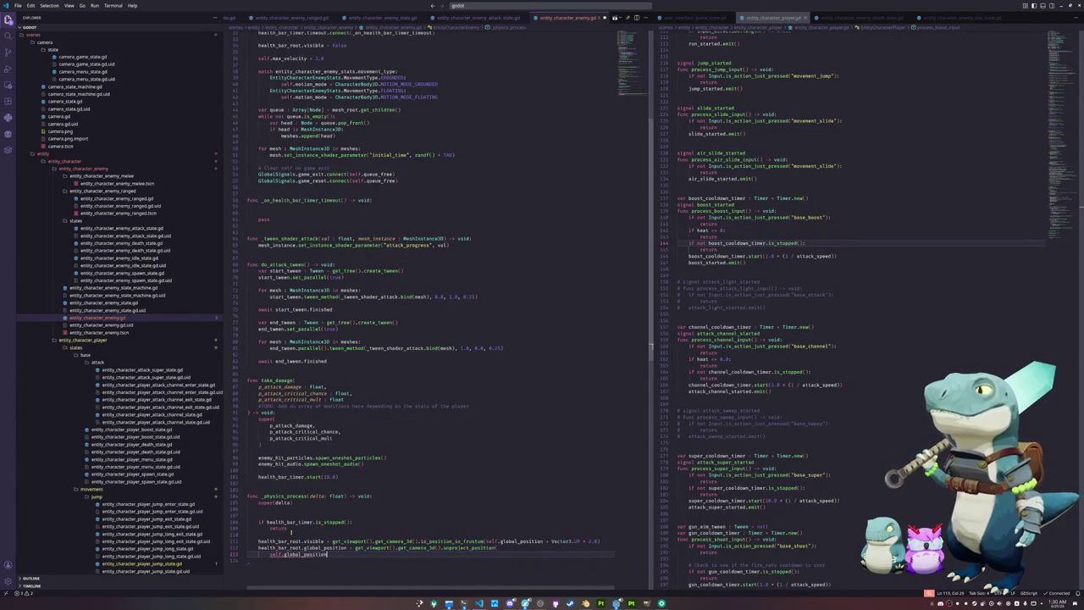
pyautogui.write('Vector3.UP * 2.0')
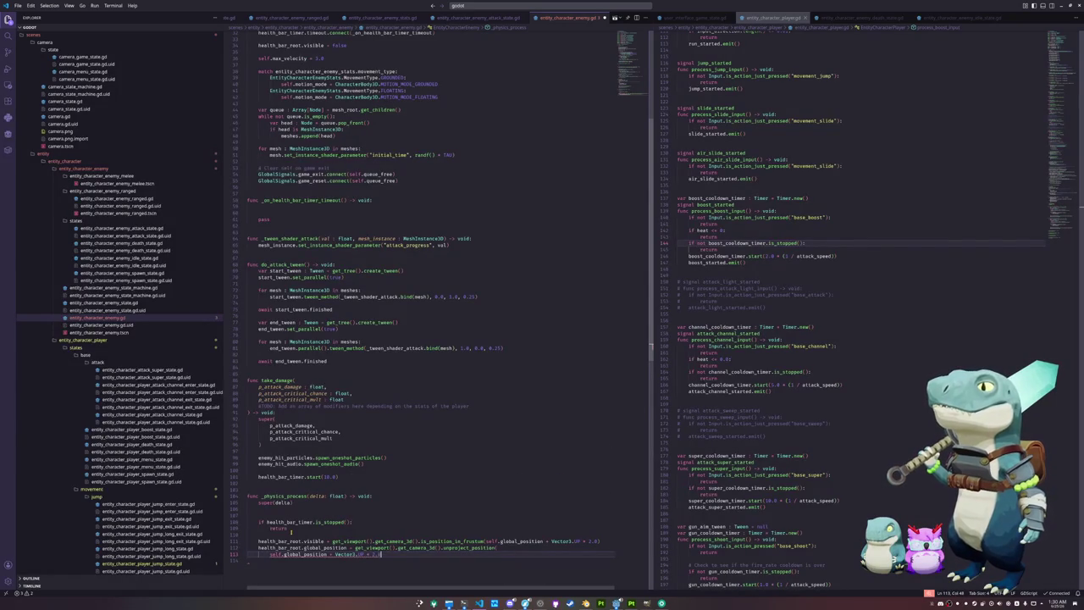
pyautogui.press('Return')
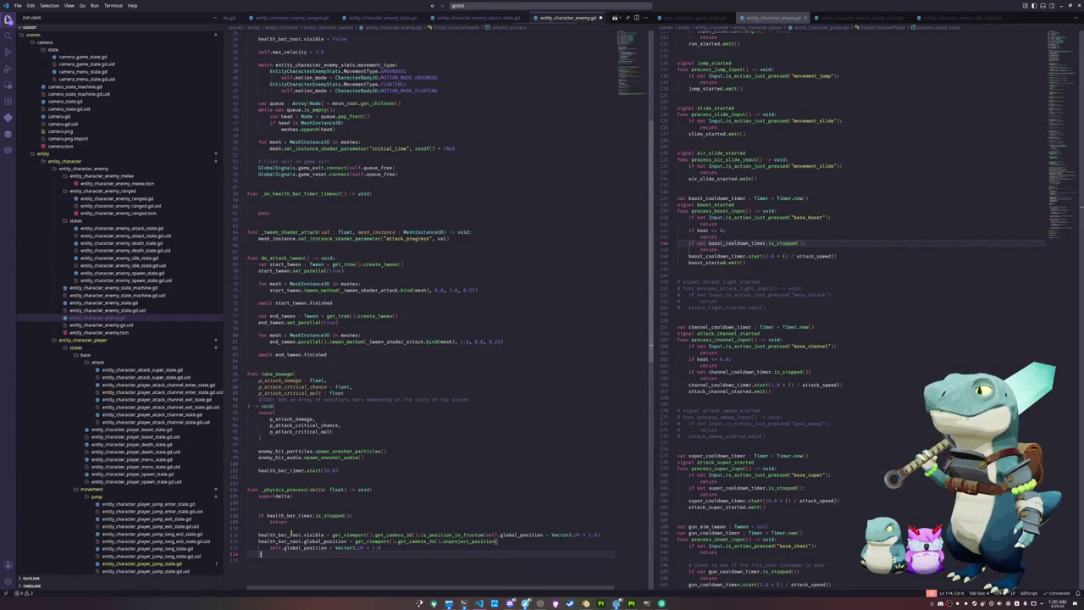
pyautogui.press('Up')
pyautogui.press('Up')
pyautogui.press('Up')
# - Replace both repeated position arguments with health_bar_position using multi-cursor editing
pyautogui.hotkey('ctrl', 'Right')
pyautogui.hotkey('ctrl', 'Right')
pyautogui.hotkey('ctrl', 'Right')
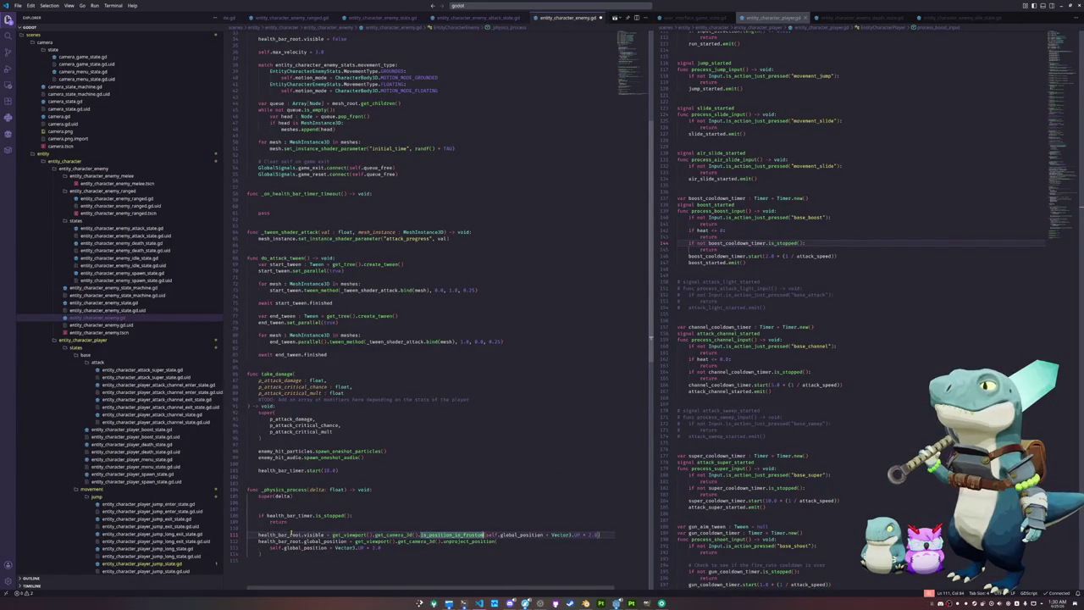
pyautogui.press('Right')
pyautogui.press('Return')
pyautogui.hotkey('ctrl', 'Right')
pyautogui.hotkey('ctrl', 'Right')
pyautogui.hotkey('ctrl', 'Right')
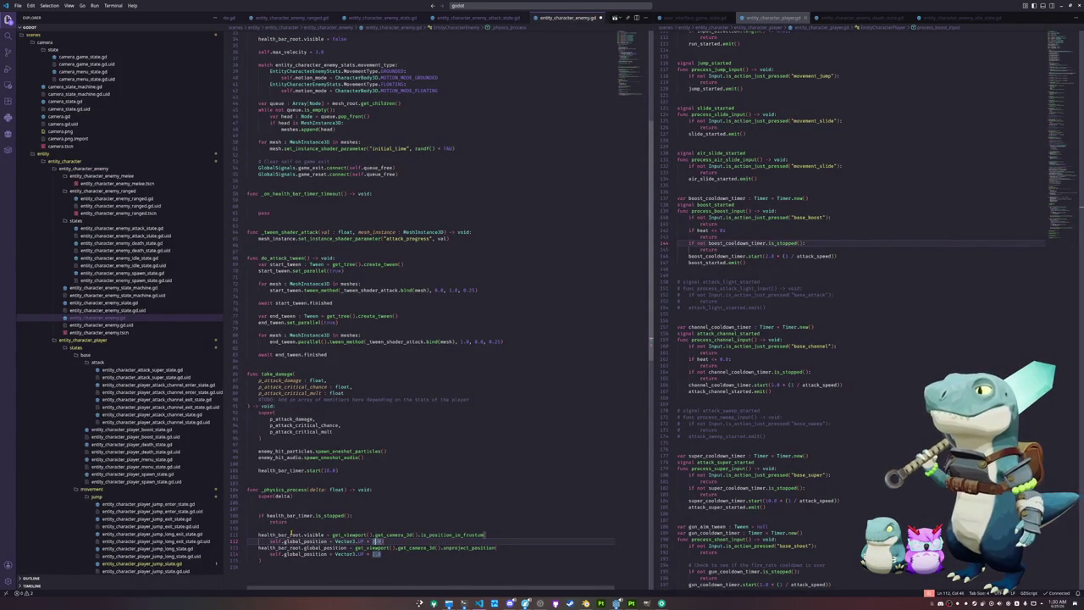
pyautogui.press('Return')
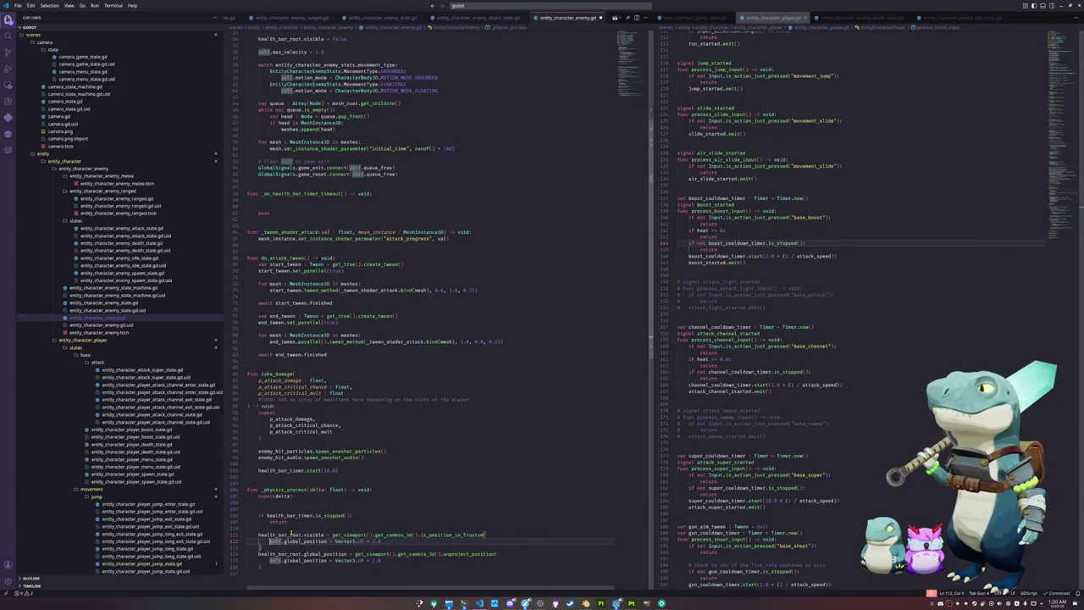
pyautogui.hotkey('ctrl', 'shift', 'Right')
pyautogui.hotkey('ctrl', 'shift', 'Right')
pyautogui.hotkey('ctrl', 'shift', 'Right')
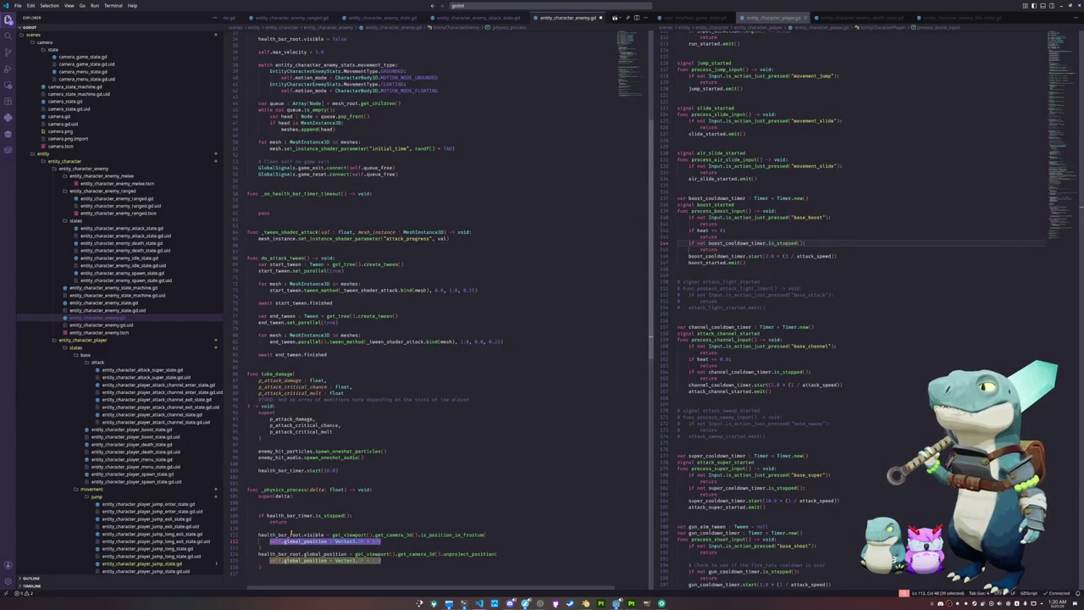
pyautogui.press('BackSpace')
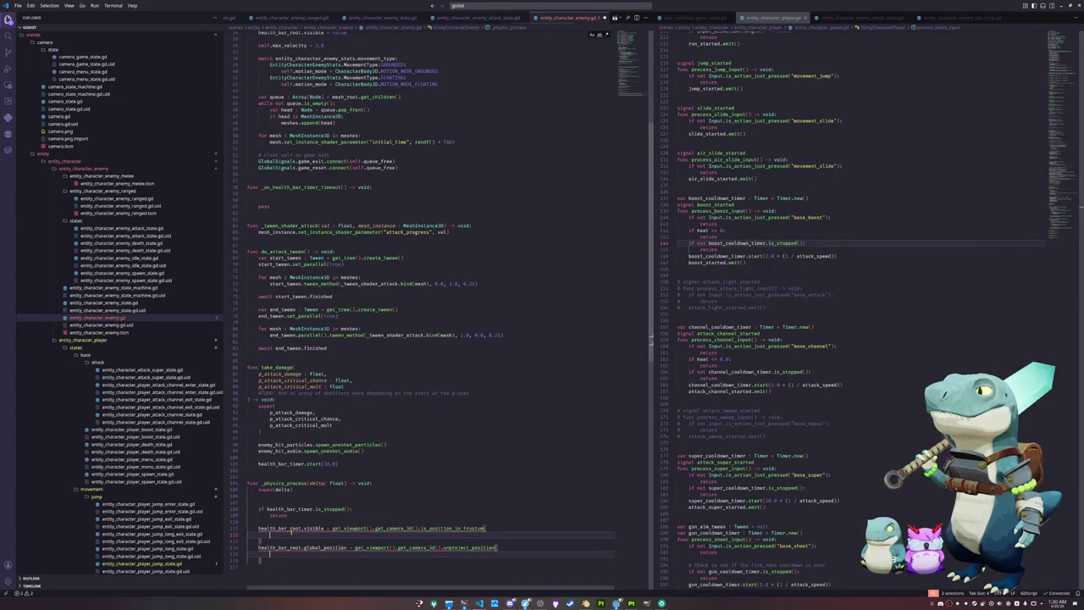
pyautogui.write('health_bar_offset')
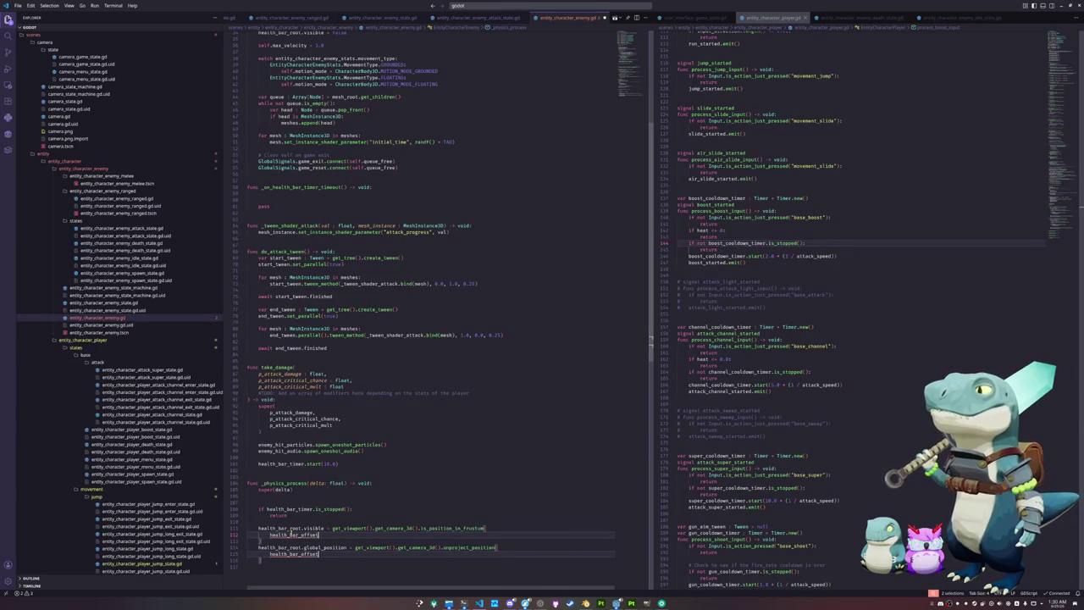
pyautogui.write('osition')
pyautogui.press('Escape')
pyautogui.press('Up')
pyautogui.press('Up')
# - Declare var health_bar_position : Vector3 = self.global_position + Vector3.UP * 2.0 above both calls
pyautogui.press('Return')
pyautogui.press('Tab')
pyautogui.write('var h')
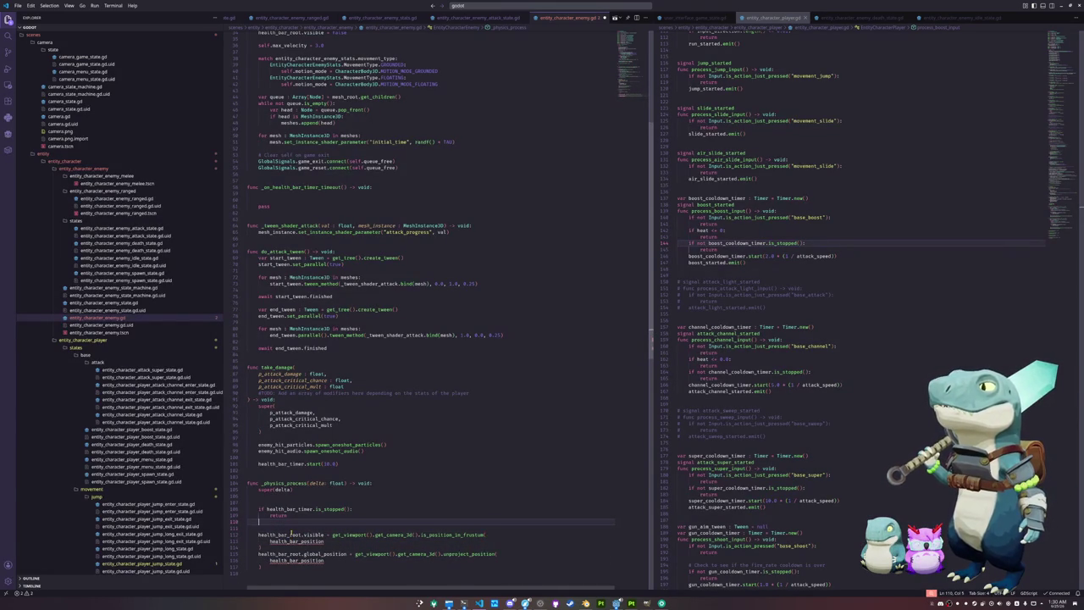
pyautogui.write('ealth_bar_position')
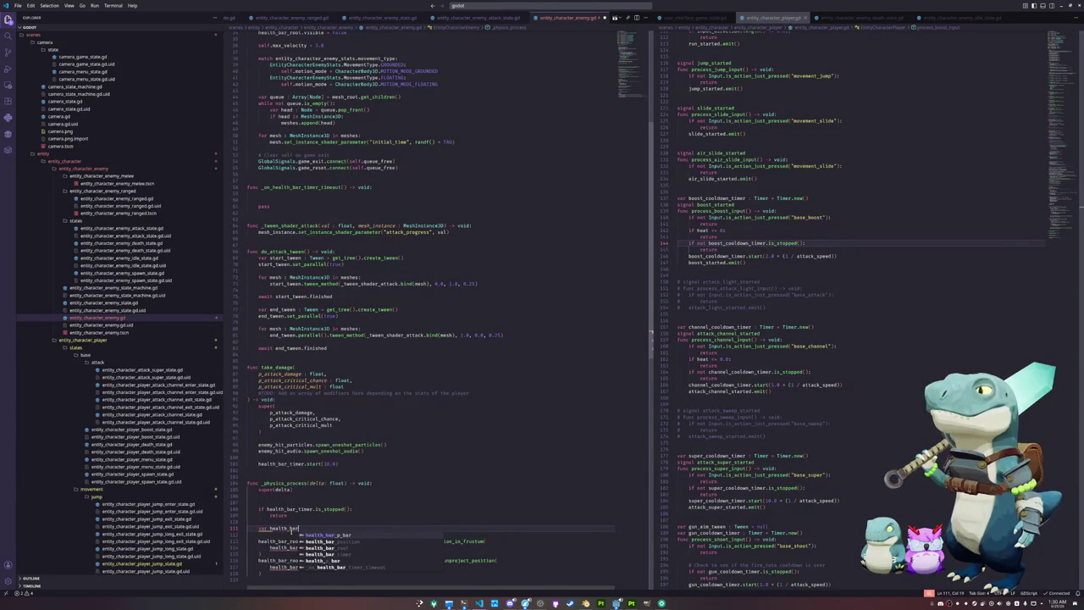
pyautogui.write(' : Vector3 = self.global_position + Vector3.UP * 2.0')
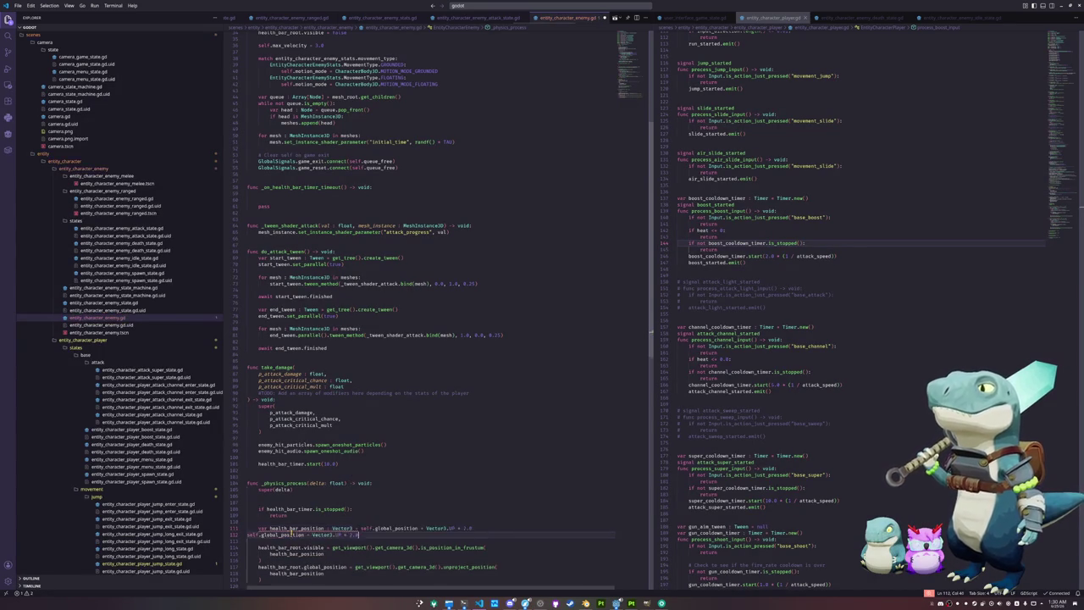
pyautogui.press('Tab')
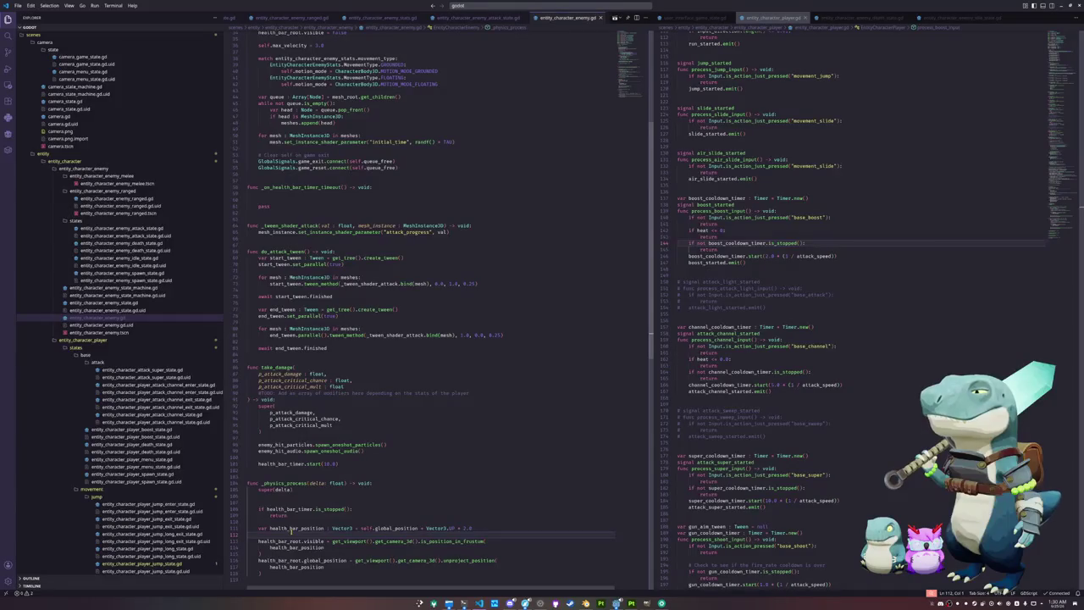
pyautogui.scroll(-2, 313, 475)
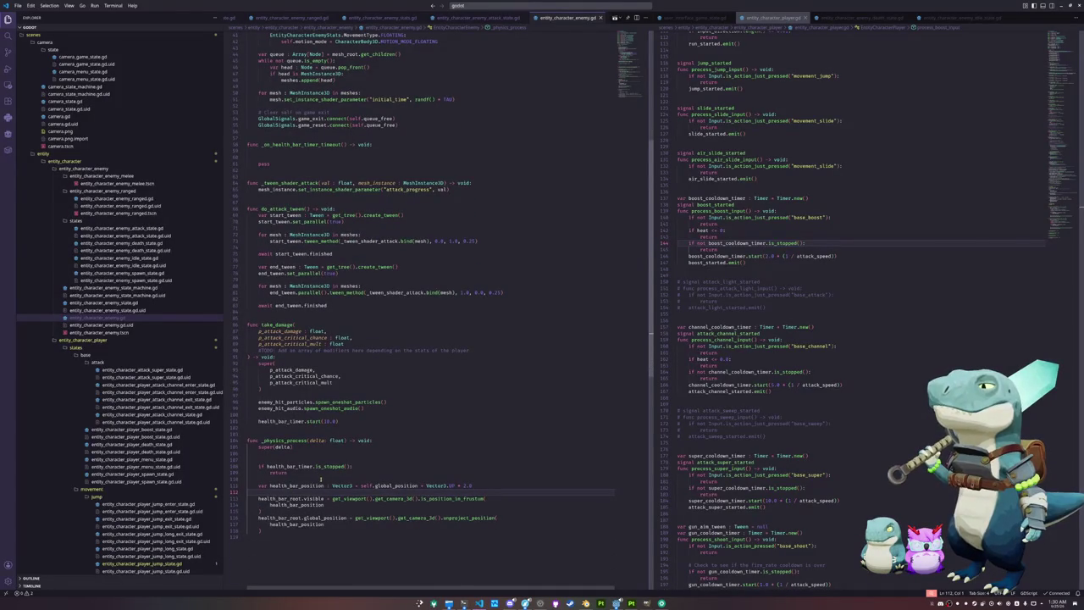
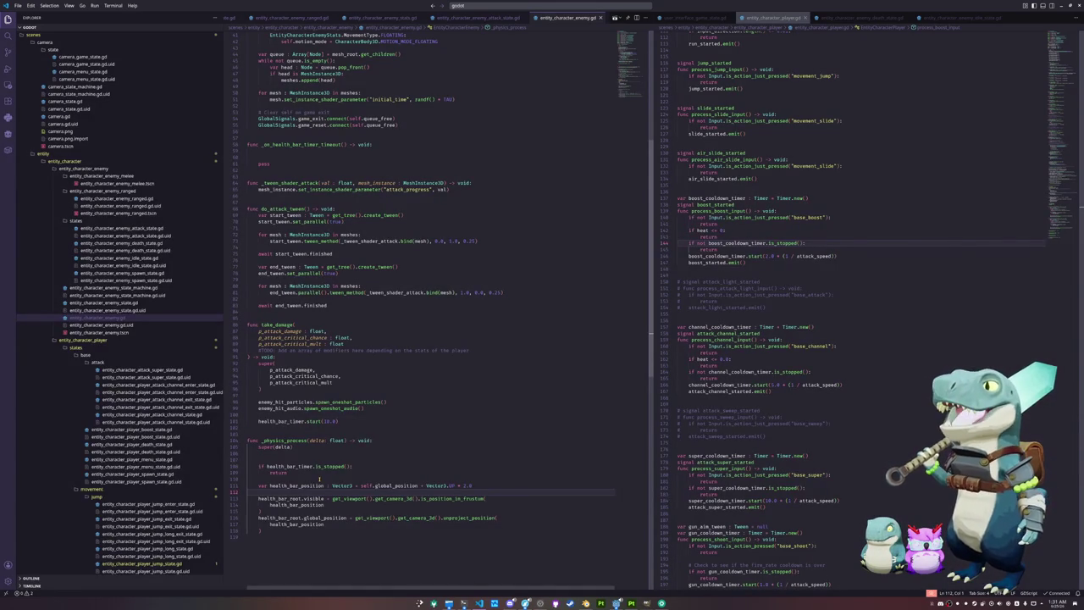
# - Delete the blank lines after super(delta) in _physics_process
pyautogui.click(319, 479)
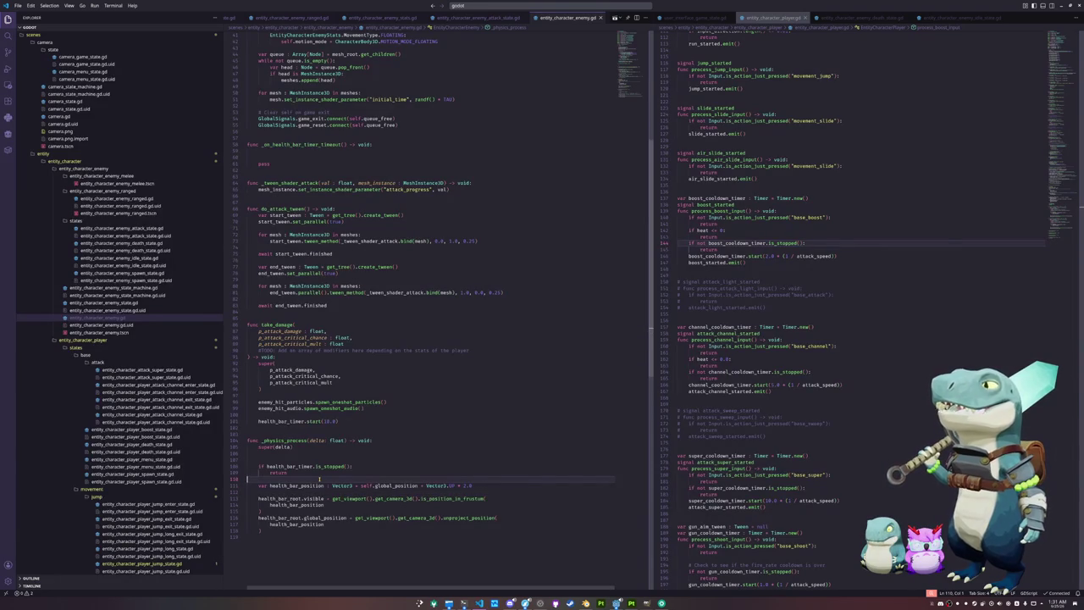
pyautogui.press('Up')
pyautogui.press('Up')
pyautogui.press('Up')
pyautogui.press('BackSpace')
pyautogui.press('Up')
pyautogui.press('Up')
pyautogui.press('Up')
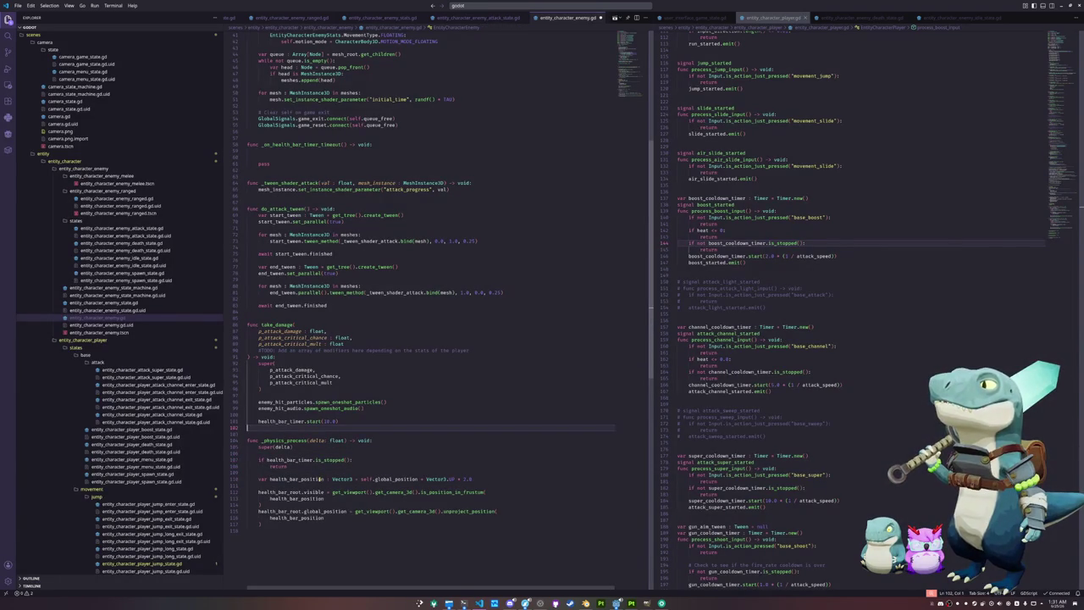
# - Replace pass in _on_health_bar_timer_timeout with health_bar_root.visible = false
pyautogui.scroll(9, 305, 424)
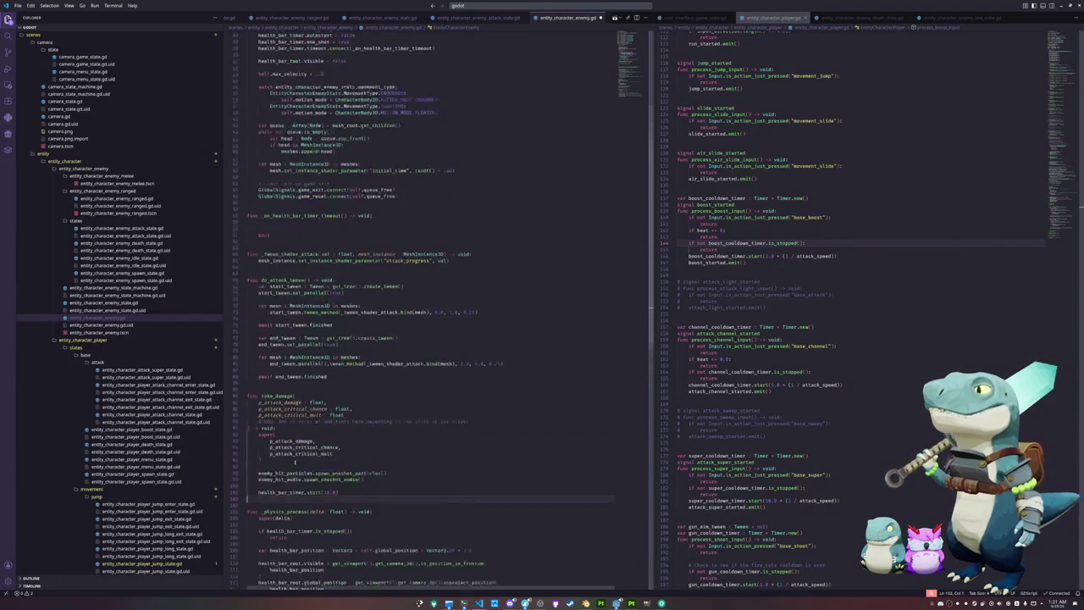
pyautogui.click(283, 384)
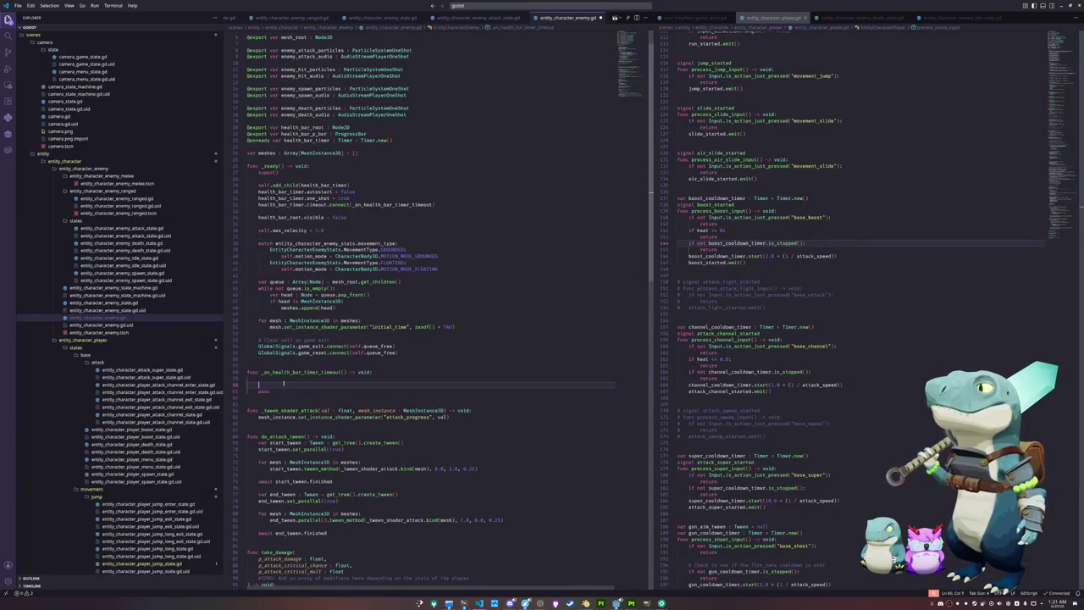
pyautogui.write('self.')
pyautogui.press('BackSpace')
pyautogui.press('BackSpace')
pyautogui.press('BackSpace')
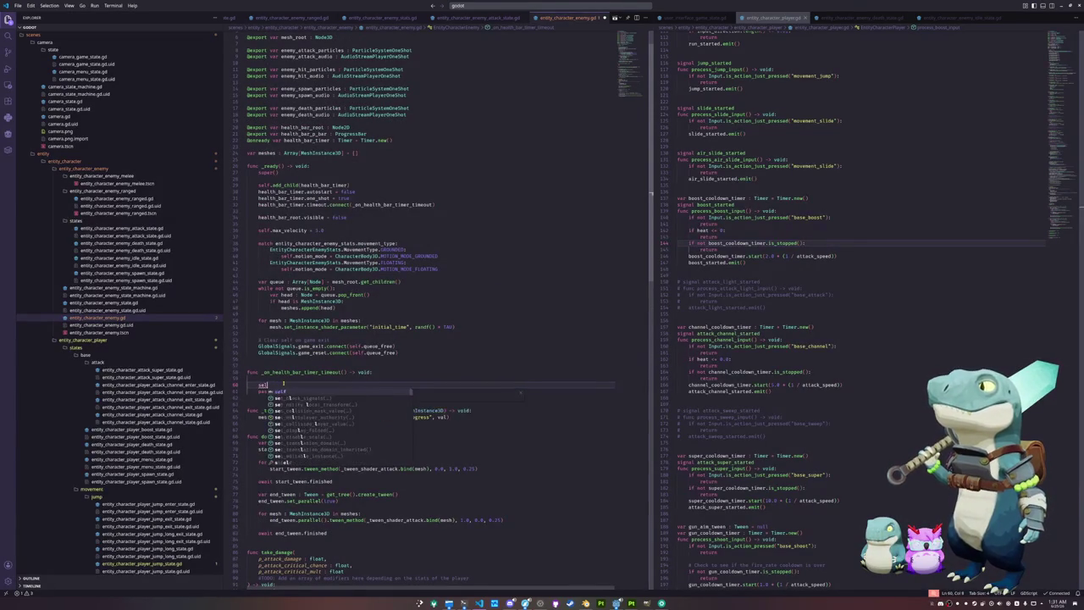
pyautogui.write('health_bar_root.visib')
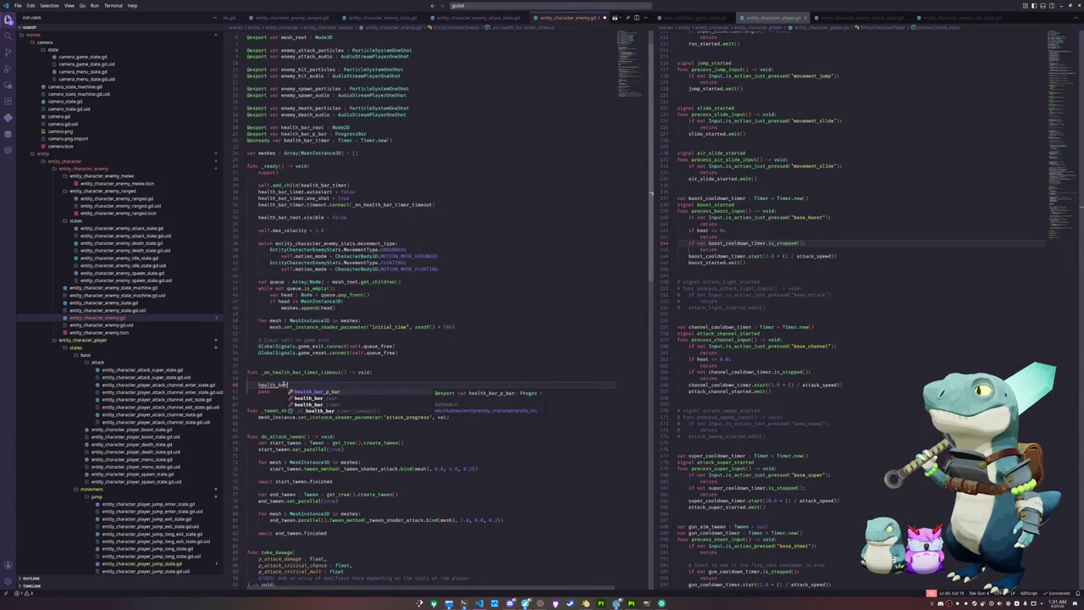
pyautogui.write('le = false')
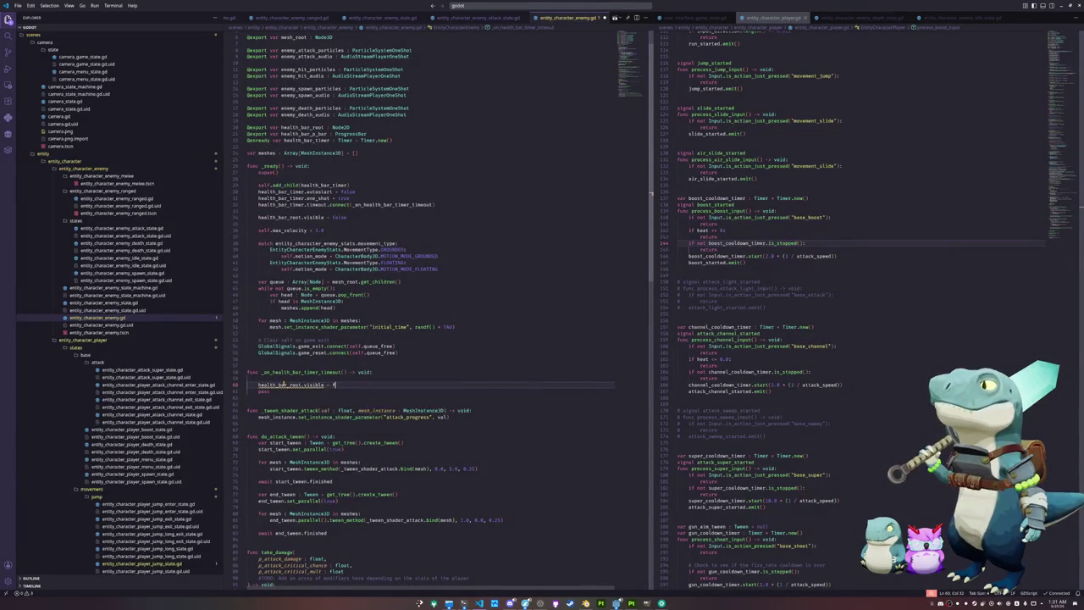
pyautogui.press('Down')
pyautogui.hotkey('ctrl', 'shift', 'k')
pyautogui.press('Up')
pyautogui.press('Up')
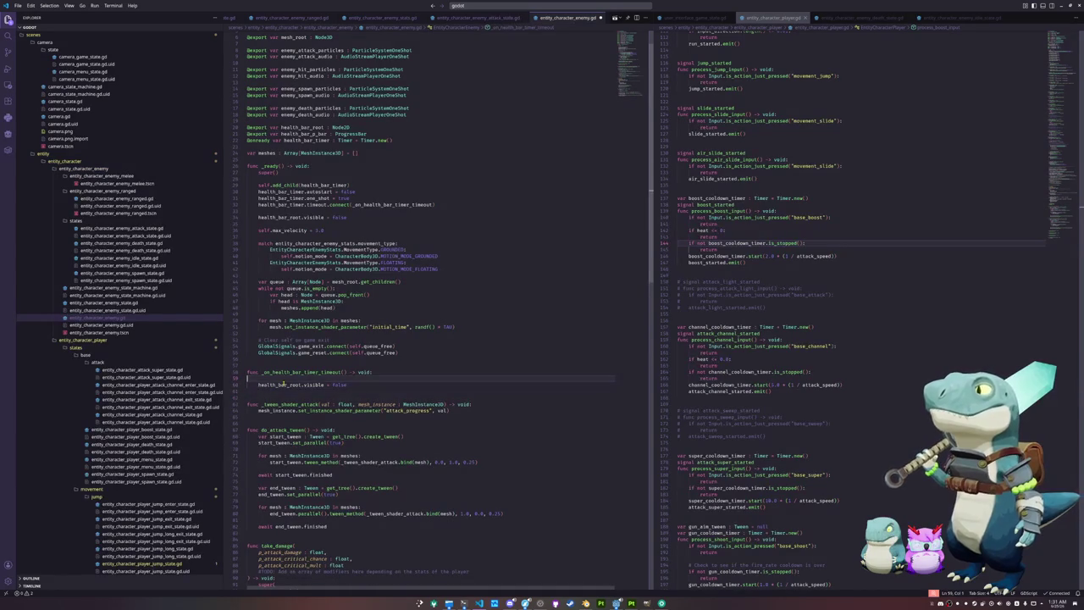
pyautogui.hotkey('ctrl', 'shift', 'k')
# - Add a blank line before _physics_process to tidy the spacing
pyautogui.click(283, 382)
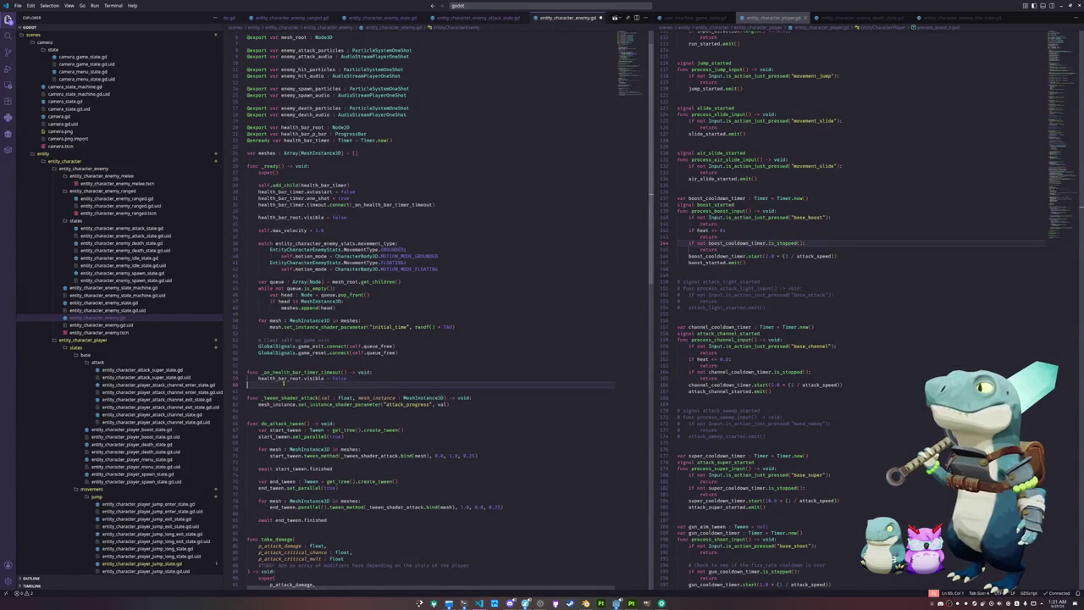
pyautogui.scroll(-10, 282, 383)
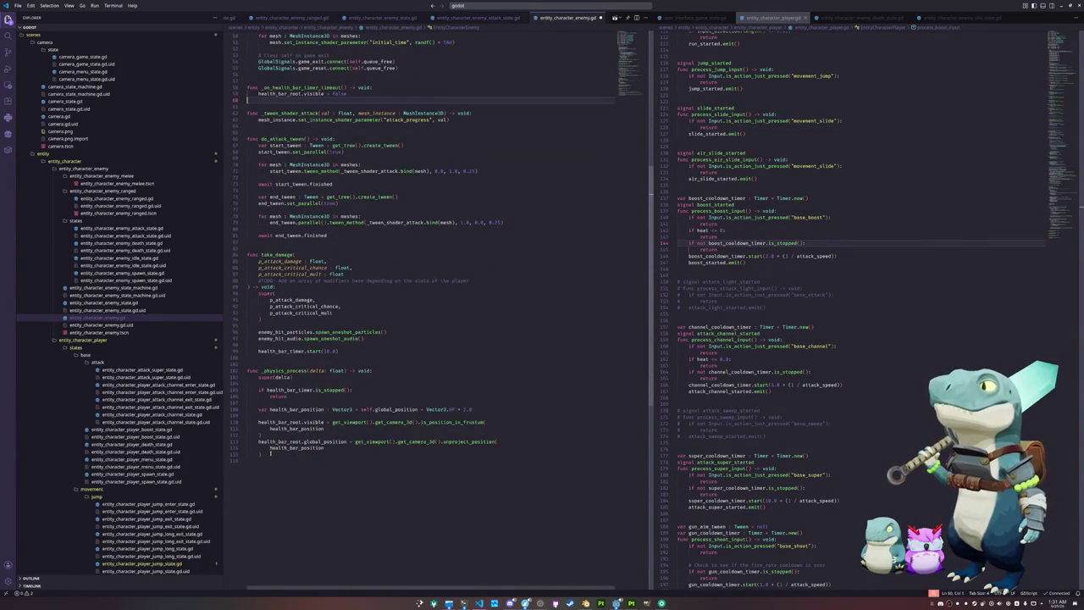
pyautogui.scroll(1, 290, 376)
pyautogui.click(269, 400)
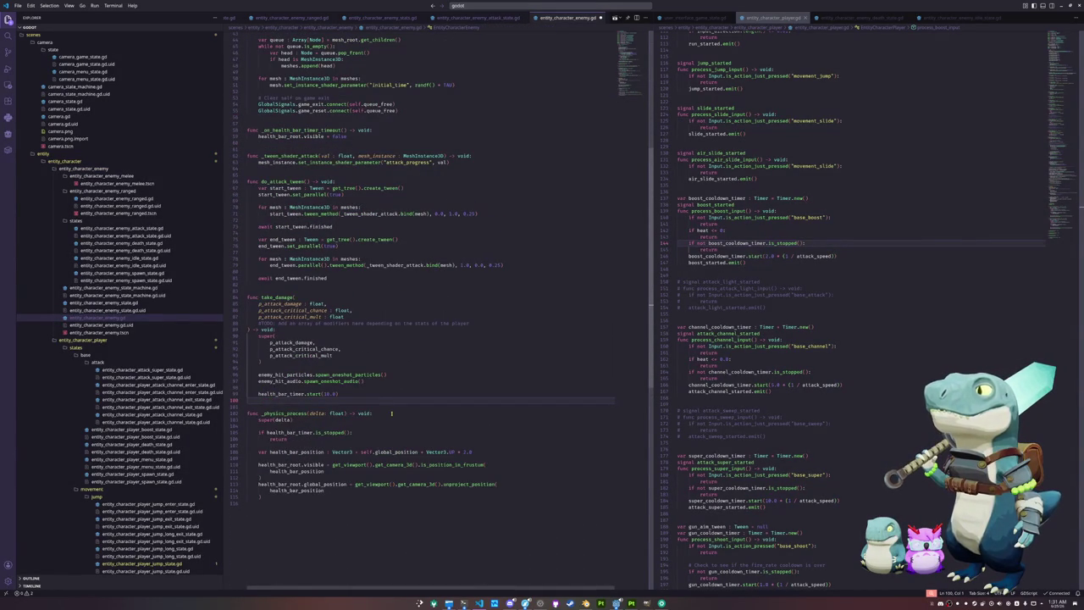
pyautogui.press('Return')
pyautogui.press('Down')
pyautogui.press('Down')
pyautogui.press('Down')
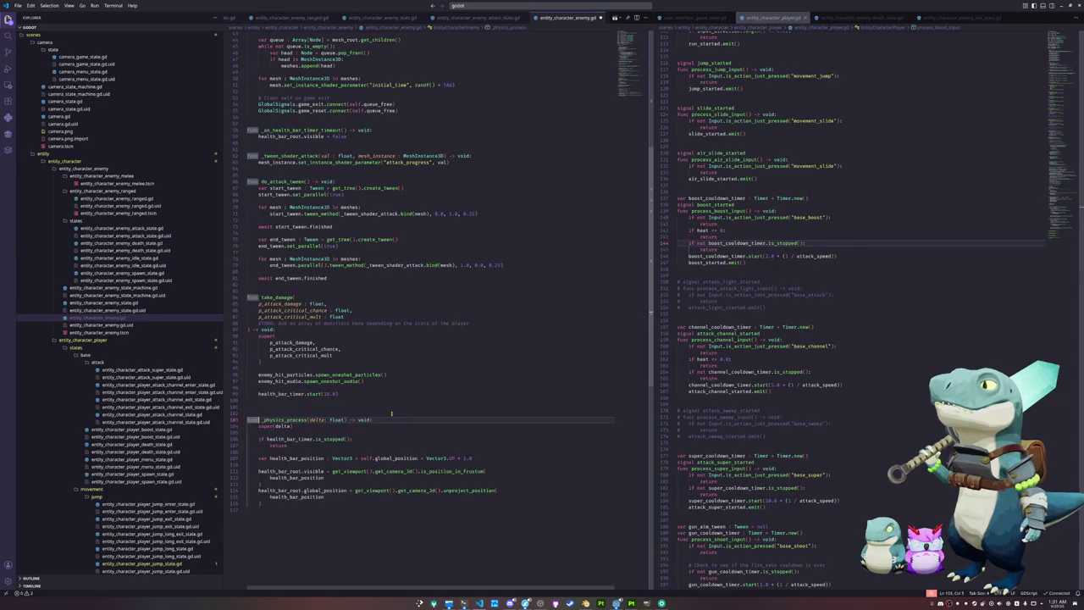
# - Cut the health bar positioning lines from _physics_process and call _update_health_bar_position there
pyautogui.hotkey('shift', 'Up')
pyautogui.hotkey('shift', 'Up')
pyautogui.hotkey('shift', 'Up')
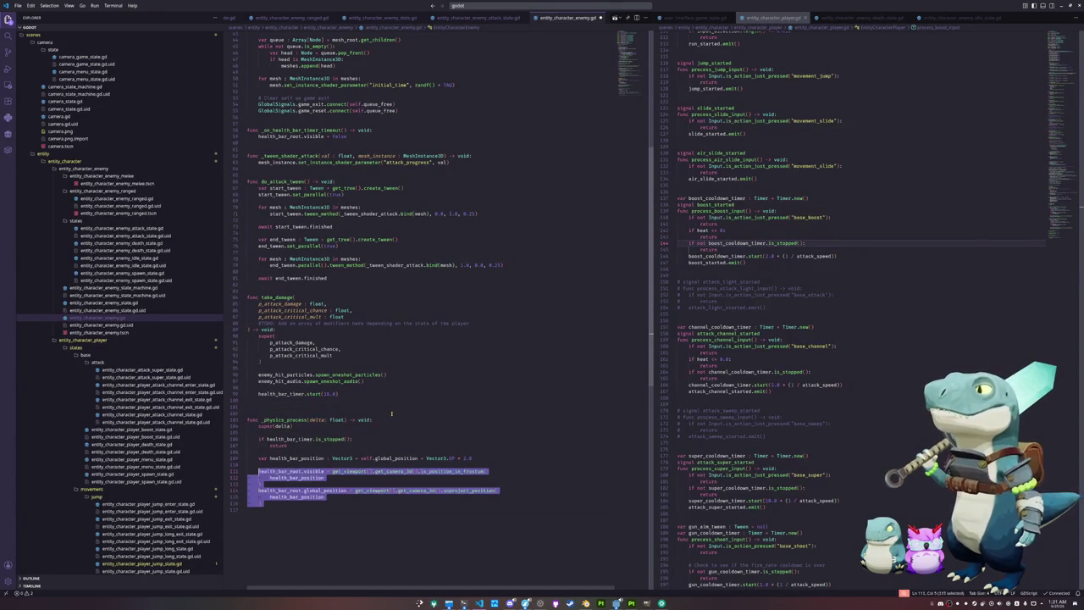
pyautogui.press('Up')
pyautogui.hotkey('shift', 'Down')
pyautogui.hotkey('shift', 'Down')
pyautogui.hotkey('shift', 'Down')
pyautogui.hotkey('ctrl', 'd')
pyautogui.press('Up')
pyautogui.hotkey('shift', 'Down')
pyautogui.hotkey('shift', 'Down')
pyautogui.hotkey('shift', 'Down')
pyautogui.press('BackSpace')
pyautogui.press('Return')
pyautogui.press('Tab')
pyautogui.write('_update_he')
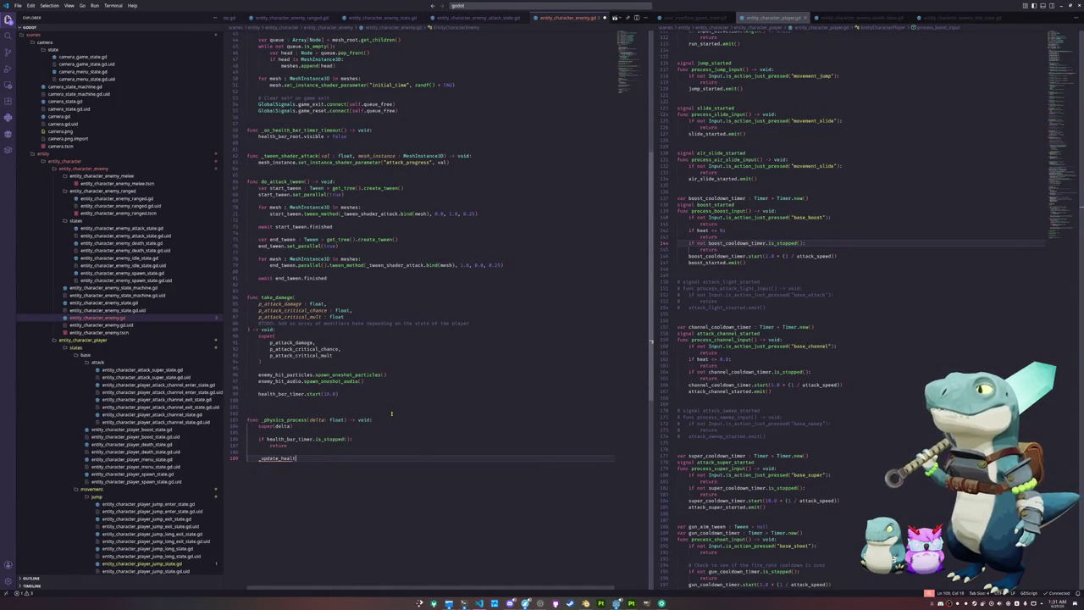
pyautogui.press('BackSpace')
pyautogui.press('BackSpace')
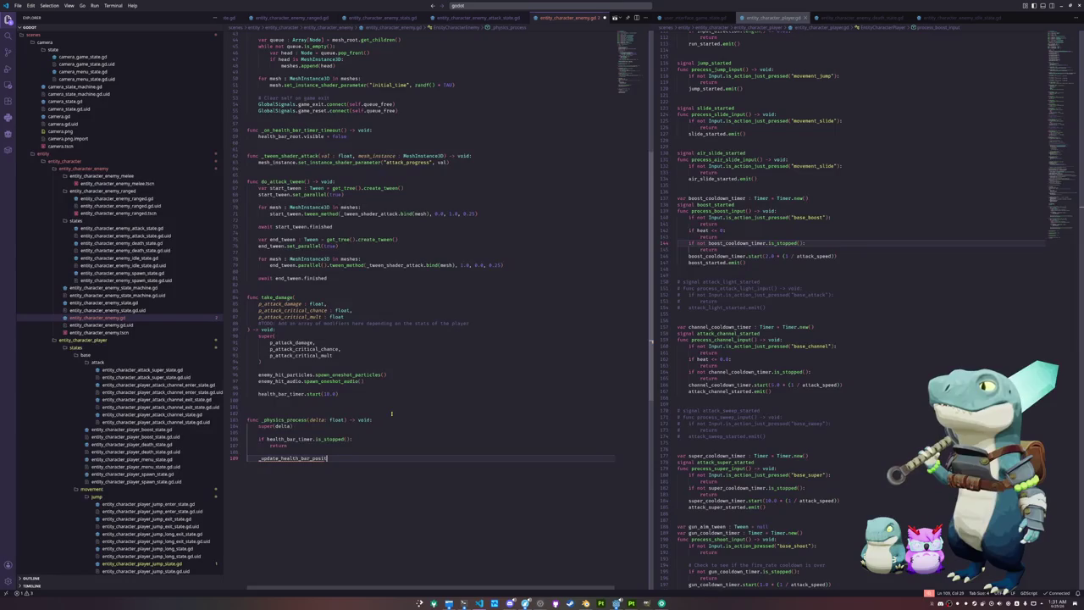
# - Declare func _update_health_bar_position above _physics_process and paste the positioning code into it
pyautogui.press('Home')
pyautogui.press('Up')
pyautogui.press('Up')
pyautogui.press('Up')
pyautogui.press('Up')
pyautogui.press('Up')
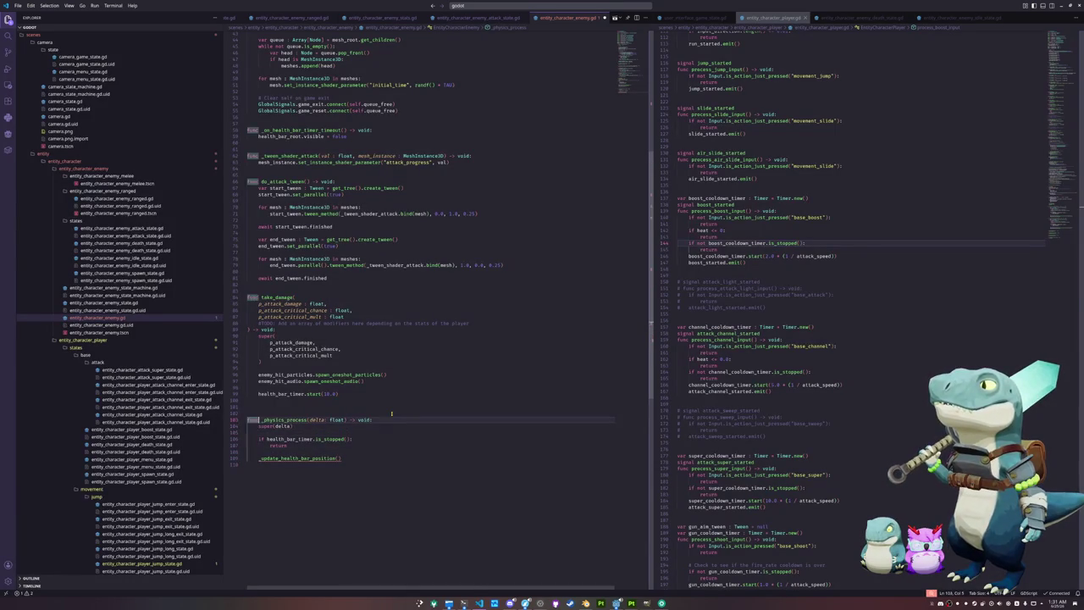
pyautogui.write('func _update_health_ba')
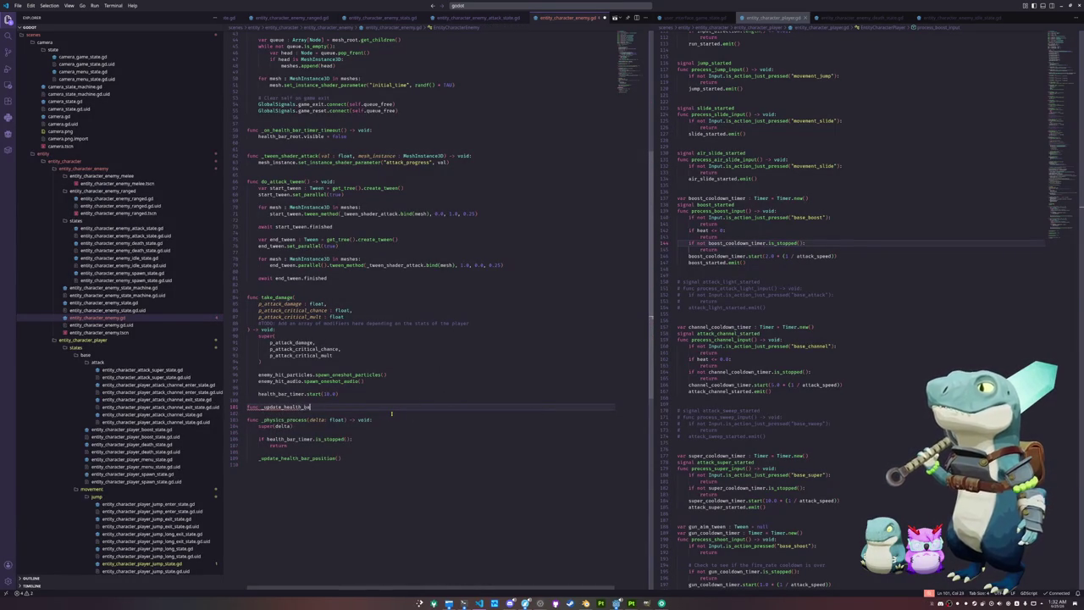
pyautogui.write('ion(')
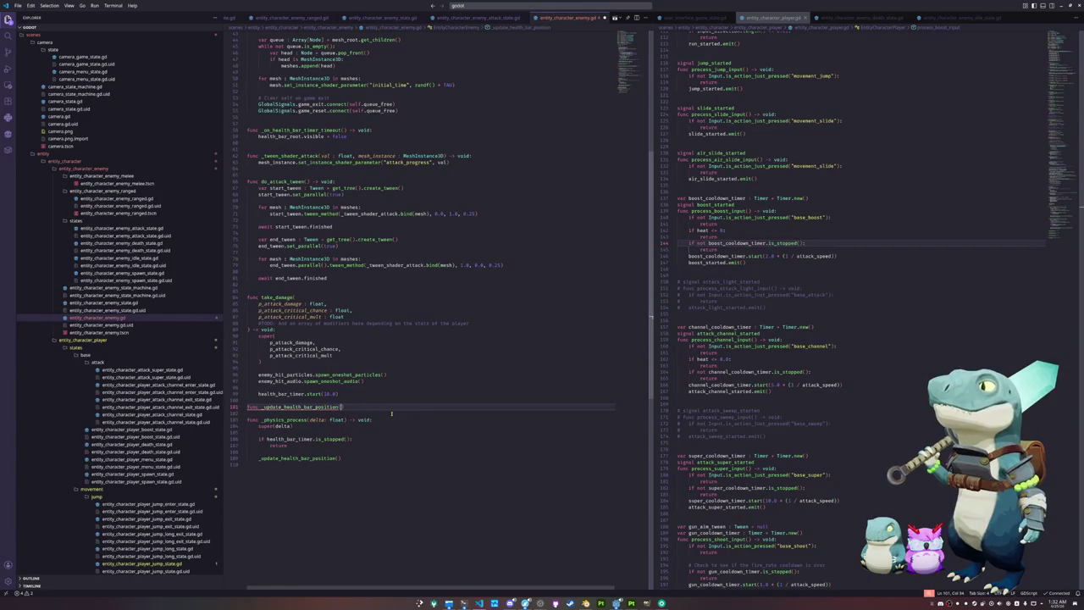
pyautogui.write('d:')
pyautogui.press('Return')
pyautogui.press('Tab')
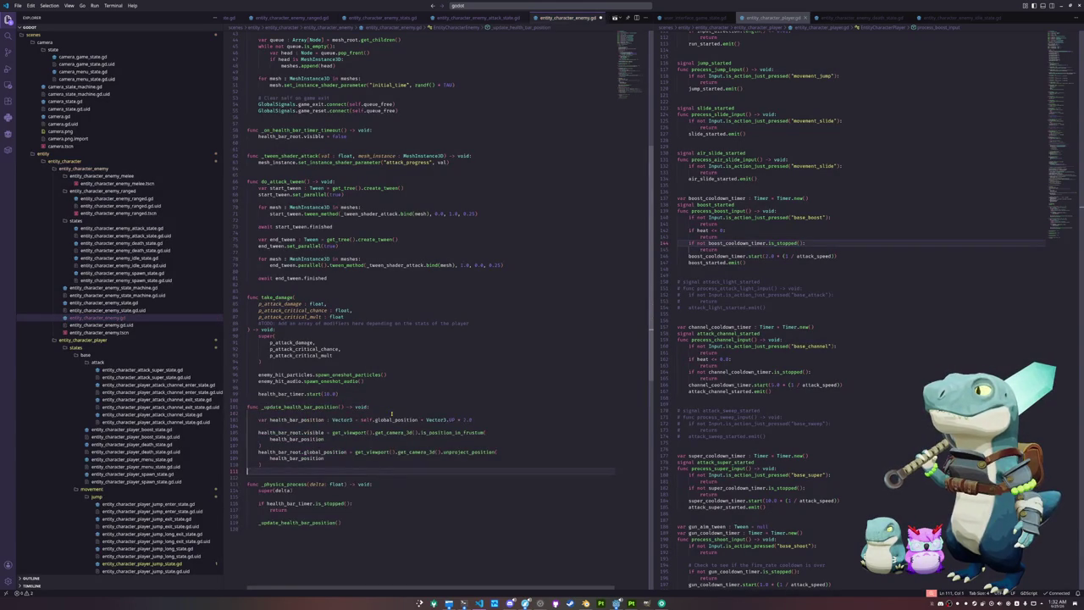
# - Make take_damage call _update_health_bar_position() and health_bar_root.reset_physics_interpolation()
pyautogui.click(391, 414)
pyautogui.press('Up')
pyautogui.press('Up')
pyautogui.press('Return')
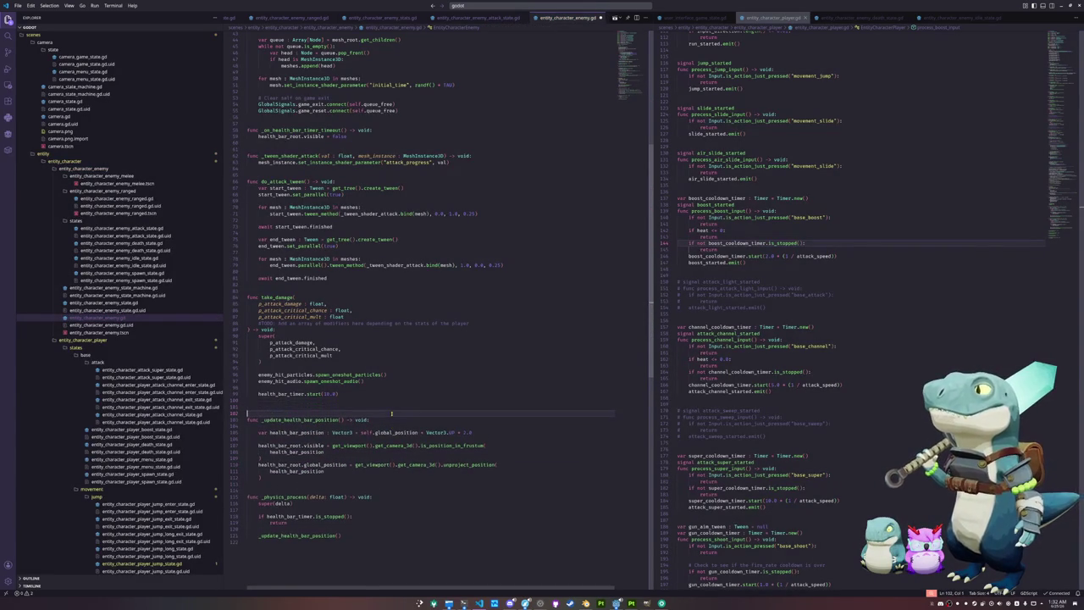
pyautogui.hotkey('ctrl', 'space')
pyautogui.write('_up')
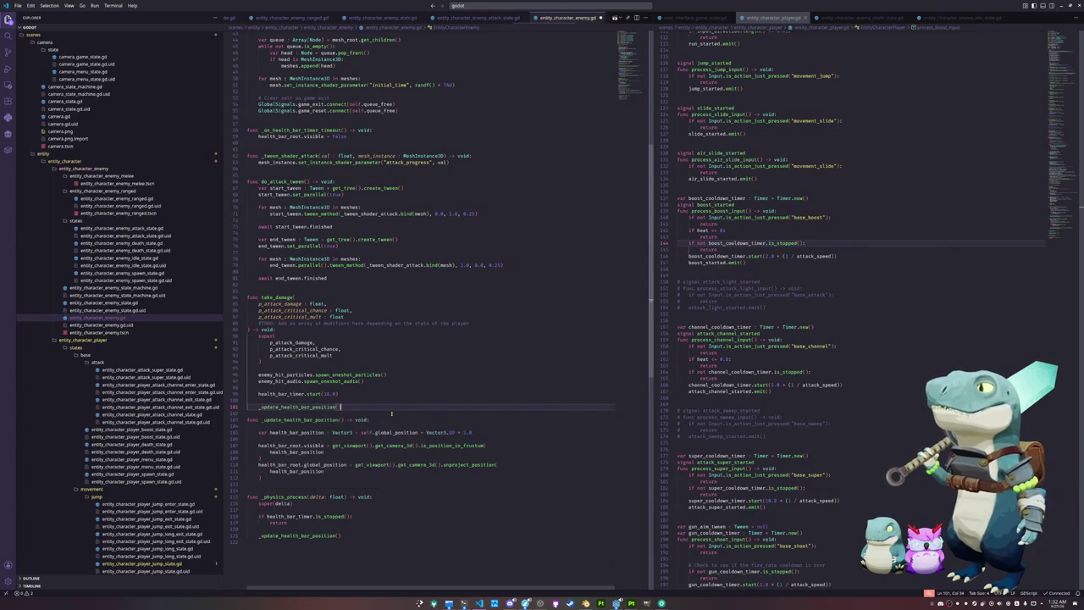
pyautogui.press('Return')
pyautogui.press('Return')
pyautogui.write('health_b')
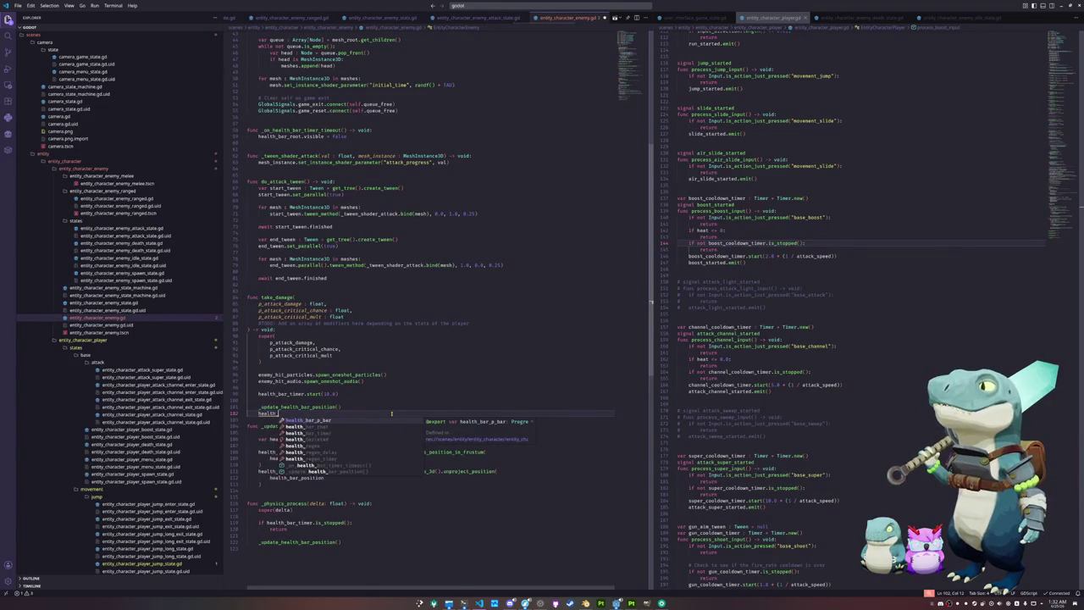
pyautogui.write('ar_r')
pyautogui.press('Return')
pyautogui.write('.reset_p')
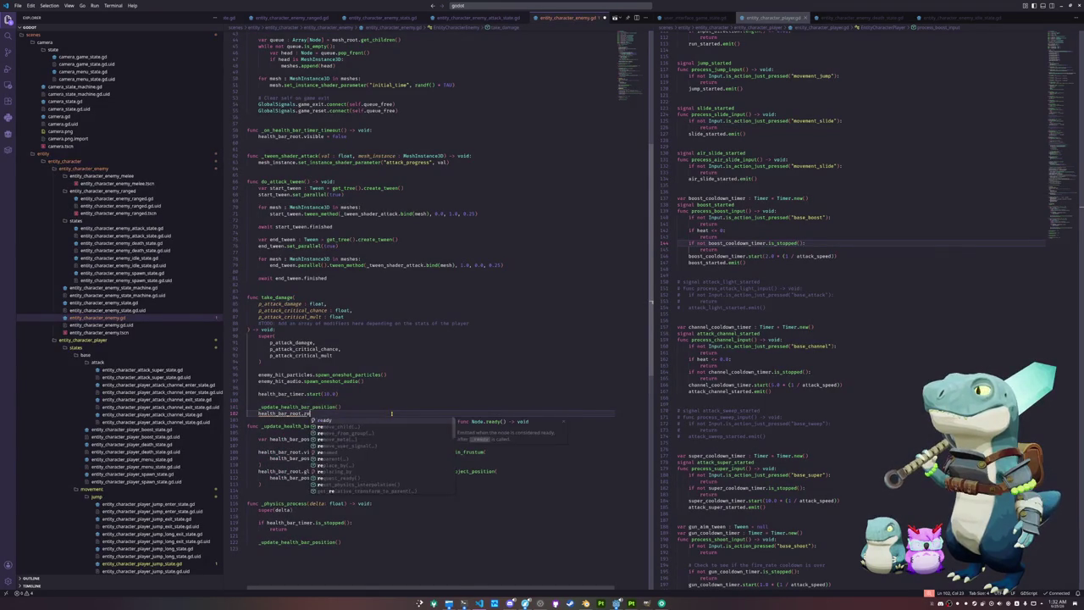
pyautogui.press('Return')
pyautogui.press('Return')
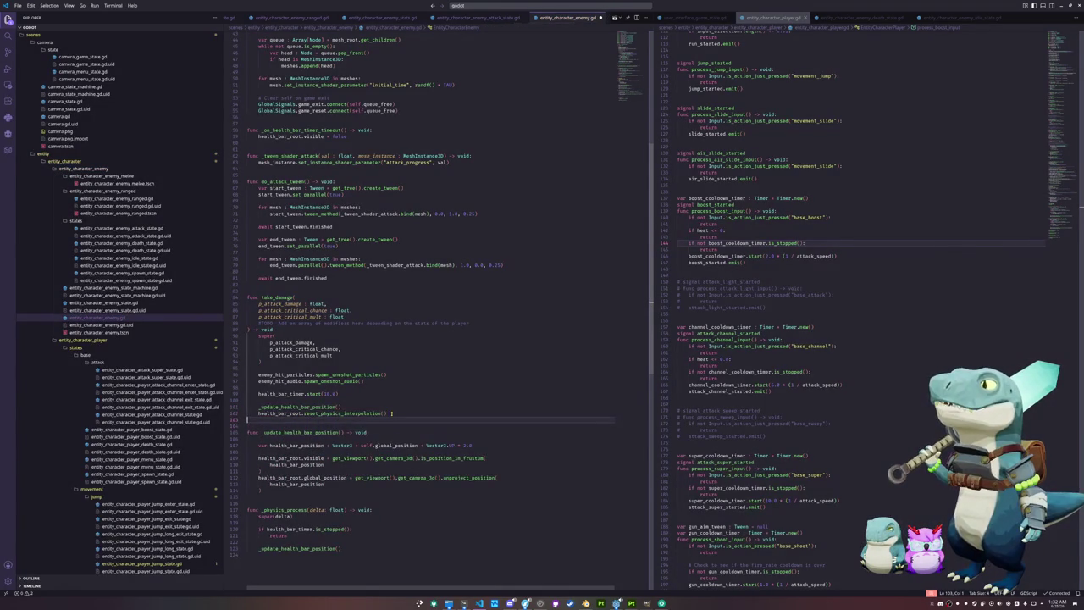
pyautogui.hotkey('alt', 'Tab')
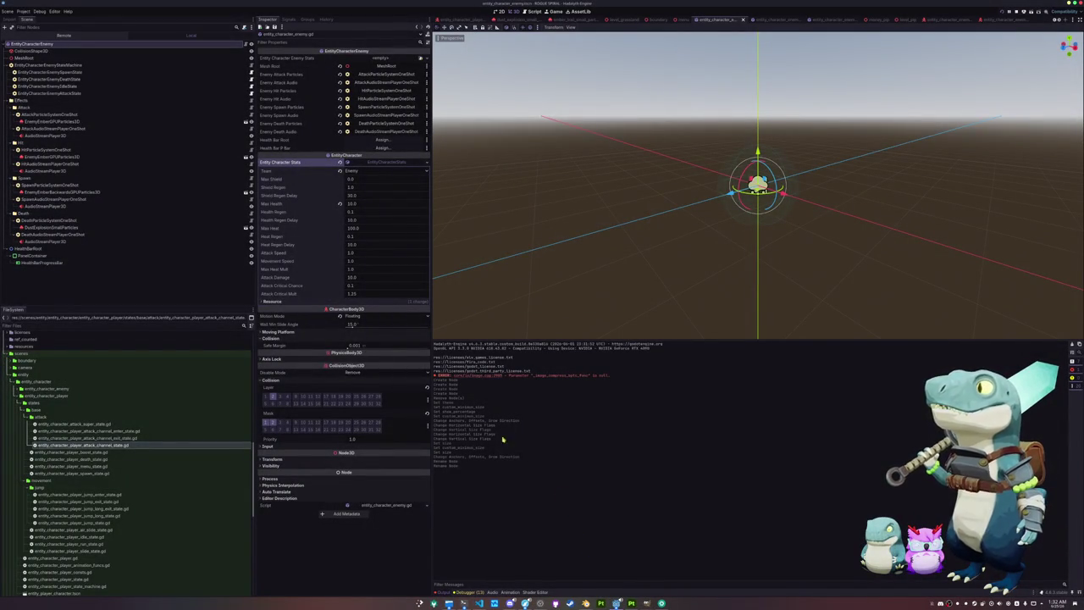
# - Link Health Bar Root to HealthBarRoot and Health Bar P Bar to HealthBarProgressBar, then run with F5
pyautogui.click(386, 139)
pyautogui.doubleClick(537, 232)
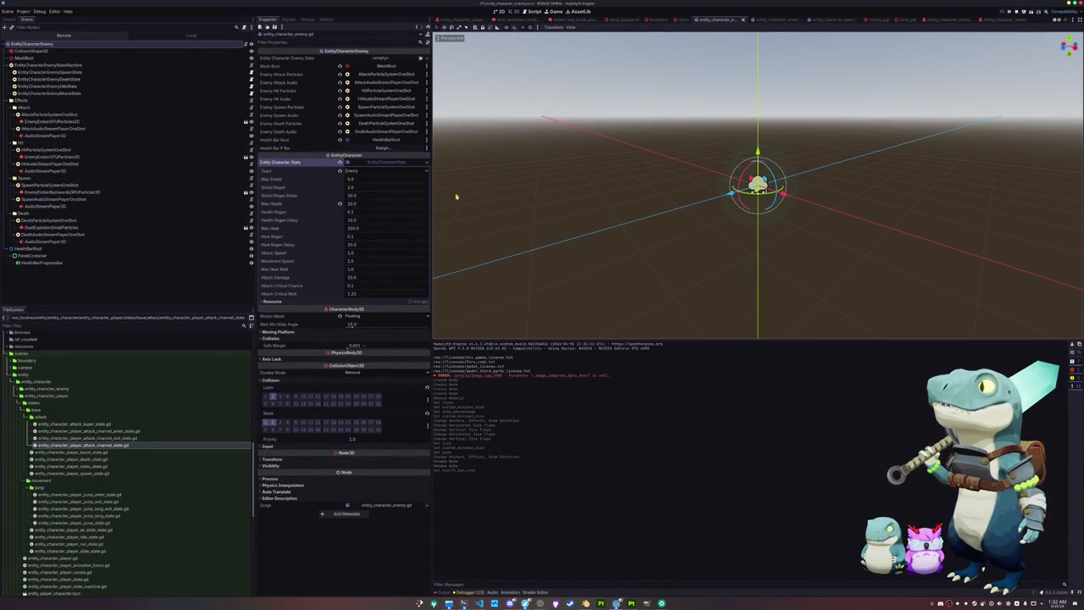
pyautogui.click(385, 147)
pyautogui.doubleClick(537, 245)
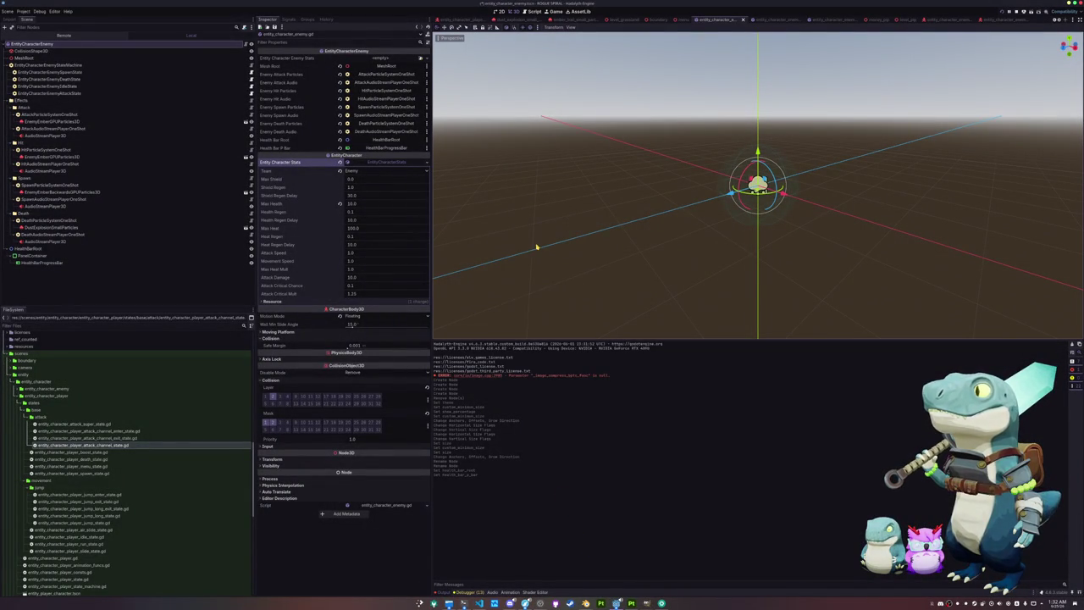
pyautogui.press('F5')
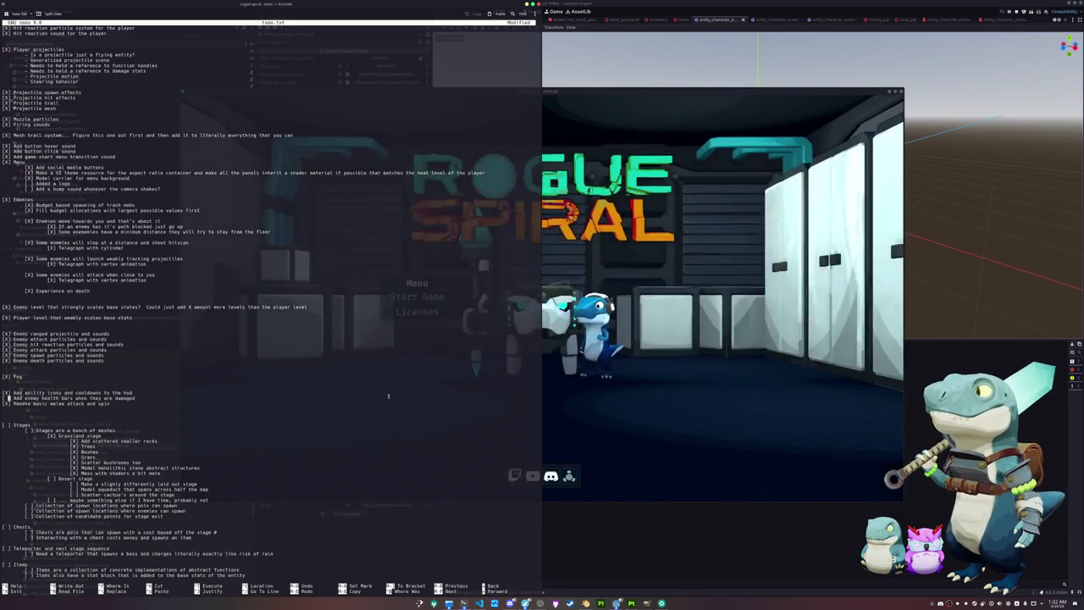
# - Start a new game and dash forward across the meadow with Shift
pyautogui.click(464, 602)
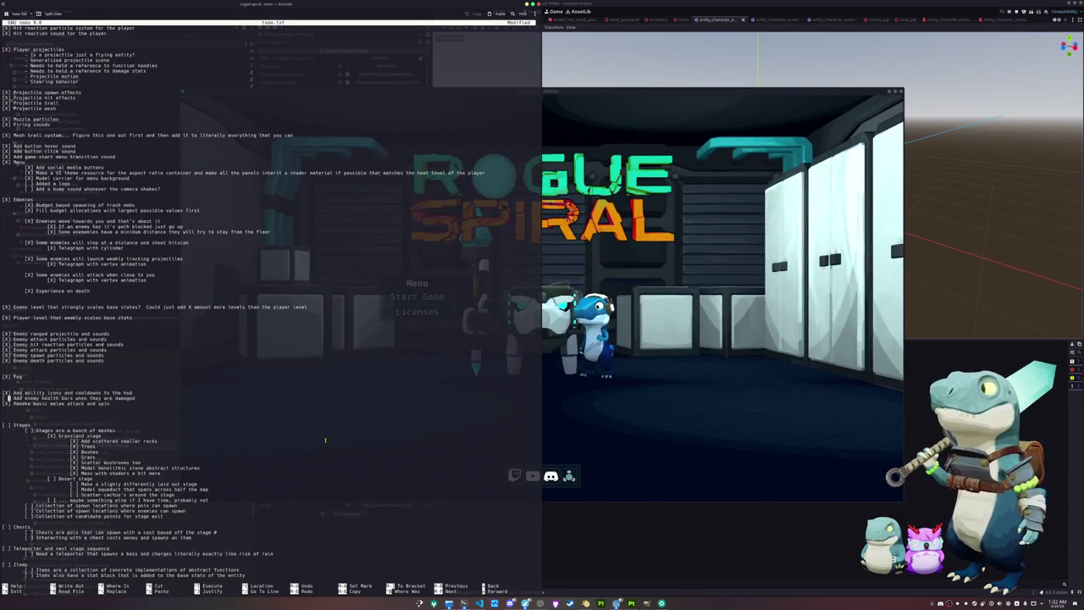
pyautogui.hotkey('alt', 'Tab')
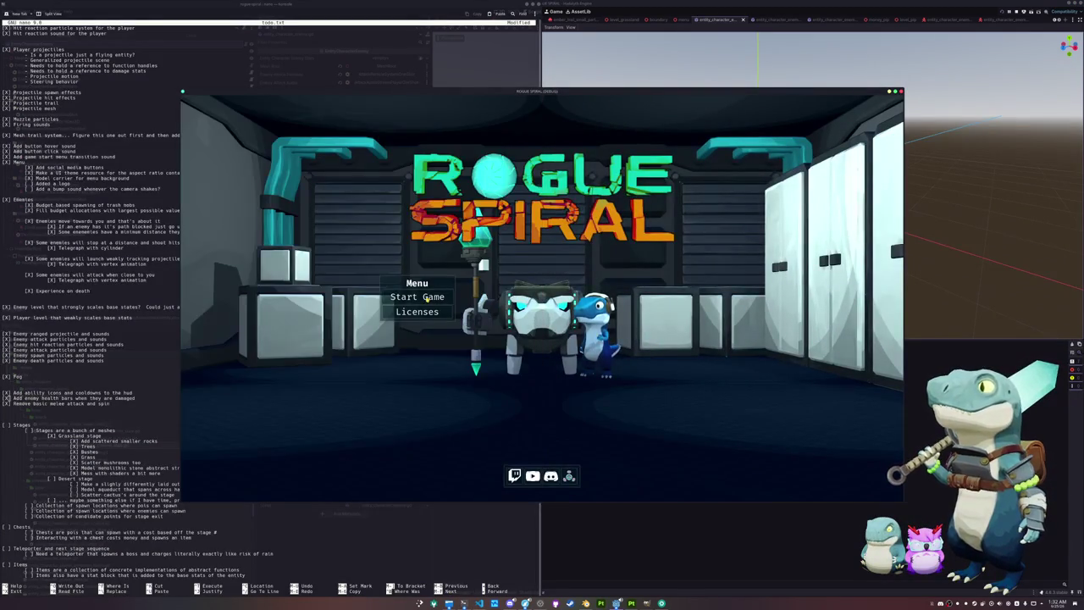
pyautogui.click(426, 298)
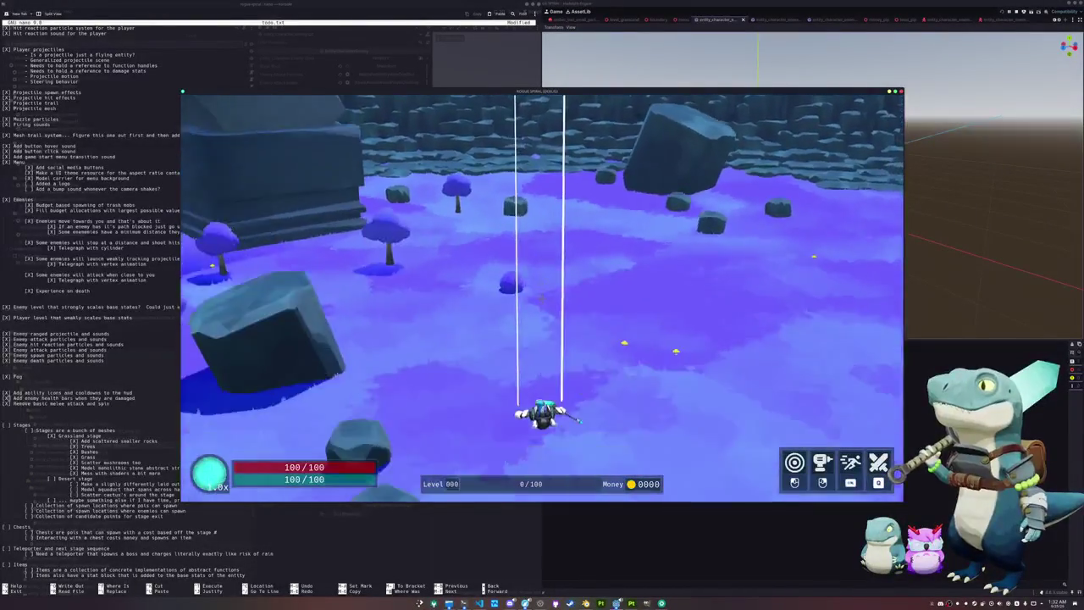
pyautogui.press('w')
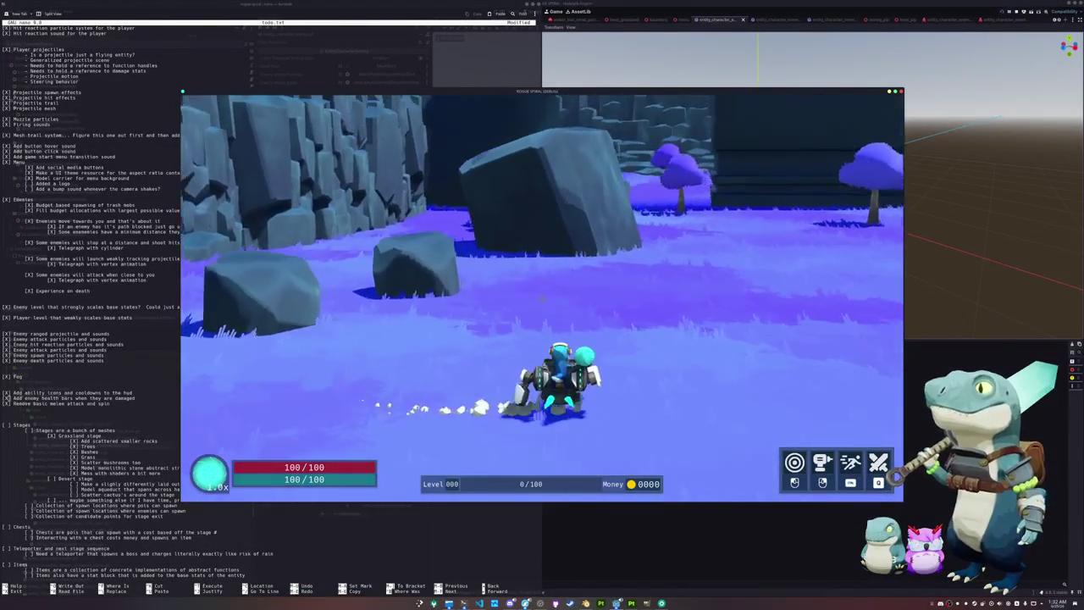
pyautogui.press('shift')
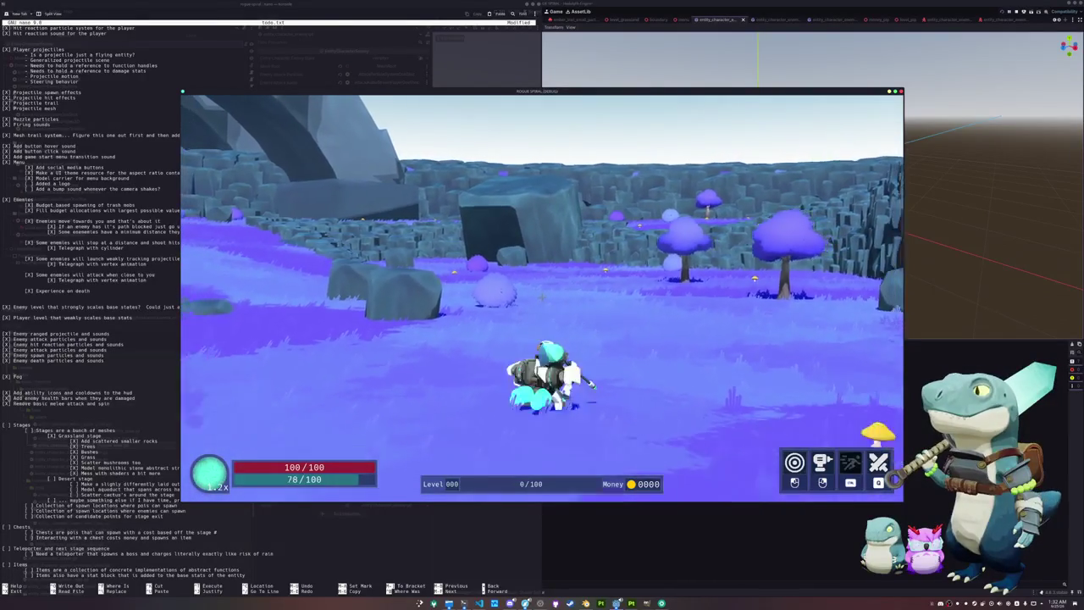
pyautogui.press('shift')
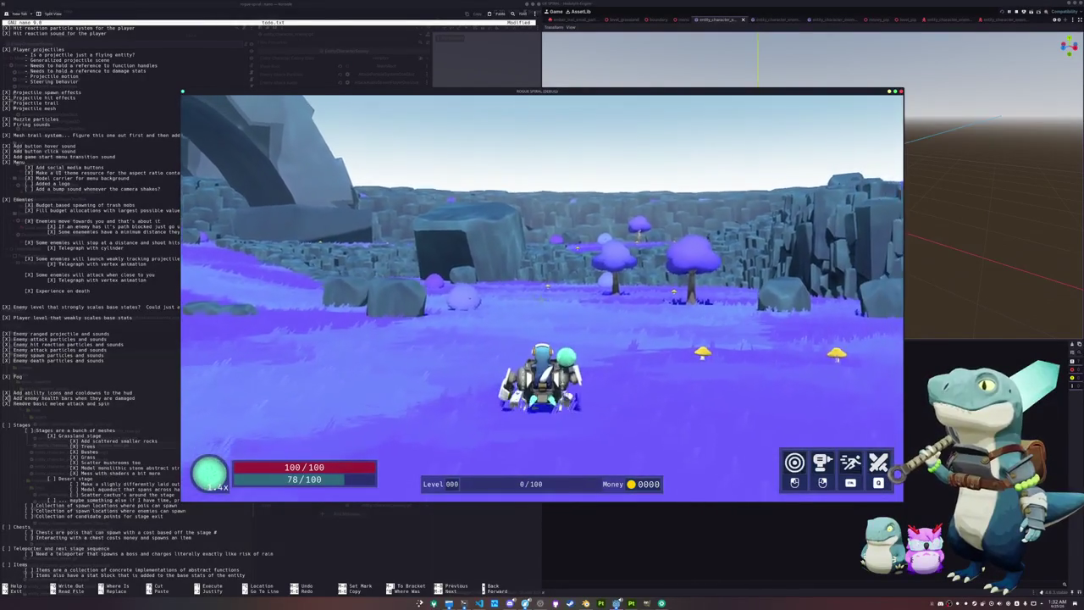
pyautogui.press('shift')
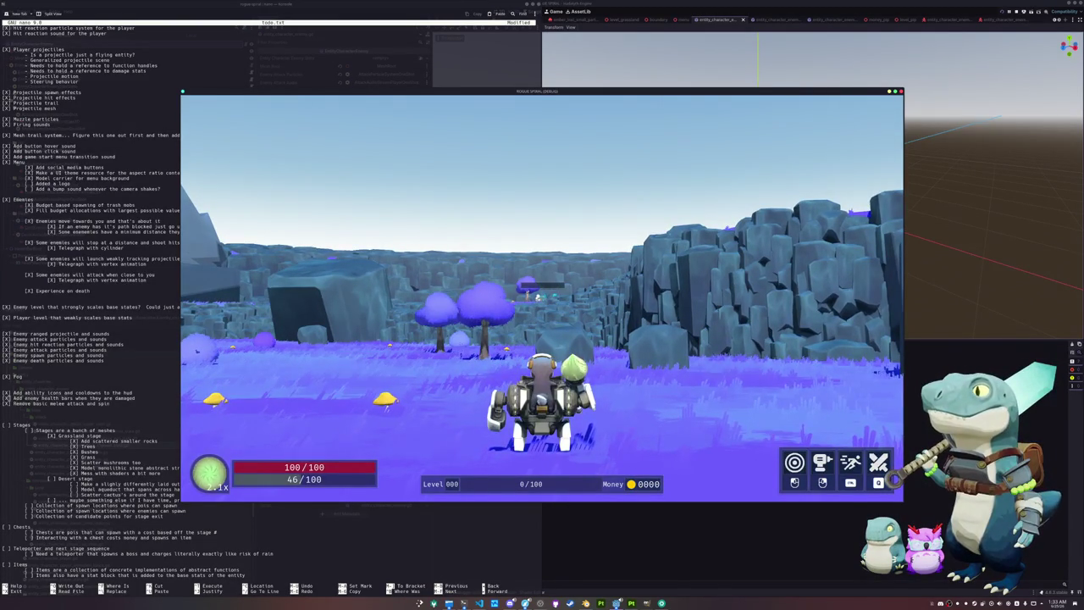
# - Run on through the meadow toward the purple trees, then pause the game
pyautogui.press('w')
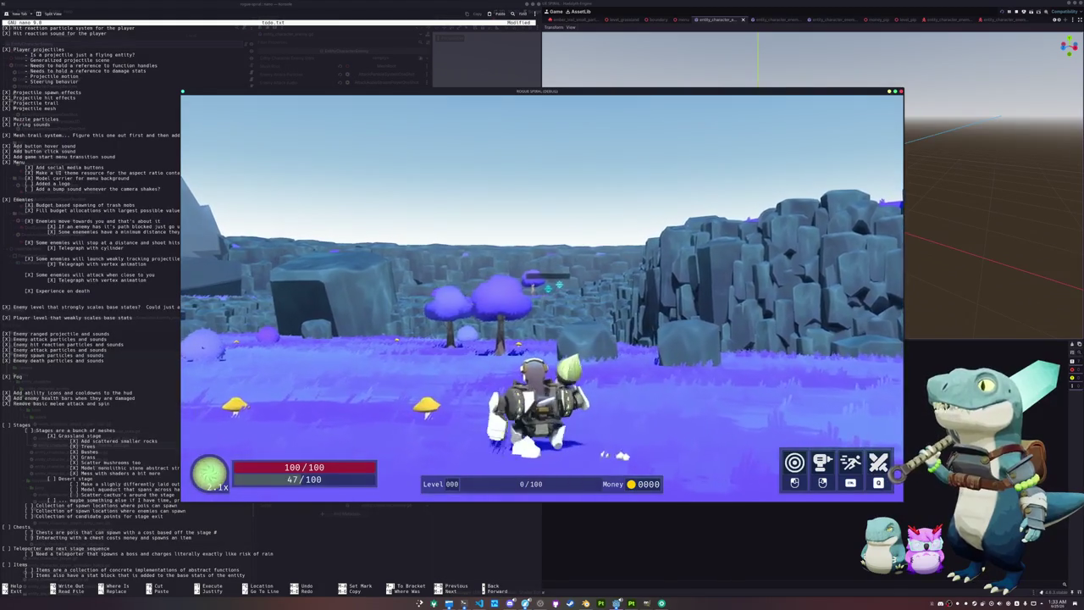
pyautogui.press('w')
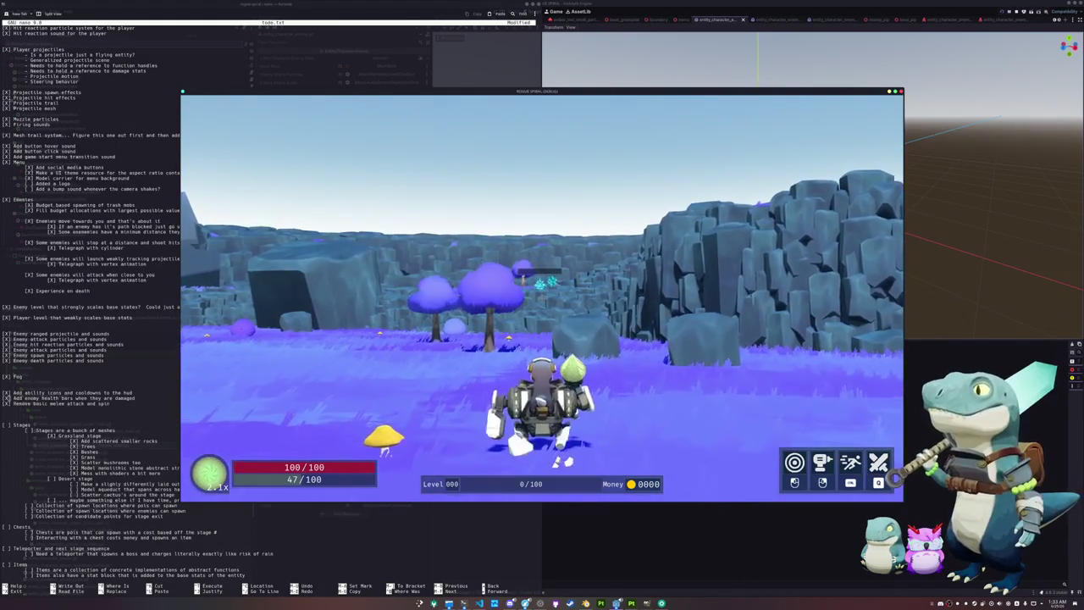
pyautogui.press('w')
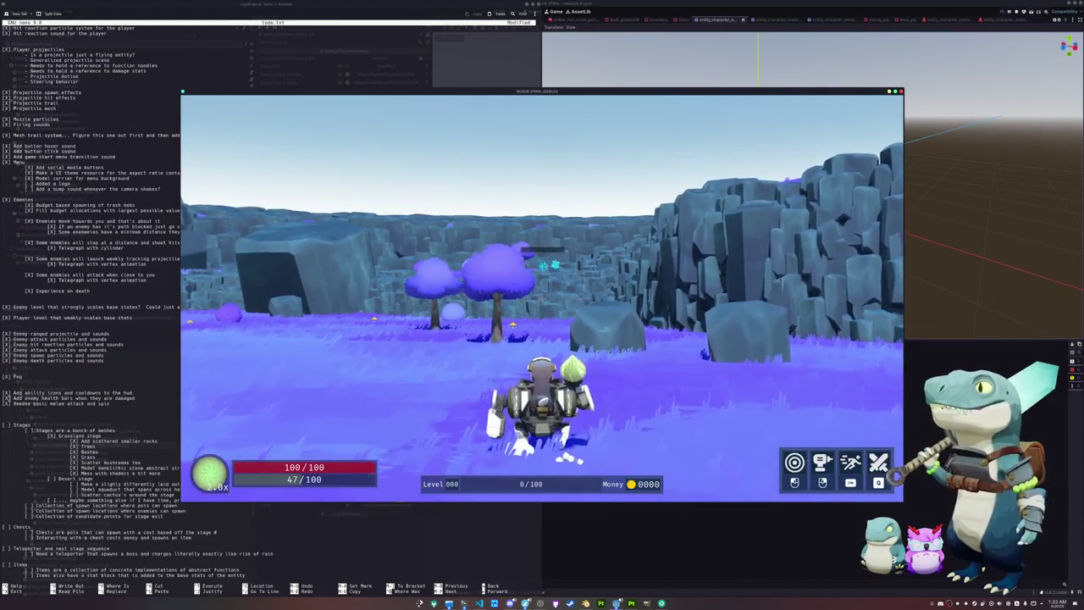
pyautogui.press('w')
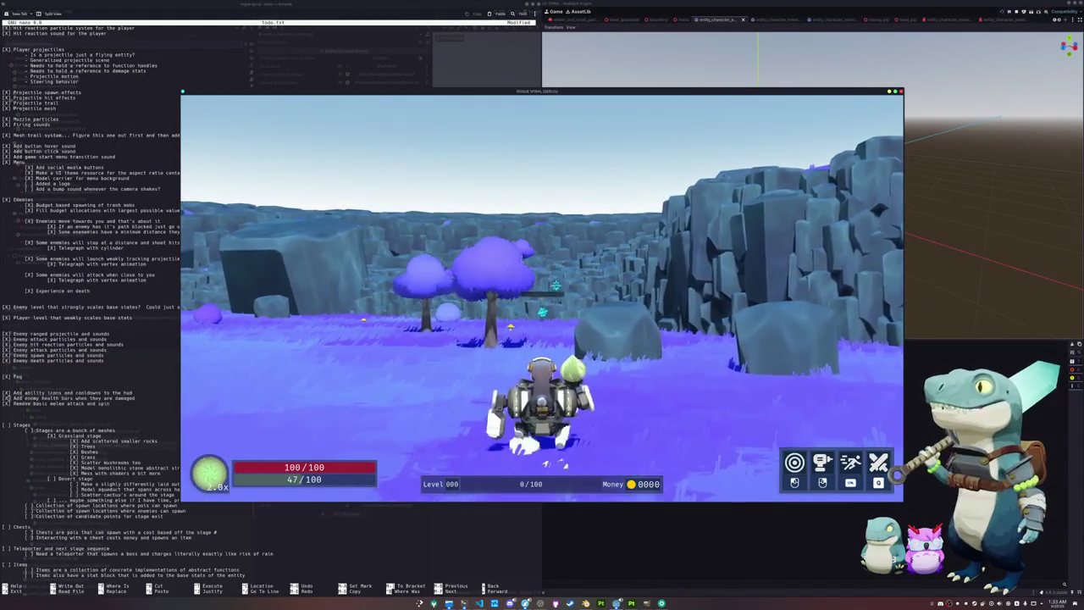
pyautogui.press('w')
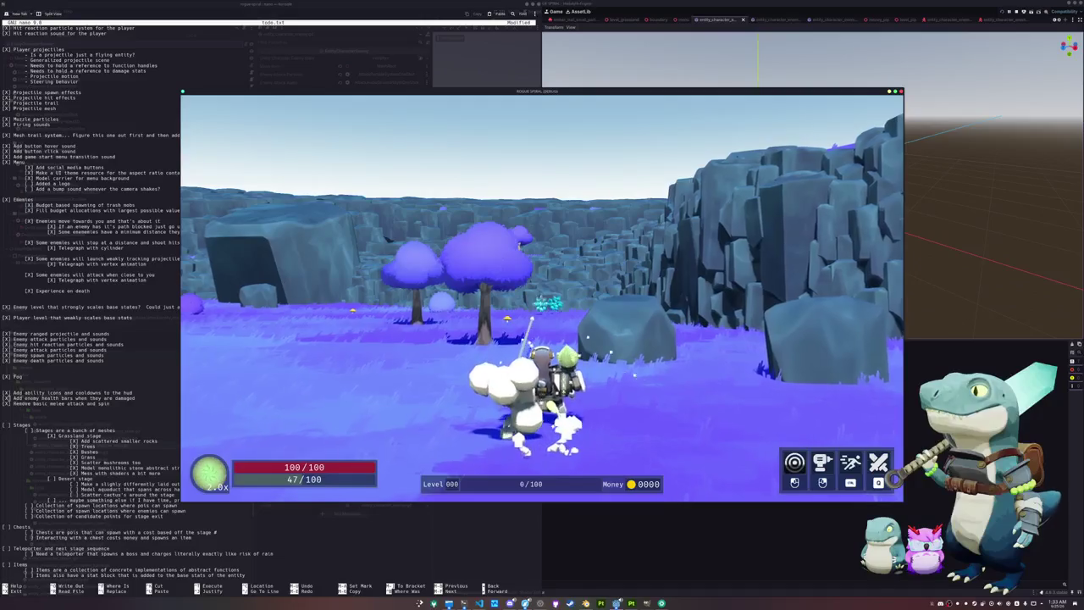
pyautogui.press('w')
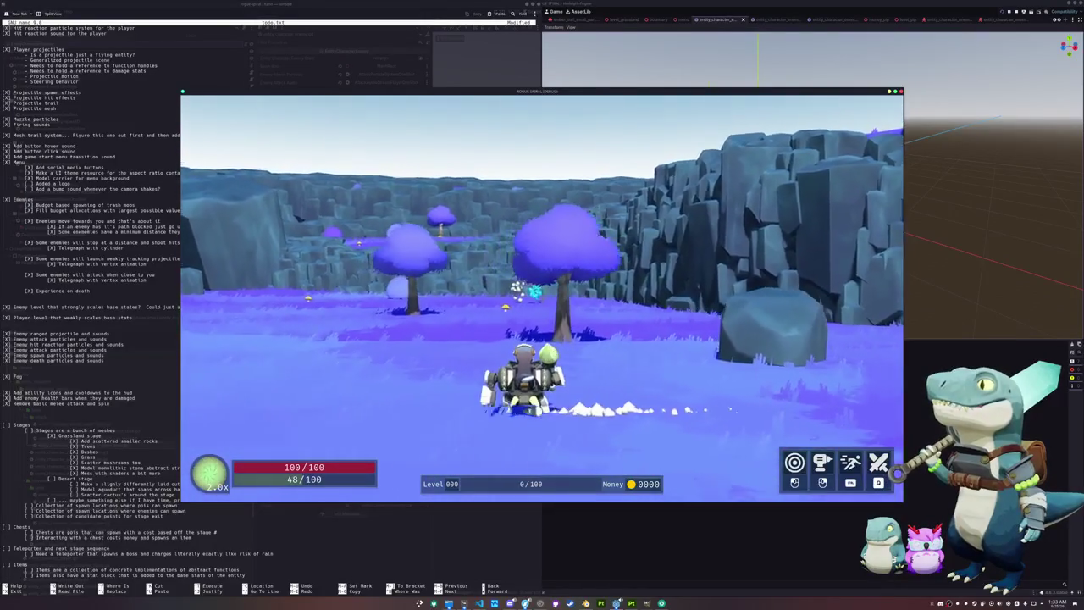
pyautogui.press('Escape')
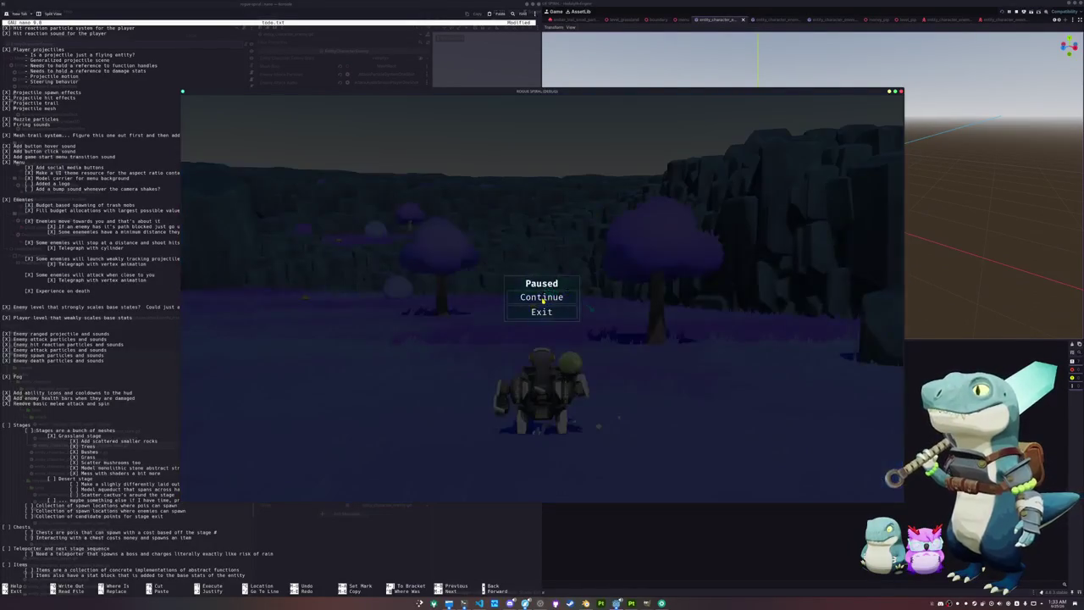
pyautogui.click(415, 527)
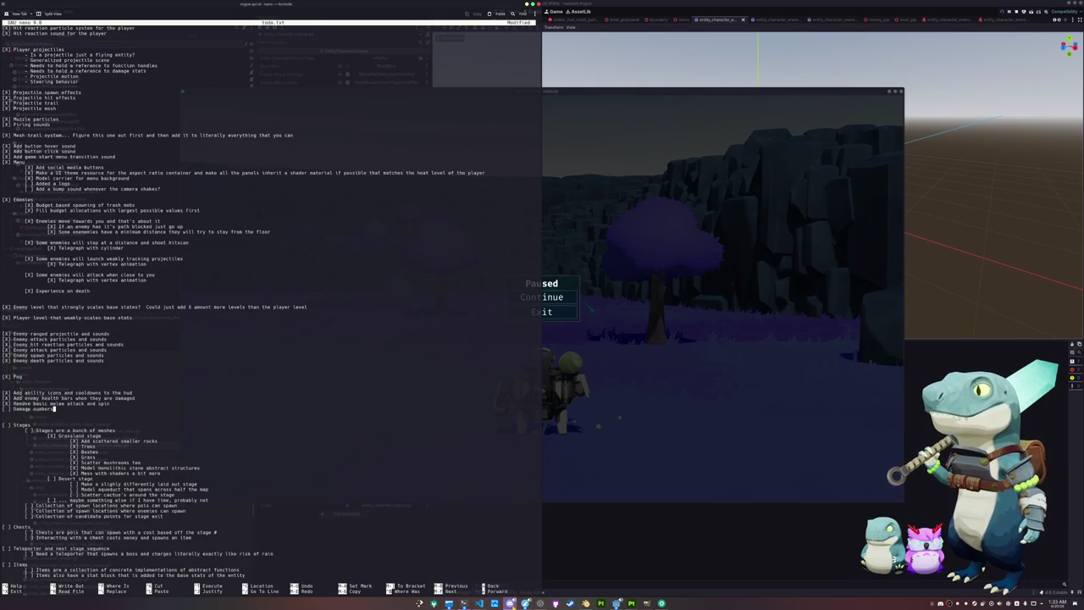
# - Bring Visual Studio Code back to the front from its taskbar preview
pyautogui.moveTo(510, 603)
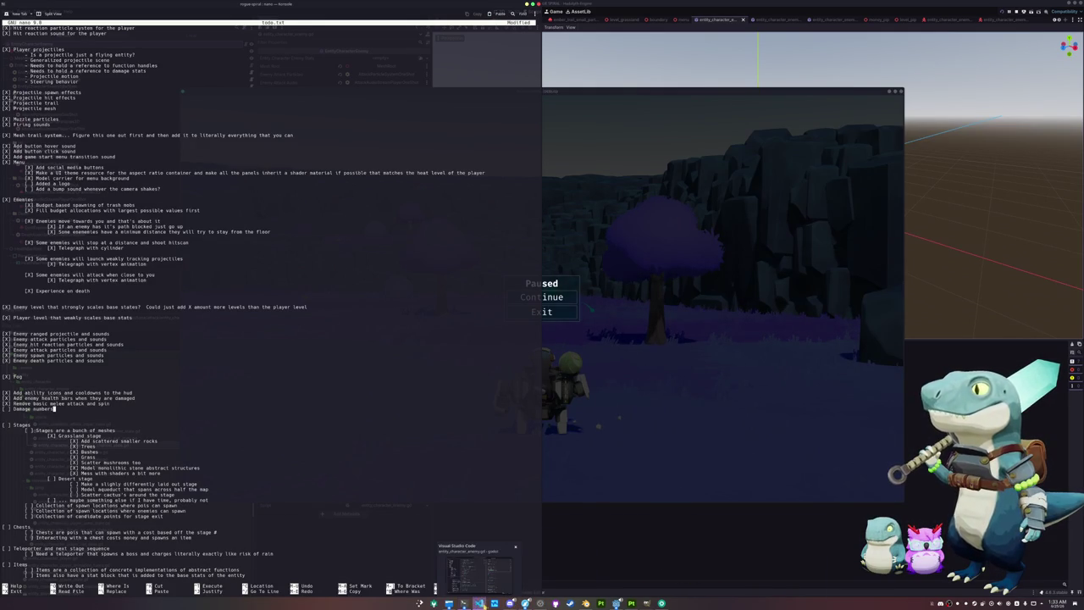
pyautogui.click(484, 584)
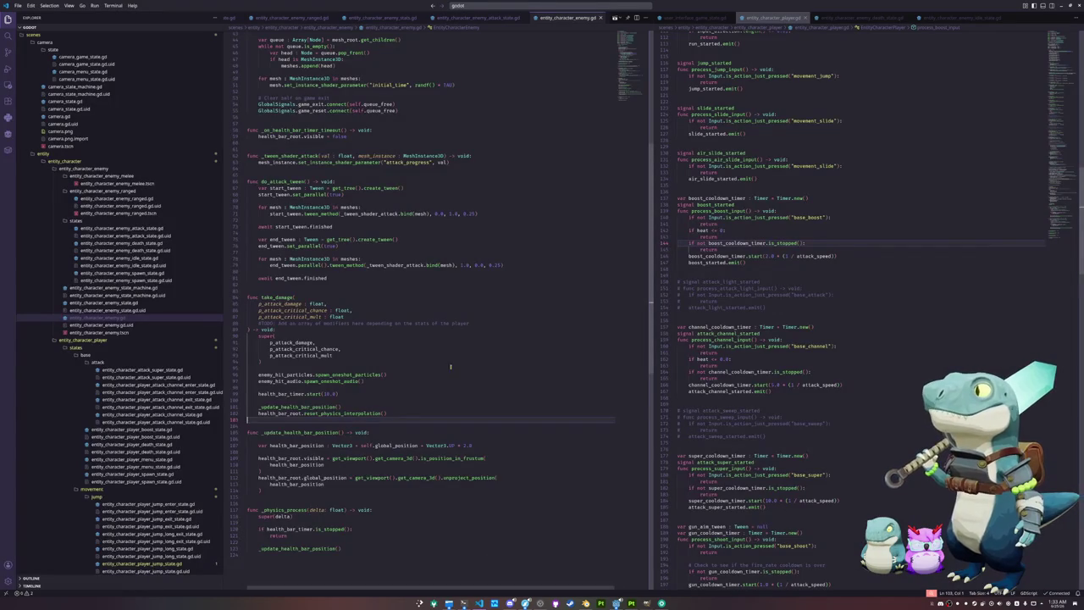
# - Add health_bar_p_bar.max_value = self.max_health and health_bar_p_bar.value = self.health after the positioning code
pyautogui.scroll(-2, 299, 457)
pyautogui.scroll(-1, 743, 463)
pyautogui.click(285, 436)
pyautogui.press('Return')
pyautogui.press('Return')
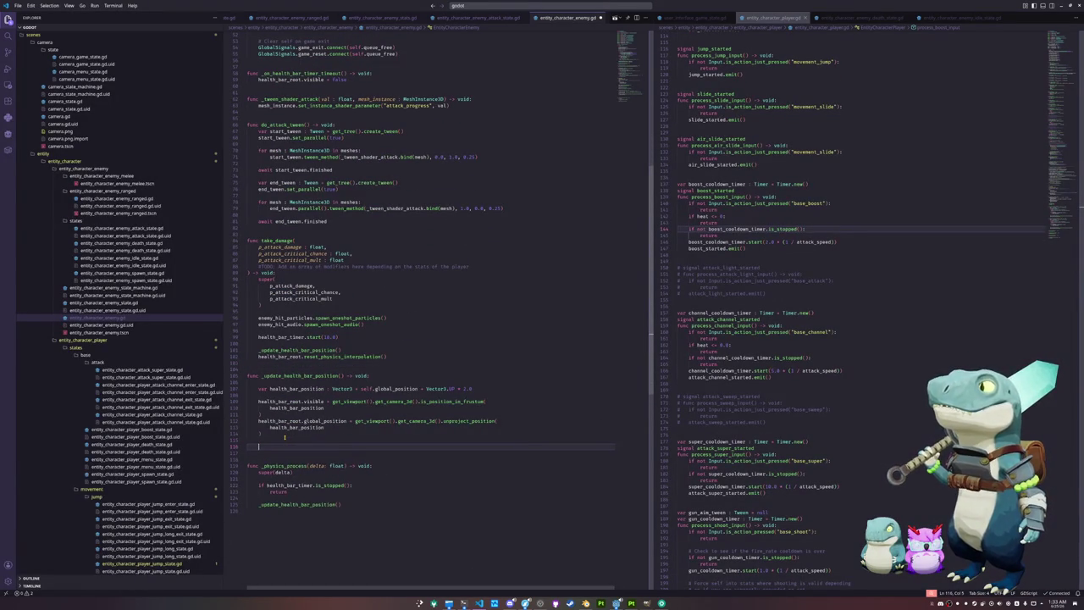
pyautogui.write('health_bar_p_bar.max_value = self.max_health')
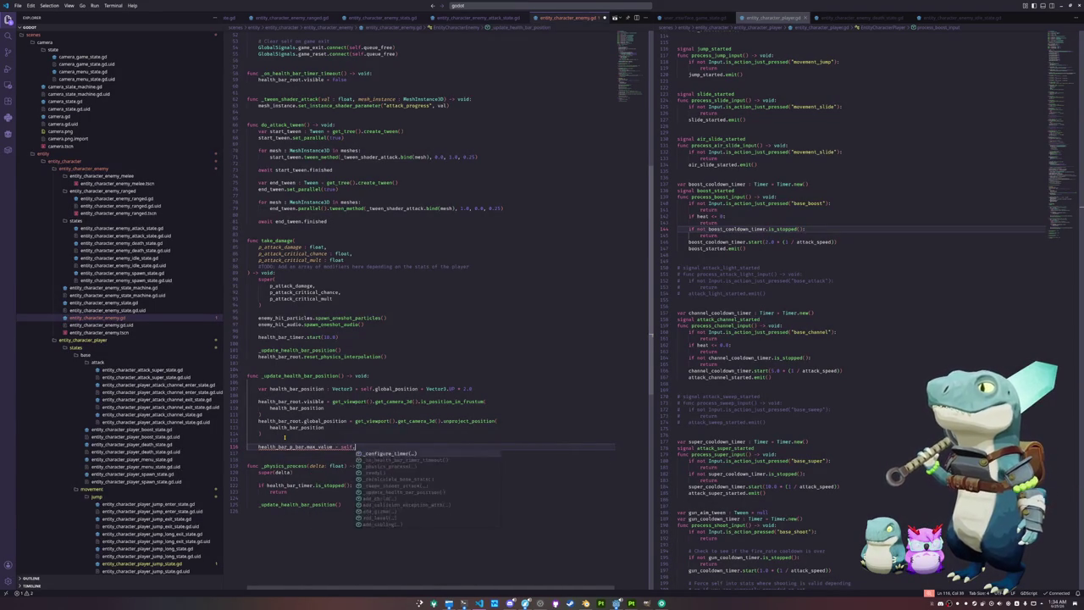
pyautogui.press('Return')
pyautogui.write('health')
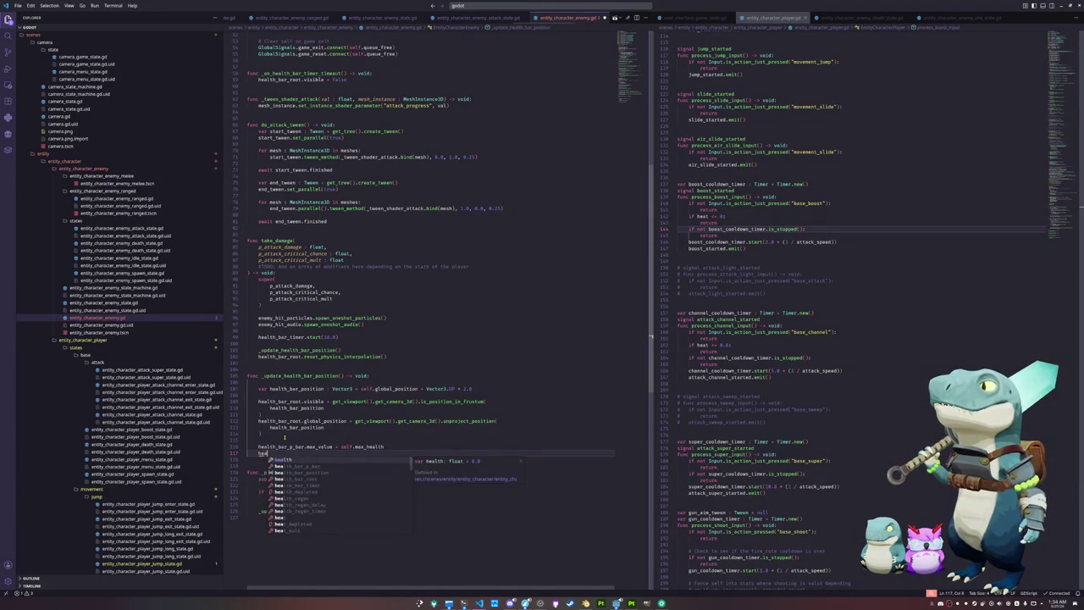
pyautogui.write('_bar_p_bar.value = self.')
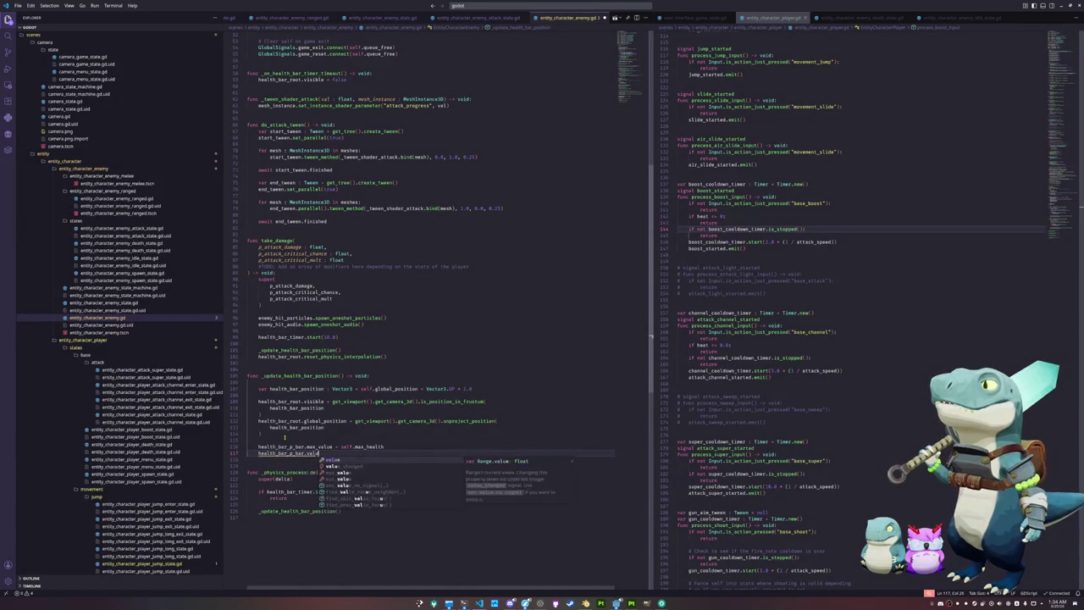
pyautogui.write('health')
pyautogui.press('Down')
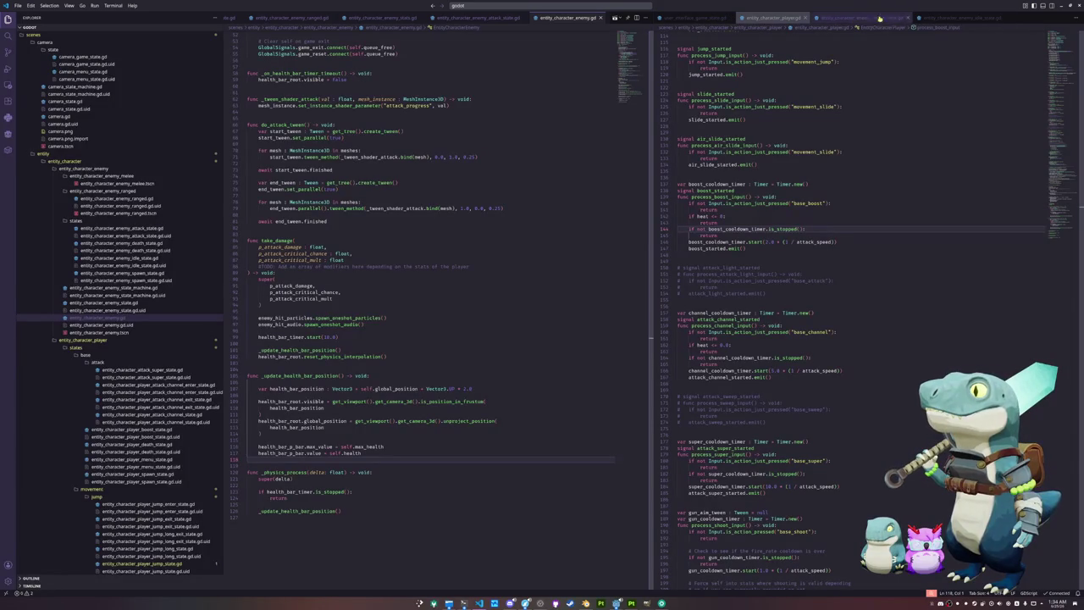
pyautogui.click(972, 19)
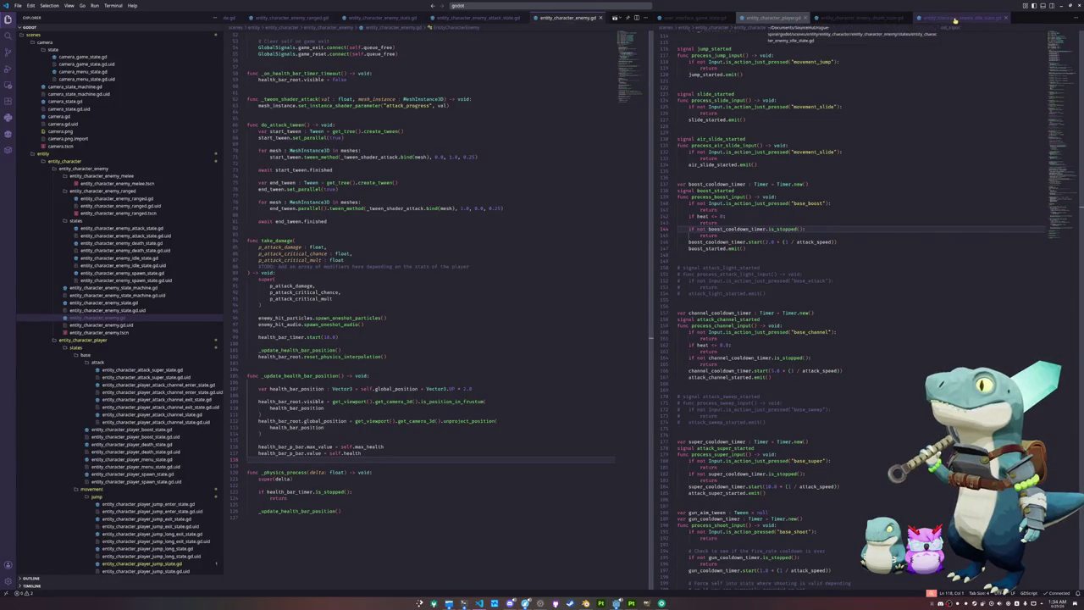
# - Append 'and GlobalState.player.health > 0.0' to the attack_range if-condition
pyautogui.click(800, 298)
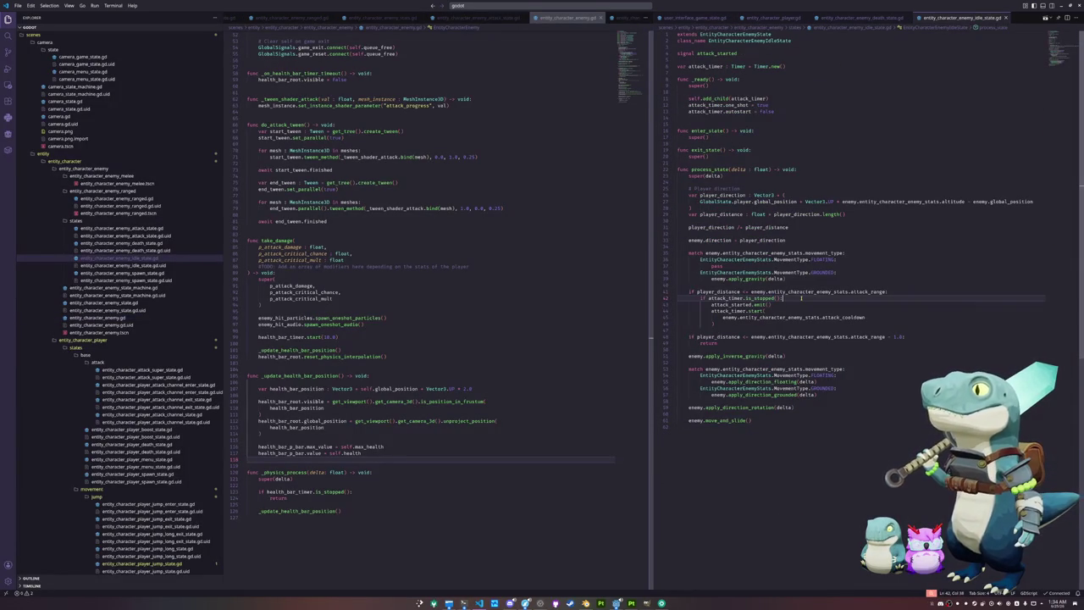
pyautogui.press('Up')
pyautogui.hotkey('ctrl', 'Right')
pyautogui.hotkey('ctrl', 'Right')
pyautogui.hotkey('ctrl', 'Right')
pyautogui.press('End')
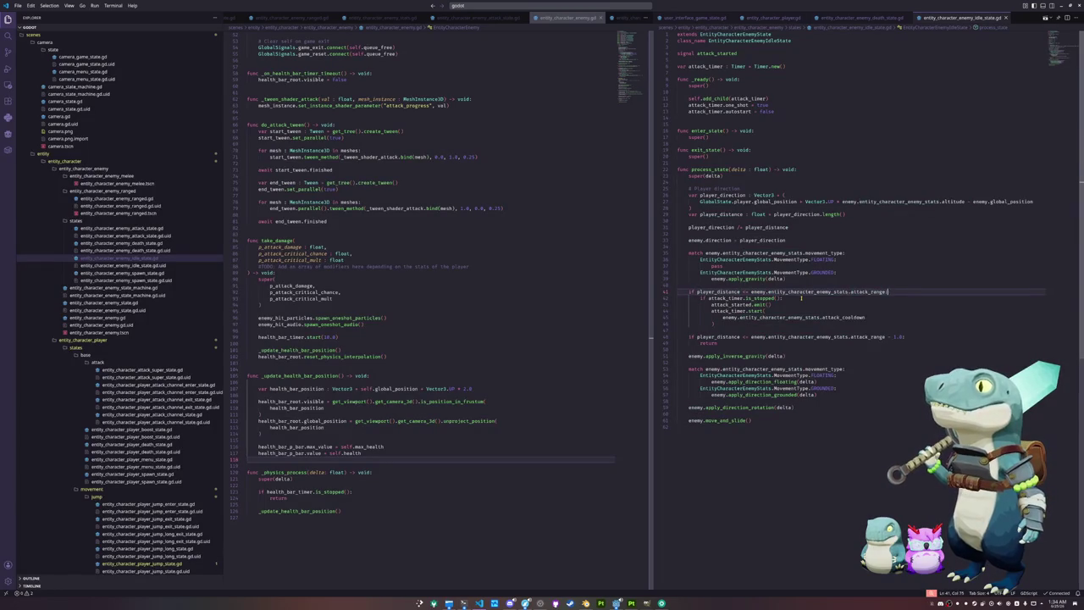
pyautogui.write('and ')
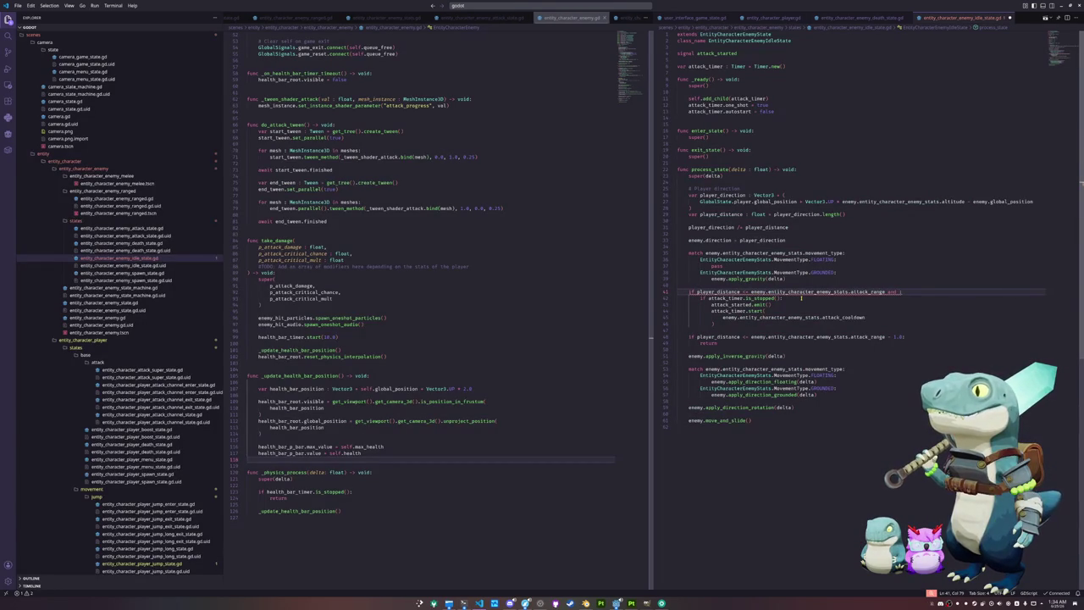
pyautogui.write('GlobalState.pla')
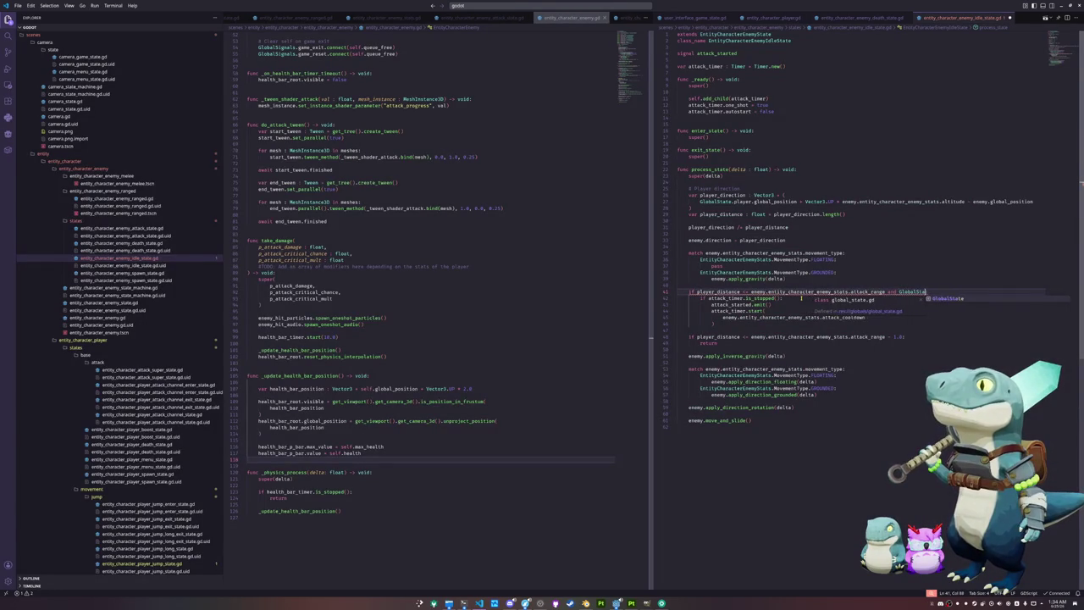
pyautogui.write('yer.health > 0:')
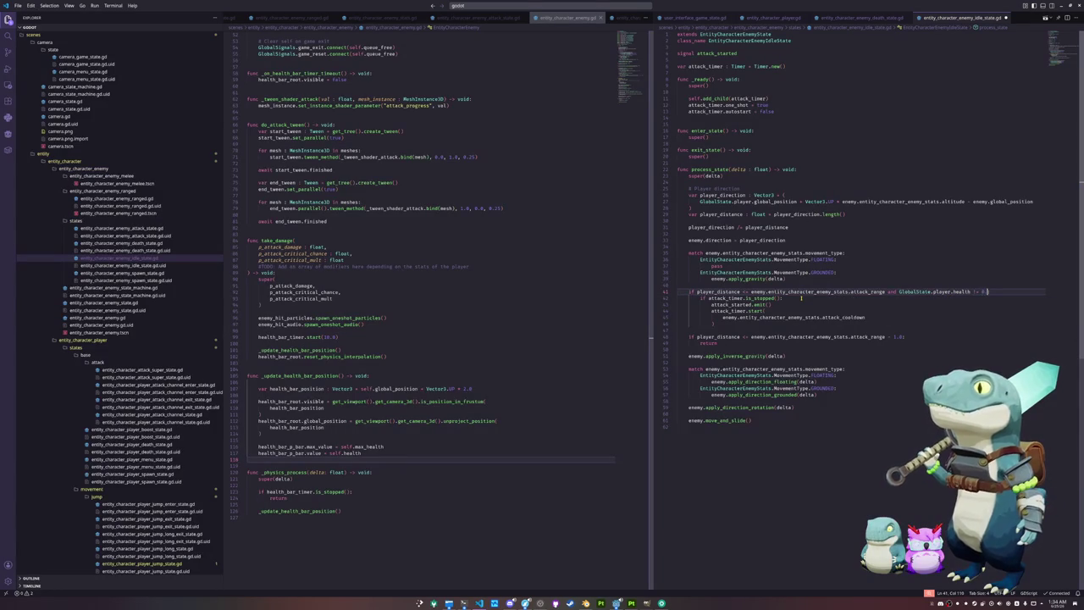
pyautogui.hotkey('alt', 'Tab')
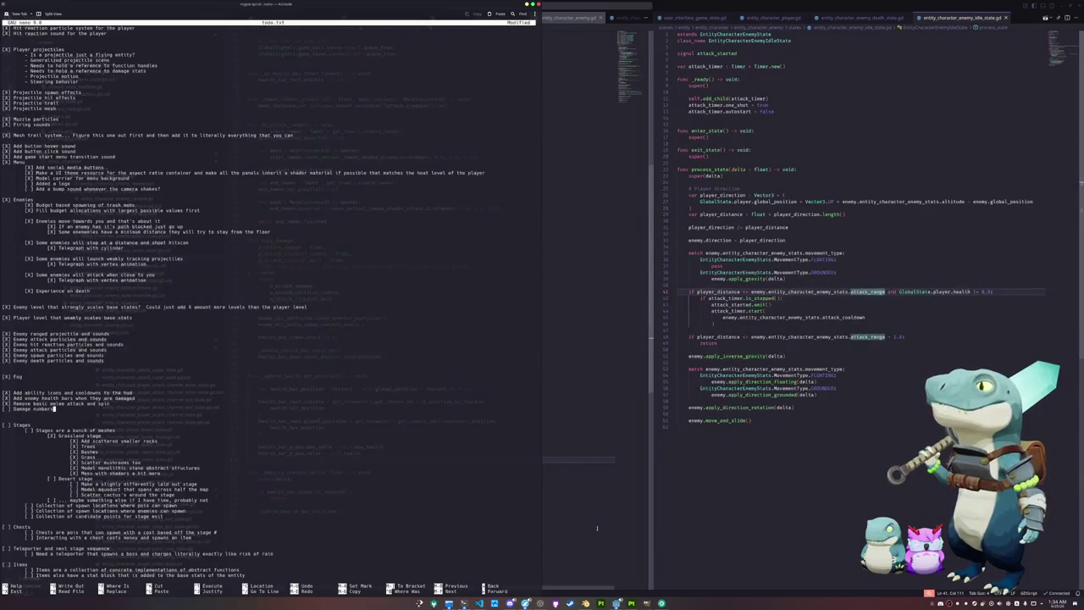
# - Resume the paused game and fight the crystal enemies across the purple field, then press Escape
pyautogui.hotkey('alt', 'Tab')
pyautogui.moveTo(616, 602)
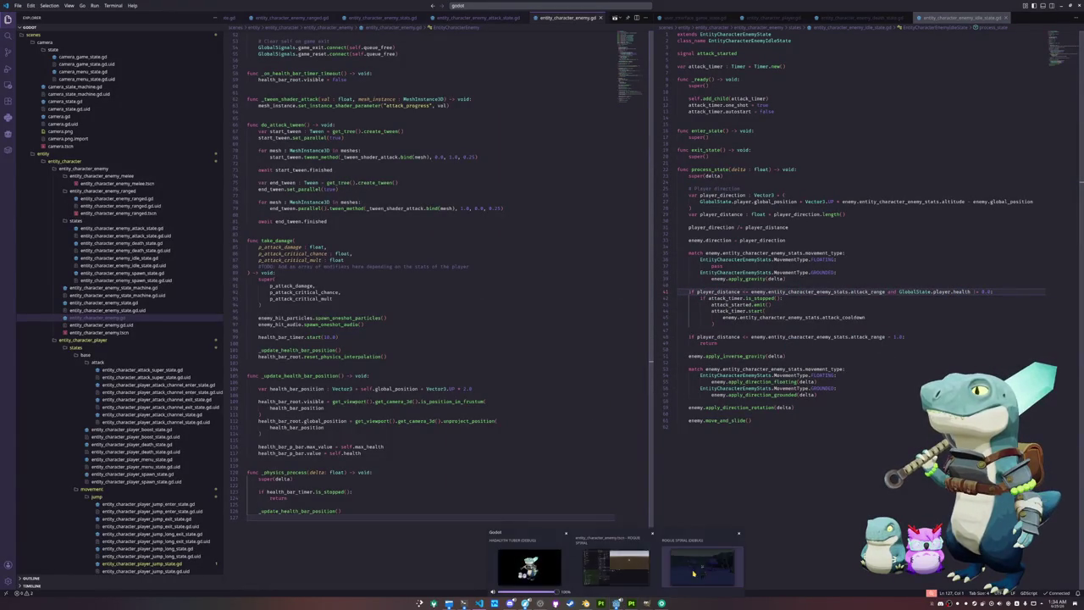
pyautogui.click(663, 569)
pyautogui.click(551, 298)
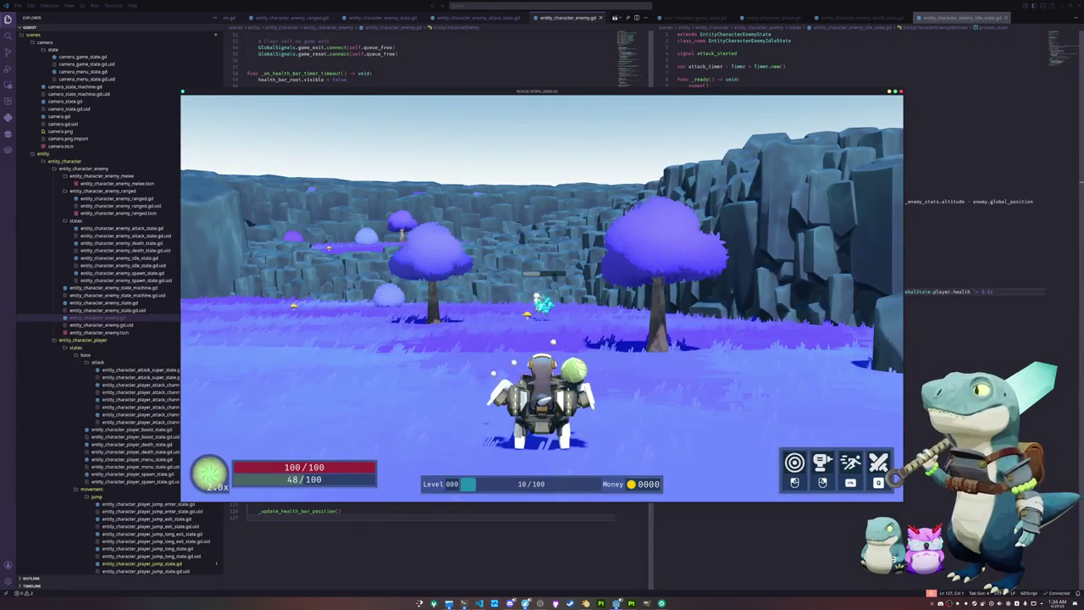
pyautogui.press('w')
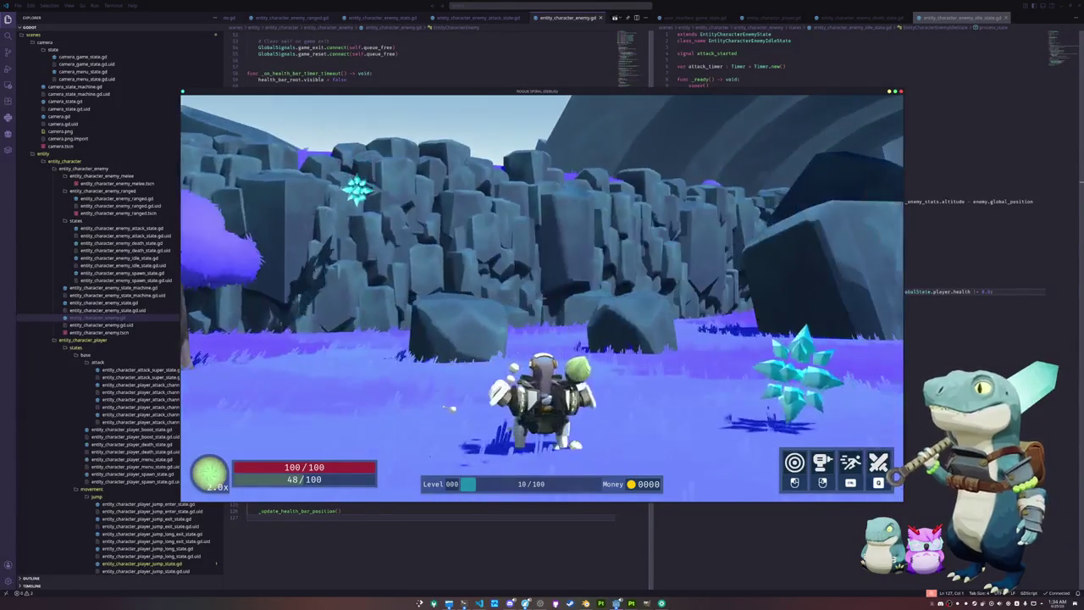
pyautogui.press('w')
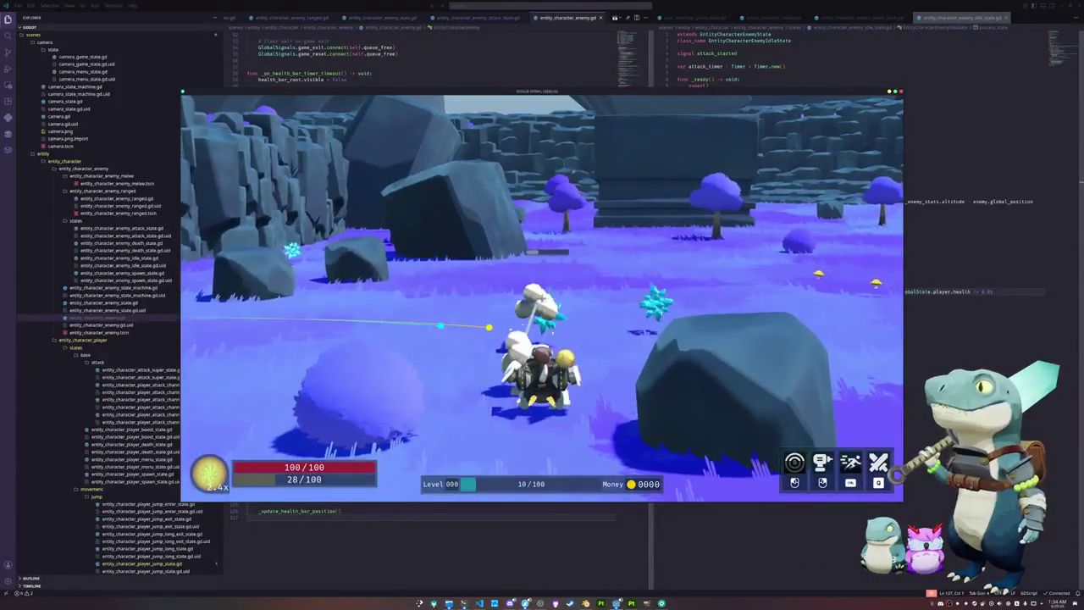
pyautogui.press('w')
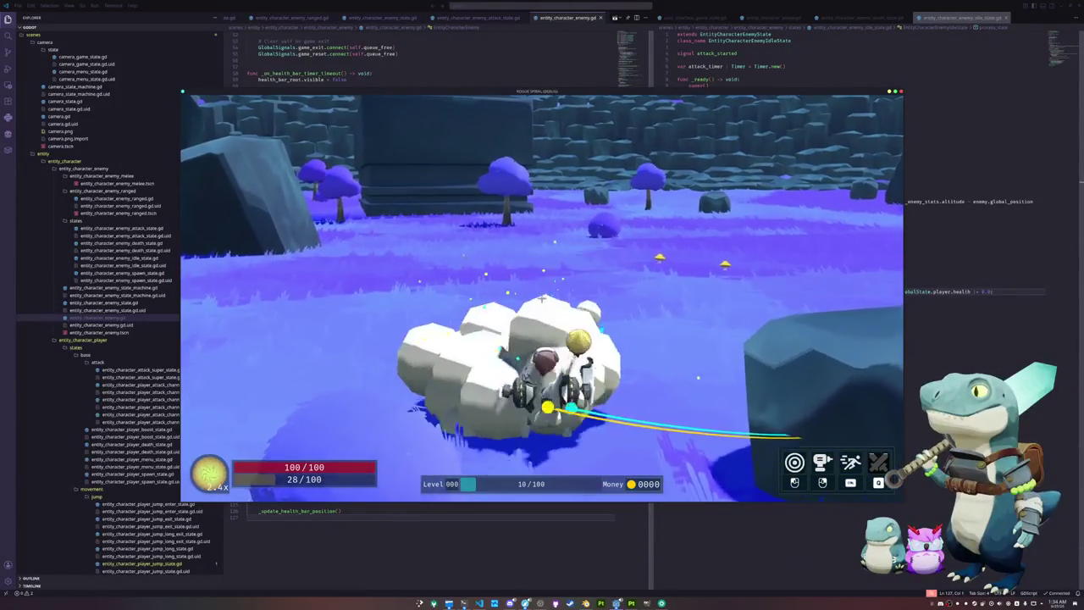
pyautogui.press('w')
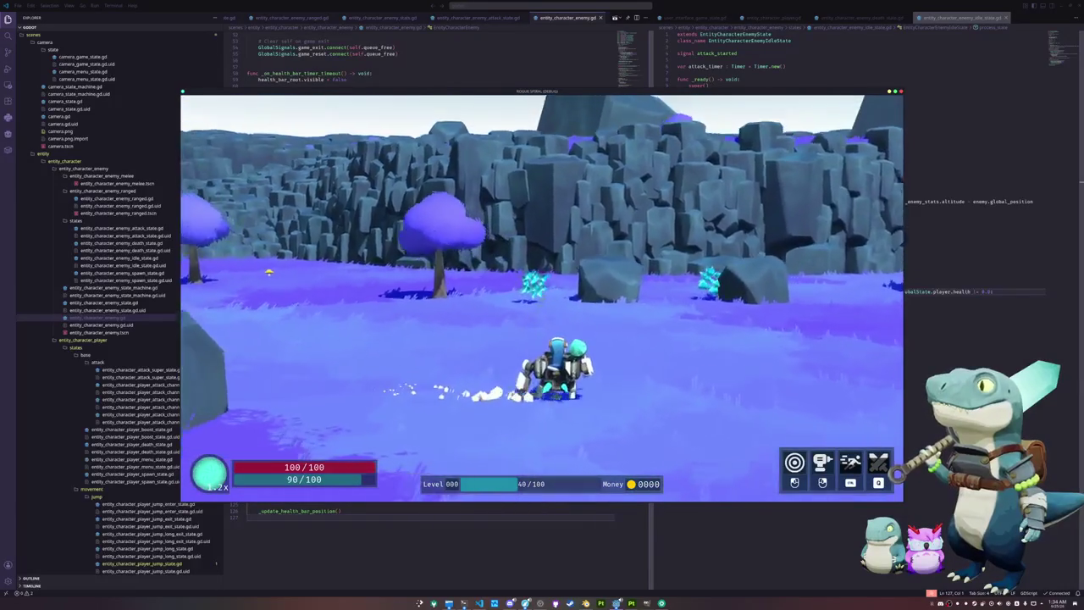
pyautogui.press('w')
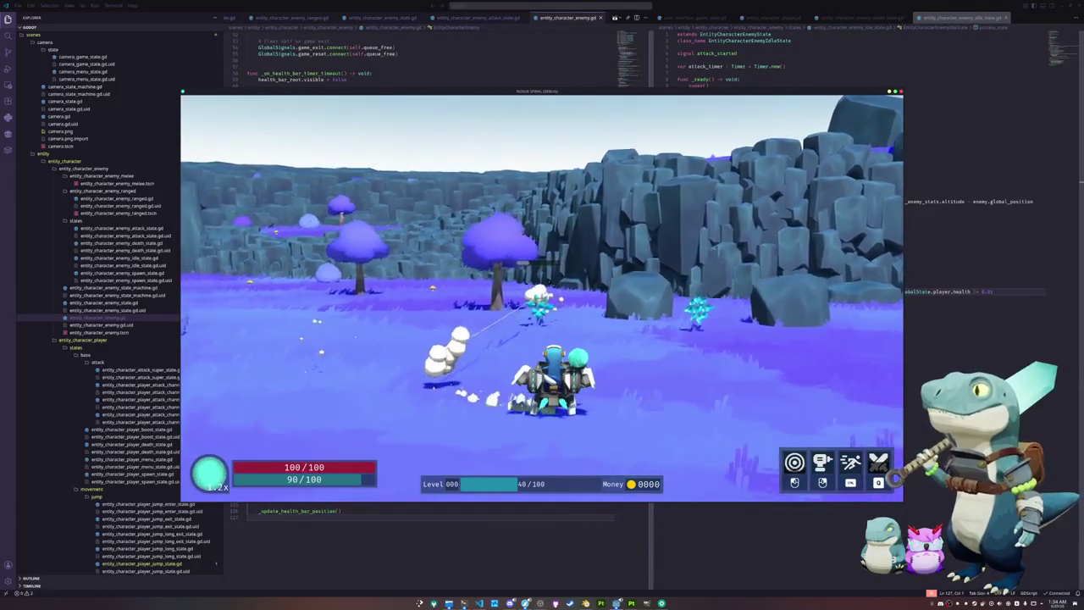
pyautogui.press('w')
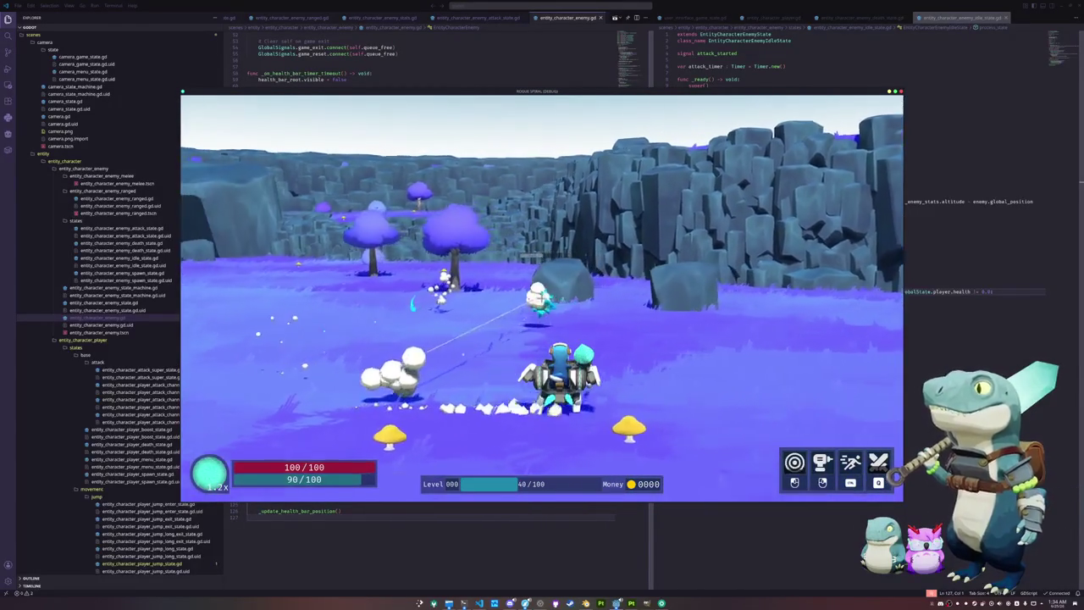
pyautogui.press('w')
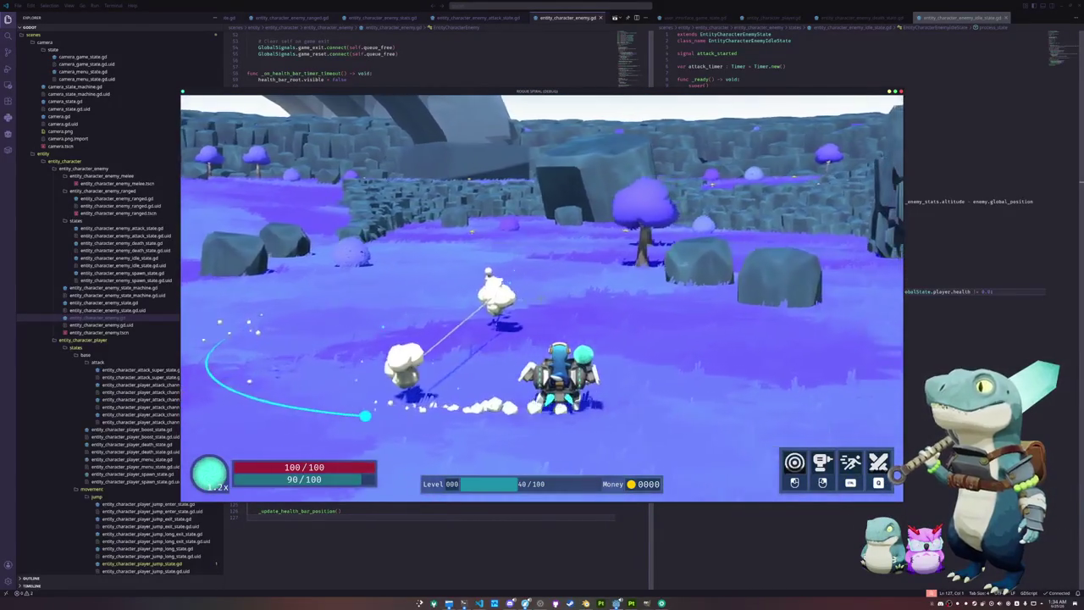
pyautogui.press('Escape')
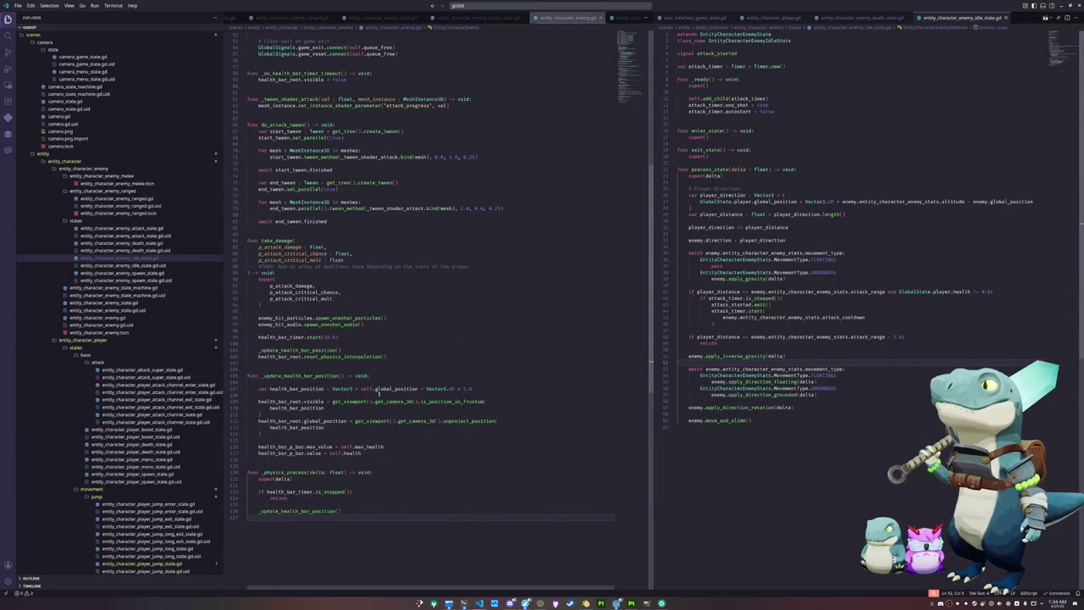
# - Continue the paused game, play until level 001 with 50 money, then quit with F8
pyautogui.click(463, 387)
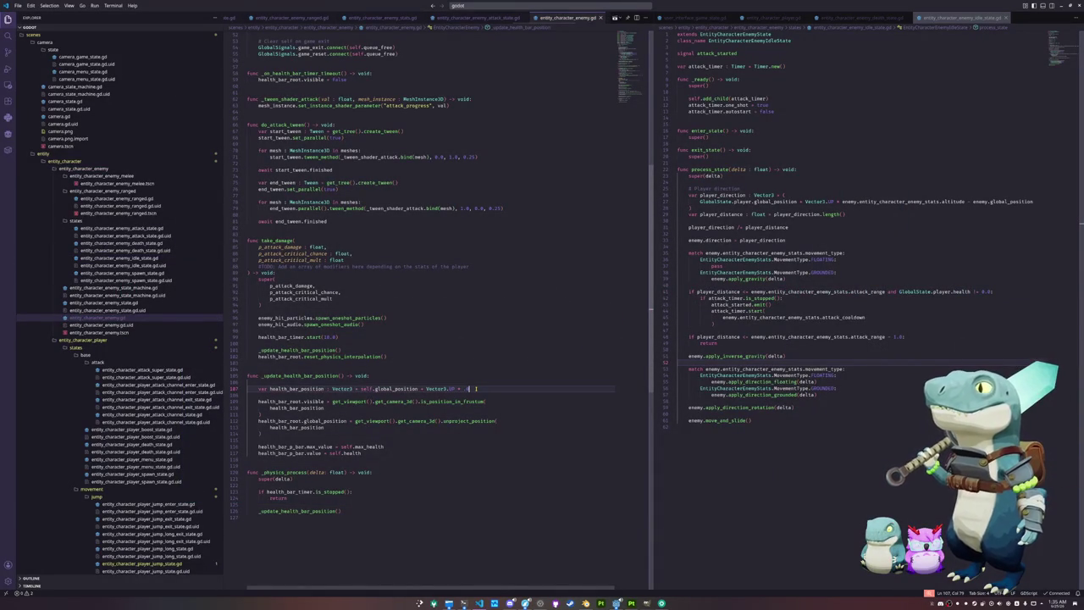
pyautogui.hotkey('alt', 'Tab')
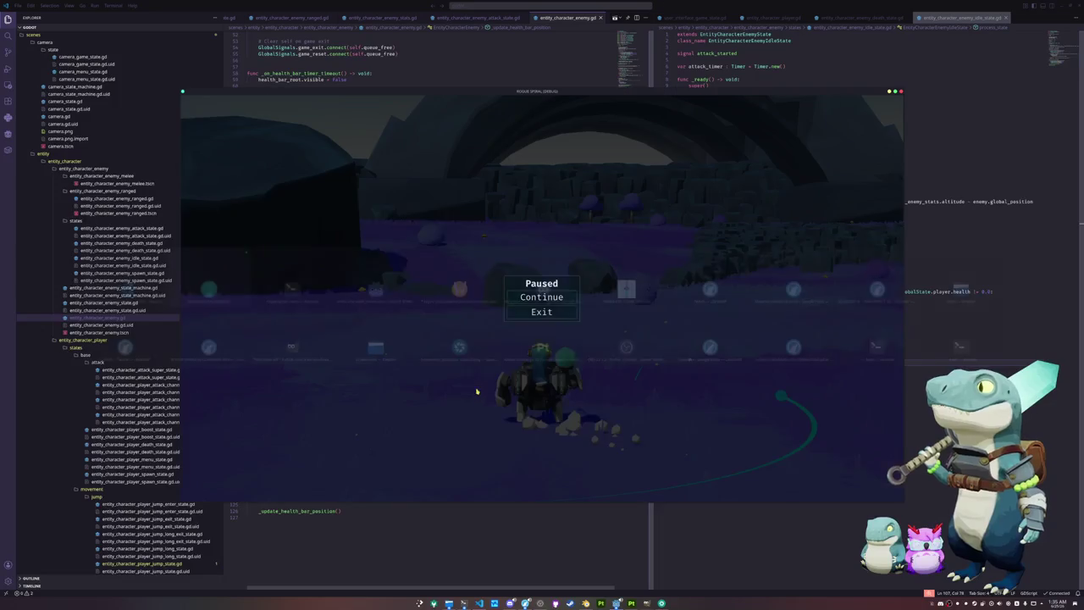
pyautogui.click(526, 300)
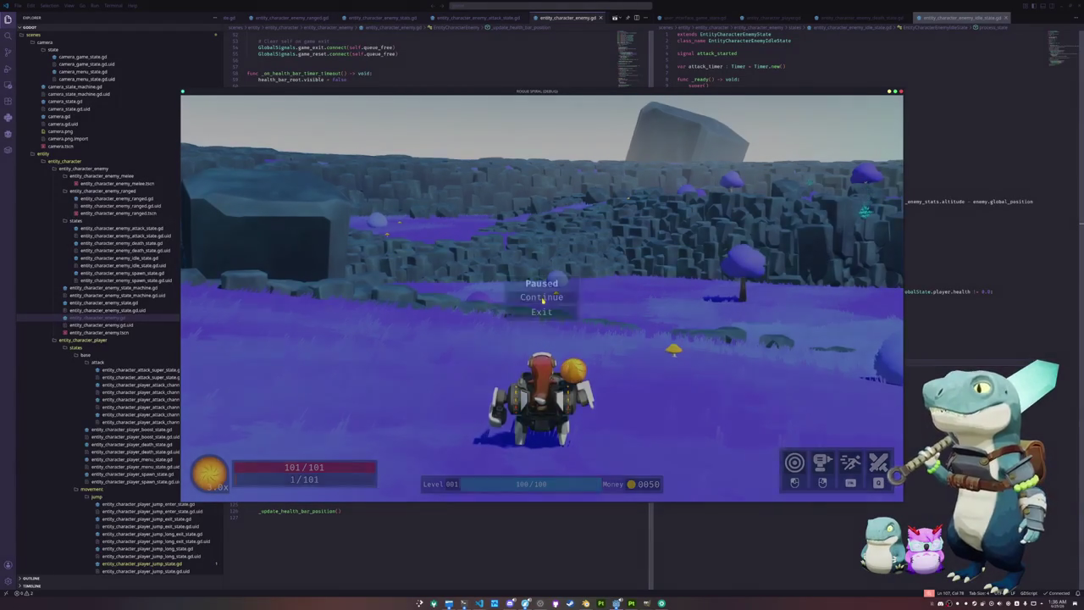
pyautogui.press('Escape')
pyautogui.press('F8')
# - Select the enemy's HealthBarProgressBar, then inspect the user_interface HBoxContainer's Separation theme override
pyautogui.click(615, 603)
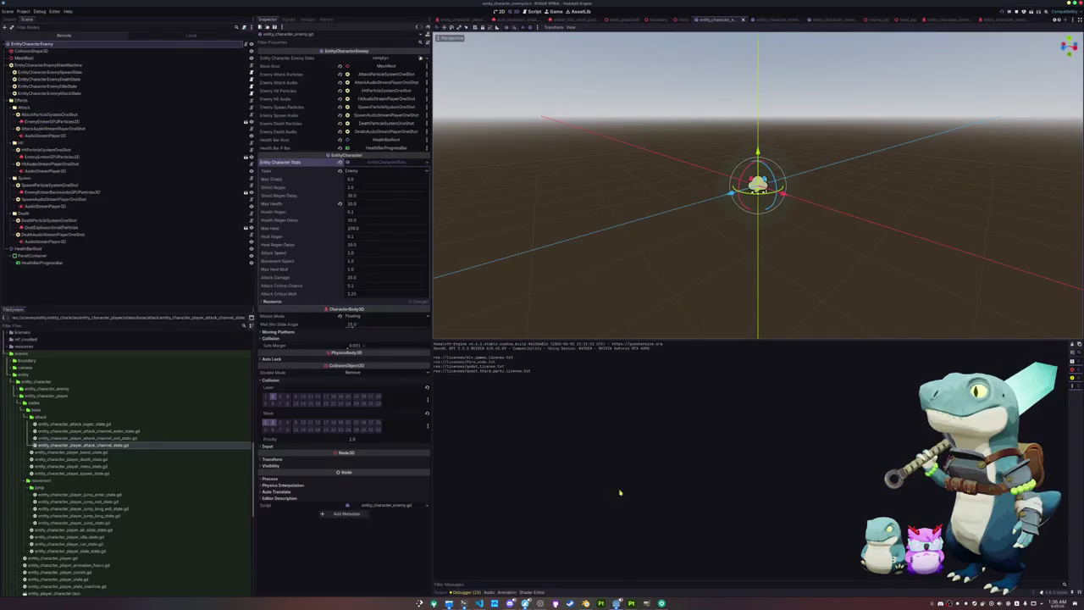
pyautogui.click(51, 263)
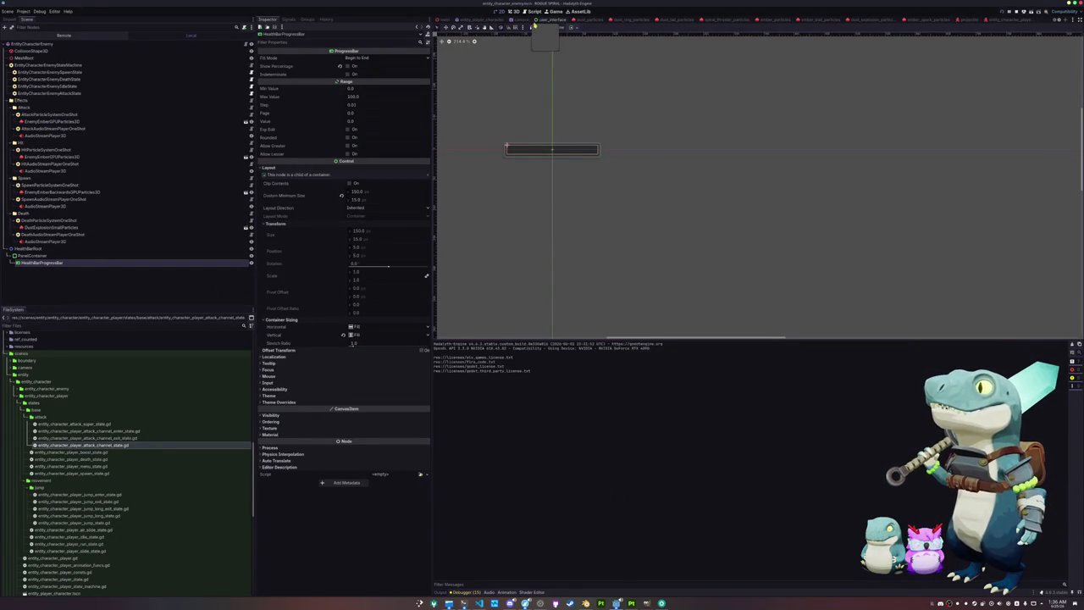
pyautogui.click(542, 19)
pyautogui.click(492, 304)
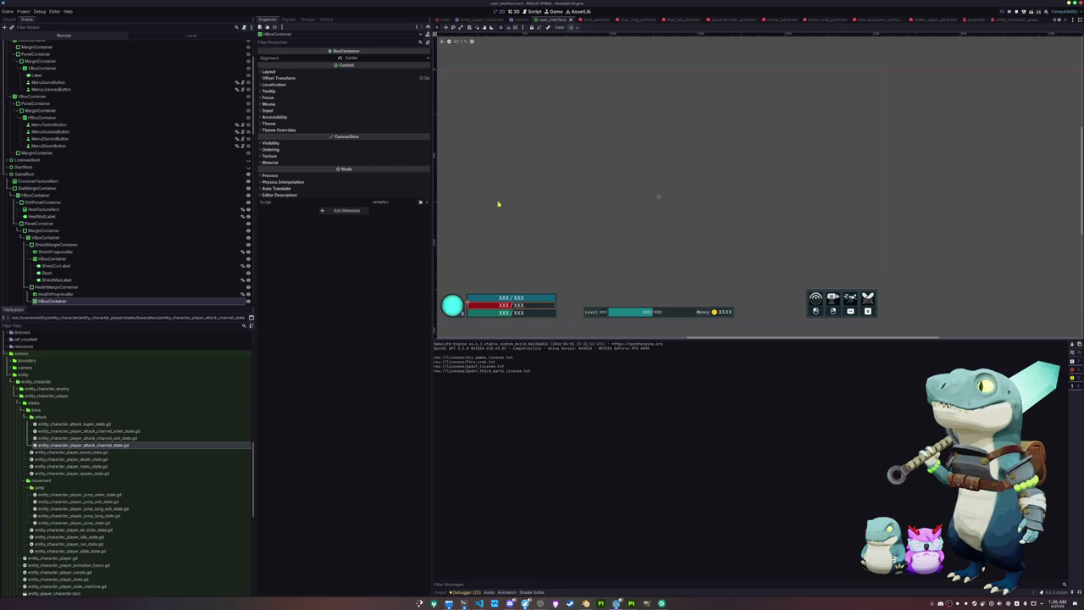
pyautogui.click(289, 130)
pyautogui.click(290, 136)
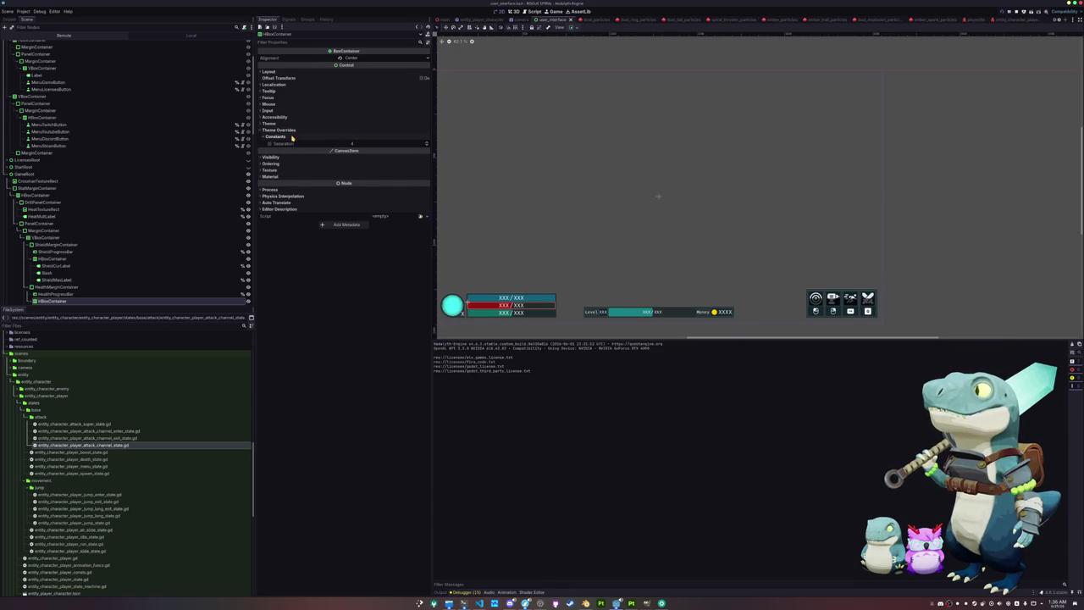
pyautogui.click(294, 124)
pyautogui.scroll(-4, 105, 278)
# - Inspect the player HealthProgressBar's Fill StyleBoxFlat, then return to the entity_character_enemy scene
pyautogui.click(56, 195)
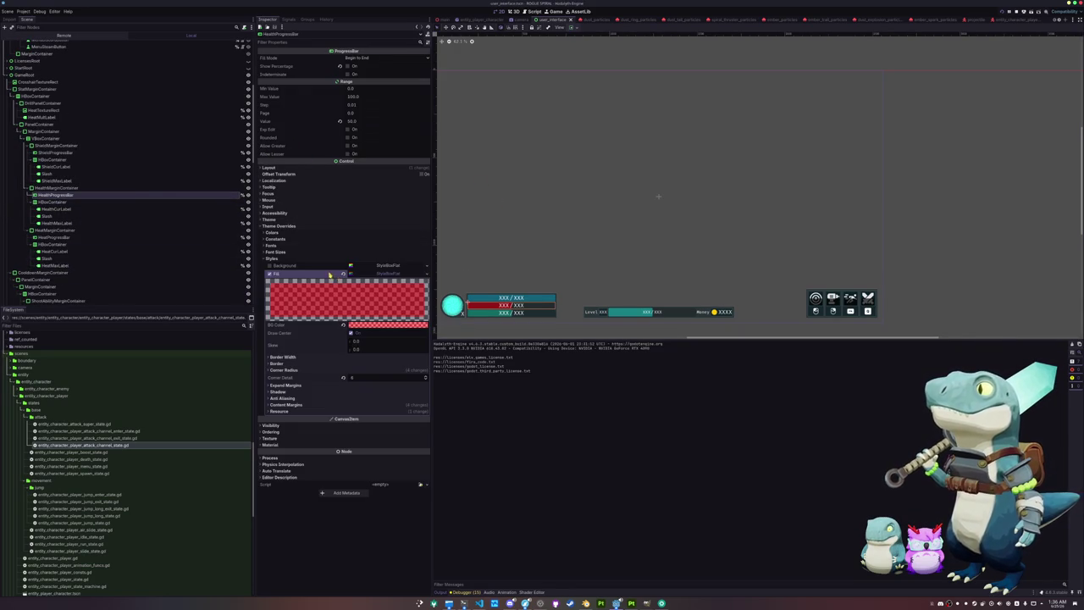
pyautogui.click(370, 274)
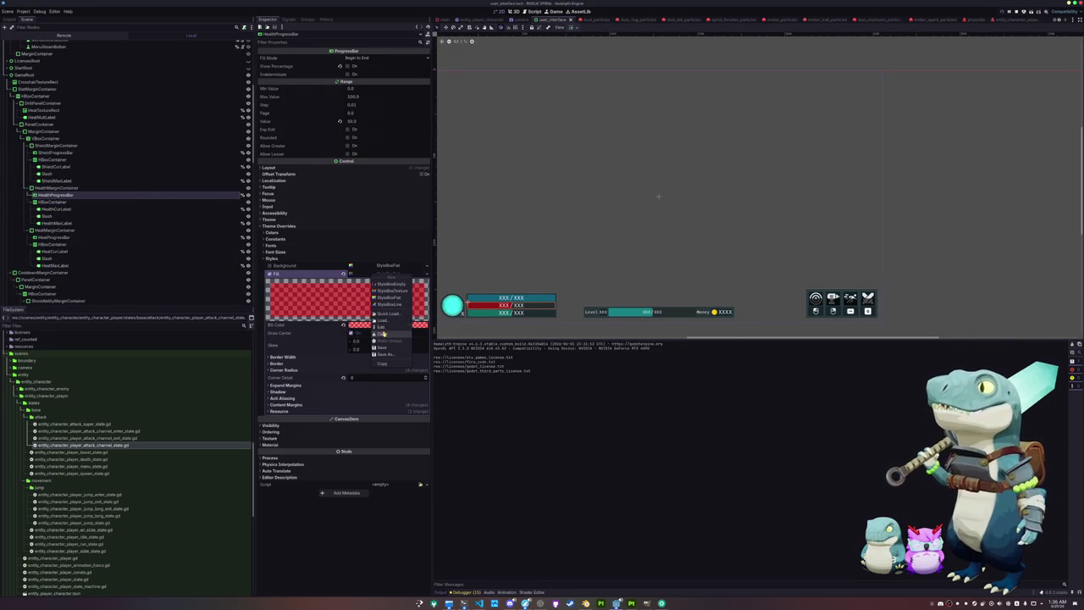
pyautogui.click(665, 96)
pyautogui.scroll(-5, 735, 21)
pyautogui.scroll(-2, 735, 21)
pyautogui.click(604, 19)
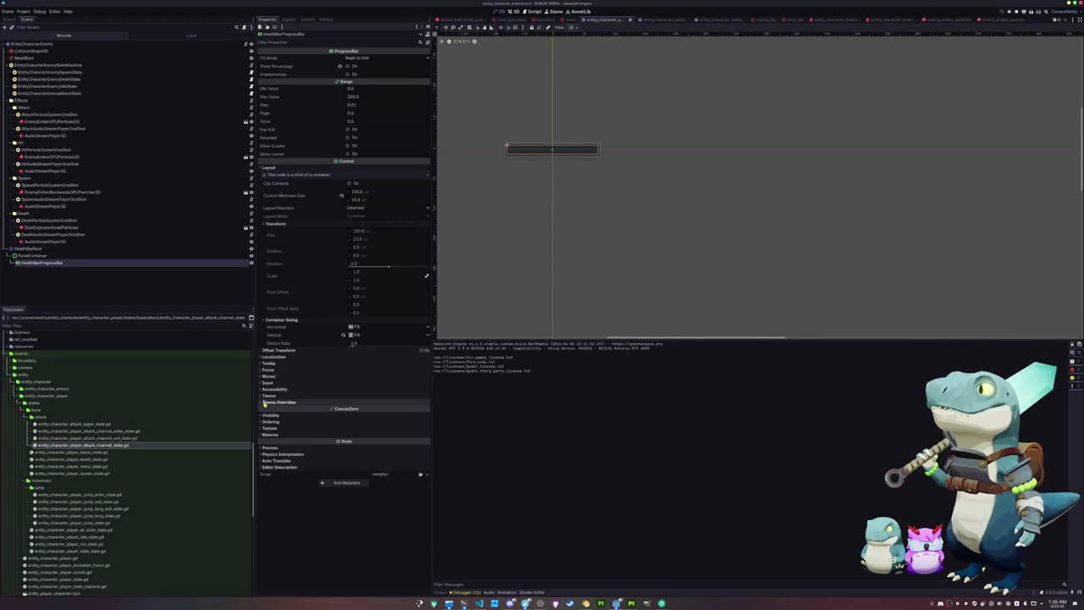
# - Enable a Fill style override with a new StyleBoxFlat and set the bar's Value to 50
pyautogui.click(279, 402)
pyautogui.click(275, 435)
pyautogui.click(269, 449)
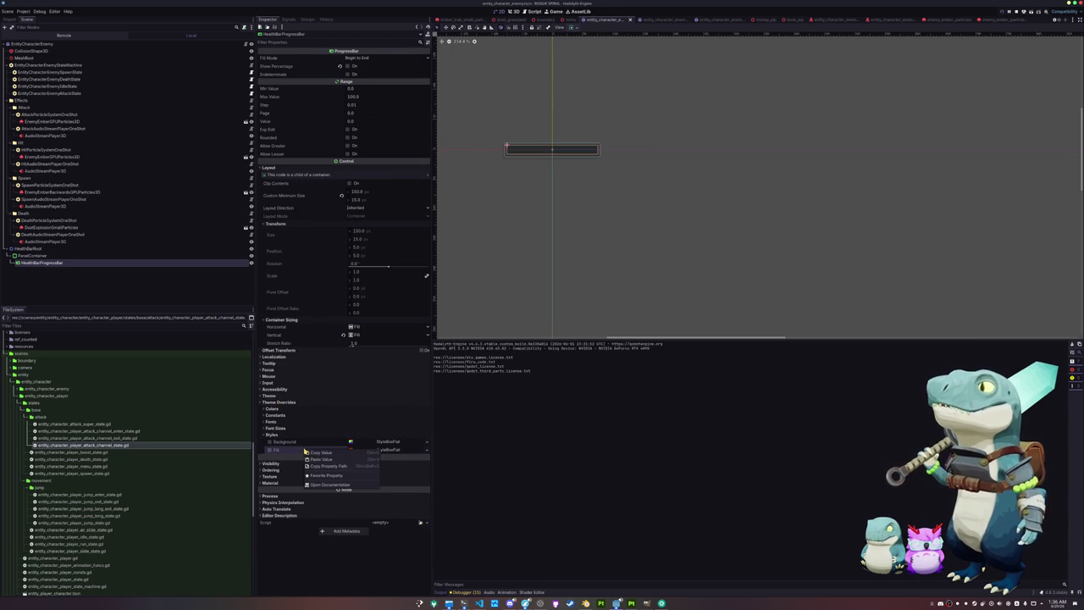
pyautogui.click(324, 462)
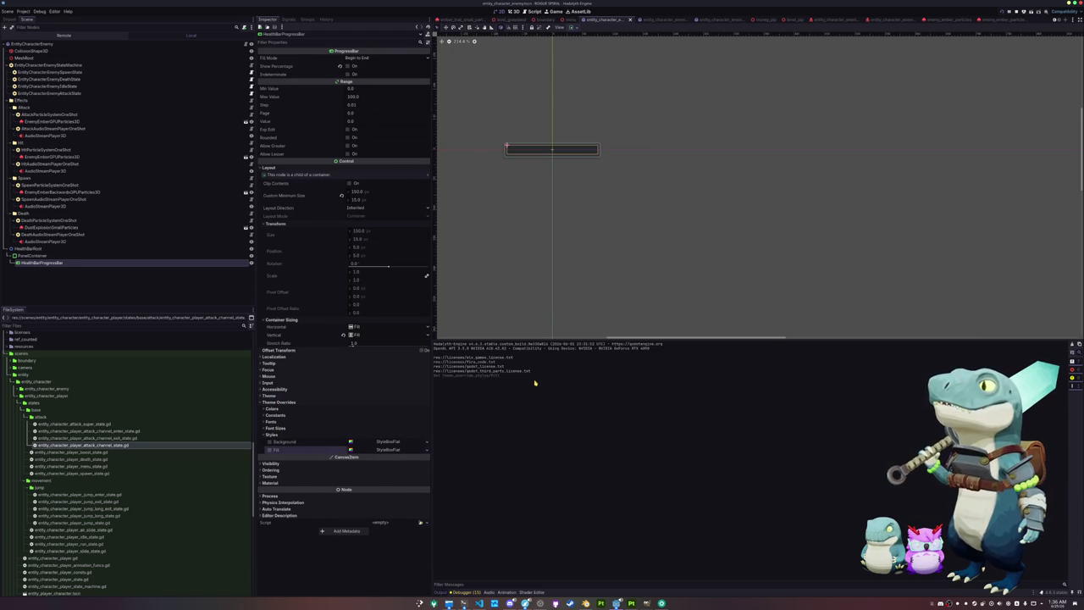
pyautogui.click(357, 123)
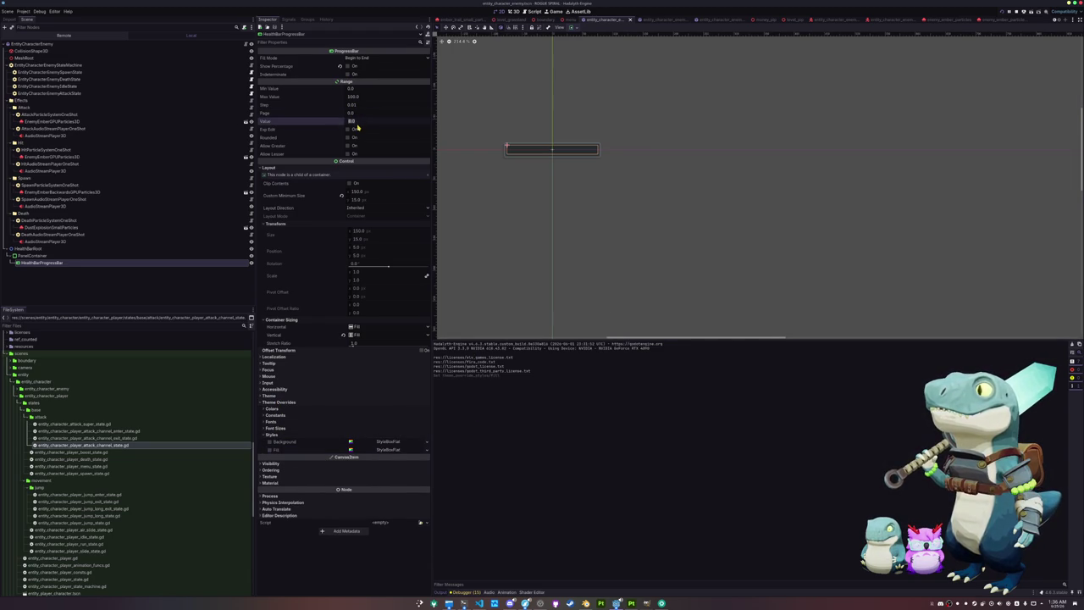
pyautogui.write('50')
pyautogui.press('Return')
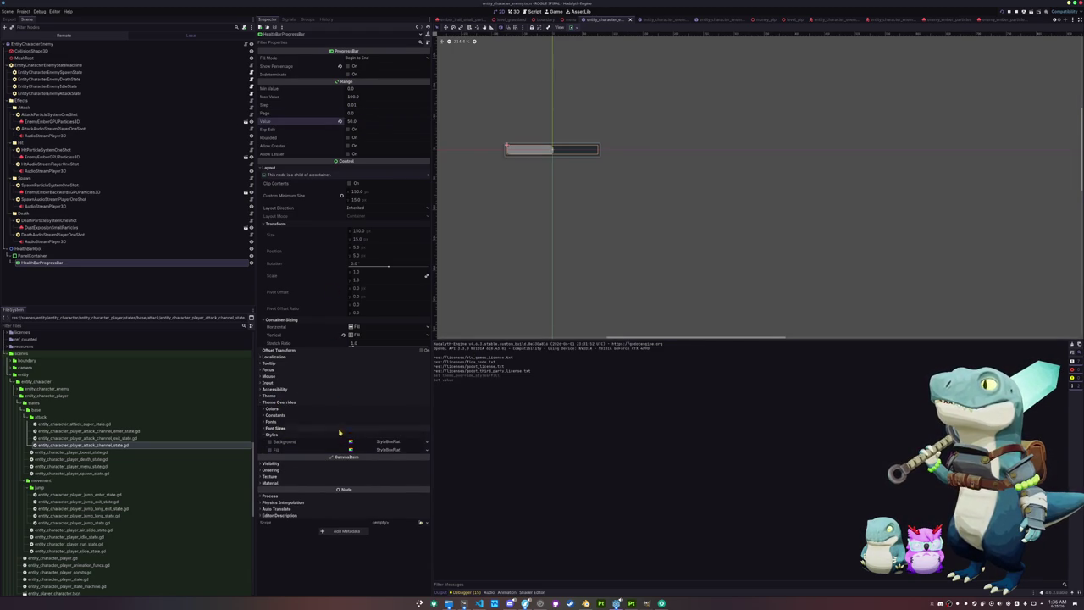
# - Make the fill style box unique, then clear the Fill override
pyautogui.rightClick(381, 449)
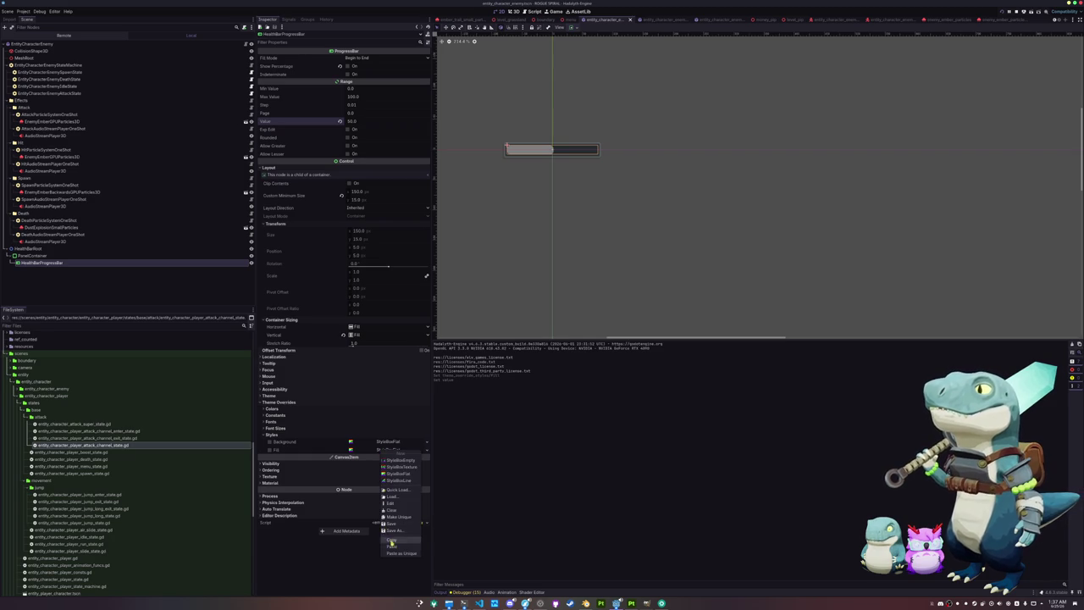
pyautogui.click(404, 517)
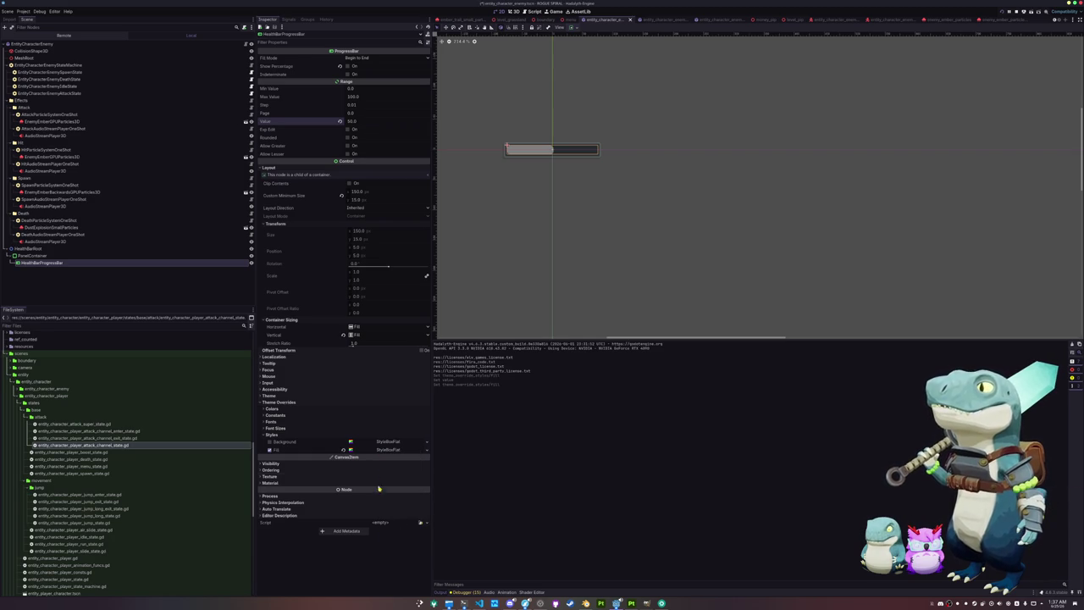
pyautogui.rightClick(327, 452)
pyautogui.click(340, 464)
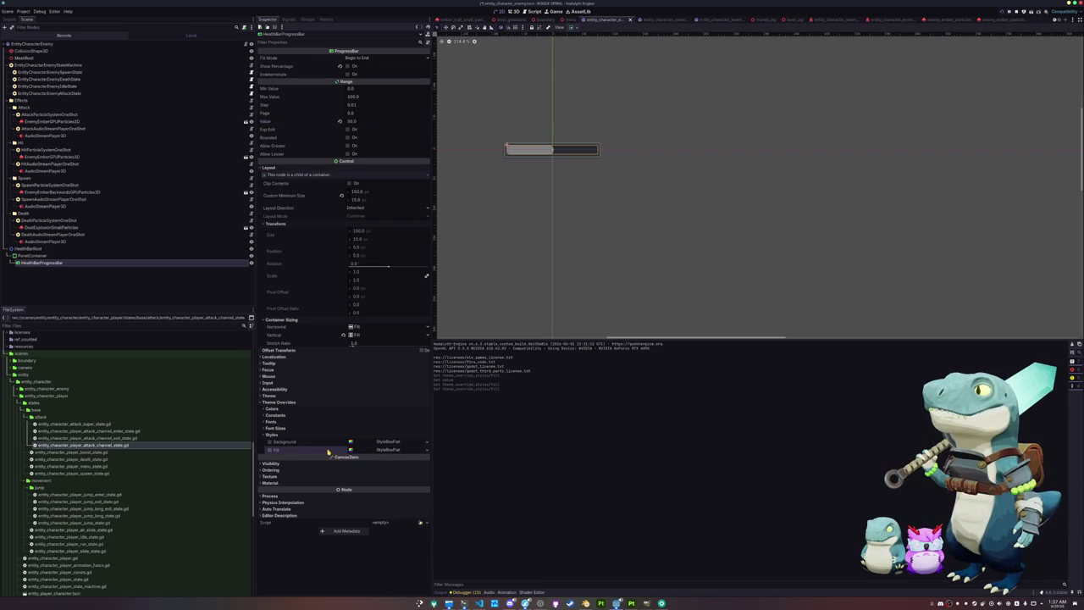
pyautogui.rightClick(327, 452)
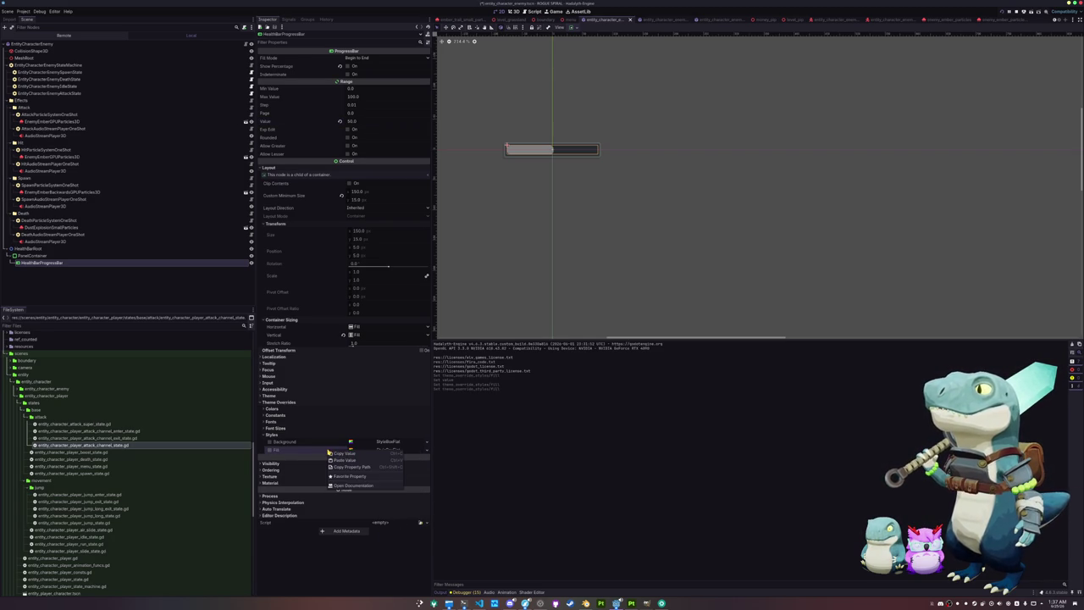
pyautogui.click(385, 453)
# - Assign a fresh StyleBoxFlat to the Fill override, cancelling the save-as-file attempt
pyautogui.click(426, 449)
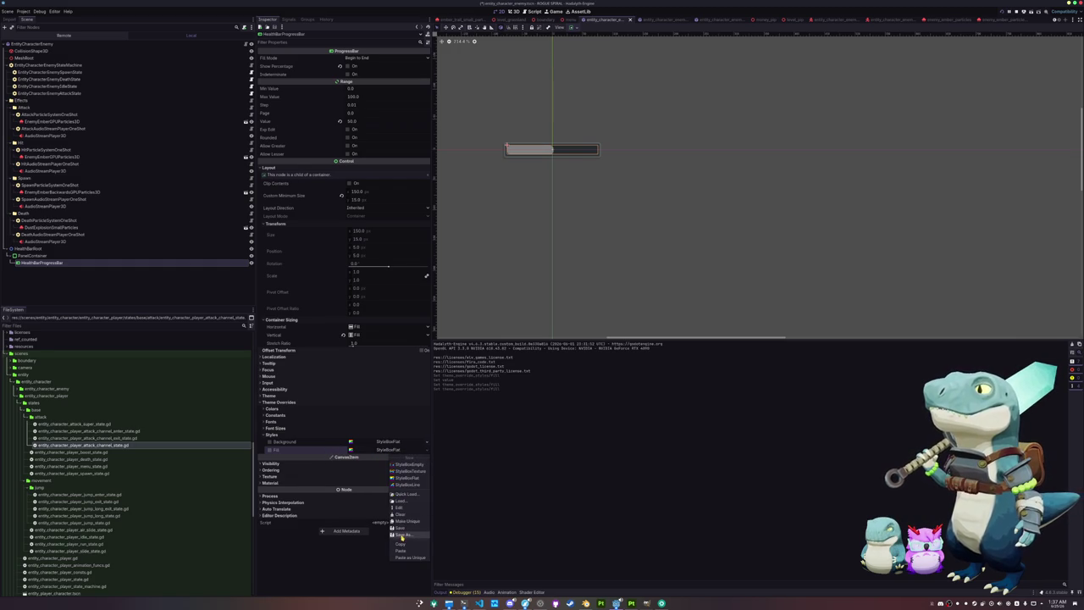
pyautogui.click(426, 449)
pyautogui.click(426, 450)
pyautogui.click(407, 525)
pyautogui.click(488, 395)
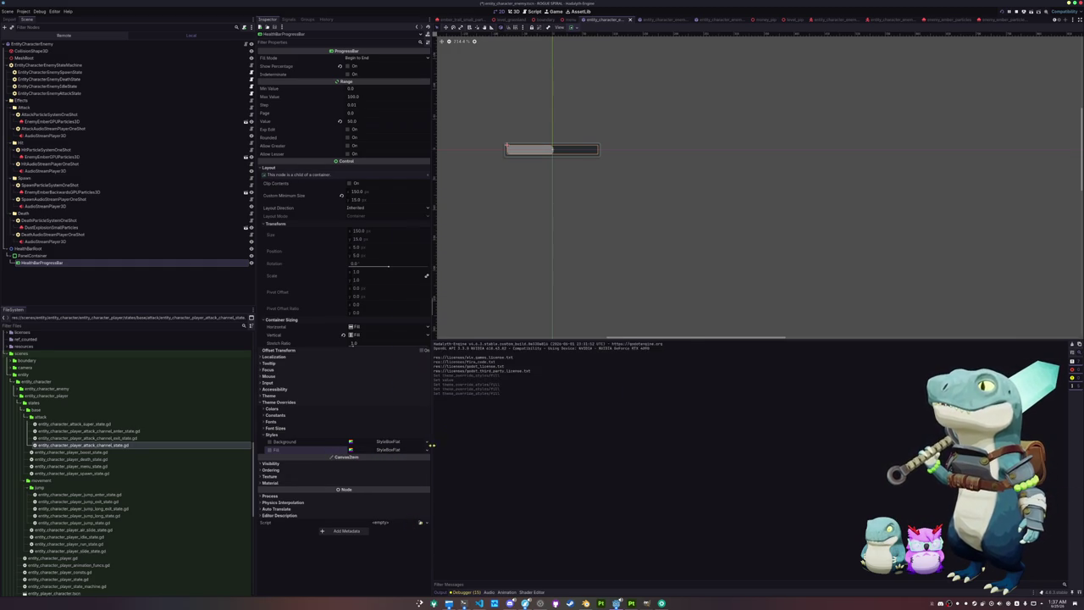
pyautogui.click(426, 450)
pyautogui.click(404, 522)
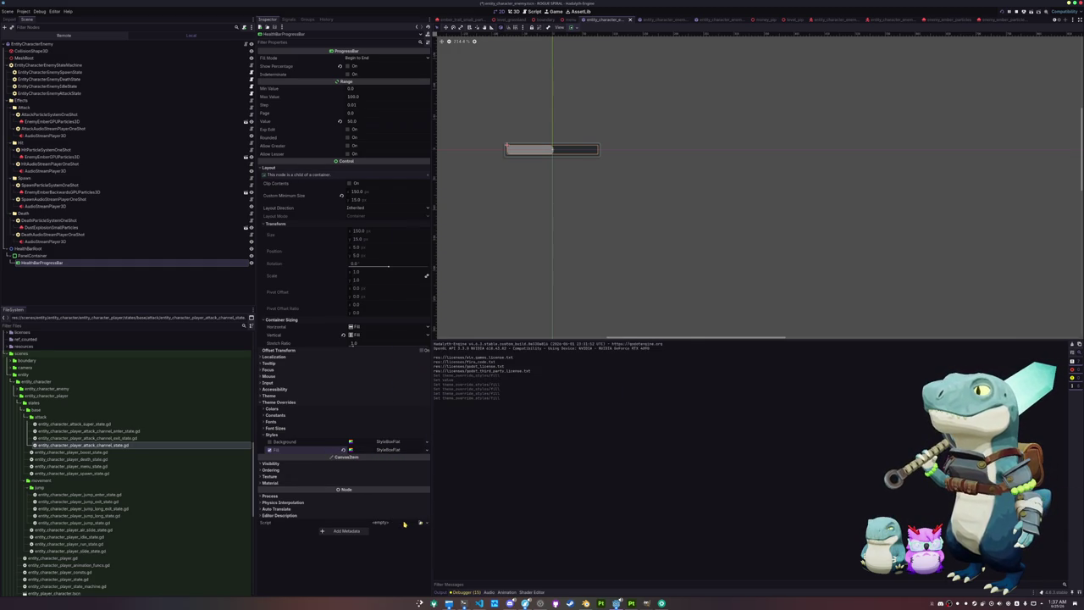
# - Set the fill's BG Color, trying teal and magenta before settling on red
pyautogui.click(390, 451)
pyautogui.click(375, 502)
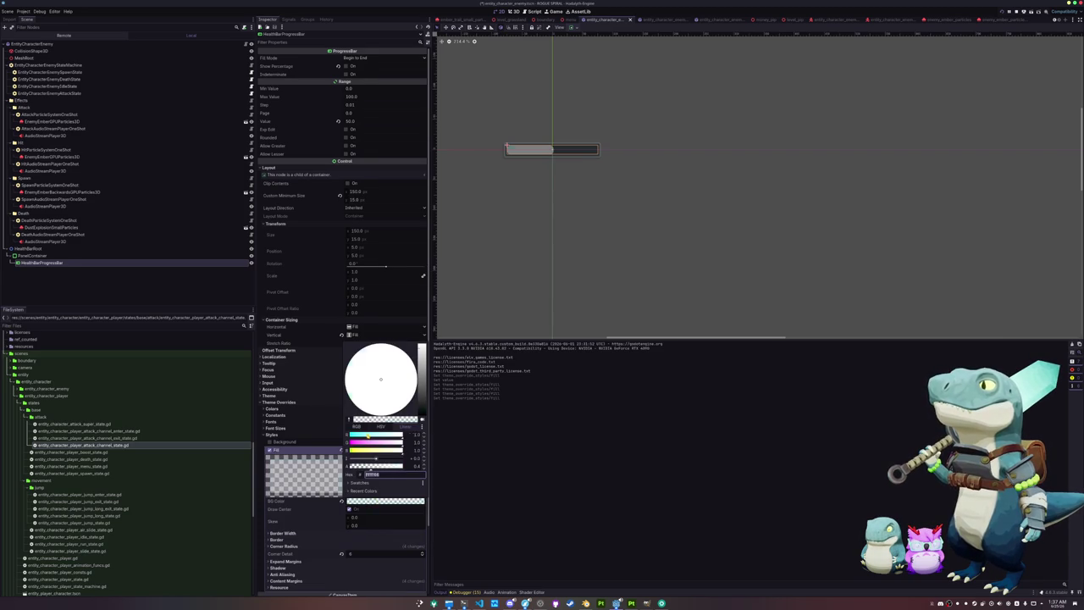
pyautogui.hotkey('ctrl', 'v')
pyautogui.press('Return')
pyautogui.hotkey('ctrl', 'v')
pyautogui.press('Return')
pyautogui.moveTo(377, 453); pyautogui.dragTo(349, 452)
pyautogui.click(512, 436)
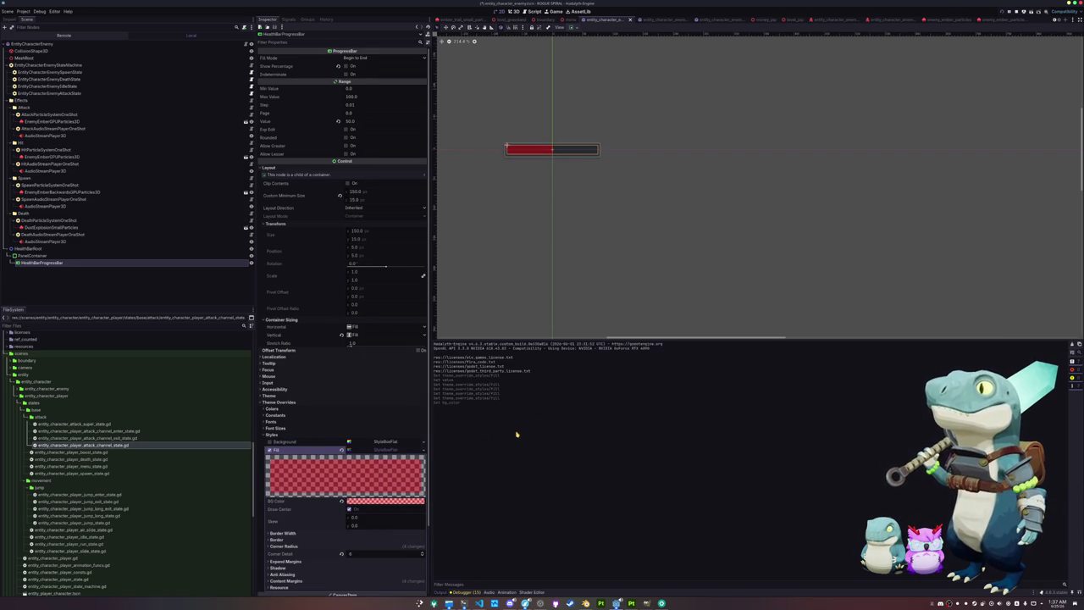
# - Stop the game and check the player health bar's fill colour in user_interface
pyautogui.press('F8')
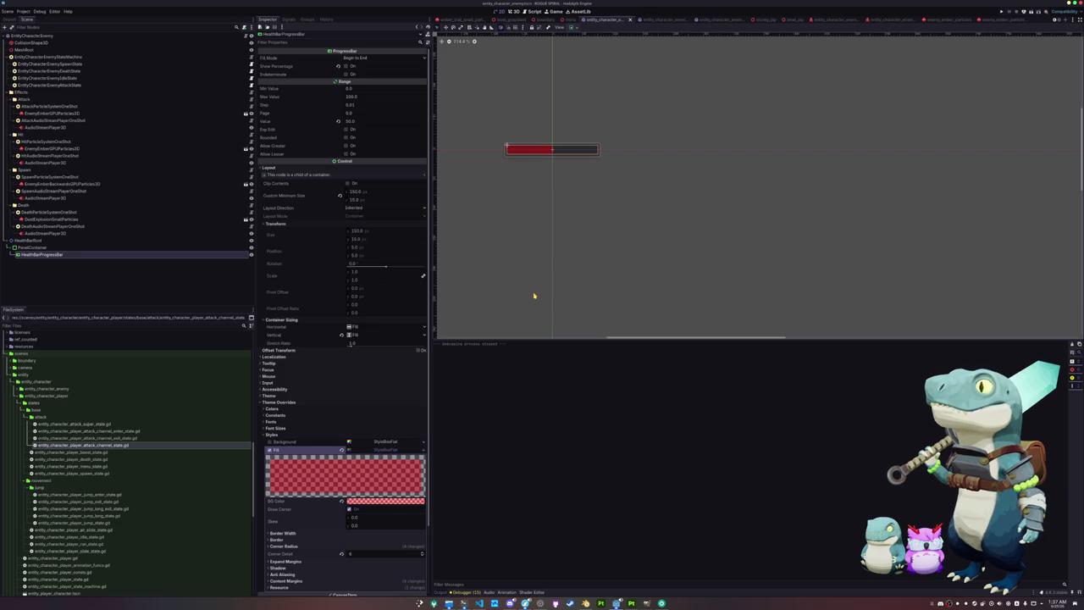
pyautogui.scroll(5, 517, 19)
pyautogui.click(548, 21)
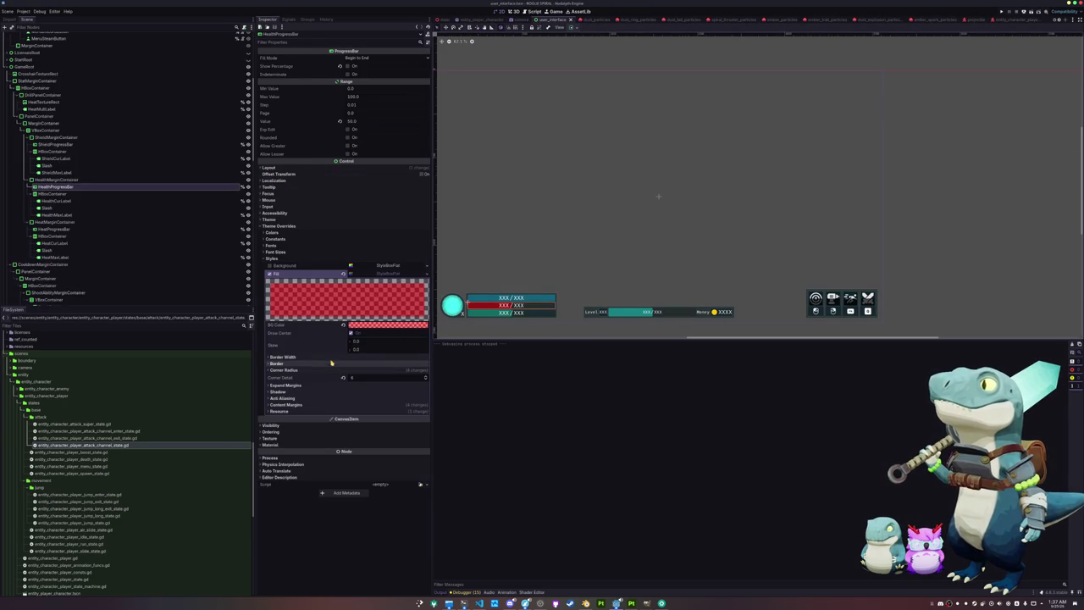
pyautogui.click(387, 325)
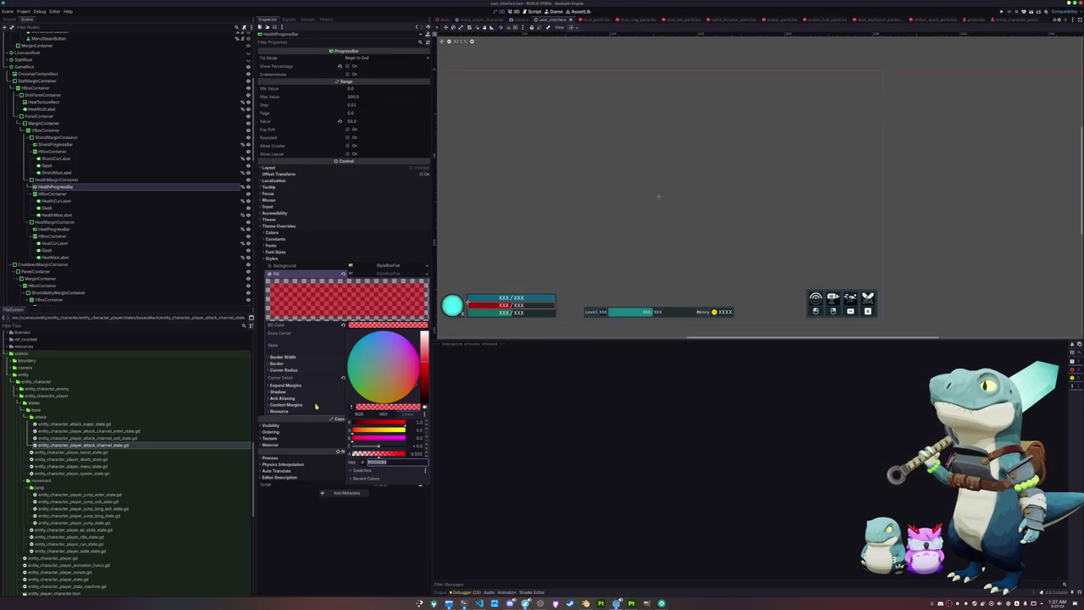
pyautogui.click(314, 342)
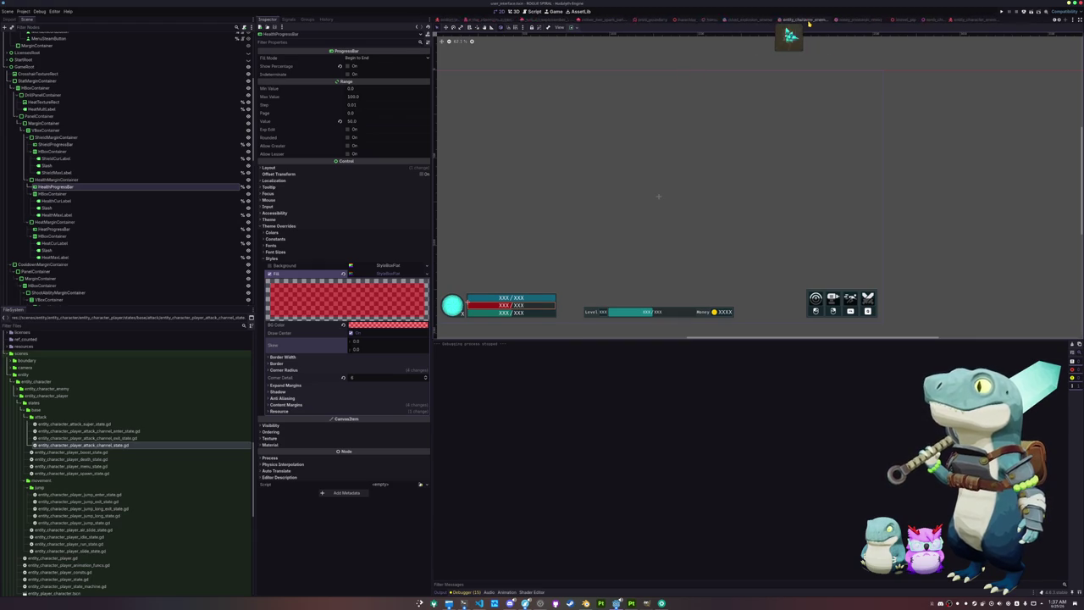
# - Back in the enemy scene, confirm the red fill background, save, and run the game
pyautogui.click(721, 20)
pyautogui.scroll(-3, 355, 424)
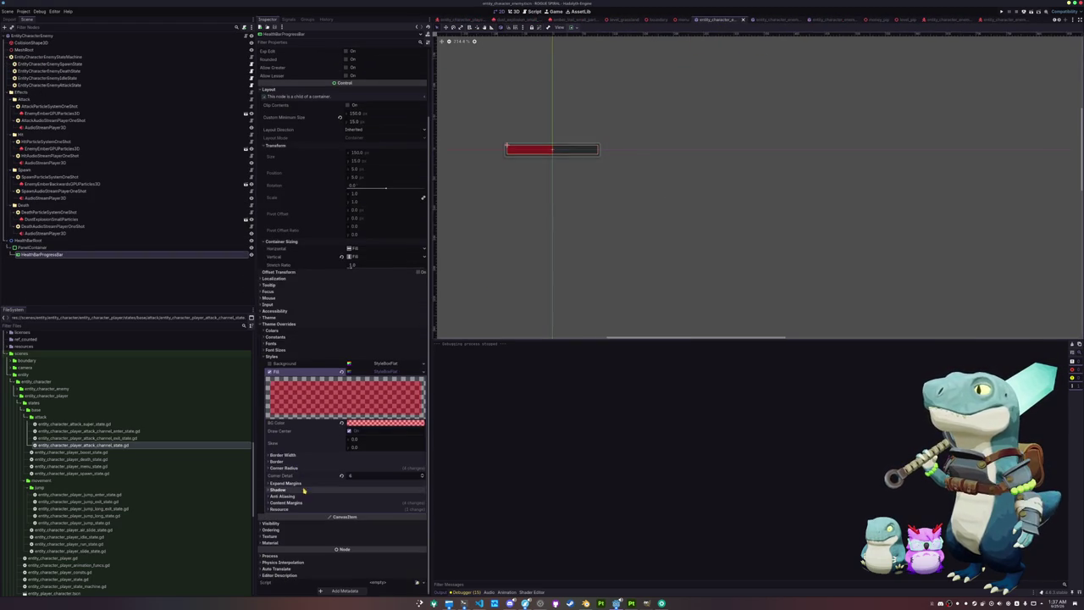
pyautogui.click(372, 423)
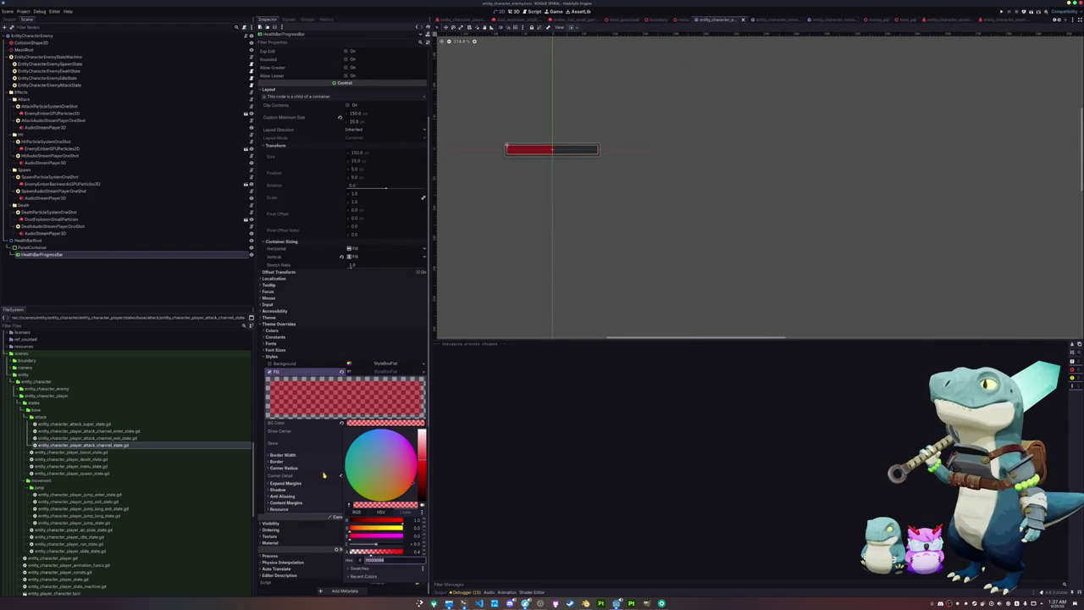
pyautogui.press('Escape')
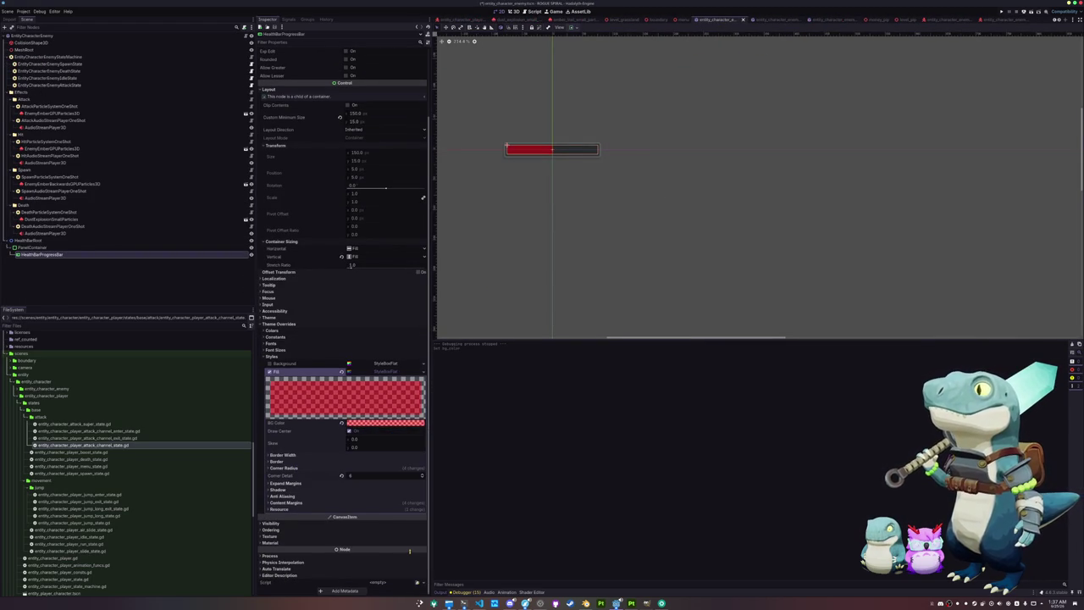
pyautogui.hotkey('ctrl', 's')
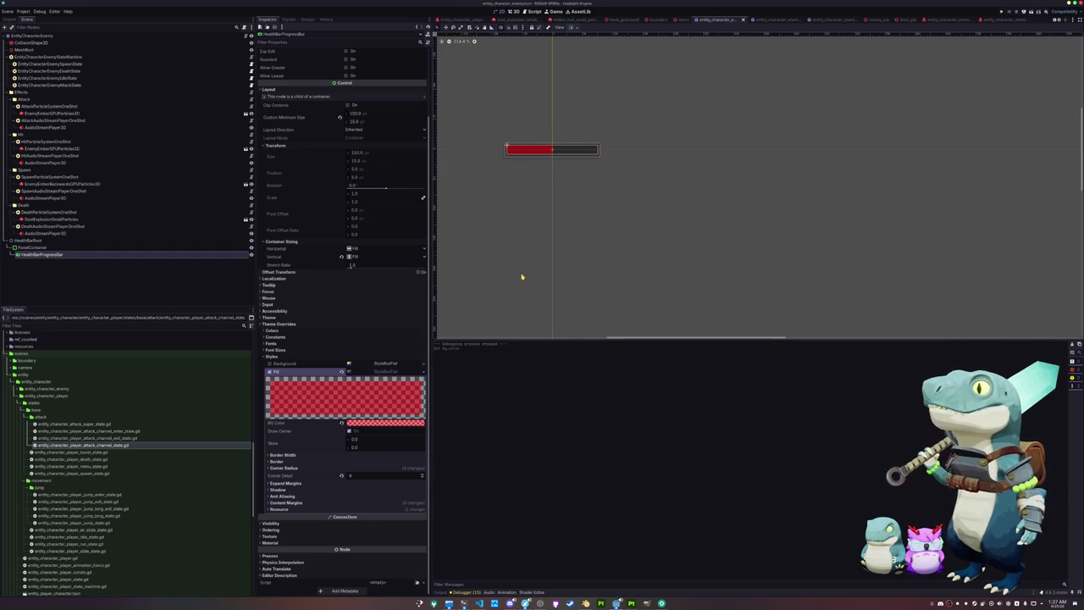
pyautogui.press('F5')
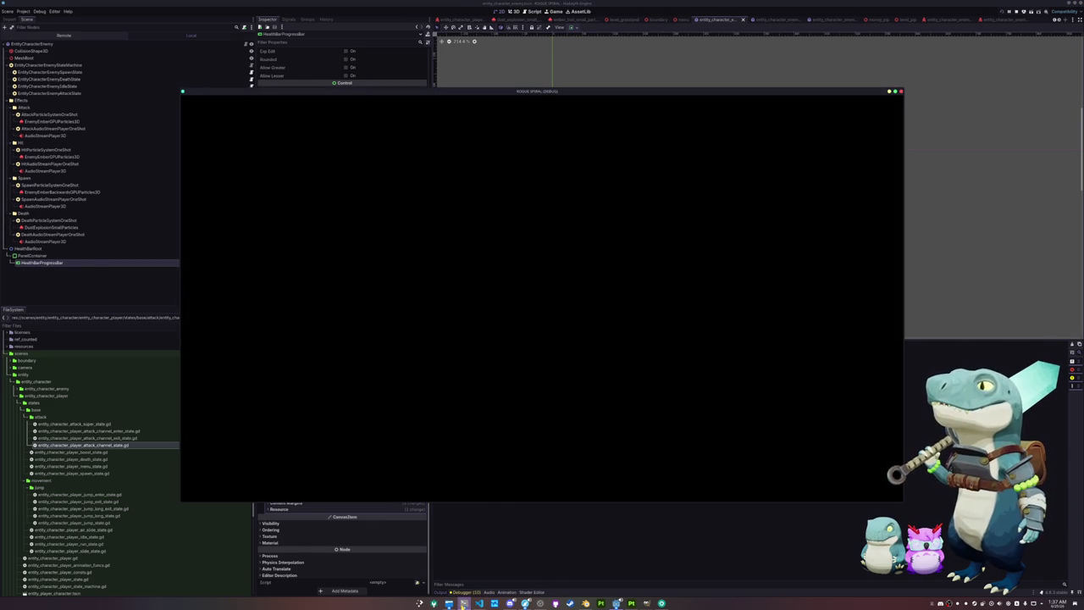
# - View the Rogue Spiral title menu in the running game, then stop it with F8
pyautogui.click(463, 603)
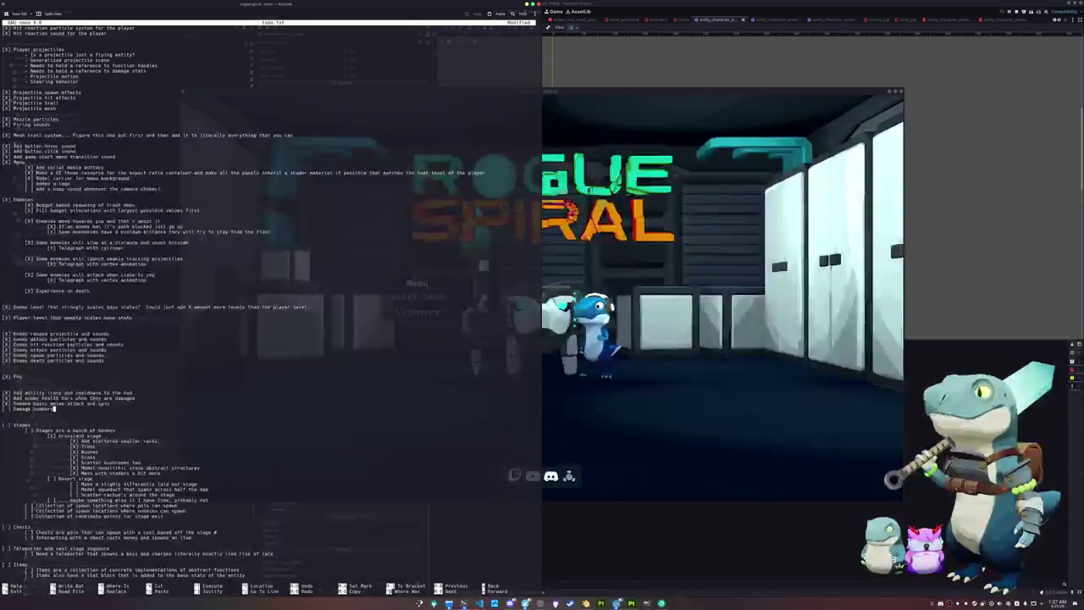
pyautogui.click(624, 378)
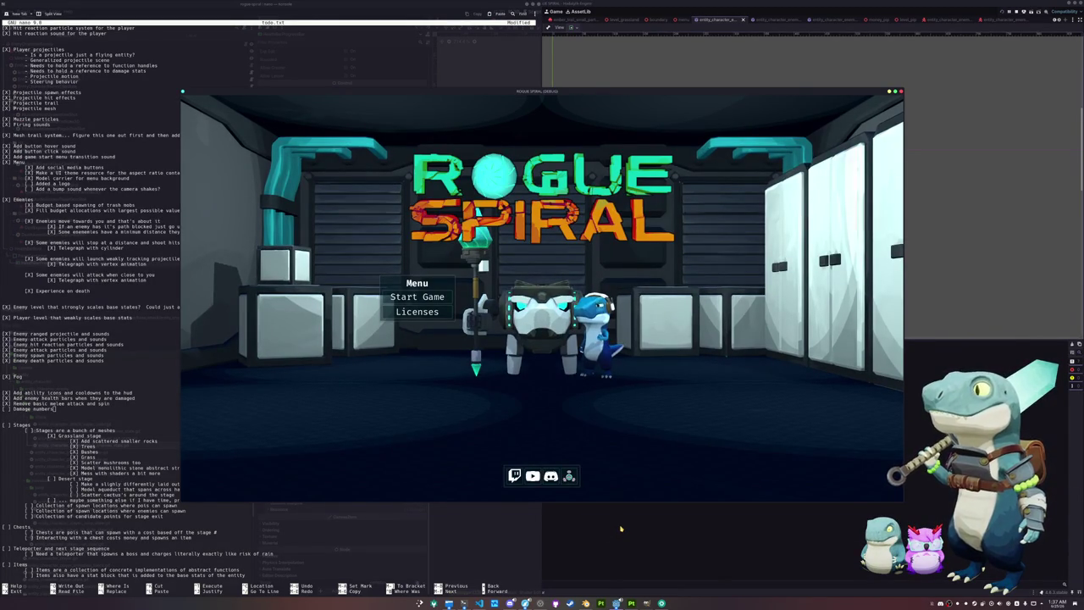
pyautogui.press('F8')
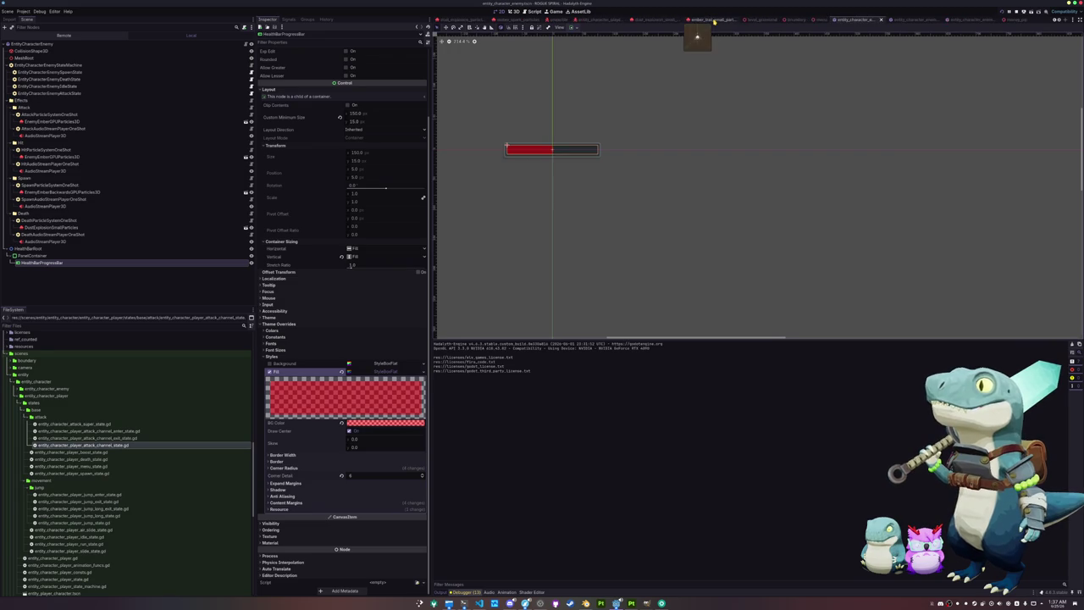
# - Select the enemy root and collapse the FileSystem subfolders to tidy the scenes tree
pyautogui.click(32, 43)
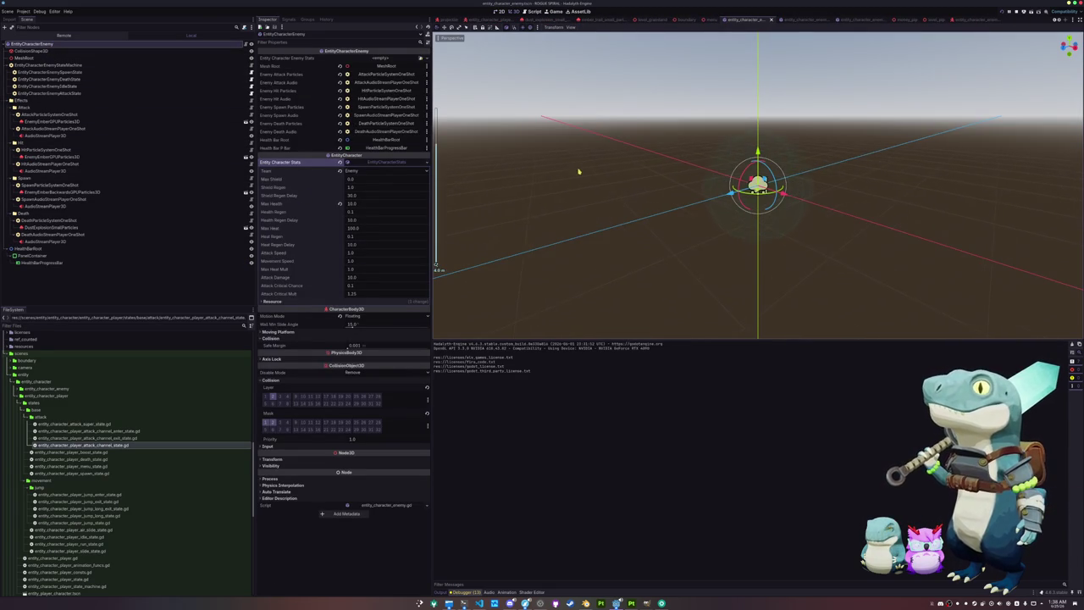
pyautogui.moveTo(572, 173)
pyautogui.mouseDown()
pyautogui.moveTo(602, 170)
pyautogui.moveTo(582, 202)
pyautogui.mouseUp()
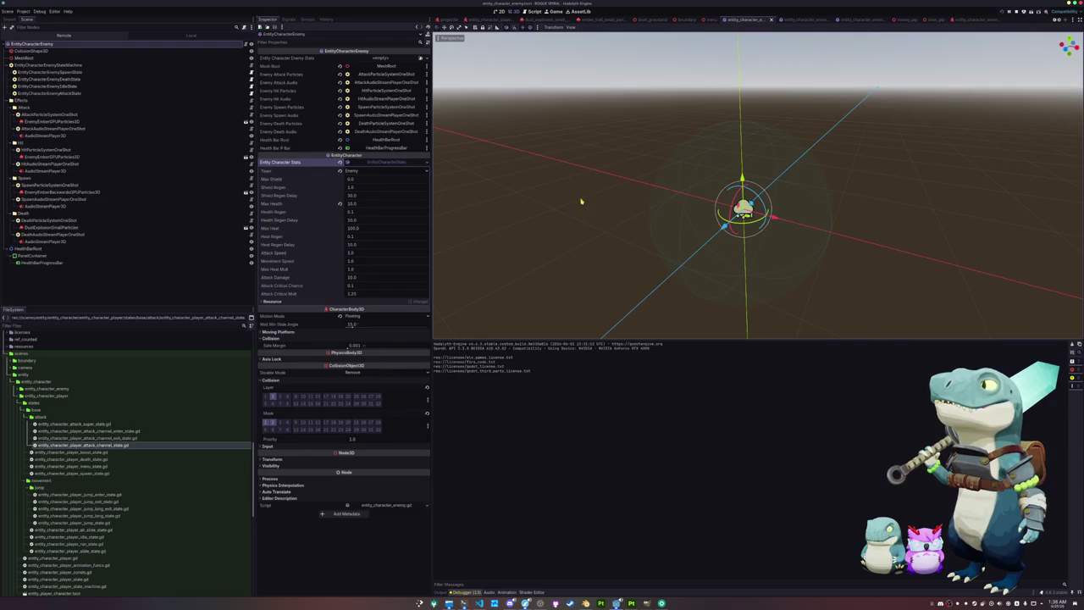
pyautogui.doubleClick(40, 416)
pyautogui.doubleClick(40, 408)
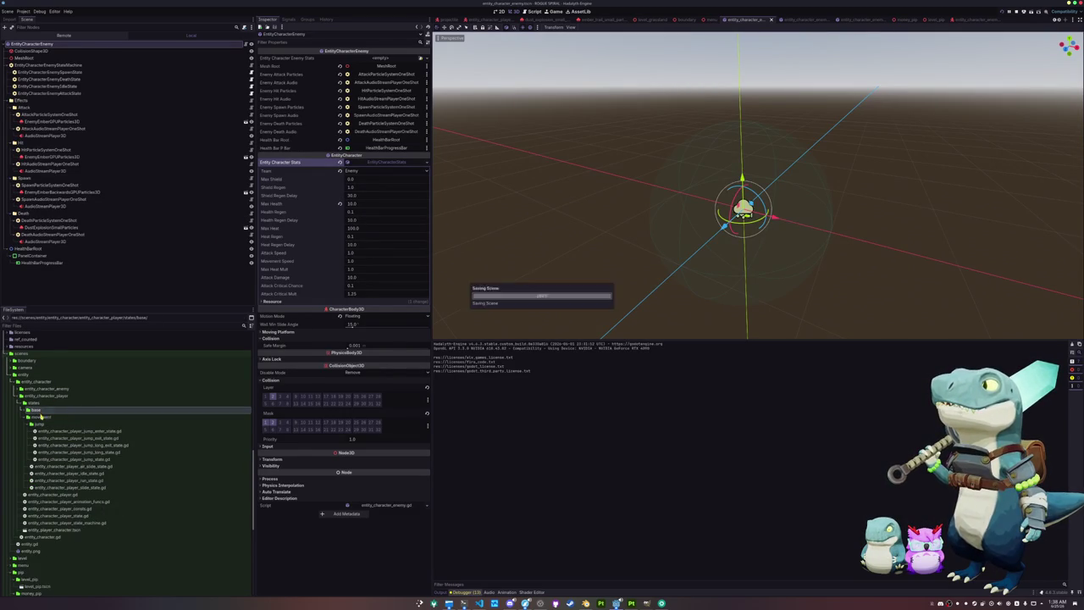
pyautogui.doubleClick(39, 417)
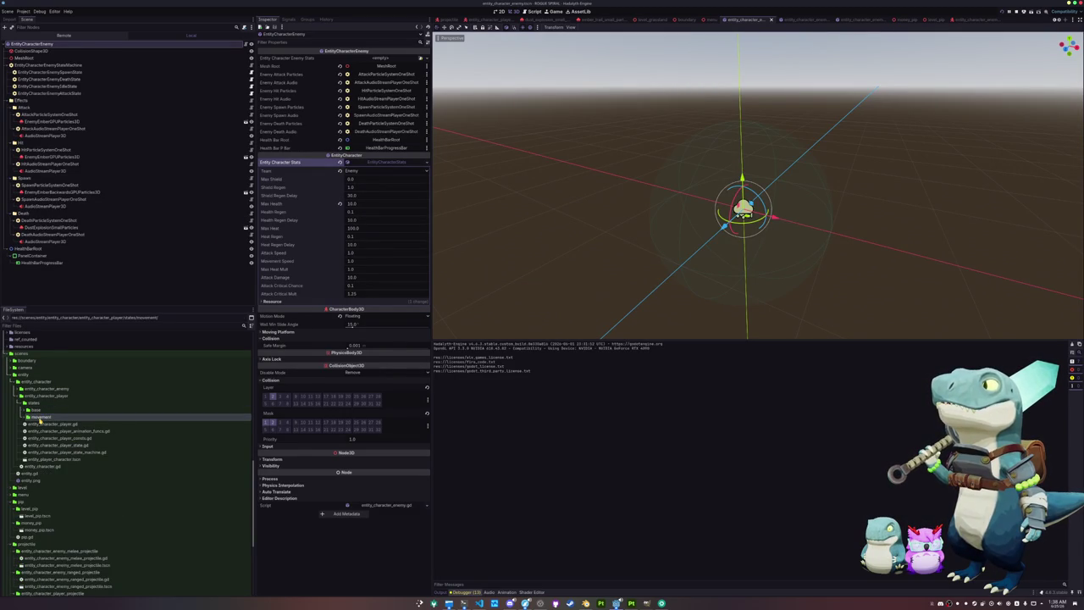
pyautogui.doubleClick(23, 377)
pyautogui.doubleClick(23, 394)
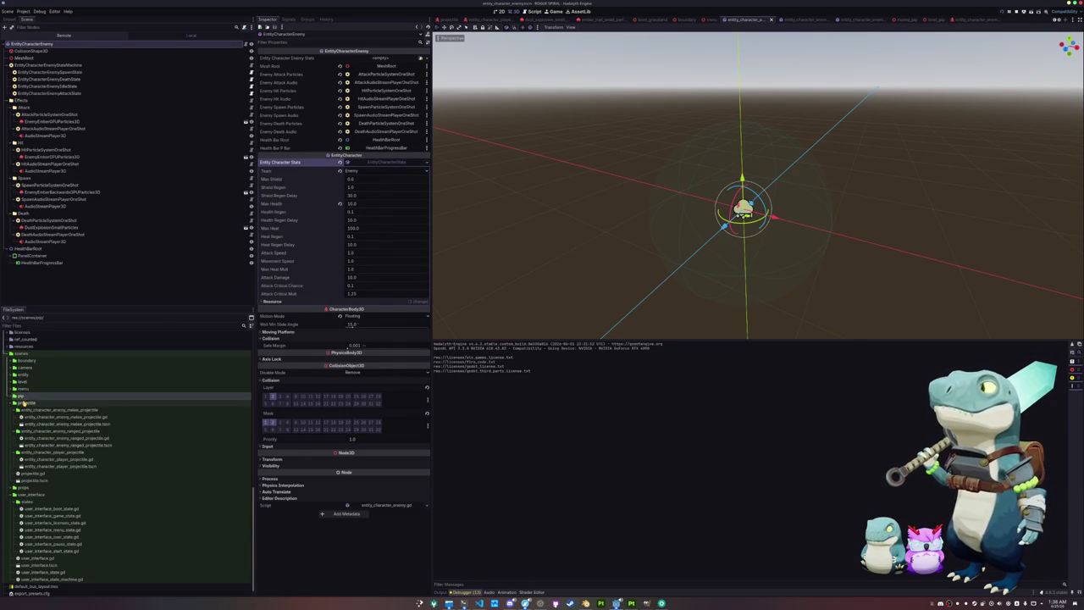
pyautogui.doubleClick(23, 402)
pyautogui.doubleClick(15, 485)
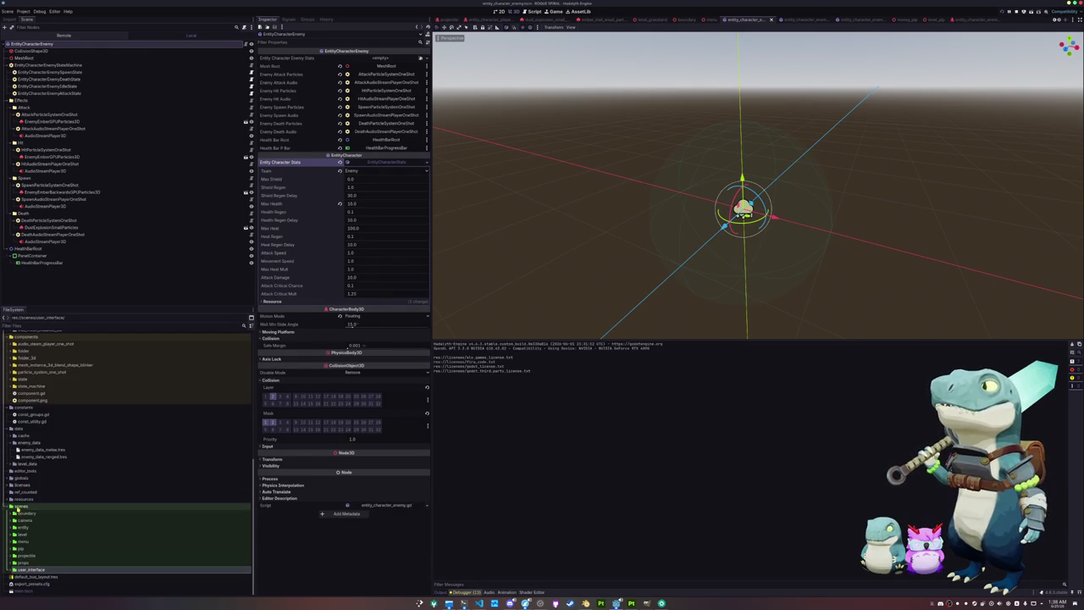
pyautogui.doubleClick(28, 569)
pyautogui.scroll(-3, 28, 525)
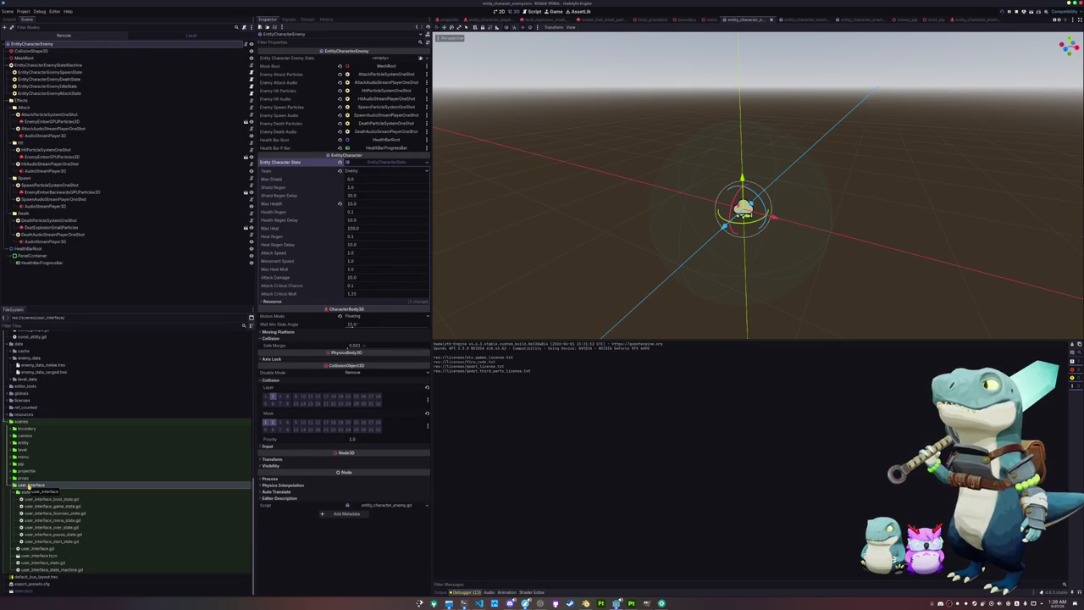
# - Create a new folder named numbers under scenes
pyautogui.rightClick(25, 422)
pyautogui.moveTo(68, 424)
pyautogui.click(115, 424)
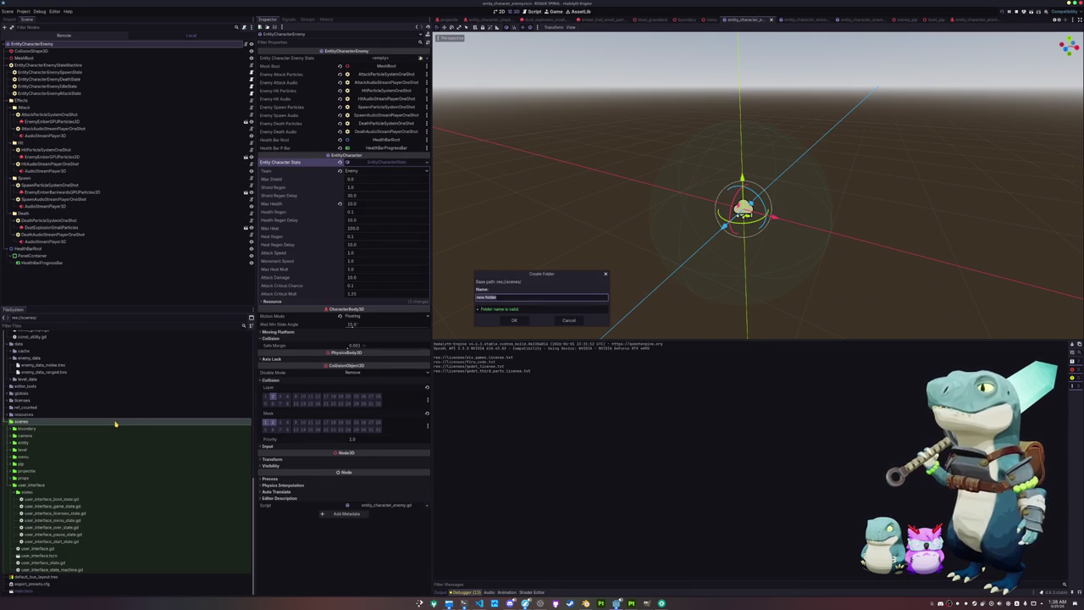
pyautogui.press('Return')
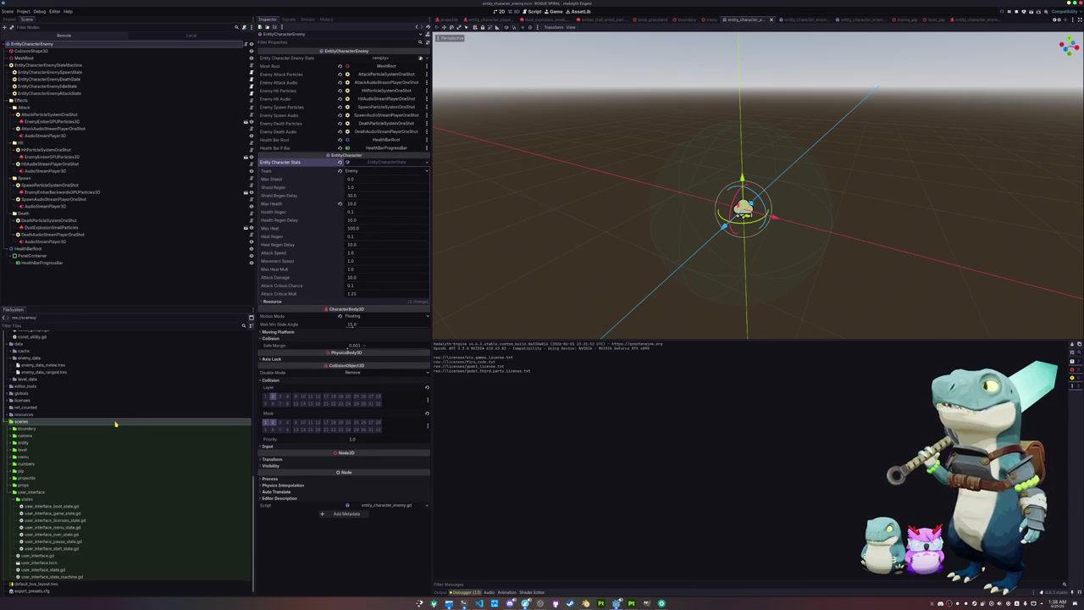
# - Create a numbers scene inside the numbers folder with root node Numbers
pyautogui.rightClick(32, 463)
pyautogui.moveTo(72, 471)
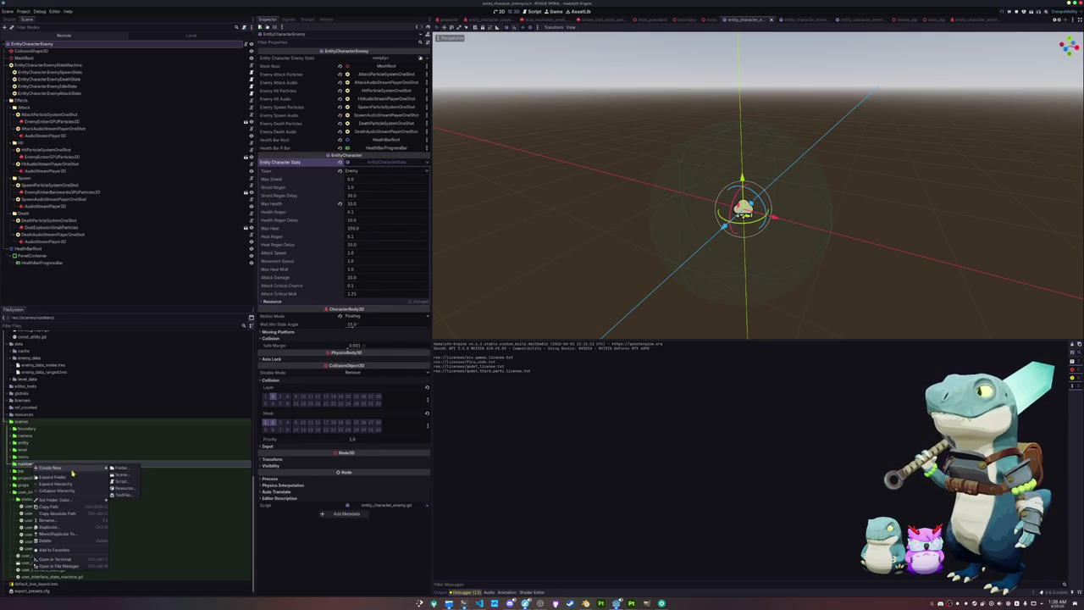
pyautogui.click(122, 476)
pyautogui.write('numbers')
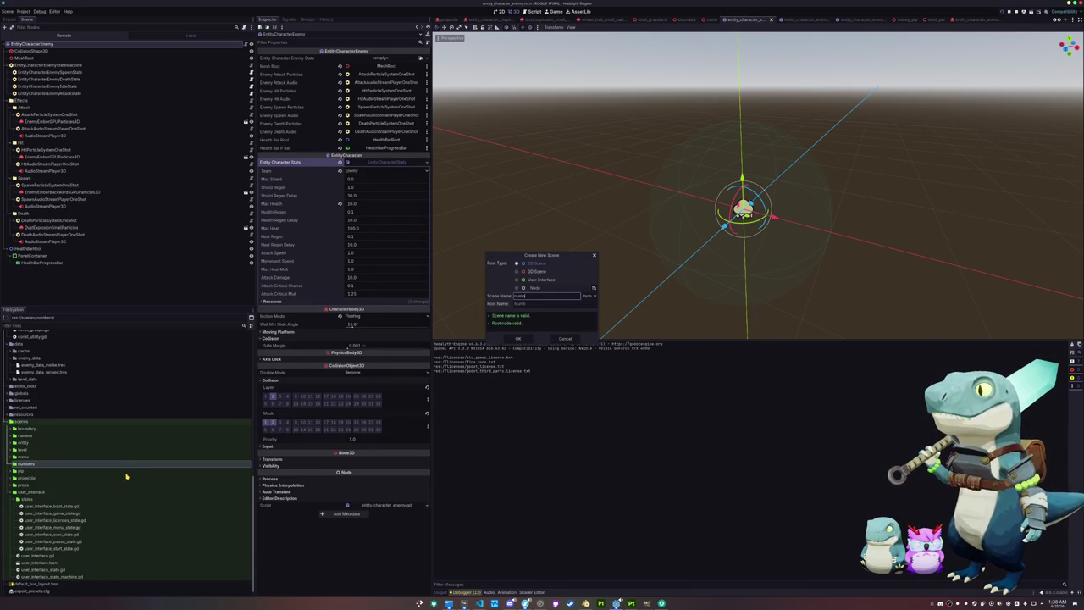
pyautogui.write('.')
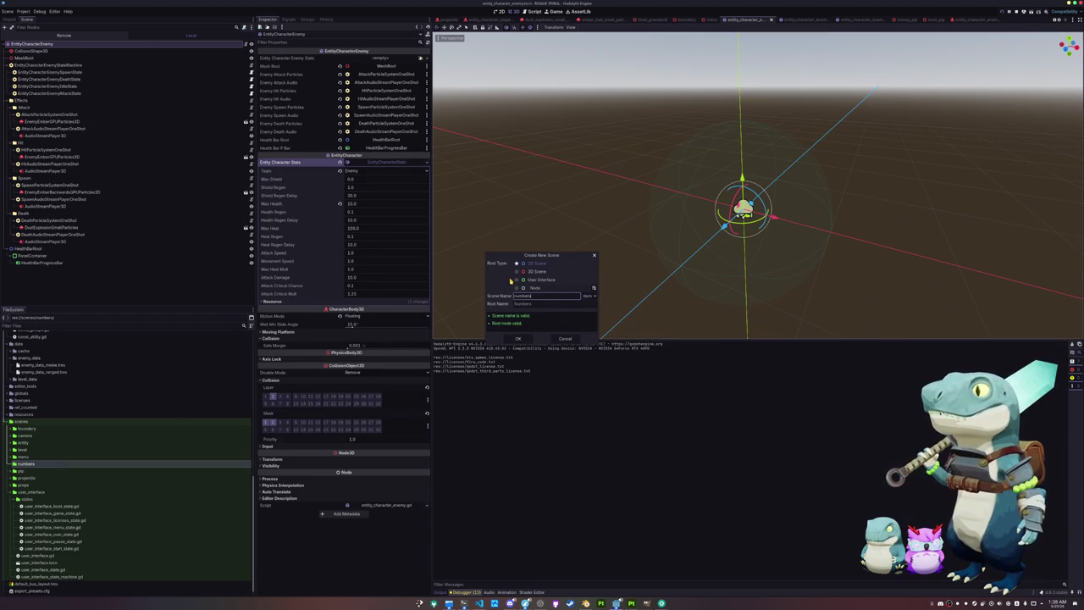
pyautogui.click(517, 338)
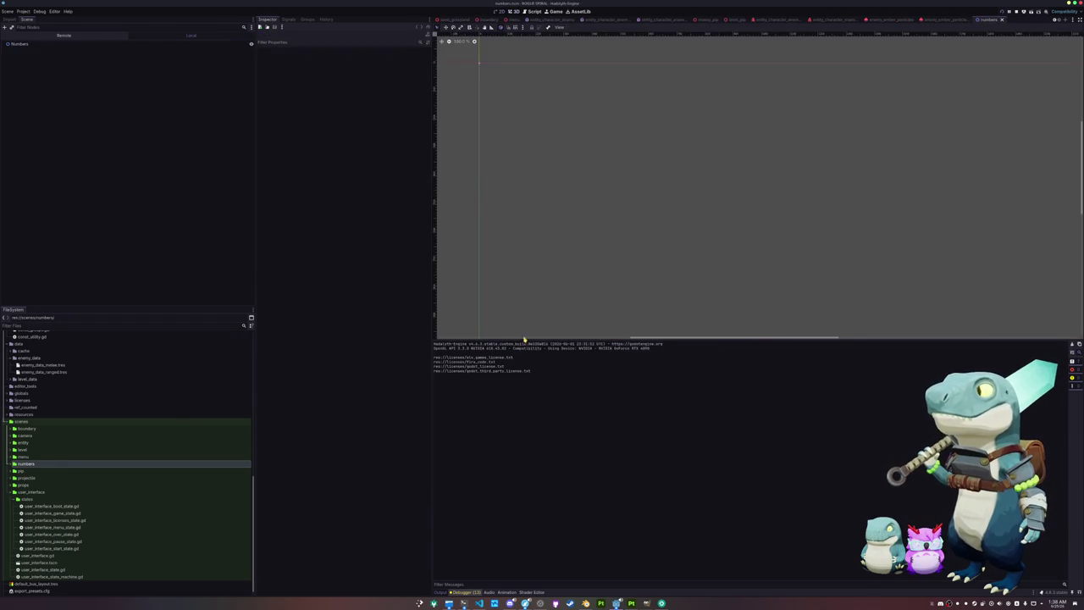
# - Add a Label child under Numbers and give it the text XXX
pyautogui.click(40, 44)
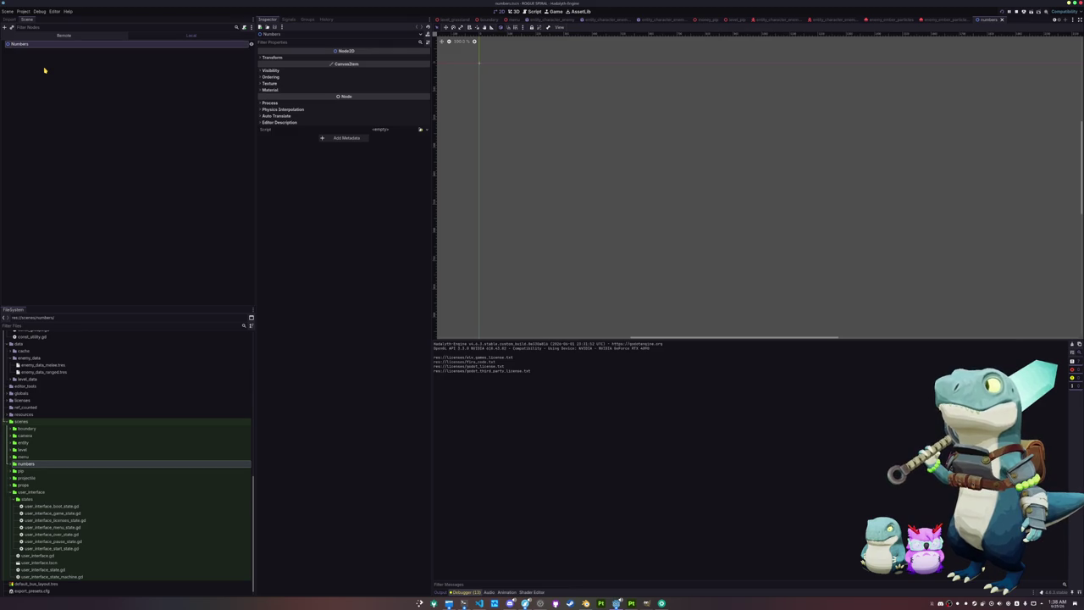
pyautogui.rightClick(42, 47)
pyautogui.click(64, 49)
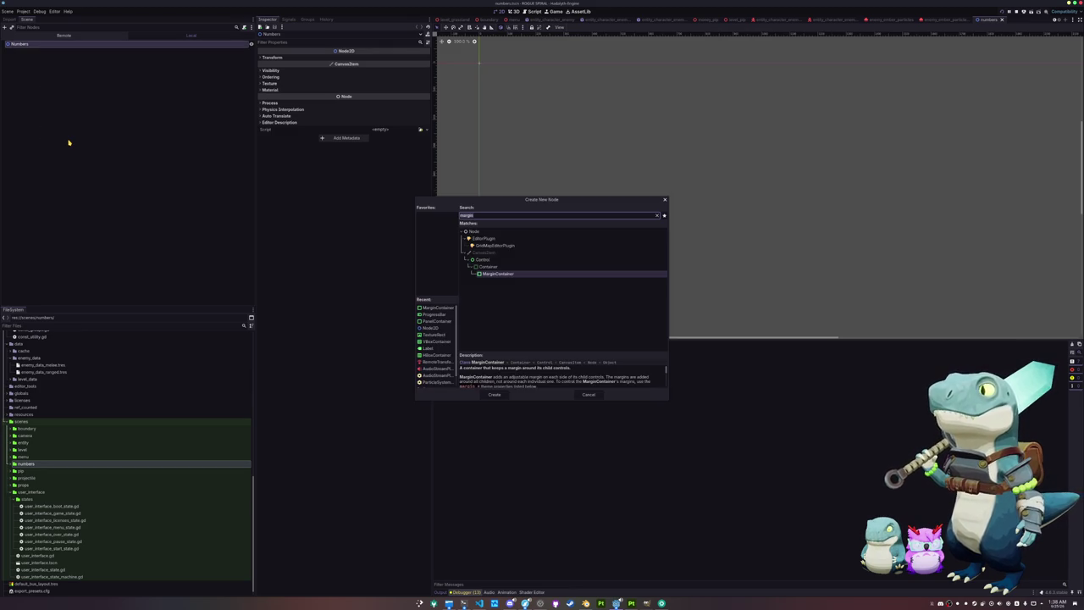
pyautogui.write('label')
pyautogui.press('Return')
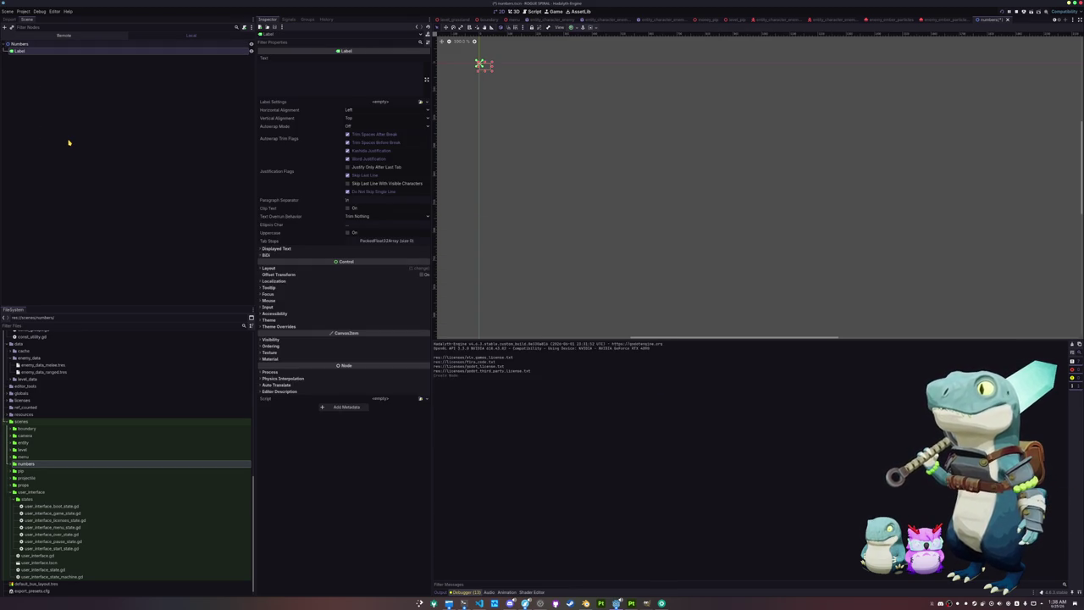
pyautogui.scroll(2, 573, 230)
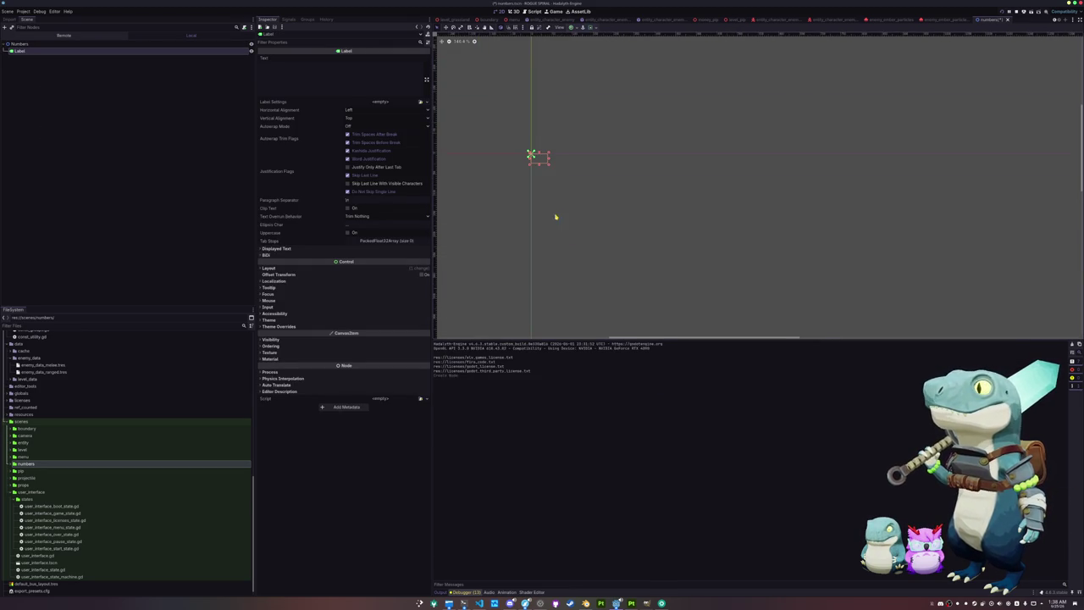
pyautogui.click(309, 74)
pyautogui.write('XXX')
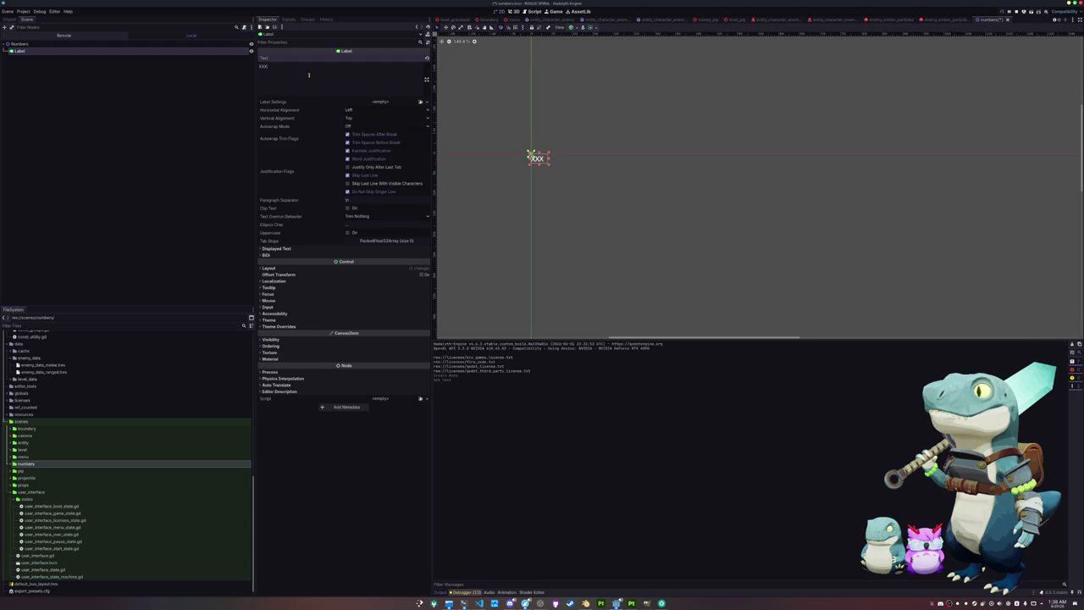
pyautogui.click(192, 107)
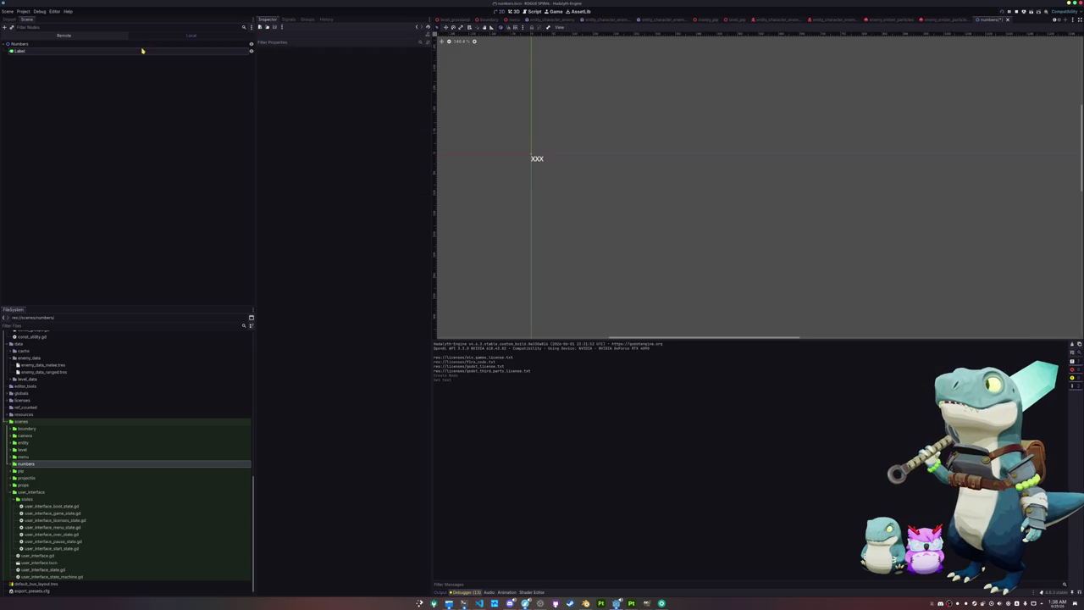
pyautogui.click(144, 50)
pyautogui.click(219, 44)
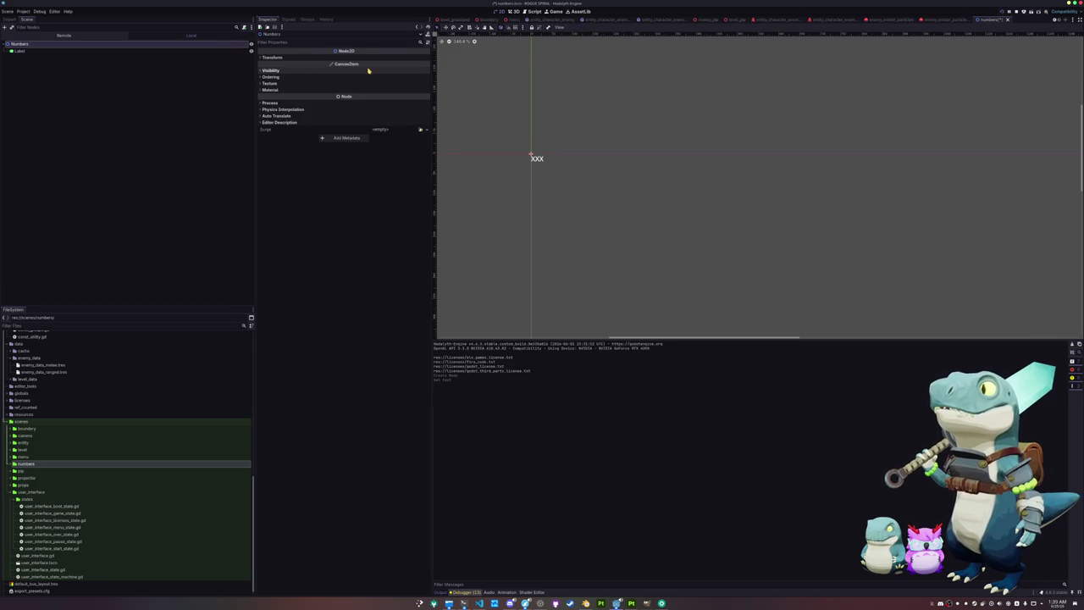
pyautogui.click(220, 50)
# - Give the Label the ui_theme.tres theme and a 16 px font size override
pyautogui.click(275, 320)
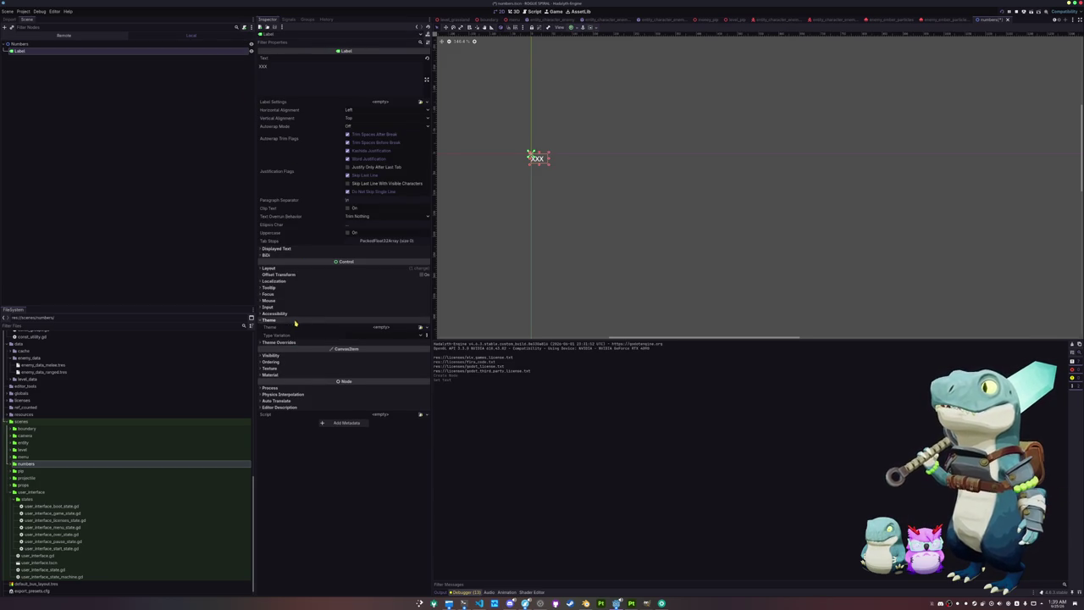
pyautogui.click(420, 327)
pyautogui.doubleClick(471, 227)
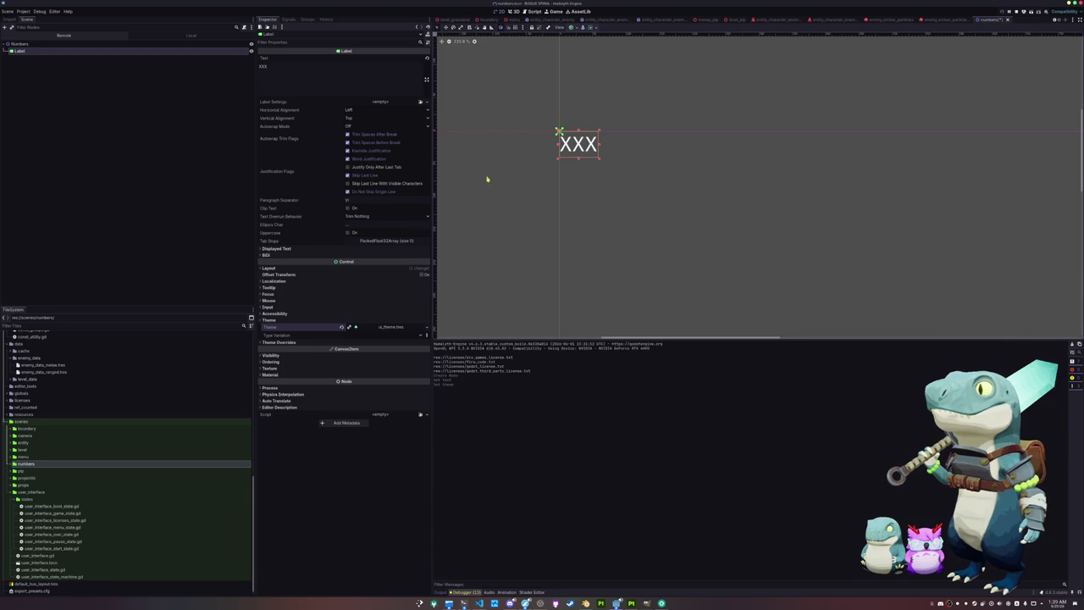
pyautogui.click(333, 343)
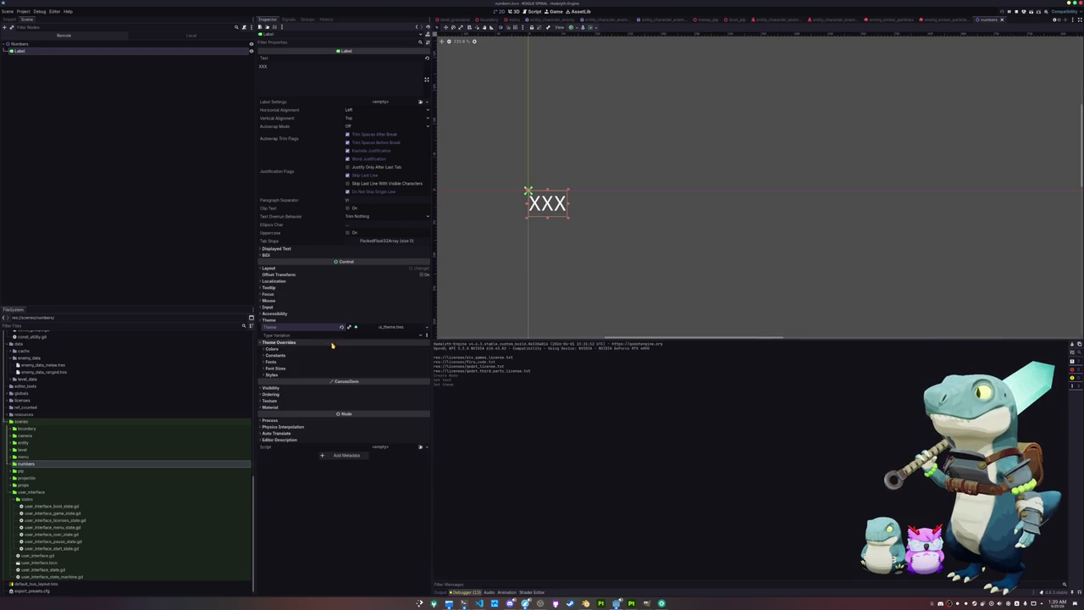
pyautogui.click(302, 369)
pyautogui.click(268, 375)
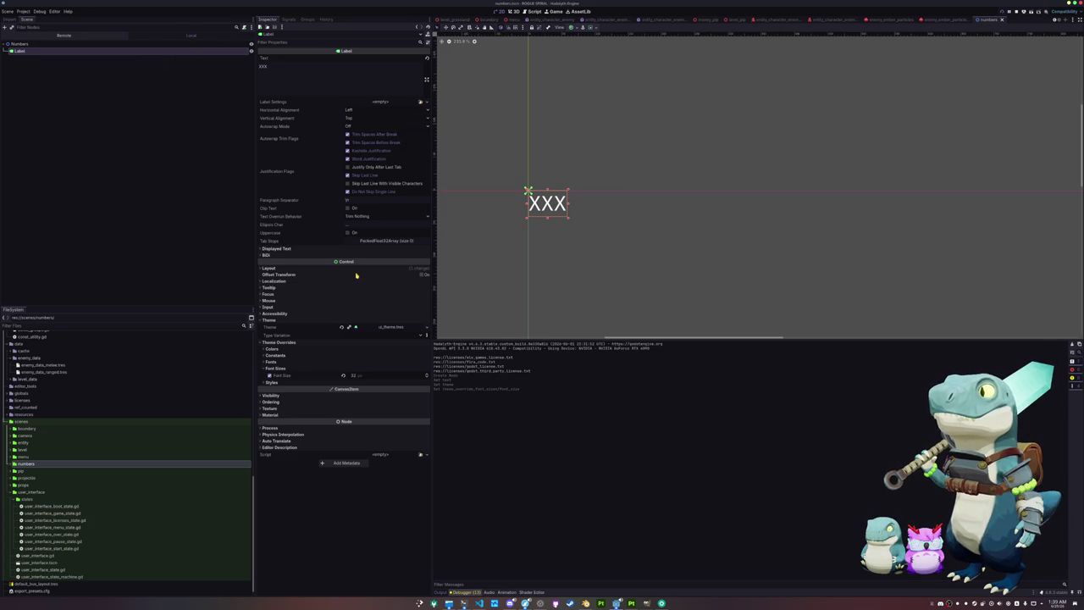
pyautogui.click(343, 375)
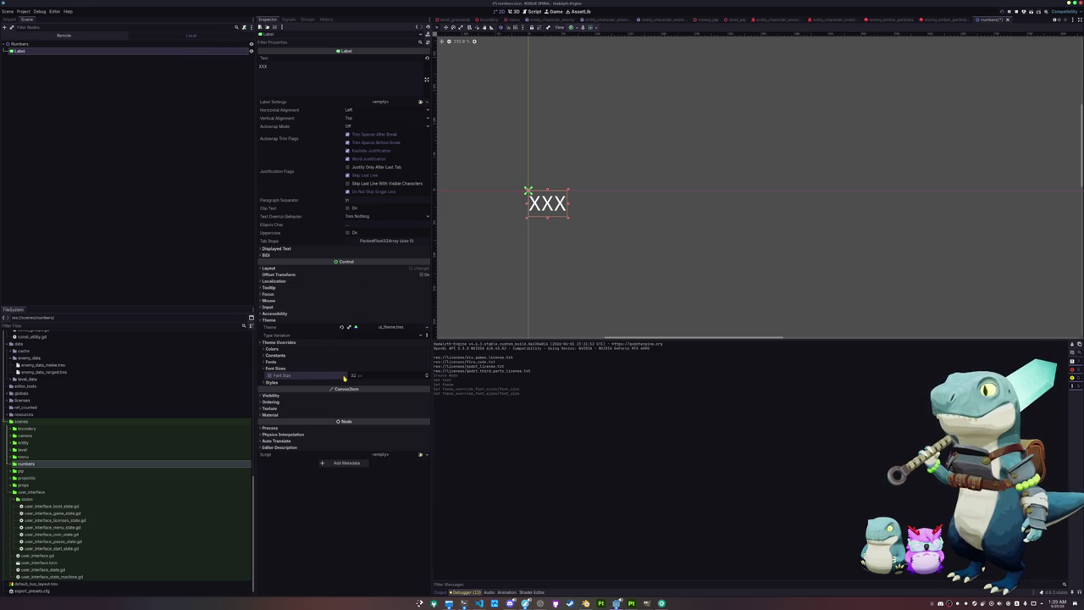
pyautogui.click(271, 376)
pyautogui.press('Return')
# - Centre the label text horizontally and vertically and apply the Center anchor preset
pyautogui.click(350, 119)
pyautogui.click(354, 134)
pyautogui.click(350, 110)
pyautogui.click(354, 126)
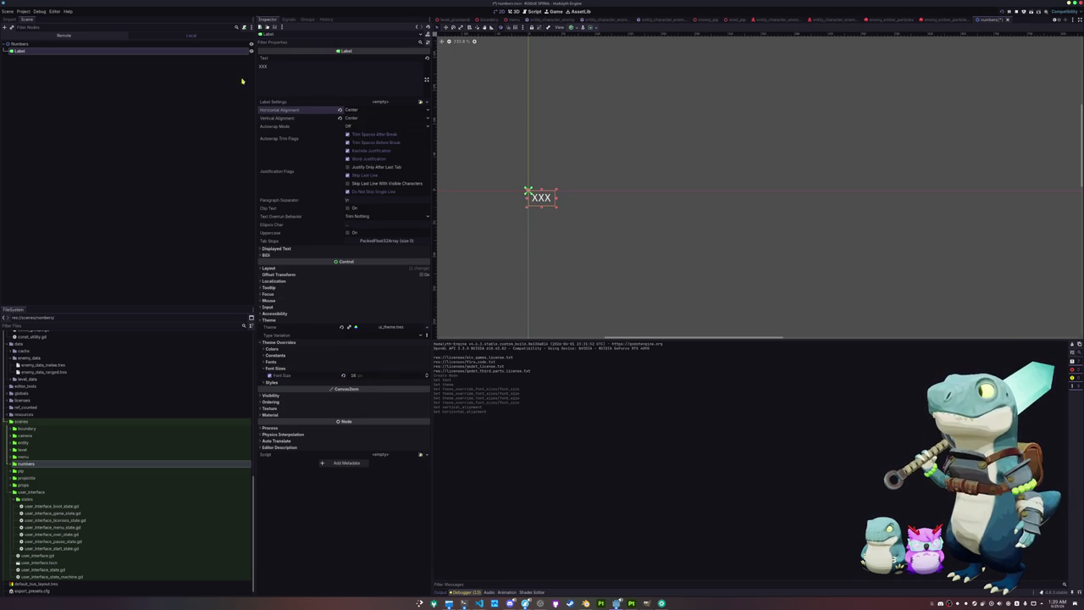
pyautogui.click(572, 28)
pyautogui.click(574, 68)
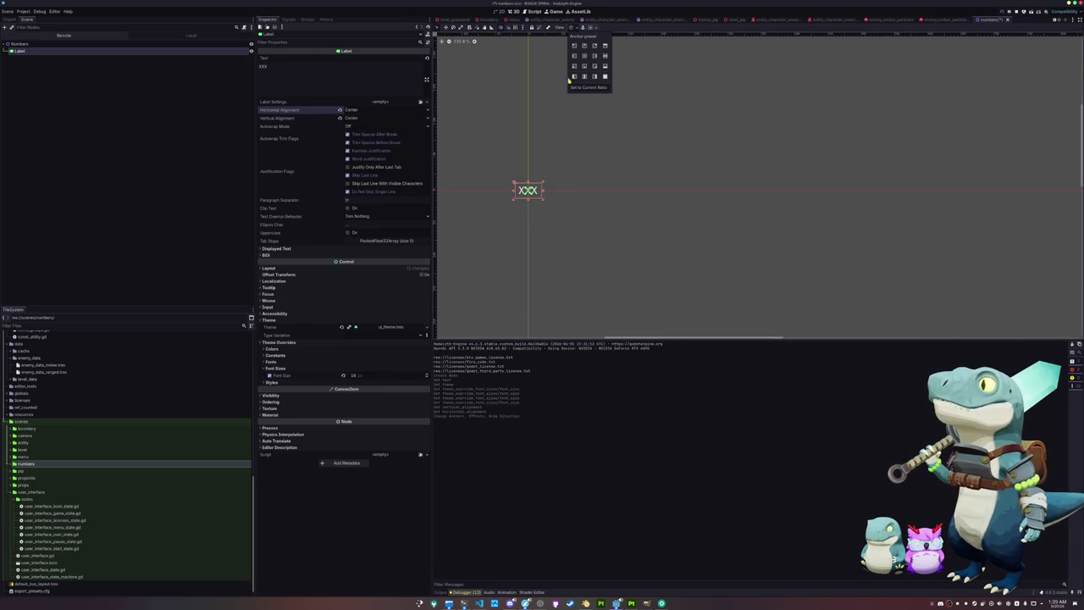
pyautogui.click(570, 243)
# - Rename the label to NumbersLabel and make it accessible as a unique name
pyautogui.click(91, 51)
pyautogui.write('Number')
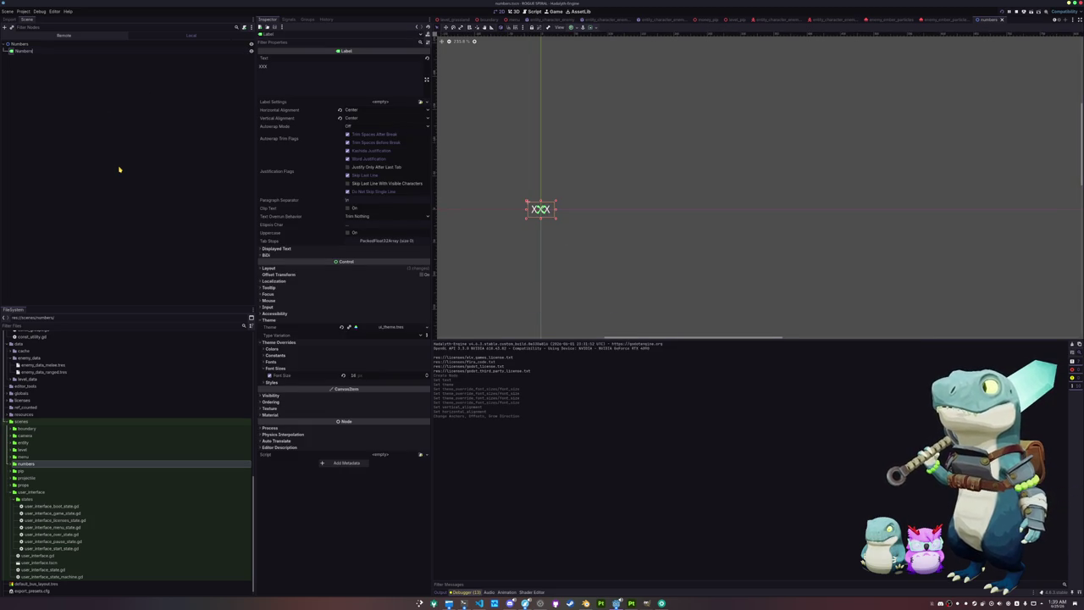
pyautogui.press('Return')
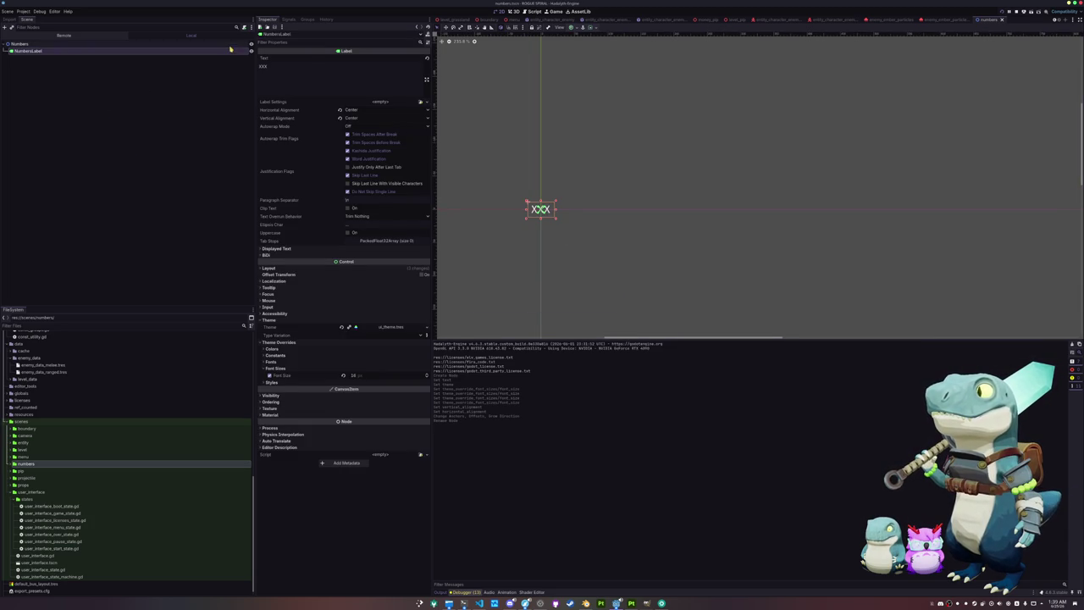
pyautogui.rightClick(221, 53)
pyautogui.click(259, 204)
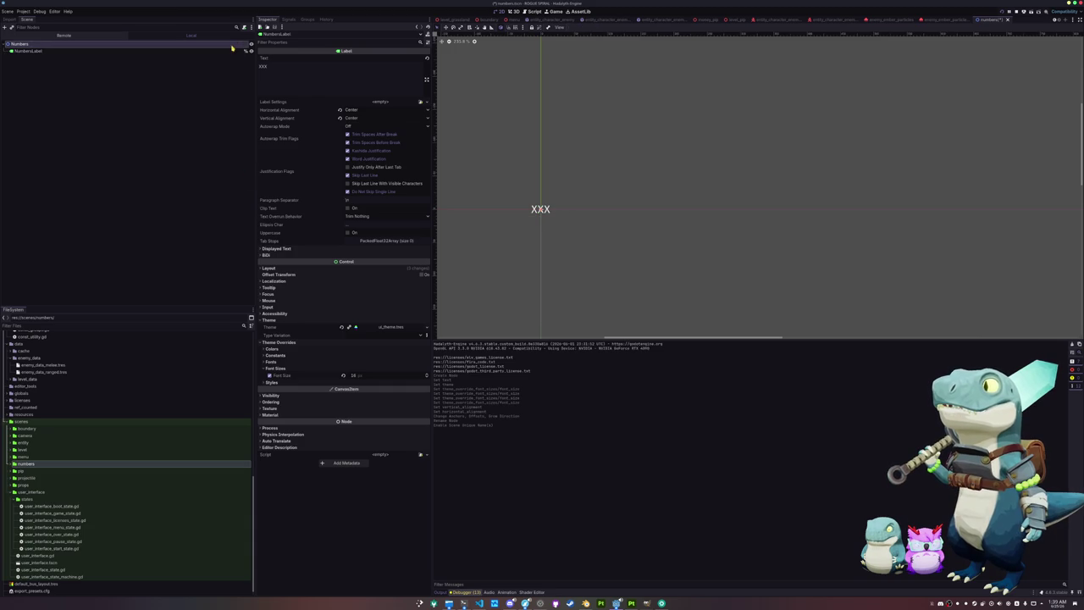
pyautogui.rightClick(231, 46)
pyautogui.click(248, 102)
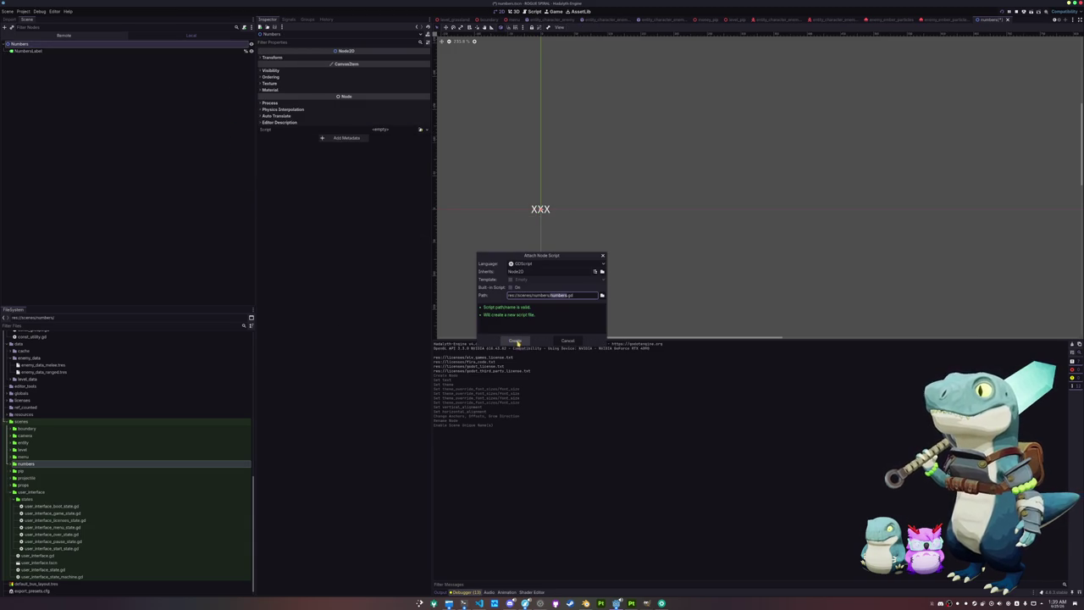
pyautogui.click(518, 295)
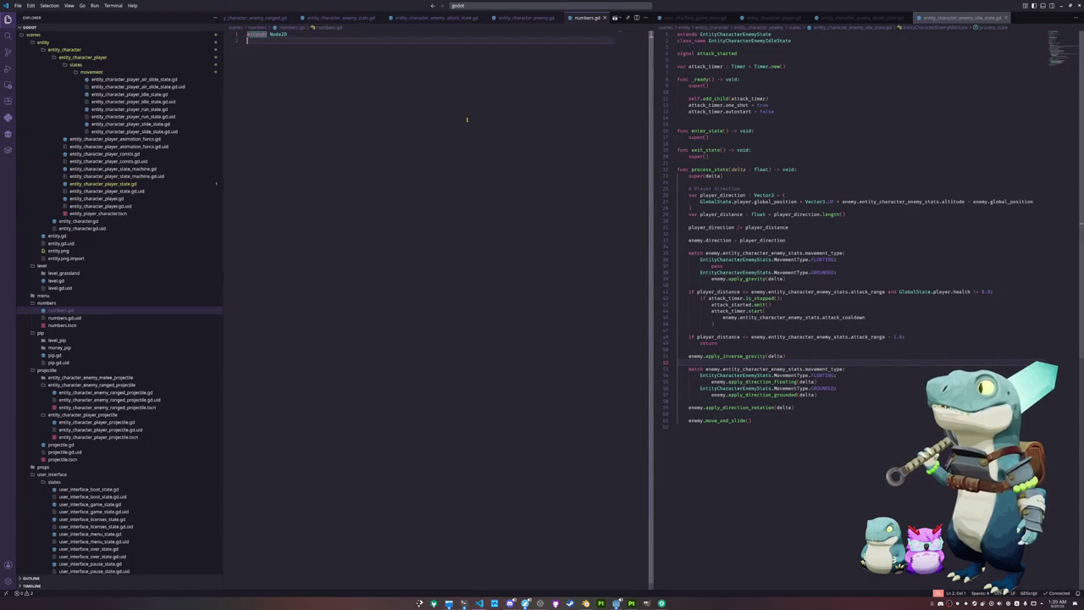
pyautogui.write('cla')
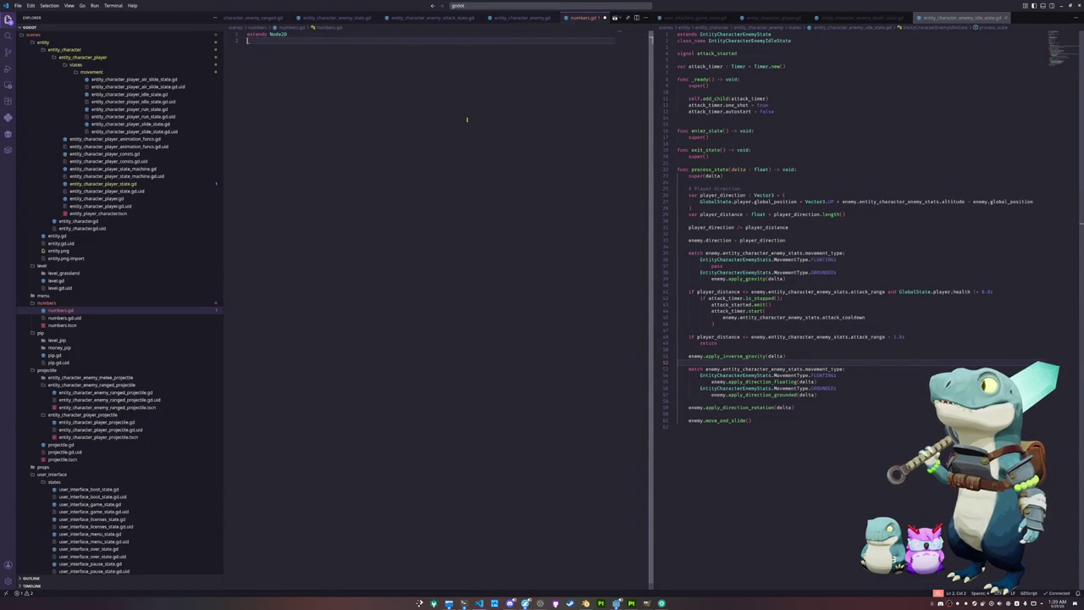
pyautogui.write('ss_name Numbe')
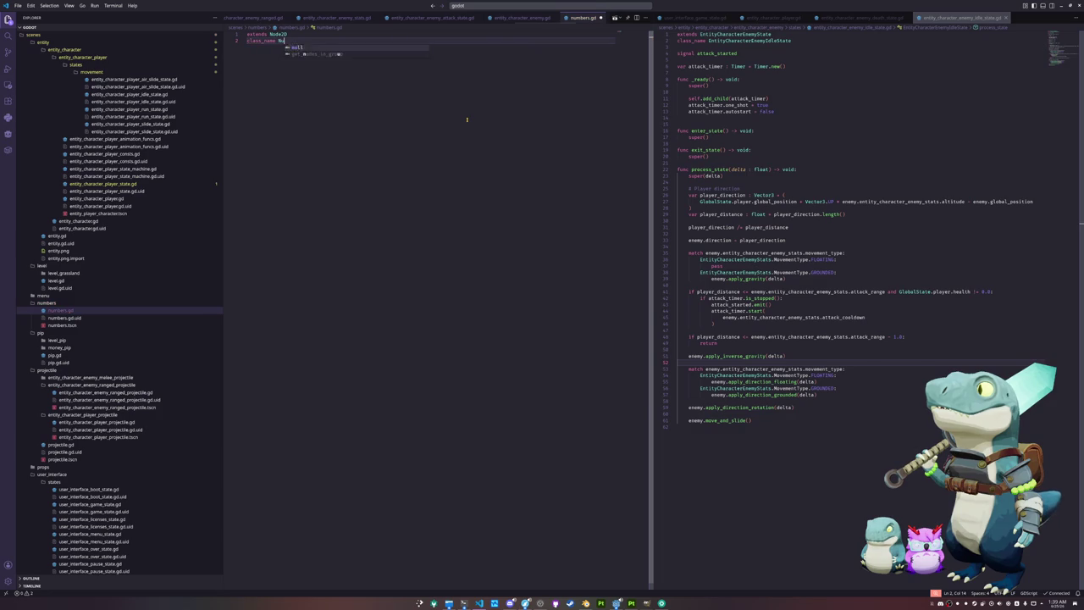
pyautogui.press('Return')
pyautogui.press('Return')
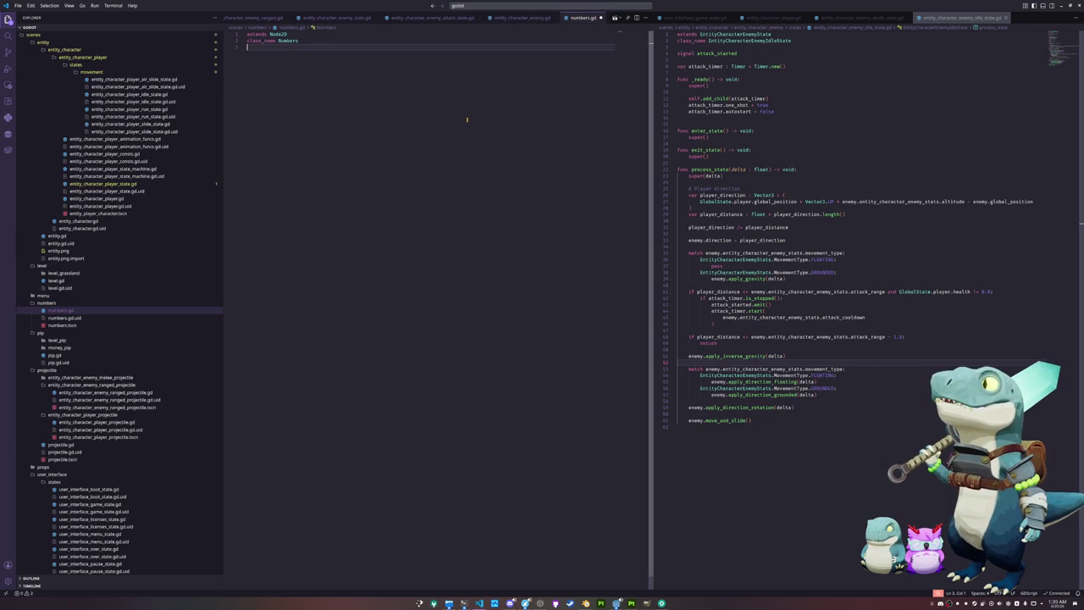
pyautogui.write('onready var mn')
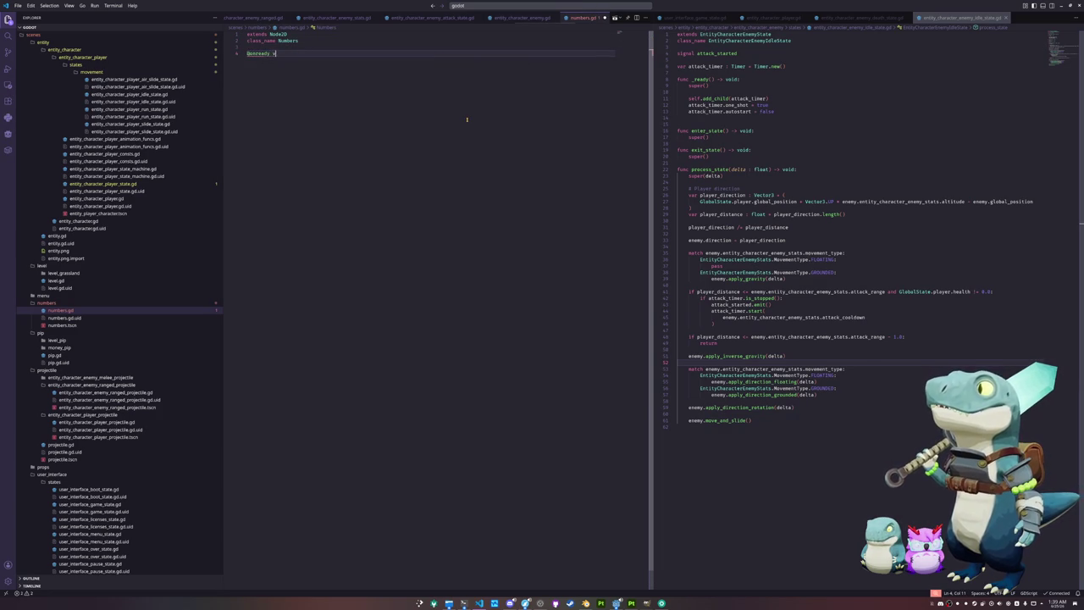
pyautogui.press('BackSpace')
pyautogui.press('BackSpace')
pyautogui.write('numbers')
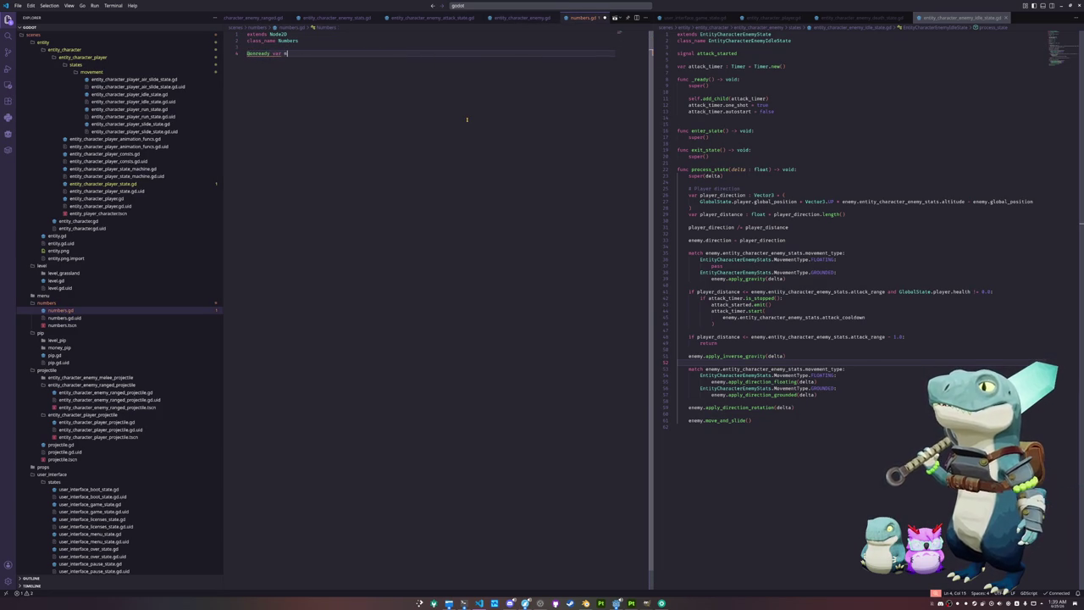
pyautogui.write('_label : Label = Label')
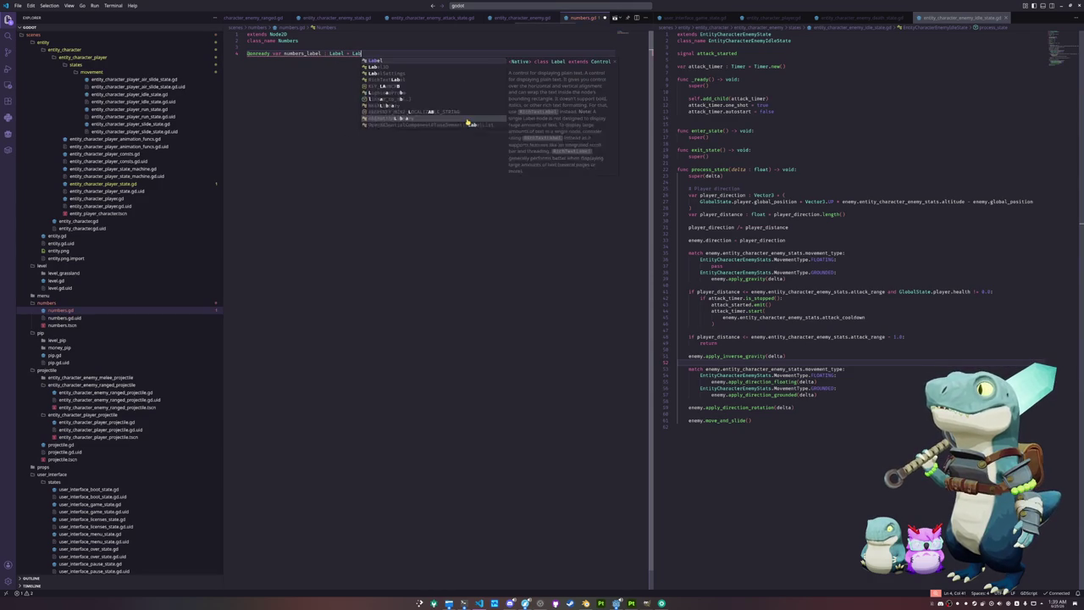
pyautogui.press('BackSpace')
pyautogui.press('BackSpace')
pyautogui.press('BackSpace')
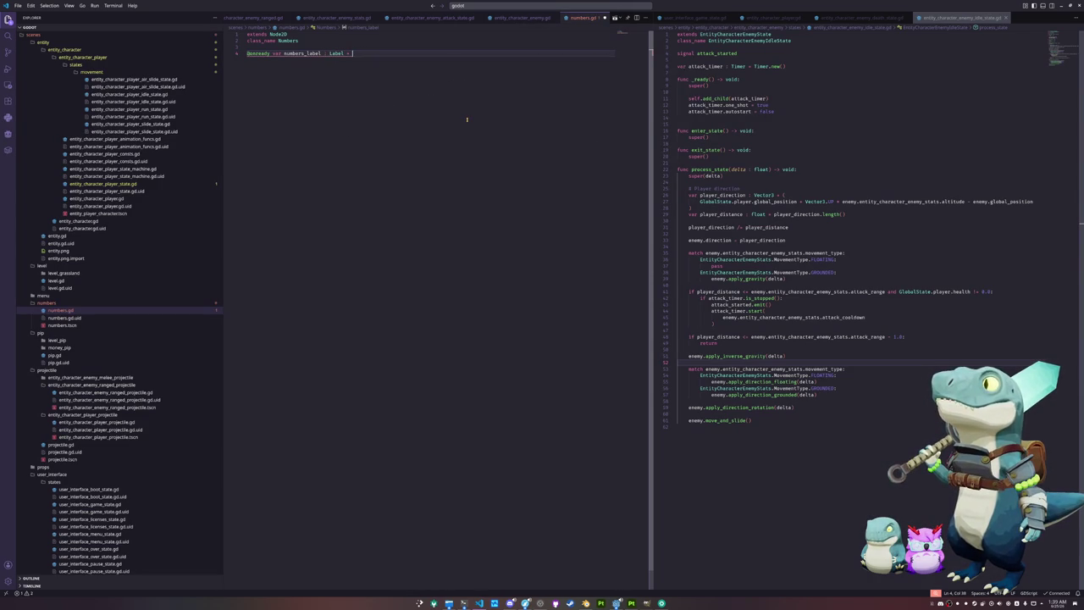
pyautogui.write('%NumbersLabel')
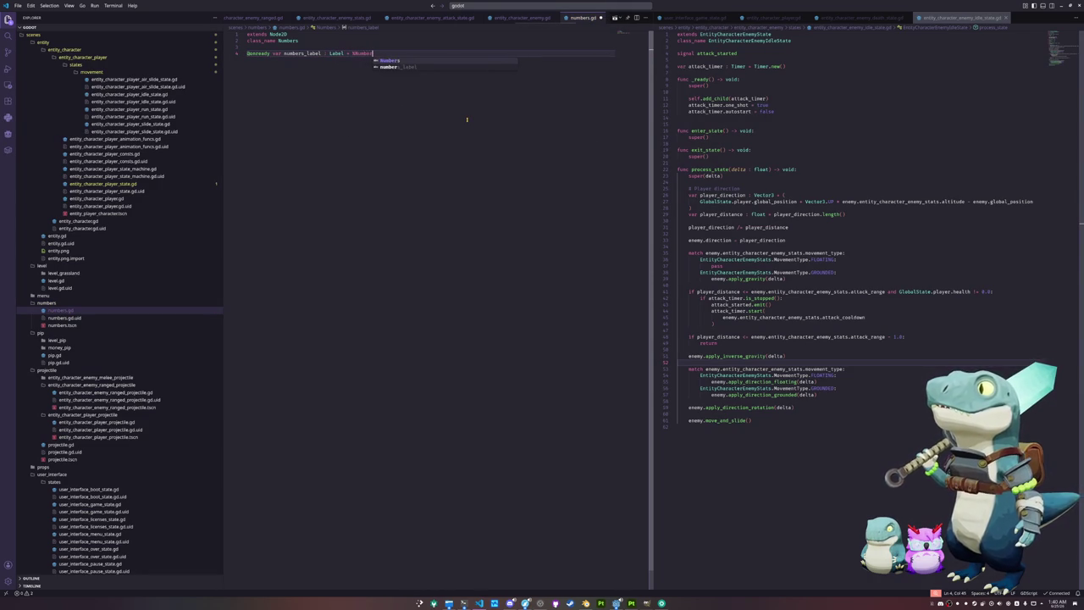
pyautogui.press('Escape')
pyautogui.press('Return')
pyautogui.press('Return')
# - Add empty _ready and set_critical function stubs
pyautogui.write('func _r')
pyautogui.press('Return')
pyautogui.press('Return')
pyautogui.write('pass')
pyautogui.press('Up')
pyautogui.hotkey('ctrl', 'shift', 'Return')
pyautogui.write('func set_c')
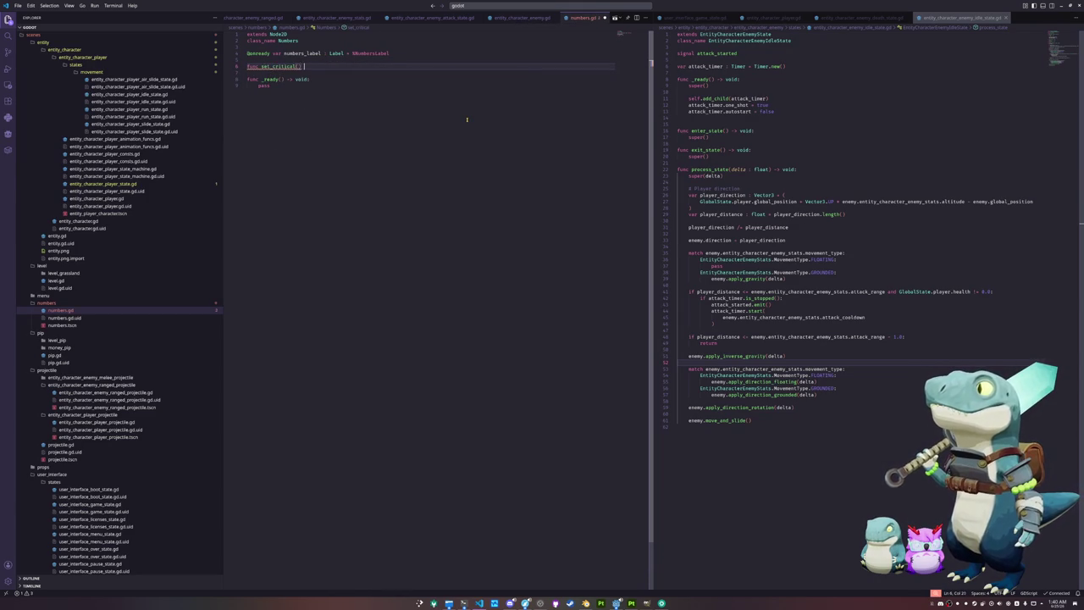
pyautogui.write('v')
pyautogui.press('Return')
pyautogui.write(':')
pyautogui.press('Return')
pyautogui.write('pa')
pyautogui.press('Return')
pyautogui.press('Return')
# - Space out the functions and add a set_shield() -> void stub with pass
pyautogui.press('Down')
pyautogui.press('Down')
pyautogui.press('End')
pyautogui.press('Return')
pyautogui.press('Return')
pyautogui.press('Up')
pyautogui.press('Up')
pyautogui.press('Up')
pyautogui.press('Up')
pyautogui.press('Up')
pyautogui.press('Return')
pyautogui.press('Return')
pyautogui.press('Up')
pyautogui.write('func set_shield() -> ')
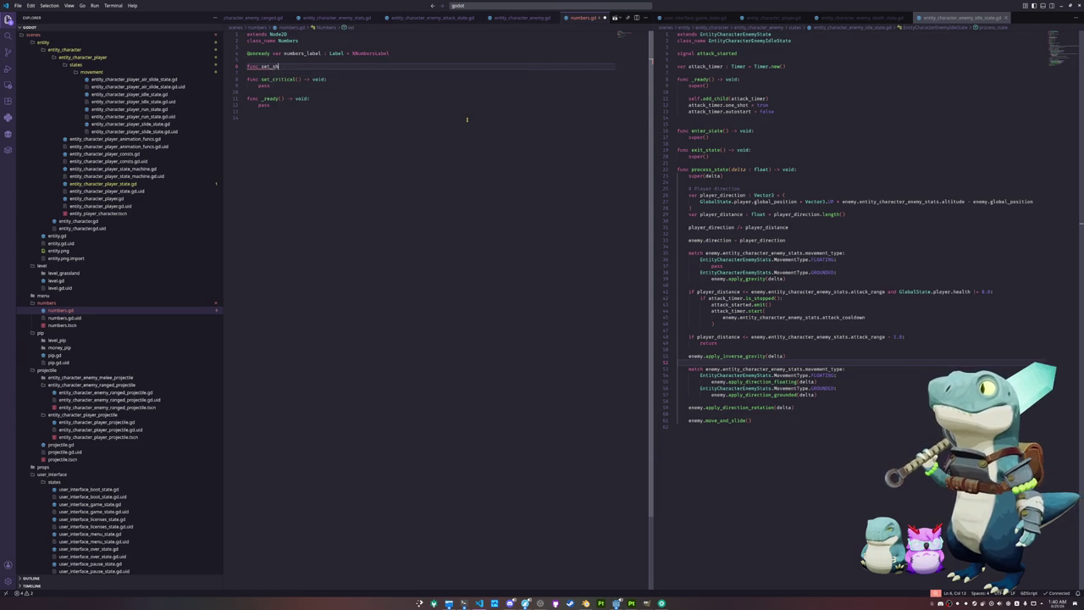
pyautogui.write('void:')
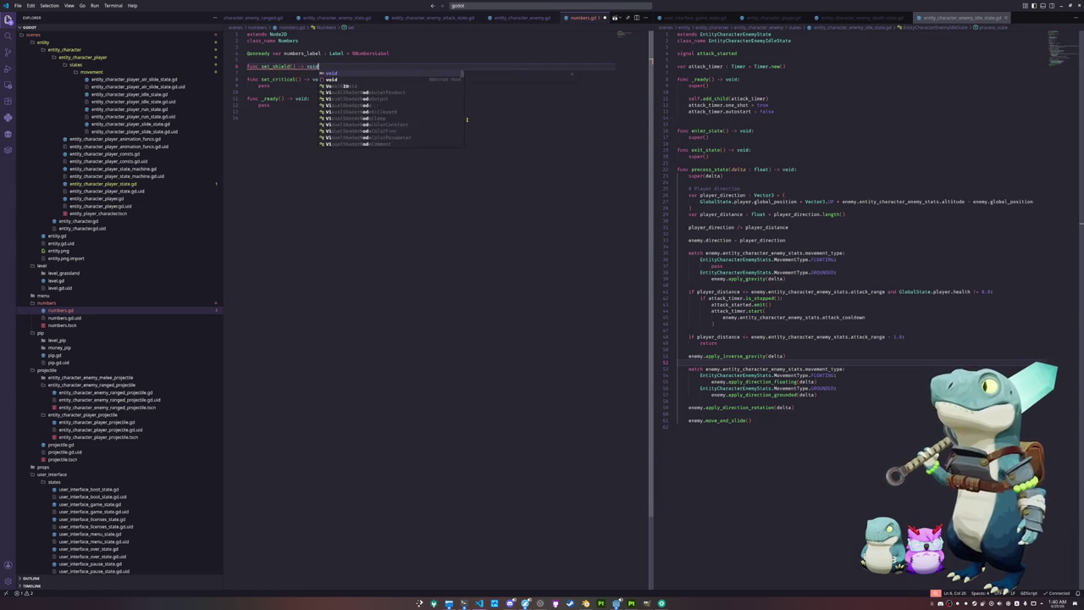
pyautogui.press('Return')
pyautogui.write('pass')
pyautogui.press('Down')
pyautogui.press('Down')
pyautogui.press('Down')
pyautogui.press('Down')
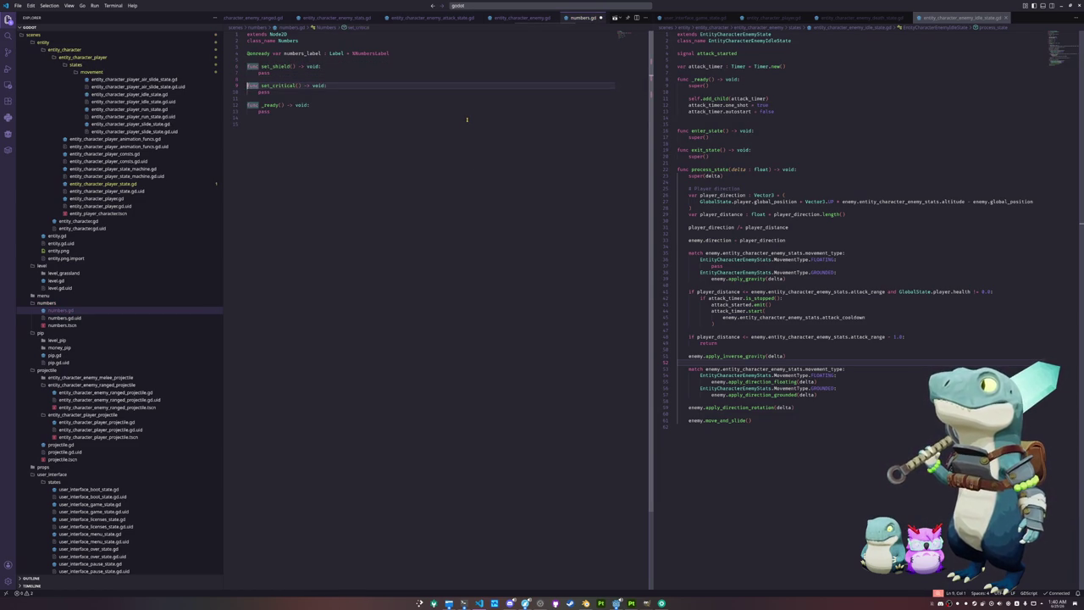
pyautogui.press('Return')
pyautogui.press('BackSpace')
# - Add a _physics_process stub and begin an exported Vector3 root variable defaulting to Vector3.ZERO
pyautogui.write('func _ph')
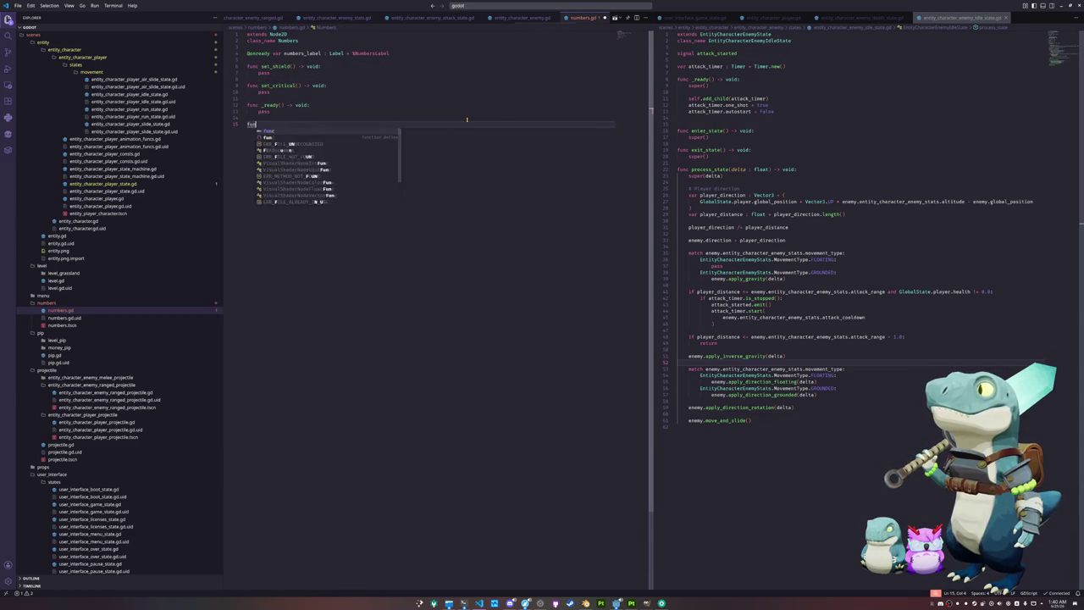
pyautogui.press('Return')
pyautogui.press('Return')
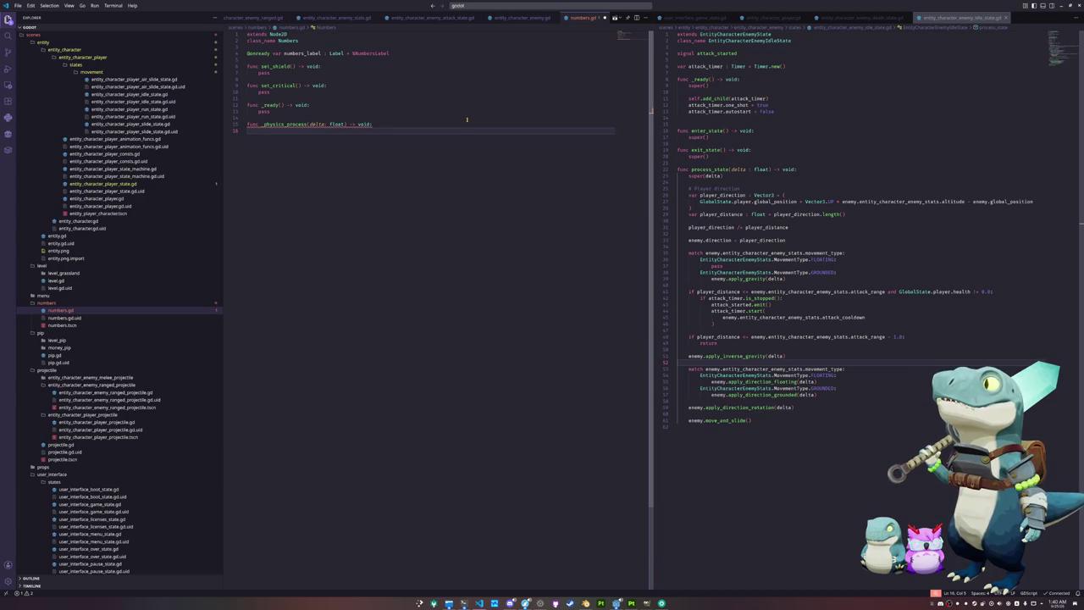
pyautogui.press('Return')
pyautogui.write('sel')
pyautogui.press('BackSpace')
pyautogui.press('BackSpace')
pyautogui.press('BackSpace')
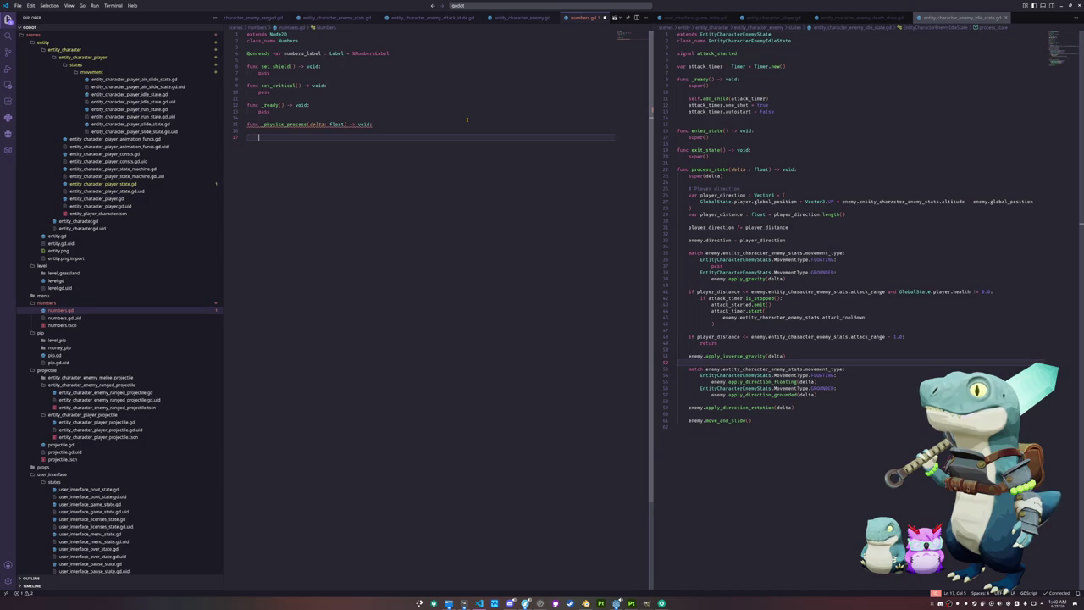
pyautogui.press('Up')
pyautogui.press('Up')
pyautogui.press('Up')
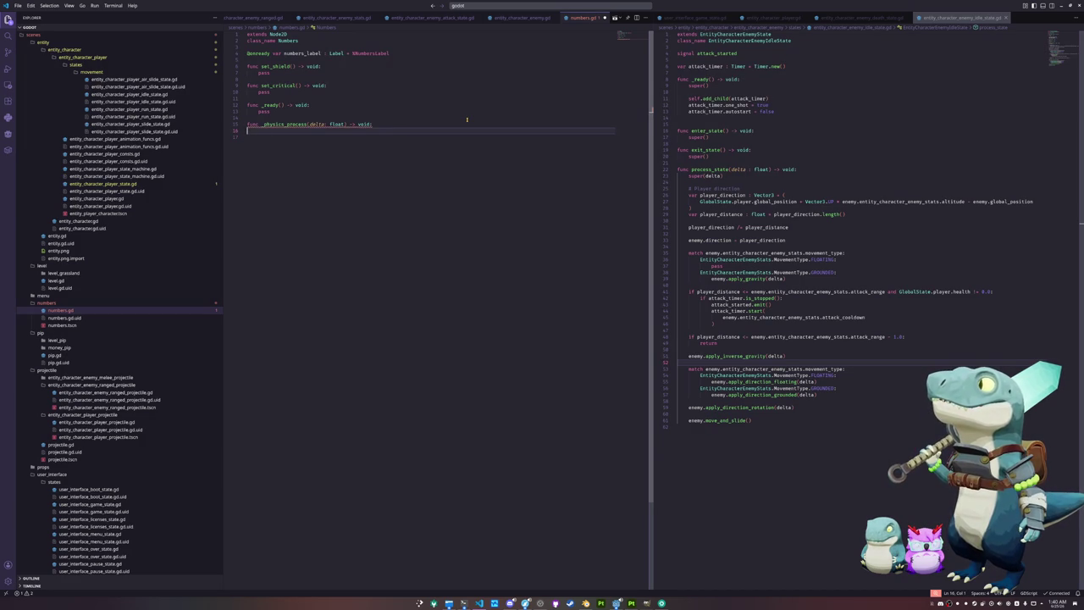
pyautogui.press('Return')
pyautogui.press('BackSpace')
pyautogui.press('End')
pyautogui.press('Return')
pyautogui.press('Return')
pyautogui.write('xport ')
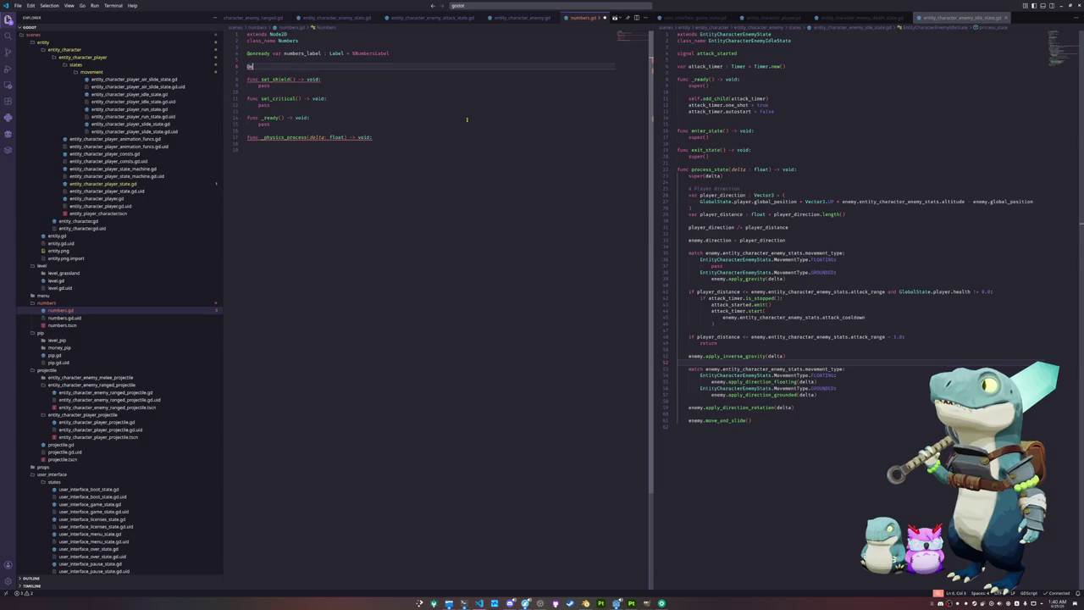
pyautogui.write('r root_positio')
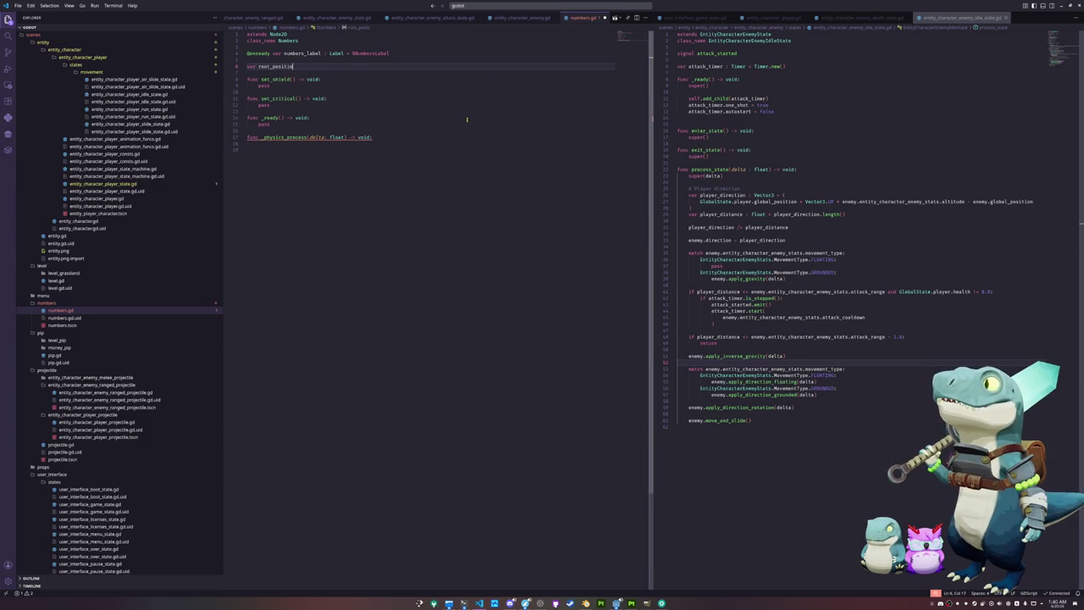
pyautogui.write('Vector3 = Ve')
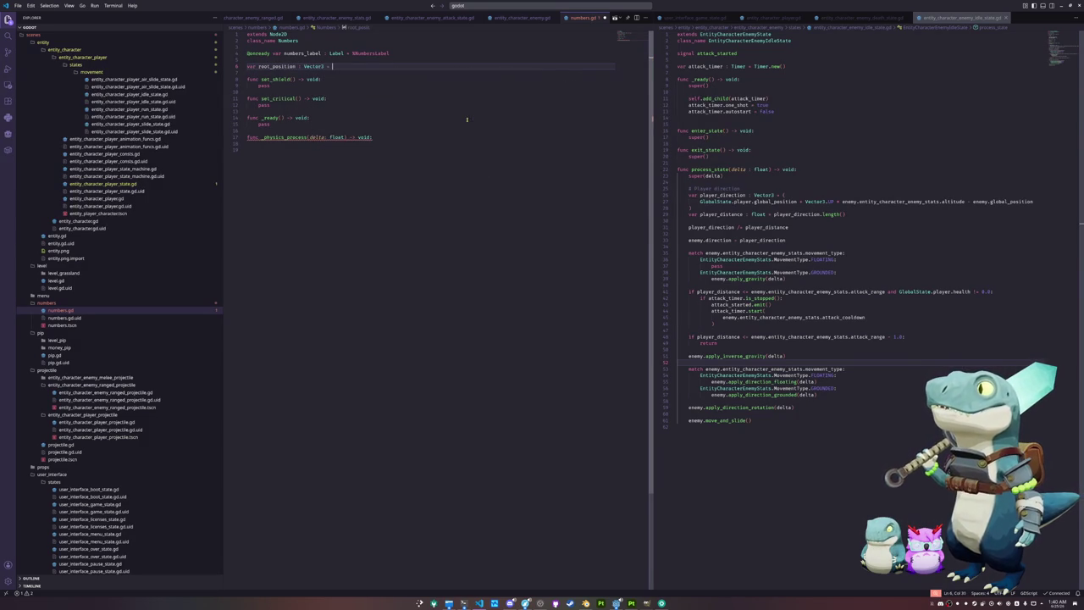
pyautogui.write('ctor3.ZERO')
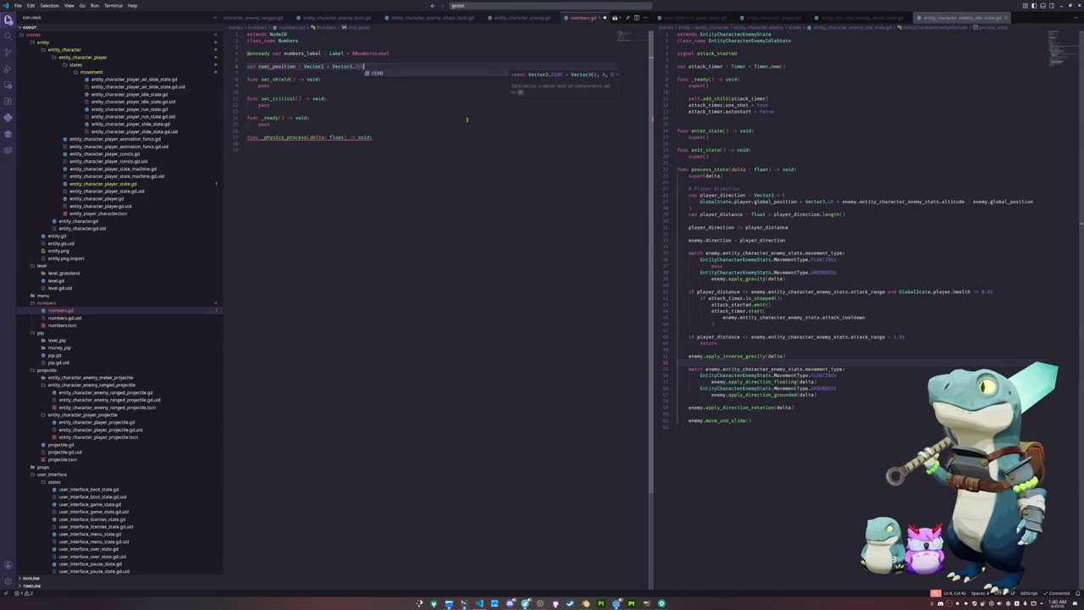
# - Delete the set_shield and set_critical stubs from numbers.gd
pyautogui.press('Down')
pyautogui.press('Home')
pyautogui.hotkey('shift', 'Down')
pyautogui.hotkey('shift', 'Down')
pyautogui.hotkey('shift', 'Down')
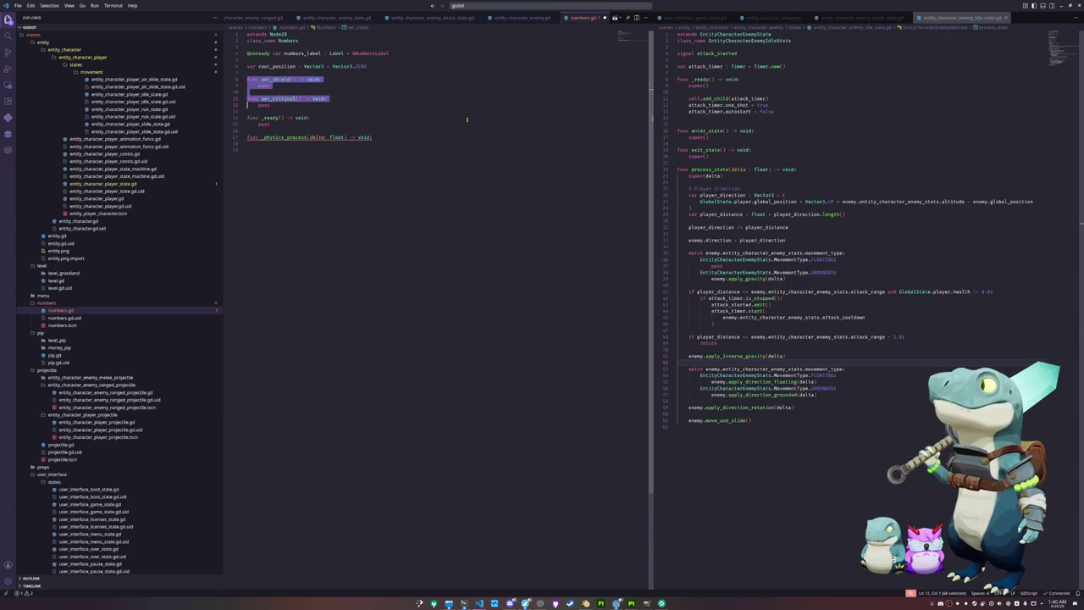
pyautogui.press('BackSpace')
pyautogui.press('Return')
# - Write func configure with amount : float = 0.0, critical : bool = false, shield : bool = false
pyautogui.write('func configur')
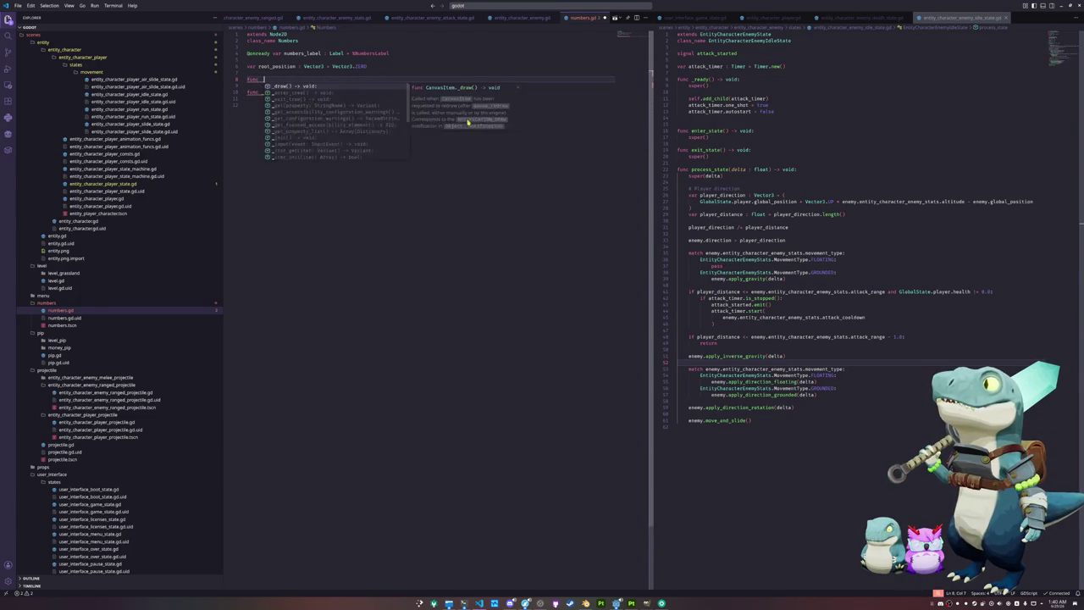
pyautogui.write('e(')
pyautogui.press('Return')
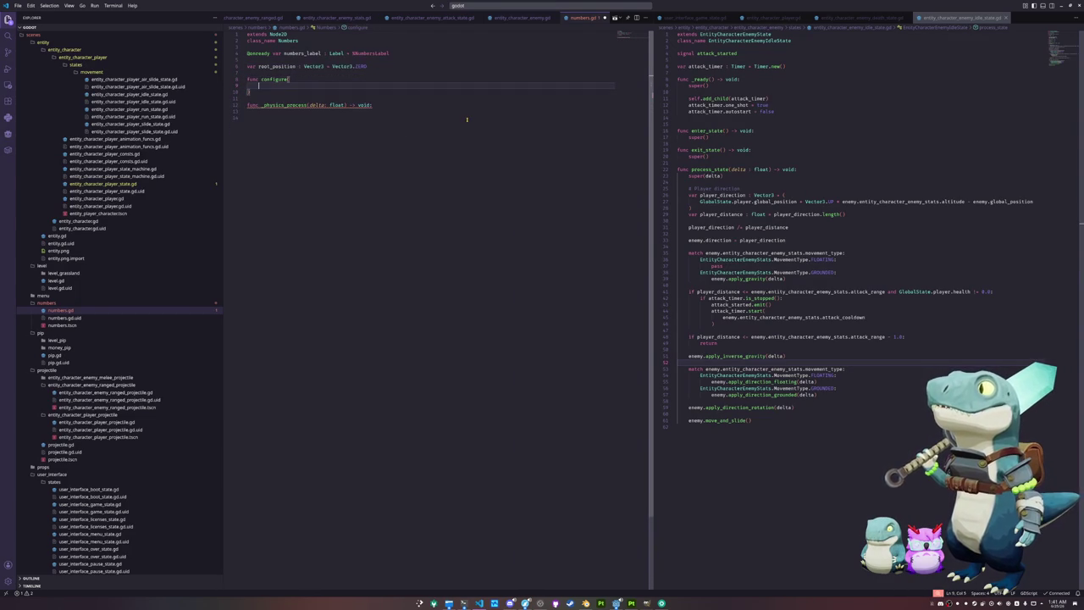
pyautogui.write('critical :')
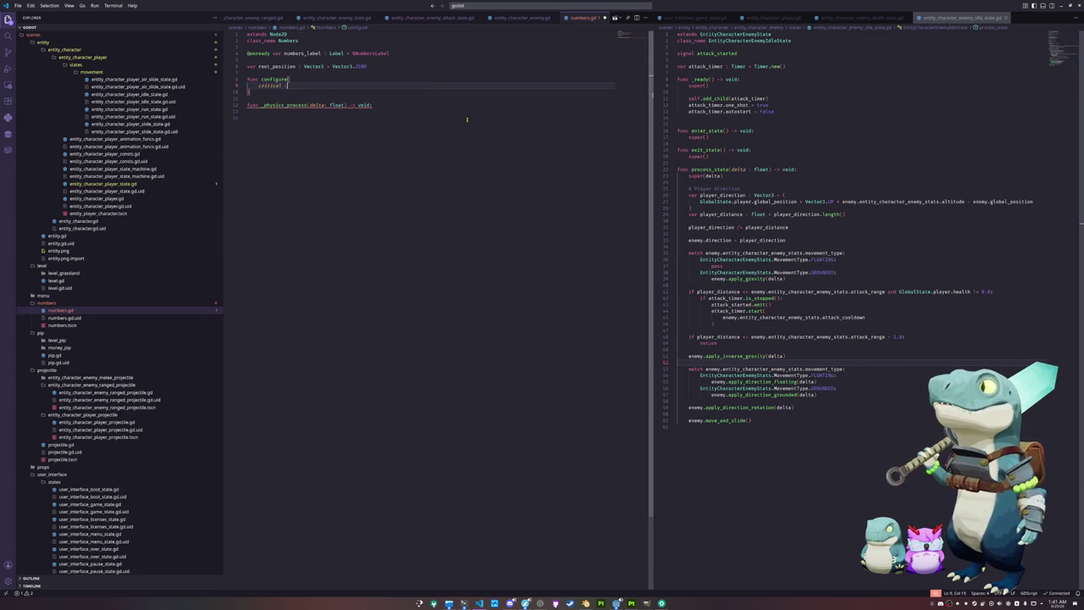
pyautogui.write('ool = false,')
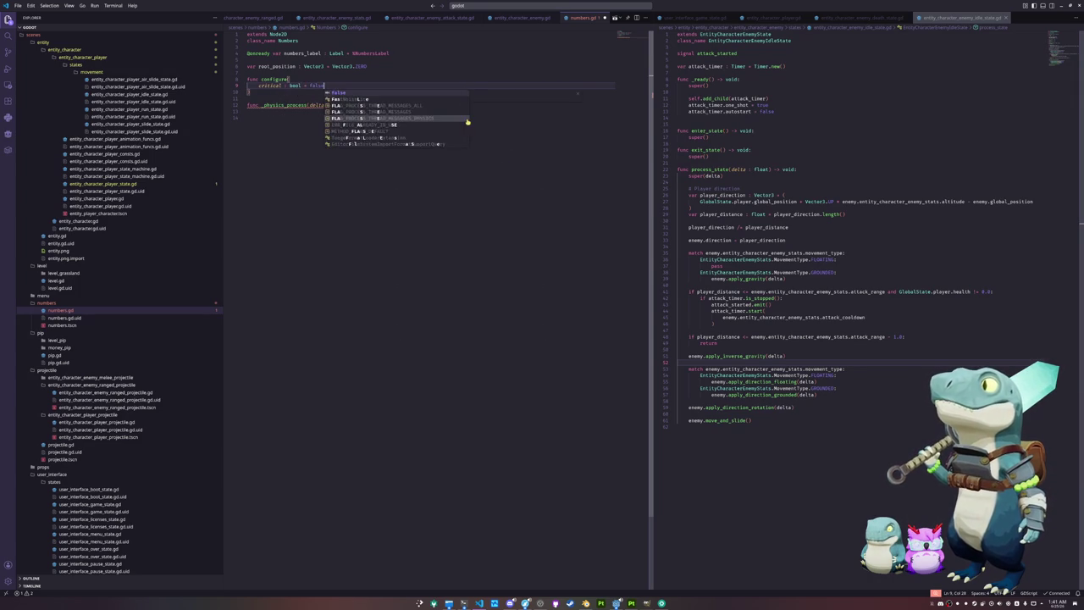
pyautogui.press('Return')
pyautogui.write('shield : bool ')
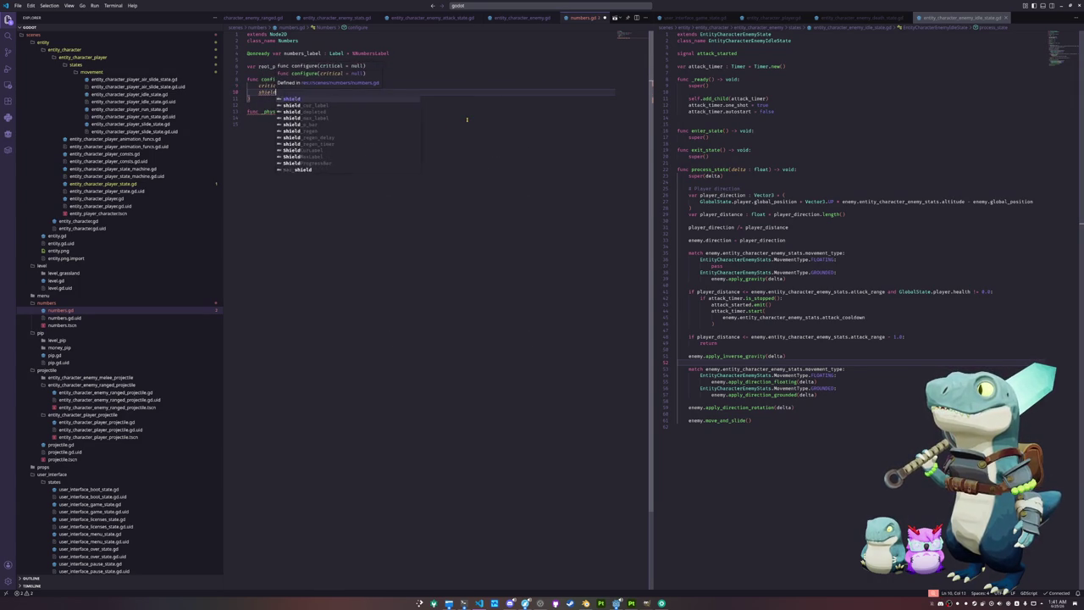
pyautogui.write('= false')
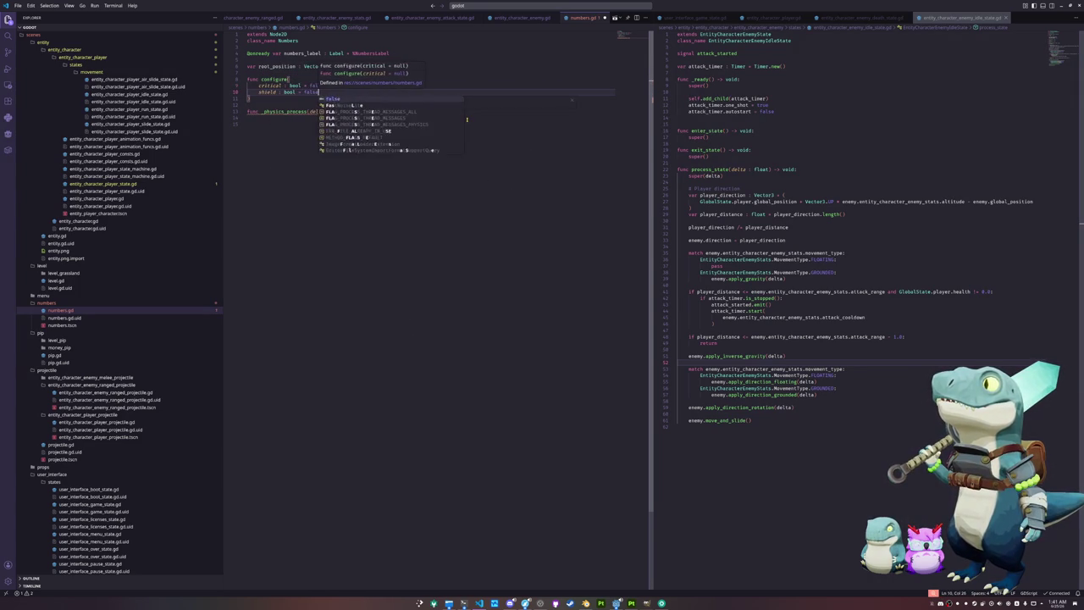
pyautogui.press('Up')
pyautogui.press('Up')
pyautogui.press('End')
pyautogui.press('Return')
pyautogui.write('amount : float = 0.0')
# - Give configure a -> void return type and add pass to configure and _physics_process
pyautogui.press('Escape')
pyautogui.press('Down')
pyautogui.press('Down')
pyautogui.press('Down')
pyautogui.write('> void:')
pyautogui.press('Return')
pyautogui.write('pass')
pyautogui.press('Down')
pyautogui.press('Down')
pyautogui.press('Down')
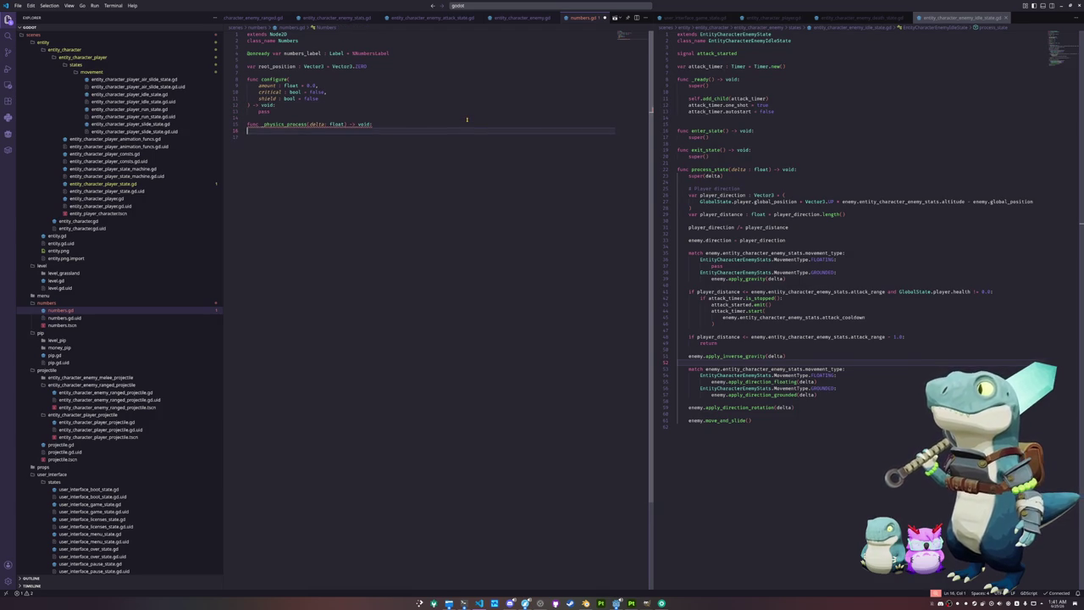
pyautogui.write('pass')
pyautogui.press('Up')
pyautogui.press('Up')
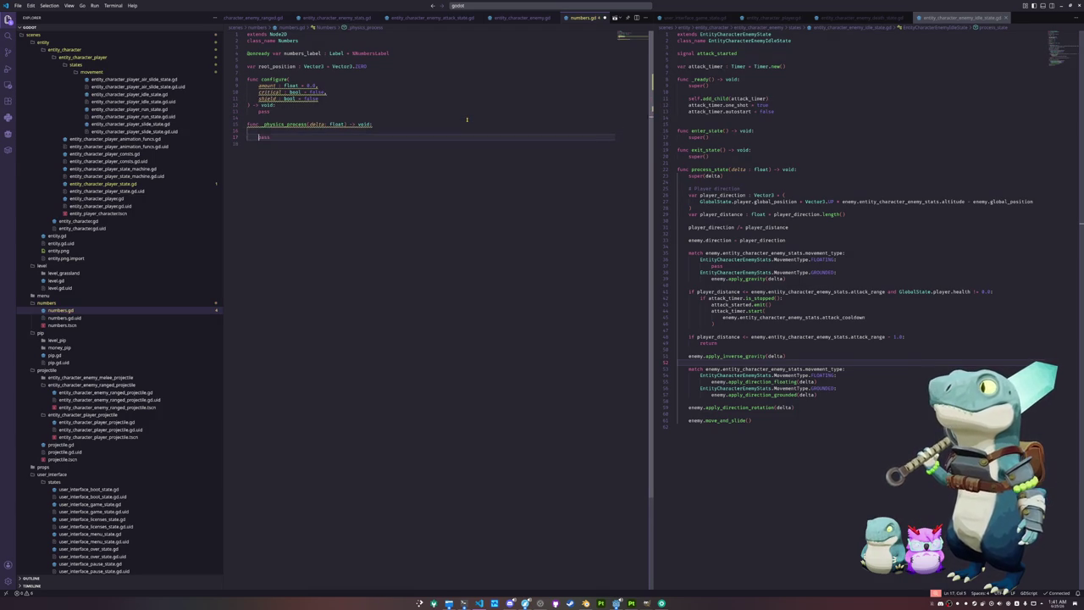
# - In configure, set numbers_label.text to the amount
pyautogui.press('Up')
pyautogui.press('Return')
pyautogui.press('Up')
pyautogui.press('Up')
pyautogui.press('Up')
pyautogui.press('End')
pyautogui.press('Return')
pyautogui.press('Return')
pyautogui.press('Return')
pyautogui.press('Up')
pyautogui.write('numbers_label.')
pyautogui.write('po')
pyautogui.press('BackSpace')
pyautogui.press('BackSpace')
pyautogui.write('text = ')
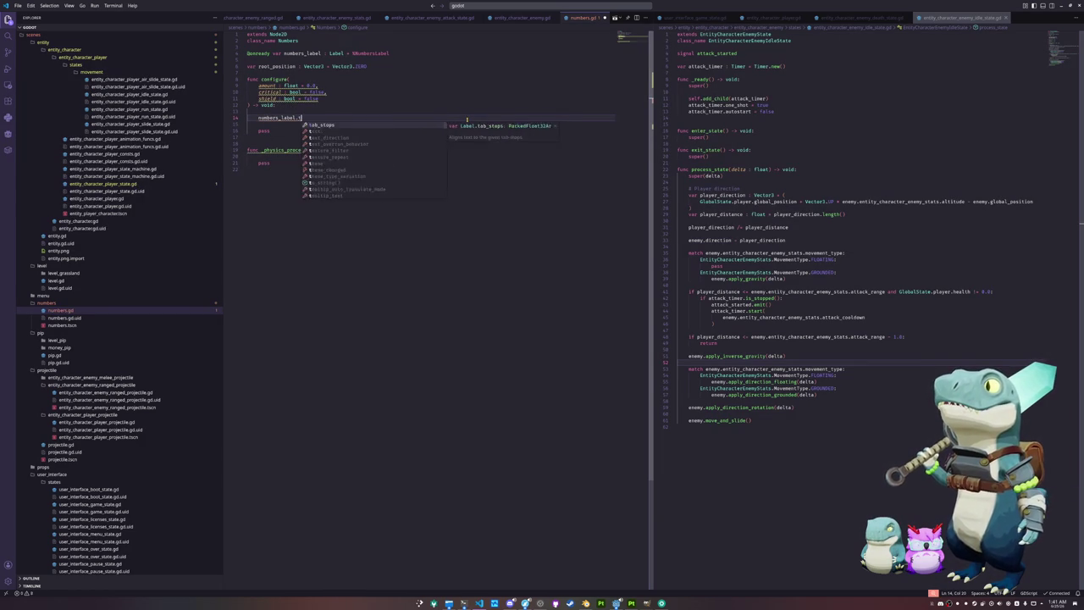
pyautogui.write('"%d" %')
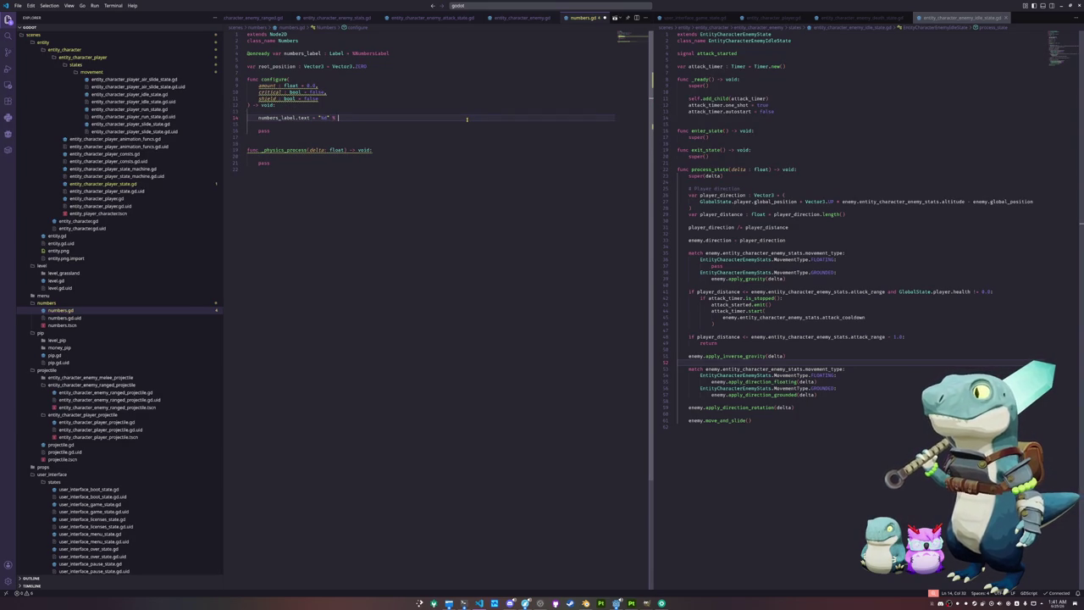
pyautogui.write('amount')
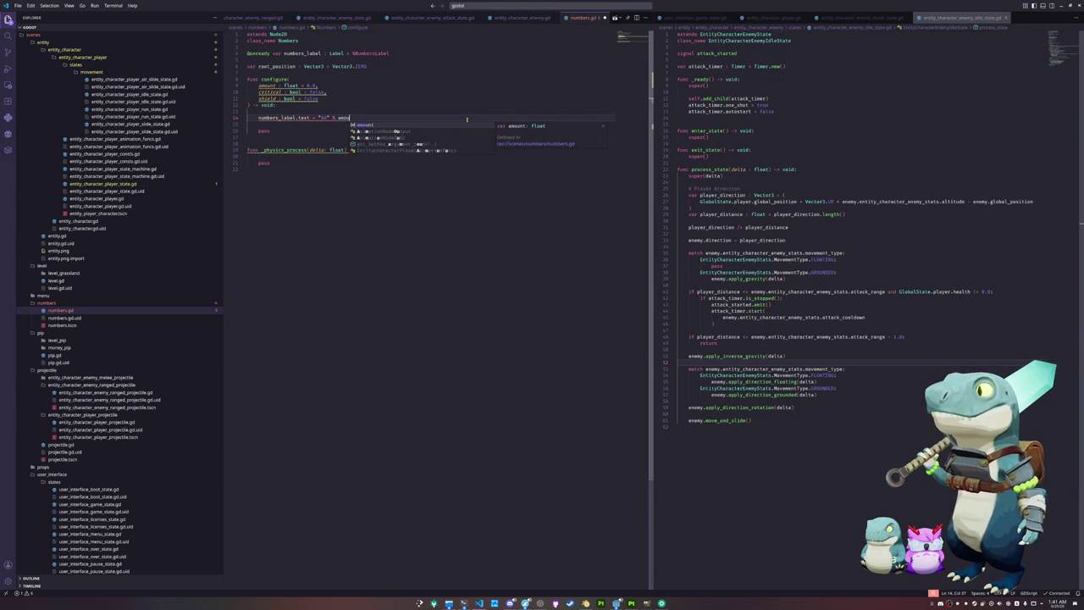
pyautogui.press('Return')
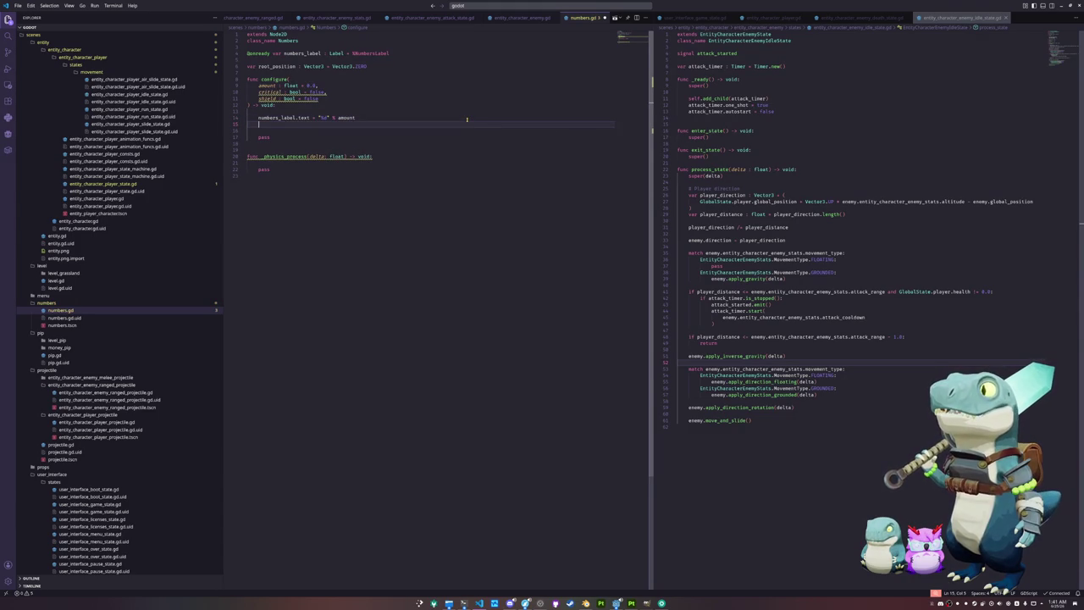
# - Add an if critical block setting numbers_label.scale to Vector2.ONE * 1.5
pyautogui.press('Return')
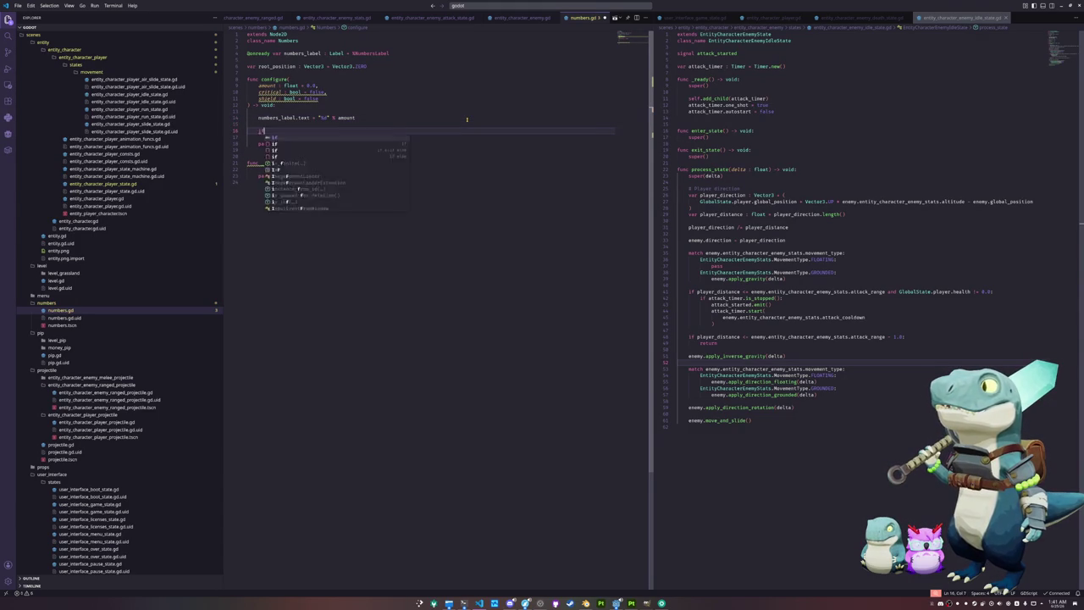
pyautogui.write('critical:')
pyautogui.press('Return')
pyautogui.write('label.')
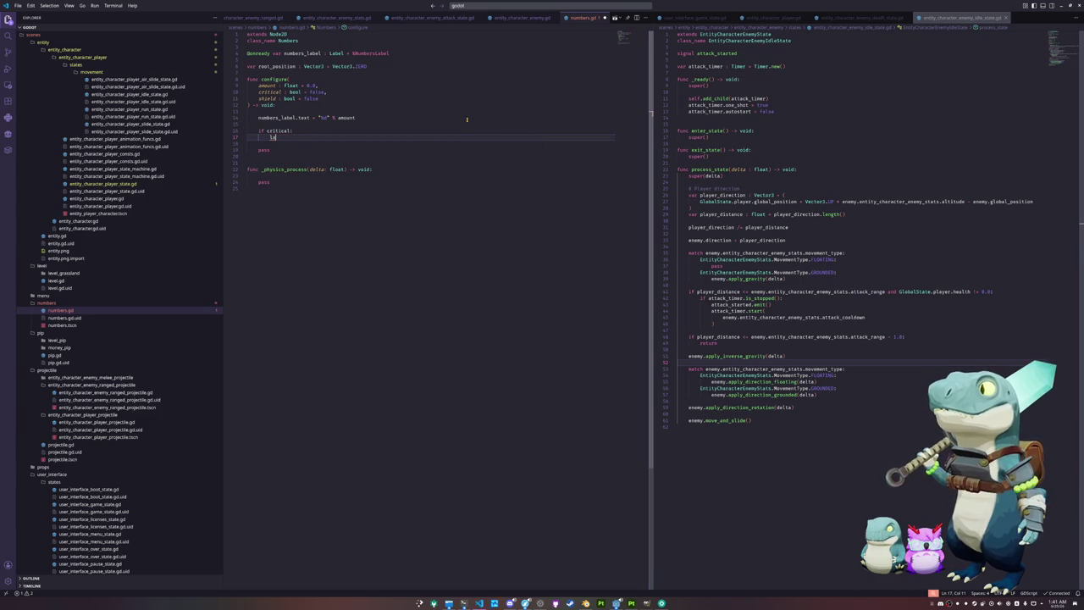
pyautogui.press('Return')
pyautogui.write('.scale')
pyautogui.press('Return')
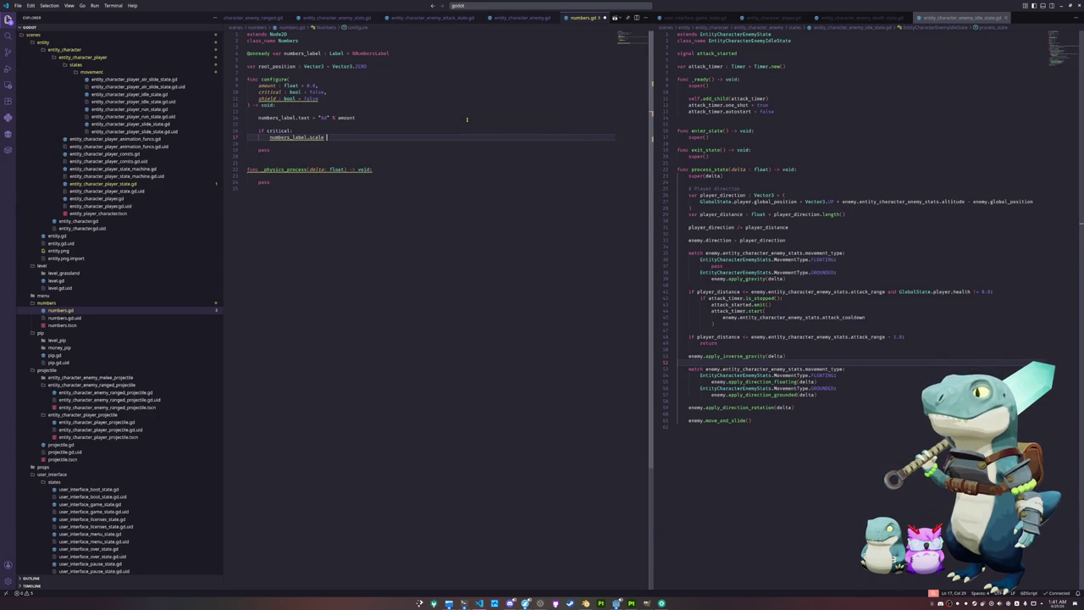
pyautogui.write('1.')
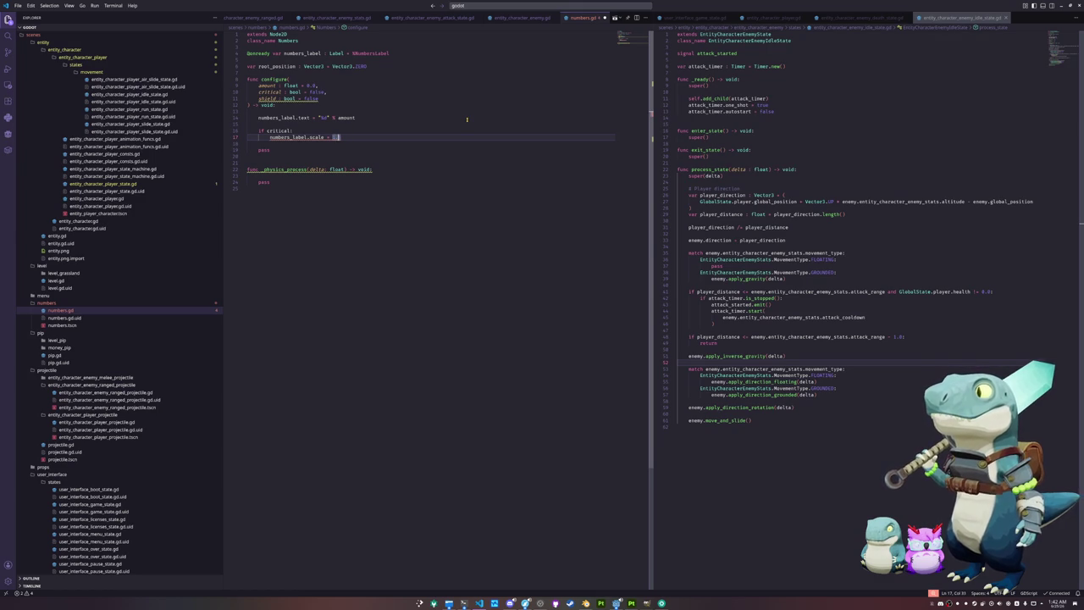
pyautogui.write('Vector2.ONE')
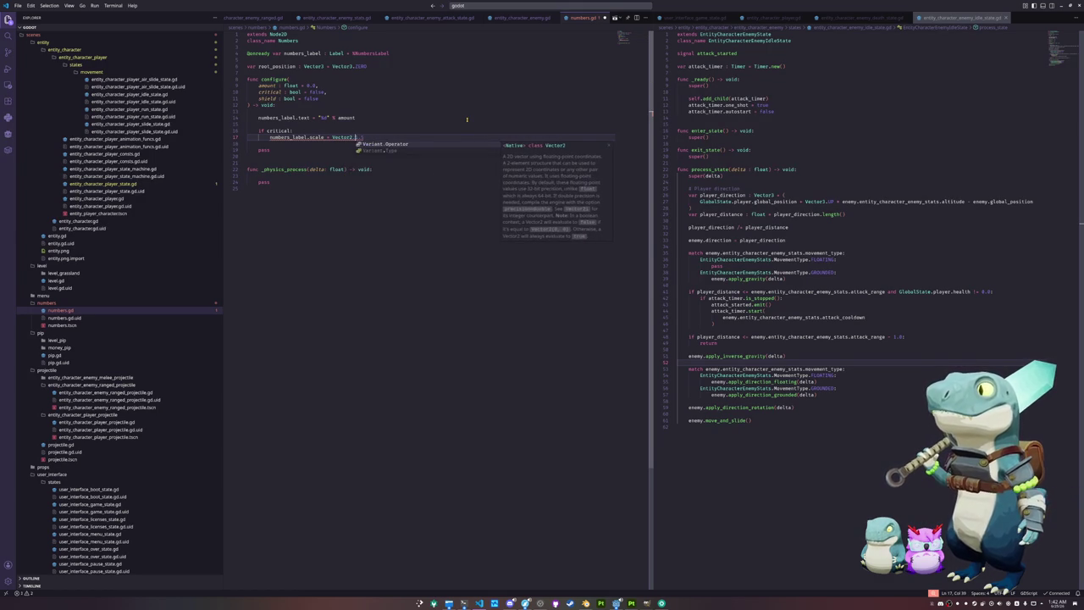
pyautogui.write(' 1.5')
pyautogui.press('Return')
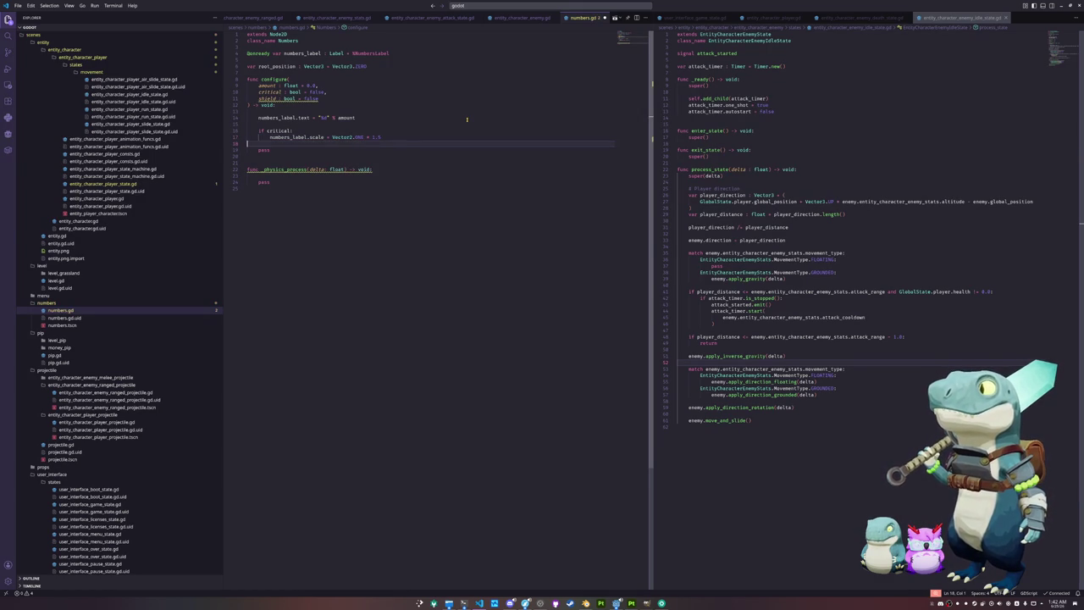
pyautogui.press('Return')
pyautogui.press('BackSpace')
# - Add an if shield block setting numbers_label.modulate to Color.SKY_BLUE
pyautogui.write('if shield')
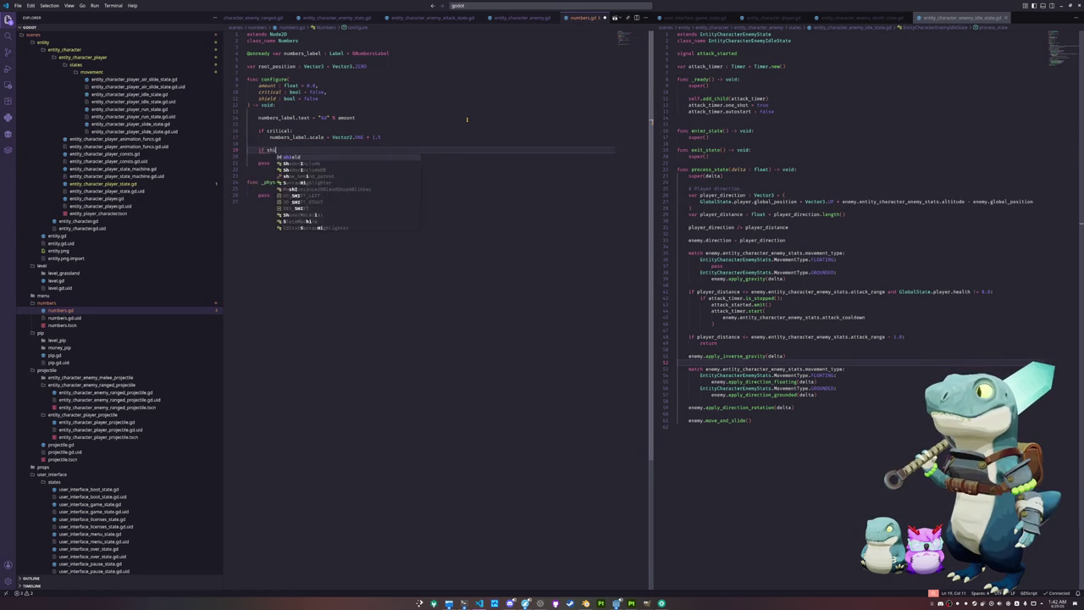
pyautogui.write(':')
pyautogui.press('Return')
pyautogui.press('Up')
pyautogui.press('Up')
pyautogui.hotkey('ctrl', 'shift', 'Return')
pyautogui.press('Down')
pyautogui.press('Down')
pyautogui.press('Down')
pyautogui.press('Tab')
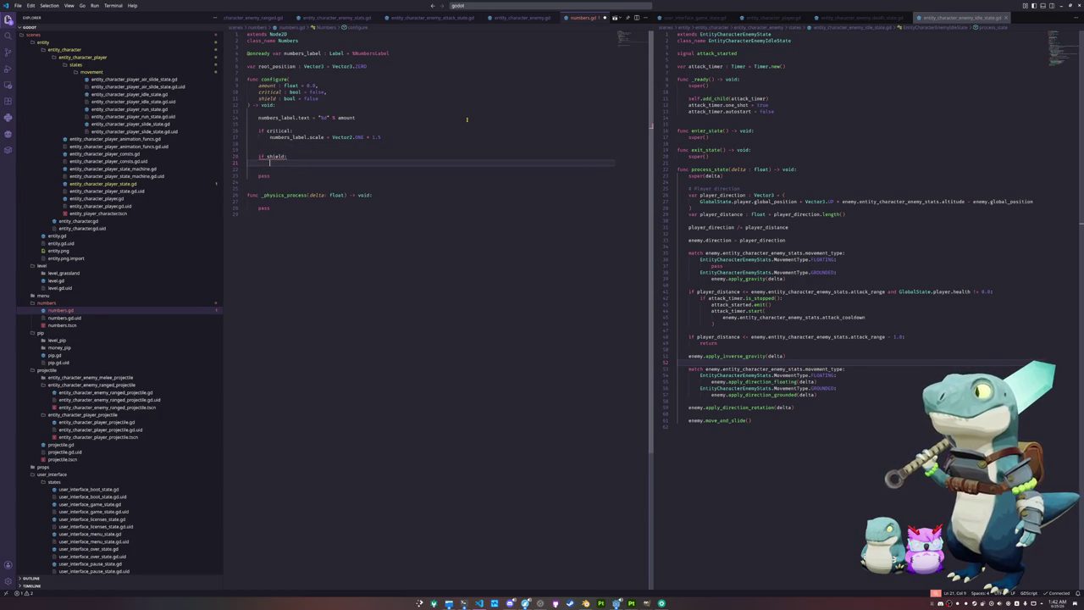
pyautogui.write('umbers.modul')
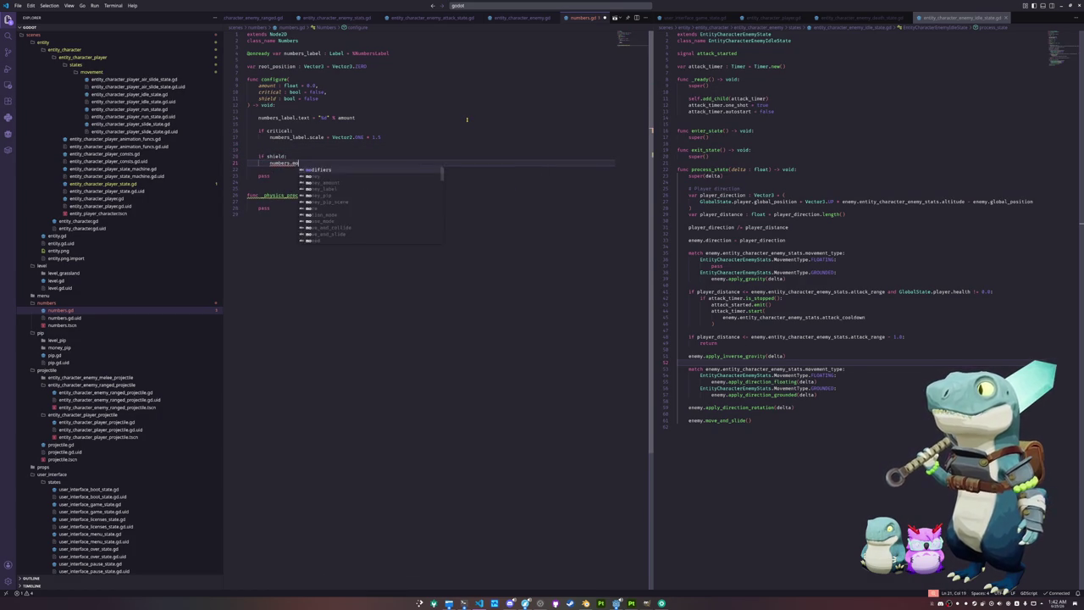
pyautogui.write('at')
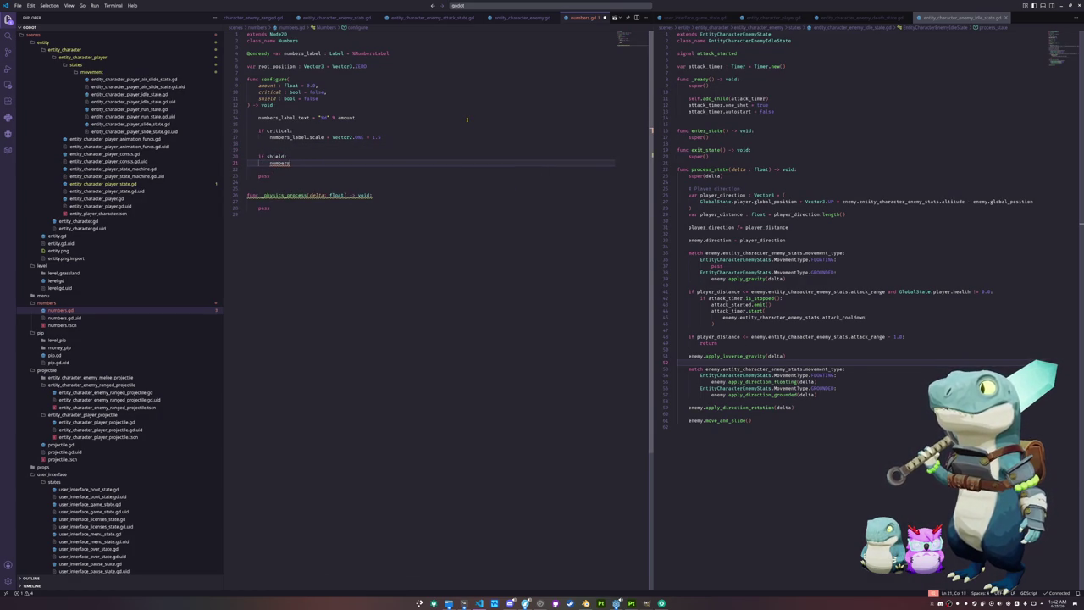
pyautogui.write('rs_label.mod')
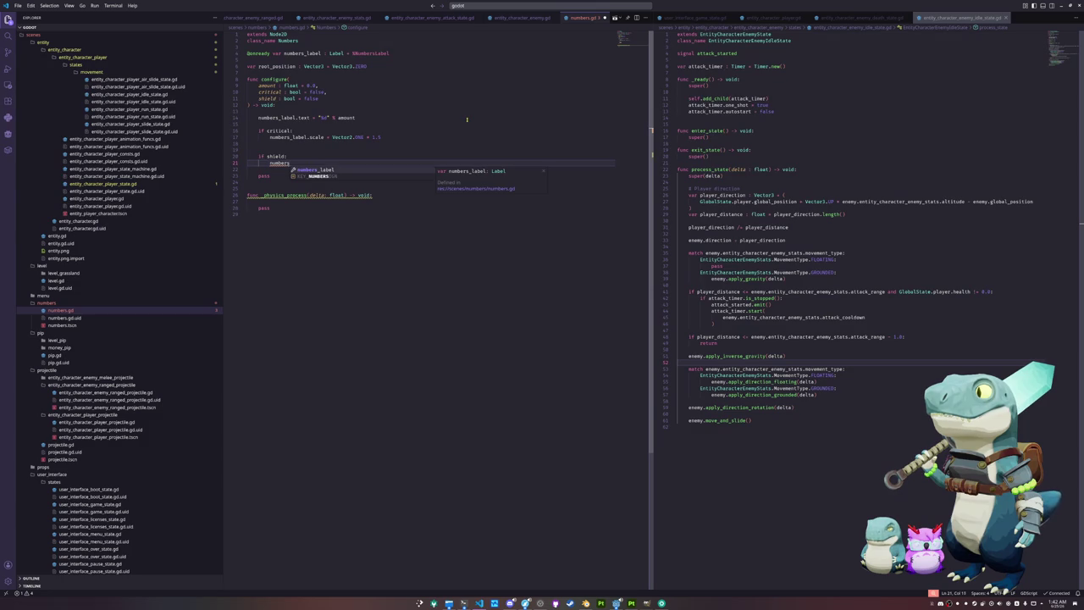
pyautogui.press('Tab')
pyautogui.write('= COLO')
pyautogui.press('Tab')
pyautogui.write('.BLUE')
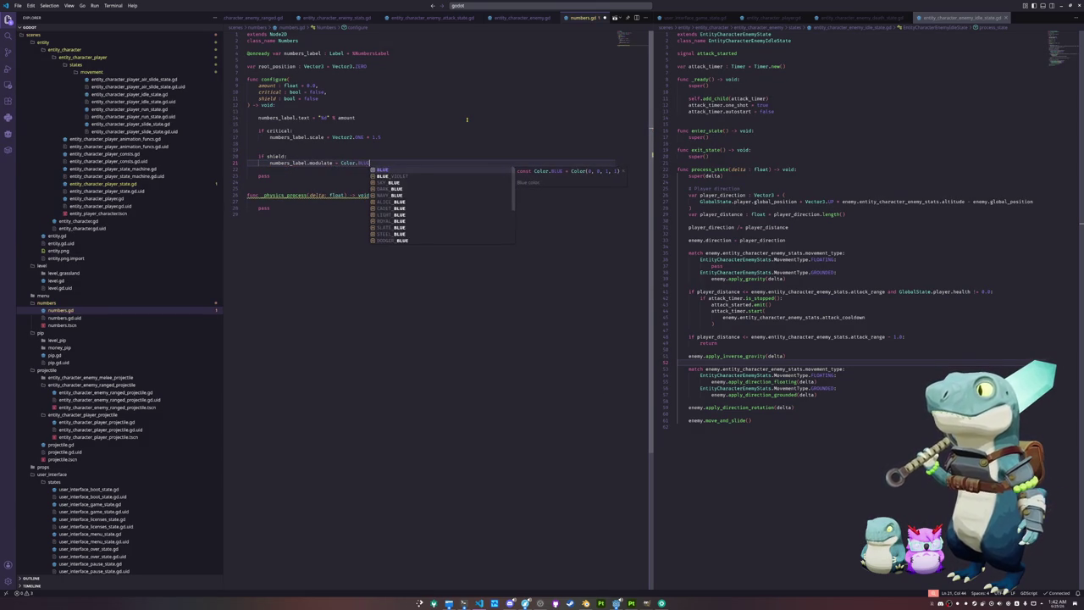
pyautogui.press('Down')
pyautogui.press('Down')
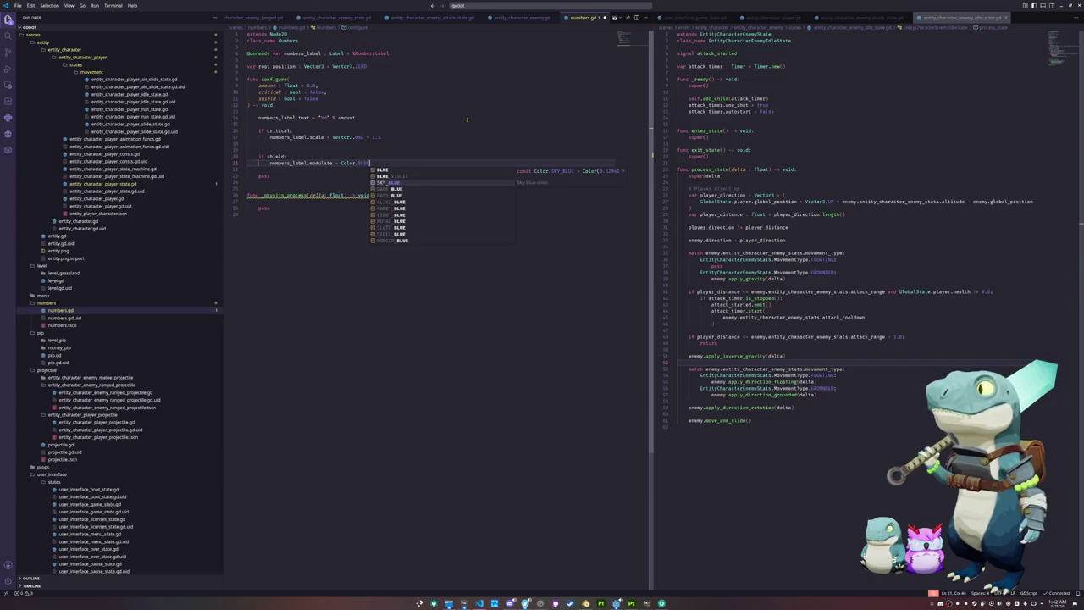
pyautogui.press('Return')
# - Remove the leftover pass line and extra blank lines in configure
pyautogui.press('Down')
pyautogui.hotkey('shift', 'Down')
pyautogui.hotkey('shift', 'Down')
pyautogui.press('Delete')
pyautogui.press('Delete')
pyautogui.press('Up')
pyautogui.press('Up')
pyautogui.press('Up')
pyautogui.press('BackSpace')
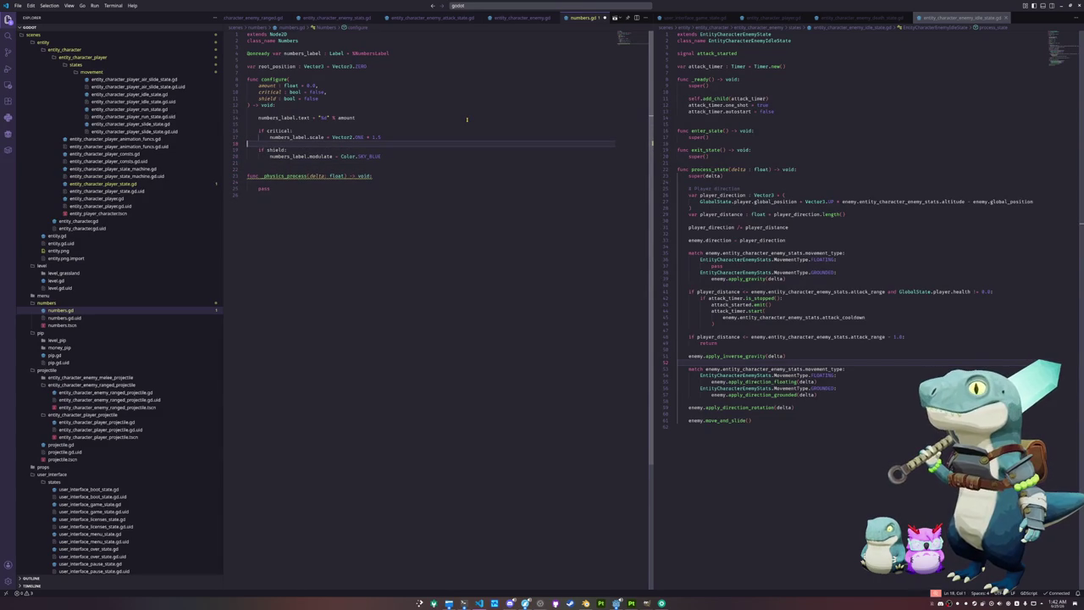
# - Add numbers_label.modulate = Color.BLUE inside the critical block
pyautogui.press('Return')
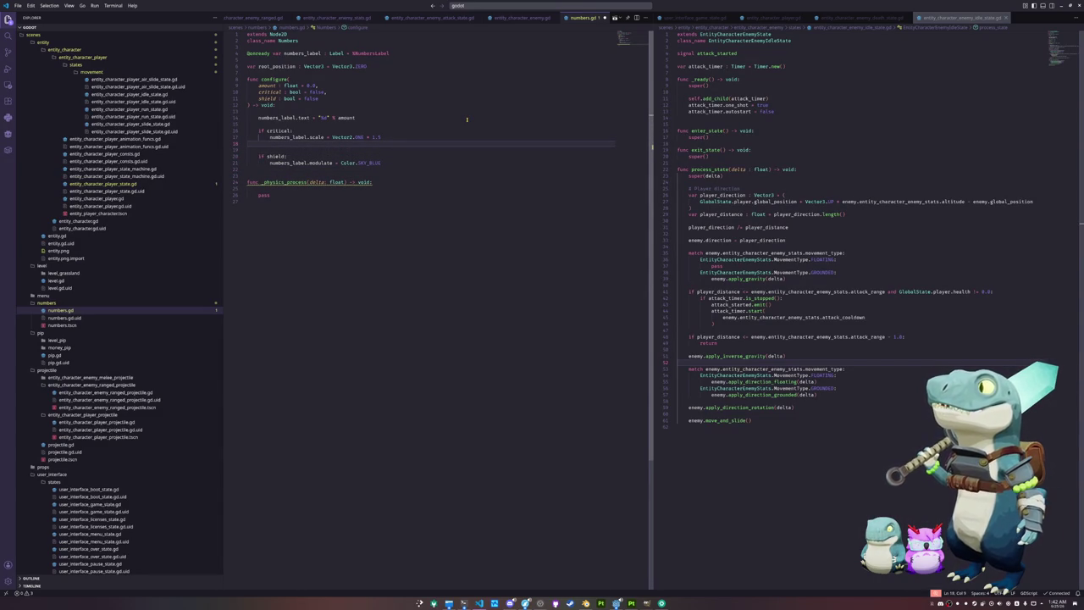
pyautogui.write('numbers_labe')
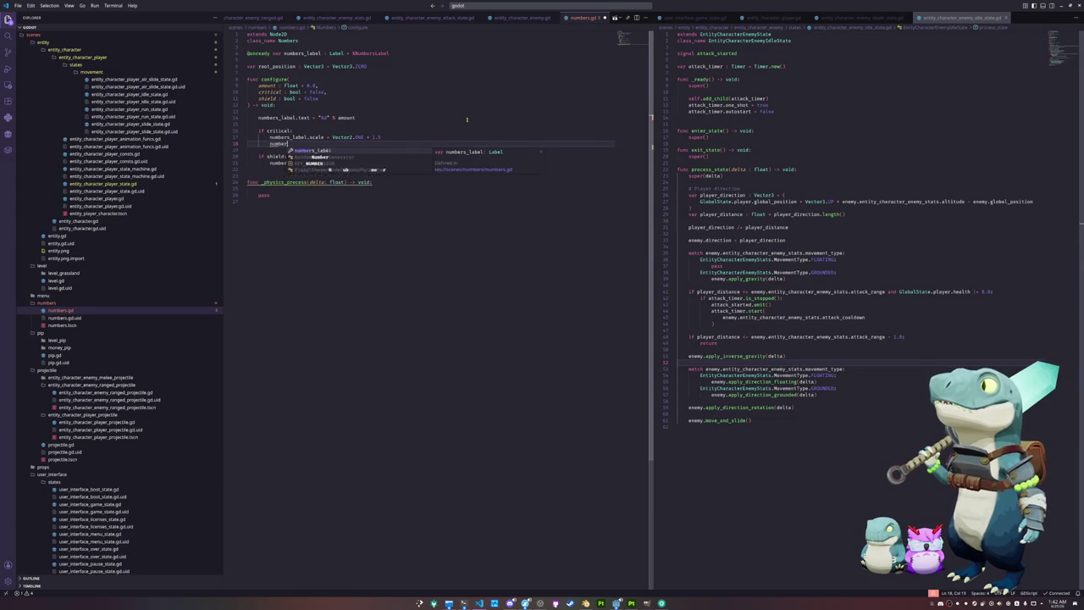
pyautogui.write('l.')
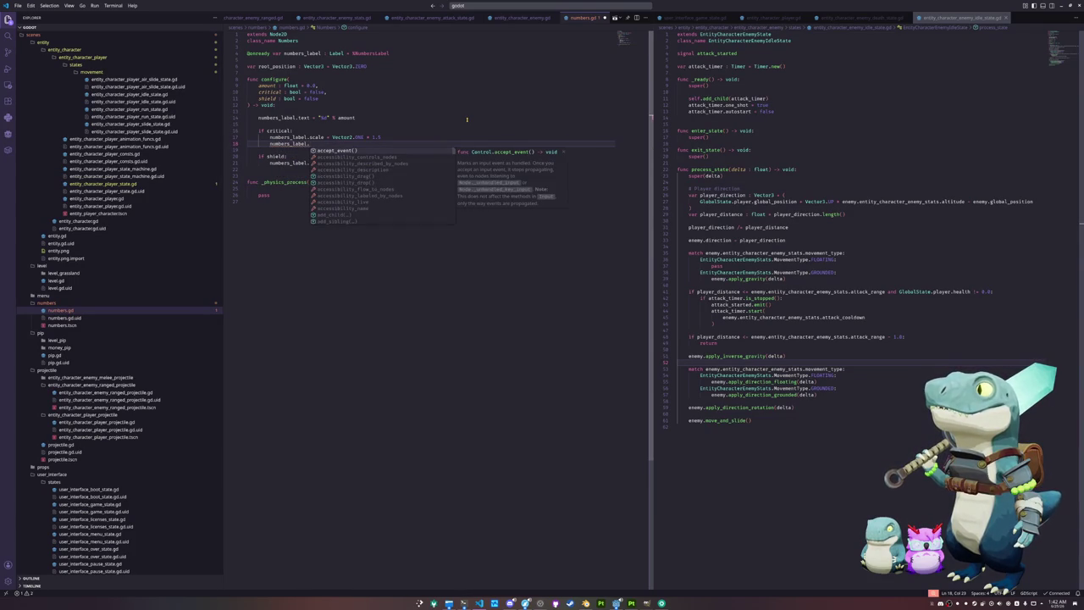
pyautogui.write('modu')
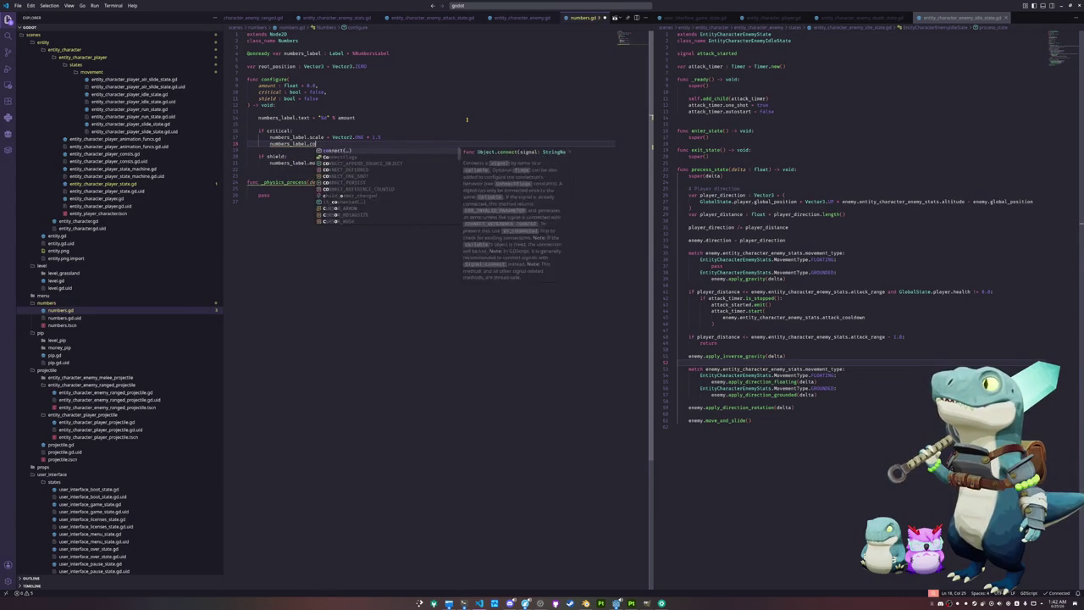
pyautogui.press('Tab')
pyautogui.write('Color.')
pyautogui.press('Down')
pyautogui.press('Down')
pyautogui.press('Down')
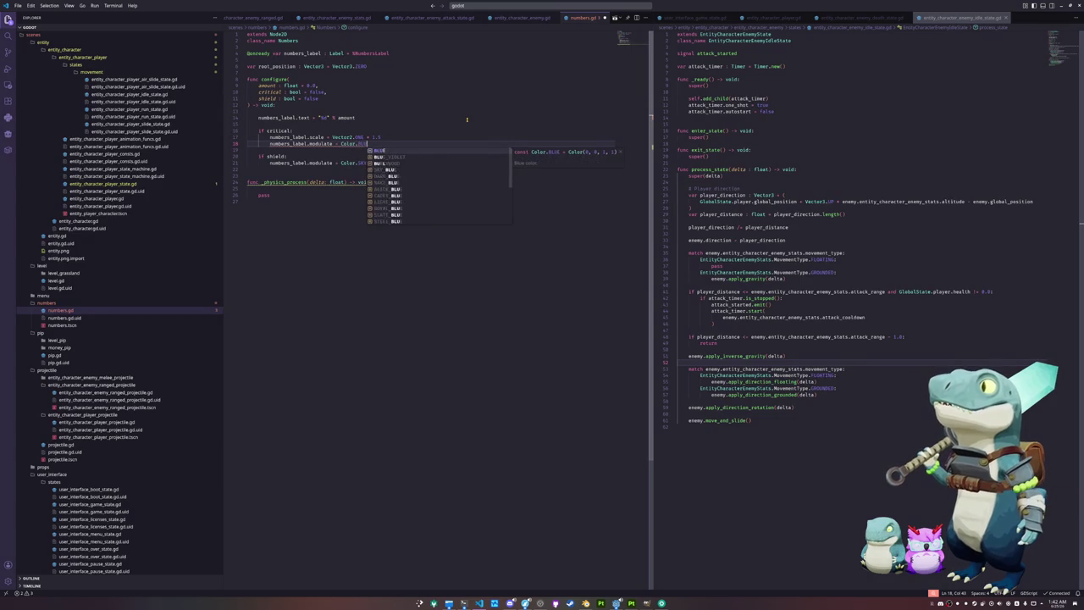
pyautogui.press('Return')
# - Set numbers_label.modulate = Color.RED as the default colour after the text line
pyautogui.press('Up')
pyautogui.press('Home')
pyautogui.press('Home')
pyautogui.press('Up')
pyautogui.press('Up')
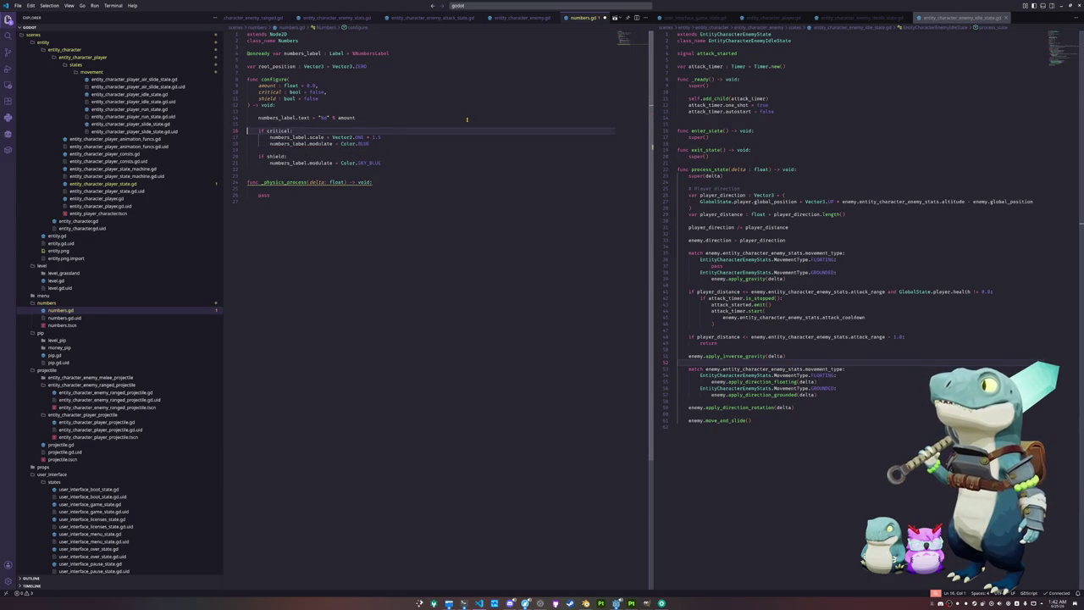
pyautogui.press('Return')
pyautogui.write('numbers')
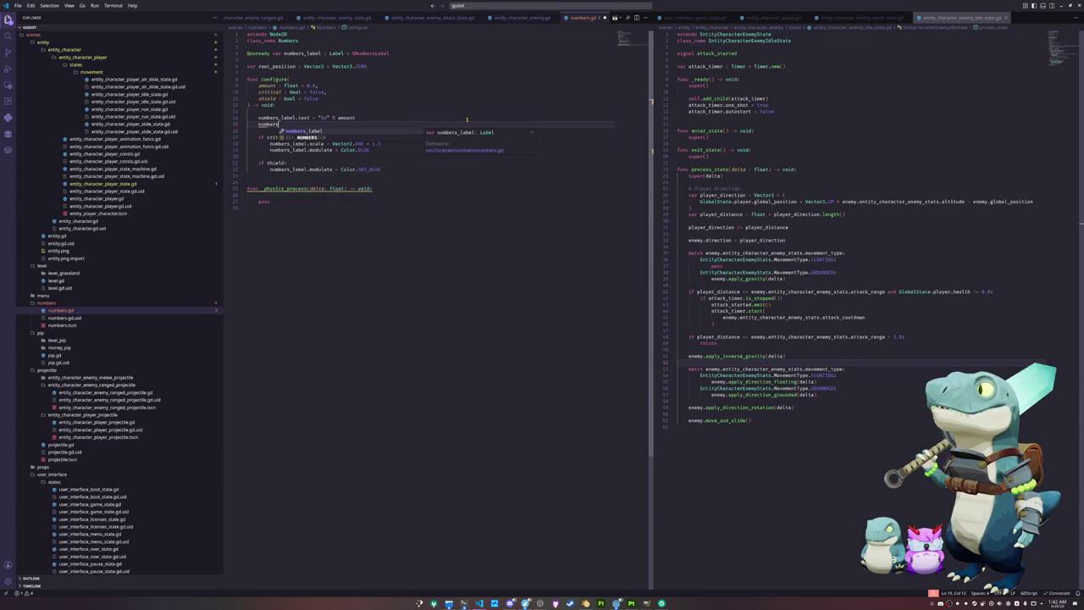
pyautogui.write('_label.modulate = Co')
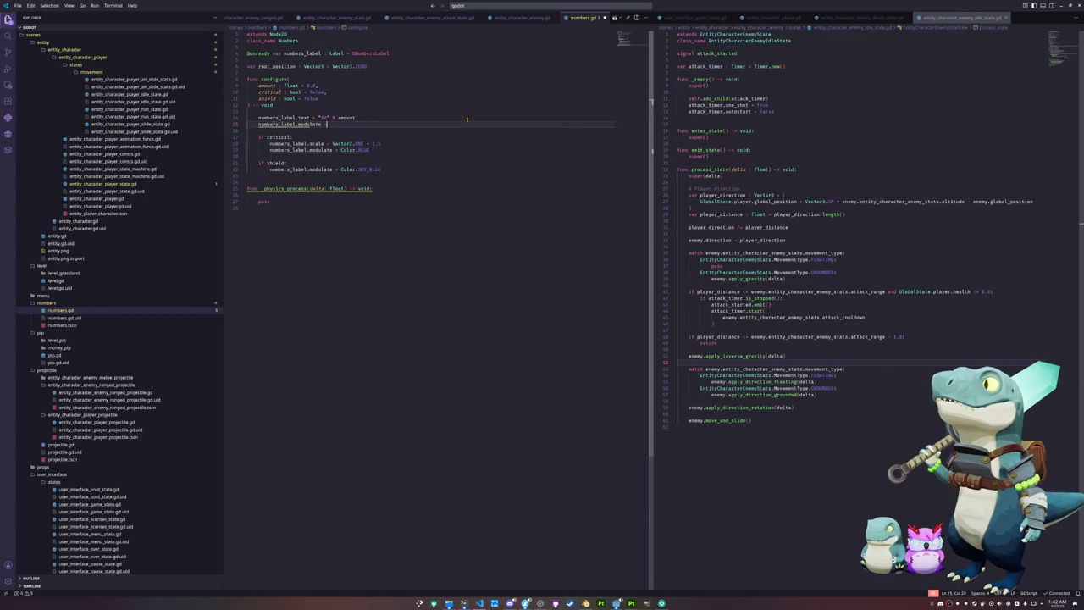
pyautogui.write('lor.')
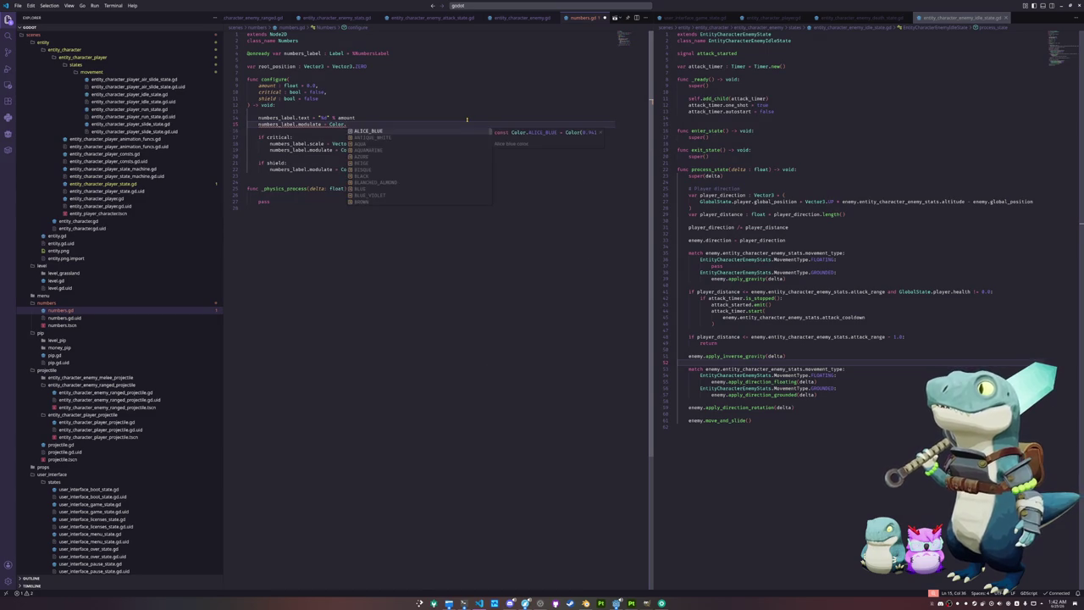
pyautogui.write('RED')
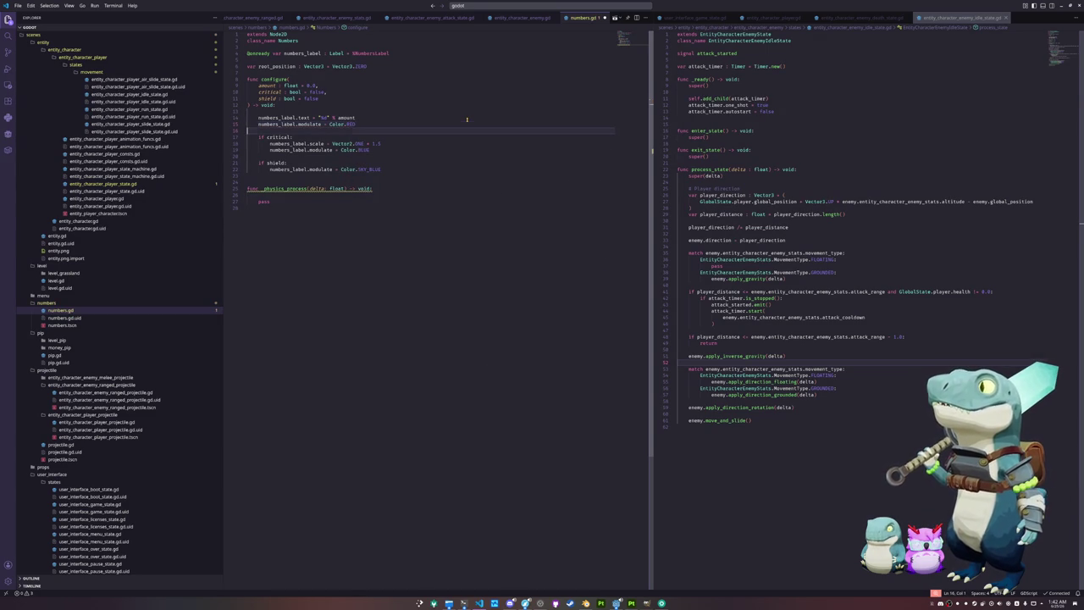
pyautogui.press('Down')
pyautogui.press('Down')
pyautogui.press('Down')
pyautogui.press('Home')
pyautogui.press('Down')
pyautogui.press('Down')
pyautogui.press('Down')
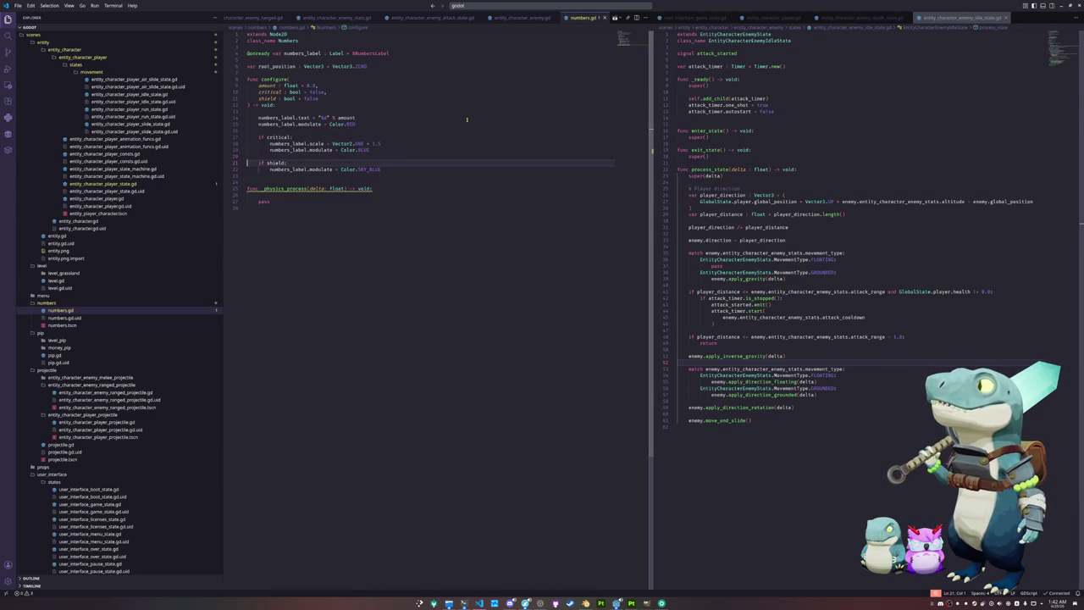
# - Replace the critical block's BLUE line with numbers_label.modulate = Color.YELLOW
pyautogui.press('Up')
pyautogui.press('Up')
pyautogui.press('Up')
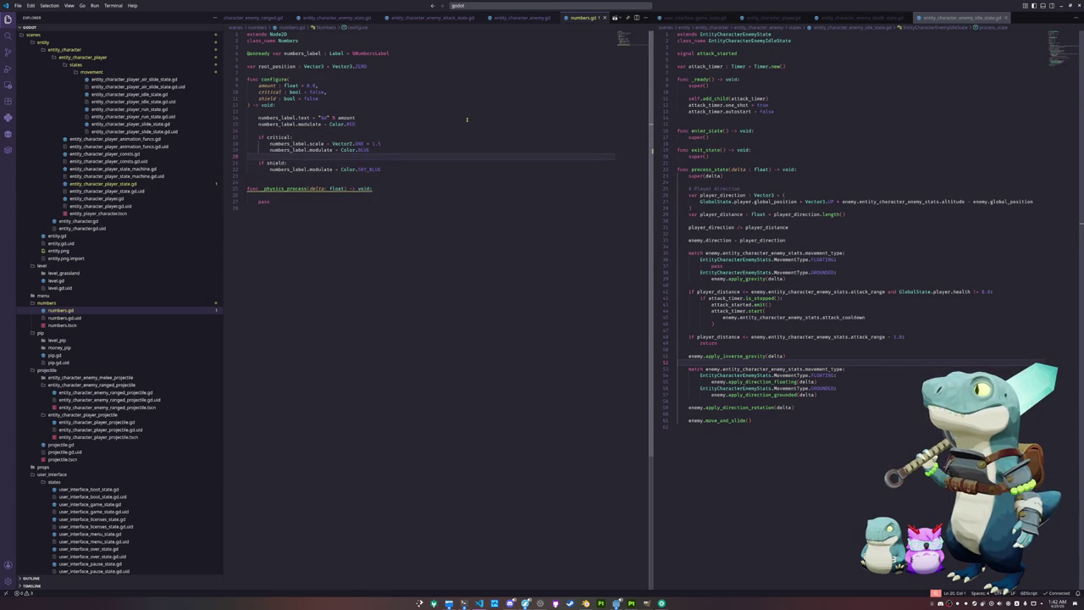
pyautogui.press('Up')
pyautogui.hotkey('ctrl', 'shift', 'k')
pyautogui.hotkey('ctrl', 'shift', 'Return')
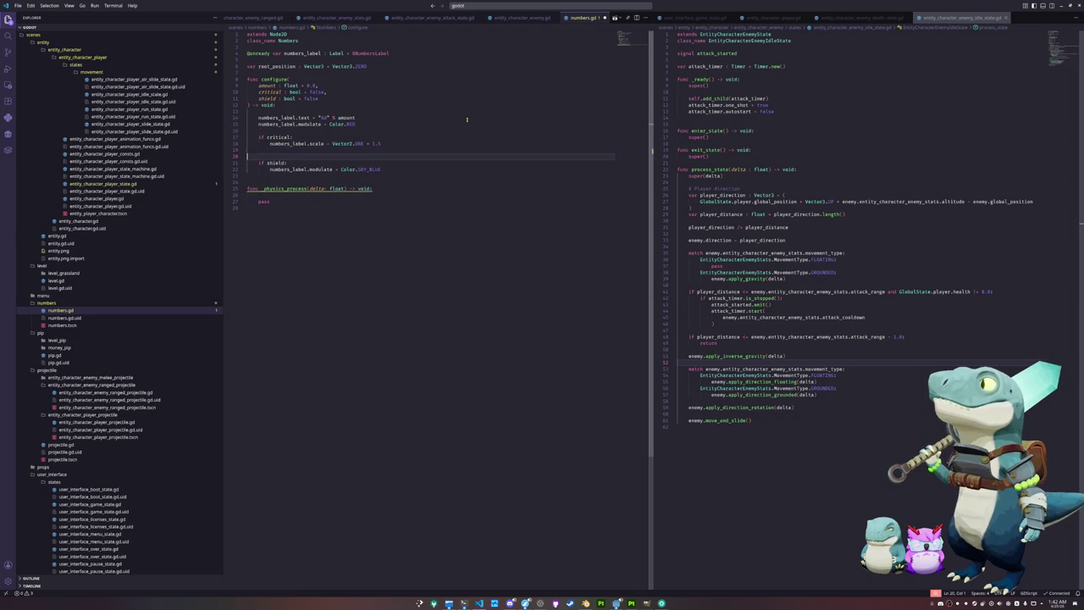
pyautogui.write('numbers_label.s')
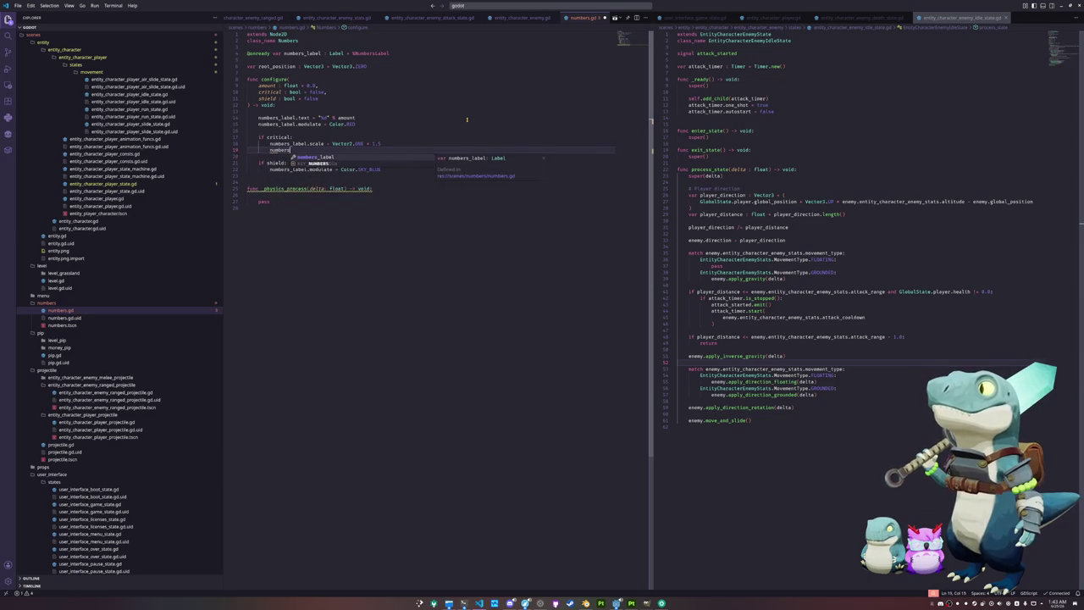
pyautogui.press('Return')
pyautogui.write('= Color.')
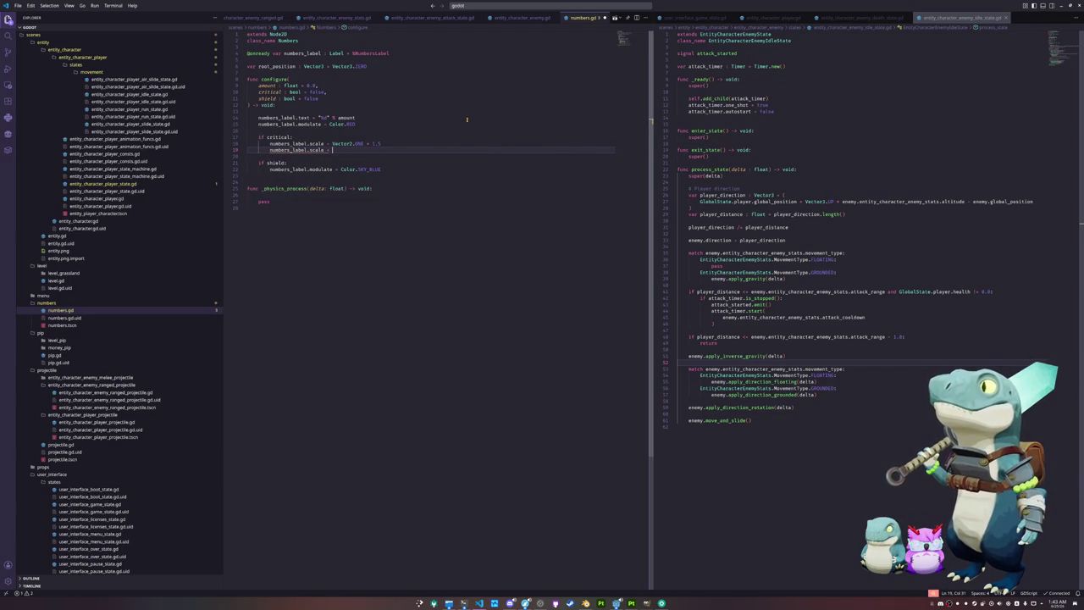
pyautogui.write('yel')
pyautogui.press('Return')
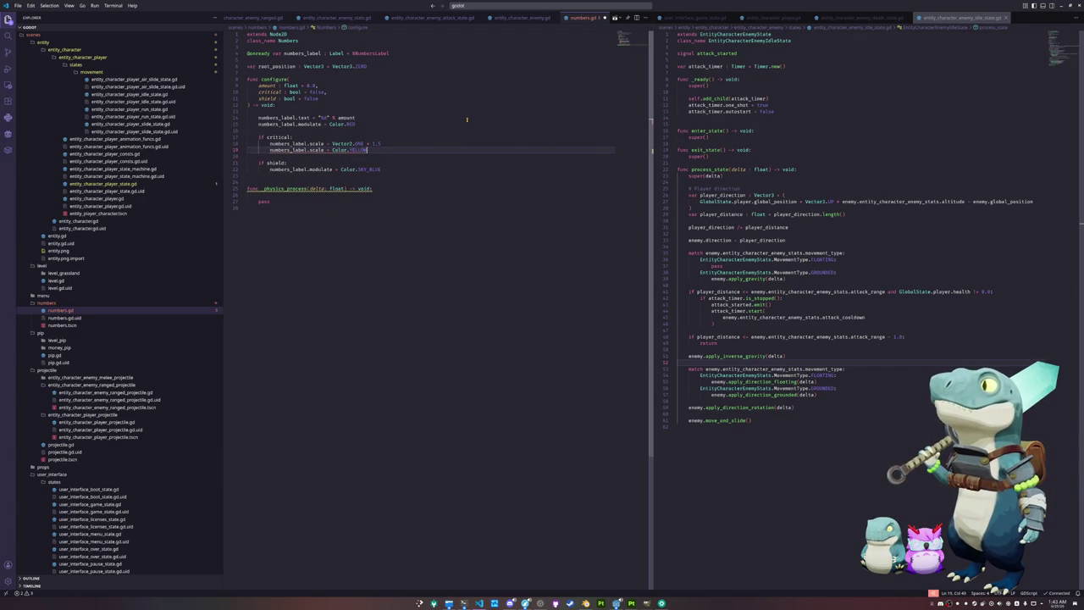
pyautogui.hotkey('ctrl', 'shift', 'Left')
pyautogui.hotkey('ctrl', 'Left')
pyautogui.hotkey('ctrl', 'Left')
pyautogui.hotkey('ctrl', 'Left')
pyautogui.hotkey('ctrl', 'shift', 'Right')
pyautogui.write('mod')
pyautogui.press('Return')
# - Move the if shield block above the if critical check and tidy blank lines
pyautogui.press('Down')
pyautogui.hotkey('shift', 'Down')
pyautogui.hotkey('shift', 'Down')
pyautogui.hotkey('shift', 'End')
pyautogui.press('BackSpace')
pyautogui.press('Up')
pyautogui.press('Up')
pyautogui.press('Up')
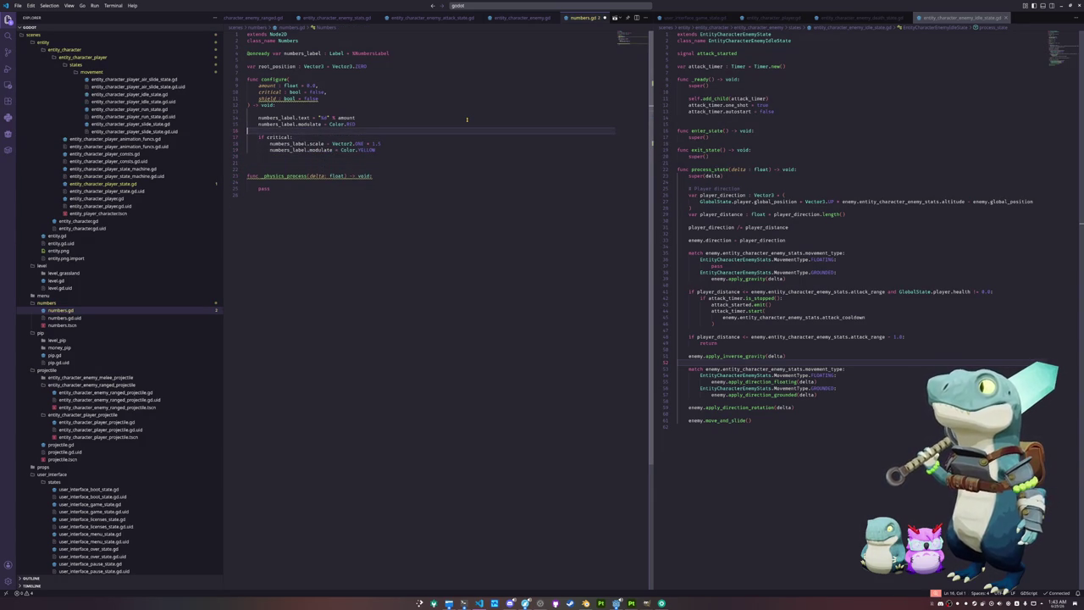
pyautogui.write('if shield: \t\tnumbers_label.modulate = Color.SKY_BLUE')
pyautogui.press('Up')
pyautogui.press('Up')
pyautogui.press('Down')
pyautogui.press('Down')
pyautogui.press('Down')
pyautogui.press('Down')
pyautogui.press('Down')
pyautogui.press('Down')
pyautogui.press('Down')
pyautogui.press('Down')
pyautogui.press('Down')
pyautogui.press('BackSpace')
pyautogui.press('BackSpace')
pyautogui.press('Return')
pyautogui.press('Return')
pyautogui.press('Return')
pyautogui.press('Up')
pyautogui.press('Up')
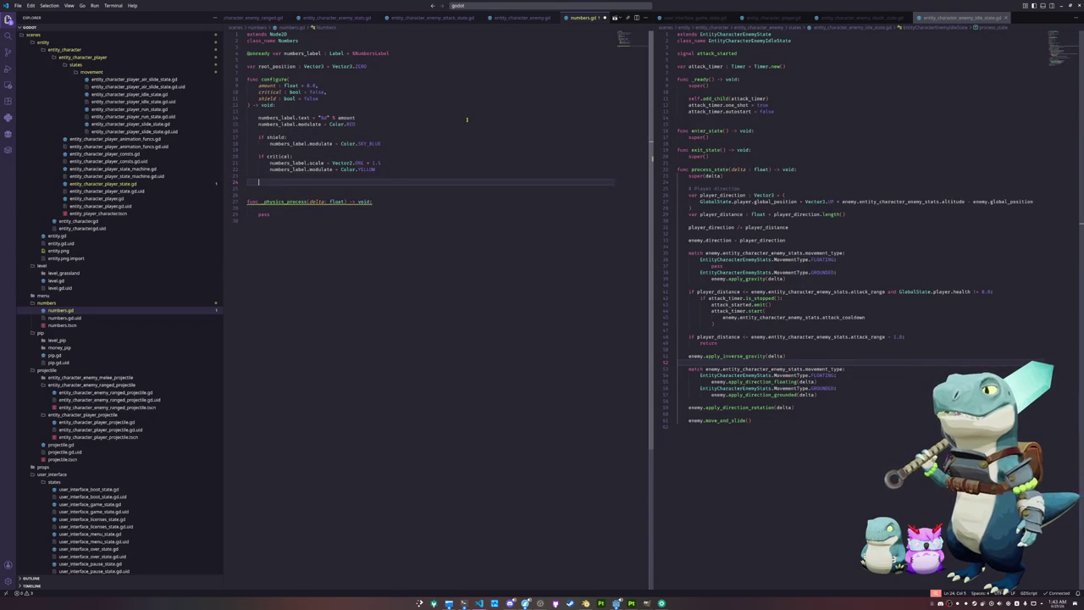
# - Add func _ready() -> void: with a self.global_position assignment
pyautogui.write('func _re')
pyautogui.press('Return')
pyautogui.press('Return')
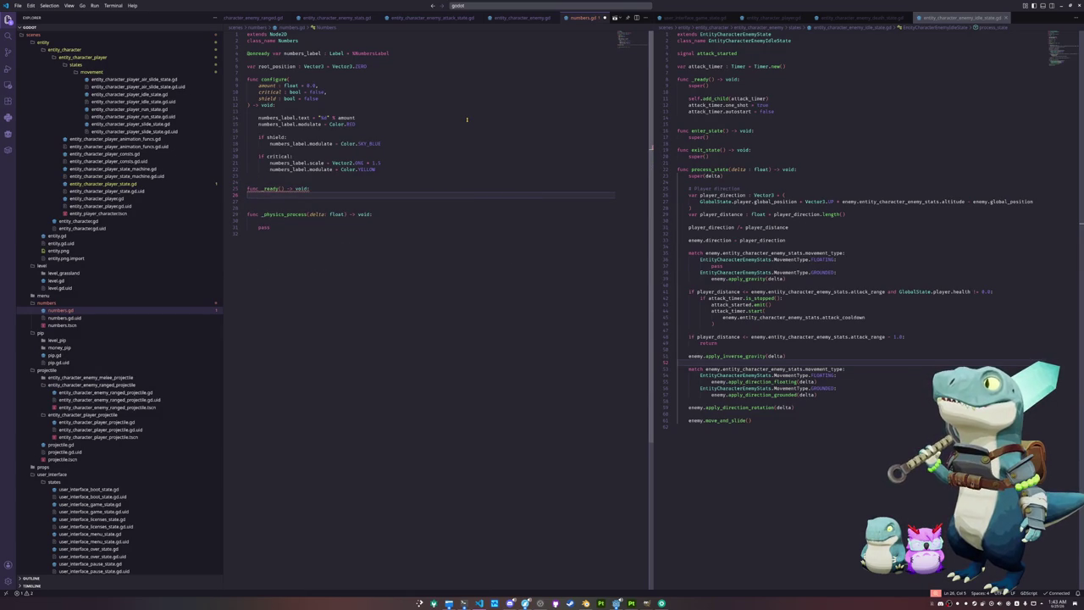
pyautogui.write('elf.')
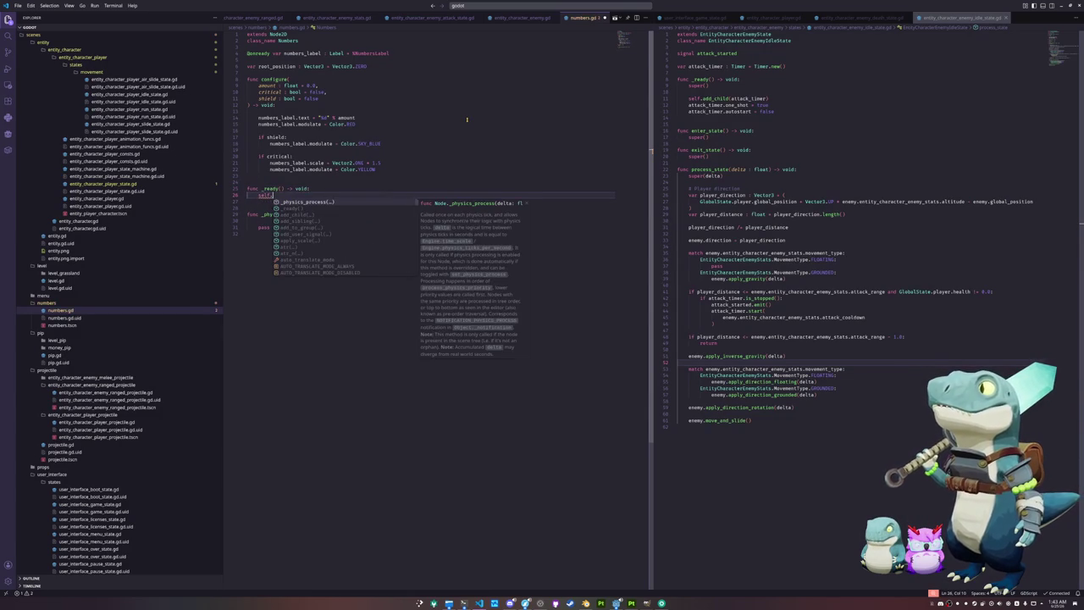
pyautogui.write('position')
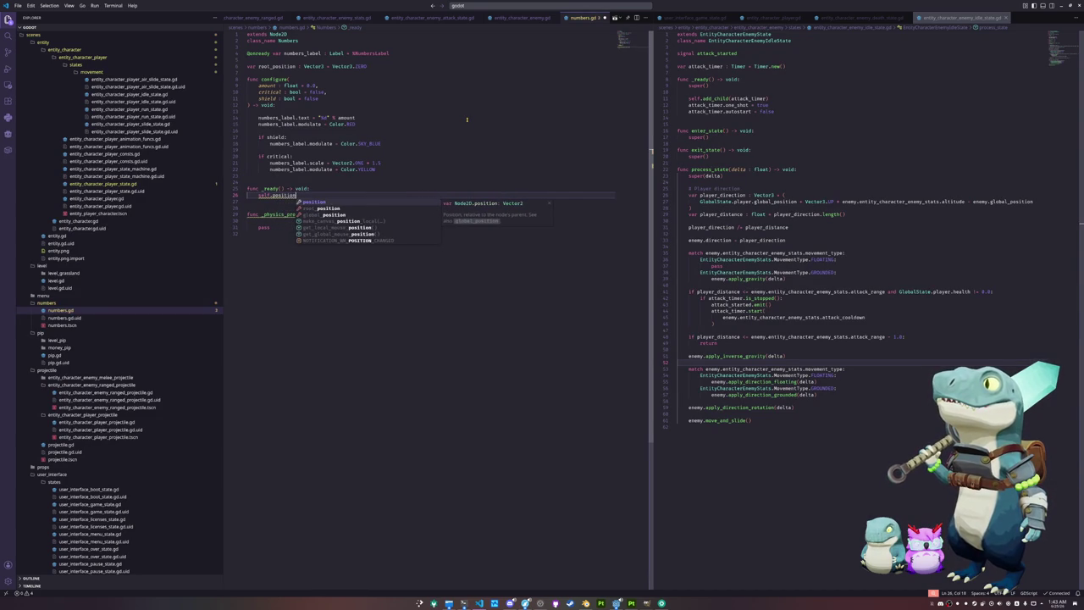
pyautogui.press('Return')
pyautogui.hotkey('ctrl', 'shift', 'Left')
pyautogui.write('global')
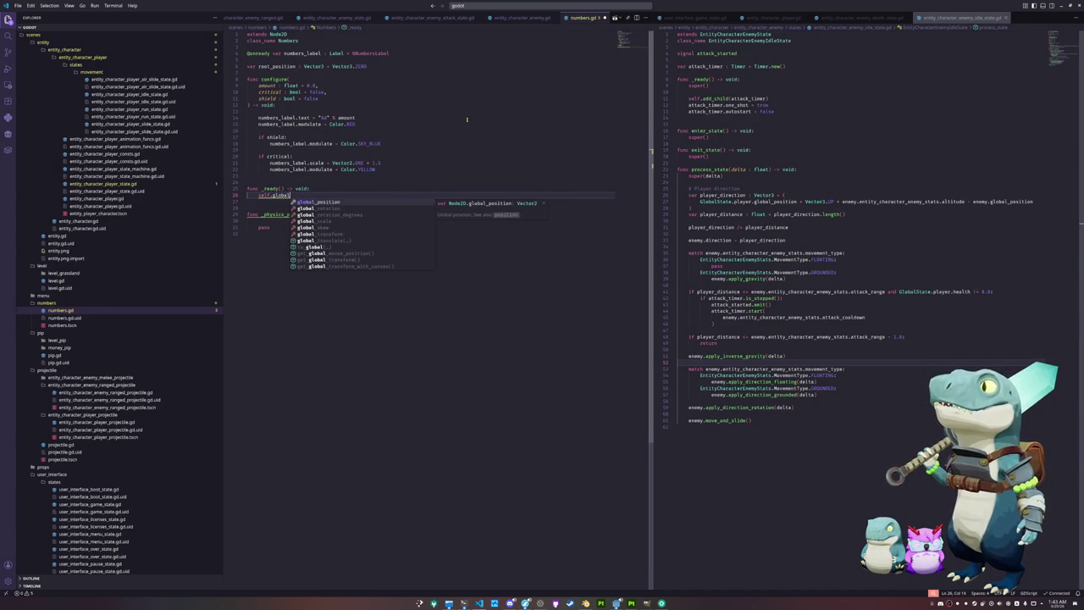
pyautogui.press('Return')
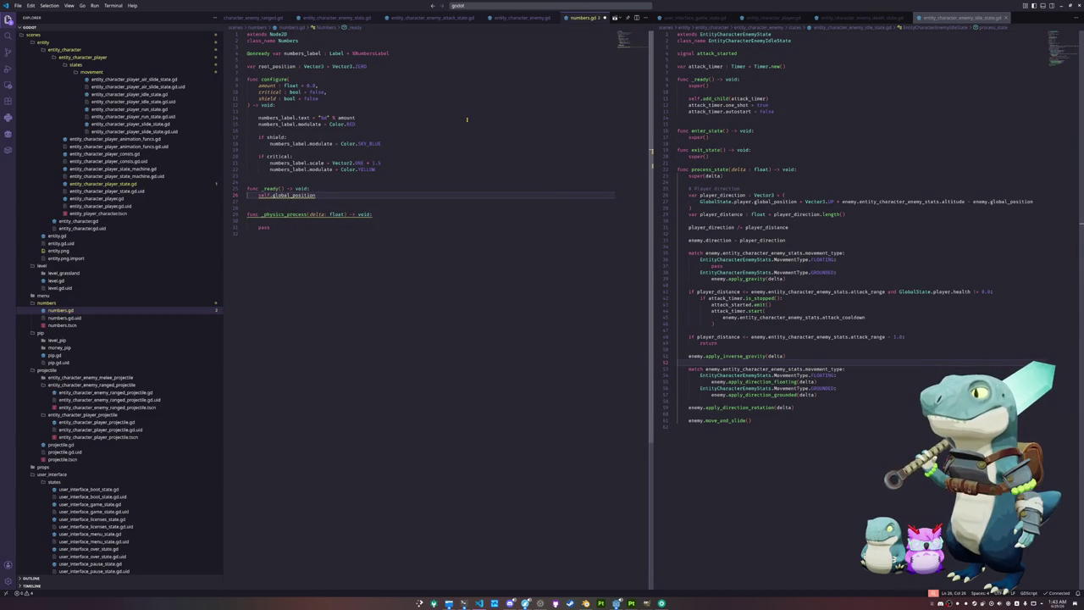
# - Assign it get_viewport().get_camera_3d().unproject_position(root_position)
pyautogui.write('number')
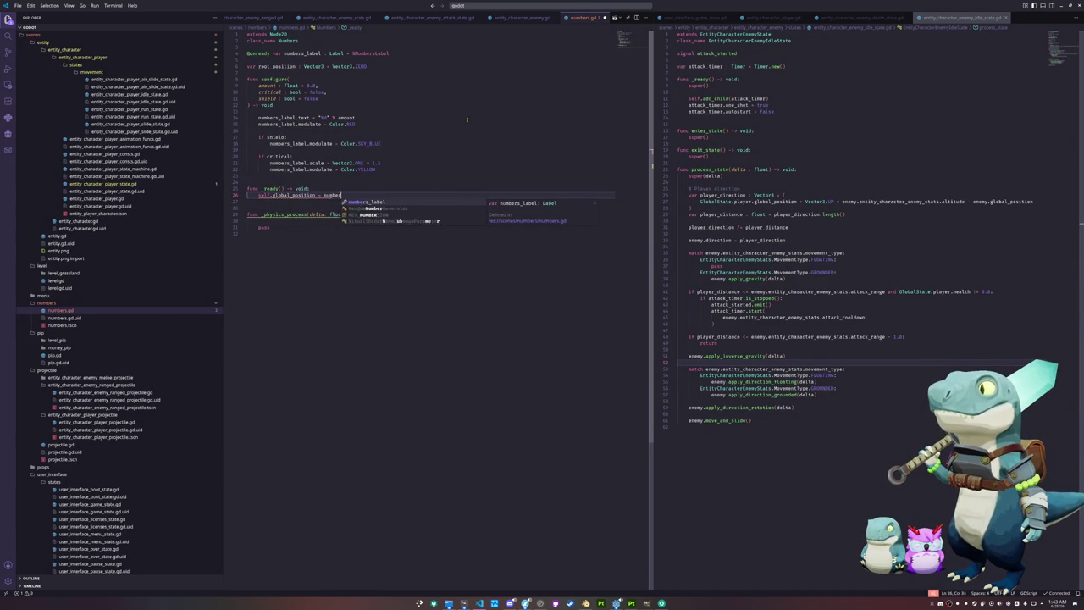
pyautogui.press('Return')
pyautogui.write('.global')
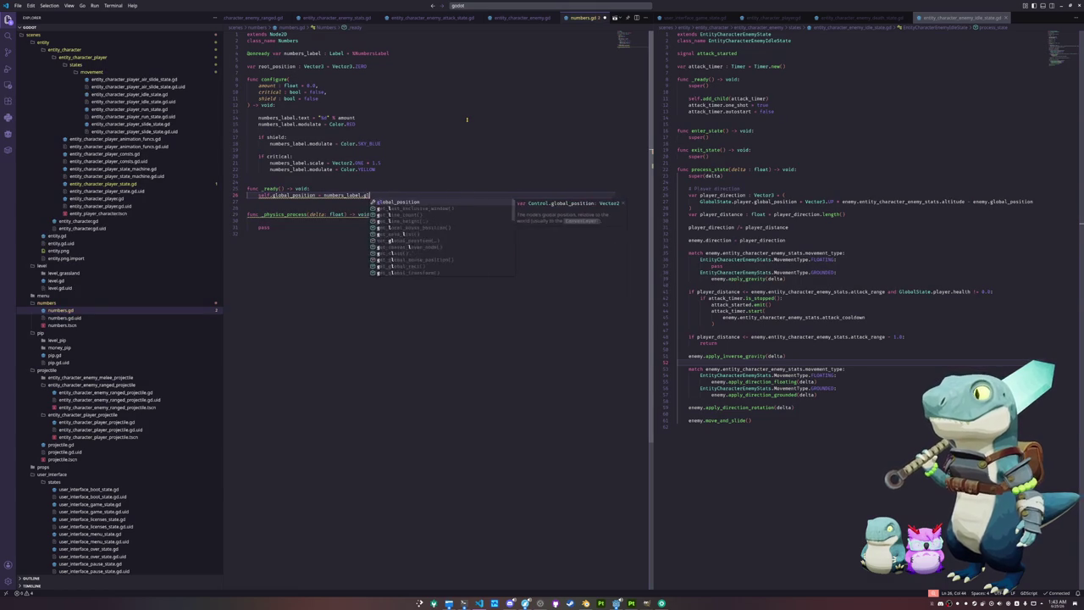
pyautogui.hotkey('ctrl', 'shift', 'Left')
pyautogui.hotkey('ctrl', 'shift', 'Left')
pyautogui.hotkey('ctrl', 'shift', 'Left')
pyautogui.write('get_vi')
pyautogui.press('Return')
pyautogui.write('.get_camera_3')
pyautogui.press('Return')
pyautogui.write('.unproj')
pyautogui.press('Return')
pyautogui.press('Return')
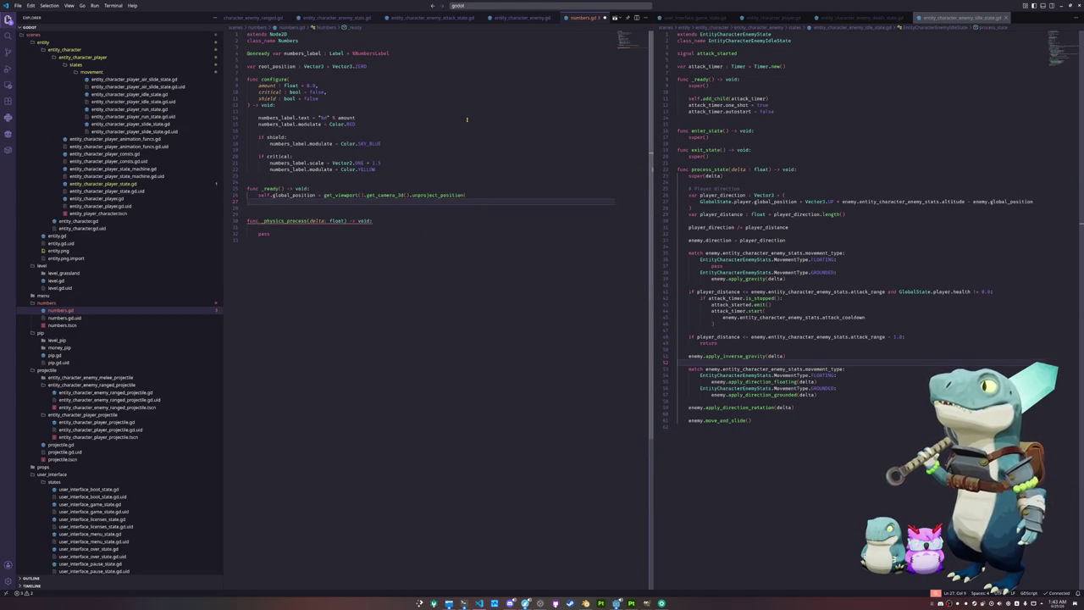
pyautogui.write('root_position.glob')
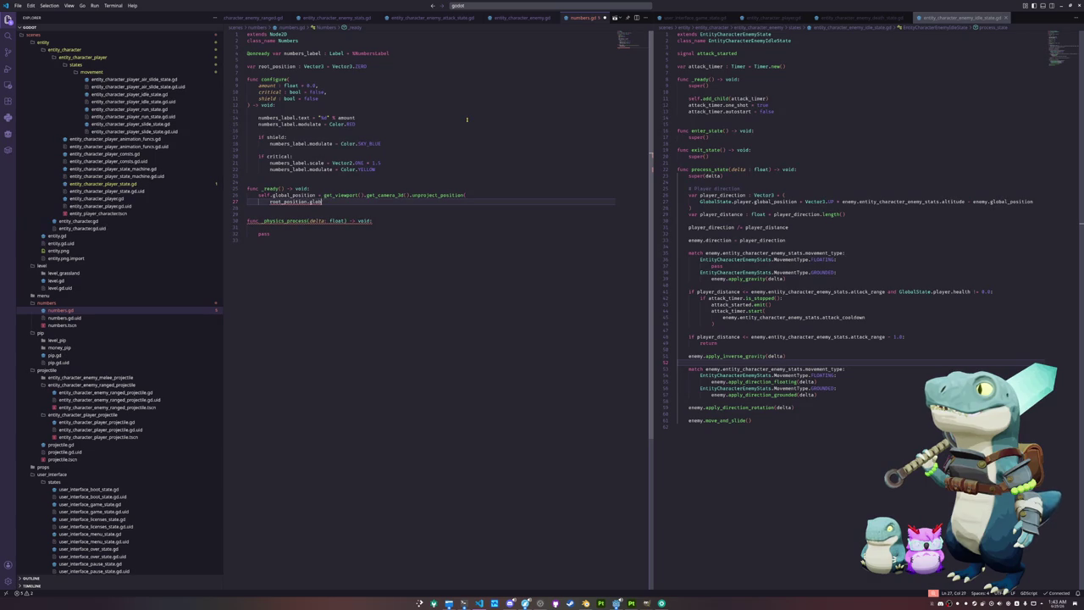
pyautogui.press('Return')
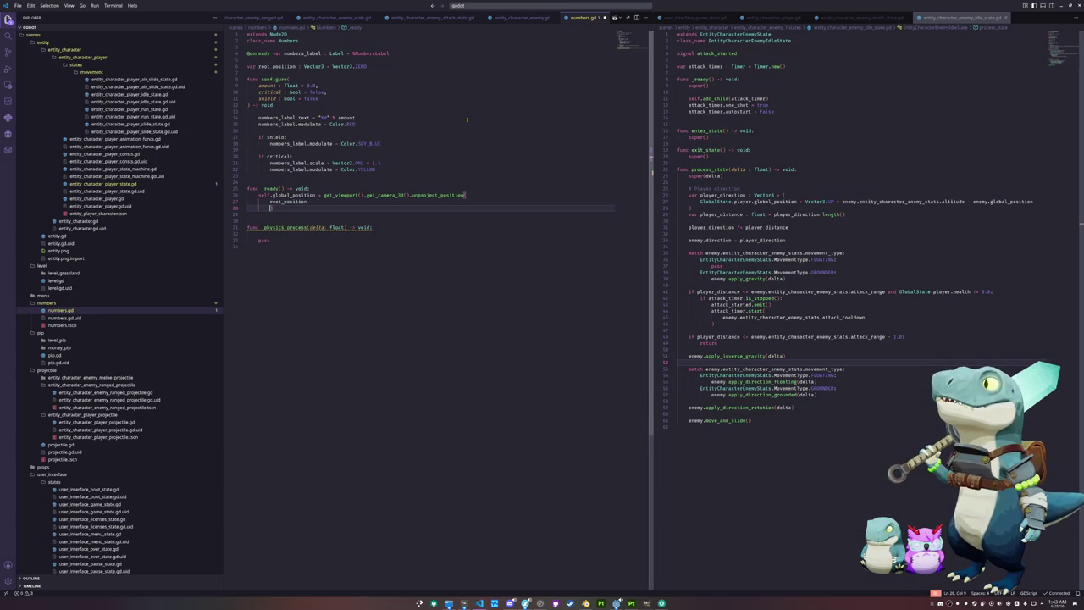
pyautogui.press('Down')
pyautogui.press('Down')
pyautogui.press('Down')
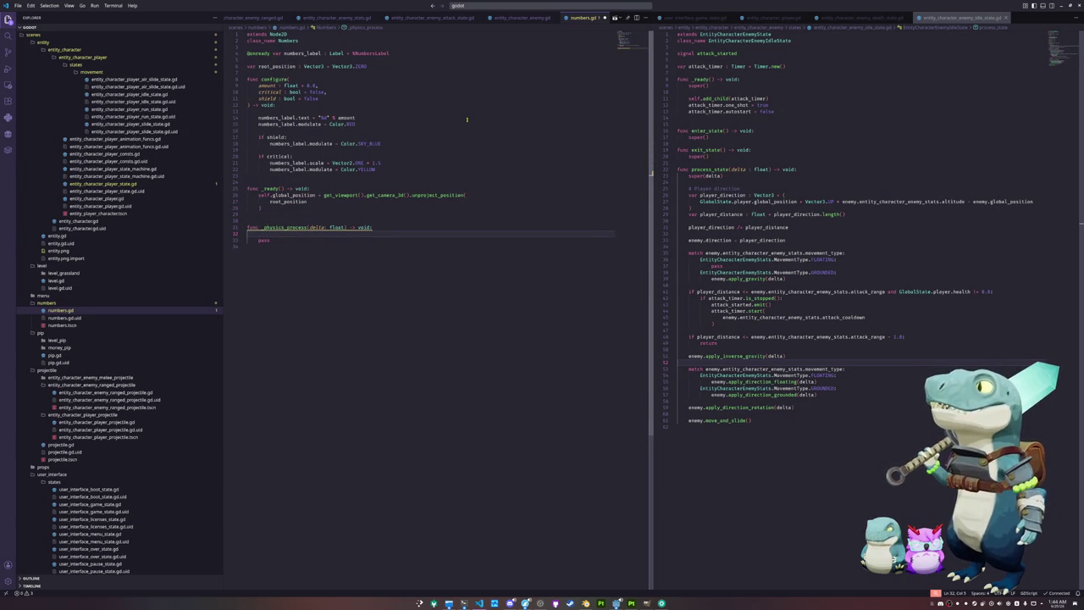
pyautogui.press('Up')
pyautogui.press('Up')
pyautogui.press('Up')
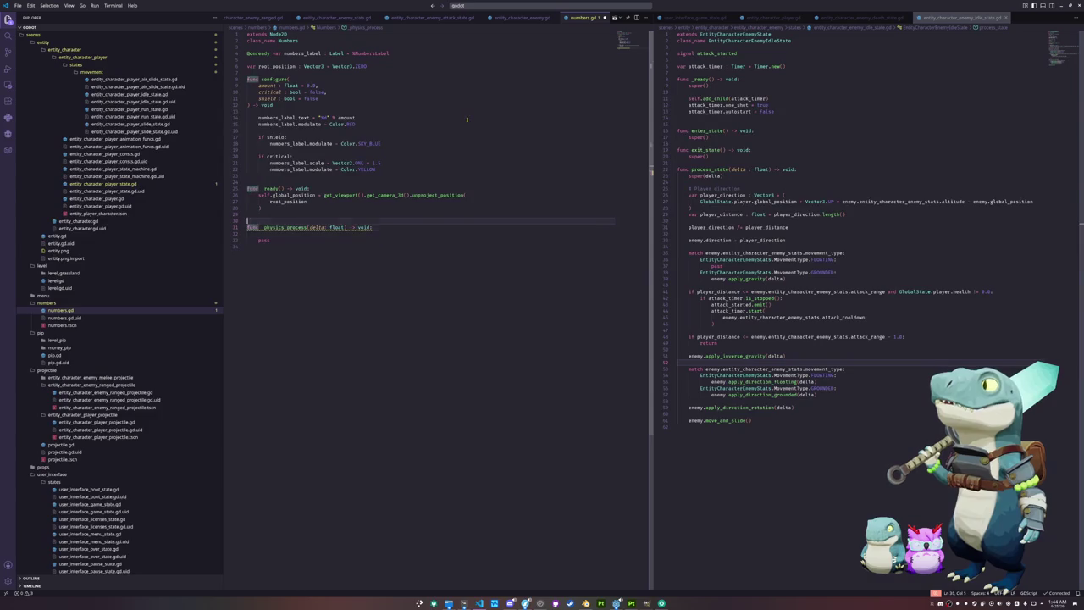
# - Copy the screen-projection lines from _ready into _physics_process
pyautogui.hotkey('shift', 'Up')
pyautogui.hotkey('shift', 'Up')
pyautogui.hotkey('ctrl', 'c')
pyautogui.press('Down')
pyautogui.press('Down')
pyautogui.press('Down')
pyautogui.press('Home')
pyautogui.hotkey('ctrl', 'v')
pyautogui.press('Down')
pyautogui.press('Down')
pyautogui.press('Down')
pyautogui.press('Up')
pyautogui.press('Up')
pyautogui.press('Up')
pyautogui.hotkey('shift', 'Down')
pyautogui.hotkey('shift', 'Down')
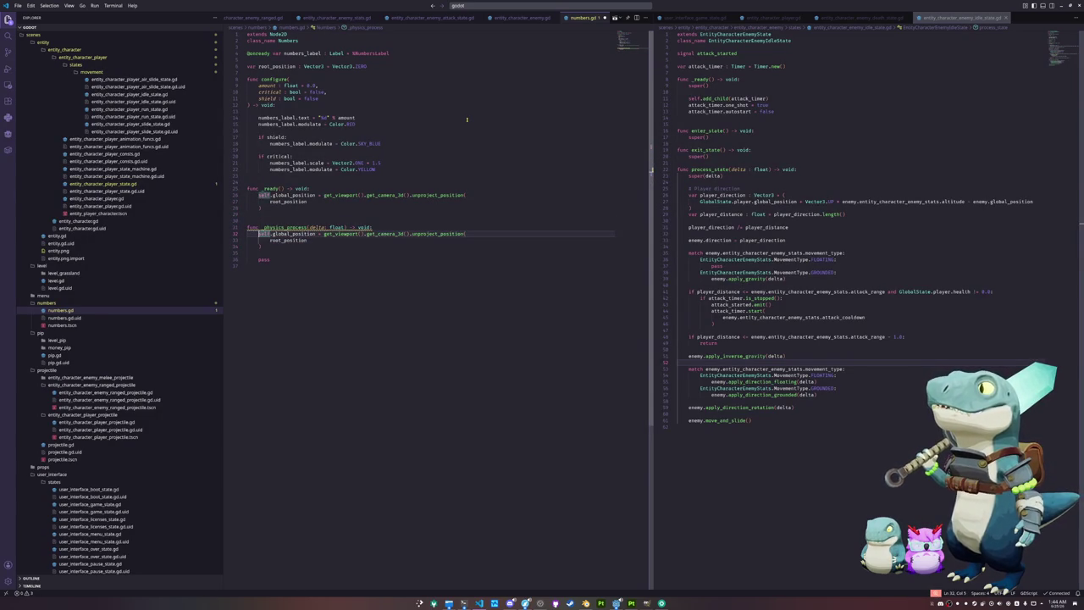
pyautogui.press('Right')
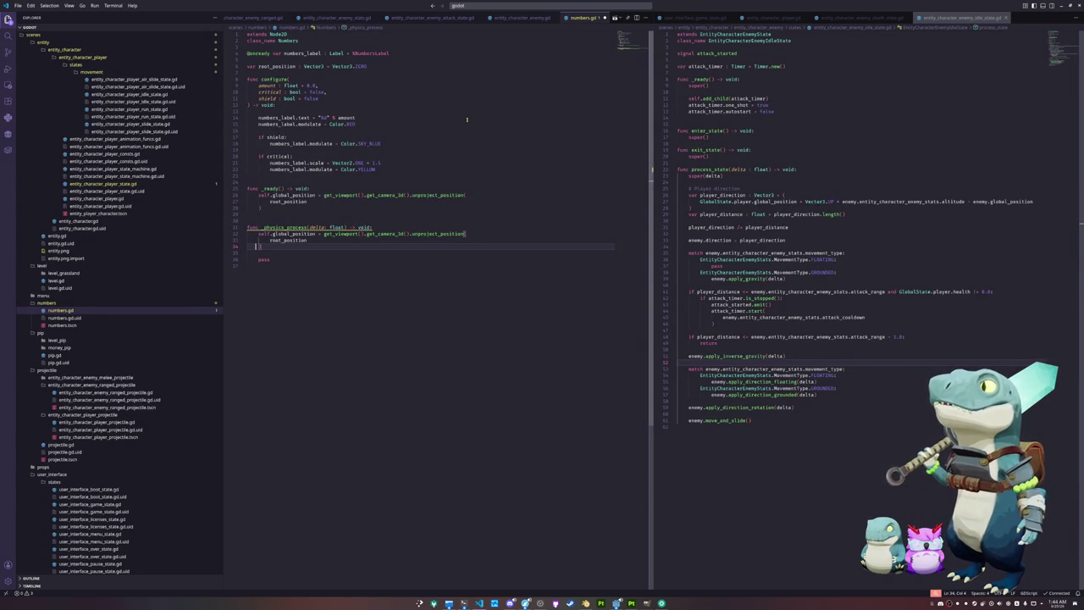
# - Add 'root_position += Vector3.UP * delta' above the pasted projection lines
pyautogui.press('Up')
pyautogui.press('End')
pyautogui.hotkey('ctrl', 'shift', 'Return')
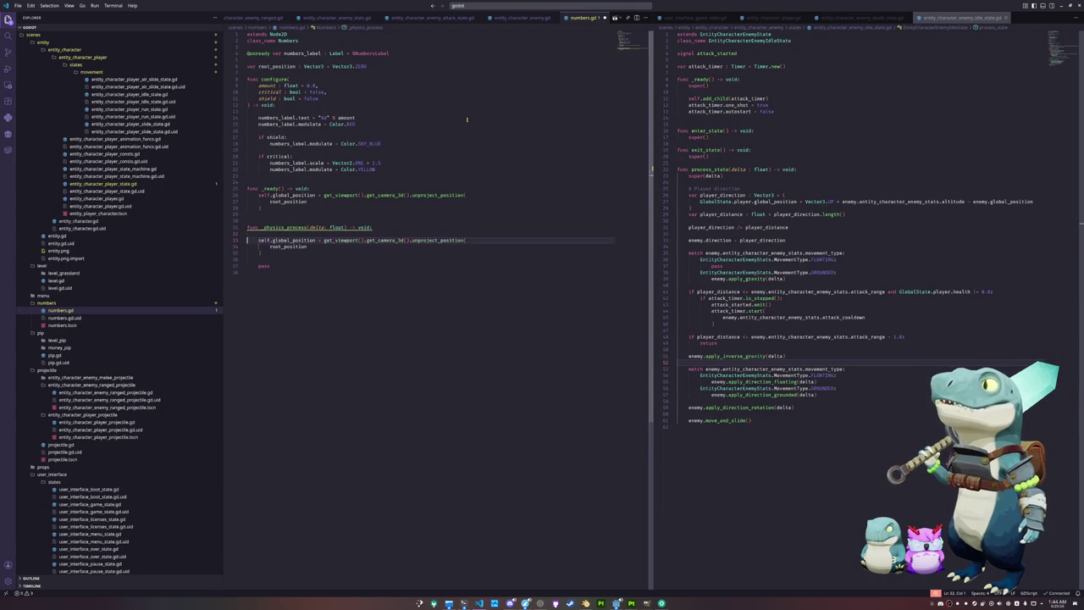
pyautogui.write('root')
pyautogui.press('Return')
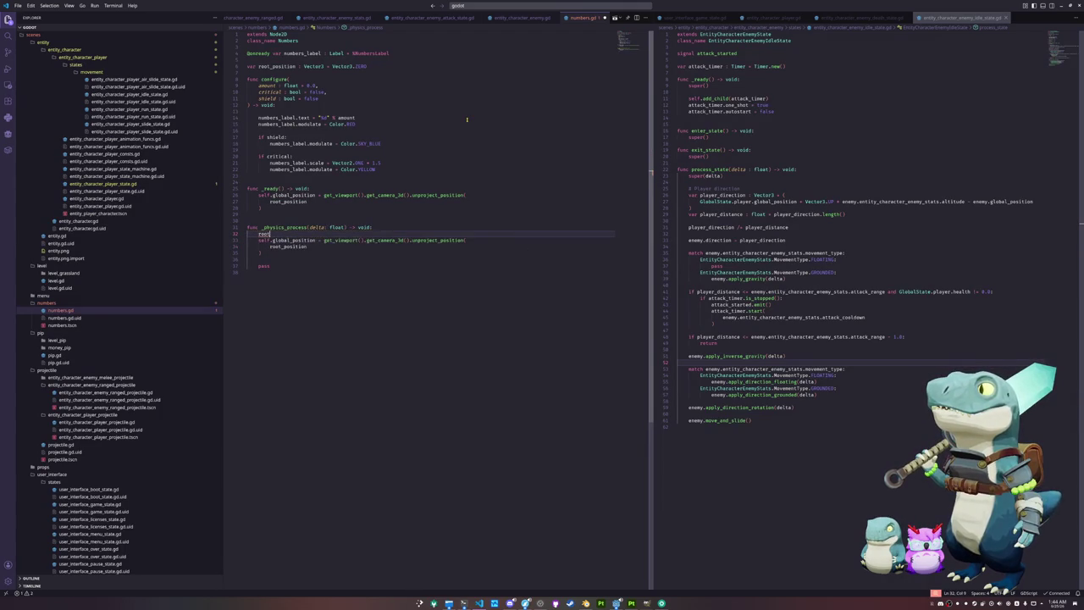
pyautogui.write('e')
pyautogui.press('Return')
pyautogui.write('Vector2.')
pyautogui.press('BackSpace')
pyautogui.press('BackSpace')
pyautogui.write('3.U')
pyautogui.press('Return')
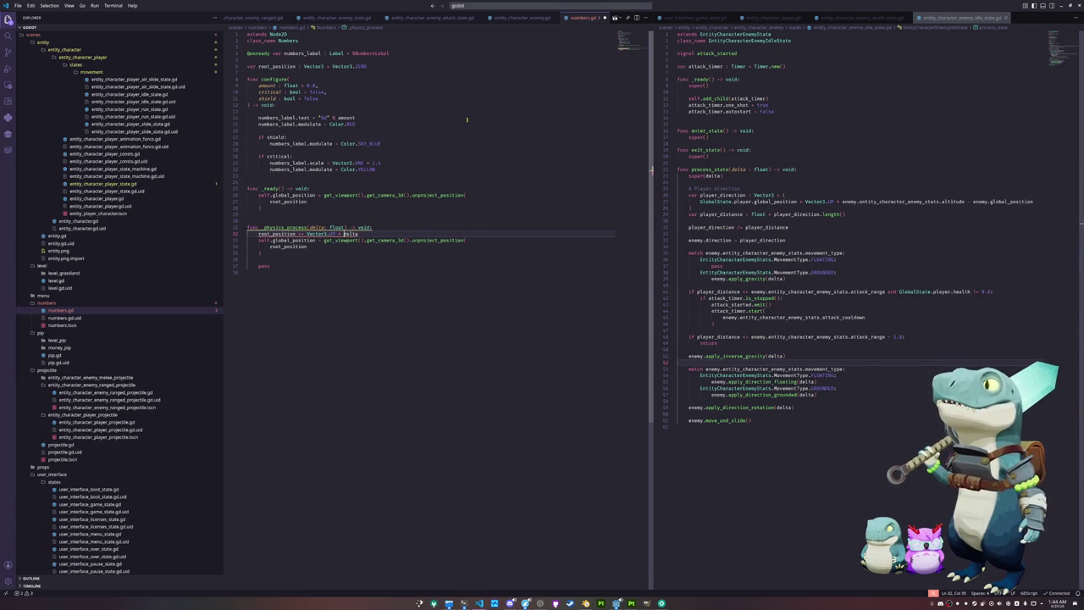
# - Add 'self.modulate.a -= delta' below the projection code, leaving a blank line before pass
pyautogui.press('Down')
pyautogui.press('Down')
pyautogui.press('Down')
pyautogui.press('Return')
pyautogui.write('self.mo')
pyautogui.press('Return')
pyautogui.write('.a -= ')
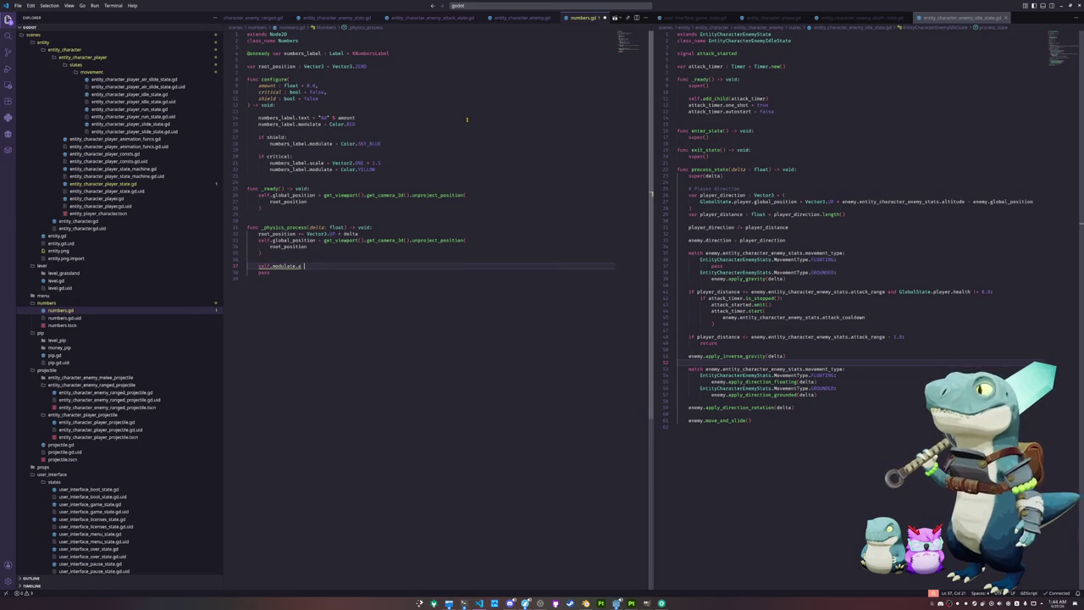
pyautogui.write('delta')
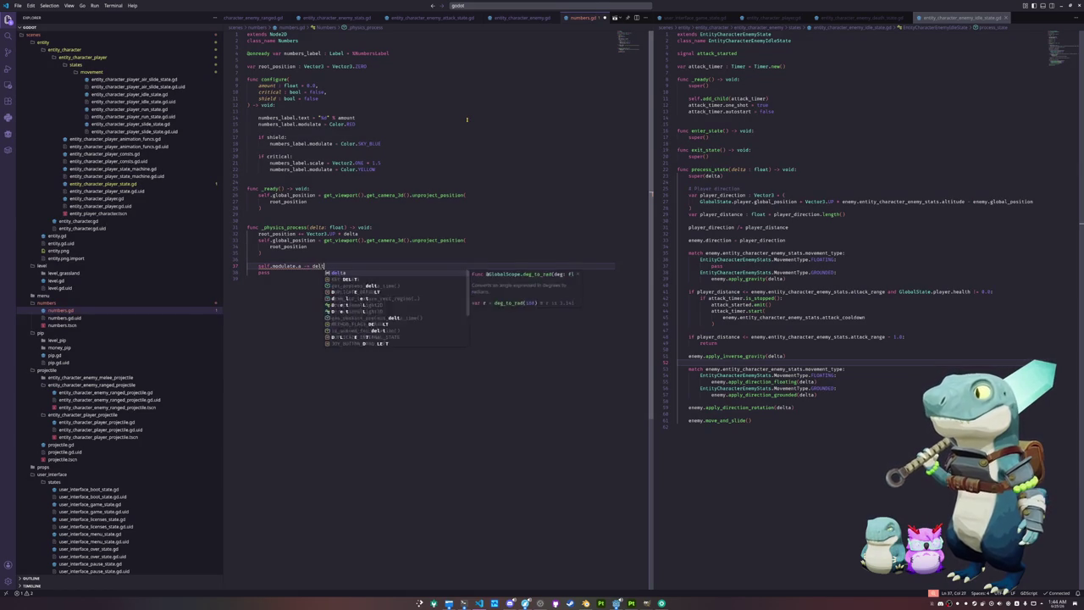
pyautogui.press('Down')
pyautogui.press('Home')
pyautogui.hotkey('shift', 'Up')
pyautogui.press('Right')
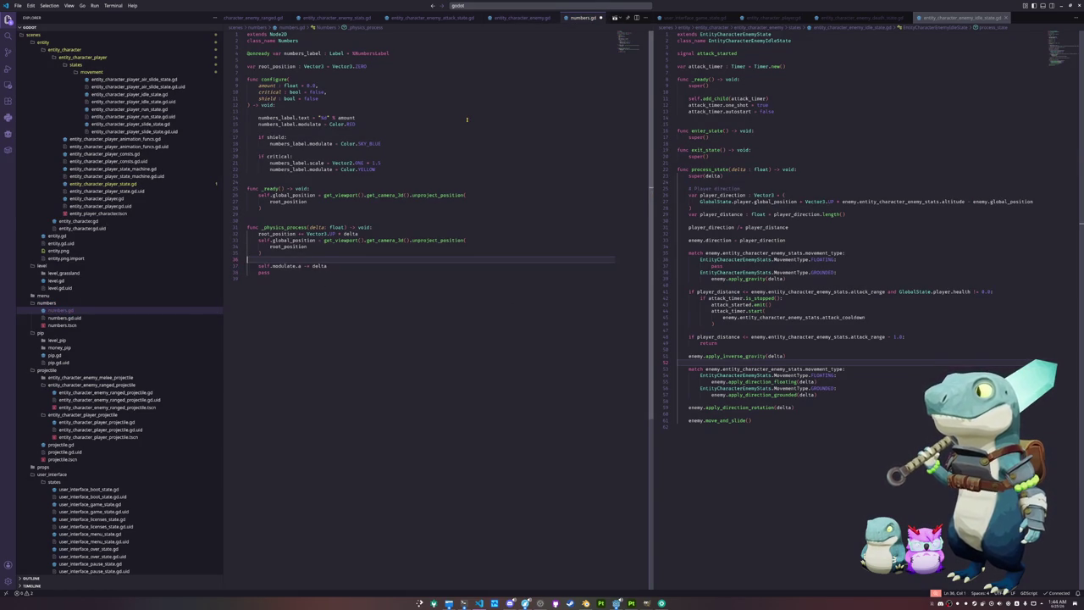
pyautogui.hotkey('shift', 'Up')
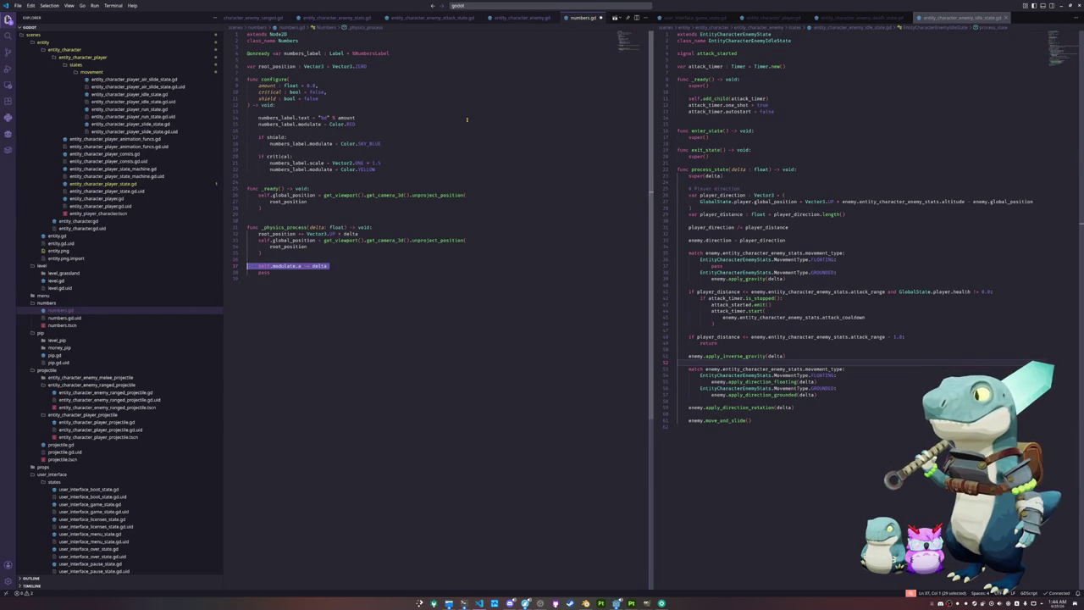
pyautogui.press('Right')
pyautogui.press('Return')
pyautogui.press('Return')
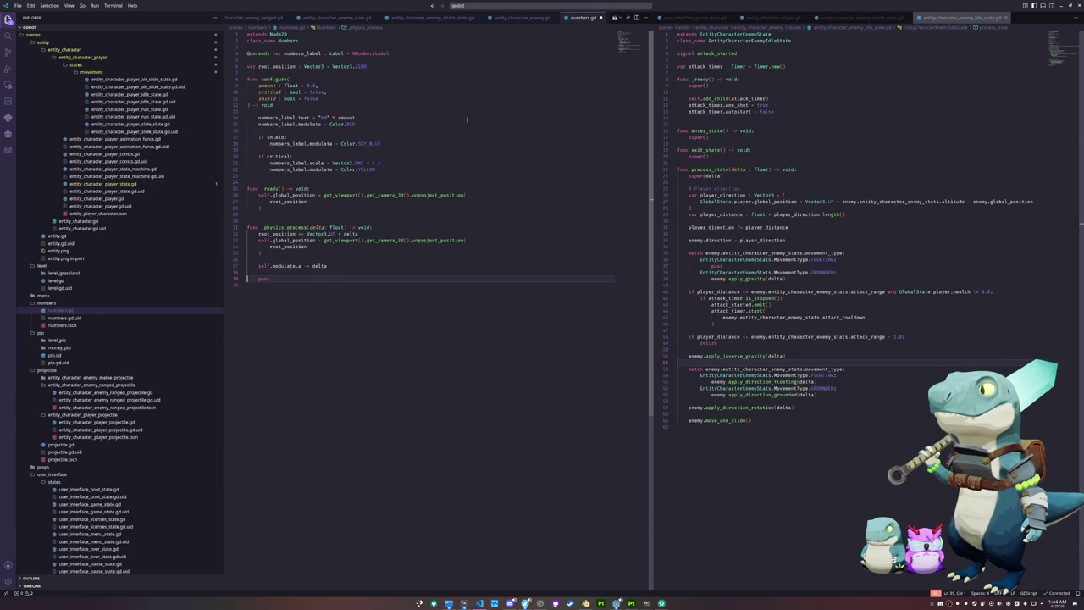
pyautogui.press('Up')
pyautogui.press('Up')
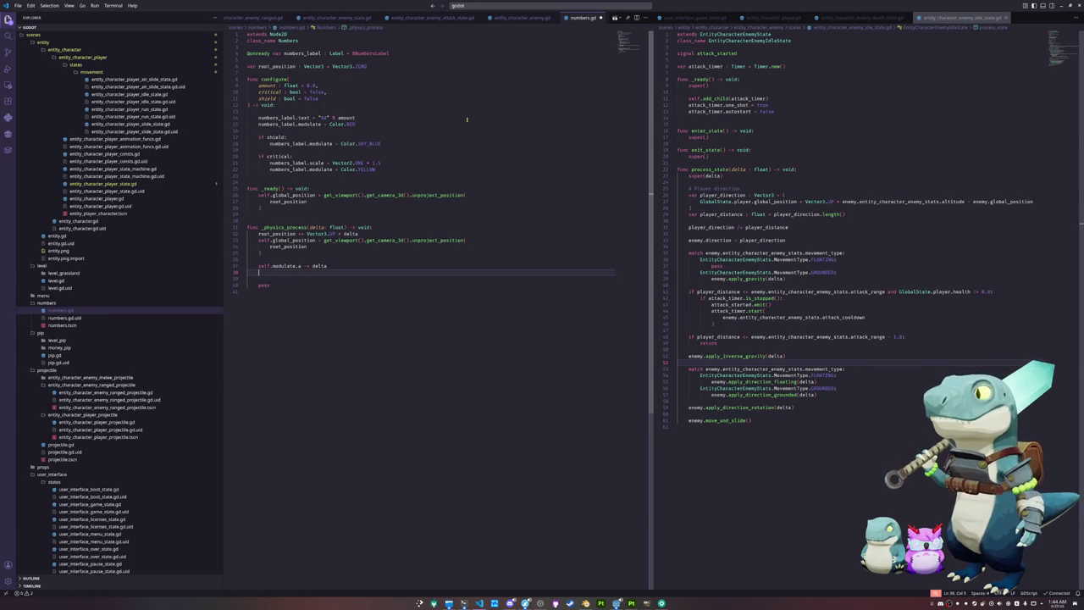